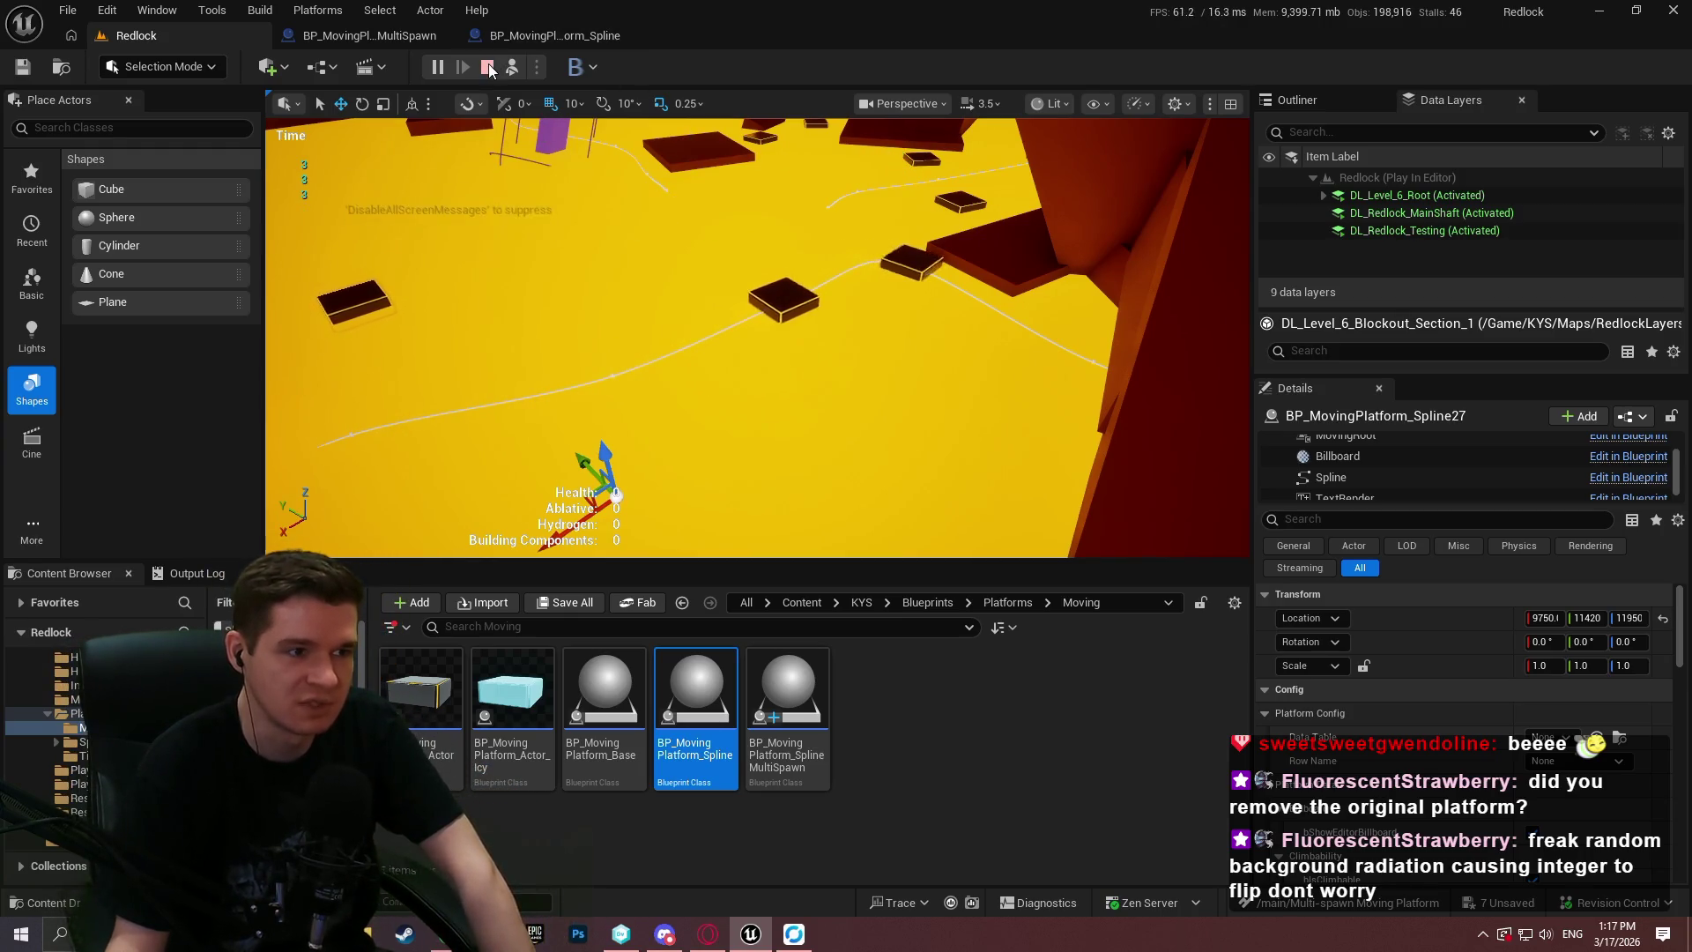
Stop the playtest, select the spline and floor block Cube1826, then open BP_MovingPlatform_SplineMultiSpawn.
click(489, 69)
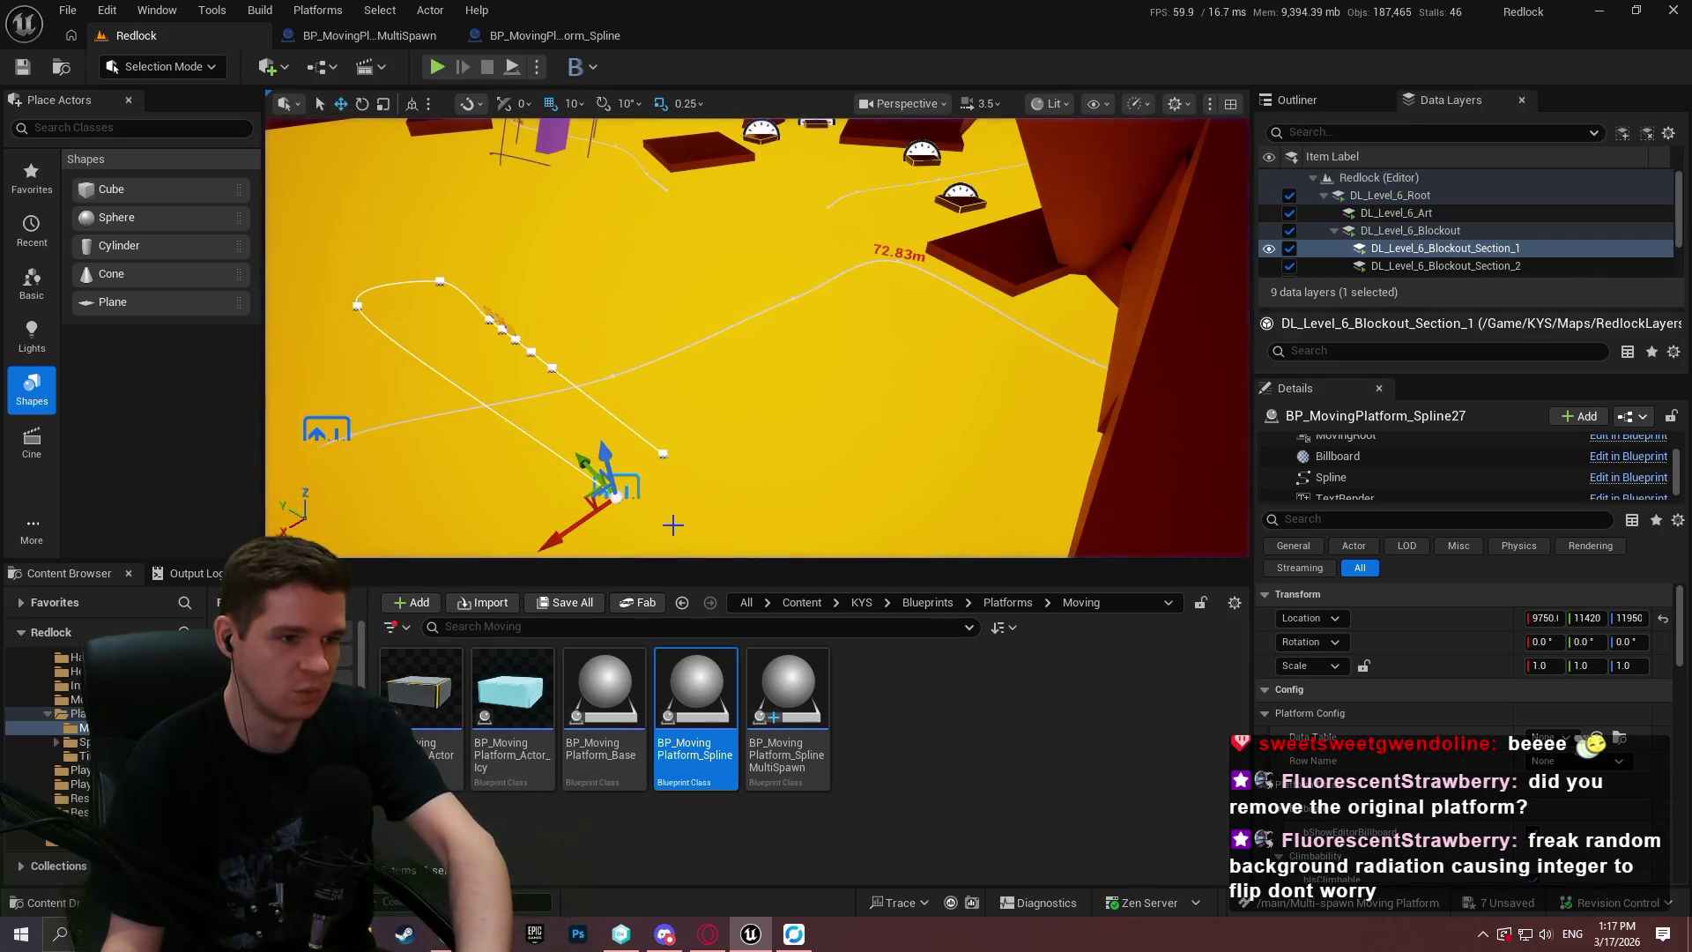
click(662, 456)
click(647, 511)
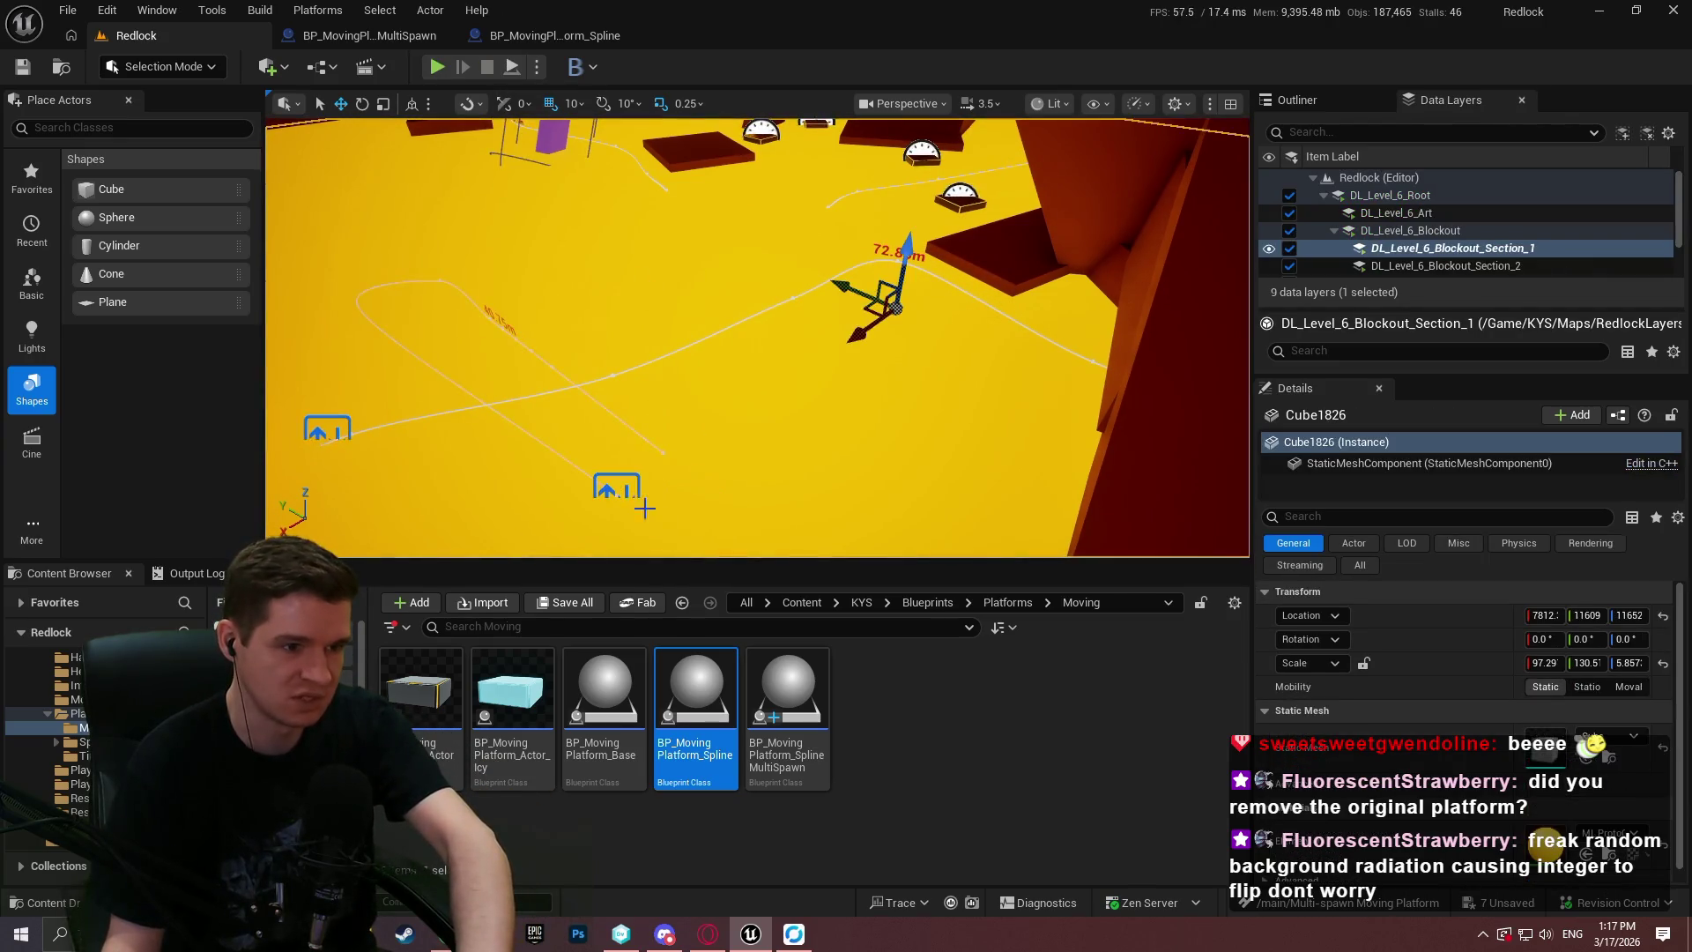
click(370, 35)
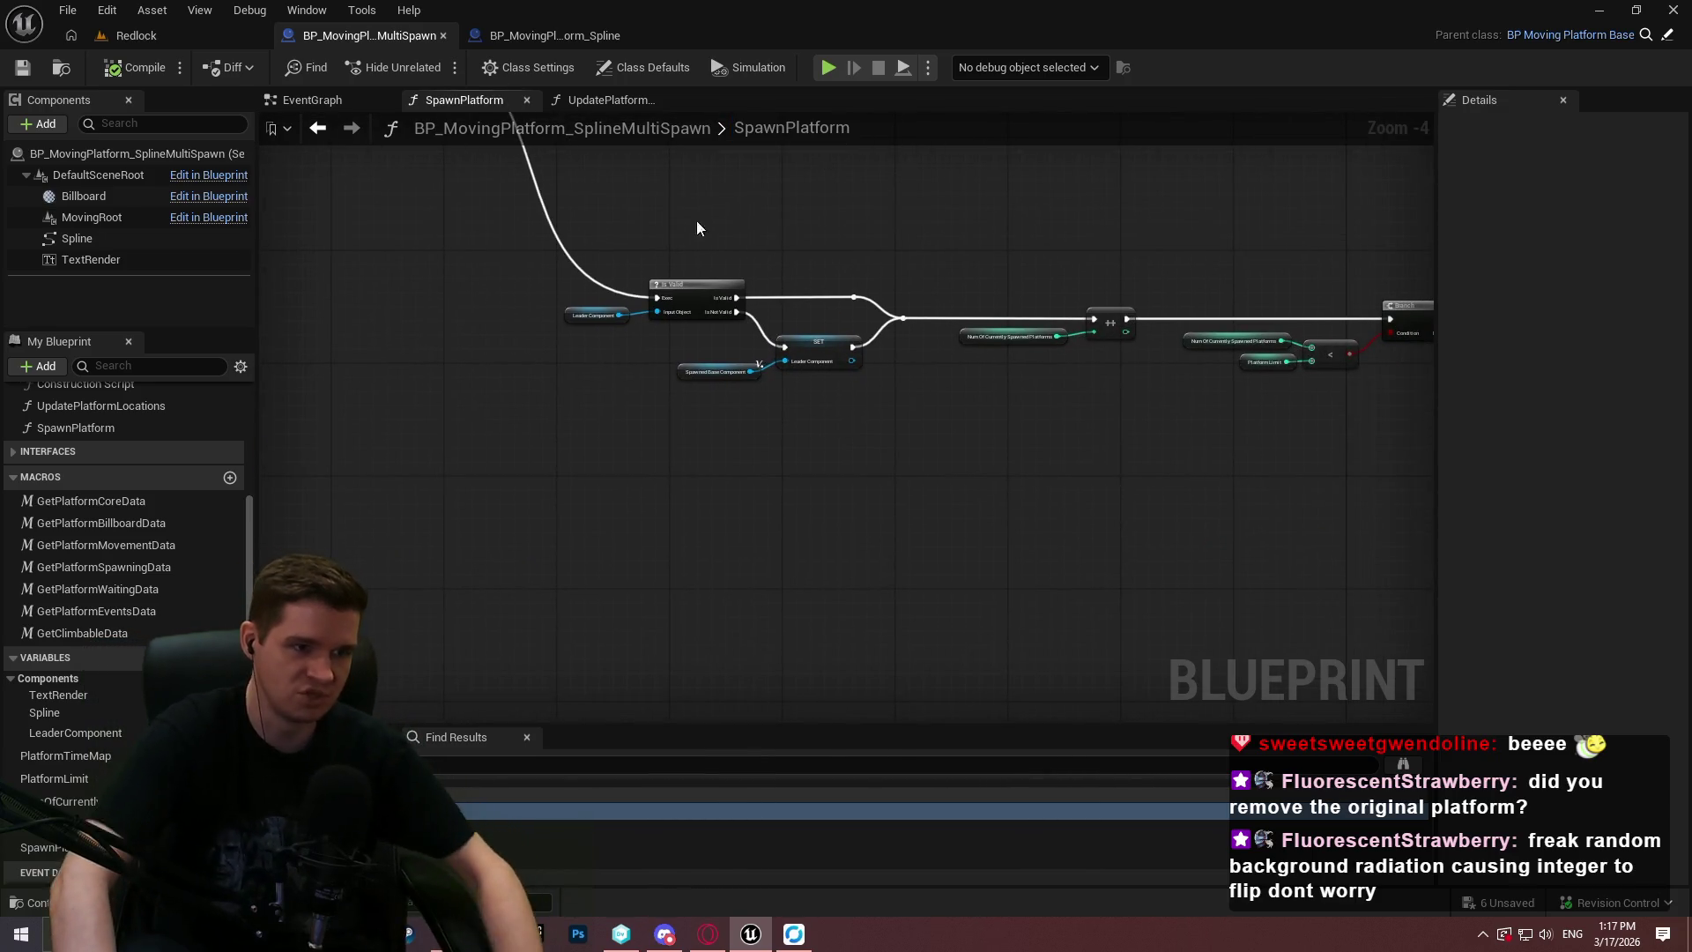
Frame Get Platform Movement Data, the ×100 and ×0.016667 multiplies, and the SET and Get Transform at Time nodes.
click(614, 100)
scroll(617, 371, down, 5)
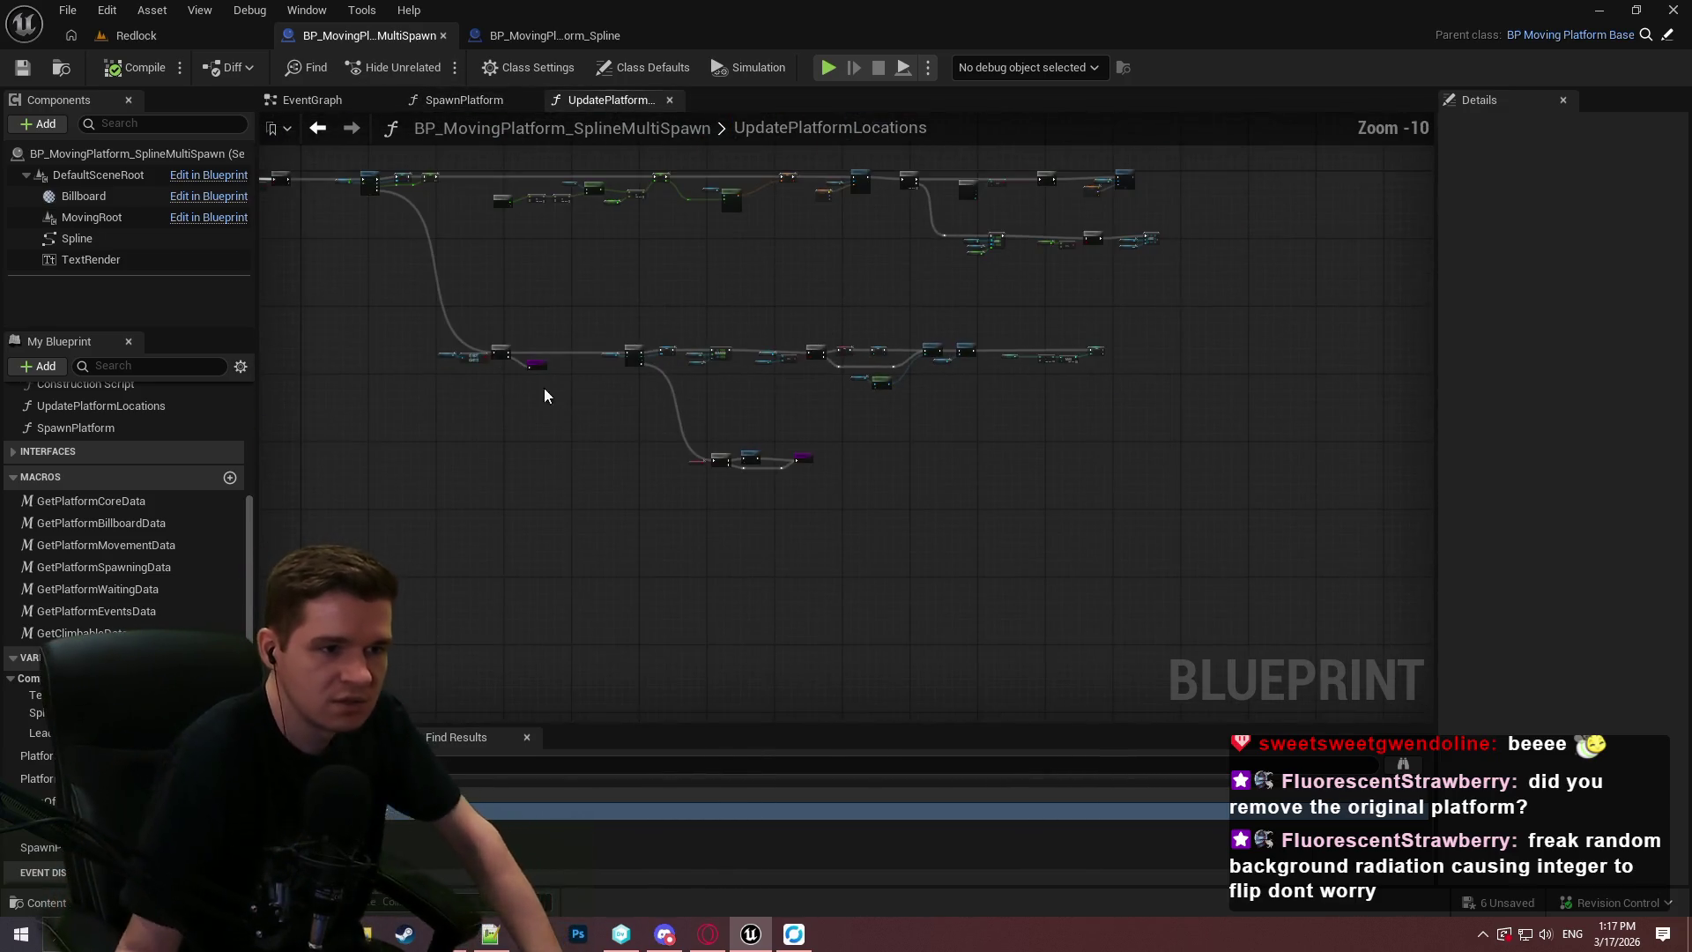
scroll(910, 499, up, 3)
scroll(759, 525, up, 7)
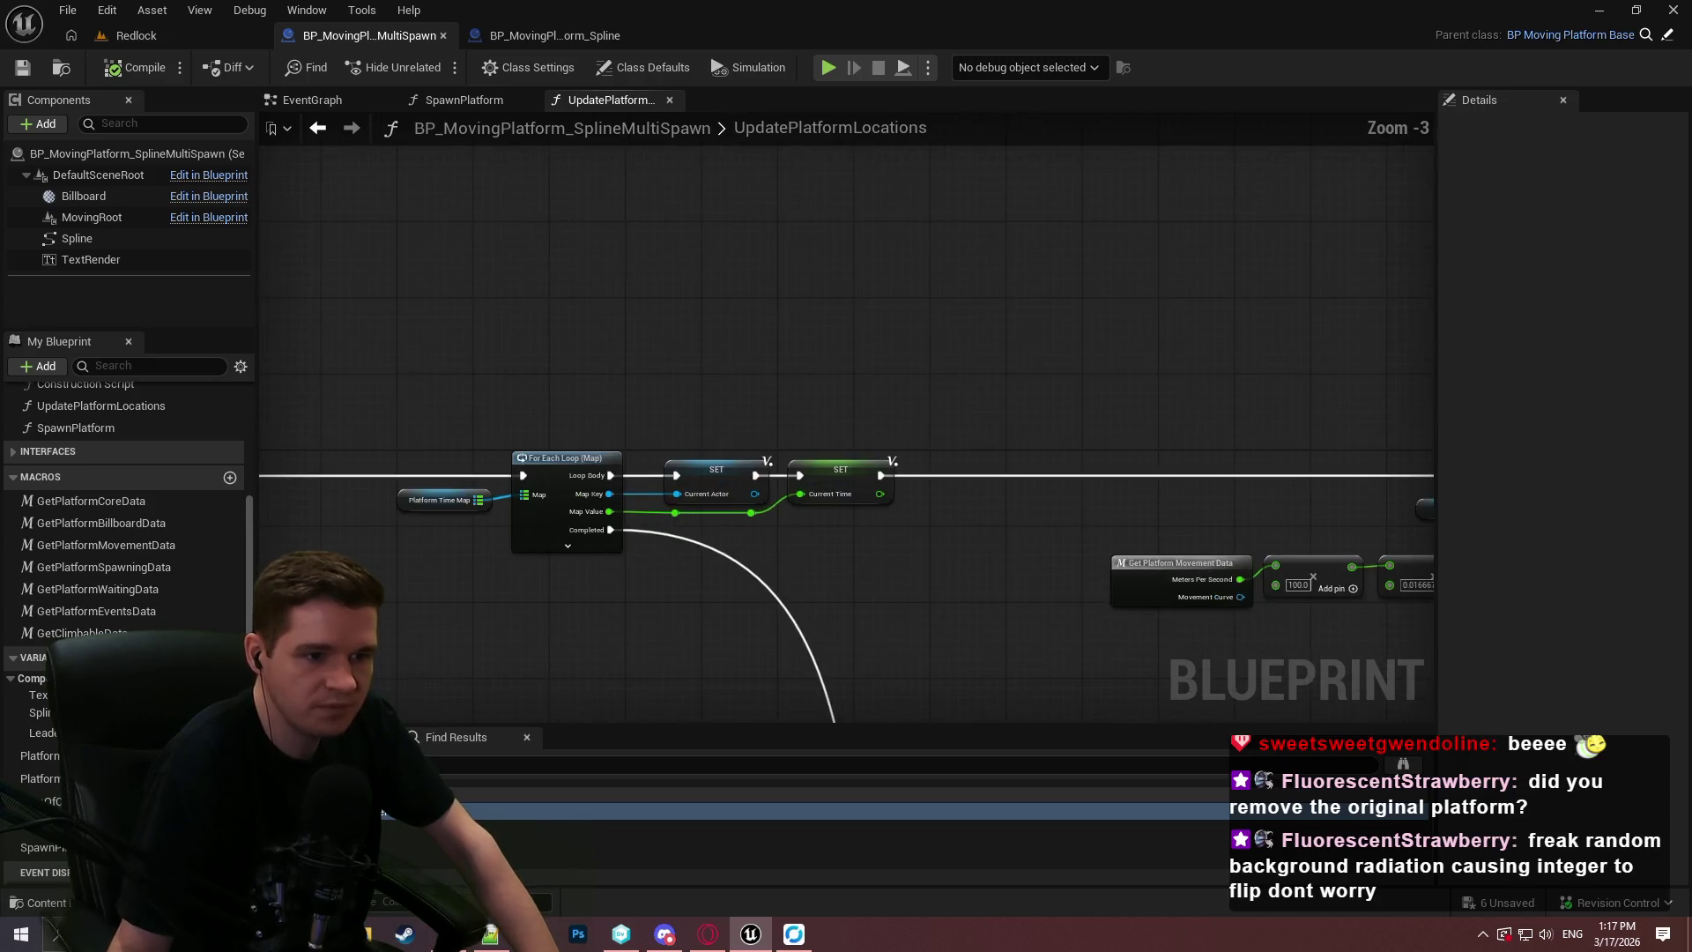
drag(487, 410, 700, 511)
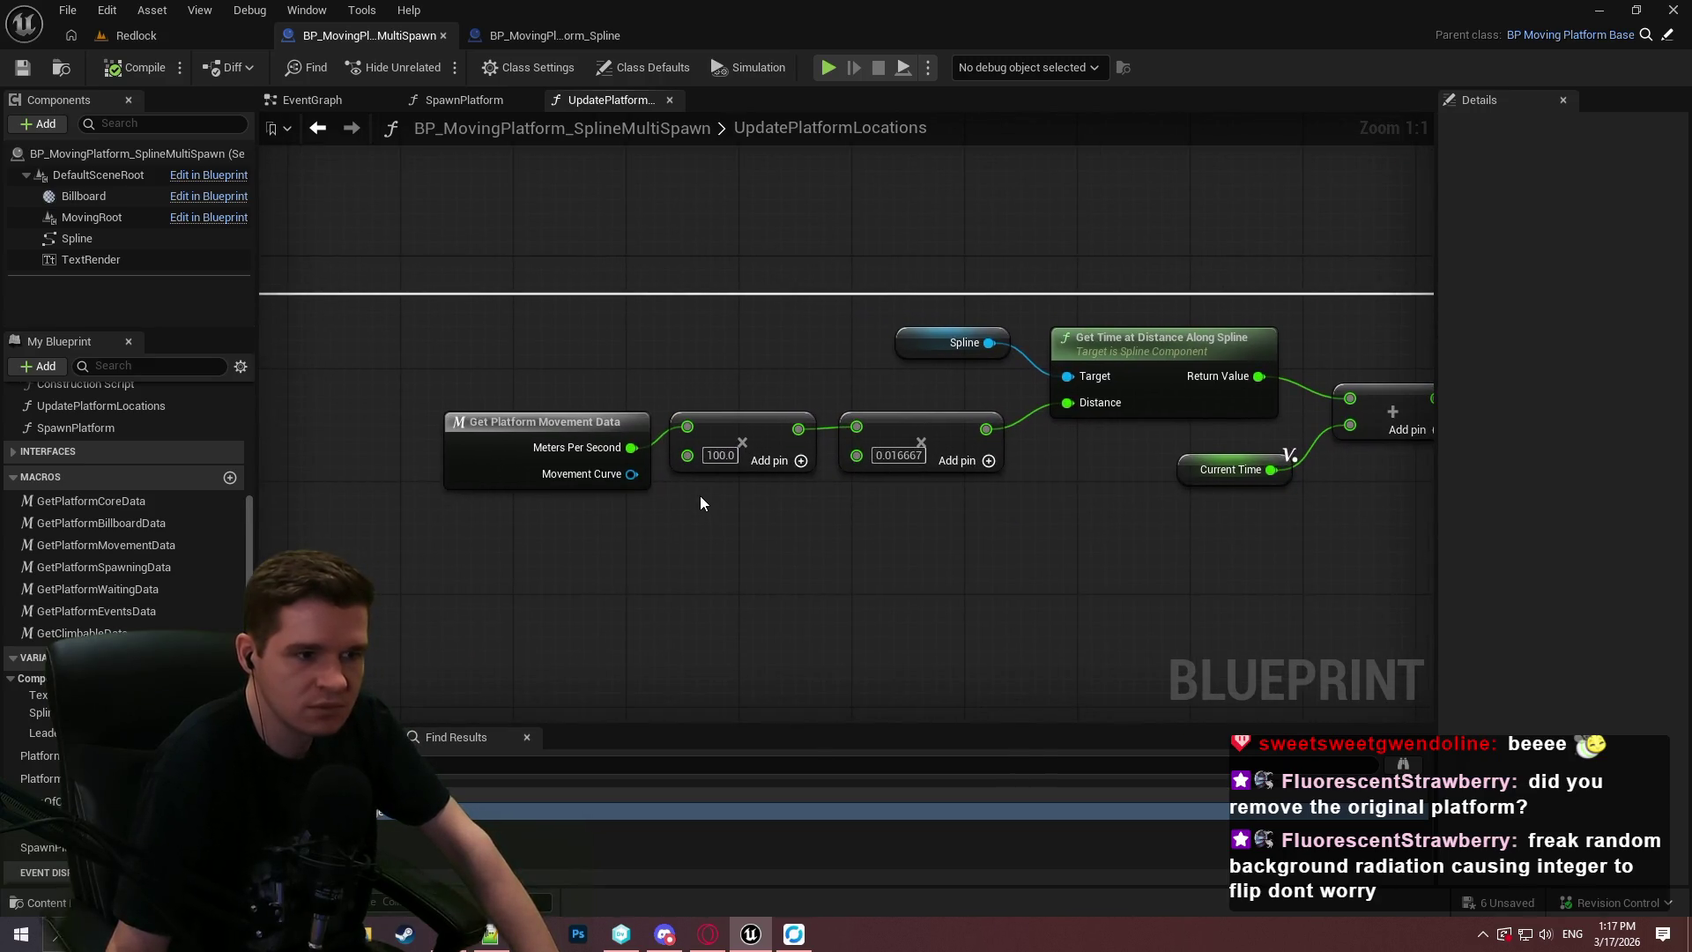
drag(981, 542, 512, 410)
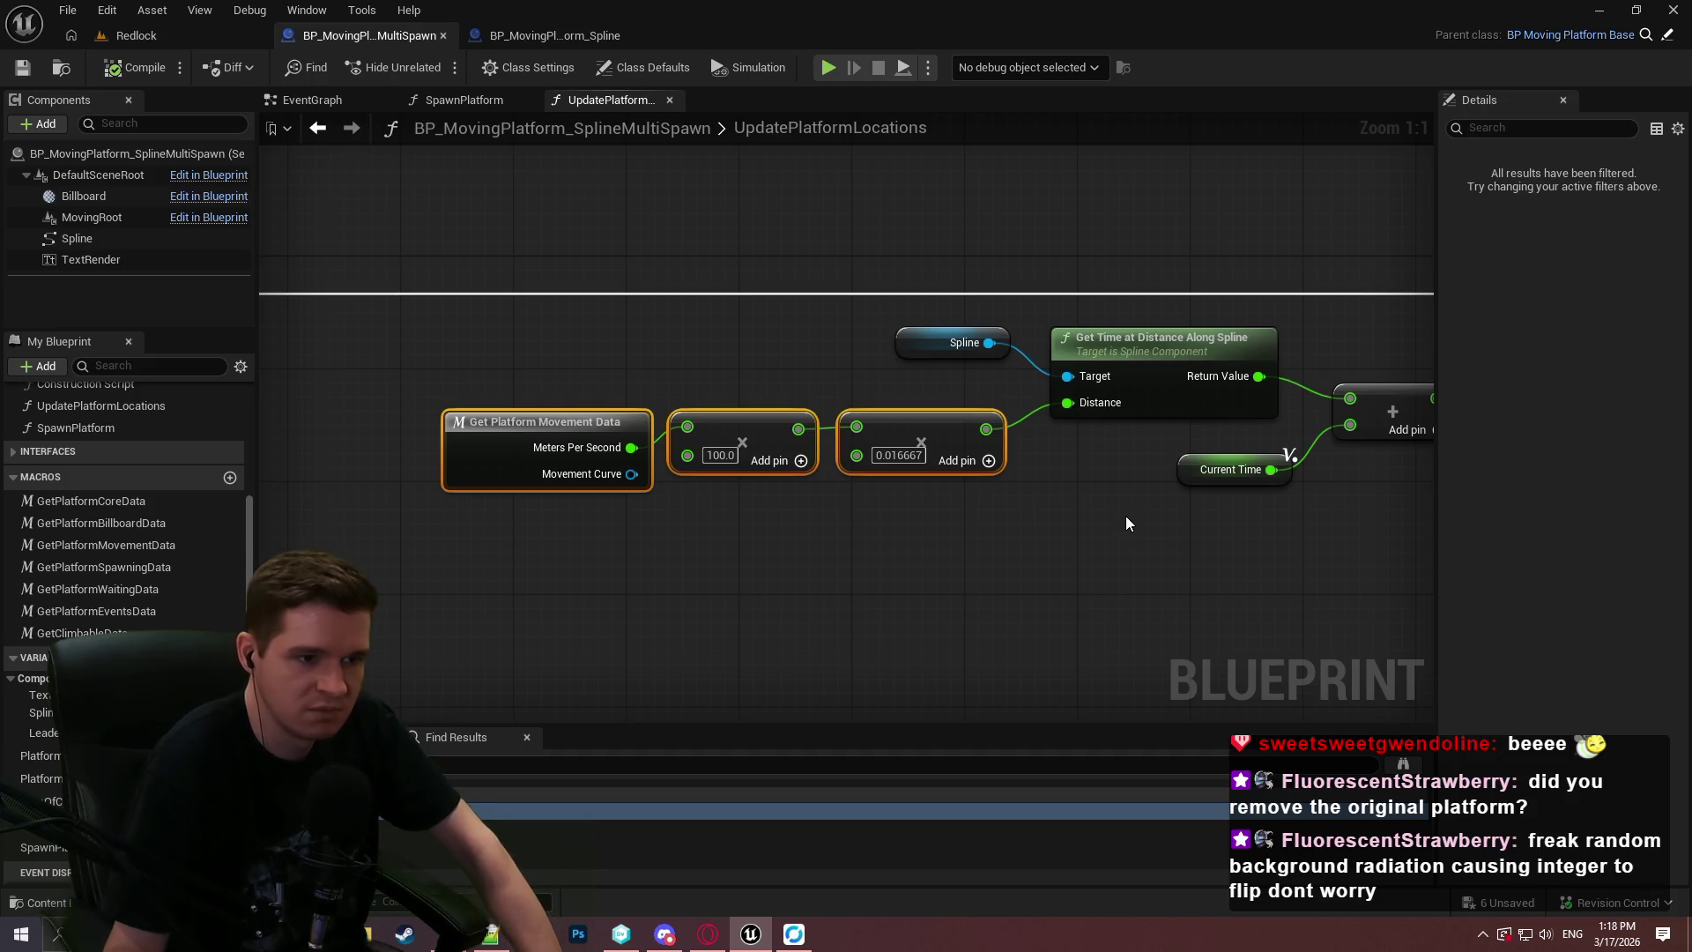
mouse_move(1125, 518)
mouse_down()
mouse_move(520, 500)
mouse_move(947, 516)
mouse_up()
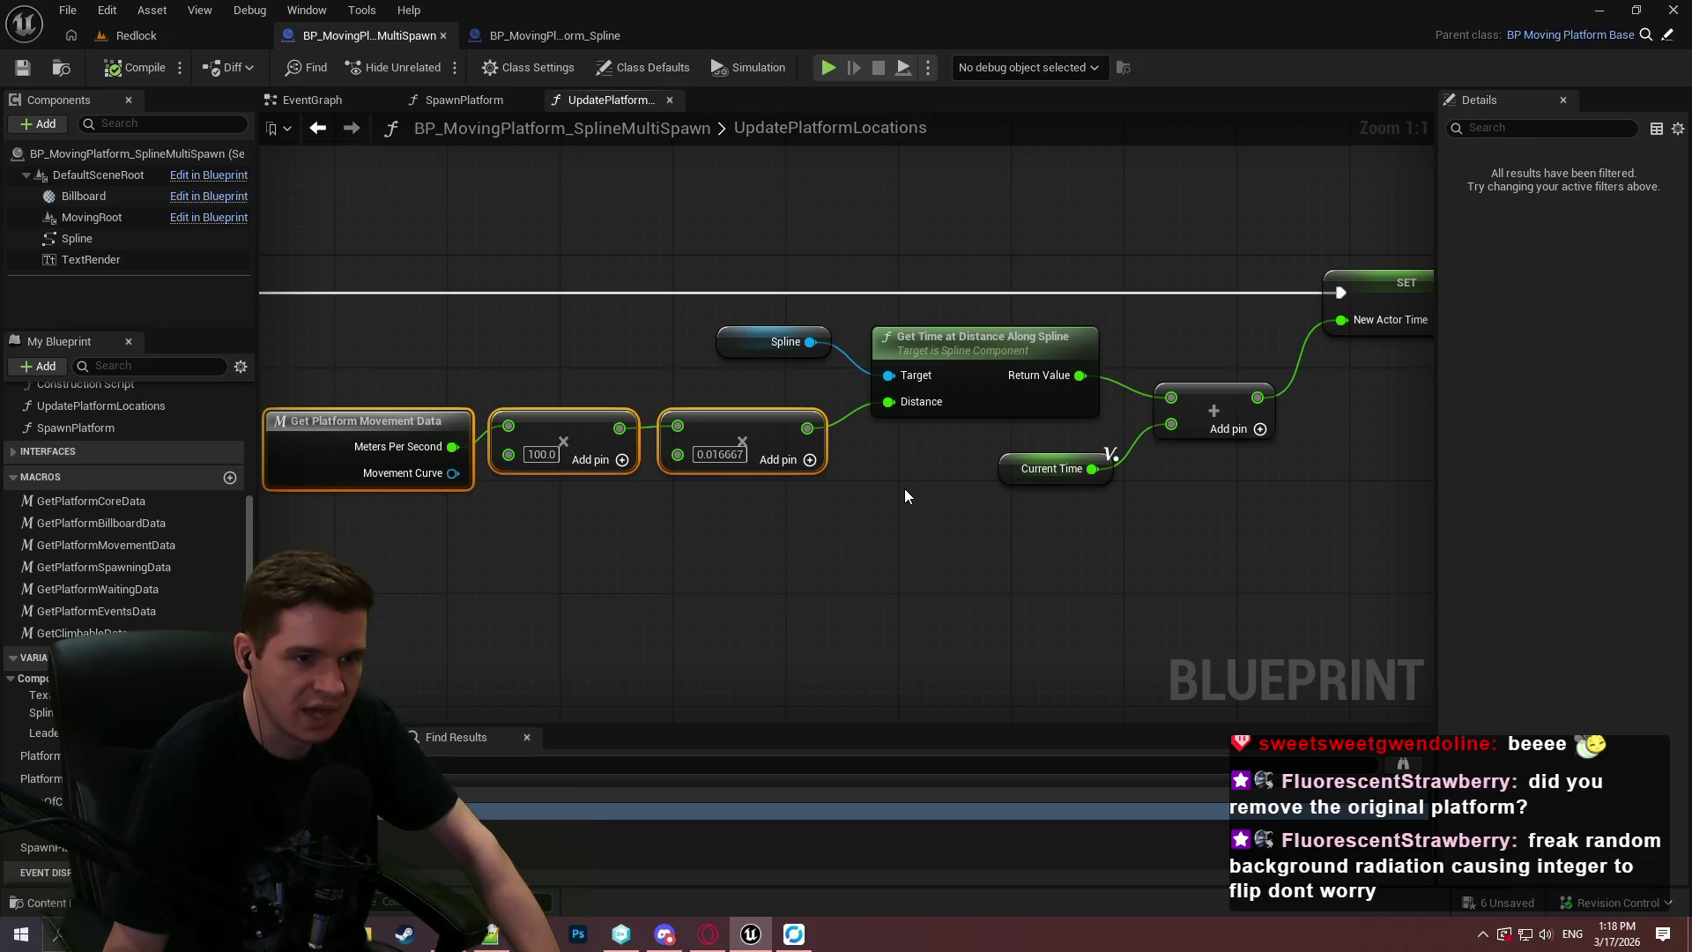
mouse_move(902, 479)
mouse_down()
mouse_move(440, 489)
mouse_move(468, 476)
mouse_move(479, 491)
mouse_move(820, 504)
mouse_move(555, 517)
mouse_move(572, 492)
mouse_move(1219, 525)
mouse_up()
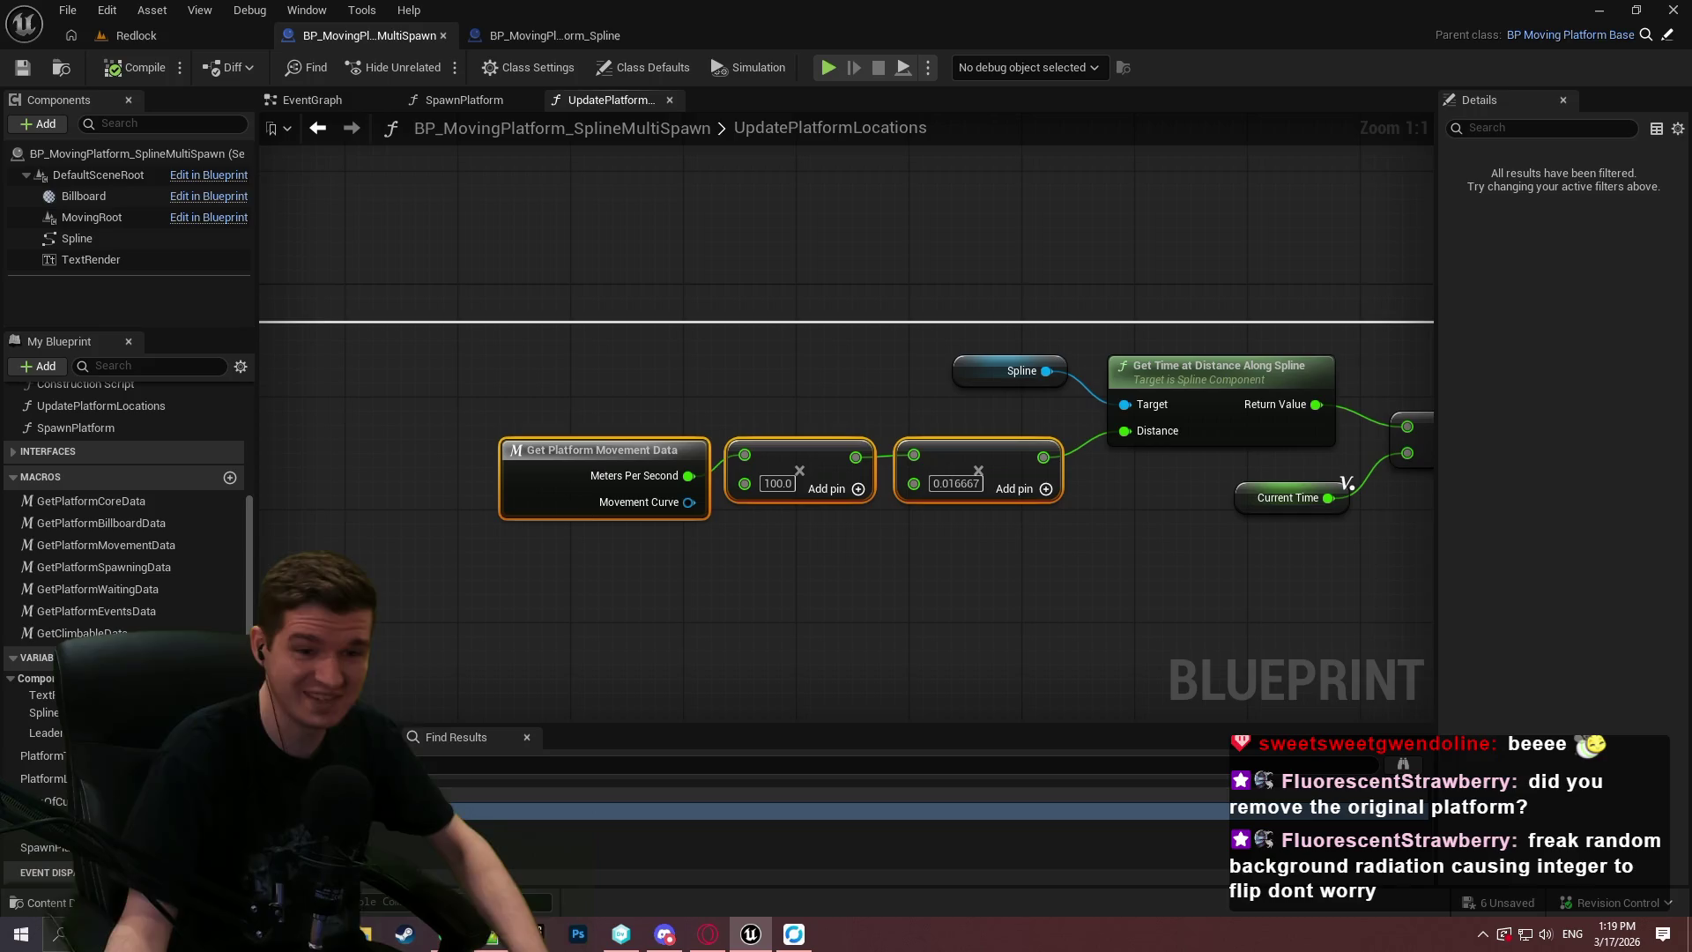
Enable Use Constant Velocity on the Get Transform at Time node and return to Redlock.
drag(748, 554, 927, 421)
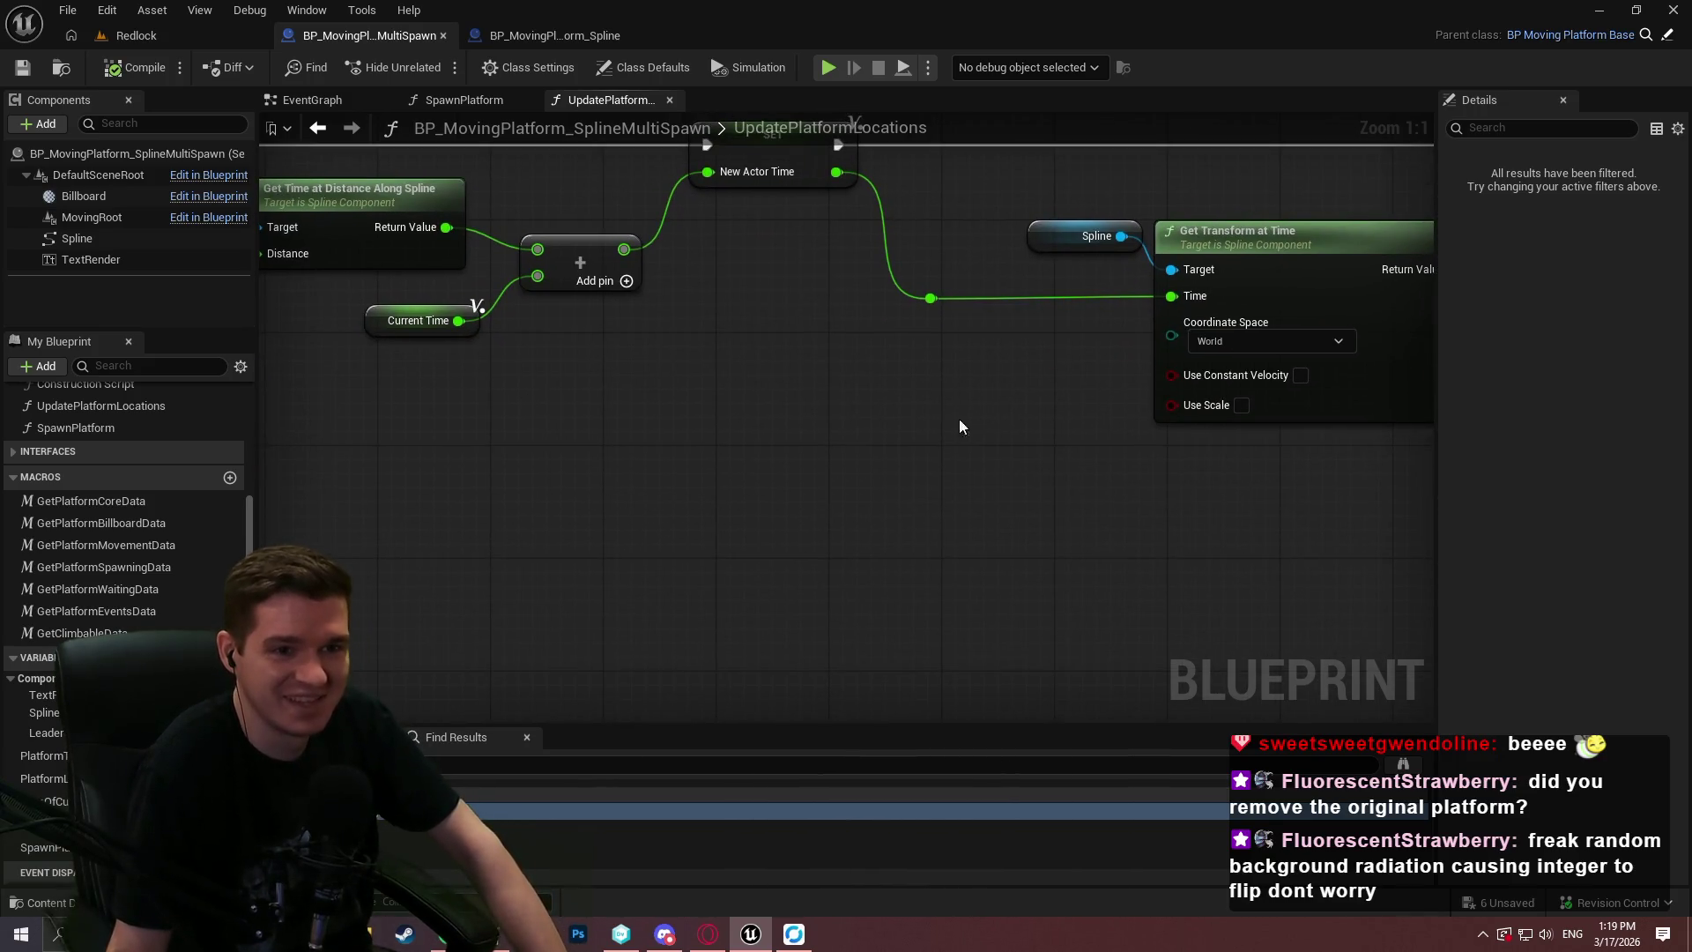
drag(890, 326, 865, 401)
drag(1110, 462, 671, 514)
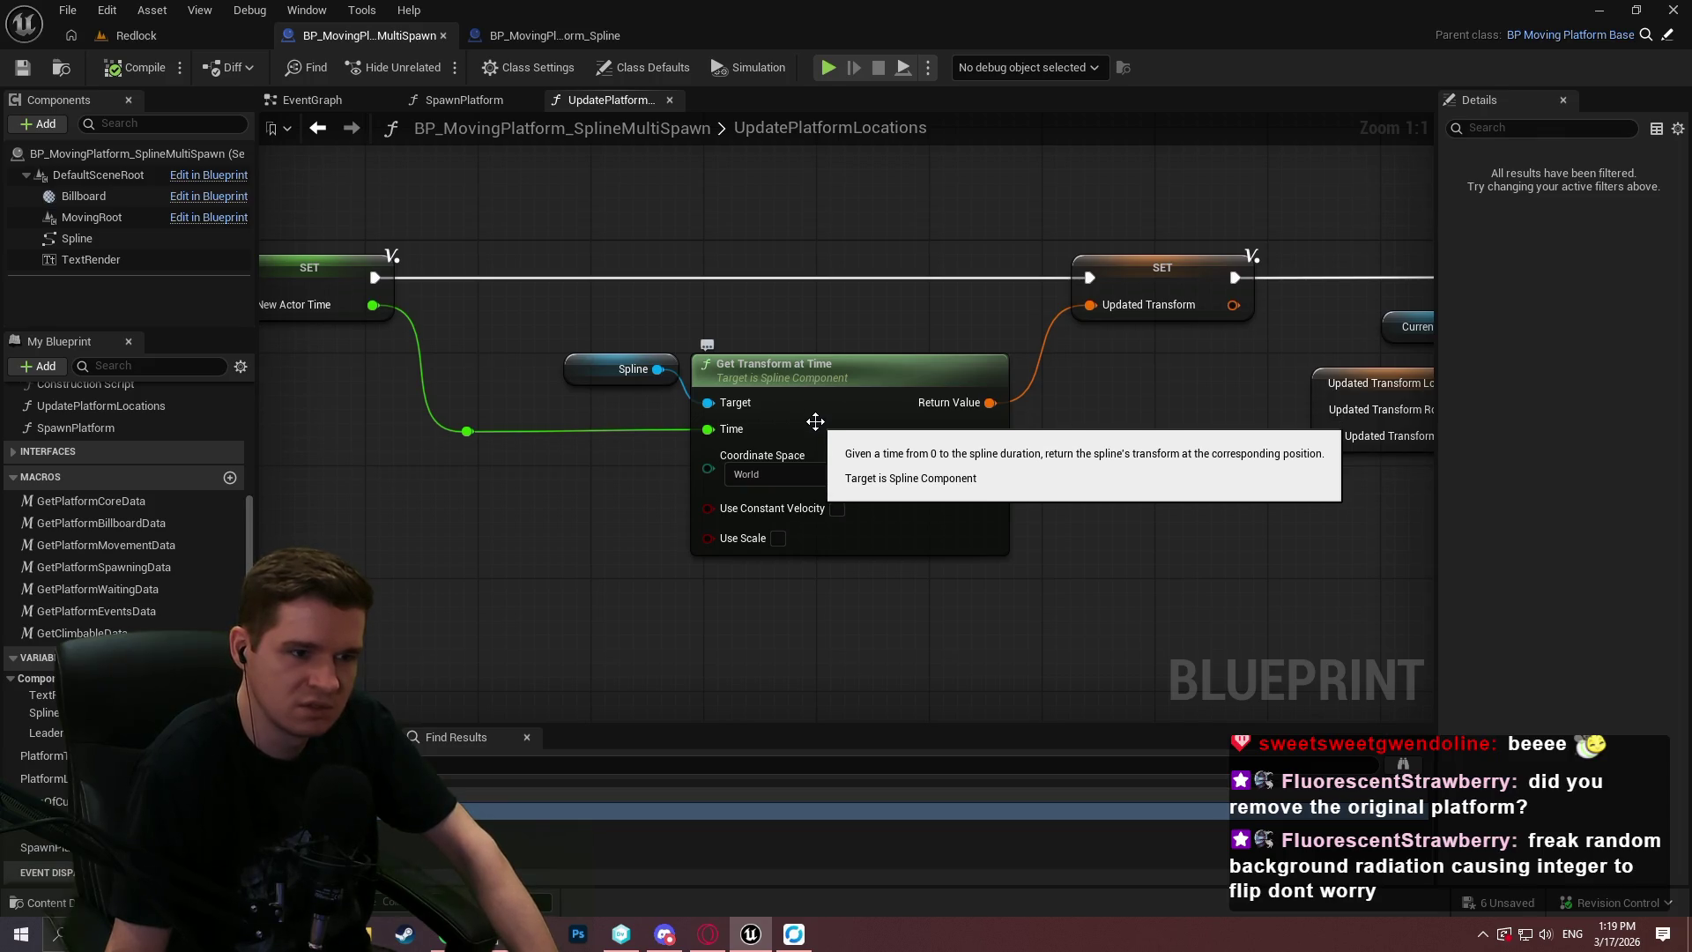
click(837, 509)
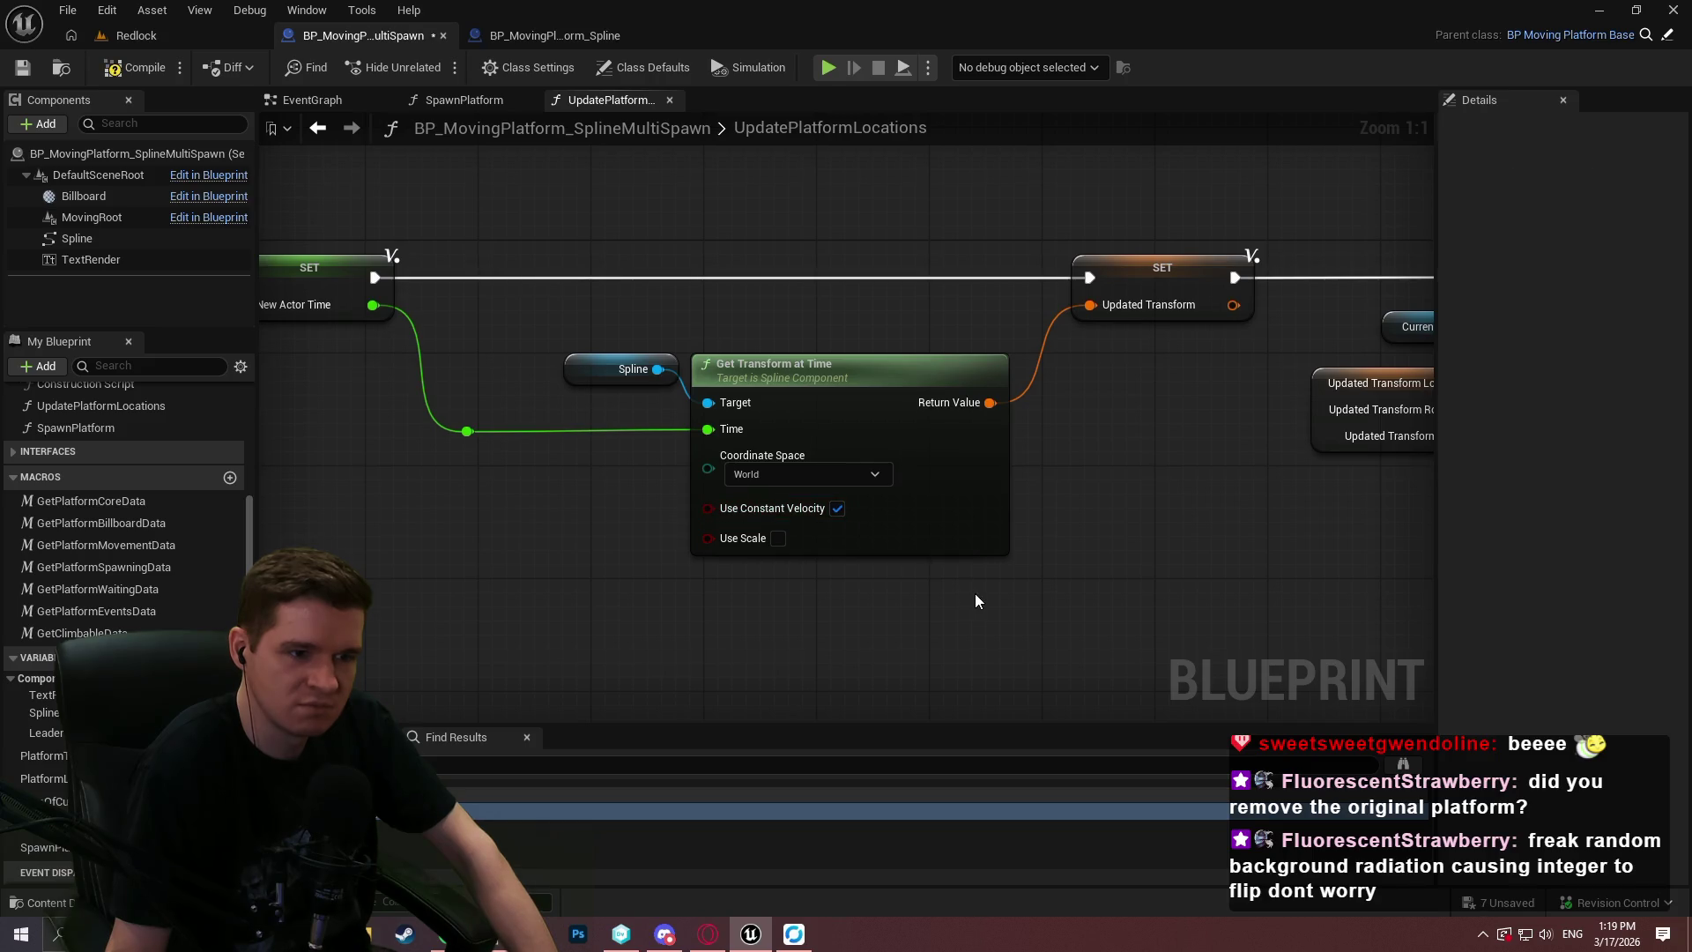
click(155, 45)
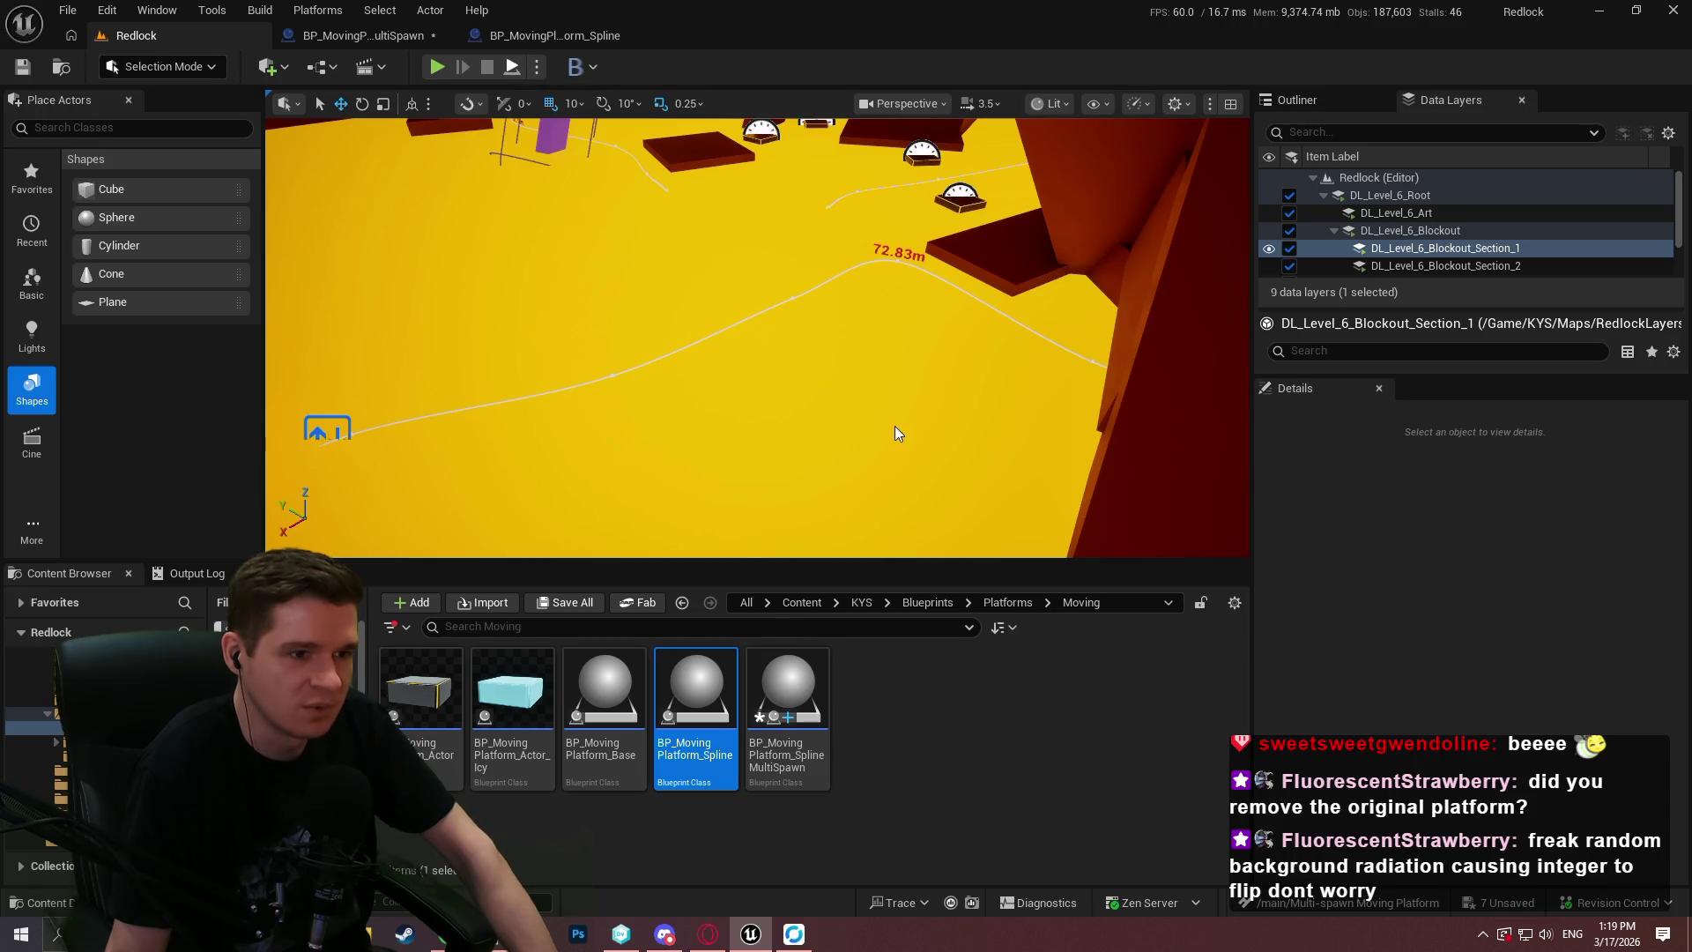
Playtest briefly, drag a MultiSpawn spline point down-left, then start a fresh playtest.
key(alt+p)
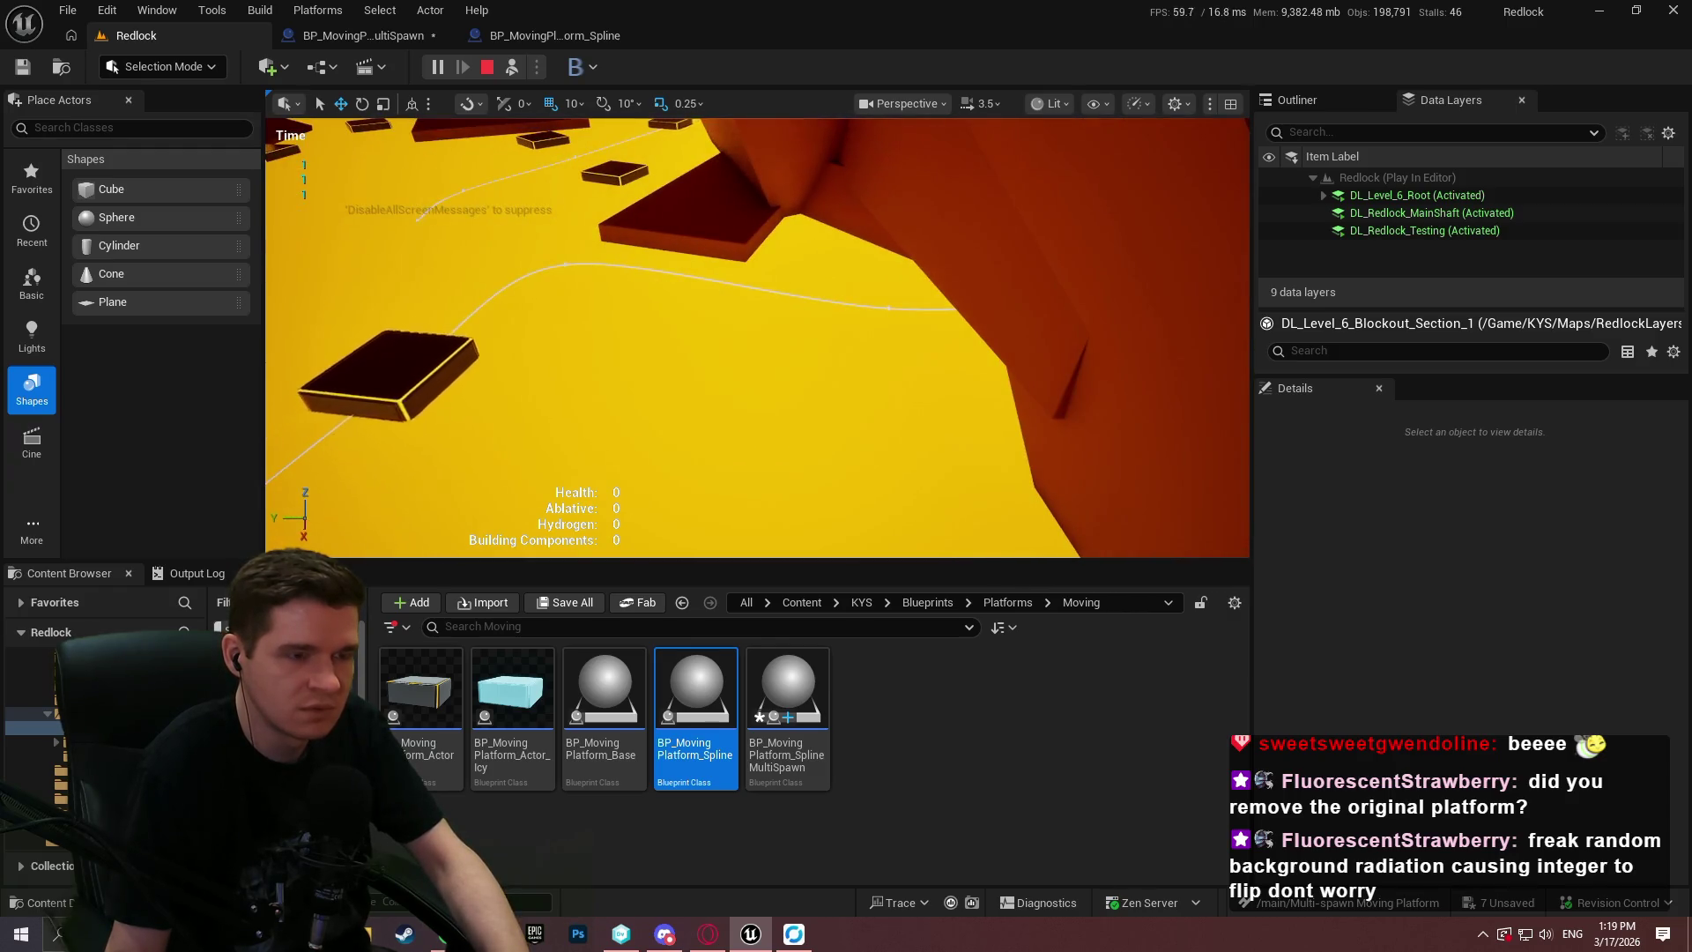
key(Escape)
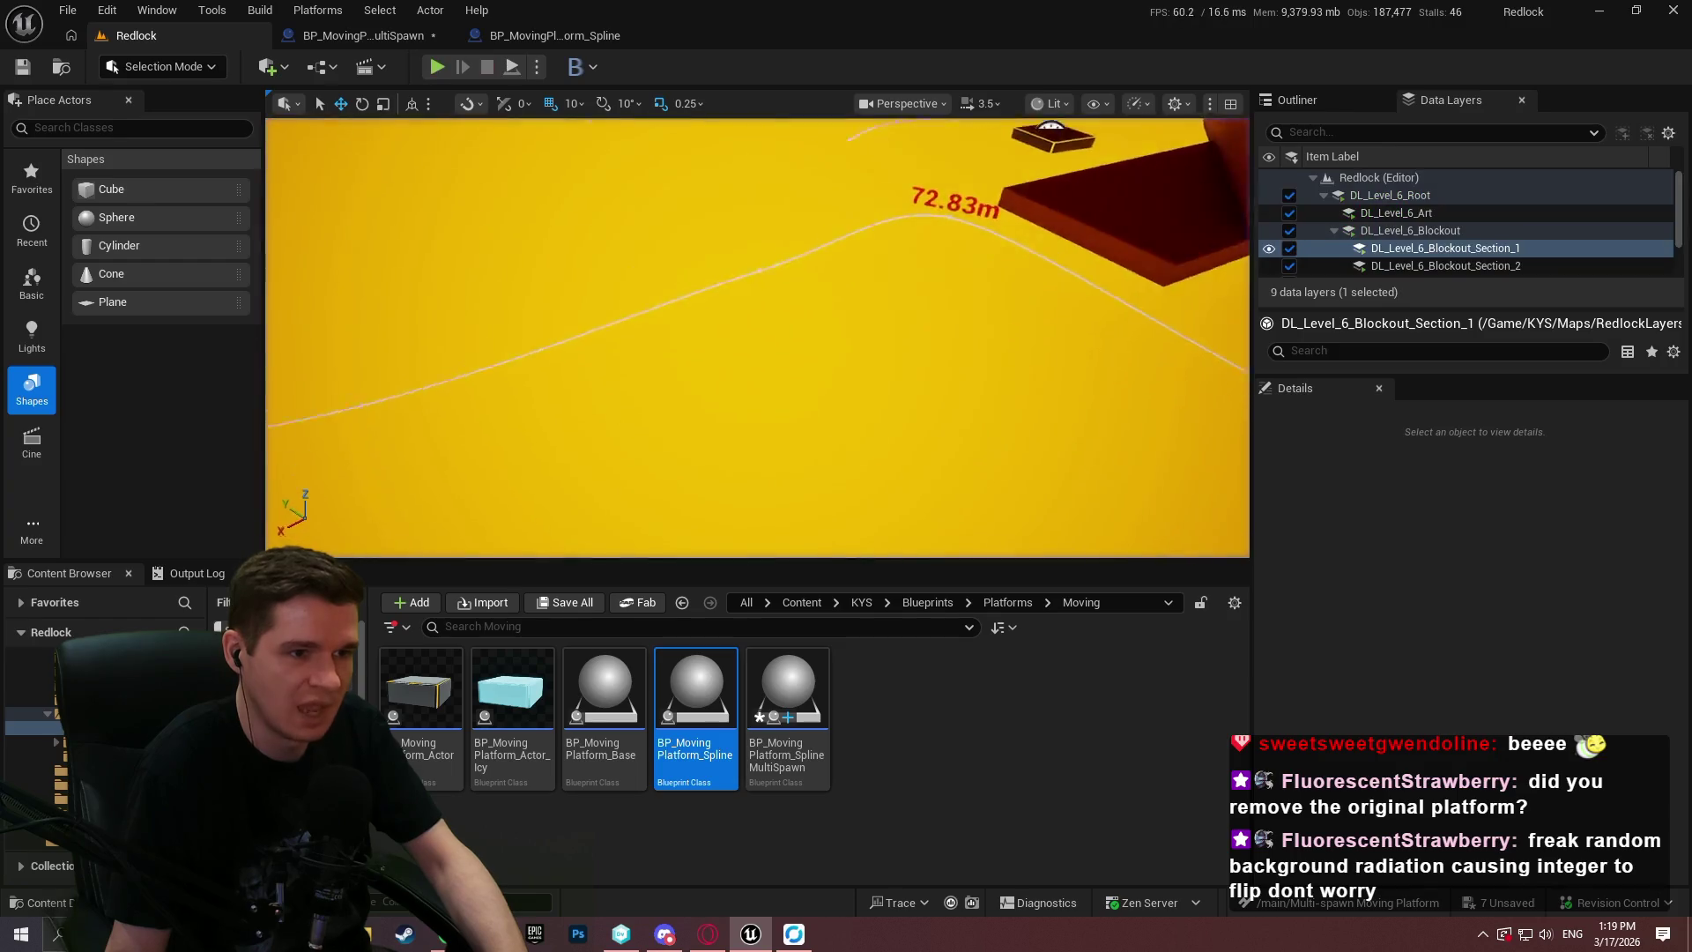
click(908, 282)
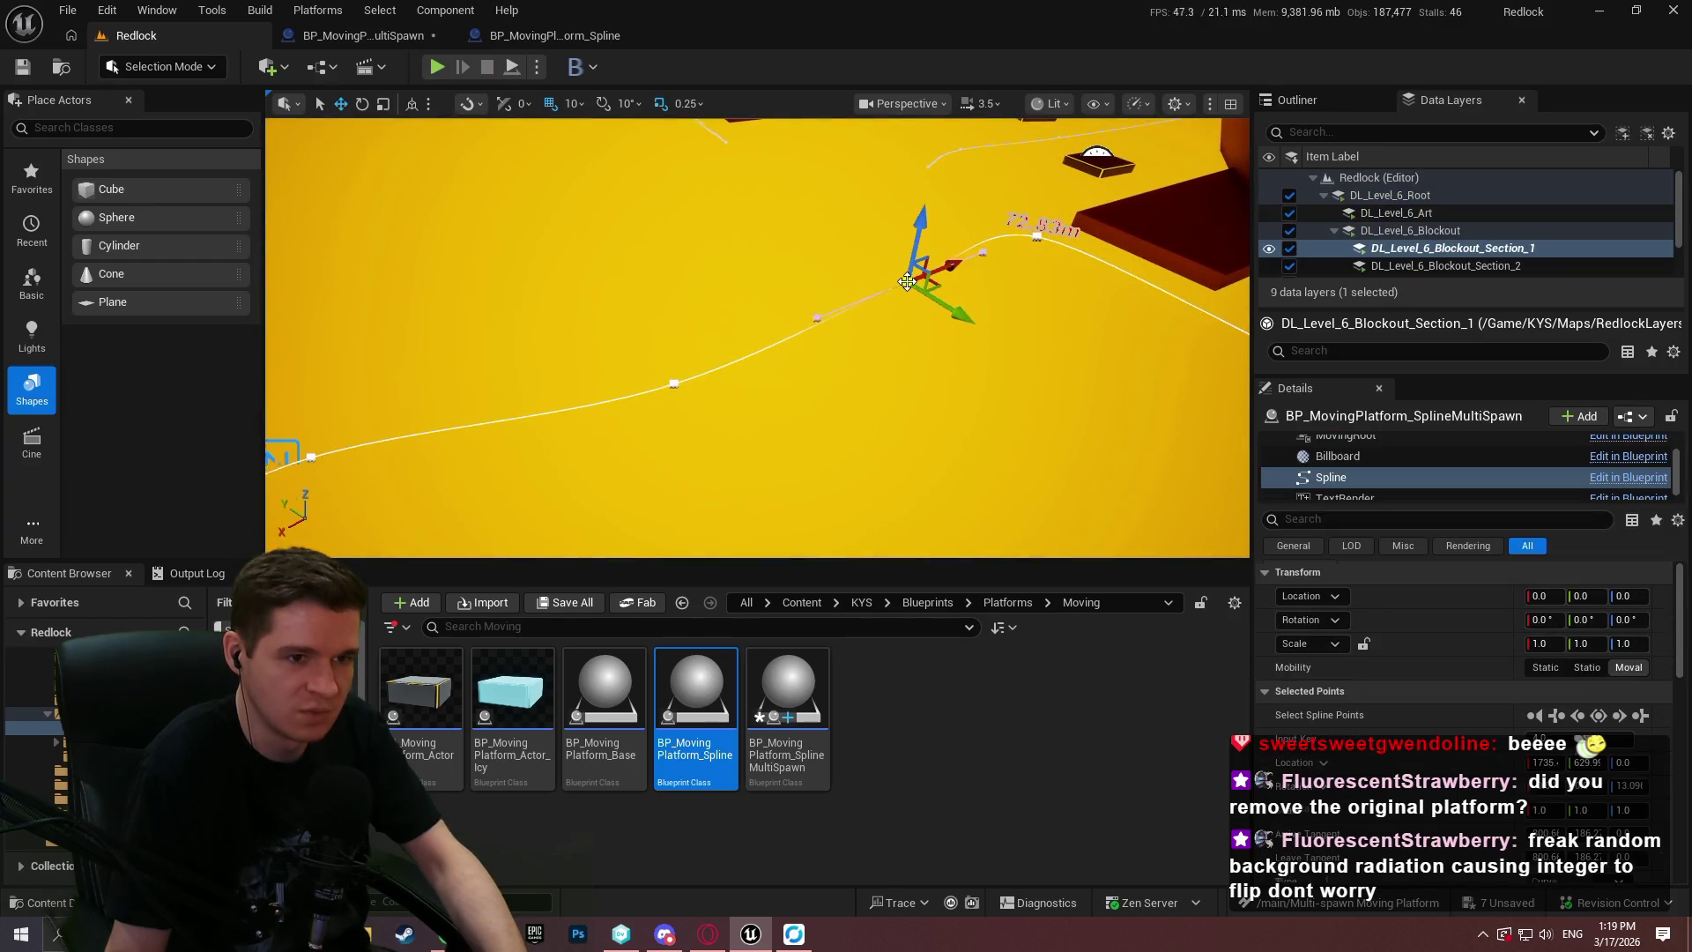
mouse_move(930, 267)
mouse_down()
mouse_move(899, 265)
mouse_move(912, 247)
mouse_move(863, 291)
mouse_move(772, 285)
mouse_up()
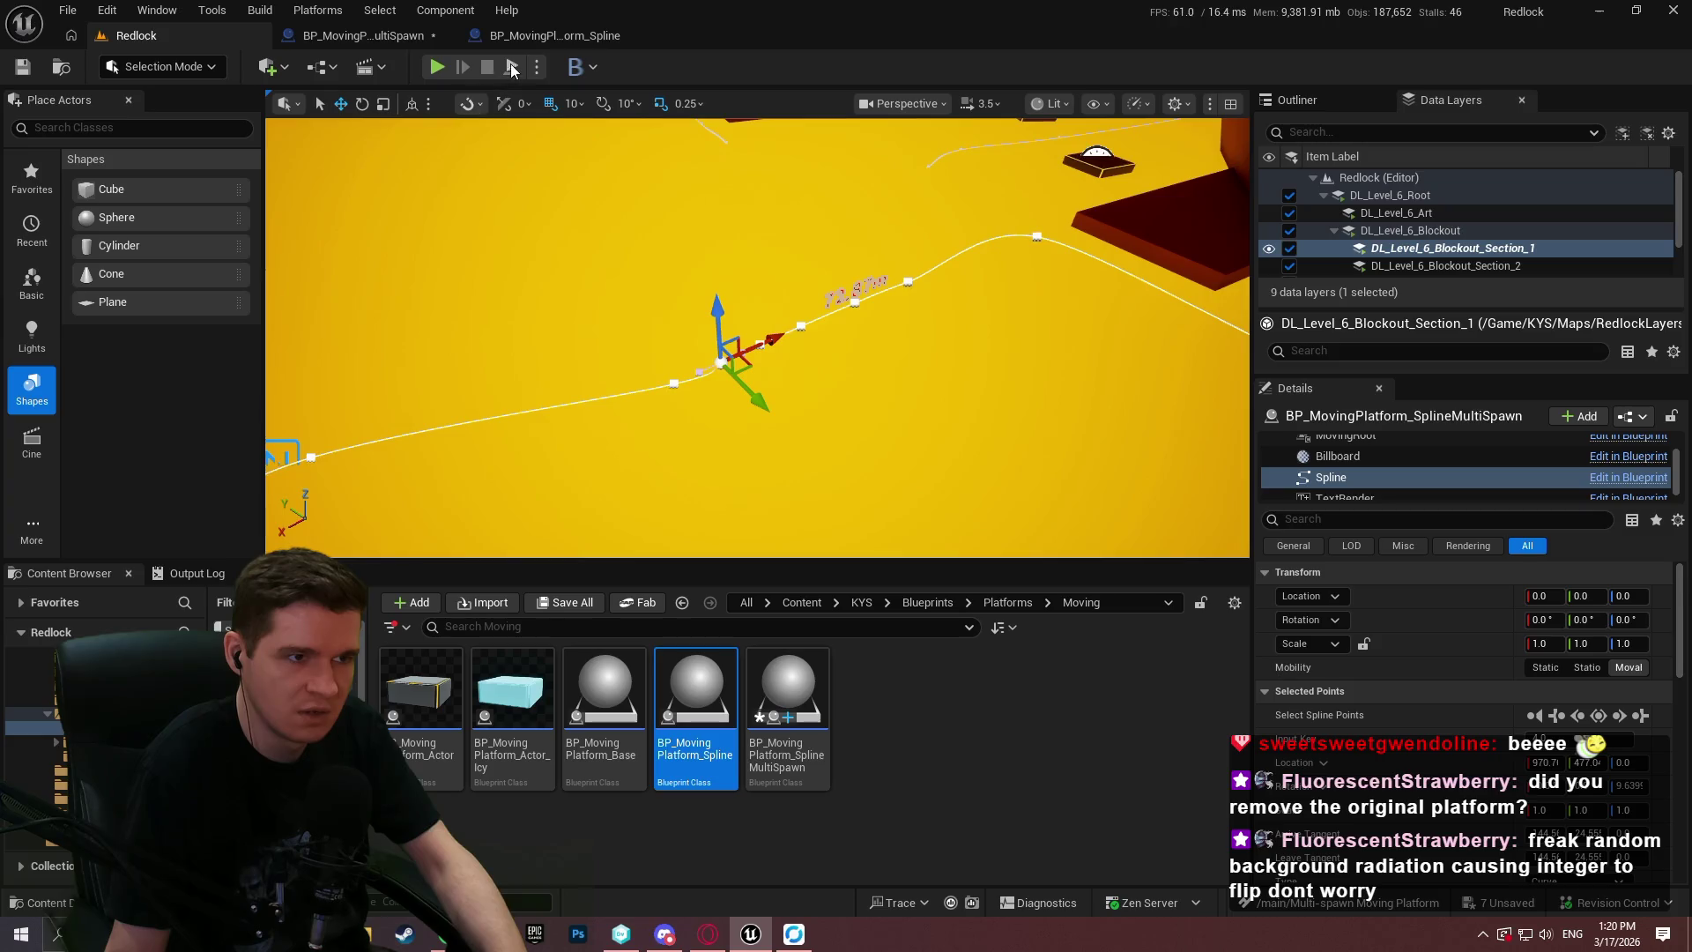
key(alt+p)
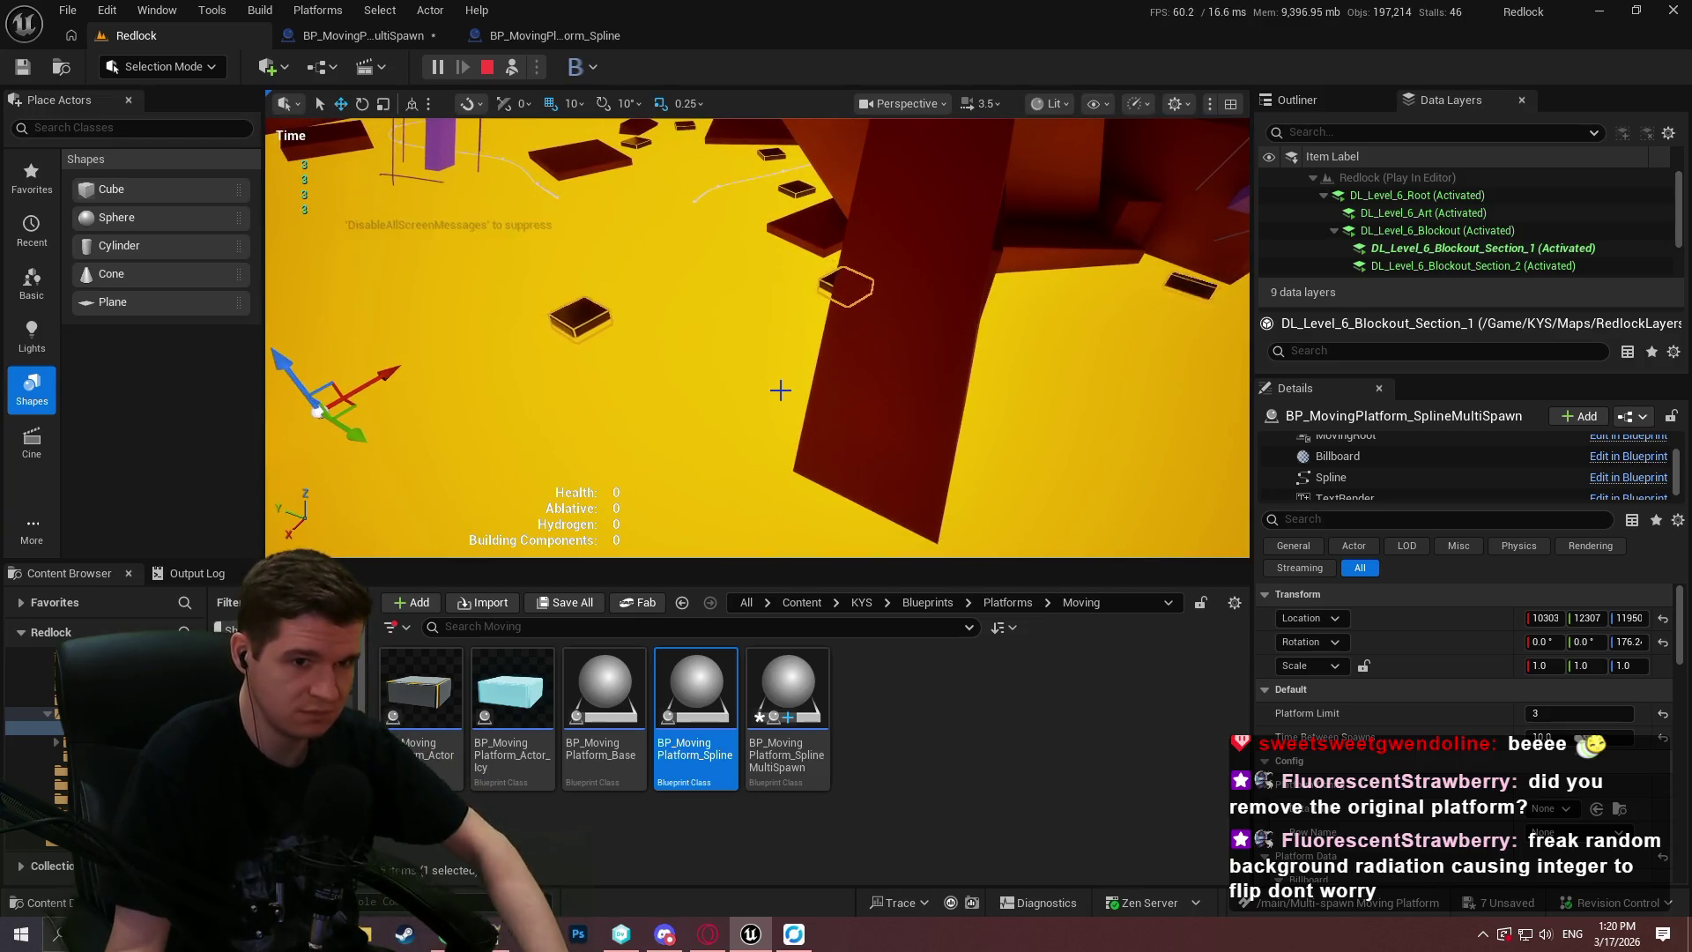
Watch the platforms run along the spline, clear the selection, and stop Play-In-Editor.
click(780, 389)
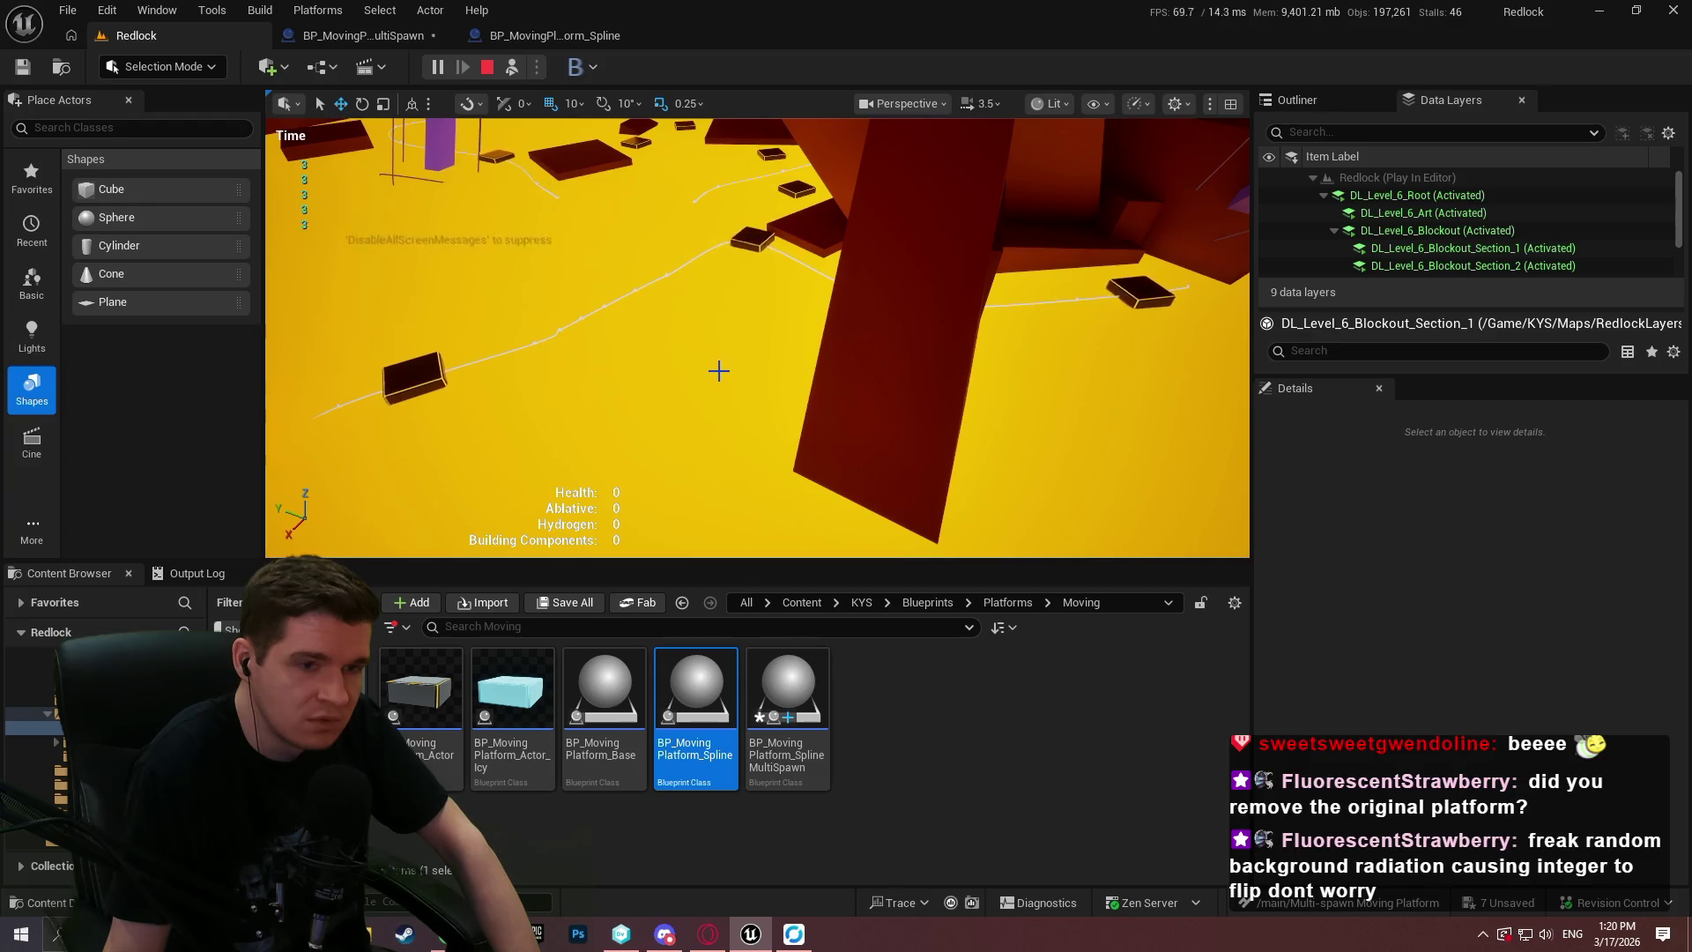
click(482, 69)
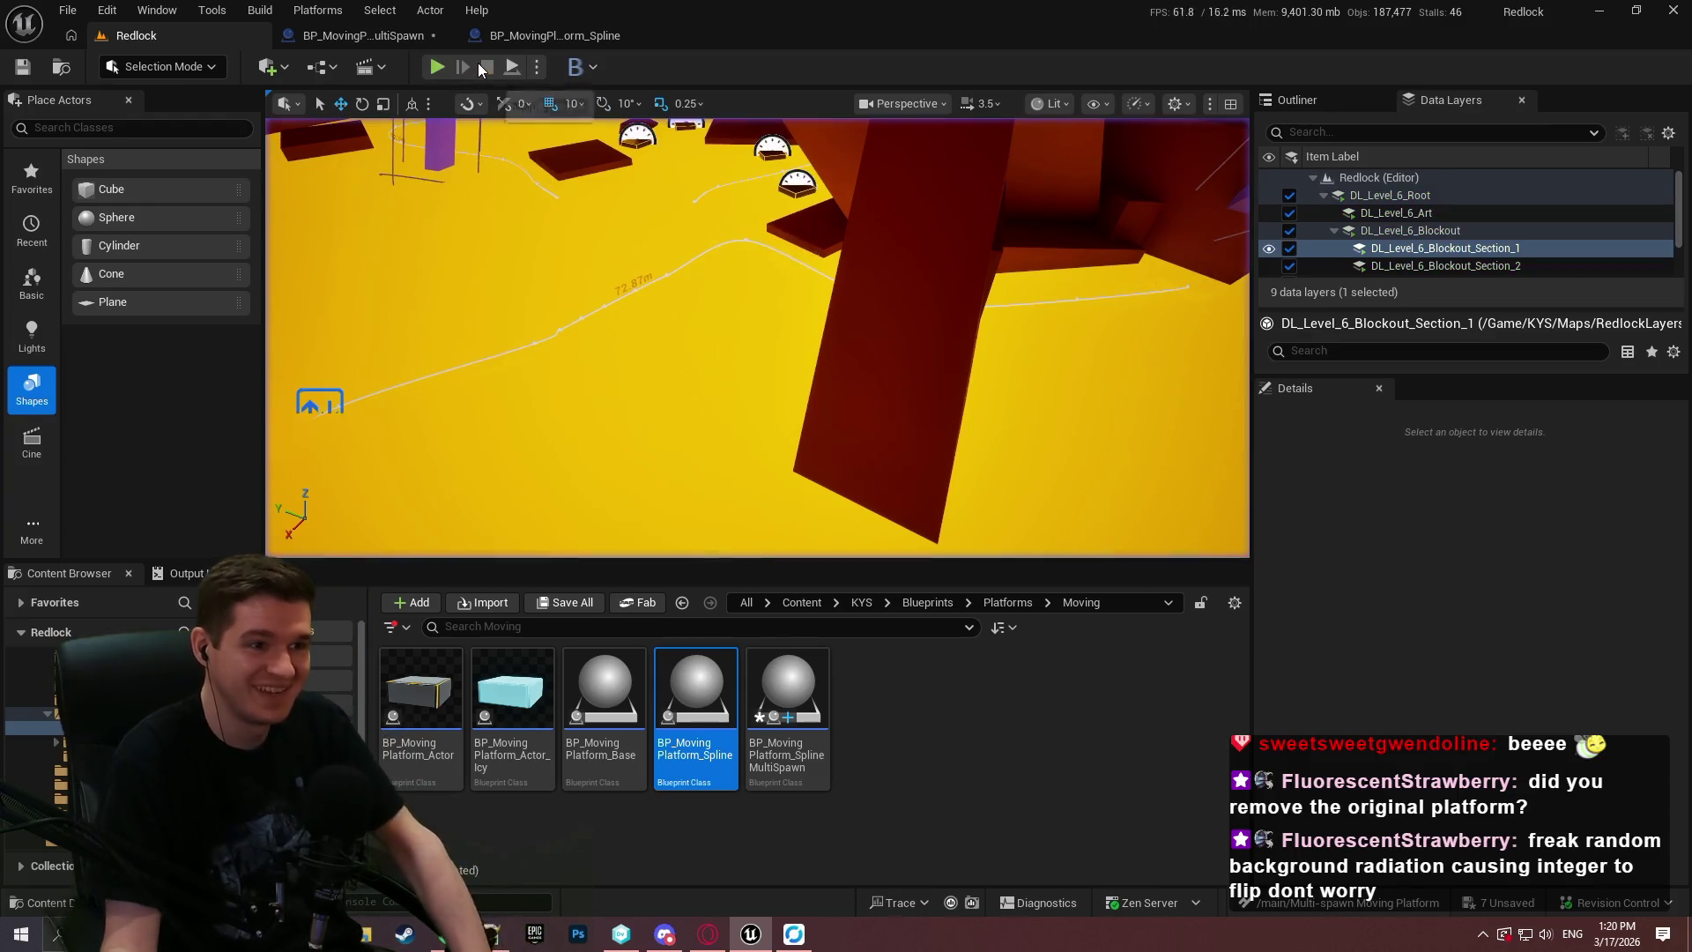
Review the single-platform spline Blueprint's EventGraph: Lerp, spline length and Set World Location nodes.
click(401, 39)
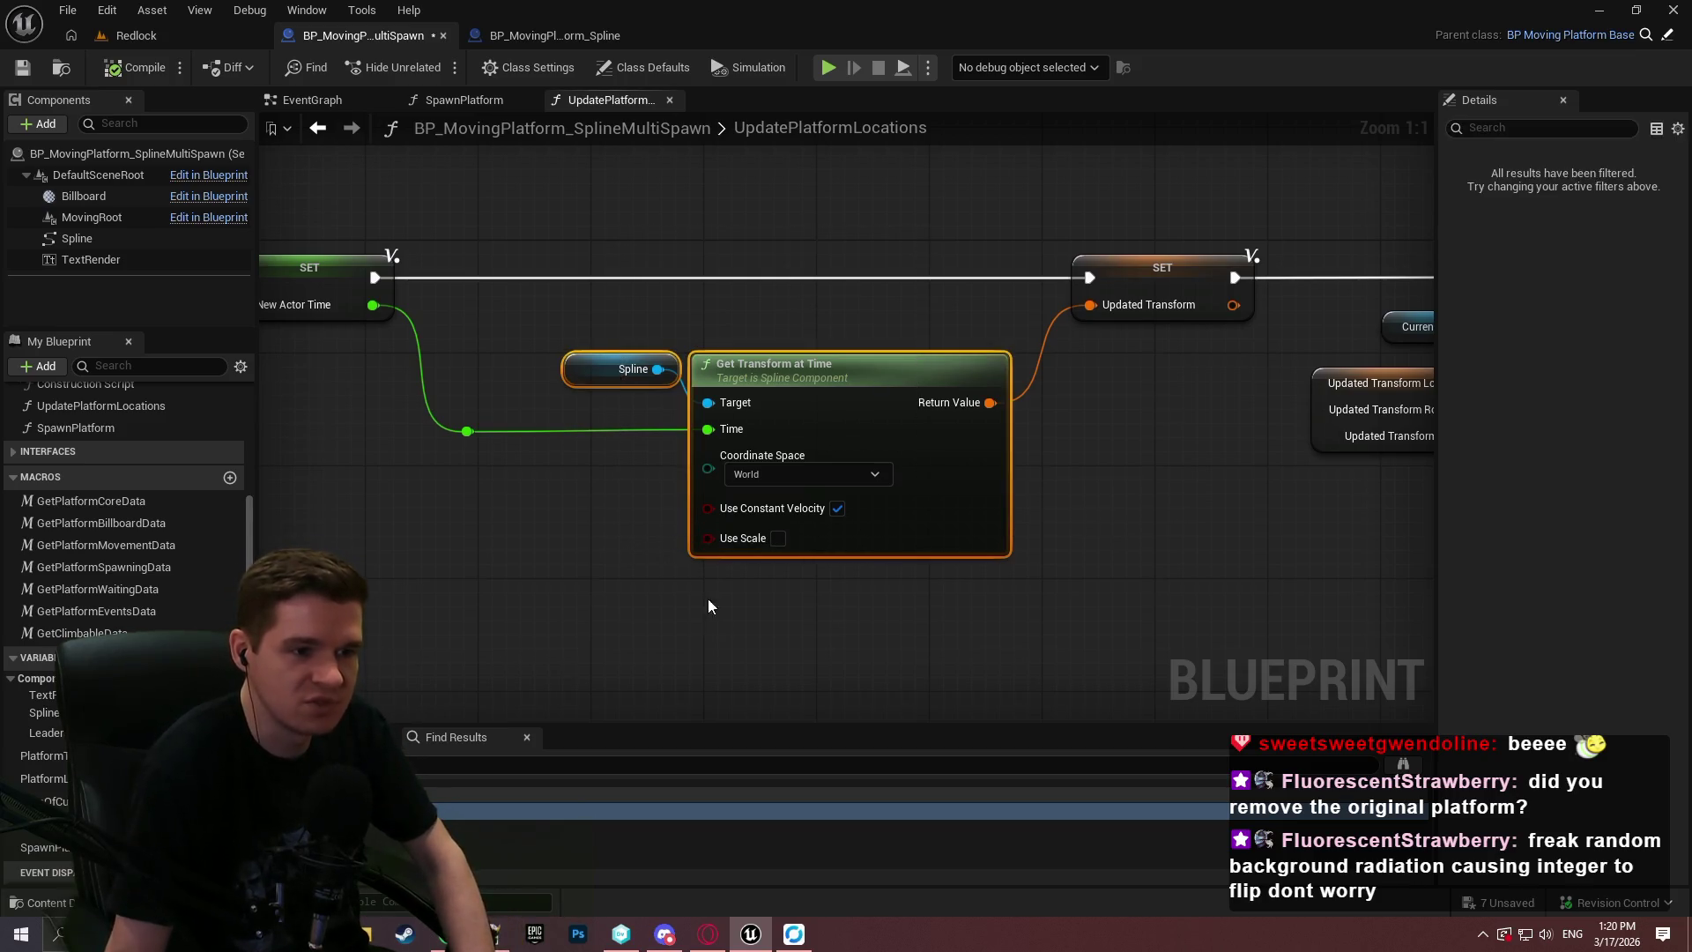
click(556, 36)
scroll(1284, 332, down, 5)
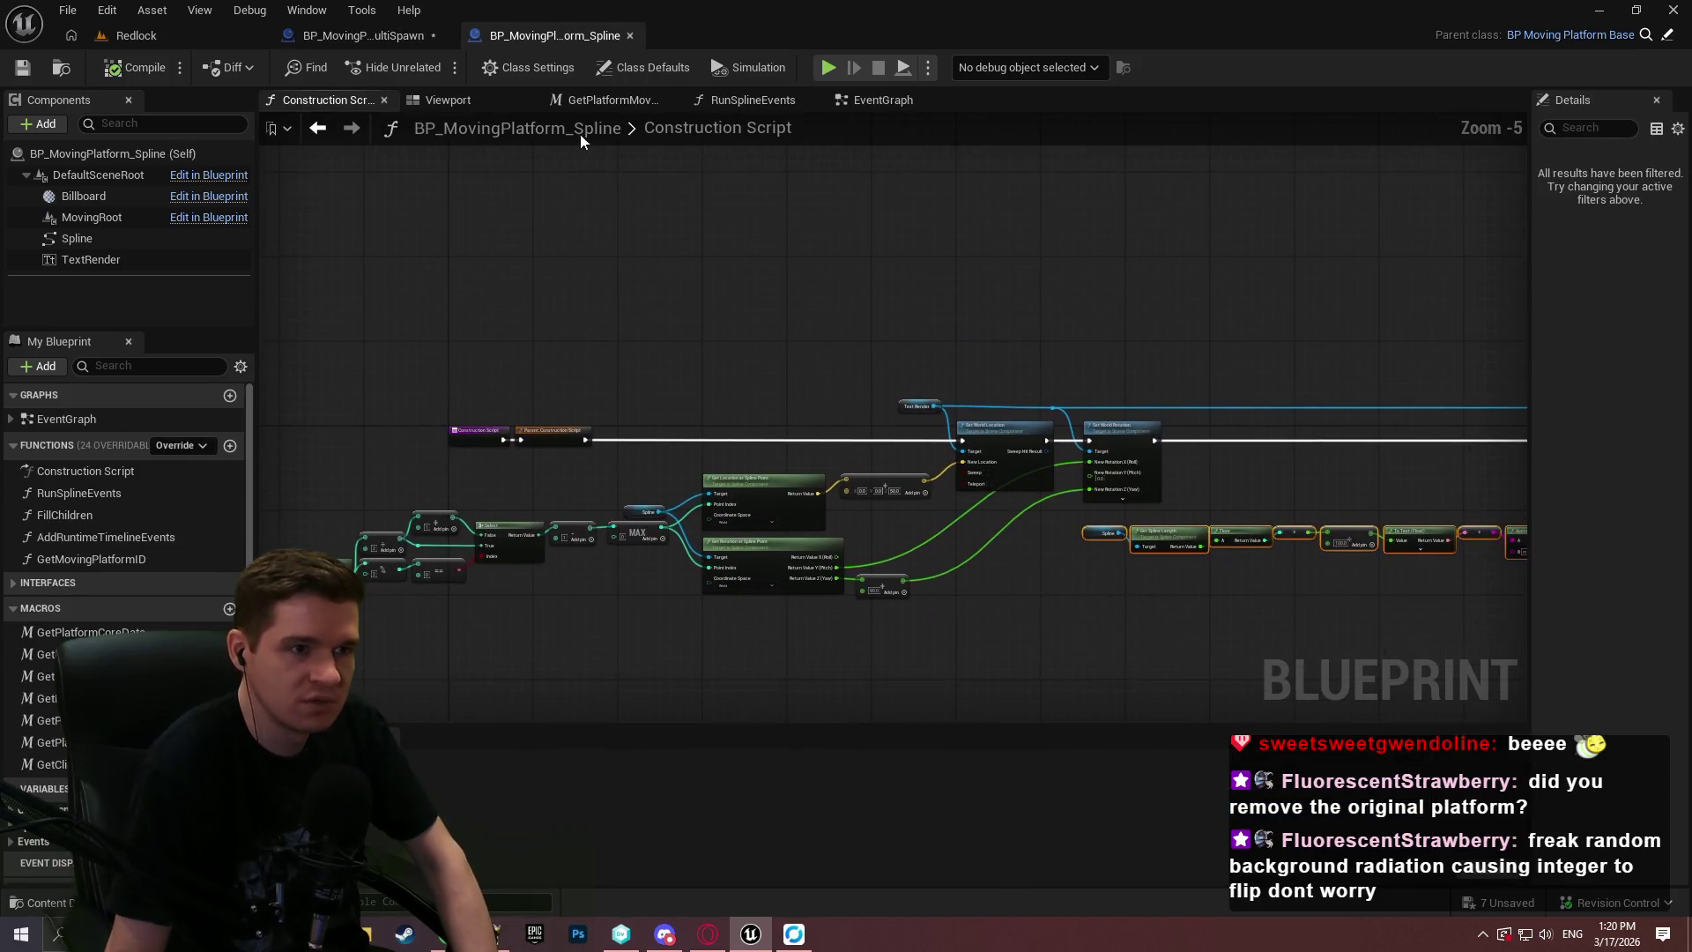
click(883, 99)
scroll(1102, 370, up, 3)
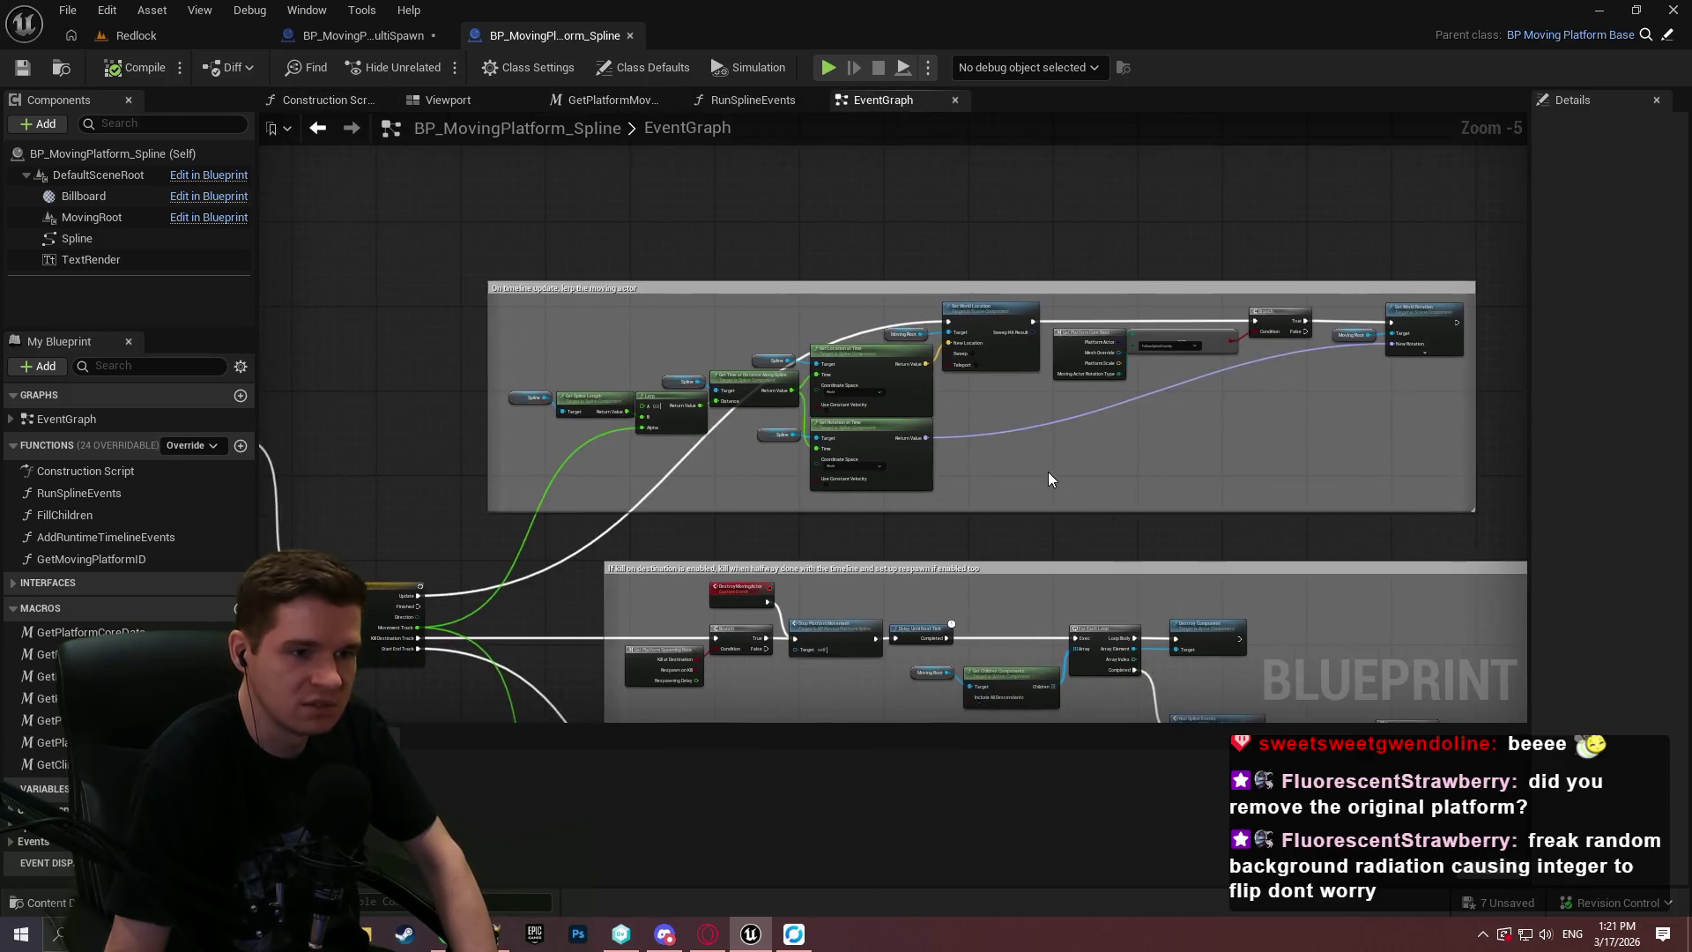
scroll(798, 416, up, 3)
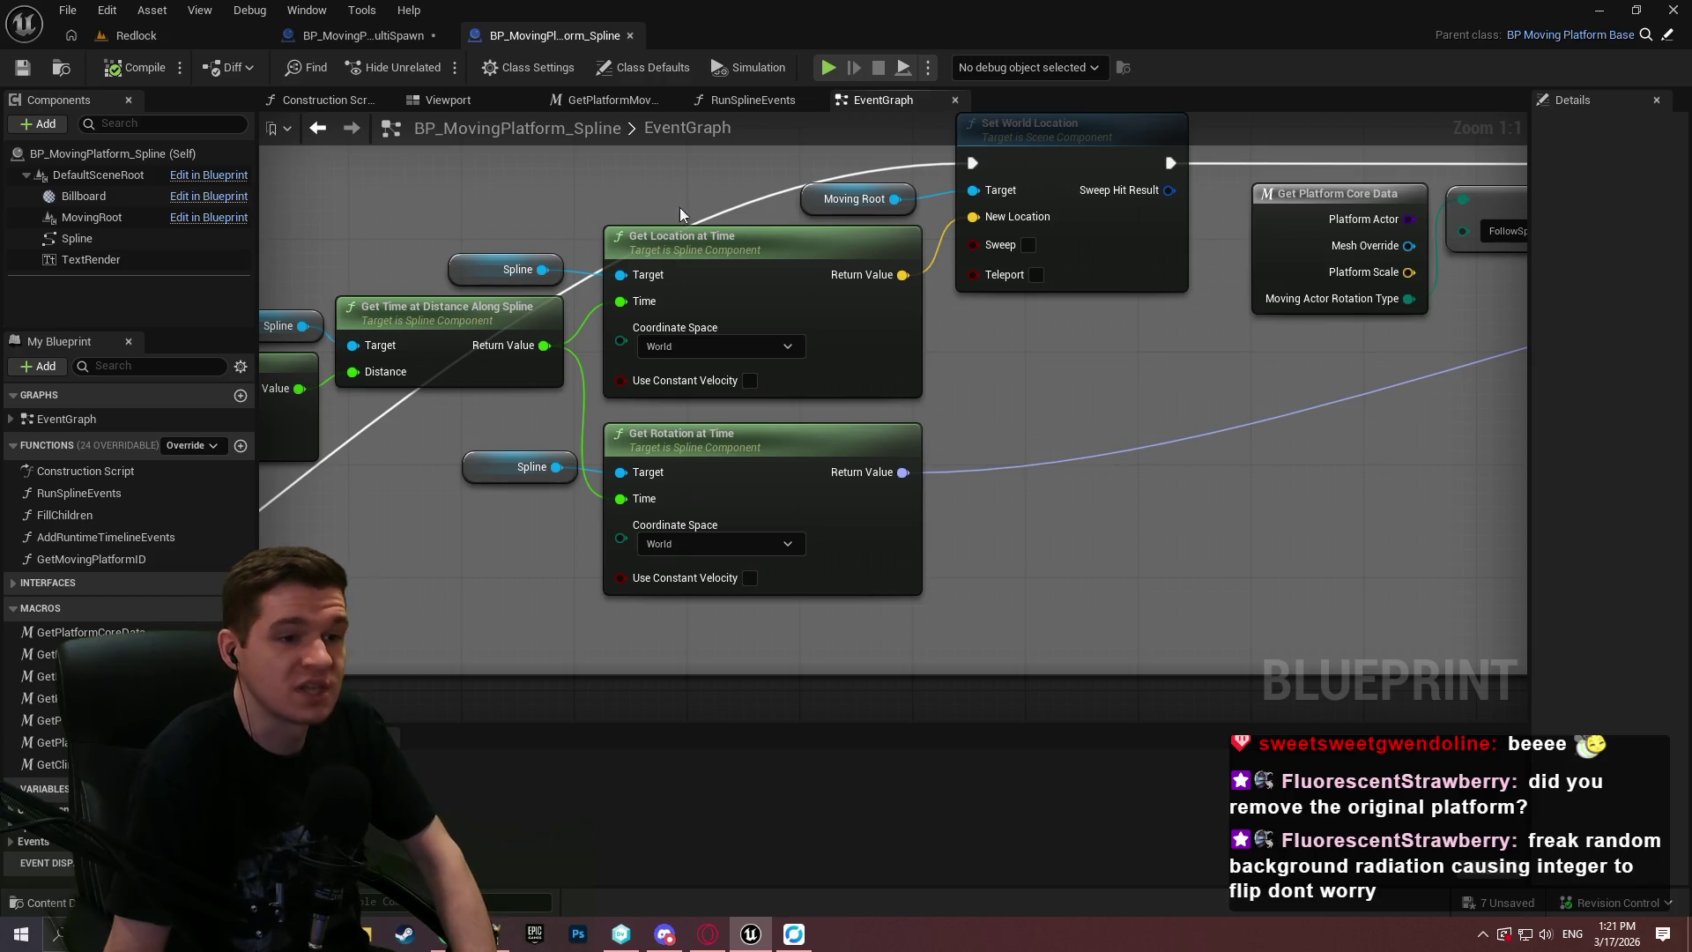
click(372, 35)
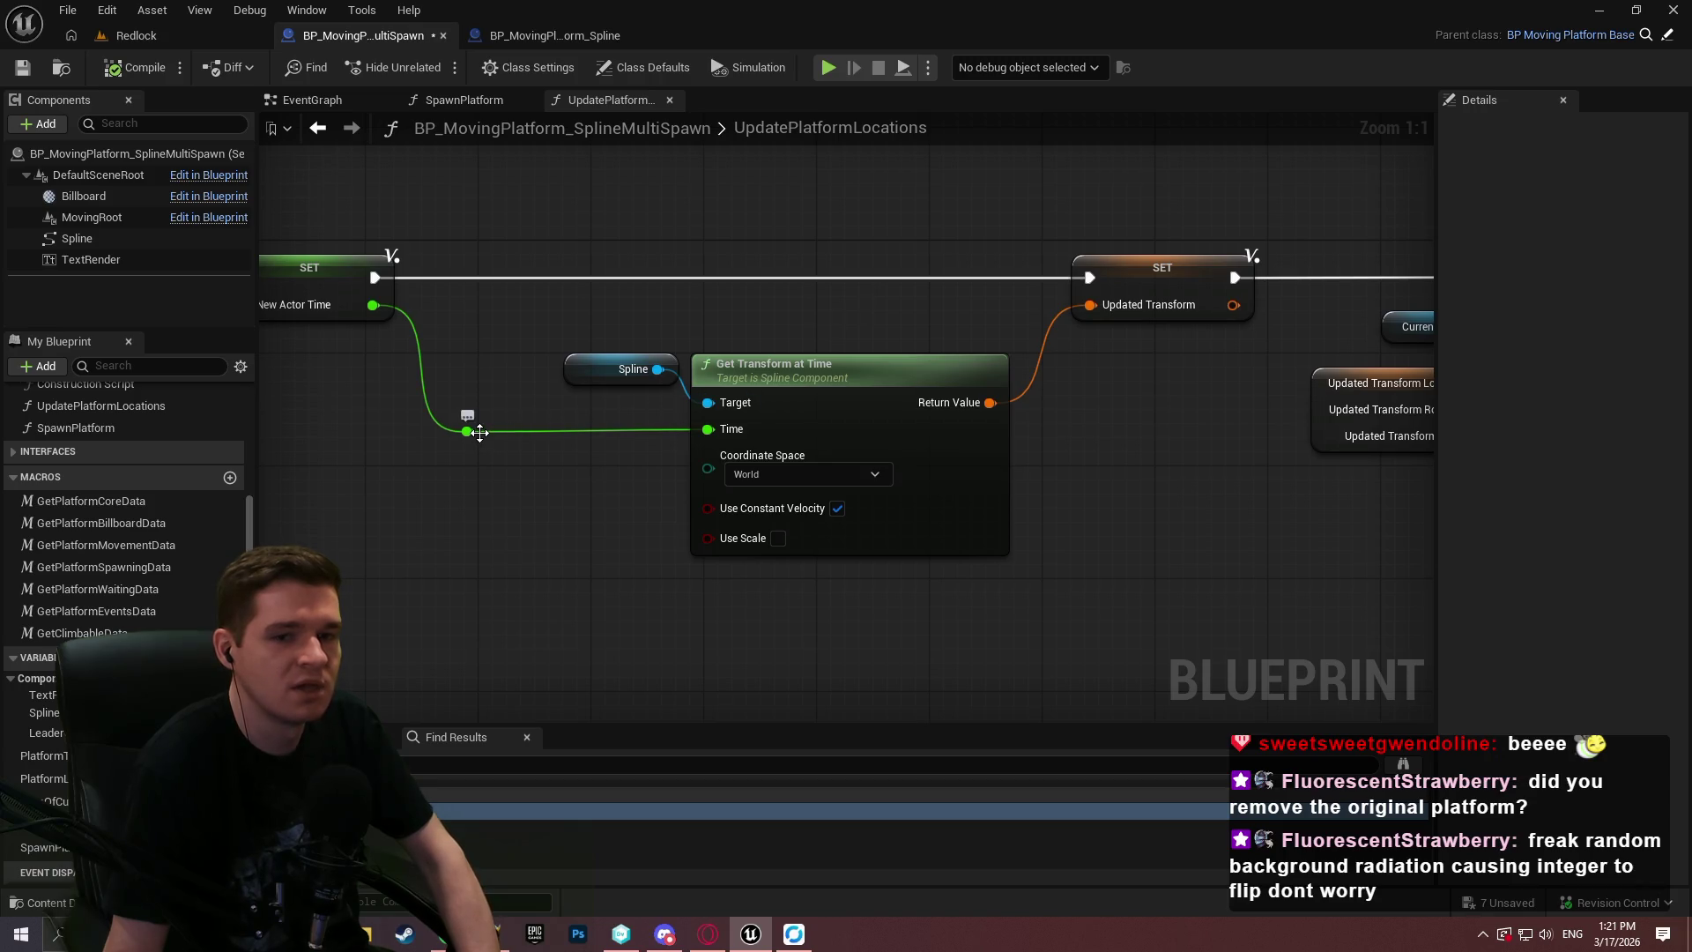
click(518, 39)
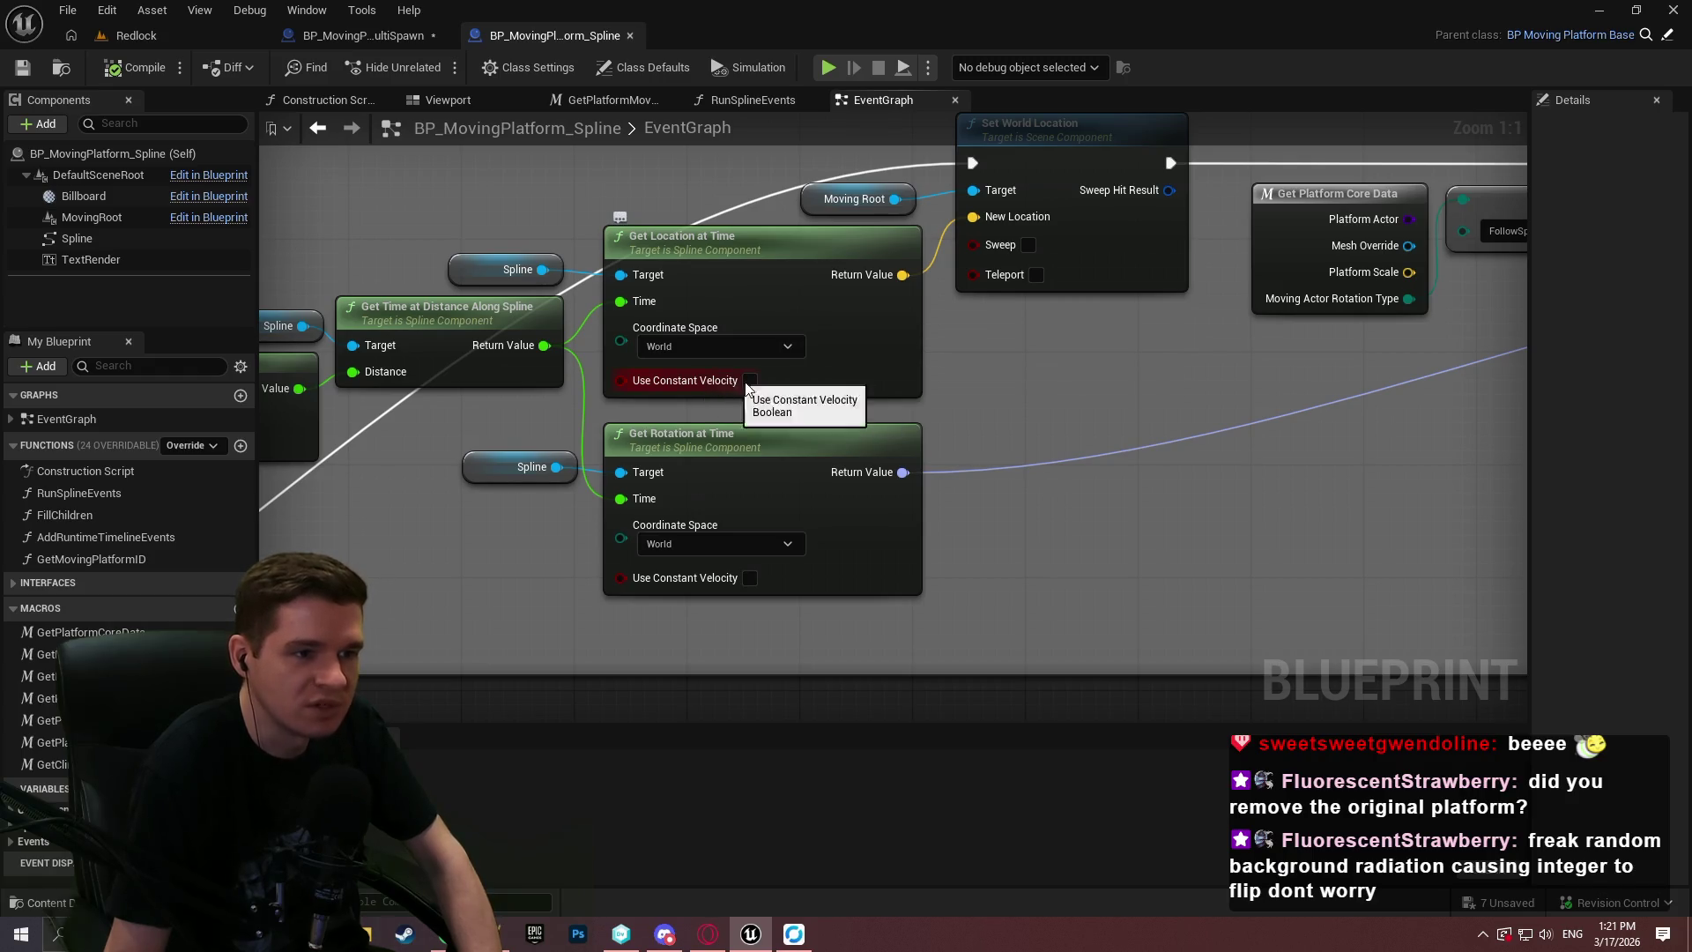
mouse_move(1022, 392)
mouse_down()
mouse_move(1416, 518)
mouse_move(1160, 496)
mouse_move(1598, 475)
mouse_up()
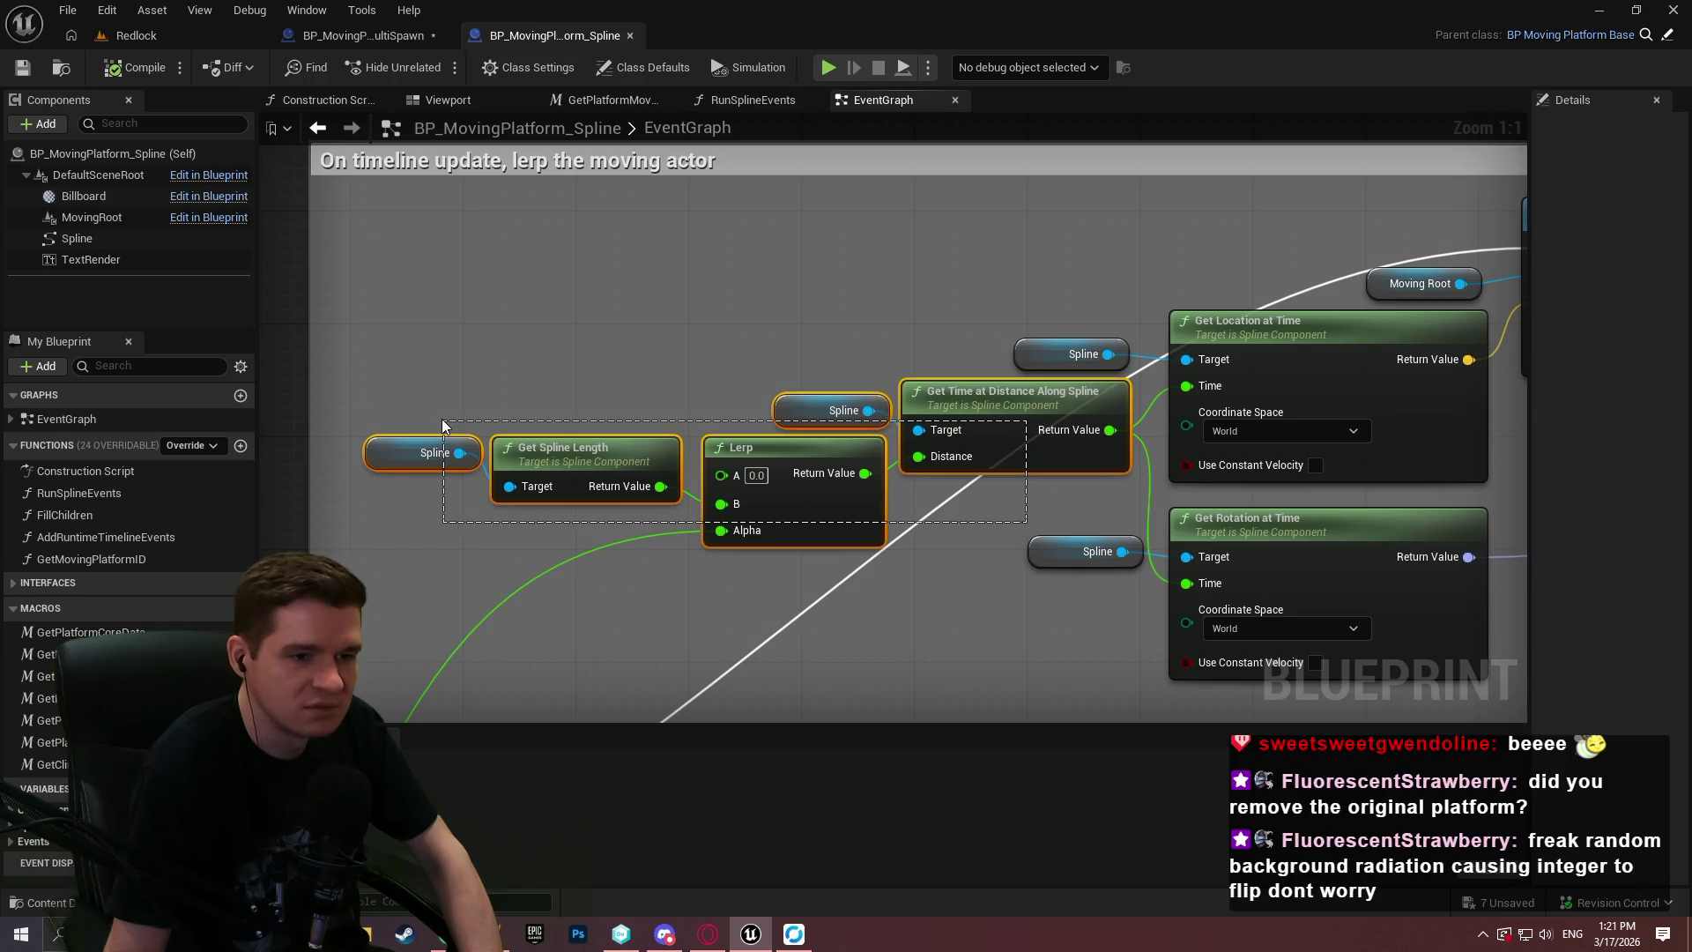
click(859, 630)
drag(960, 632, 492, 611)
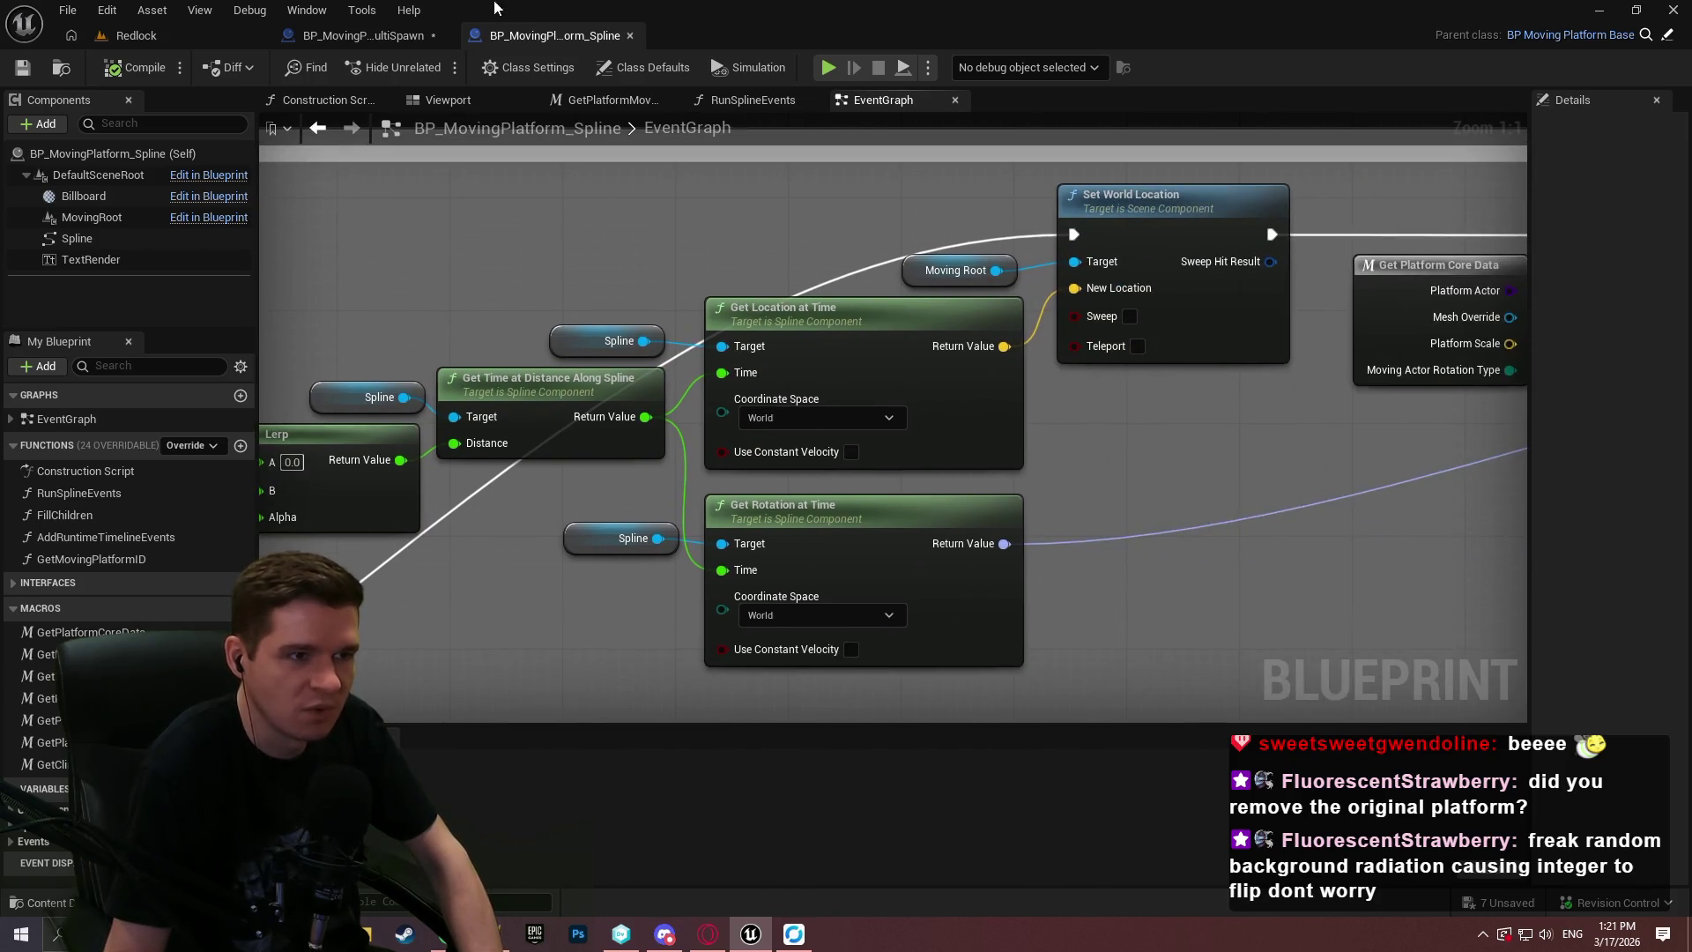
Revisit the MultiSpawn UpdatePlatformLocations graph, then fly the Redlock camera to the floor and spline.
click(388, 36)
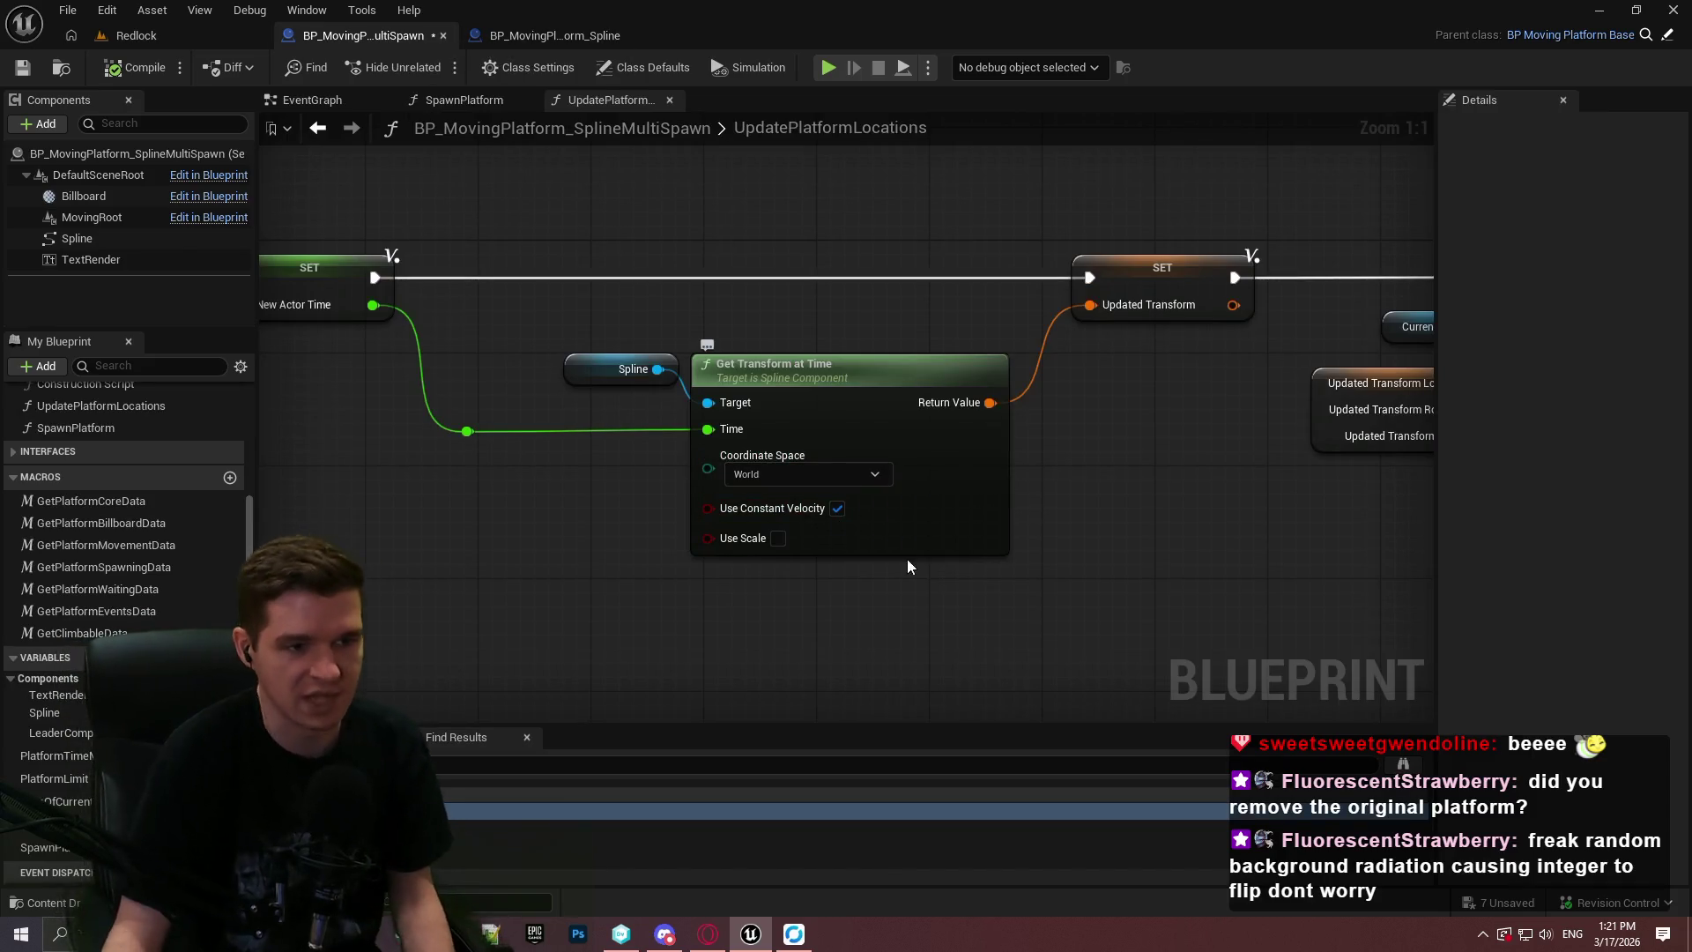
mouse_move(929, 548)
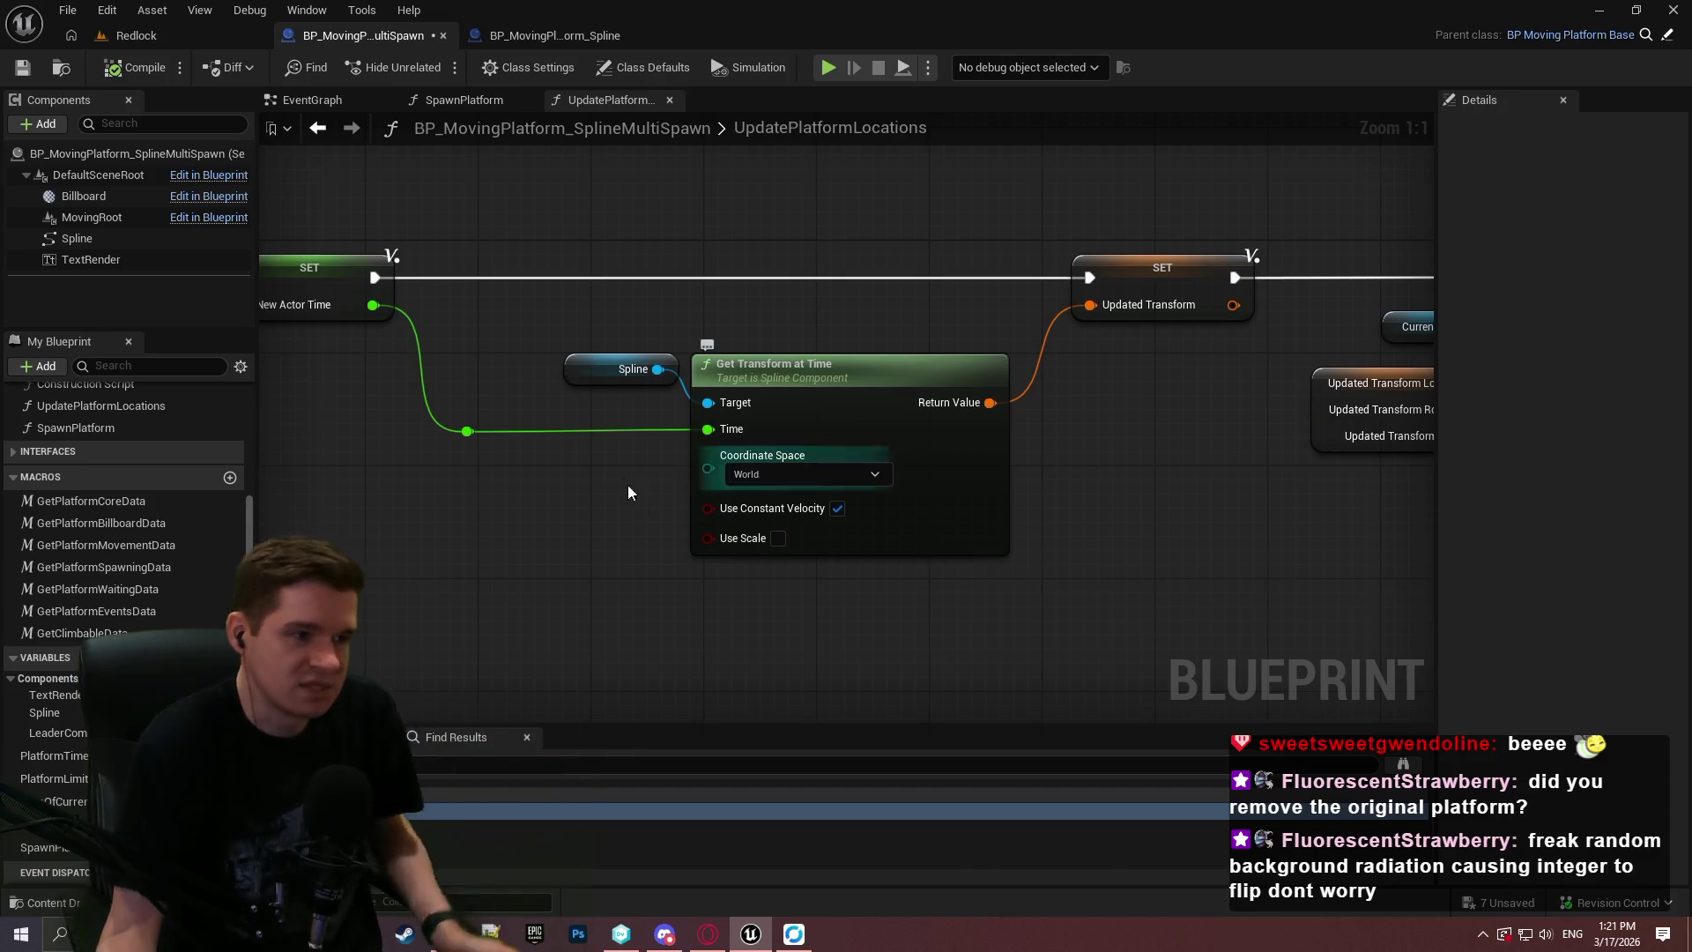
drag(478, 519, 558, 504)
scroll(559, 504, down, 3)
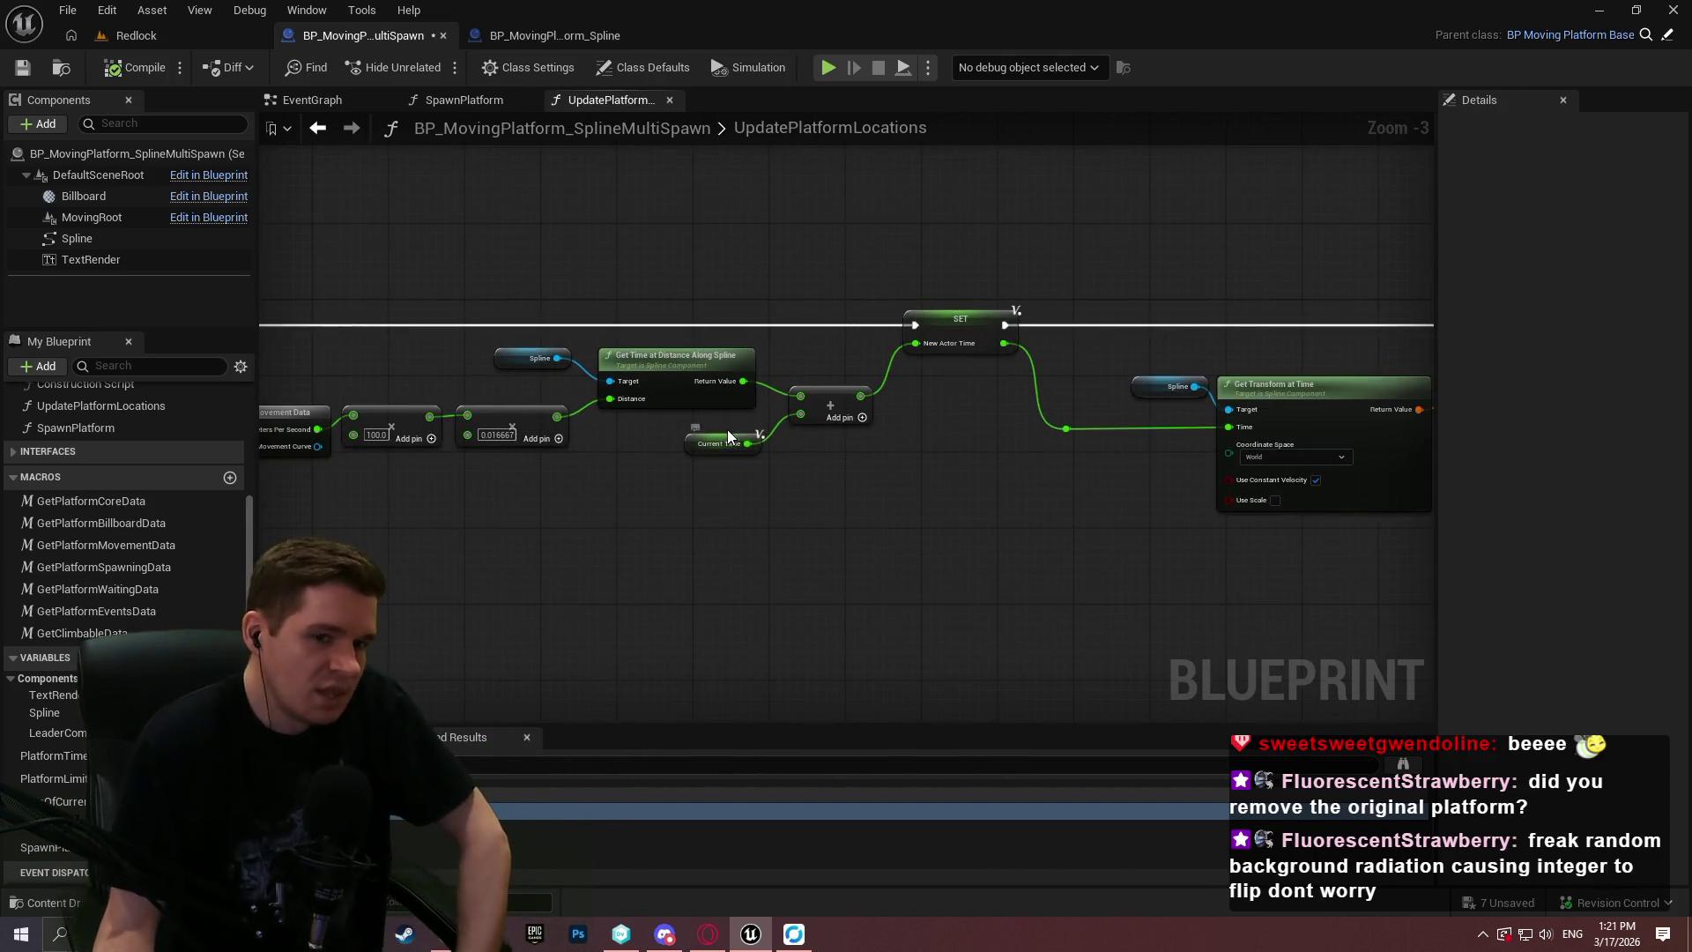
click(184, 33)
mouse_move(577, 315)
mouse_down()
mouse_move(564, 291)
mouse_move(573, 335)
mouse_move(576, 315)
mouse_move(908, 317)
mouse_up()
Inspect two platform spline points, turn the camera, and open the floor cube's context menu.
click(908, 317)
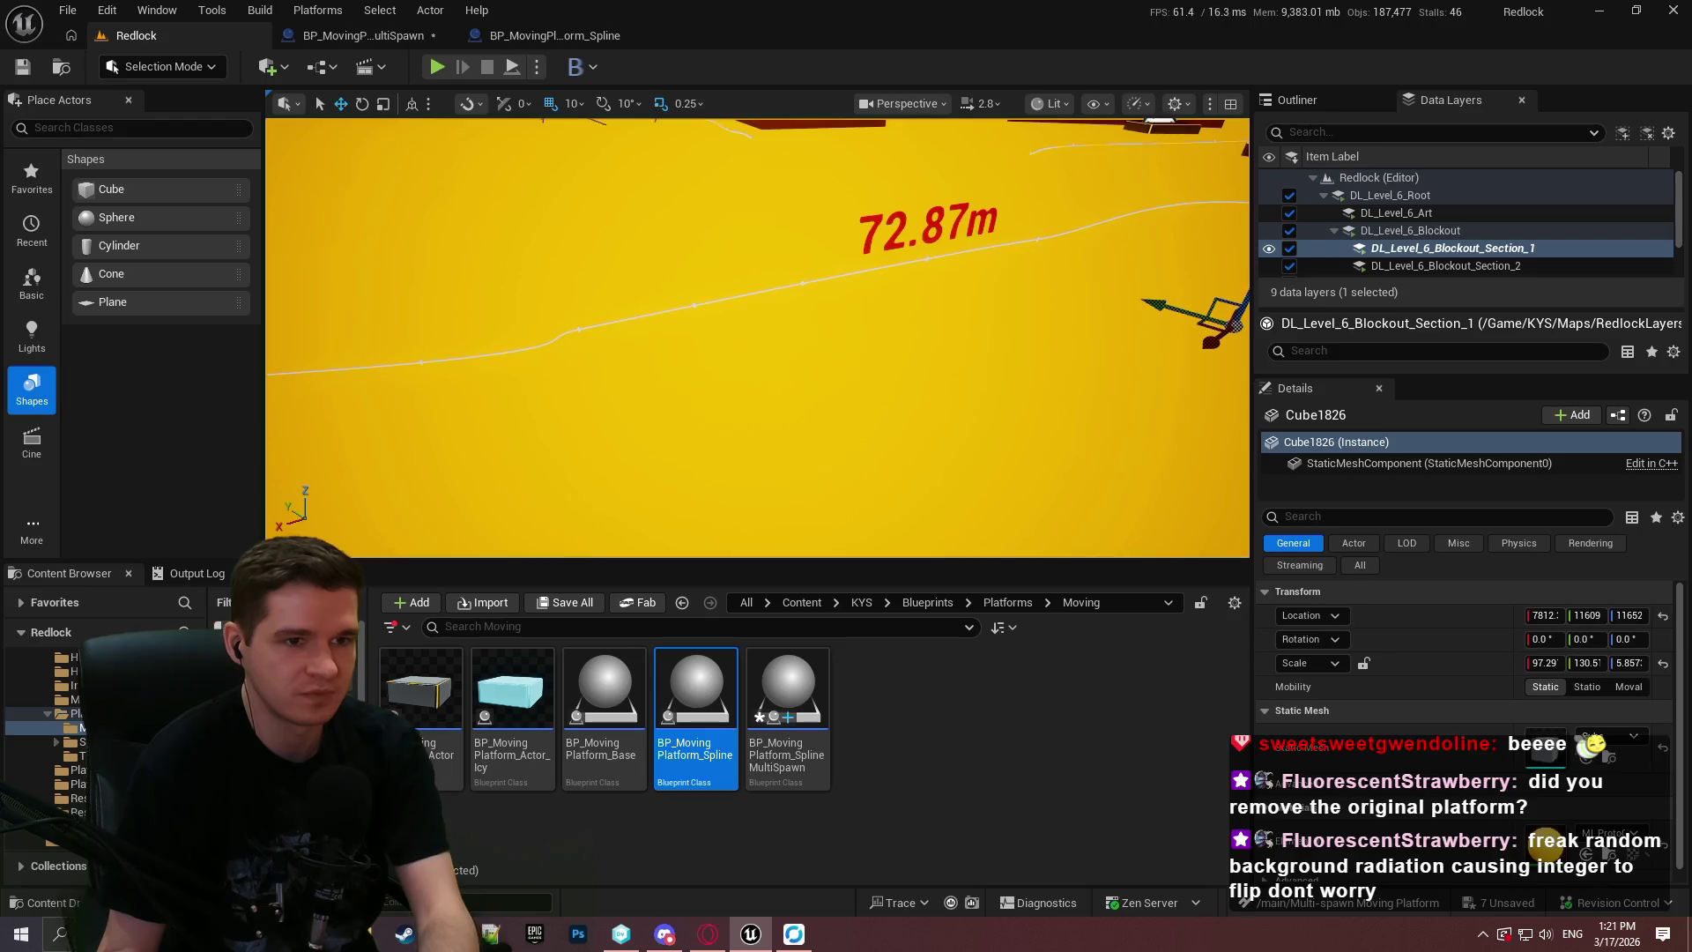
click(579, 333)
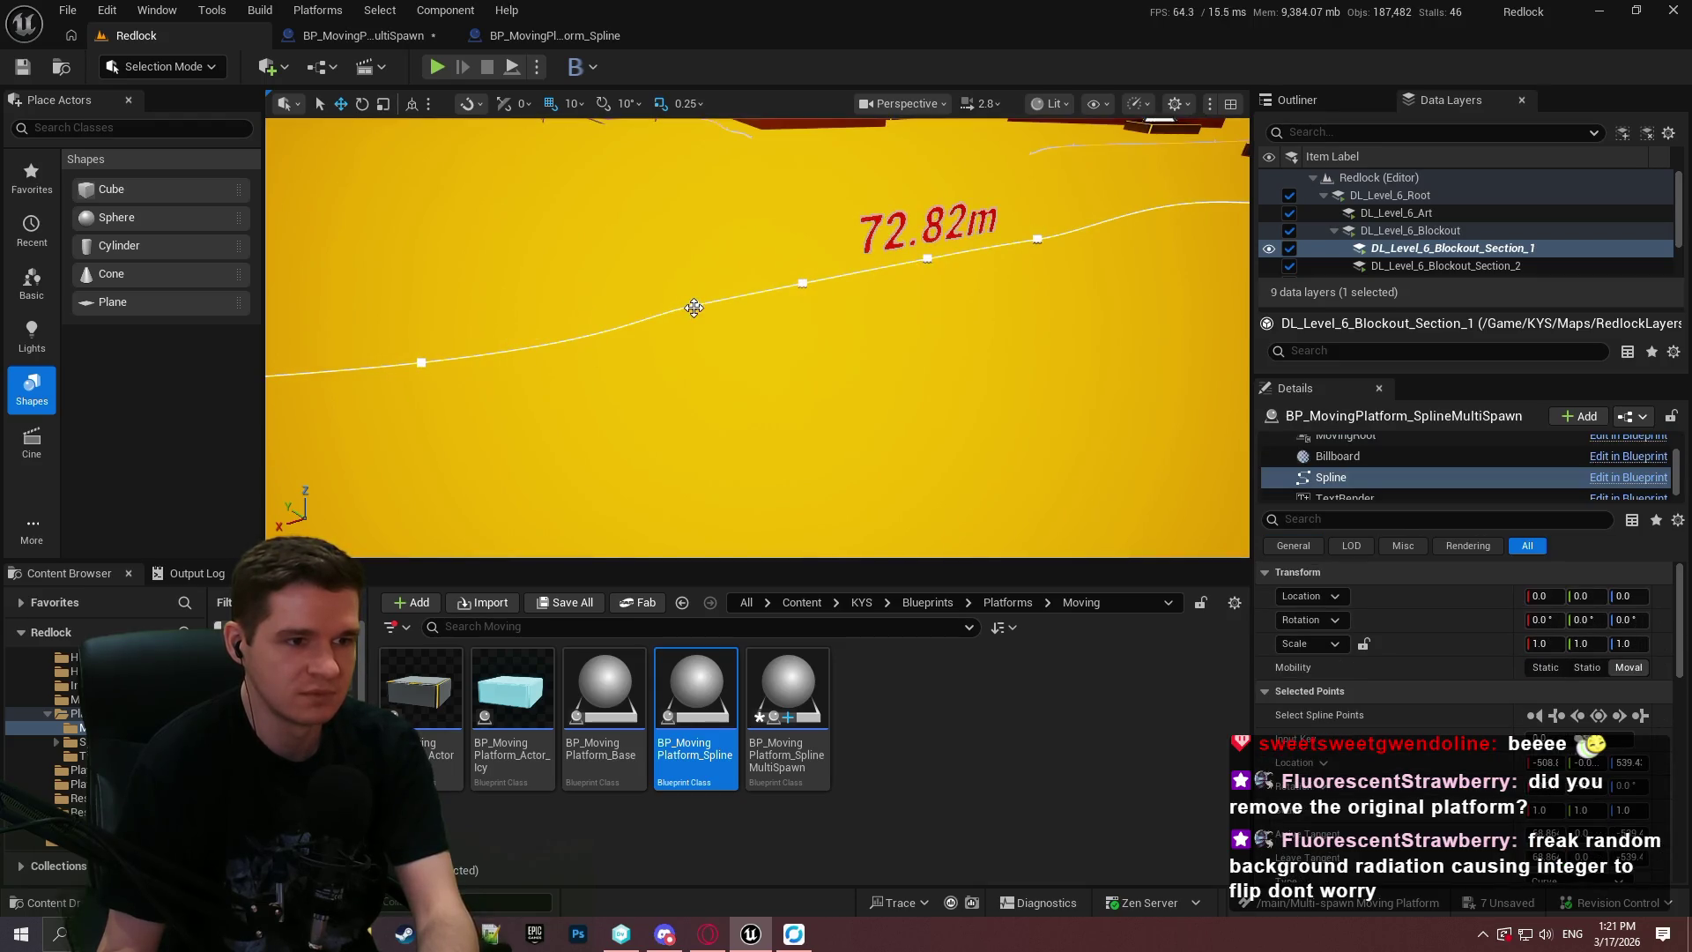
click(802, 282)
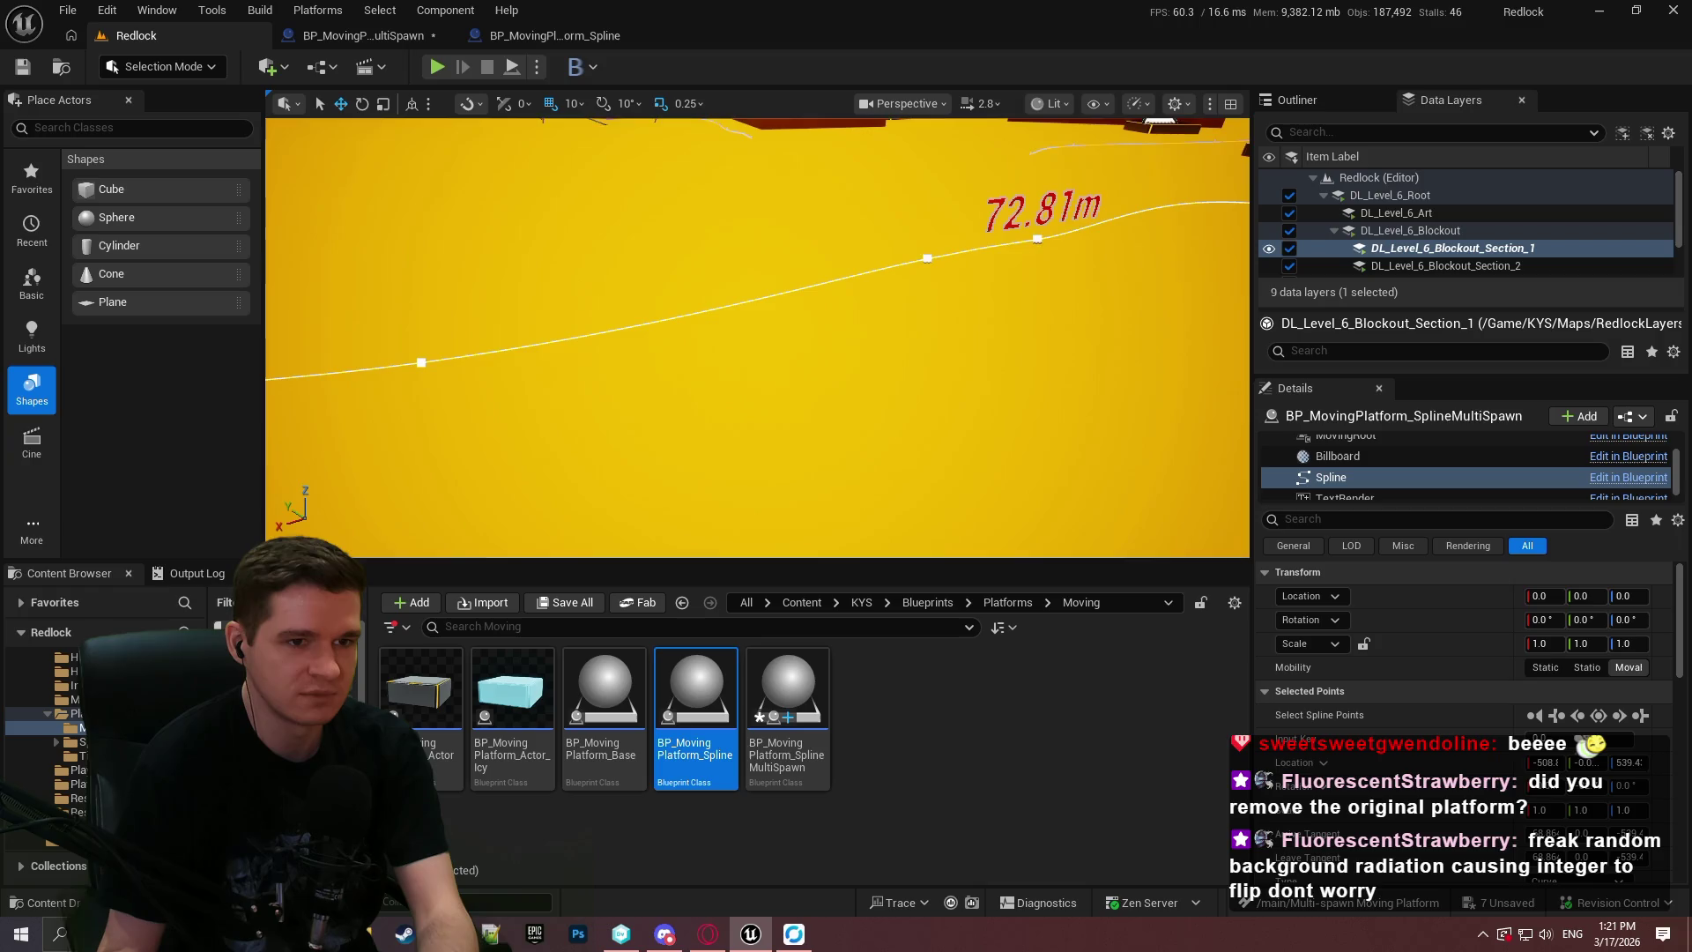
scroll(1098, 254, down, 5)
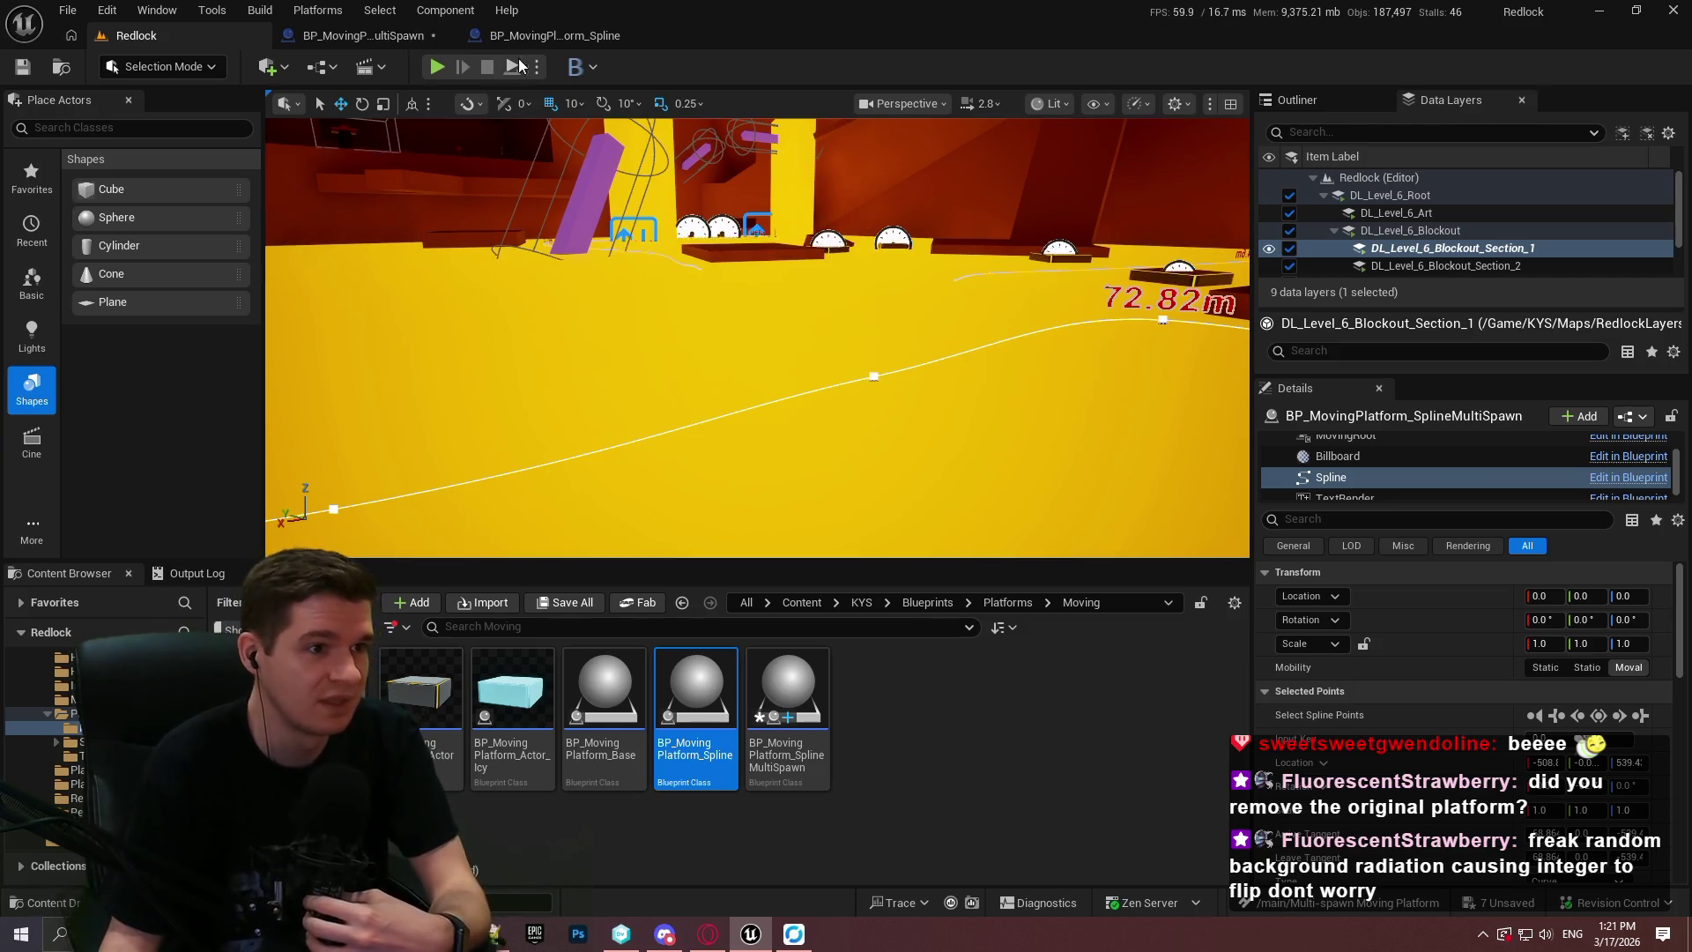
drag(529, 282, 715, 281)
right_click(730, 328)
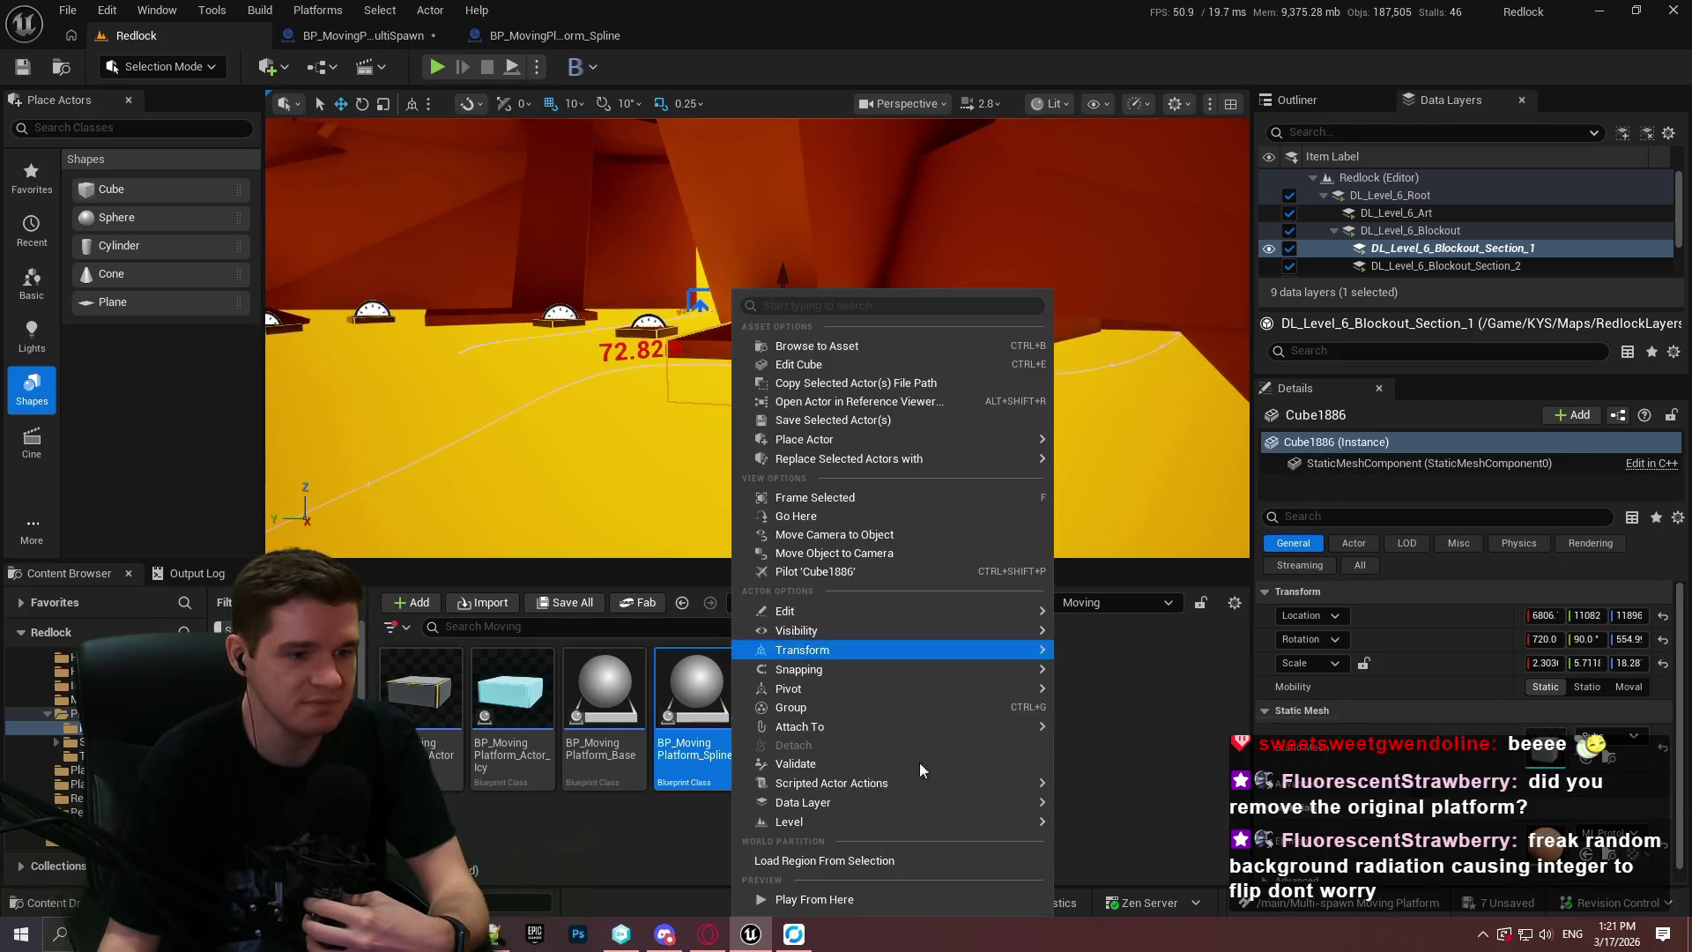
Play from the floor spot in fullscreen, watch platforms travel the spline, then stop.
click(901, 901)
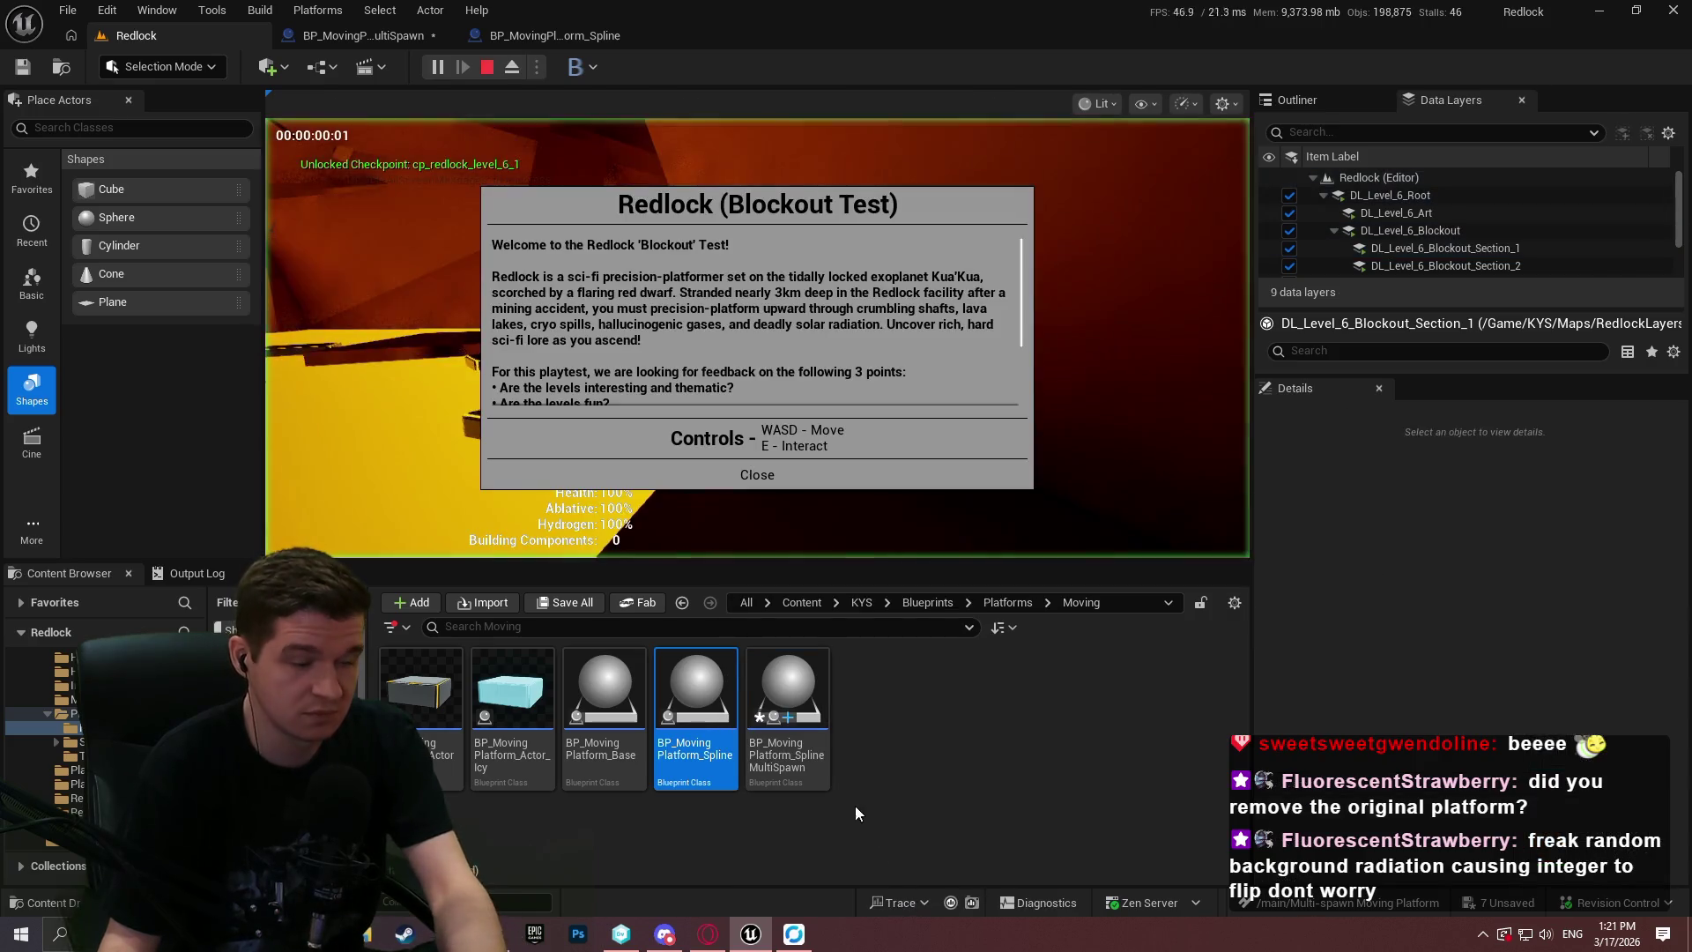
key(F11)
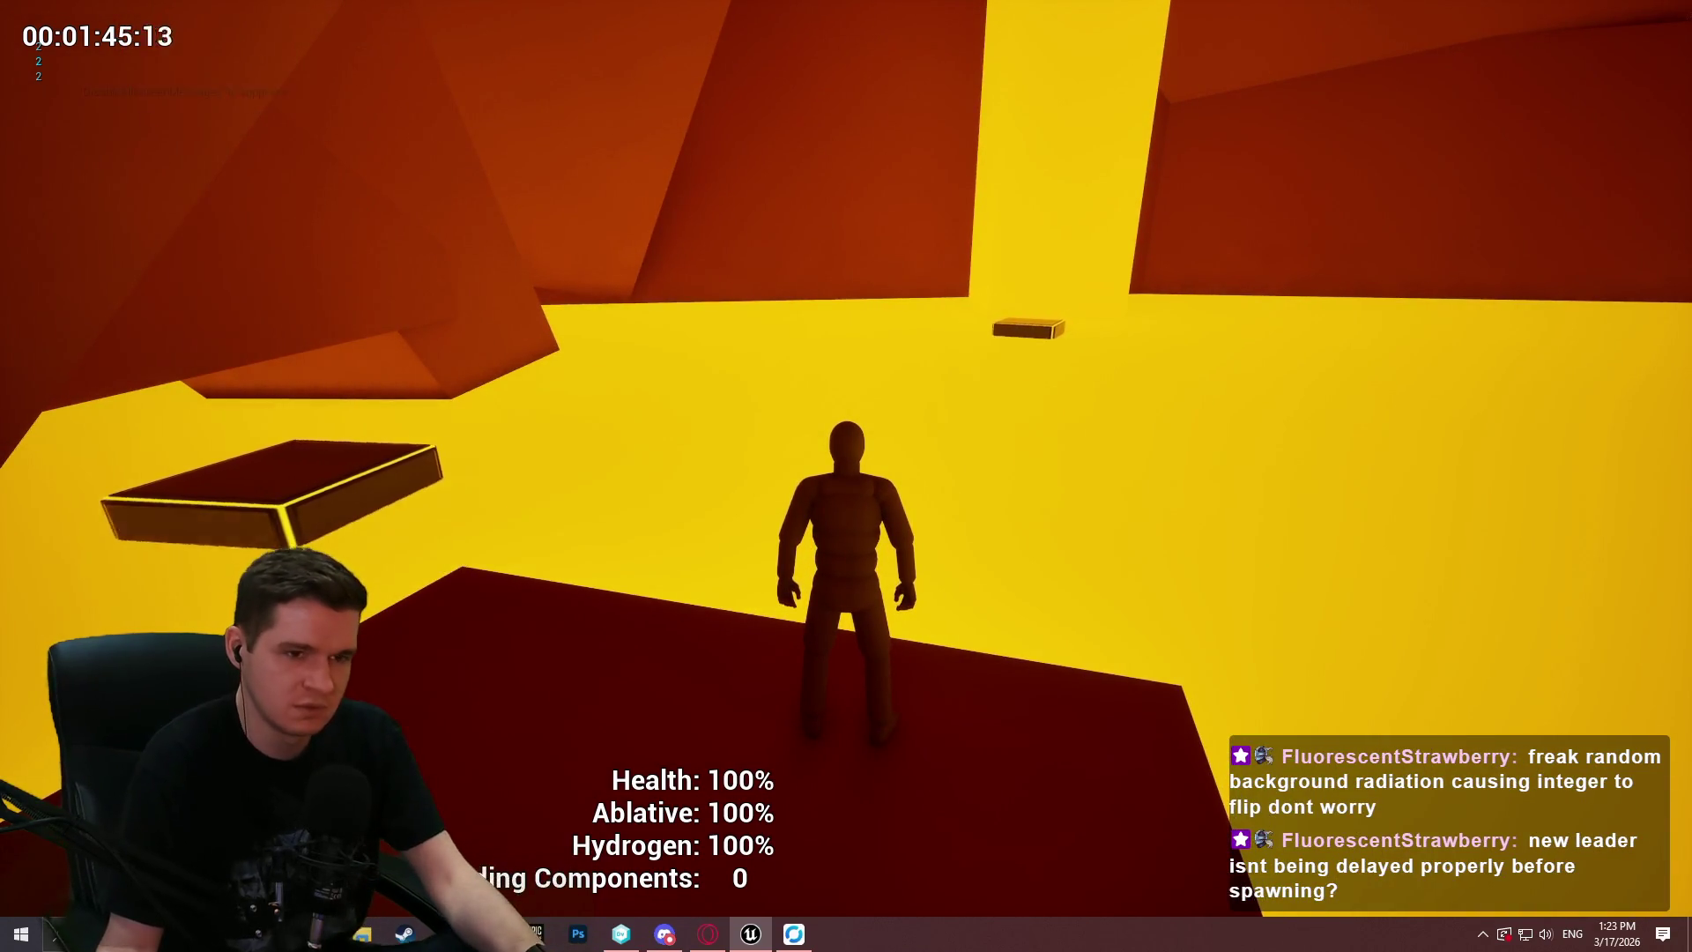
key(Escape)
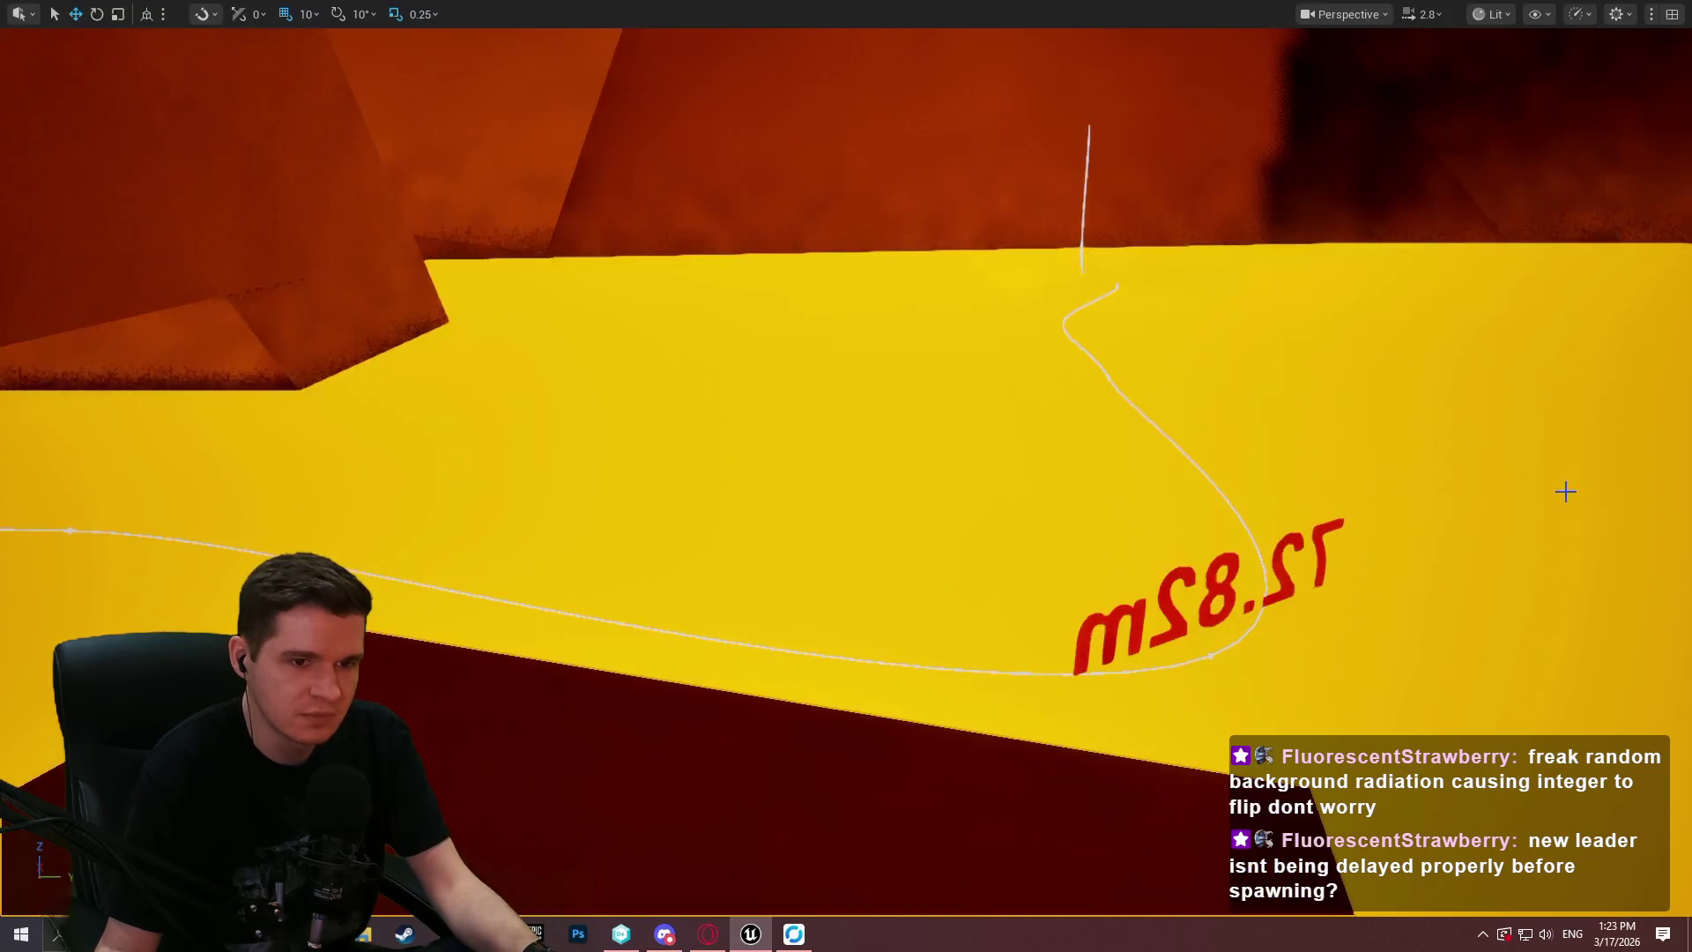
Exit fullscreen, check the MultiSpawn actor's Platform Limit of 50, and open the floor cube's context menu.
key(F11)
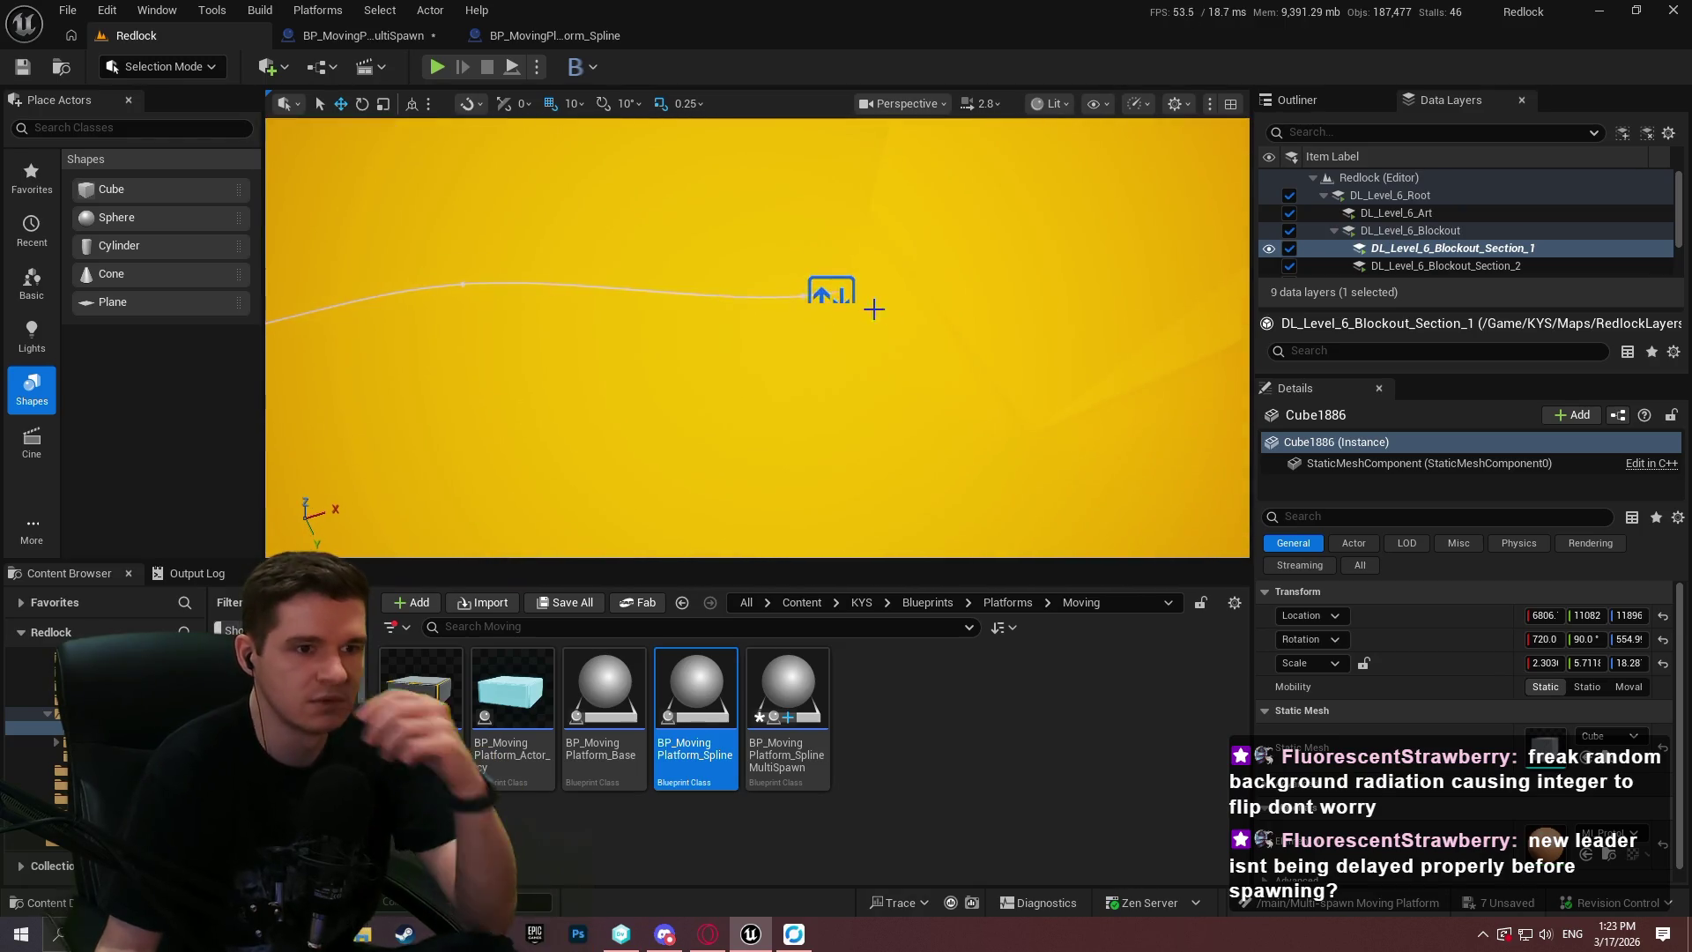
click(819, 294)
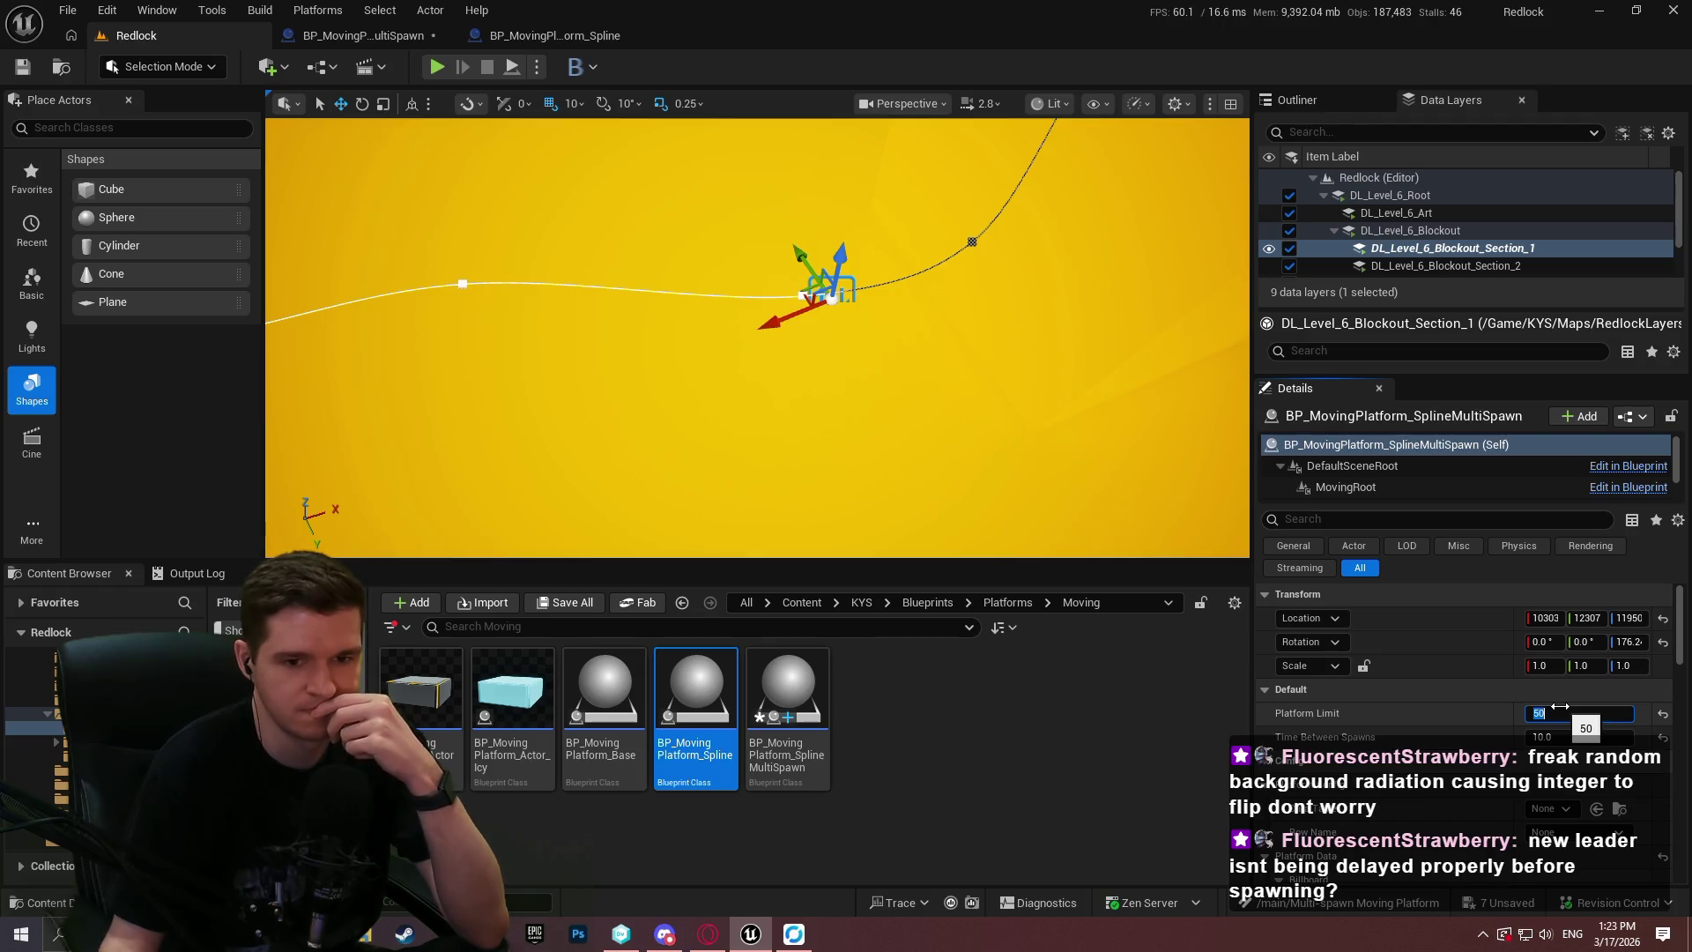
right_click(944, 291)
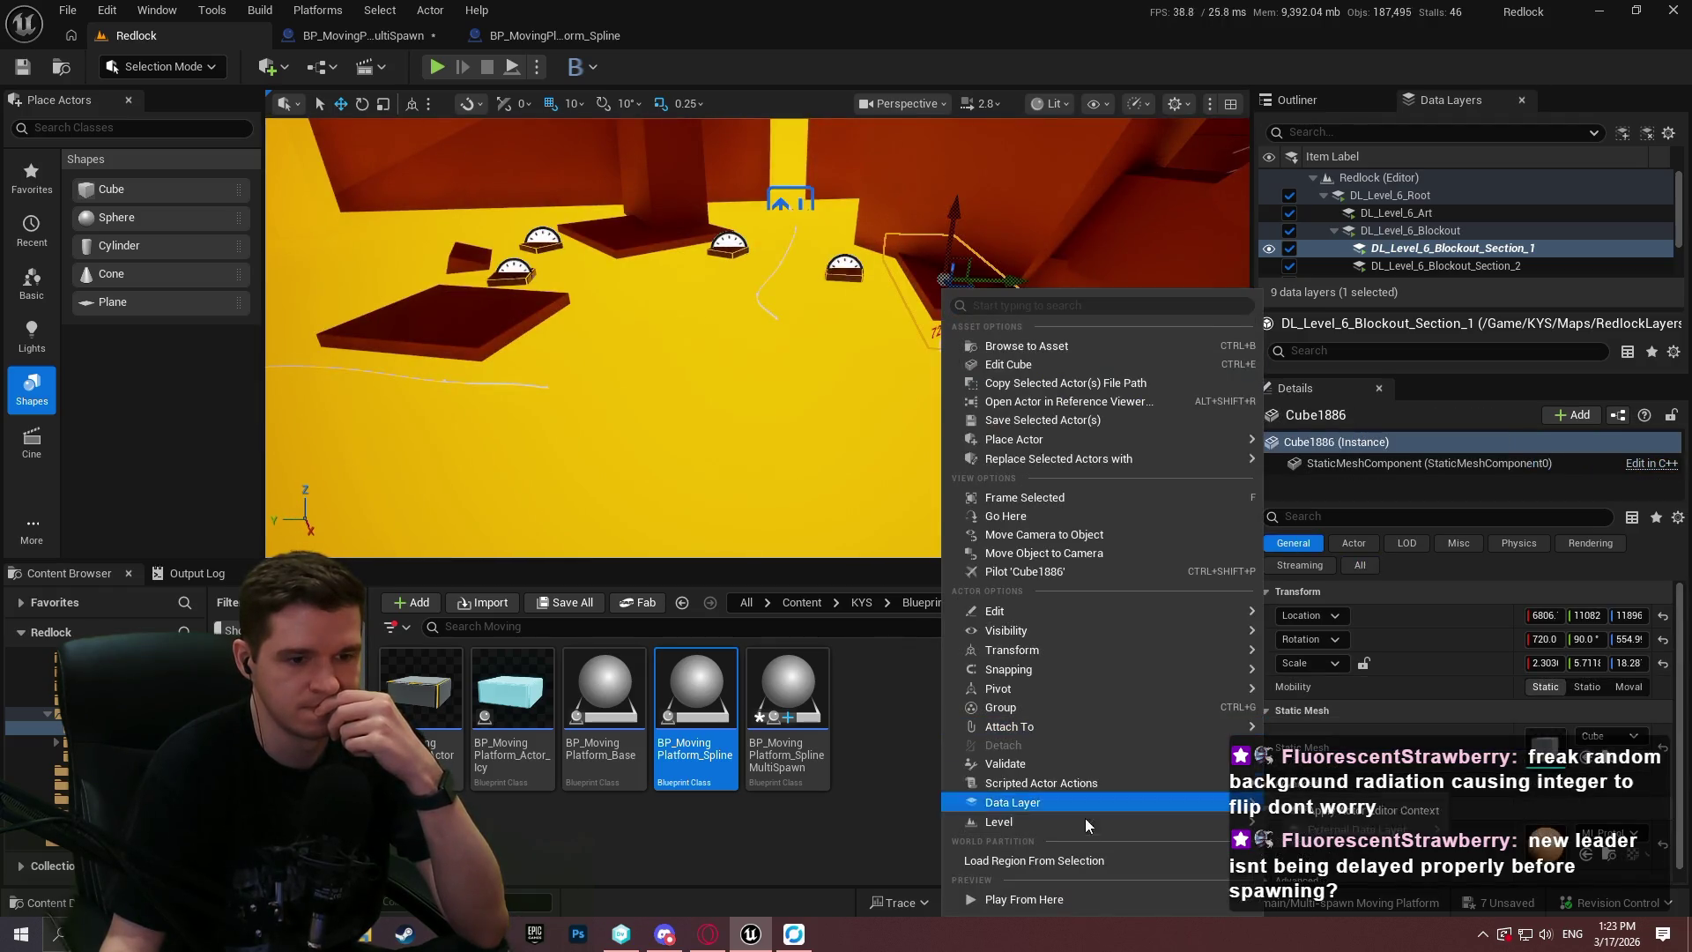
Play from the floor spot again in fullscreen after dismissing the welcome message, then stop and restore the editor.
click(1054, 906)
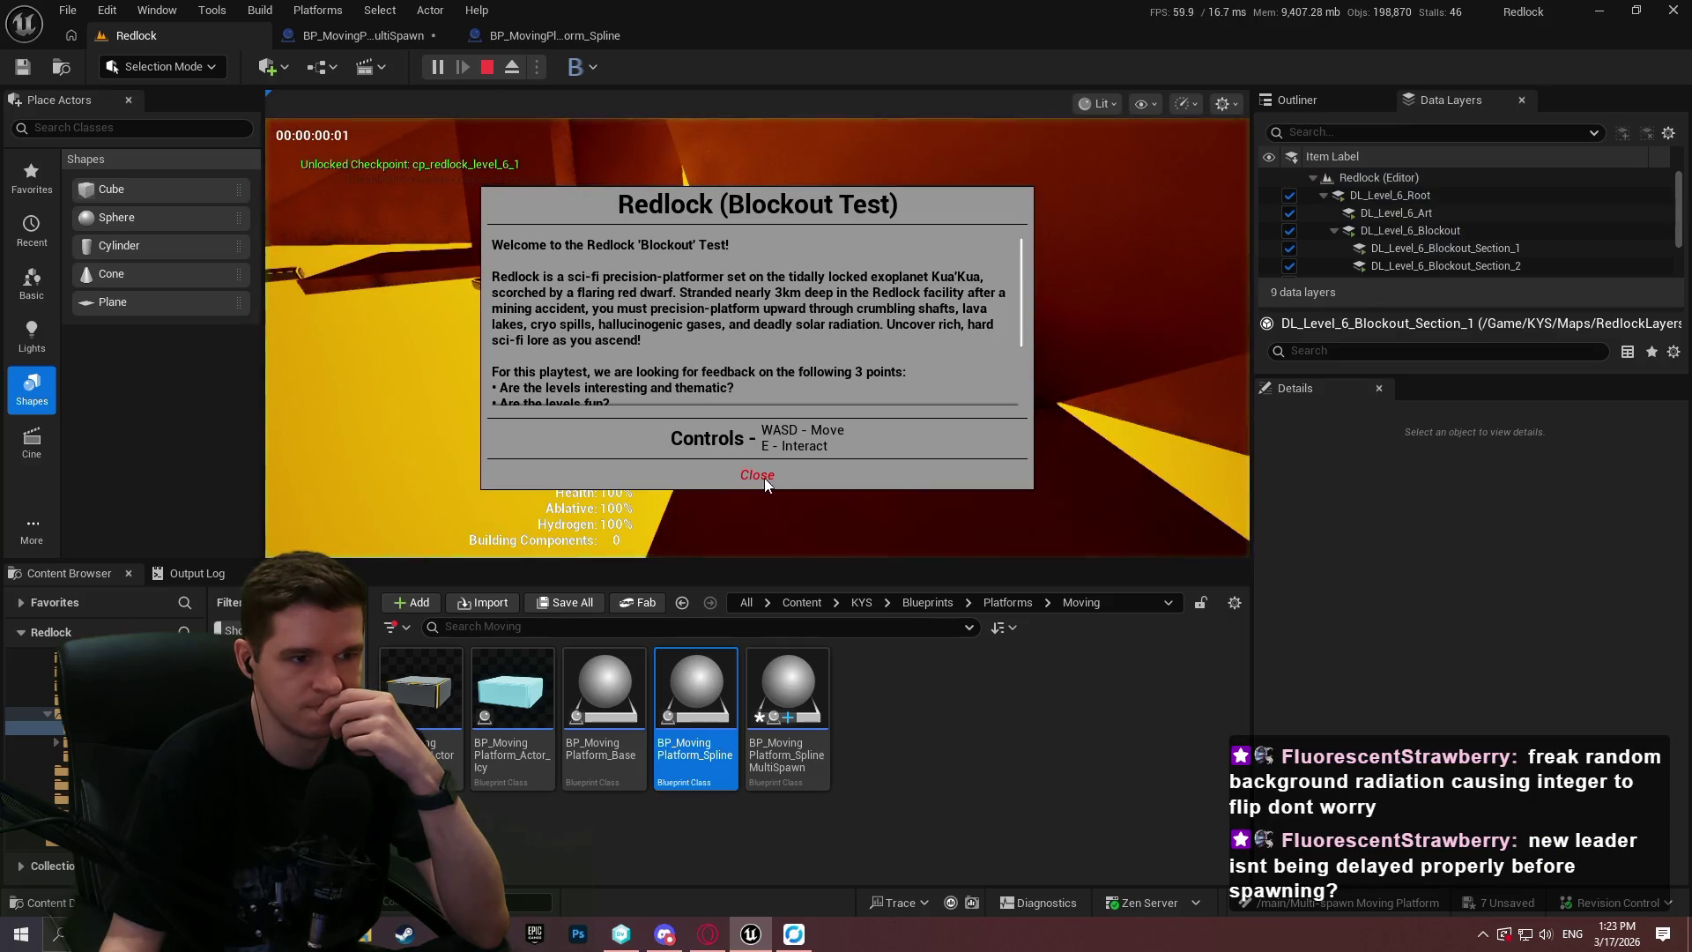
click(760, 476)
key(F11)
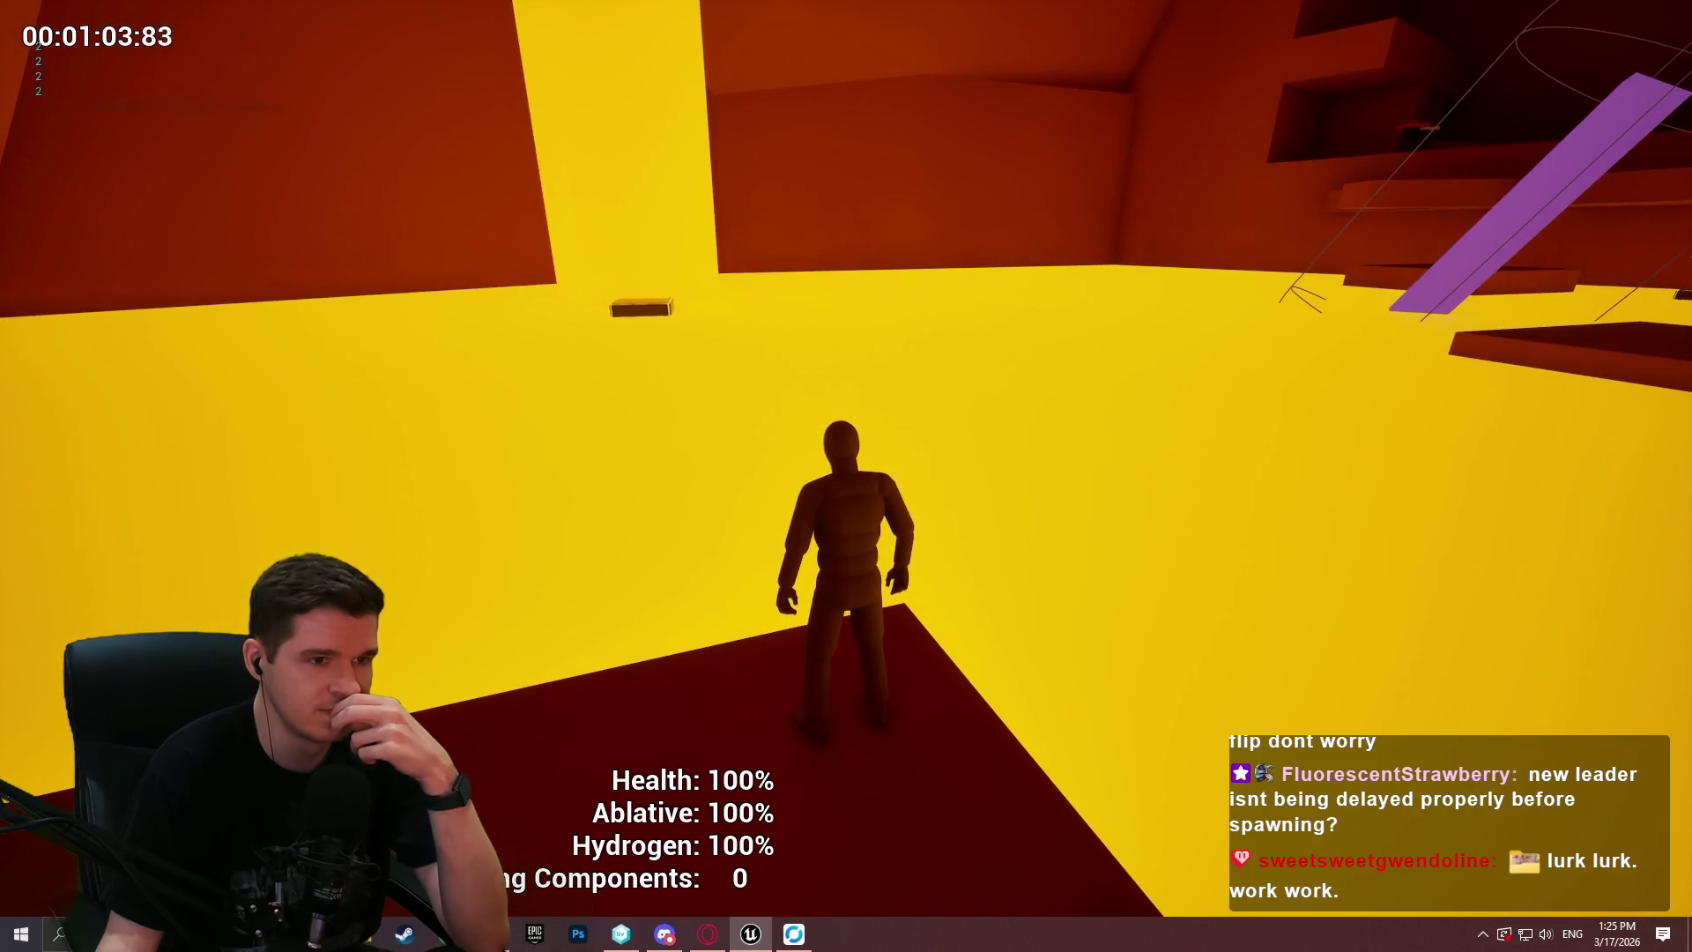
key(Escape)
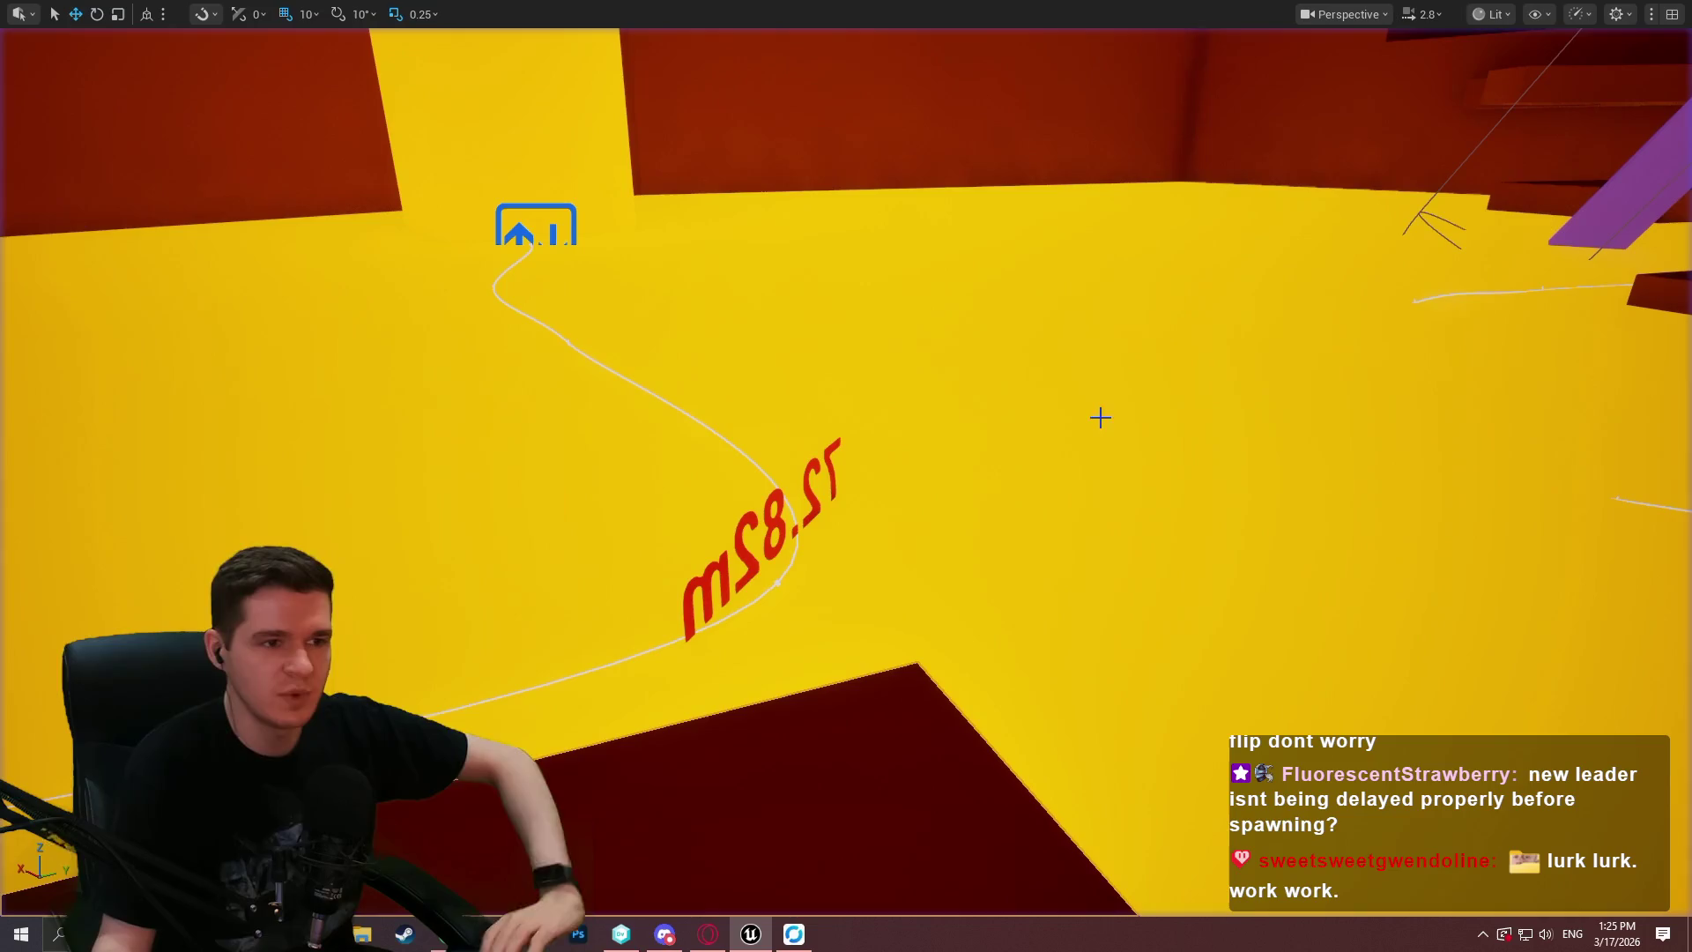
key(F11)
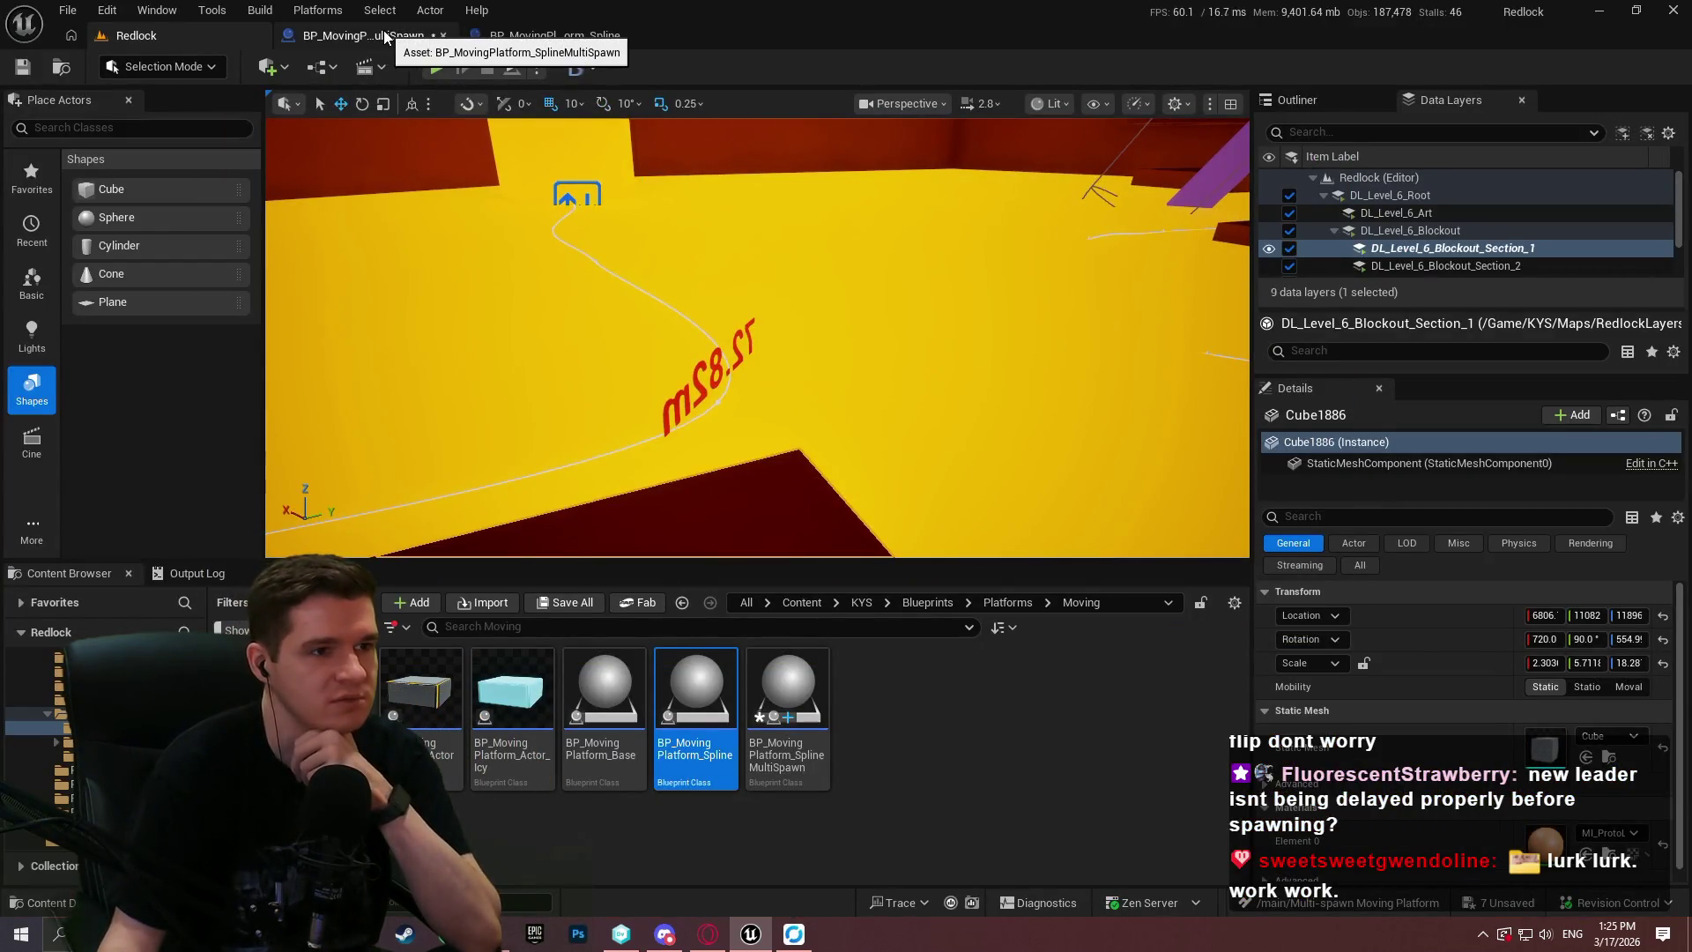
Review BP_MovingPlatform_Spline's EventGraph: timeline play-rate, Branch, Add Child Actor Component and Set World Rotation nodes.
click(547, 36)
scroll(358, 510, down, 3)
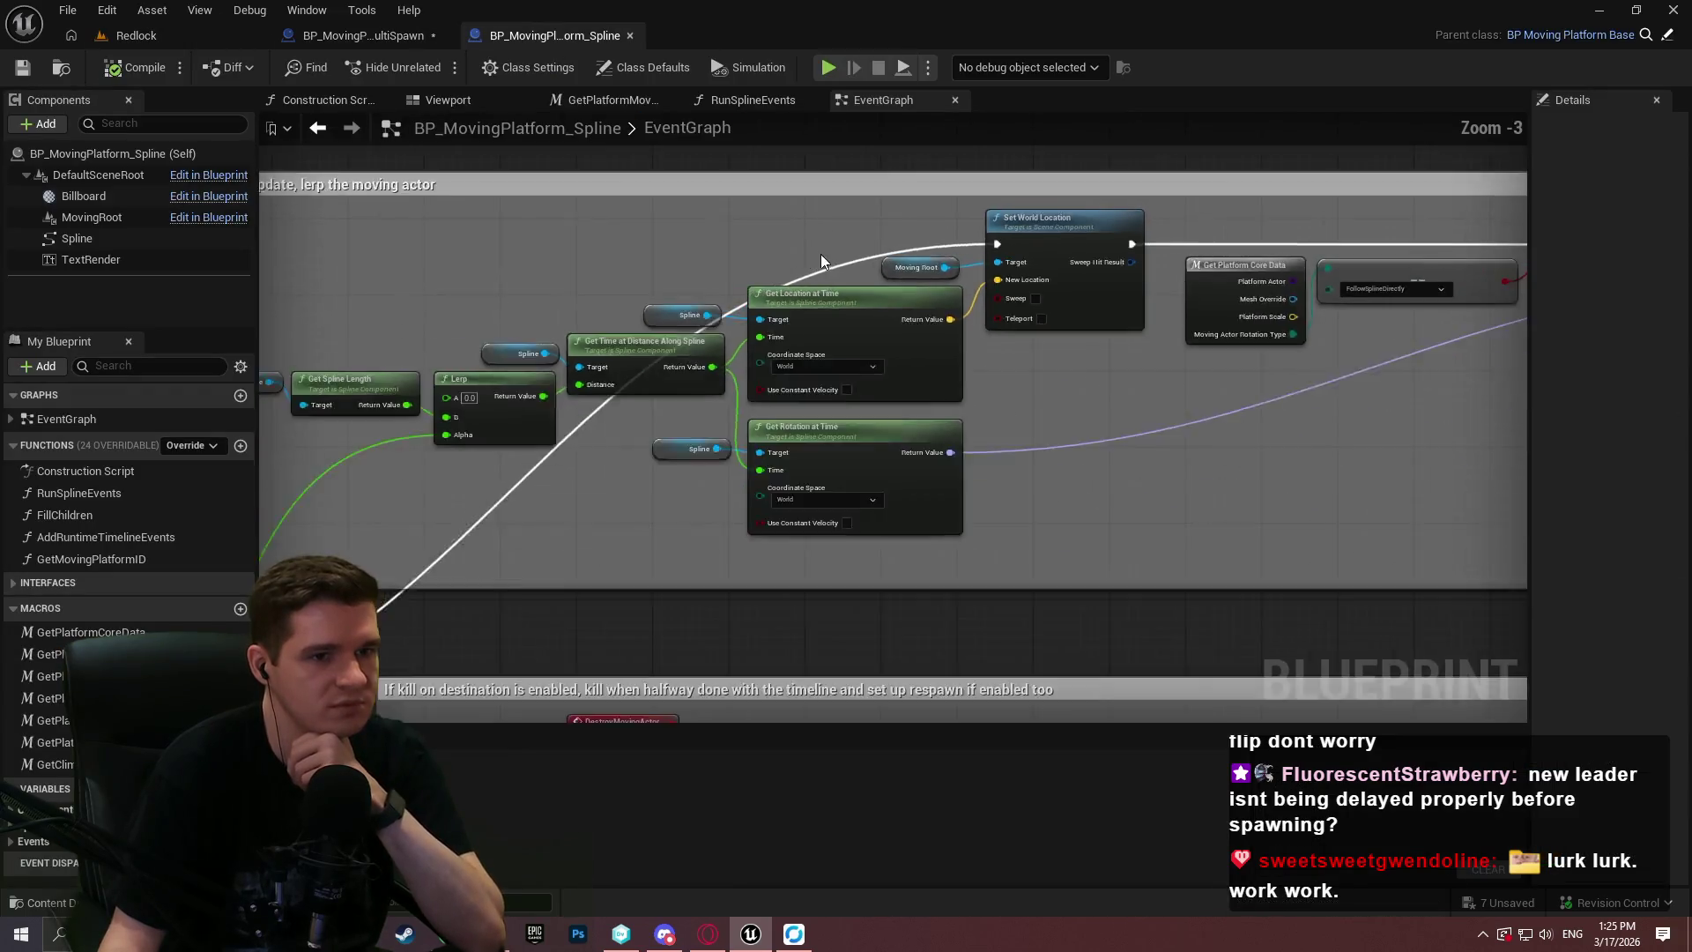
drag(358, 509, 1525, 361)
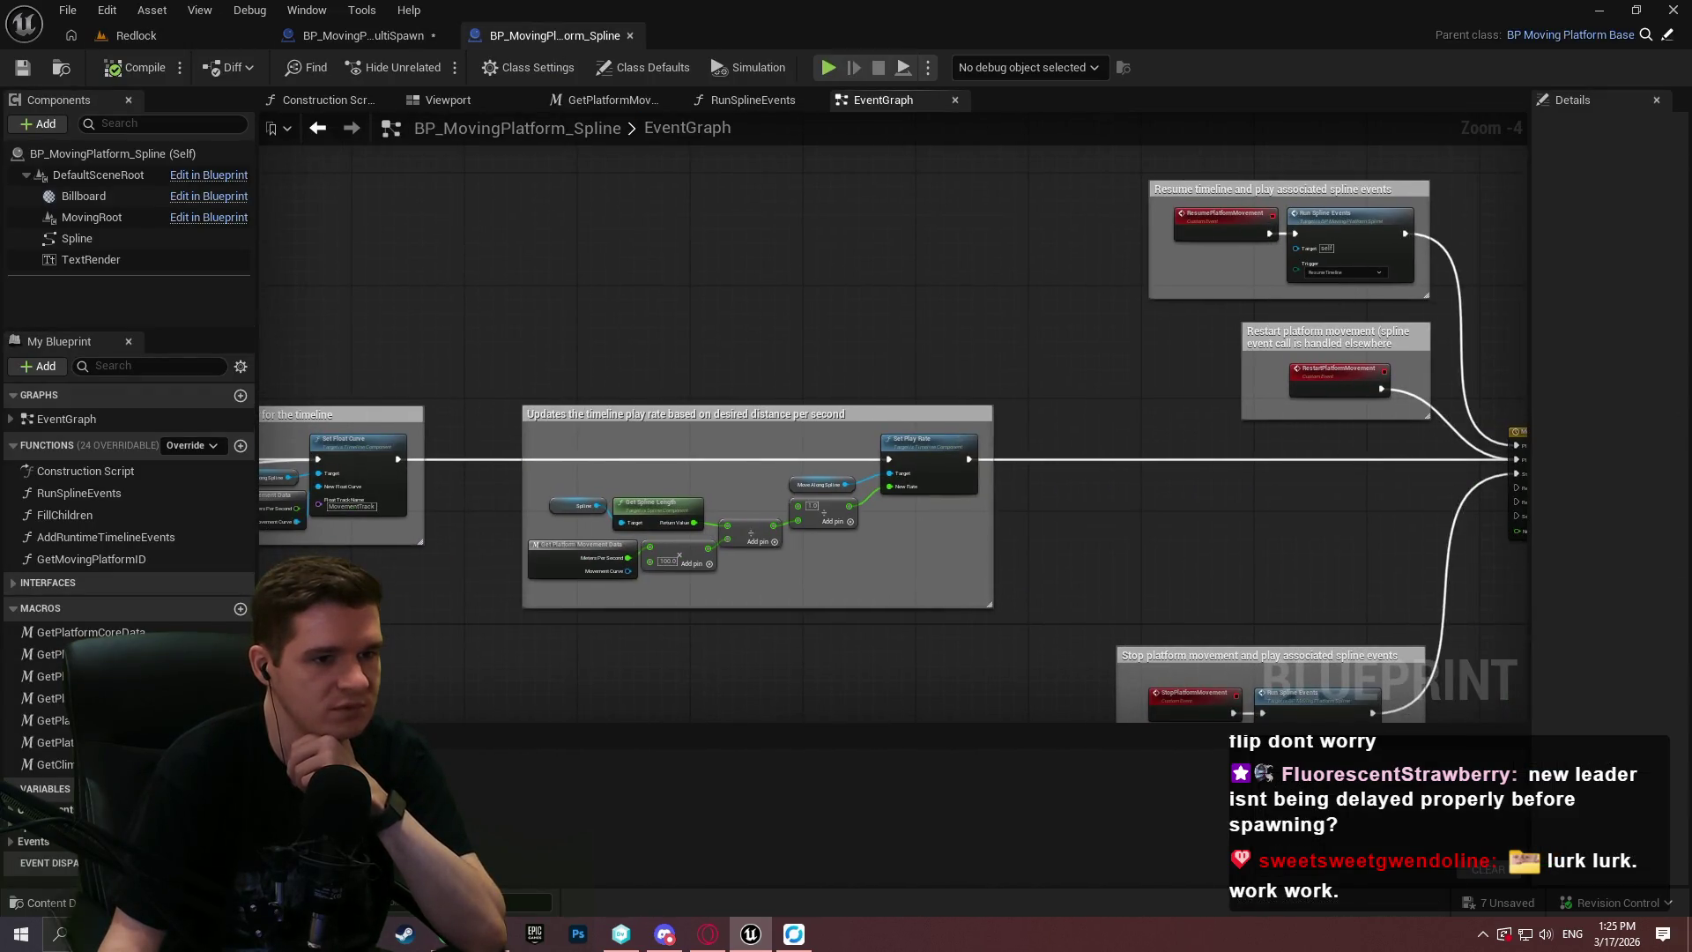
mouse_move(1200, 390)
mouse_down()
mouse_move(1356, 271)
mouse_move(1524, 290)
mouse_up()
drag(616, 370, 1322, 352)
drag(1058, 353, 1179, 352)
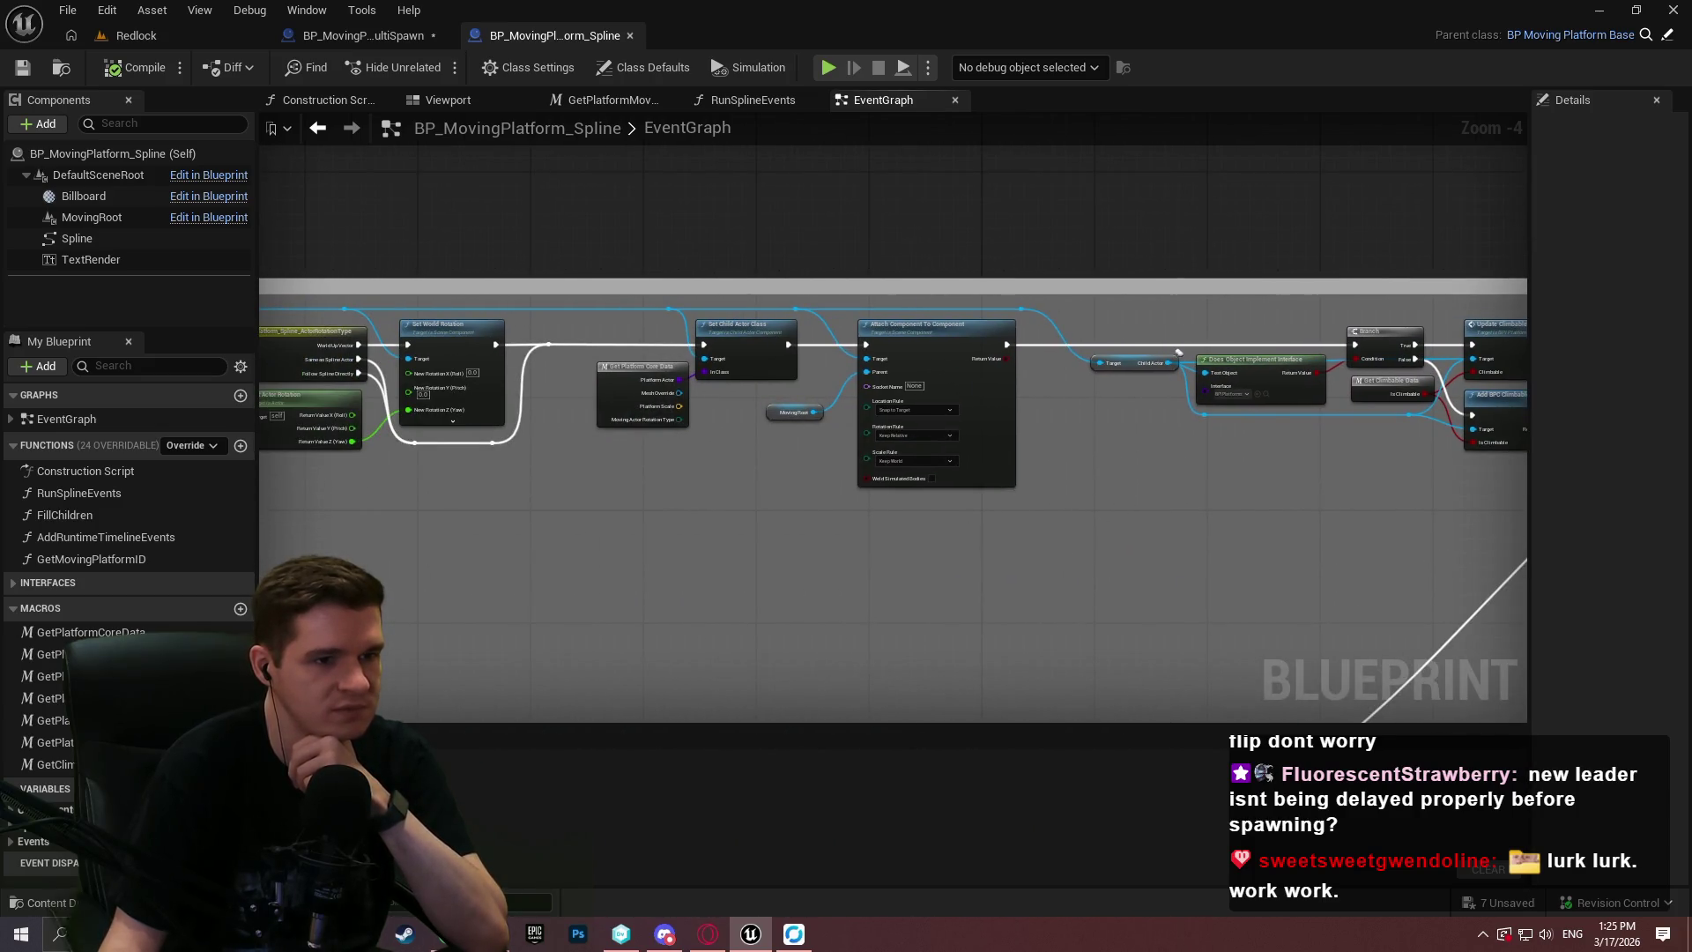
mouse_move(588, 496)
mouse_down()
mouse_move(1397, 501)
mouse_move(781, 441)
mouse_up()
scroll(781, 440, up, 3)
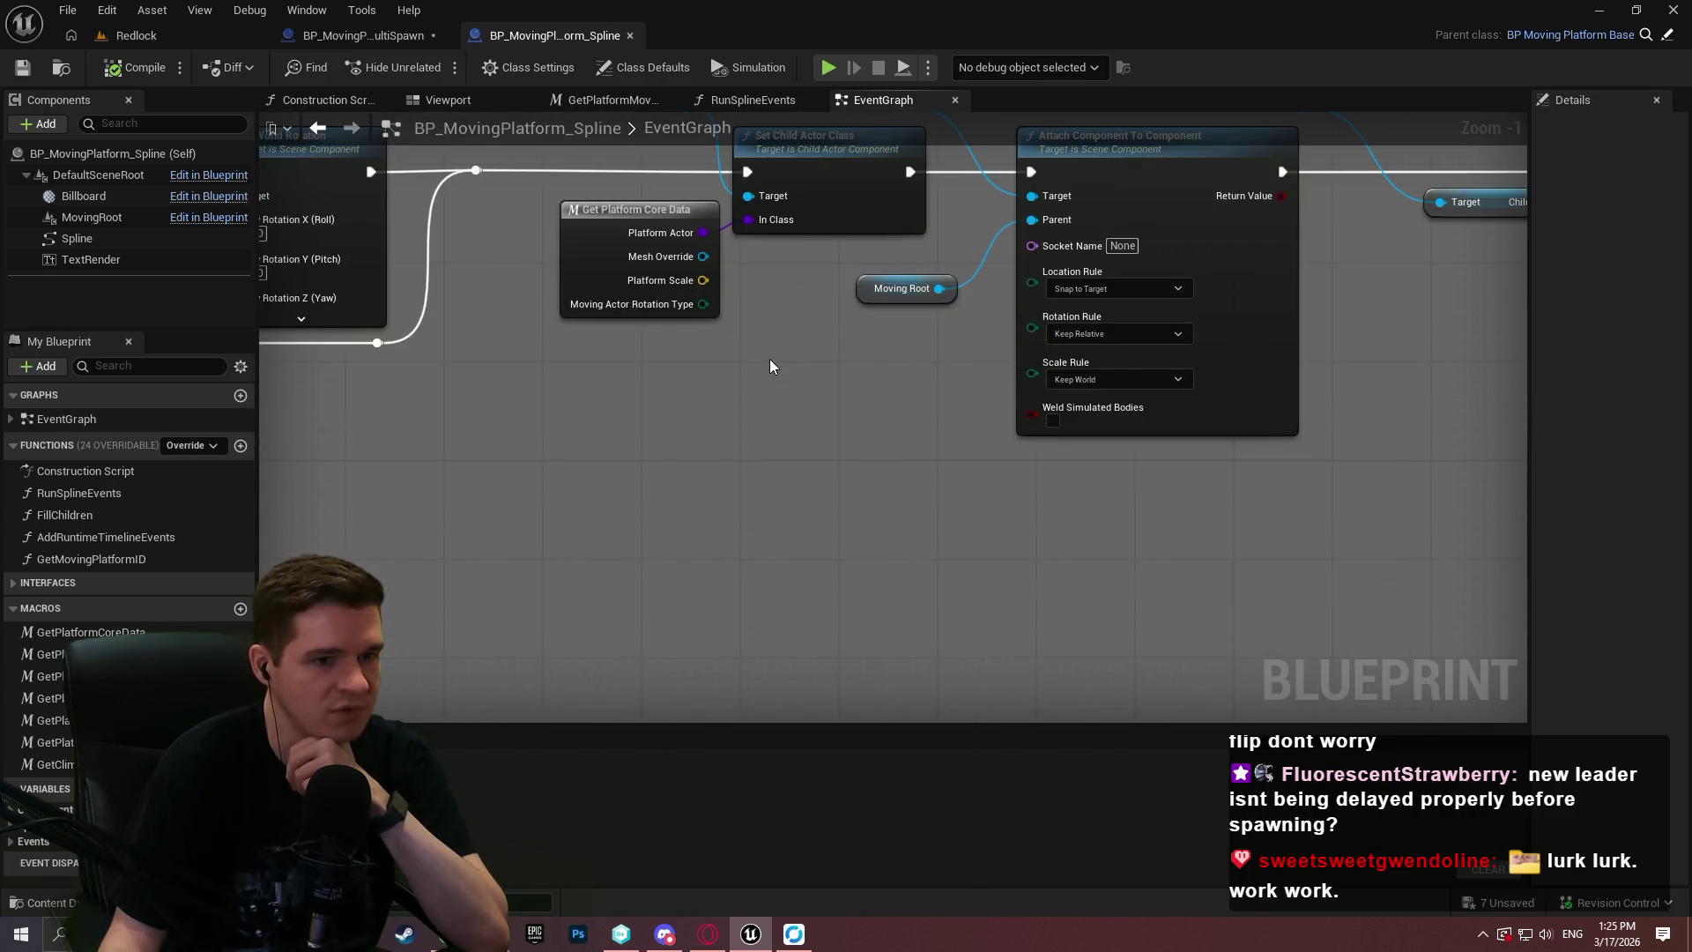
mouse_move(408, 395)
mouse_down()
mouse_move(599, 566)
mouse_move(1110, 542)
mouse_up()
drag(1269, 474, 264, 491)
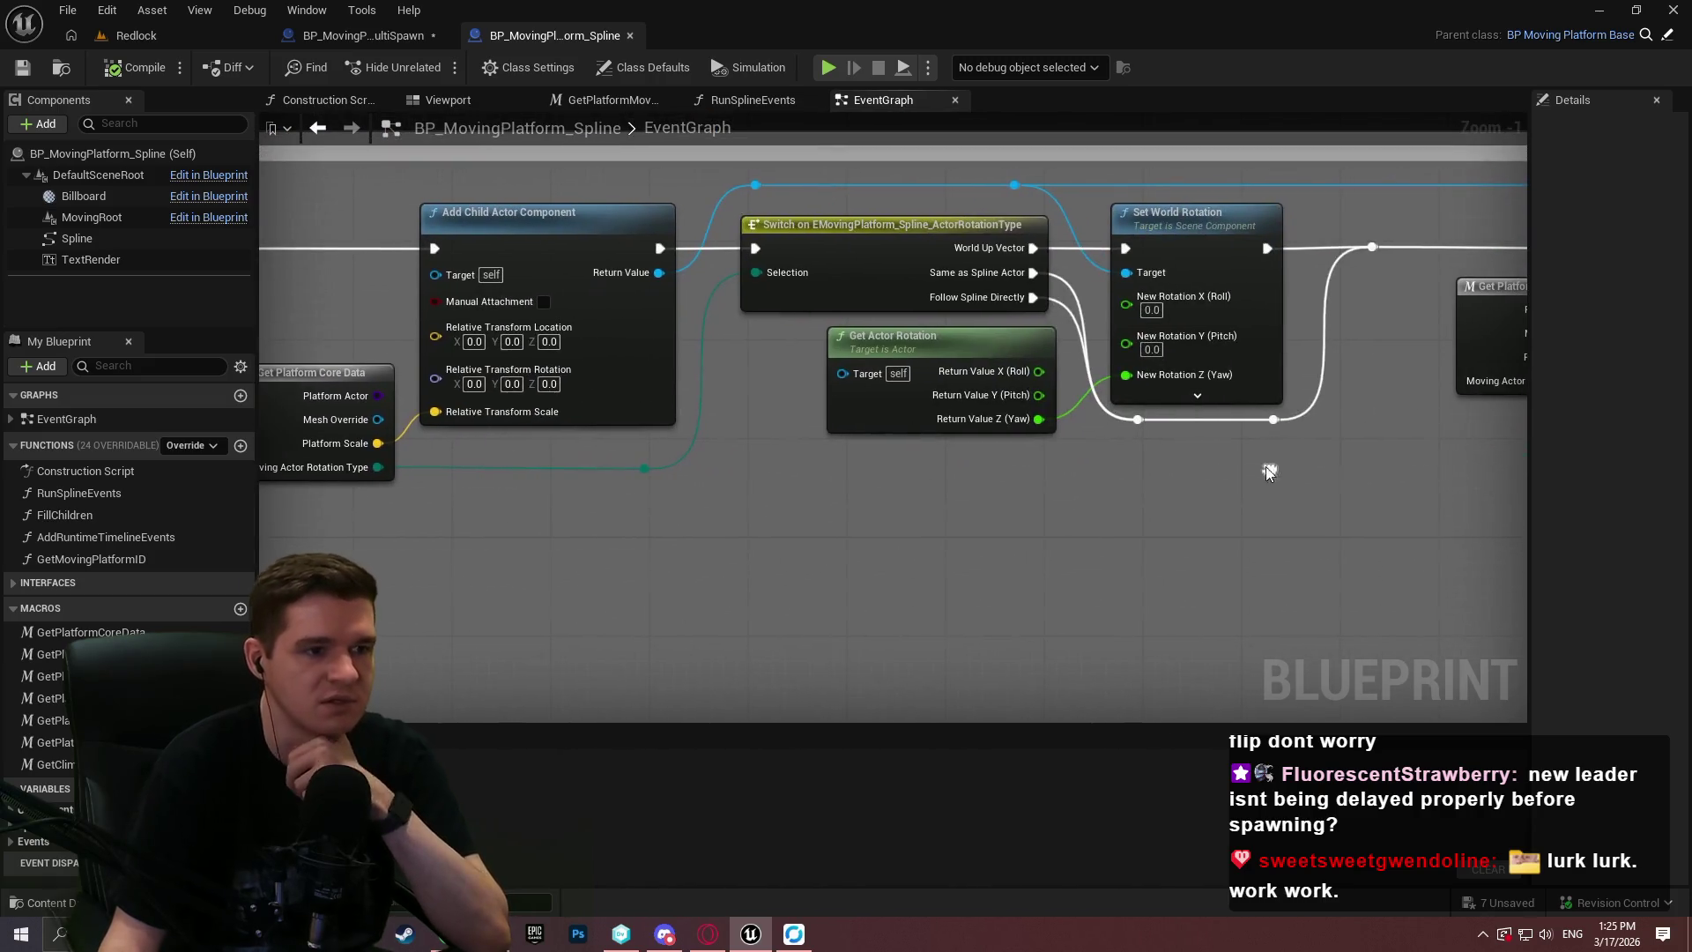
click(401, 37)
Browse the multi-spawn UpdatePlatformLocations graph down to its lower Branch and Return nodes.
scroll(875, 410, down, 4)
scroll(756, 457, up, 3)
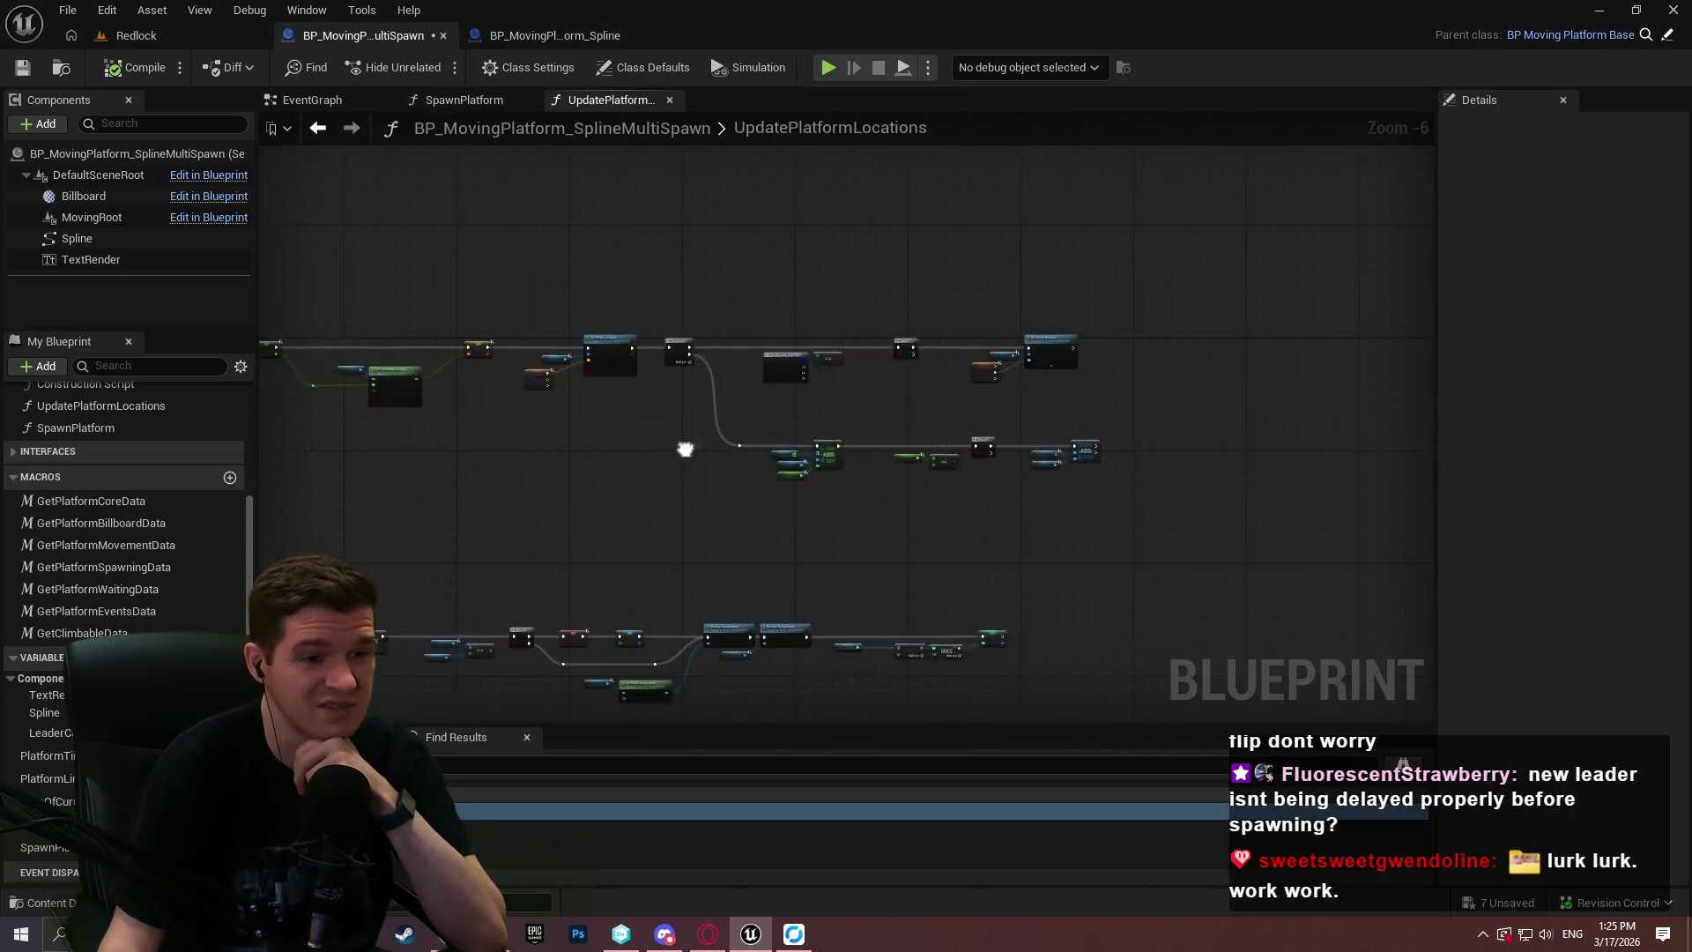
scroll(1171, 162, down, 2)
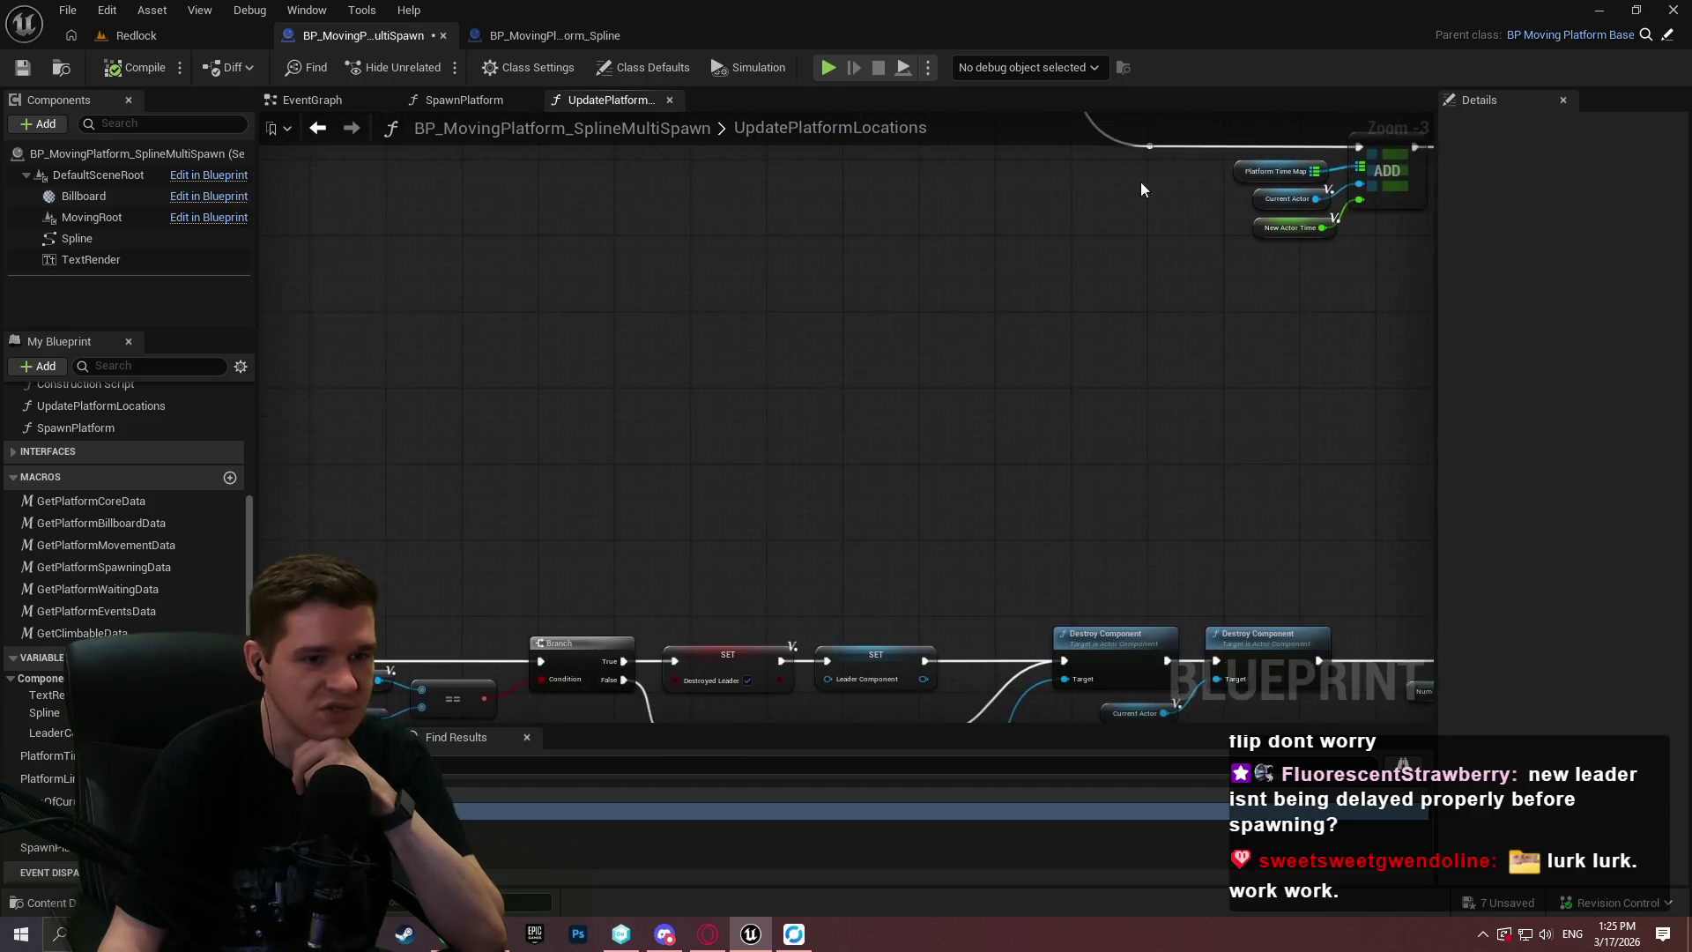
mouse_move(1322, 705)
mouse_down()
mouse_move(1371, 699)
mouse_move(1417, 139)
mouse_move(1115, 405)
mouse_up()
scroll(886, 347, up, 3)
scroll(1114, 329, down, 3)
Open the SpawnPlatform function graph and center on the Add Scene Component node.
click(449, 99)
scroll(737, 275, down, 1)
mouse_move(737, 275)
mouse_down()
mouse_move(755, 404)
mouse_move(1122, 404)
mouse_move(1103, 406)
mouse_up()
scroll(1102, 407, up, 3)
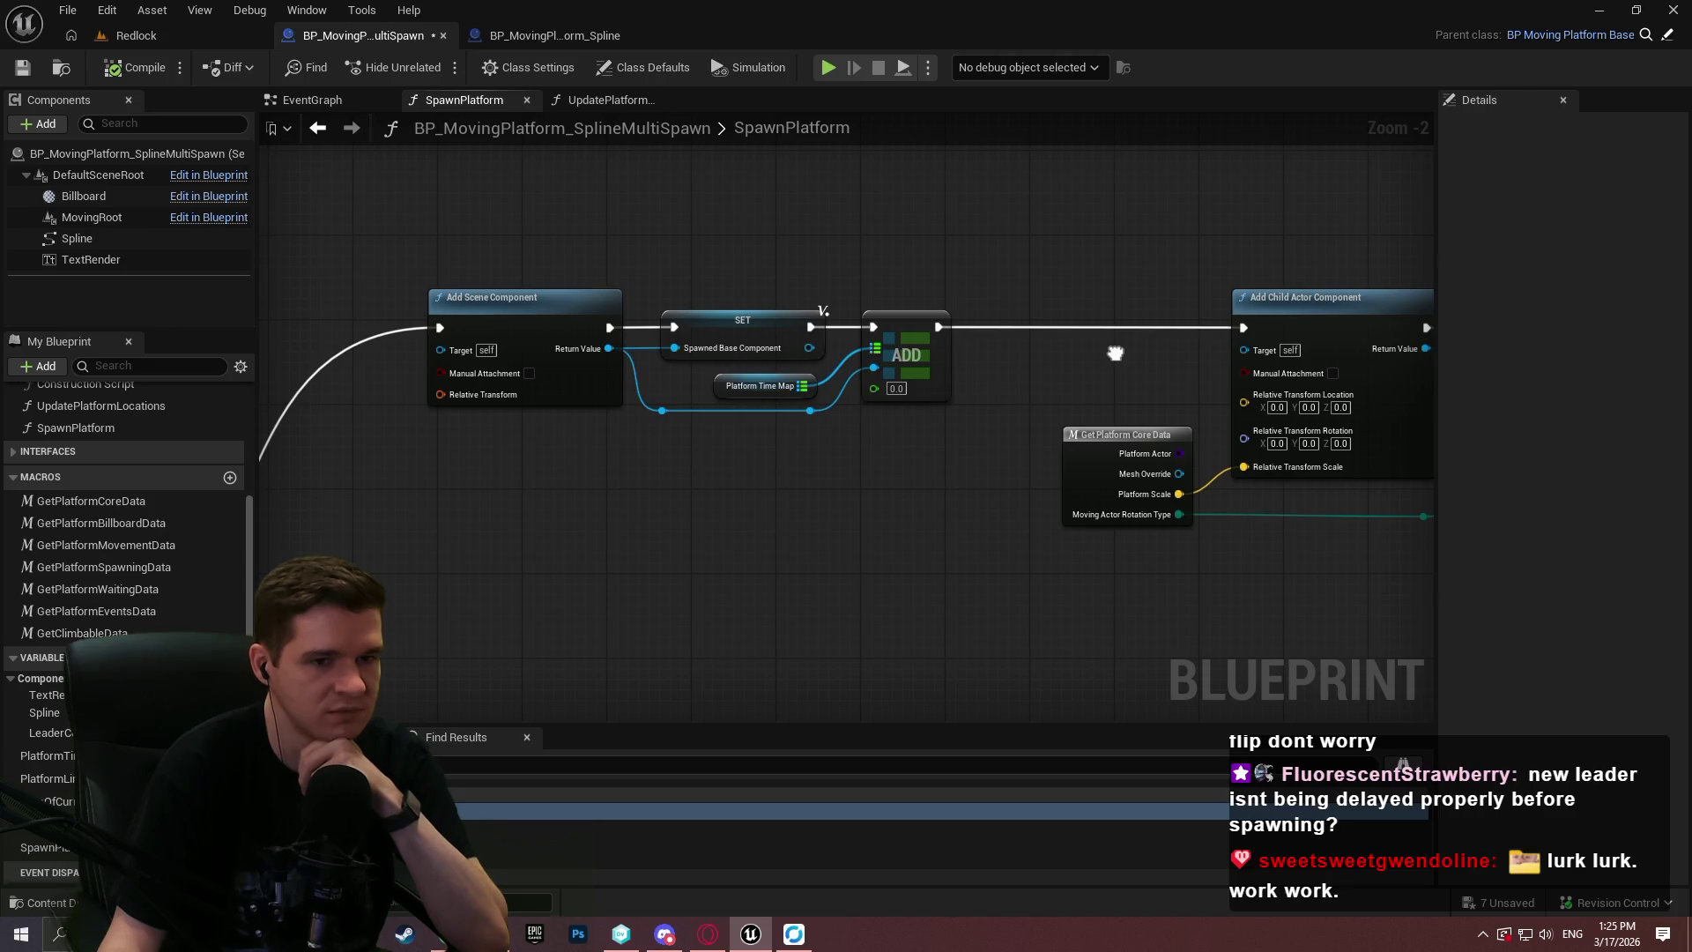
drag(1115, 353, 1097, 341)
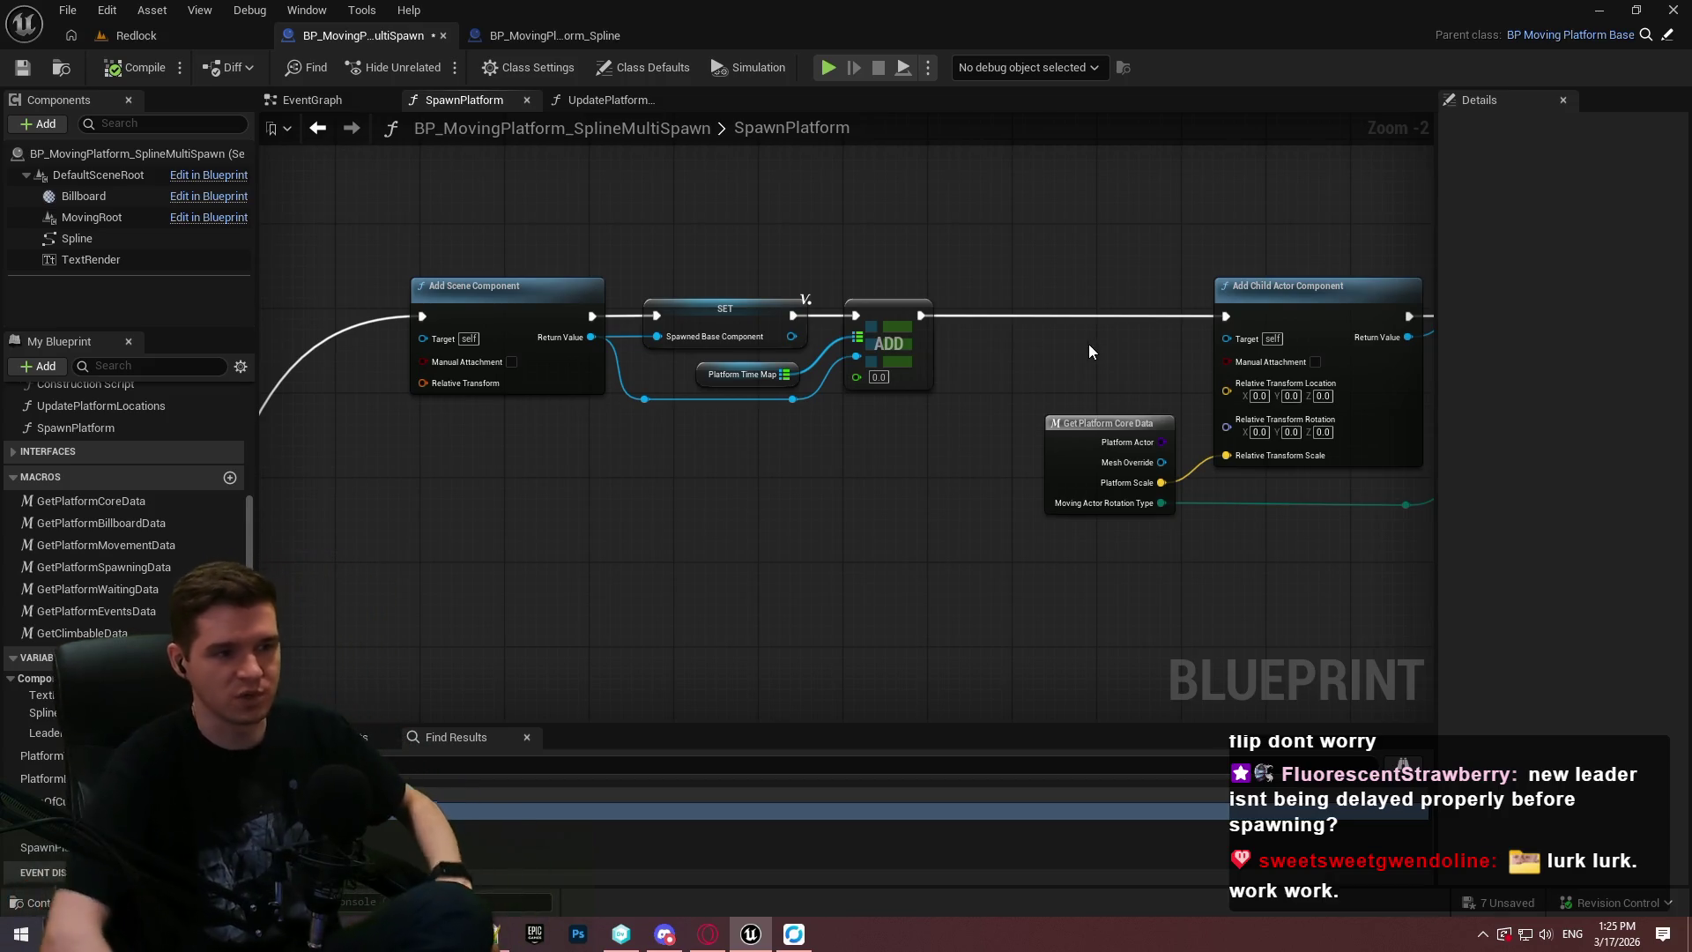
scroll(426, 357, up, 2)
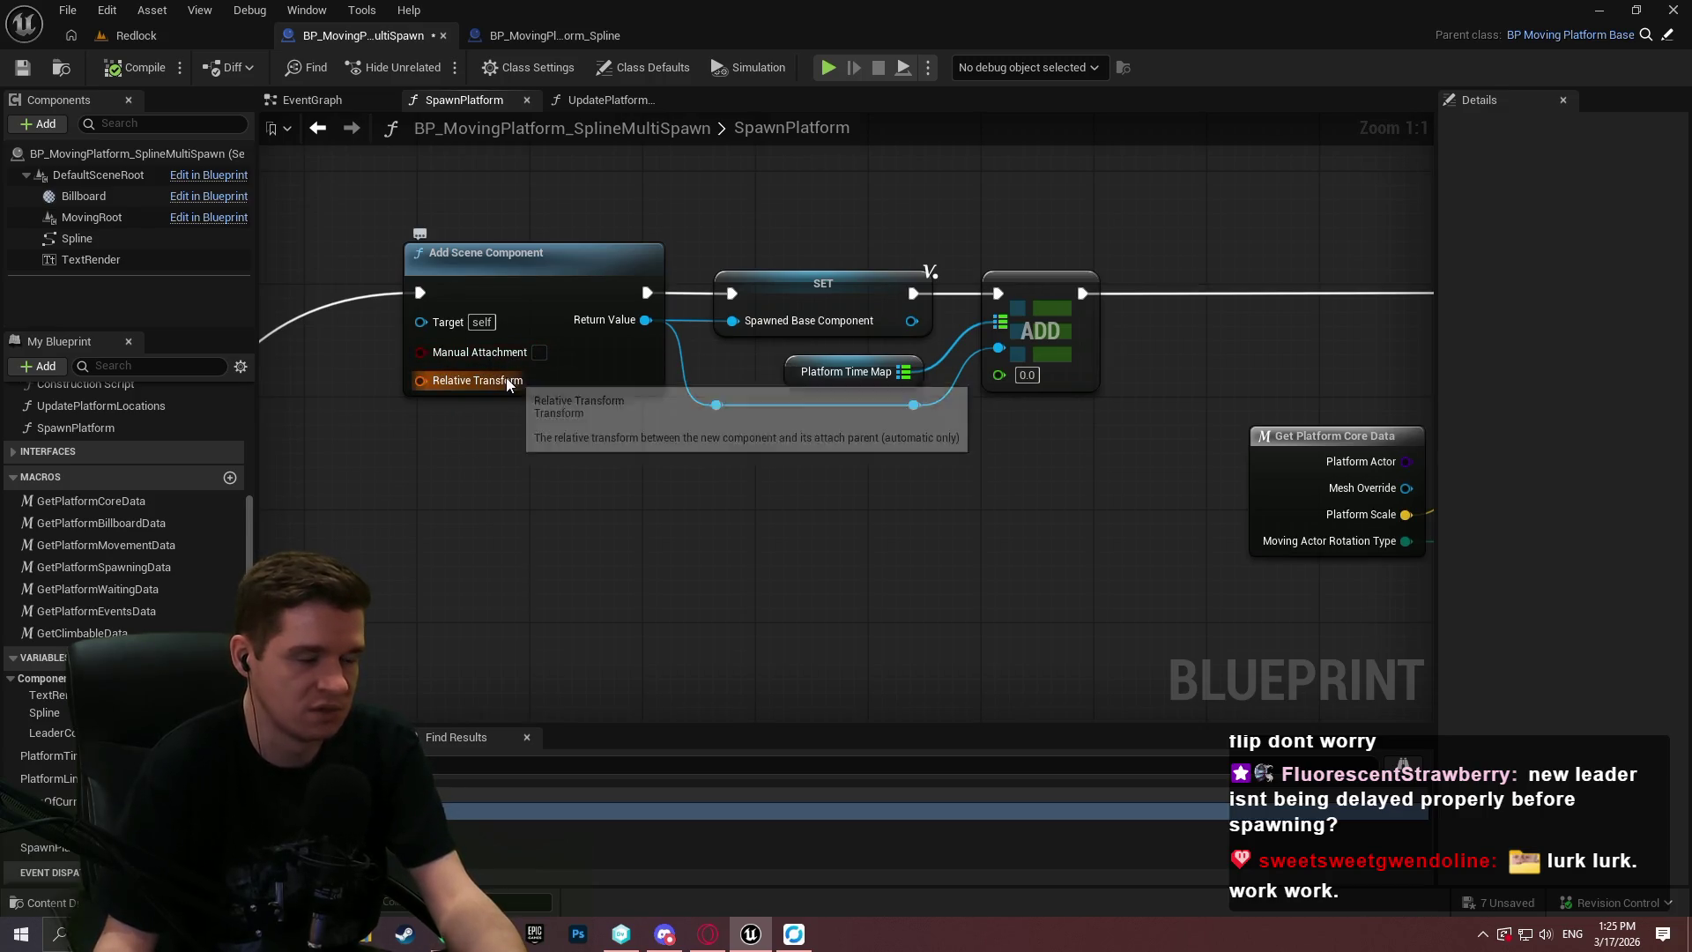
Split Add Scene Component's Relative Transform and place a Spline reference beside it.
drag(466, 414, 1057, 473)
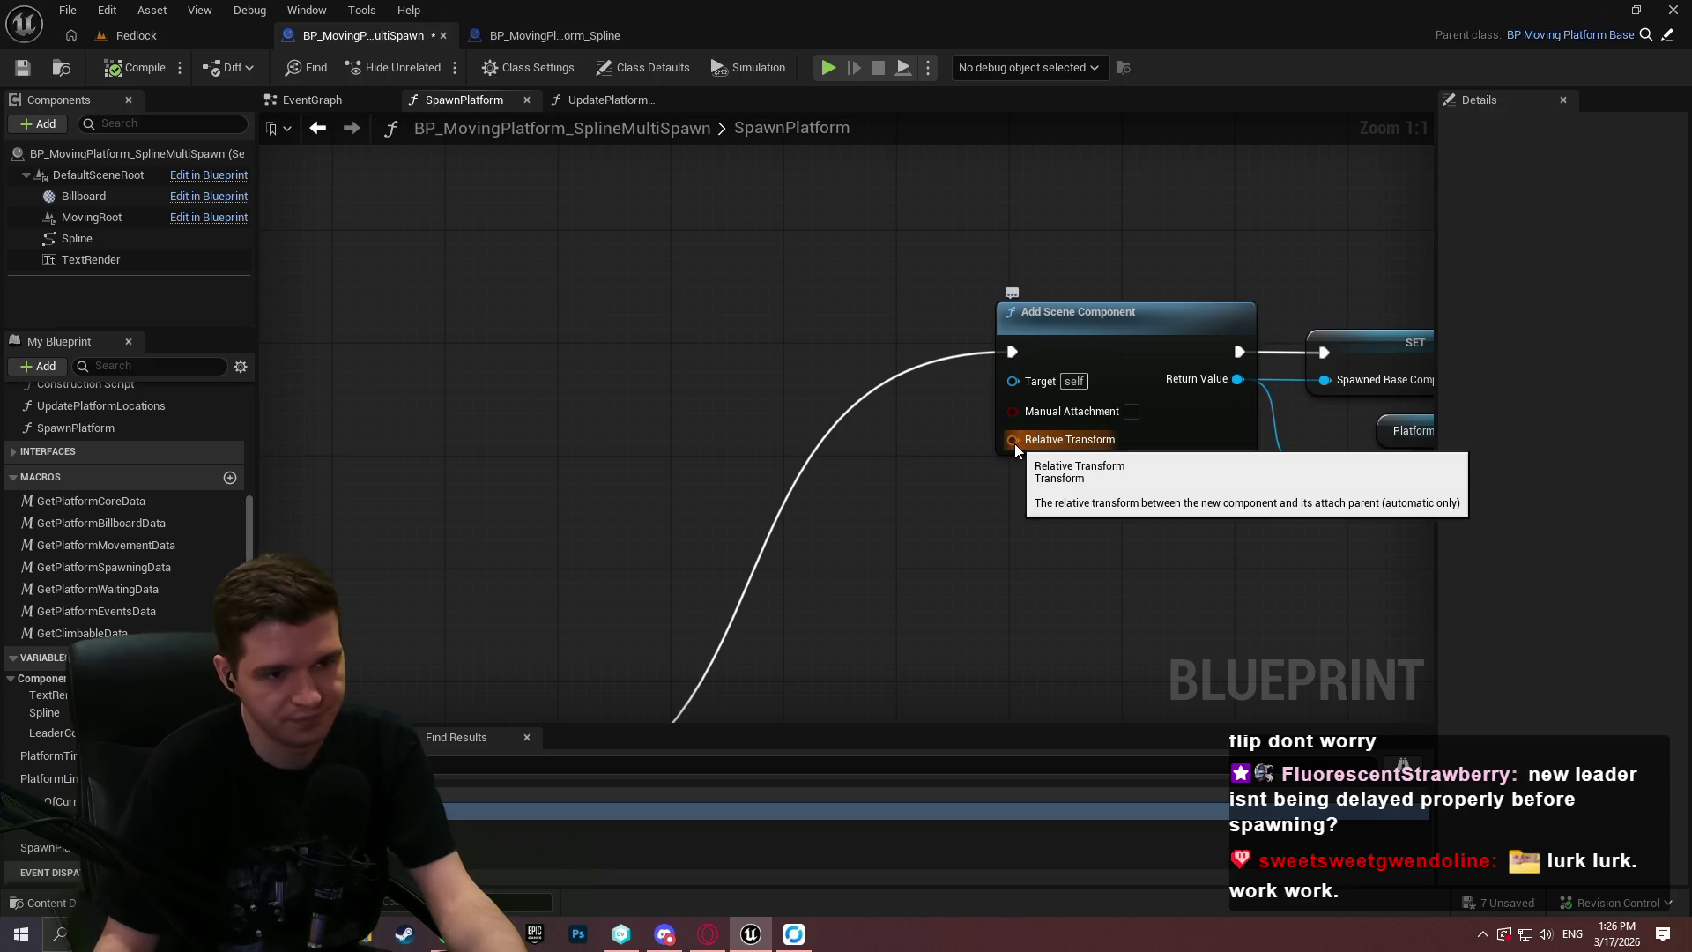
right_click(1014, 441)
click(1095, 540)
drag(1096, 541, 908, 465)
mouse_move(77, 238)
mouse_down()
mouse_move(404, 411)
mouse_move(648, 430)
mouse_up()
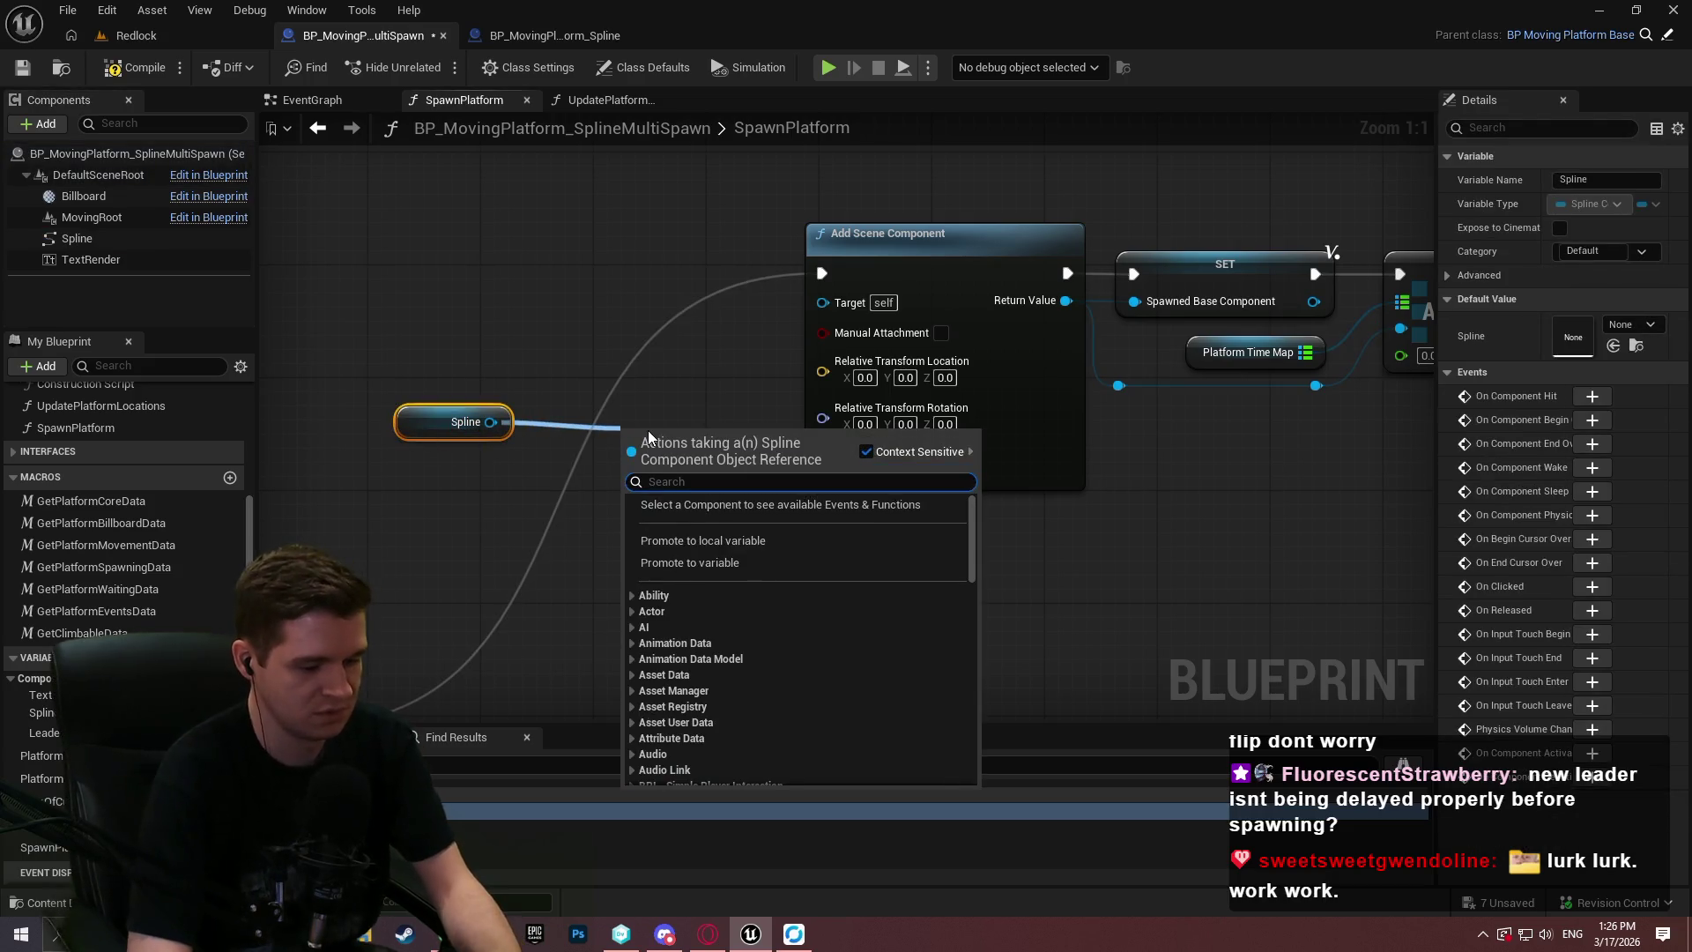
Add a Get Spline Point At node from the Spline reference.
text(get tange)
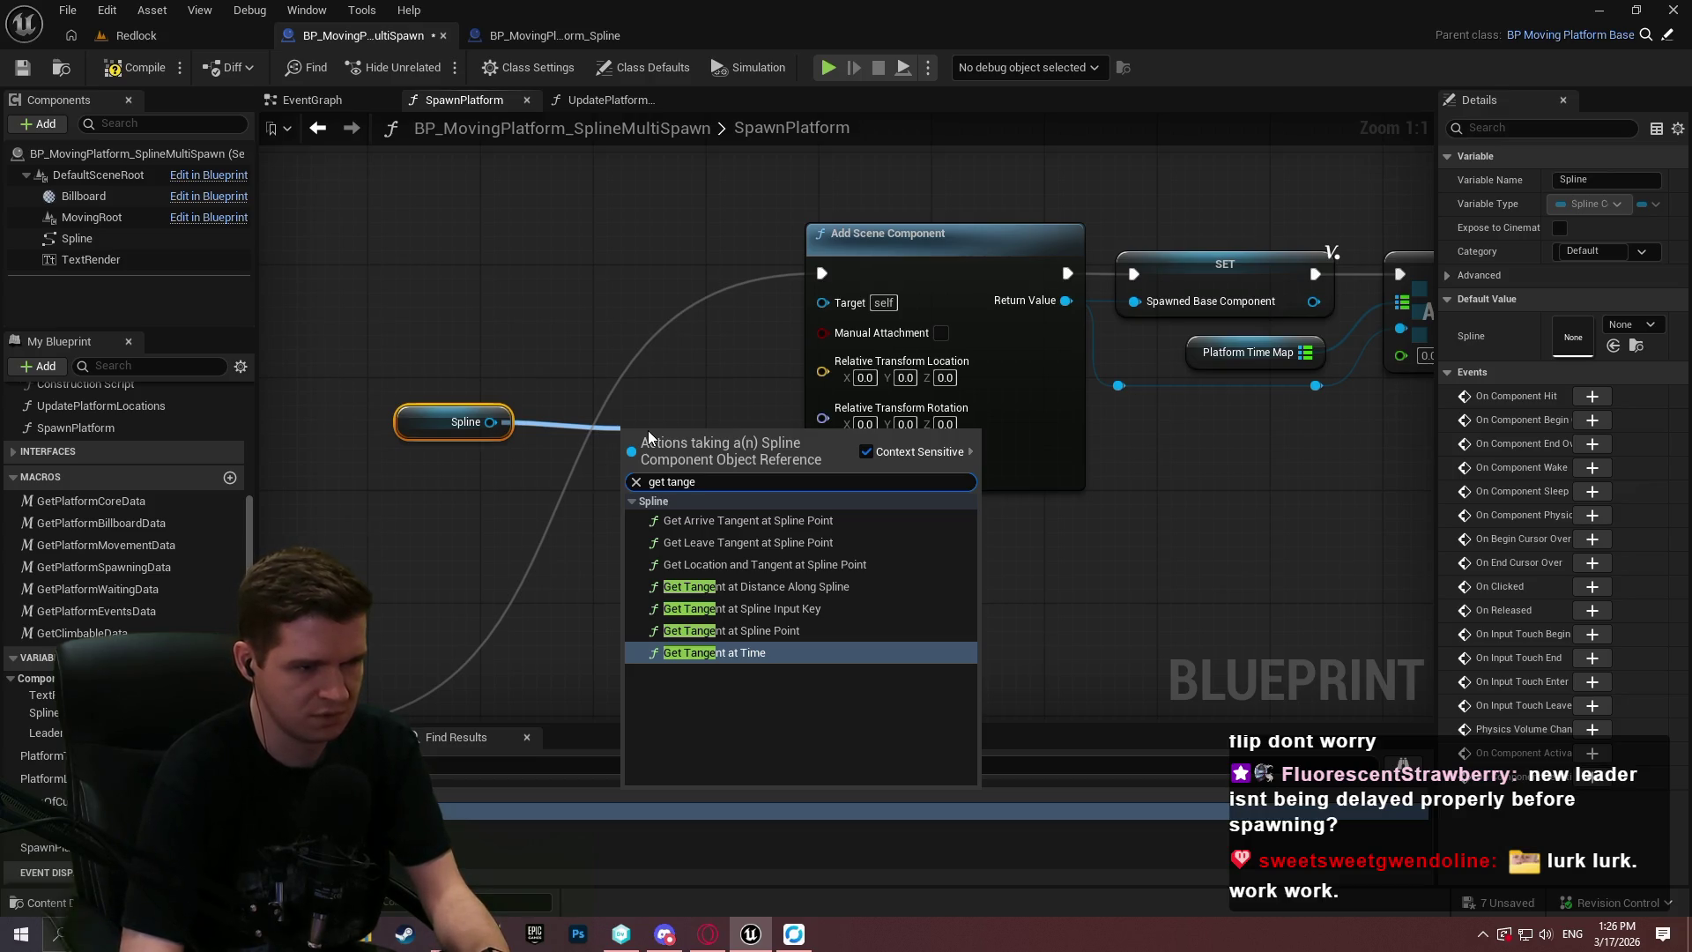
key(ctrl+a)
text(get index)
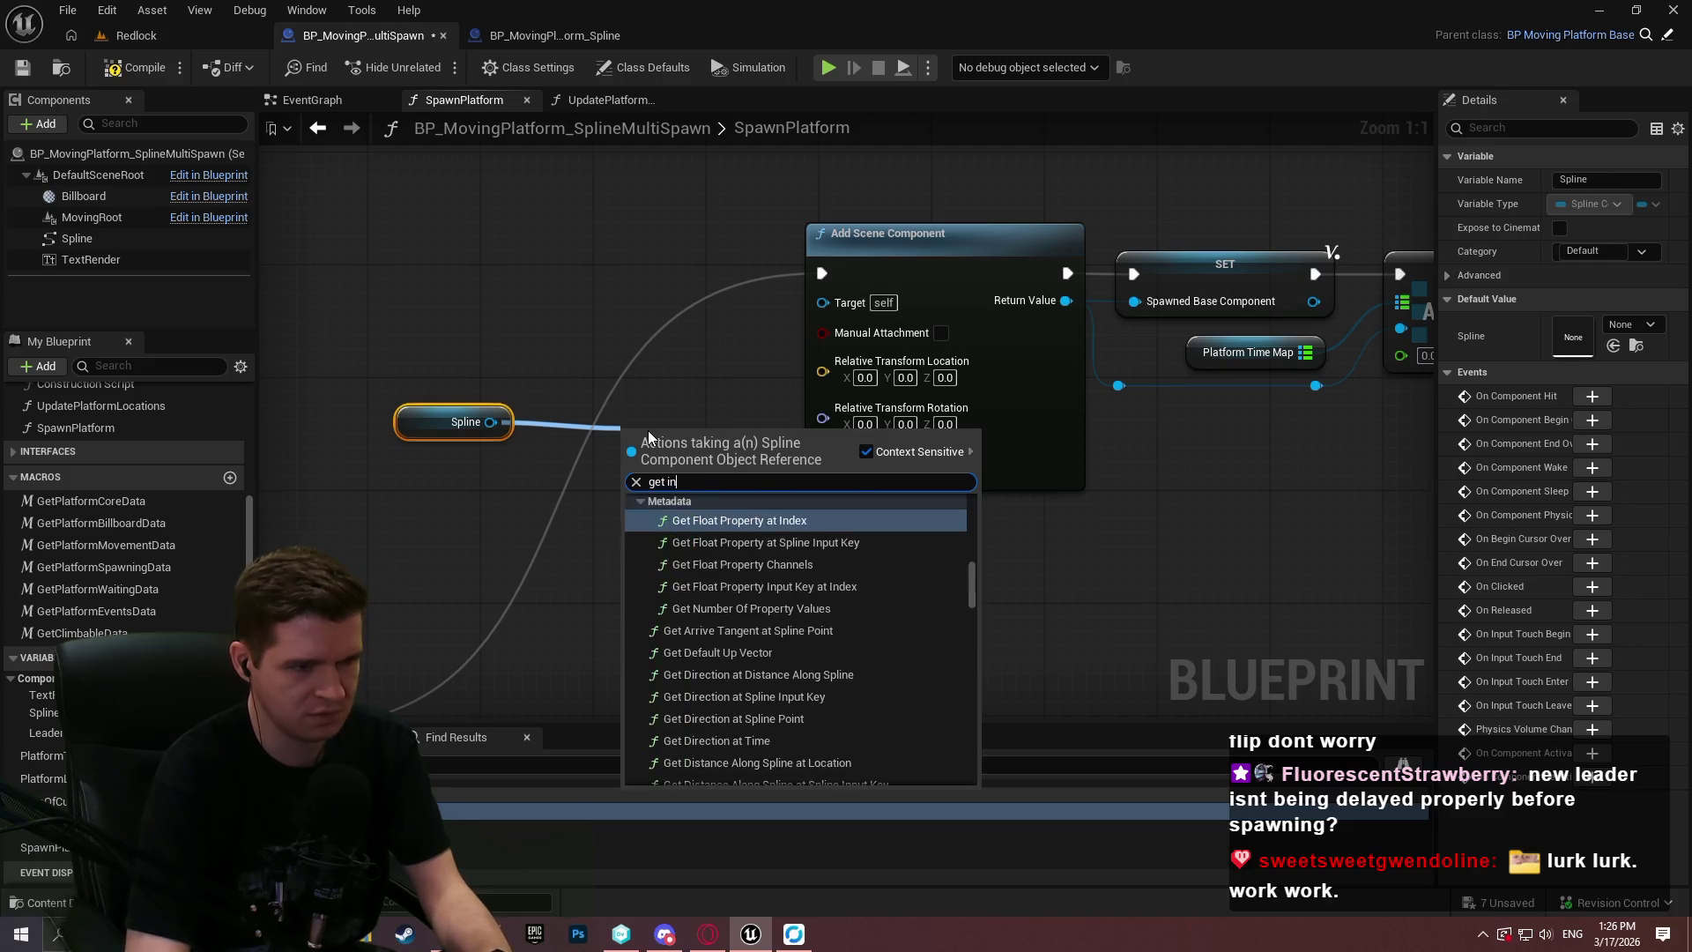
key(ctrl+a)
key(BackSpace)
text(get sp)
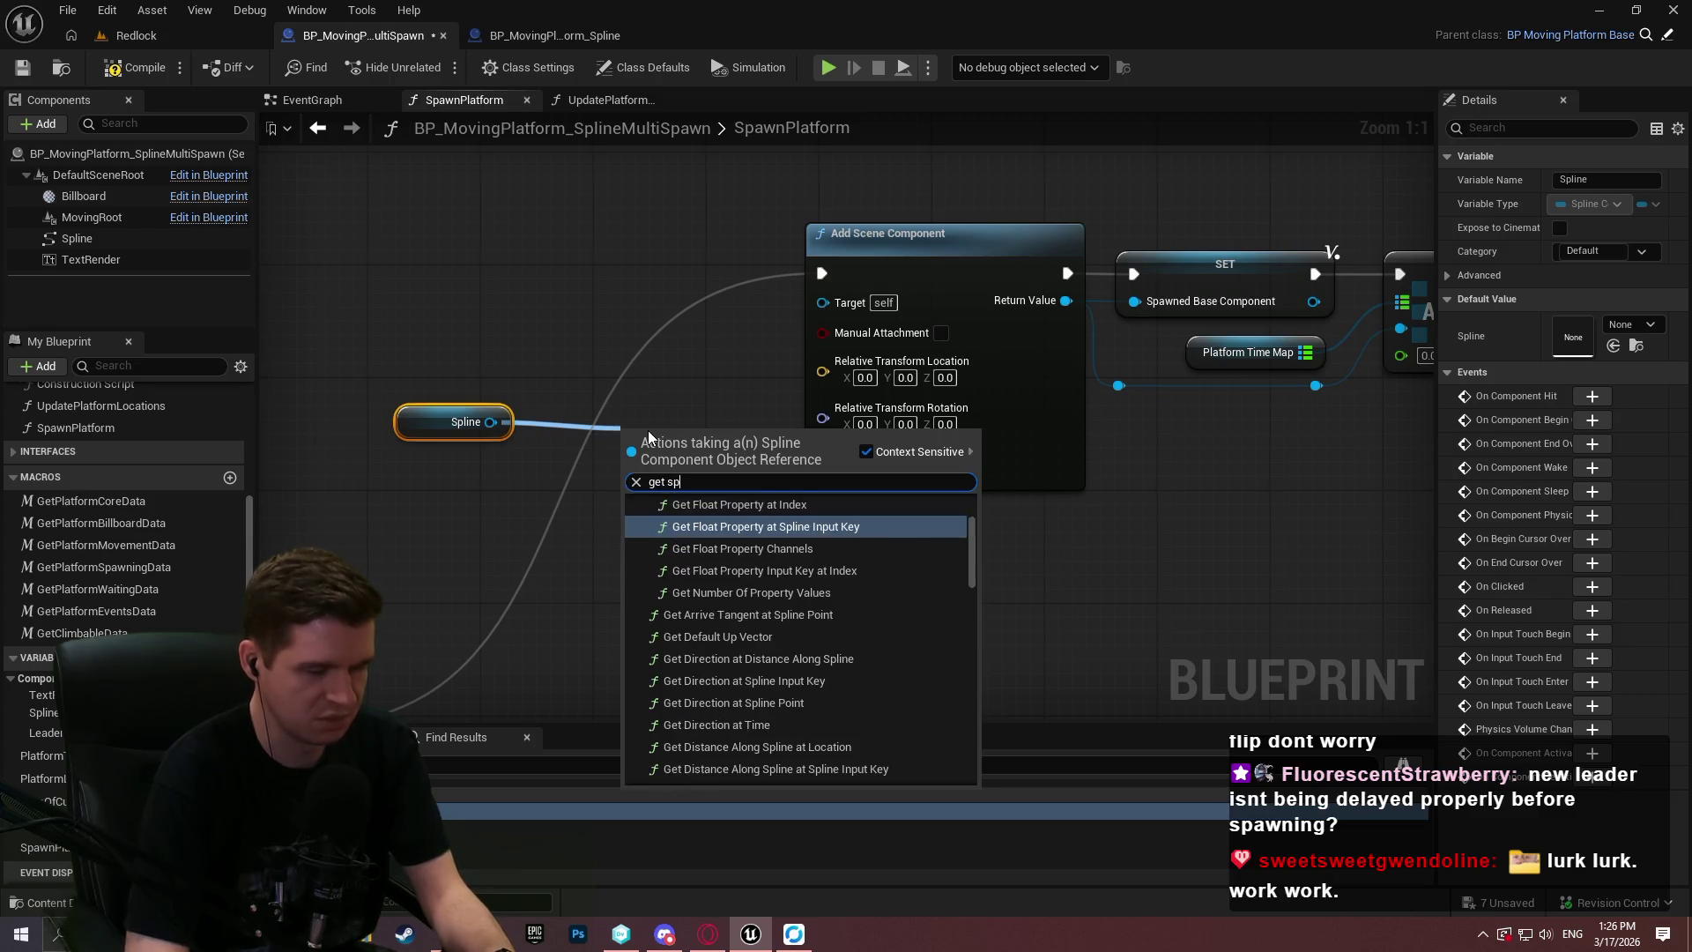
text(line point)
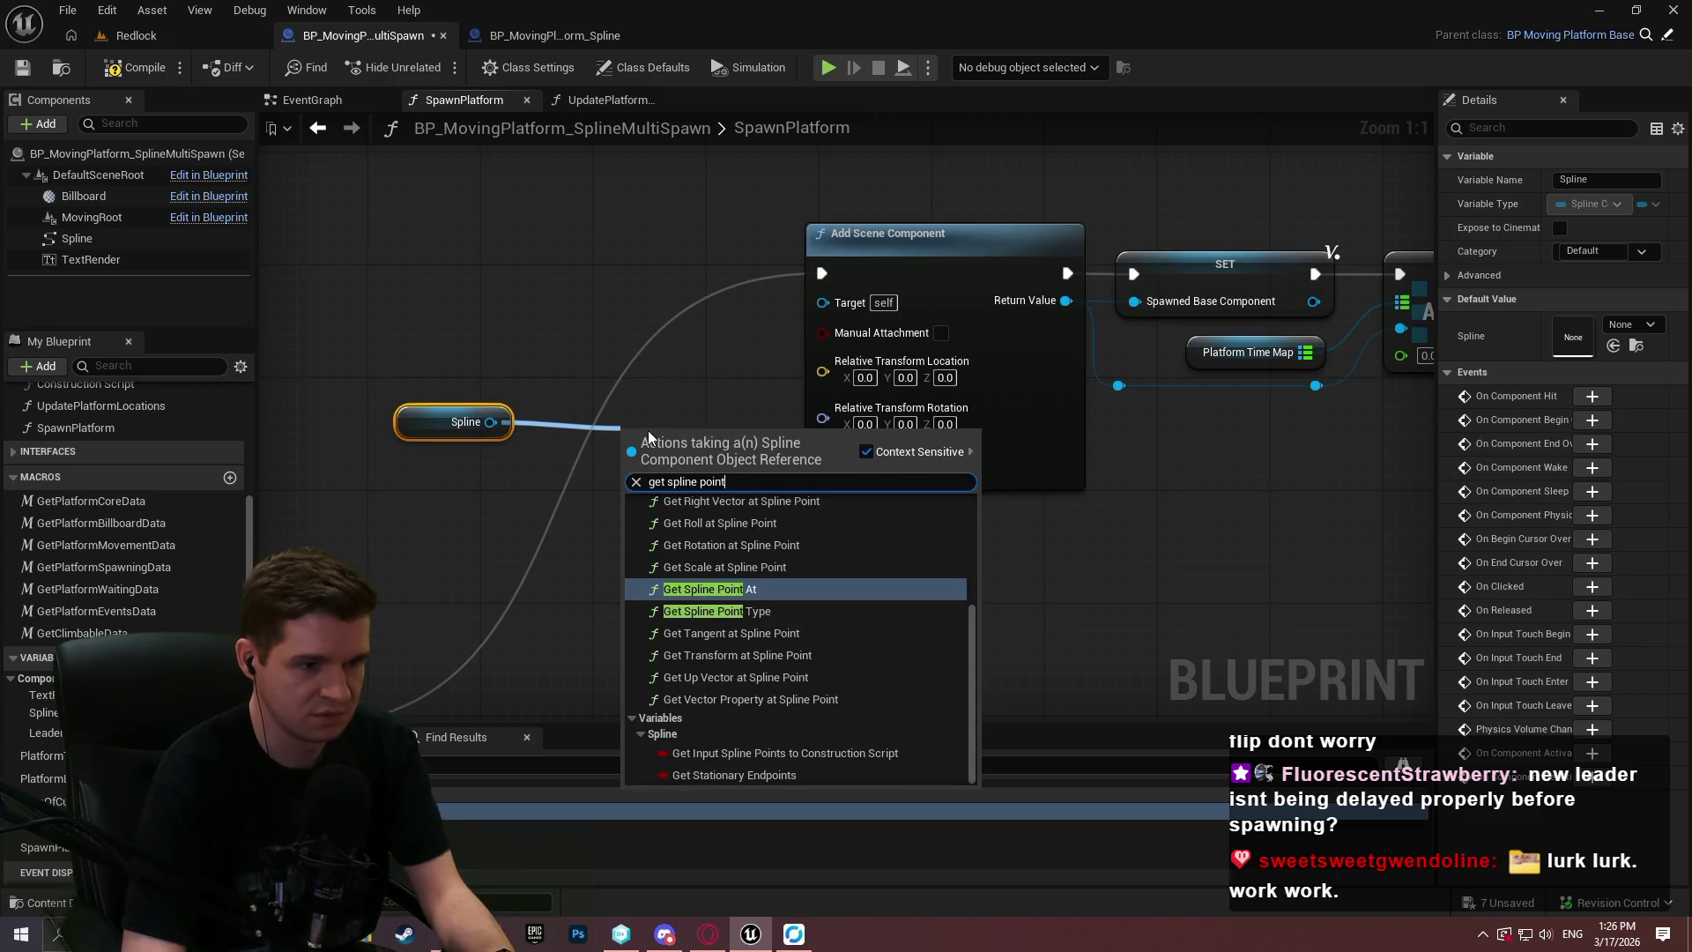
key(Return)
Set Get Spline Point At's coordinate space to World and split its Return Value.
click(677, 547)
click(670, 588)
drag(734, 465, 663, 461)
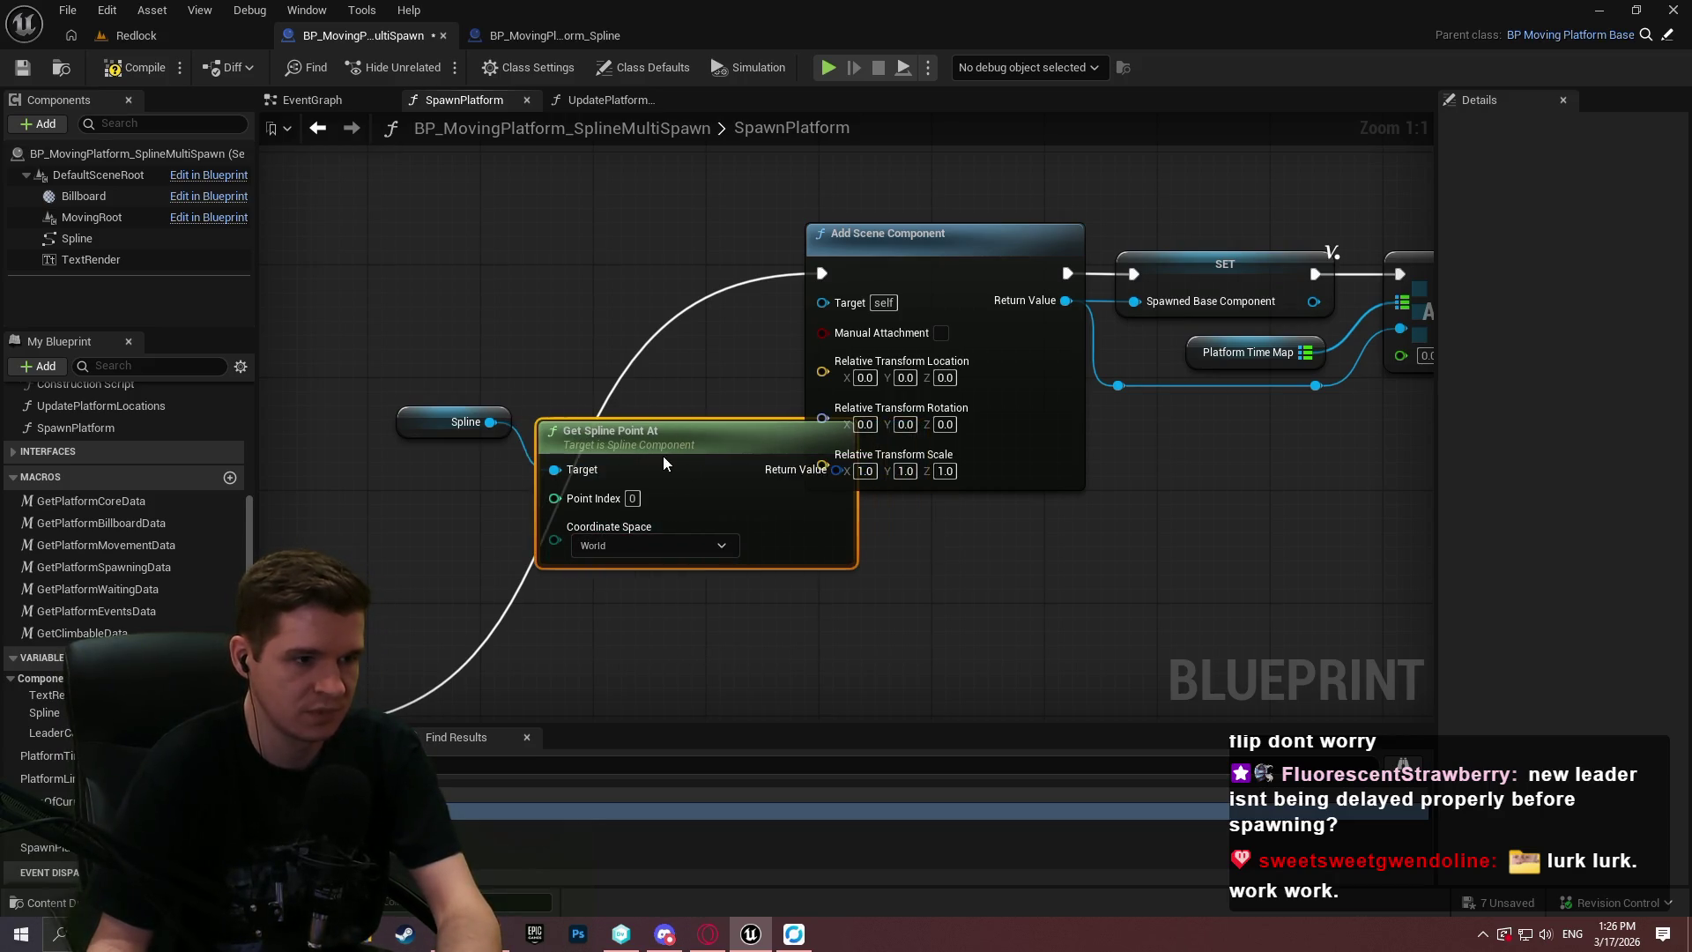
click(616, 545)
drag(841, 466, 603, 366)
right_click(598, 371)
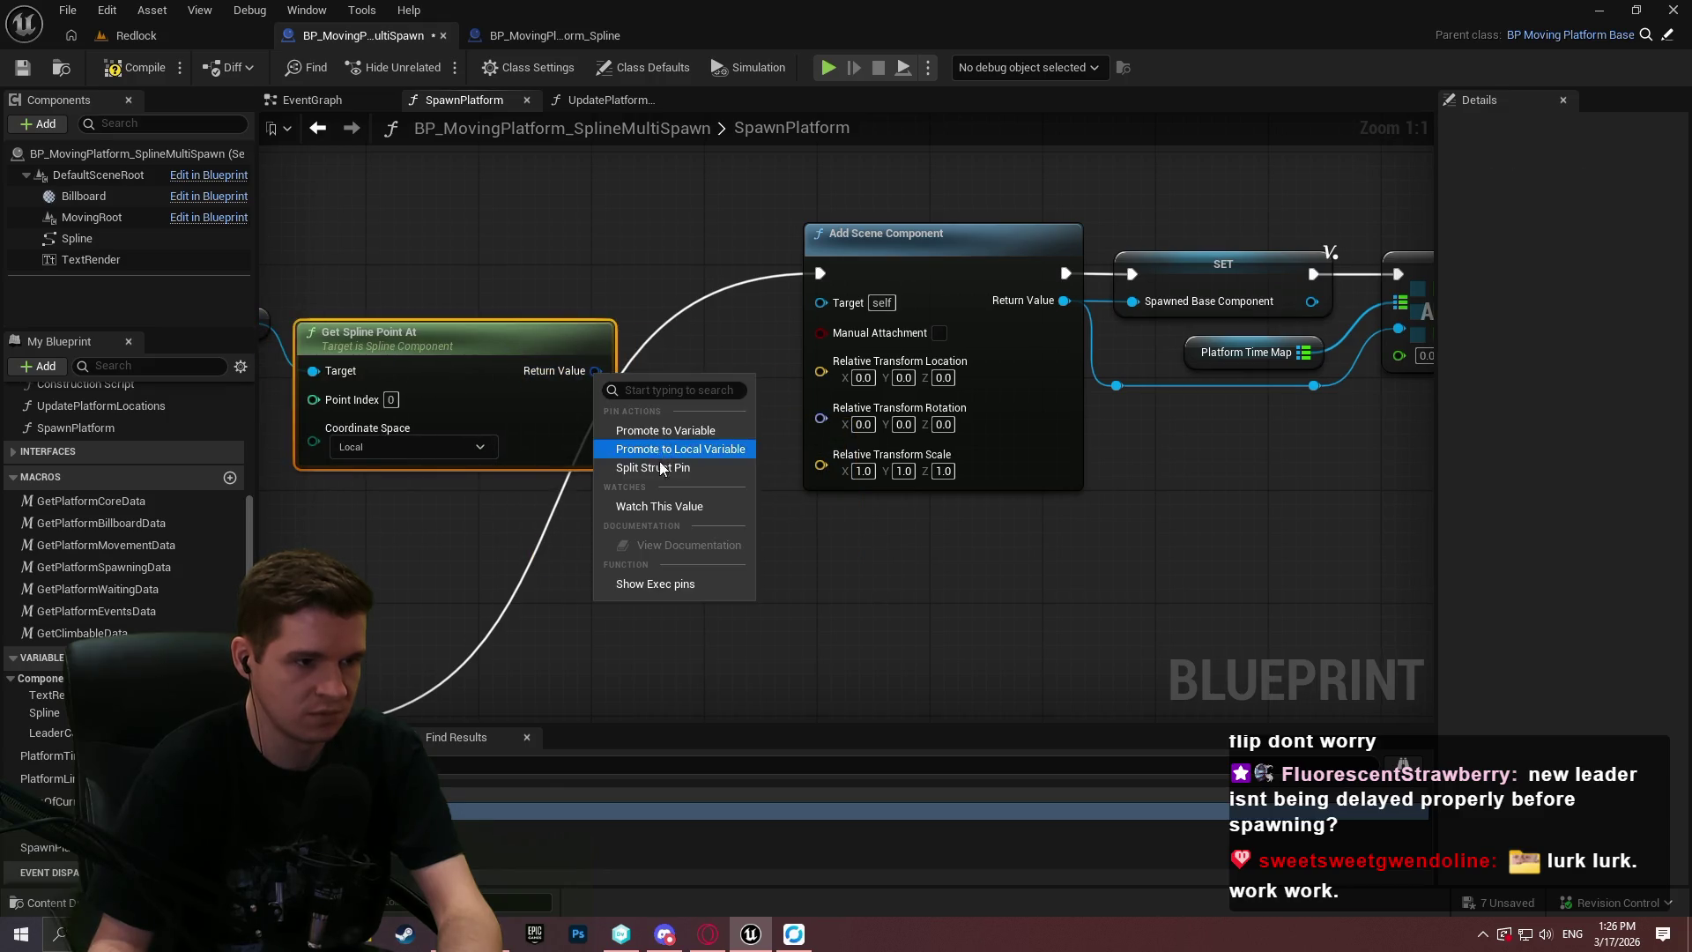
click(678, 446)
Wire spline Position to Relative Location and Rotation to Relative Rotation, then tidy the nodes.
drag(719, 390, 920, 413)
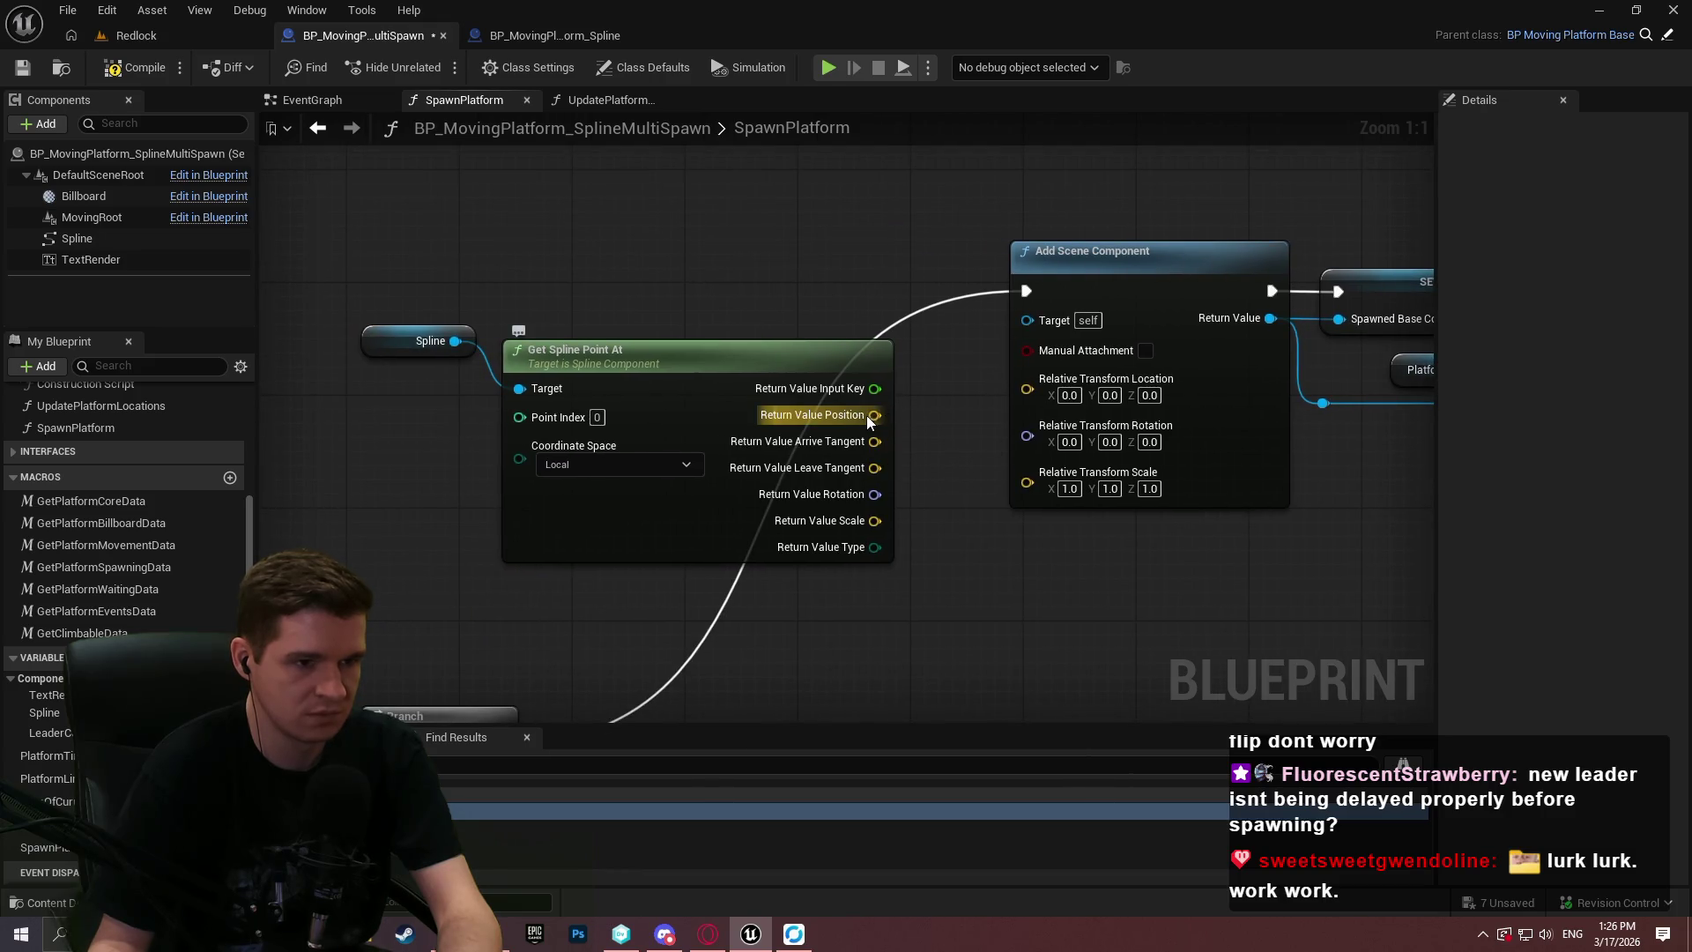
drag(936, 403, 1037, 394)
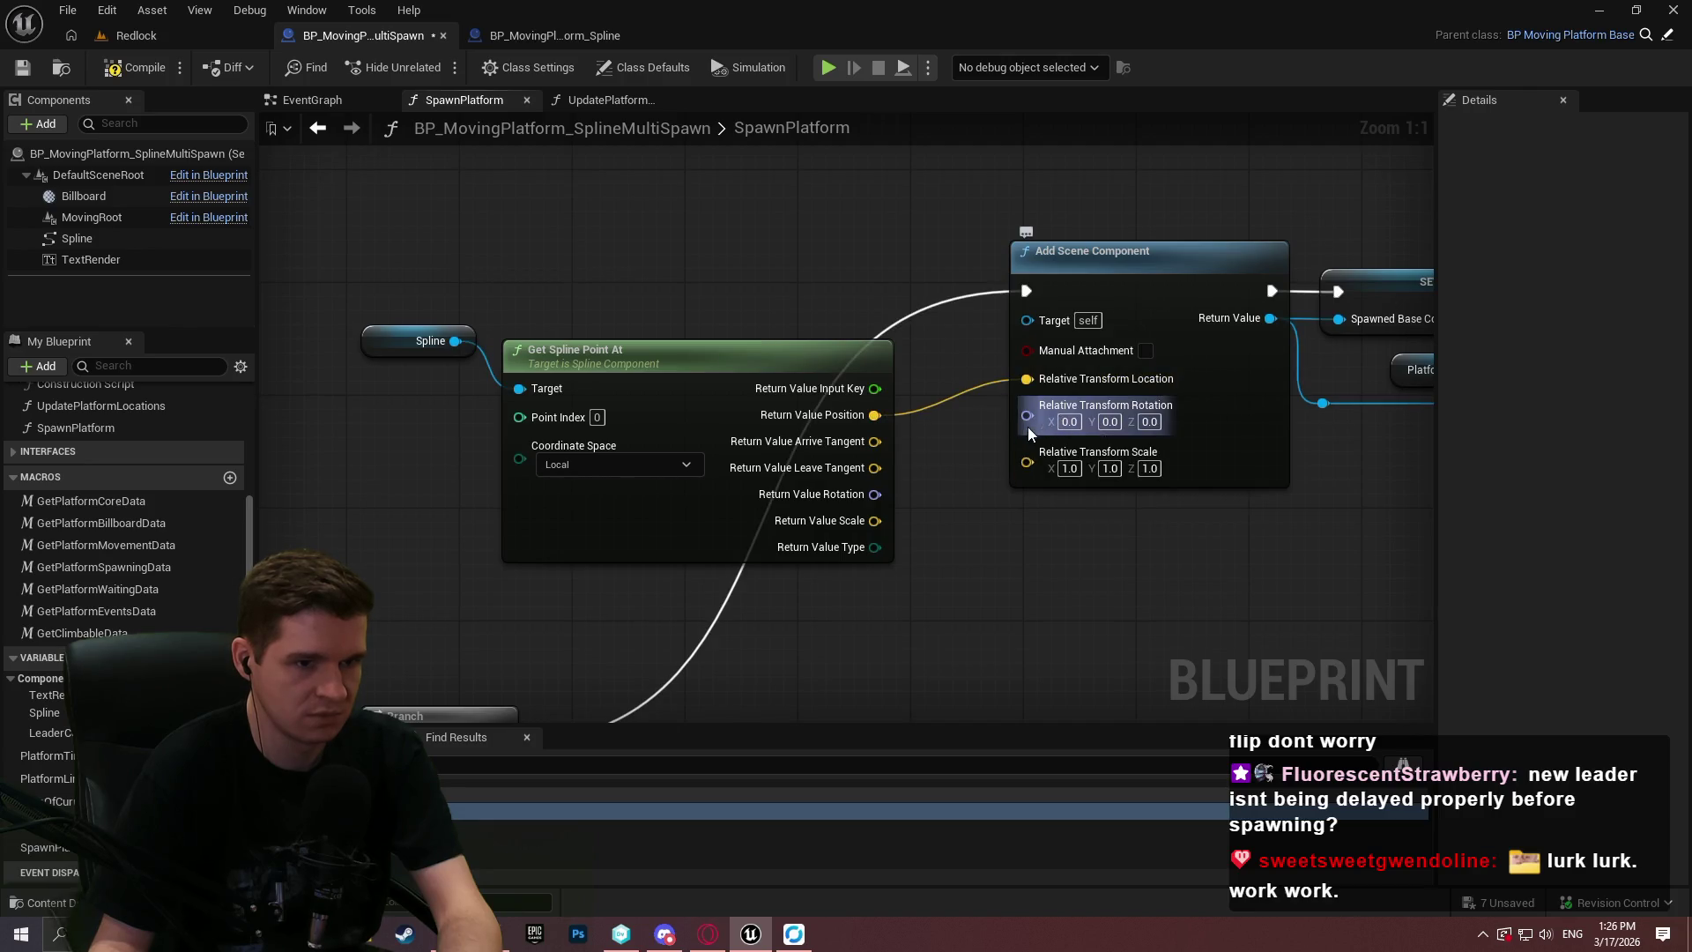
mouse_move(875, 494)
mouse_down()
mouse_move(1049, 419)
mouse_move(991, 468)
mouse_up()
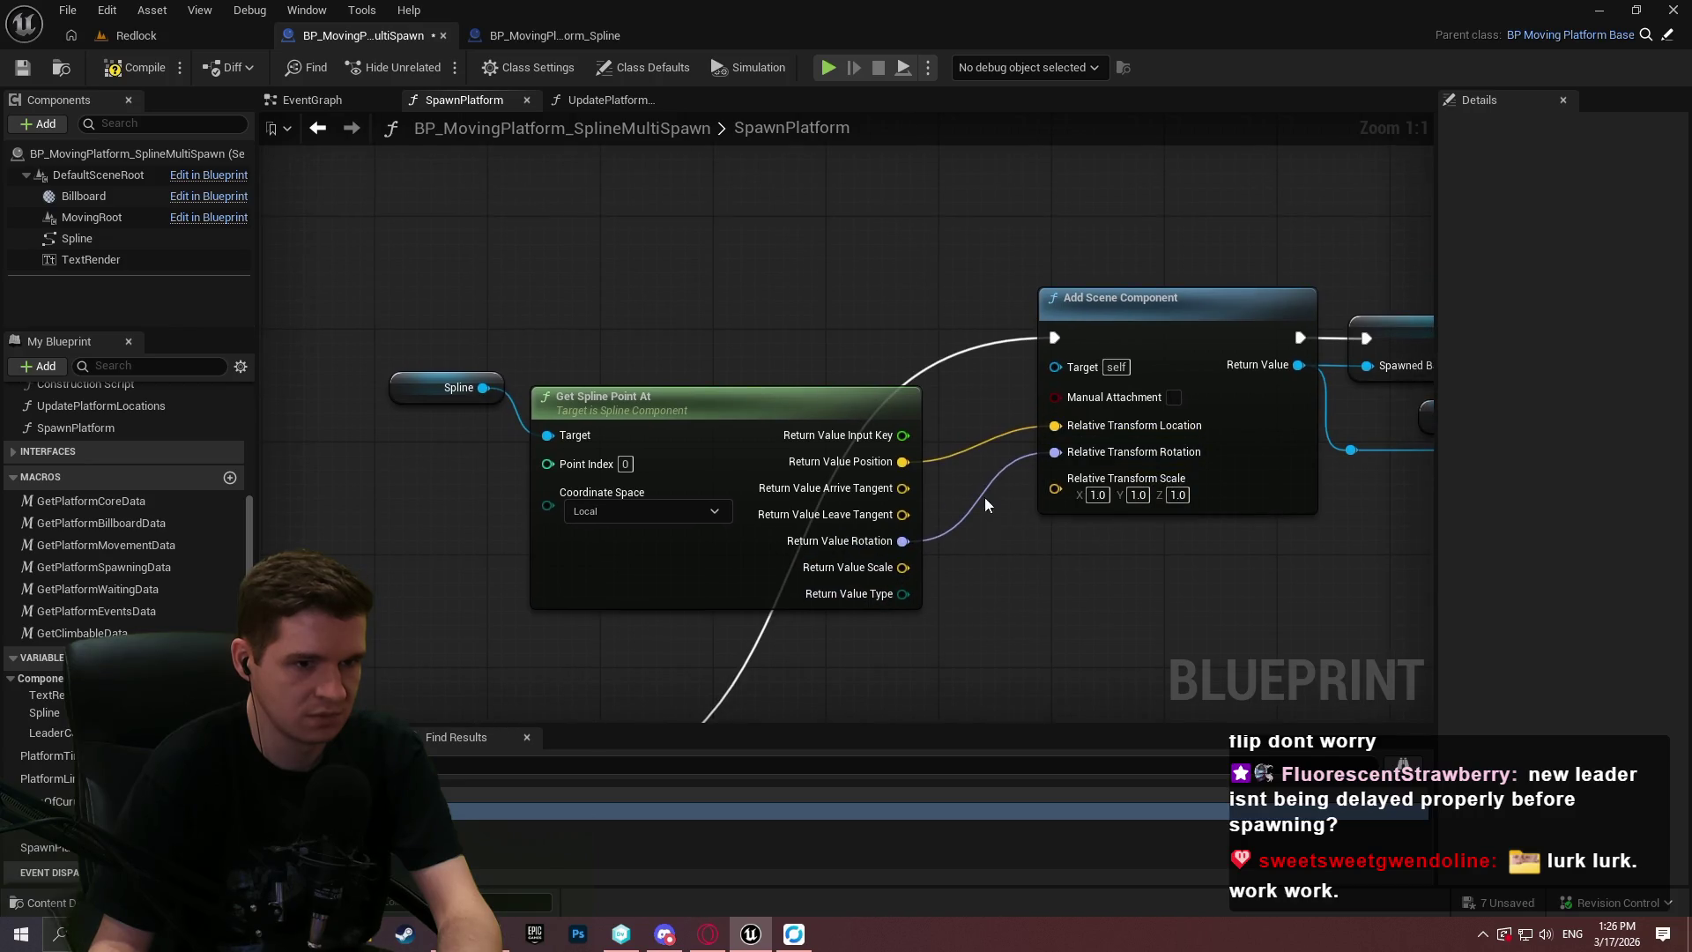
click(494, 388)
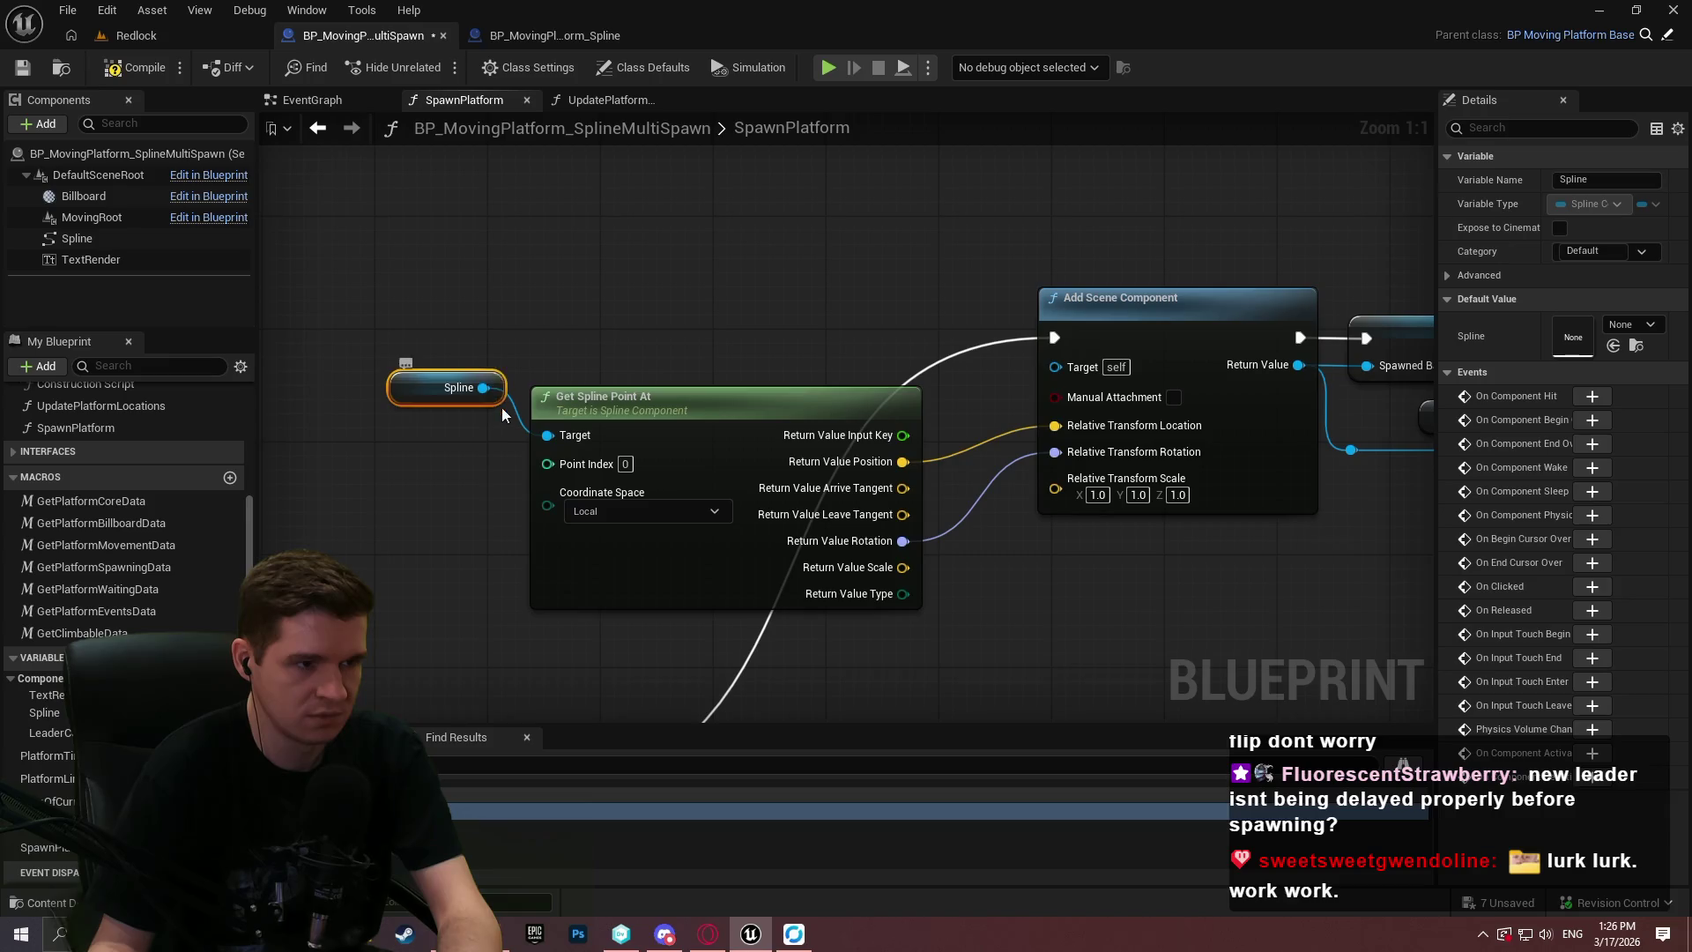
ctrl+click(674, 403)
mouse_move(674, 403)
mouse_down()
mouse_move(774, 402)
mouse_move(734, 399)
mouse_move(759, 404)
mouse_up()
Paste the spline nodes by the second Add Scene Component and wire its split location and rotation likewise.
mouse_move(470, 342)
mouse_down()
mouse_move(1114, 703)
mouse_move(949, 529)
mouse_move(1114, 411)
mouse_move(774, 634)
mouse_move(718, 453)
mouse_up()
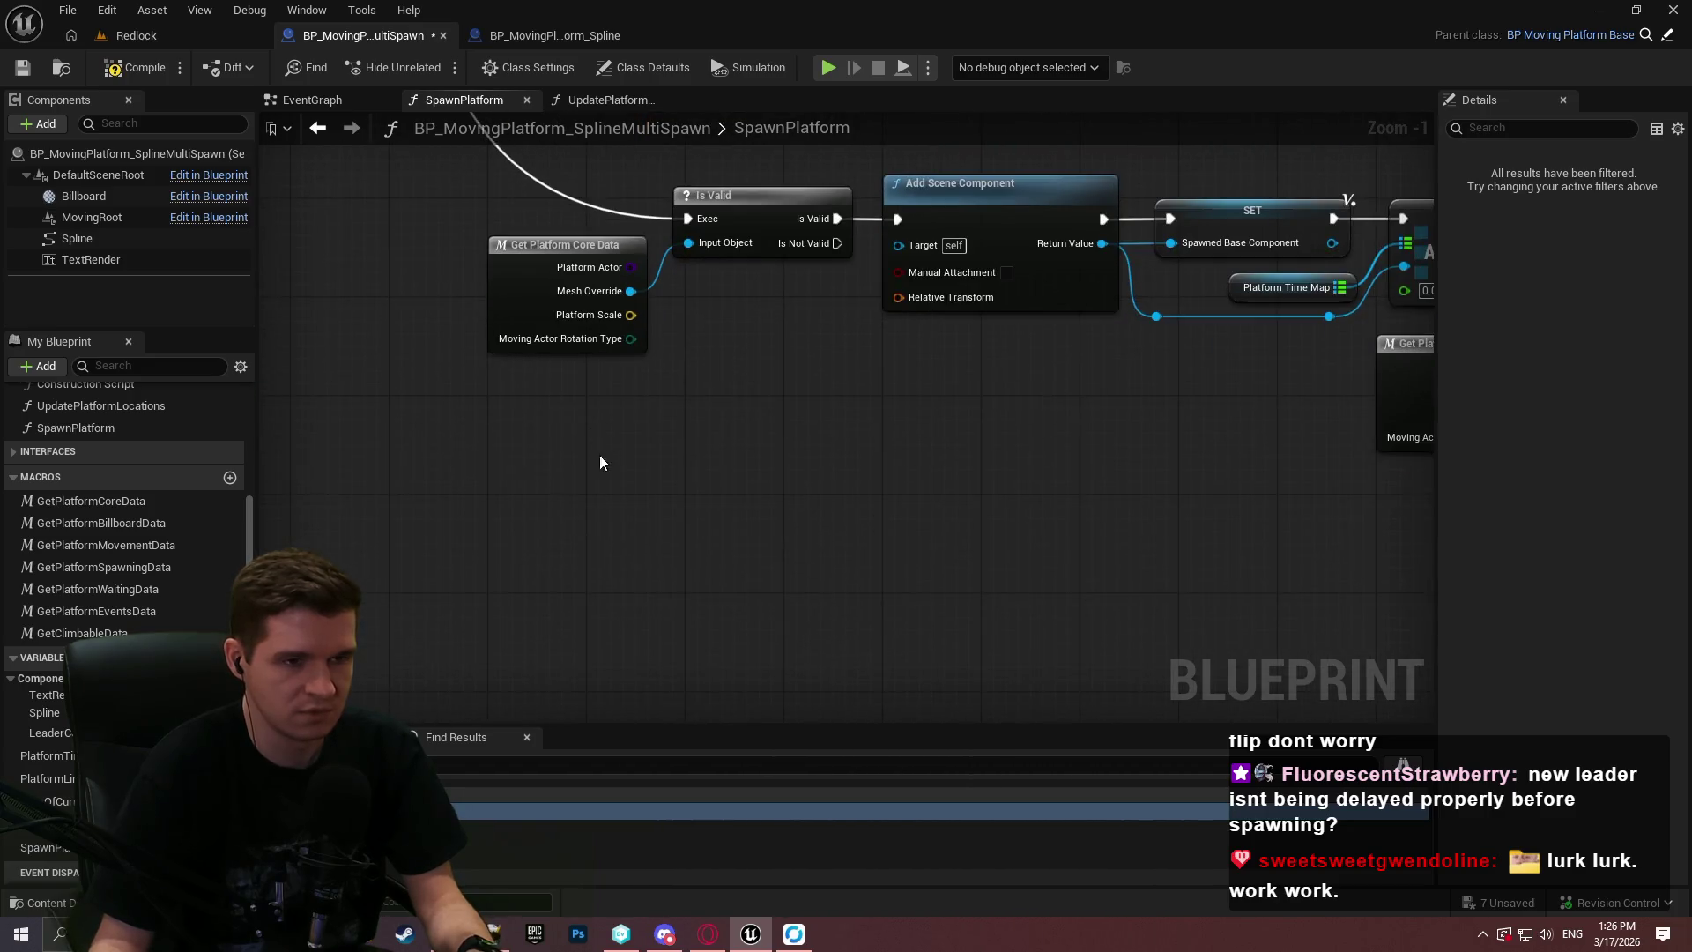
key(ctrl+v)
right_click(914, 295)
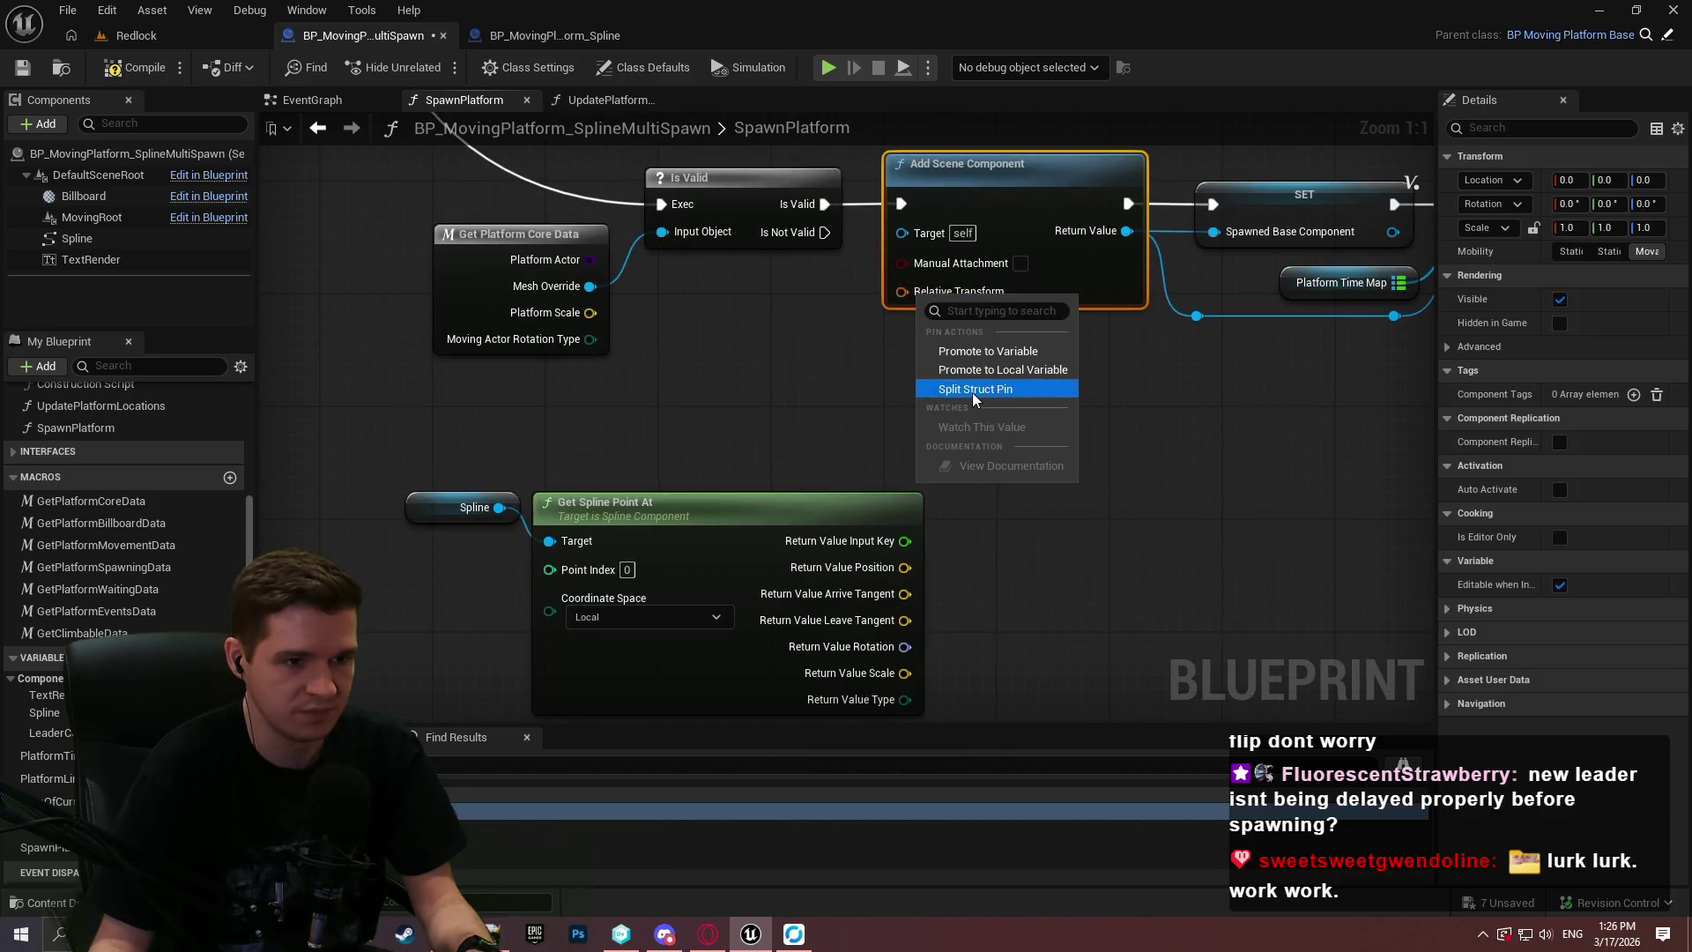
click(971, 393)
mouse_move(906, 567)
mouse_down()
mouse_move(881, 356)
mouse_move(910, 331)
mouse_up()
drag(902, 348, 906, 646)
mouse_move(366, 468)
mouse_down()
mouse_move(758, 506)
mouse_move(613, 437)
mouse_move(608, 480)
mouse_up()
click(770, 362)
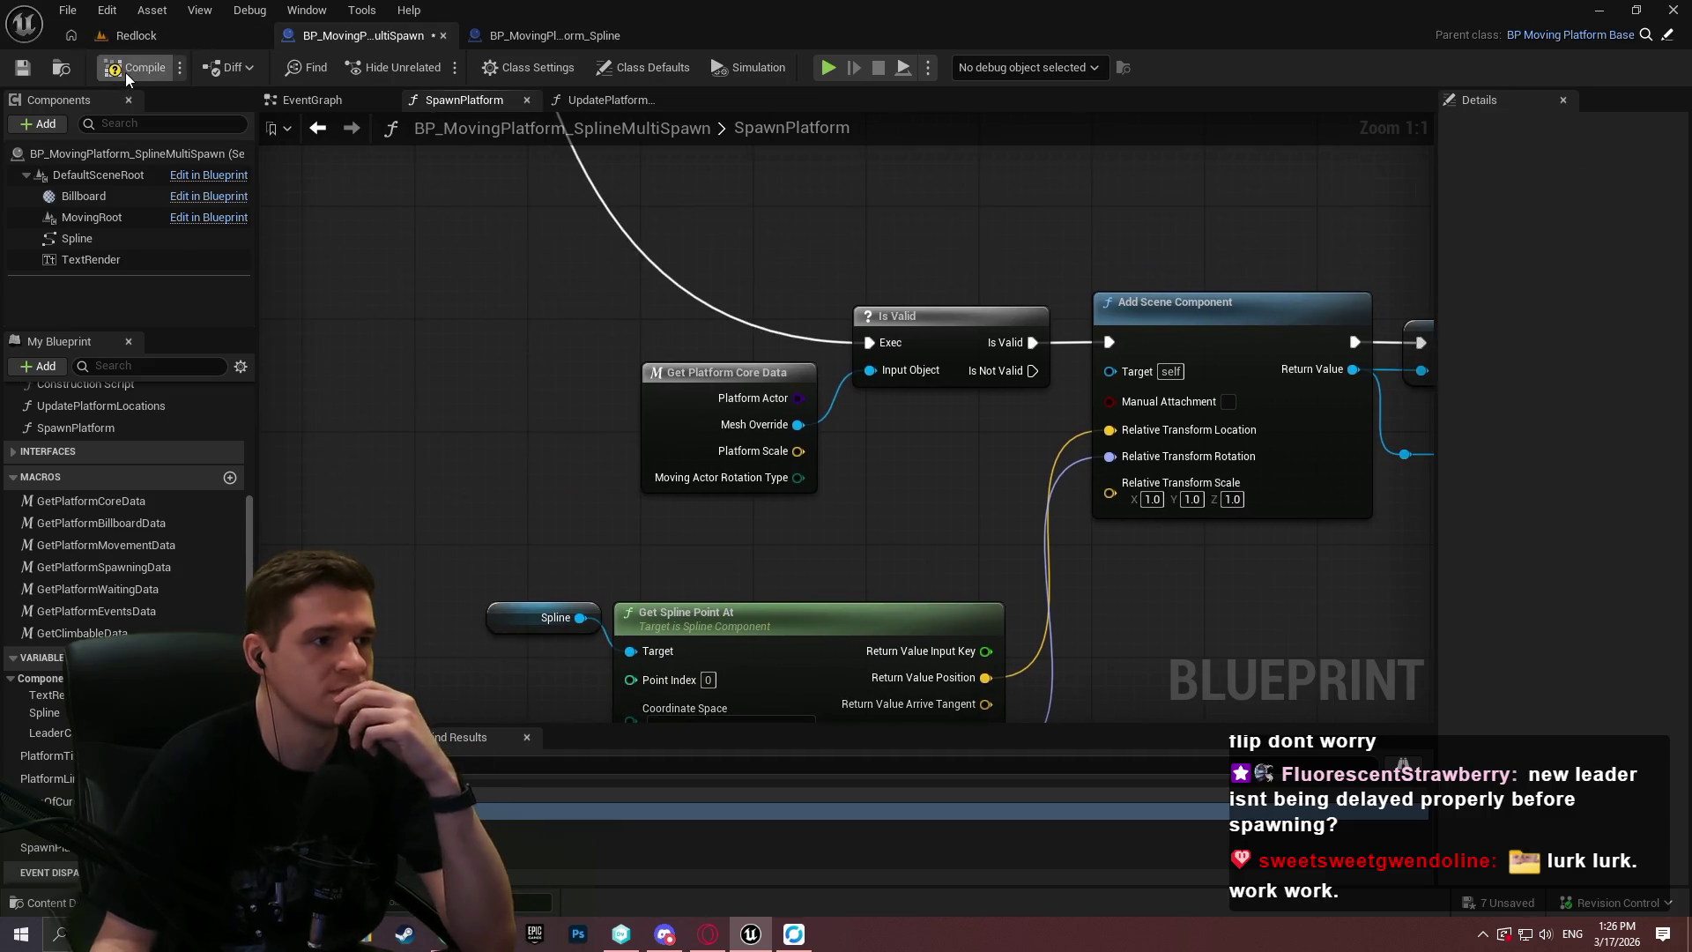
click(114, 36)
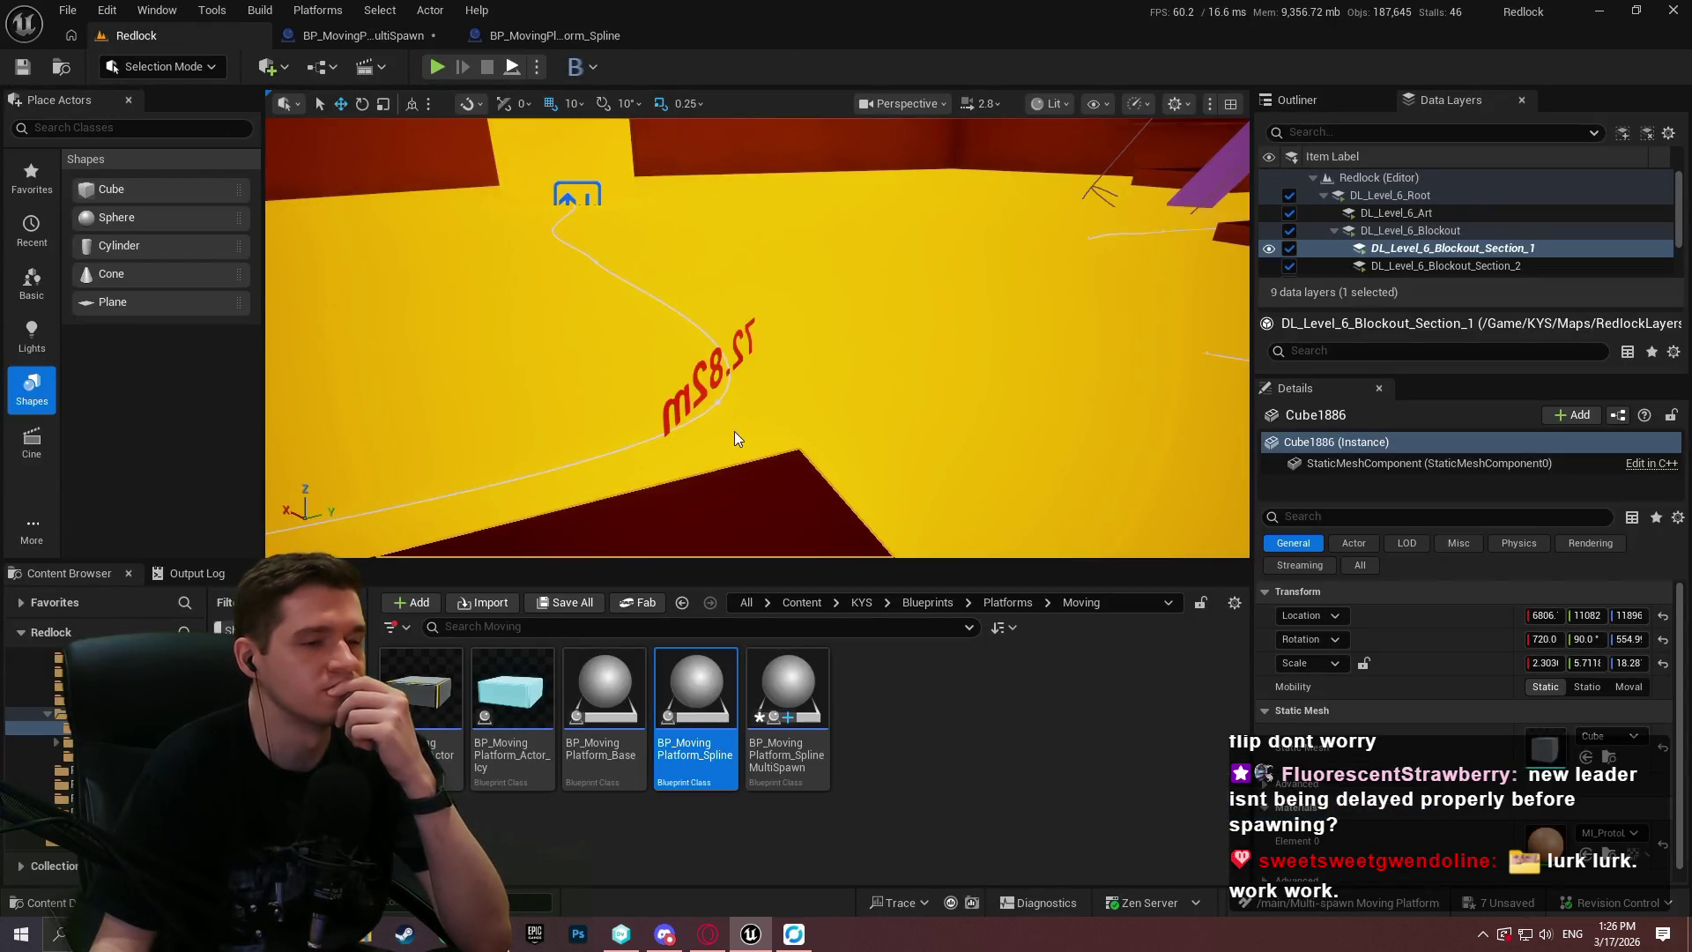
Start a Redlock Play-in-Editor session, restart it, and dismiss the Blockout Test welcome message.
key(alt+p)
click(756, 473)
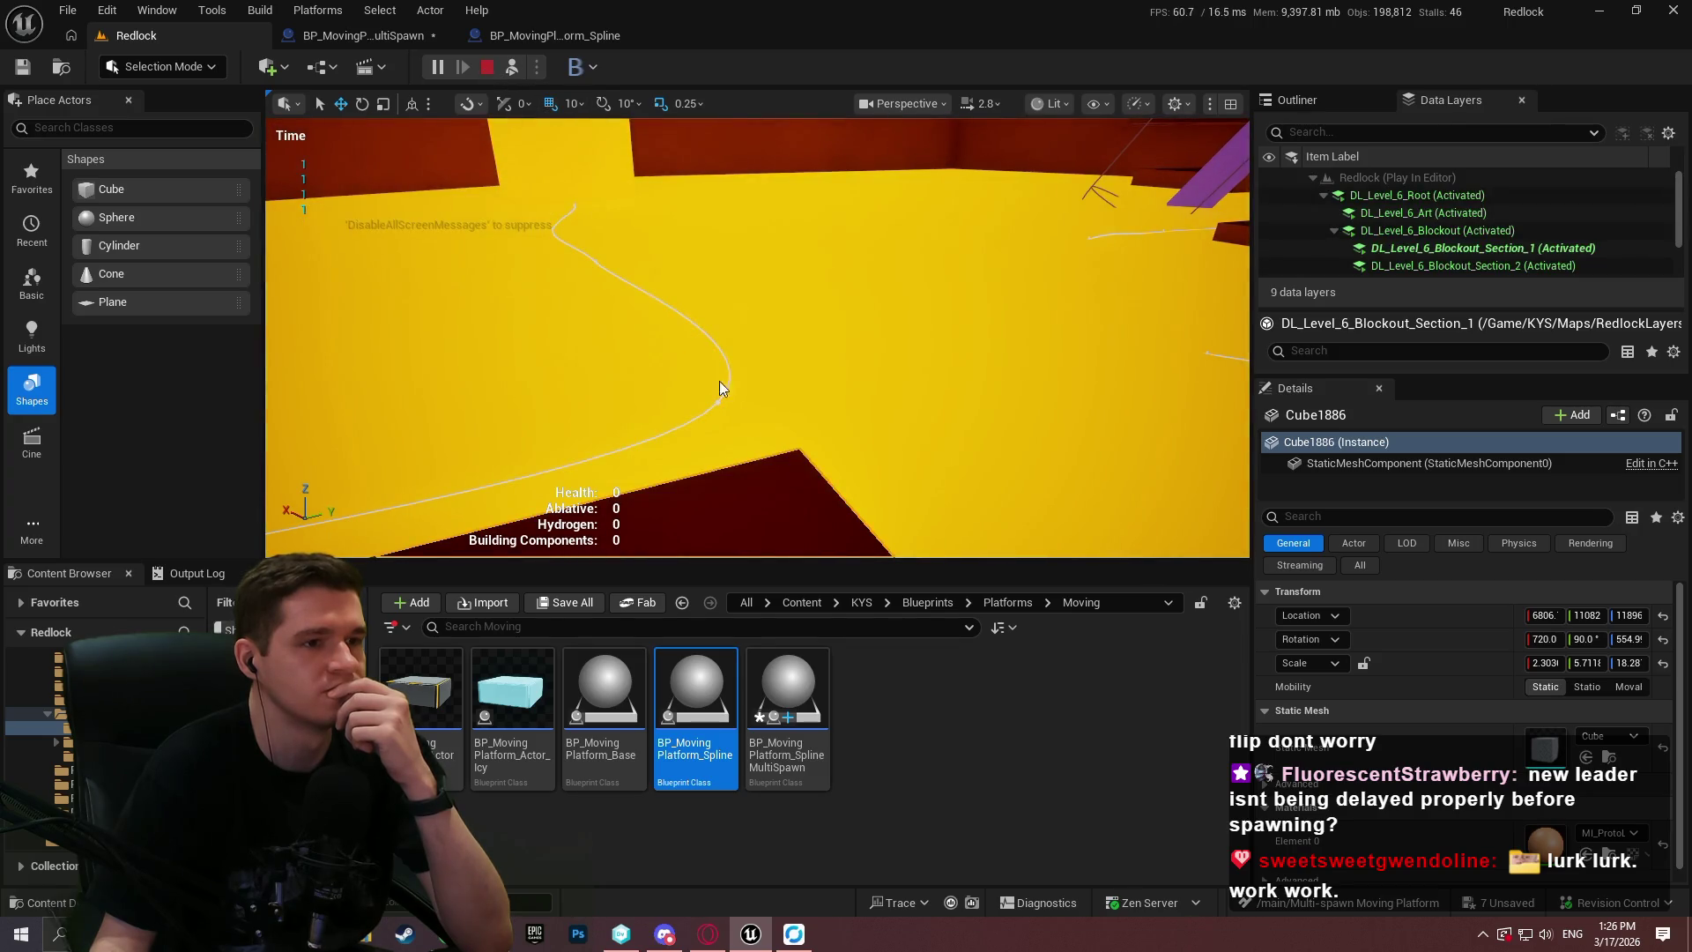
key(Escape)
right_click(712, 458)
click(916, 839)
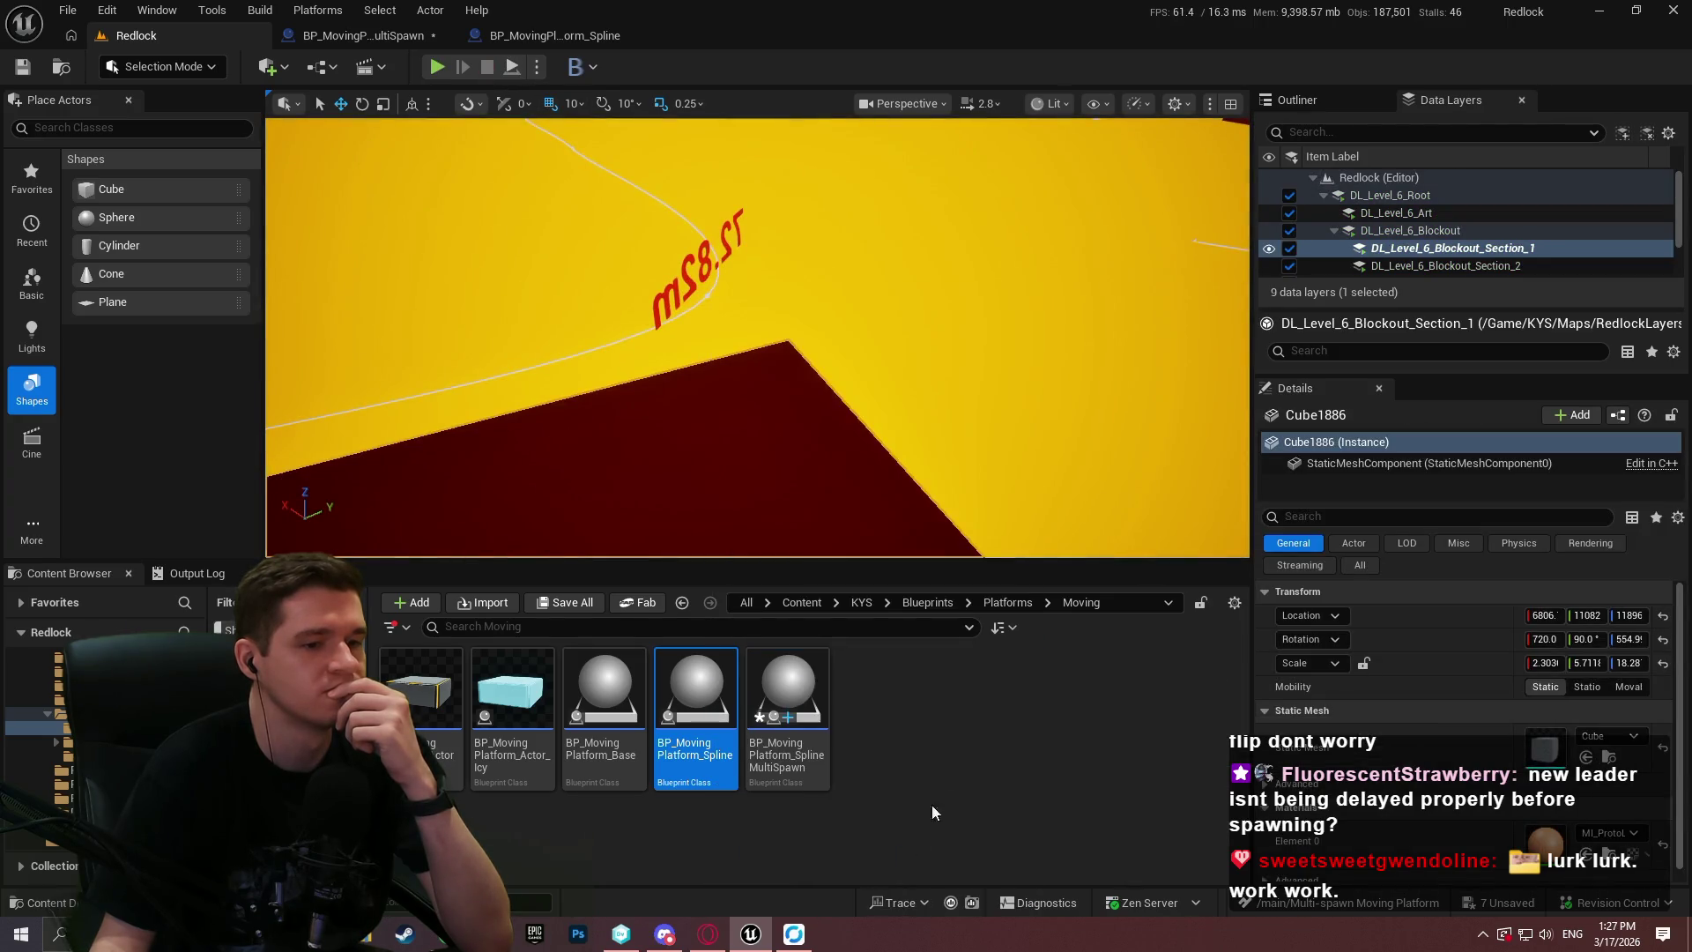
key(alt+p)
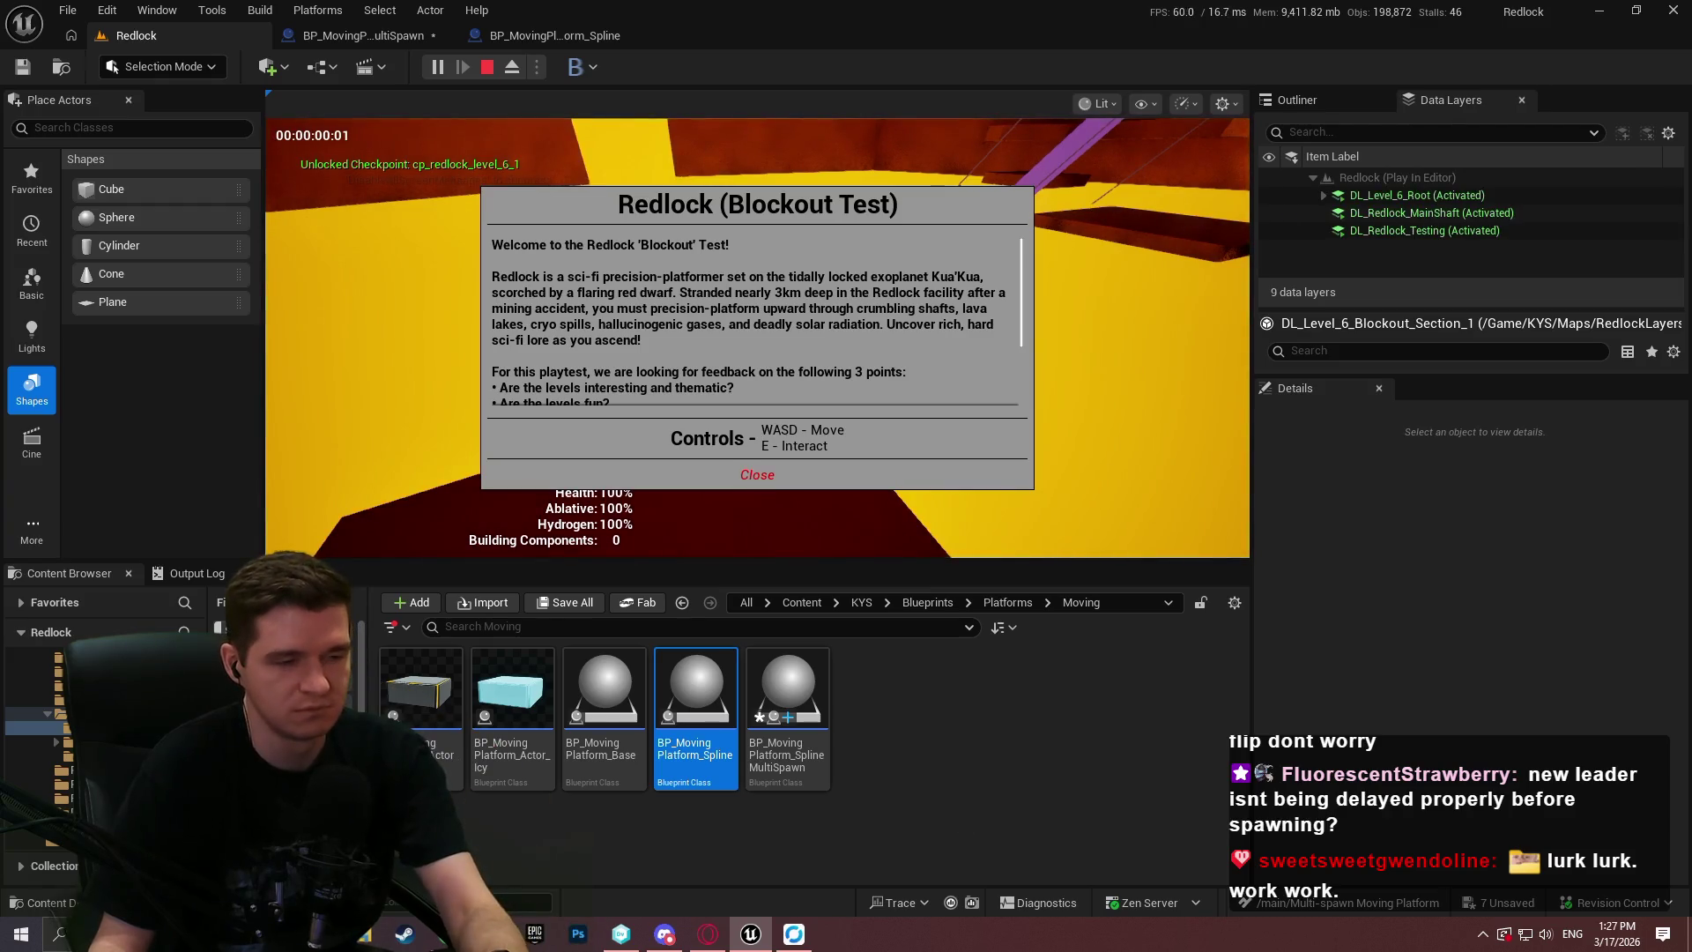
click(758, 478)
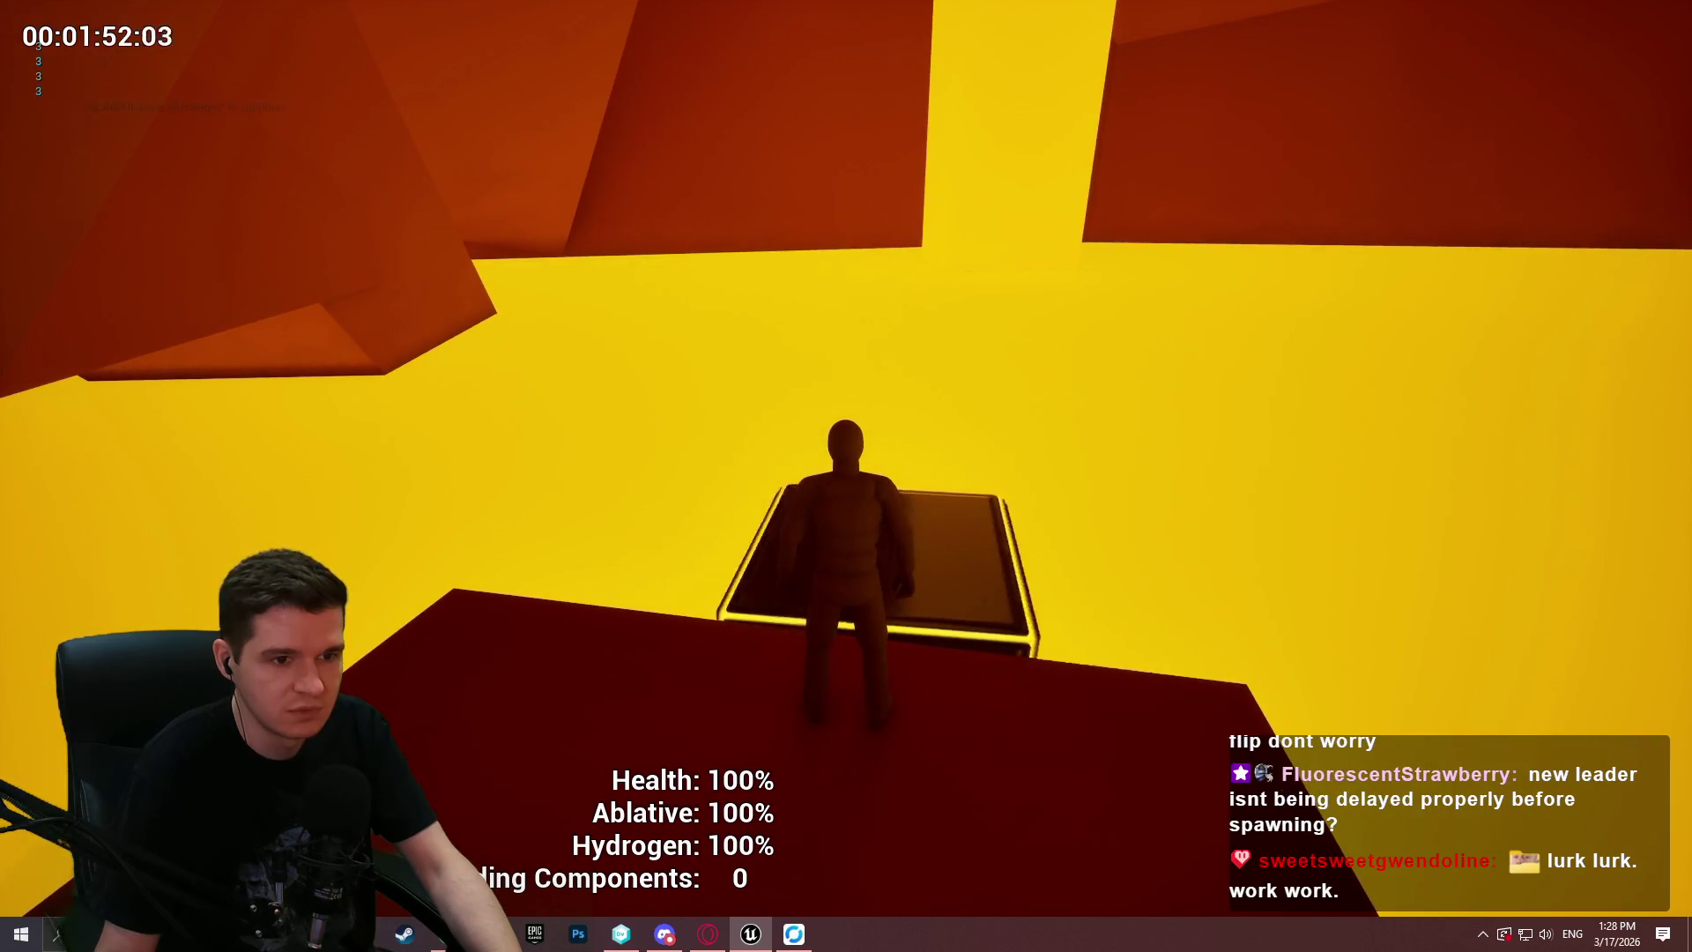
End the moving-platform playtest and return to the Redlock editor viewport.
key(Escape)
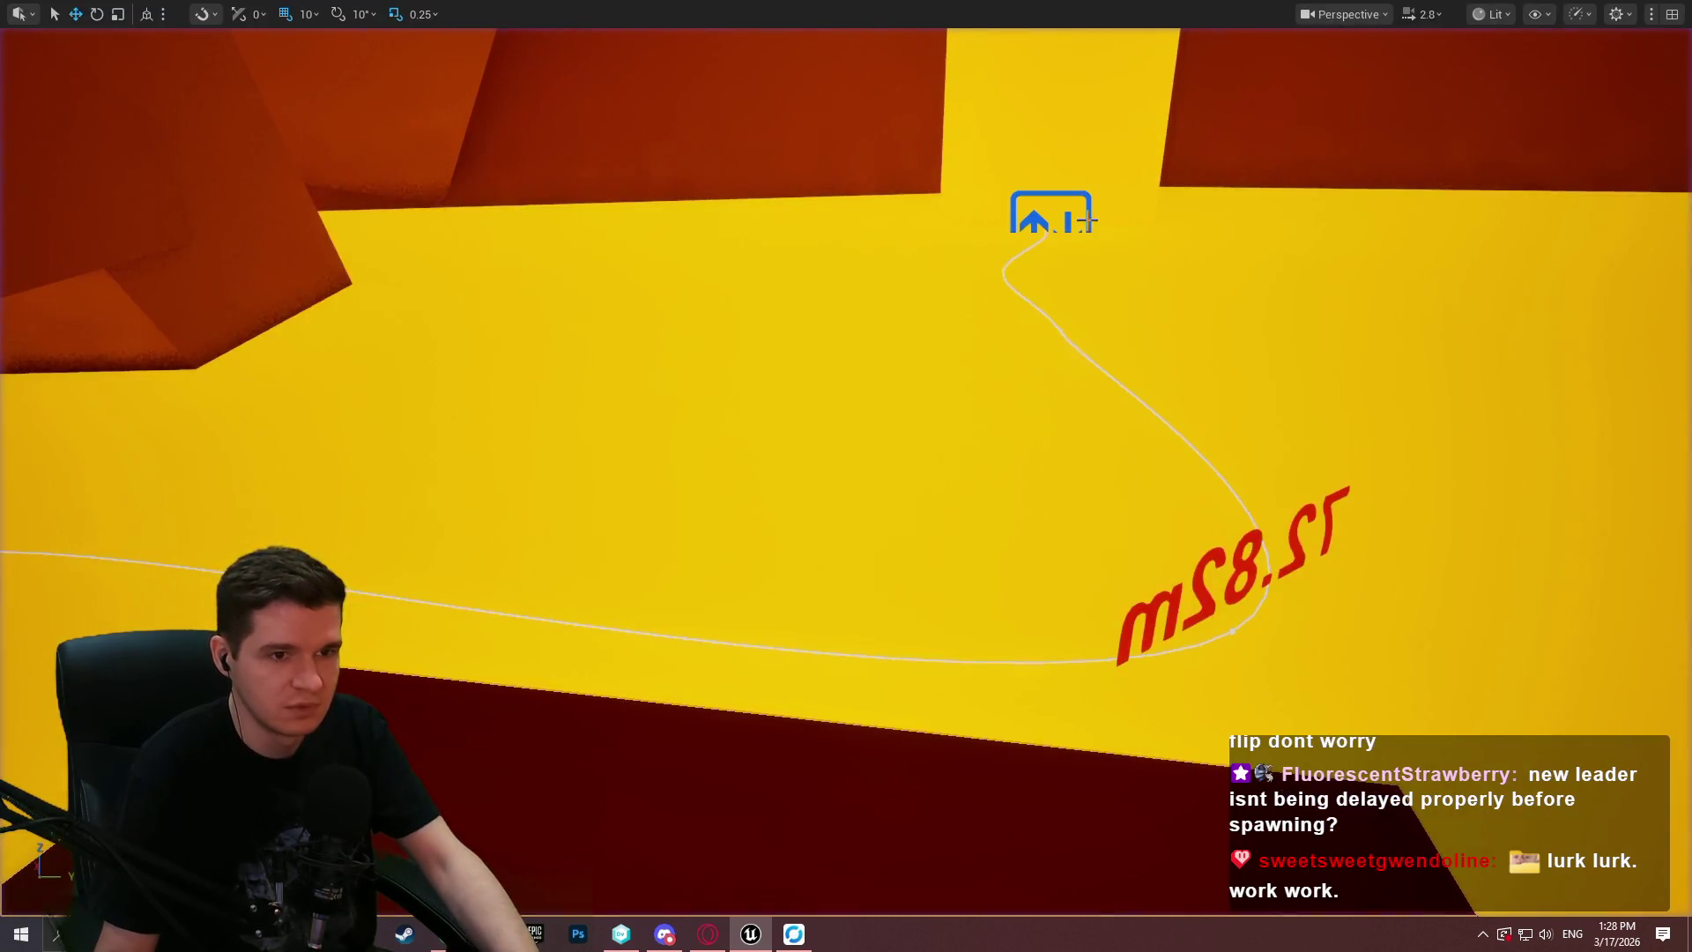
Select the multi-spawn platform actor and set Platform Data Movement to 2.0.
click(1035, 217)
key(F11)
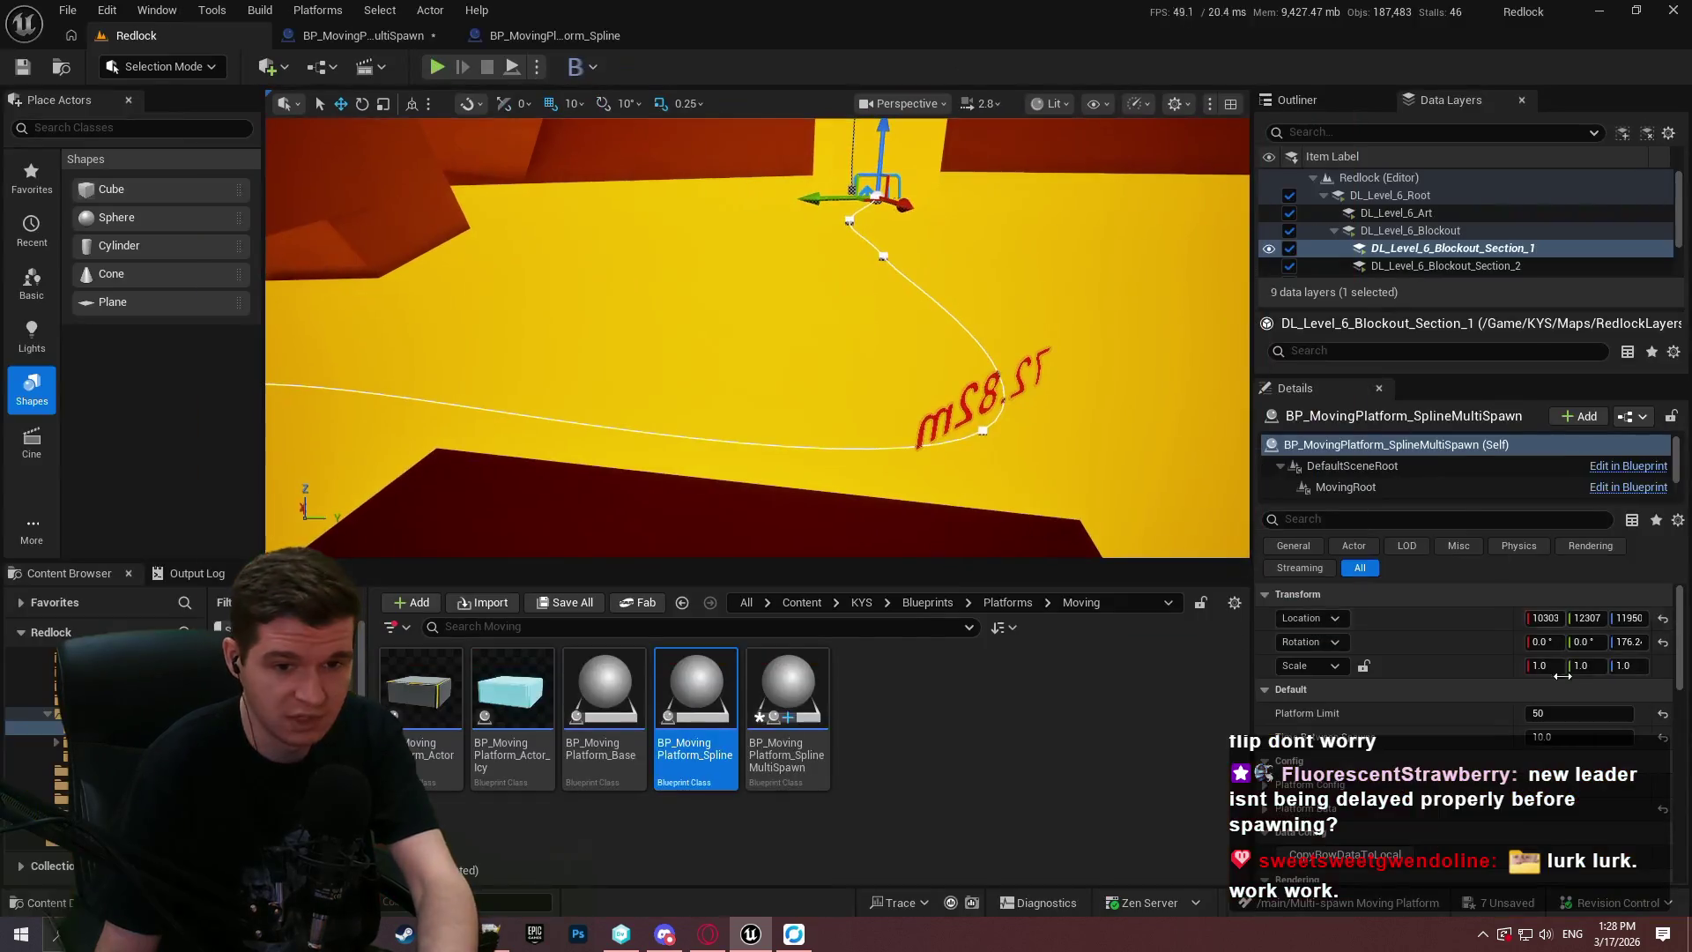
click(1567, 738)
scroll(1387, 690, down, 10)
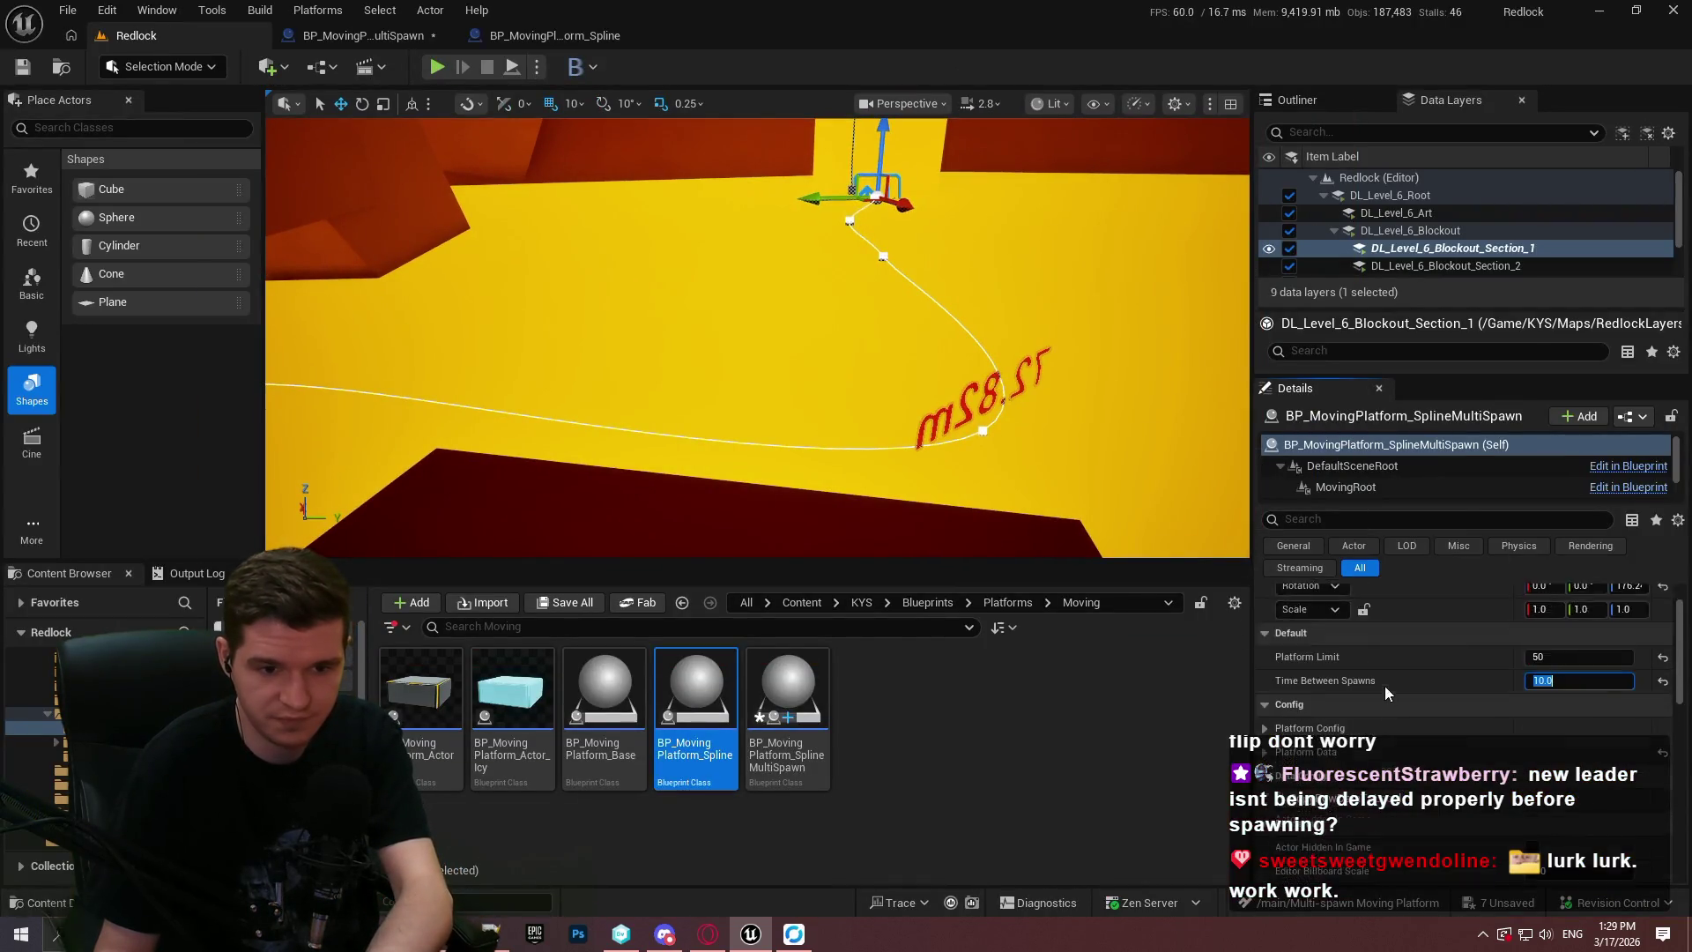
scroll(1357, 682, up, 6)
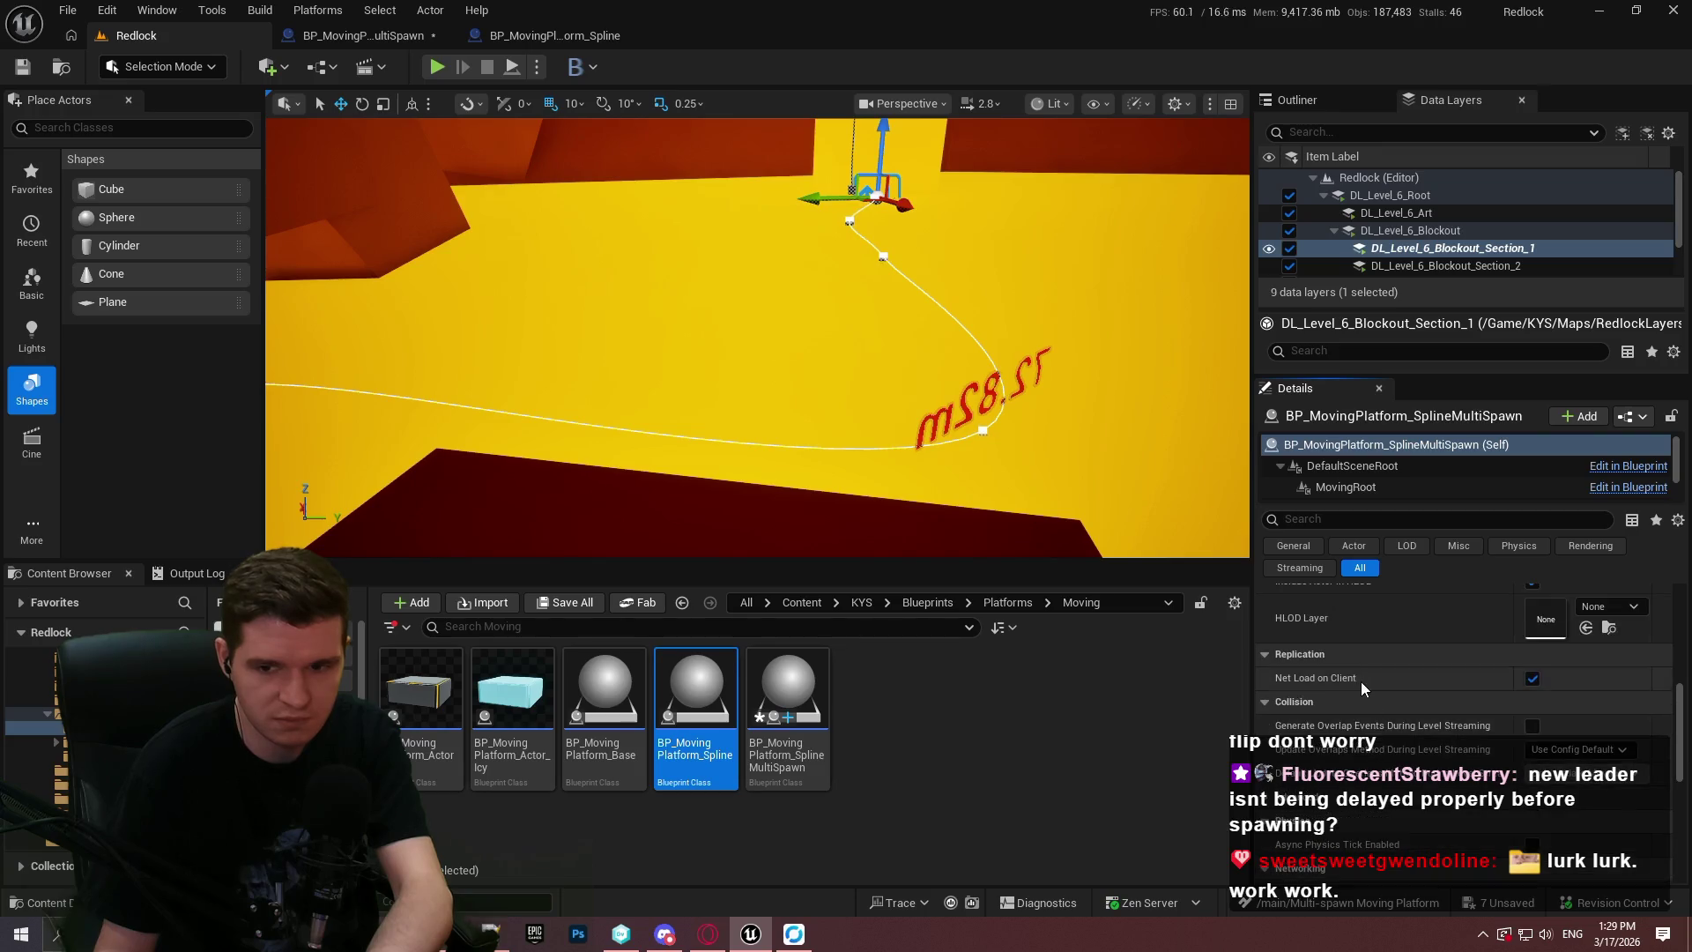
click(1264, 669)
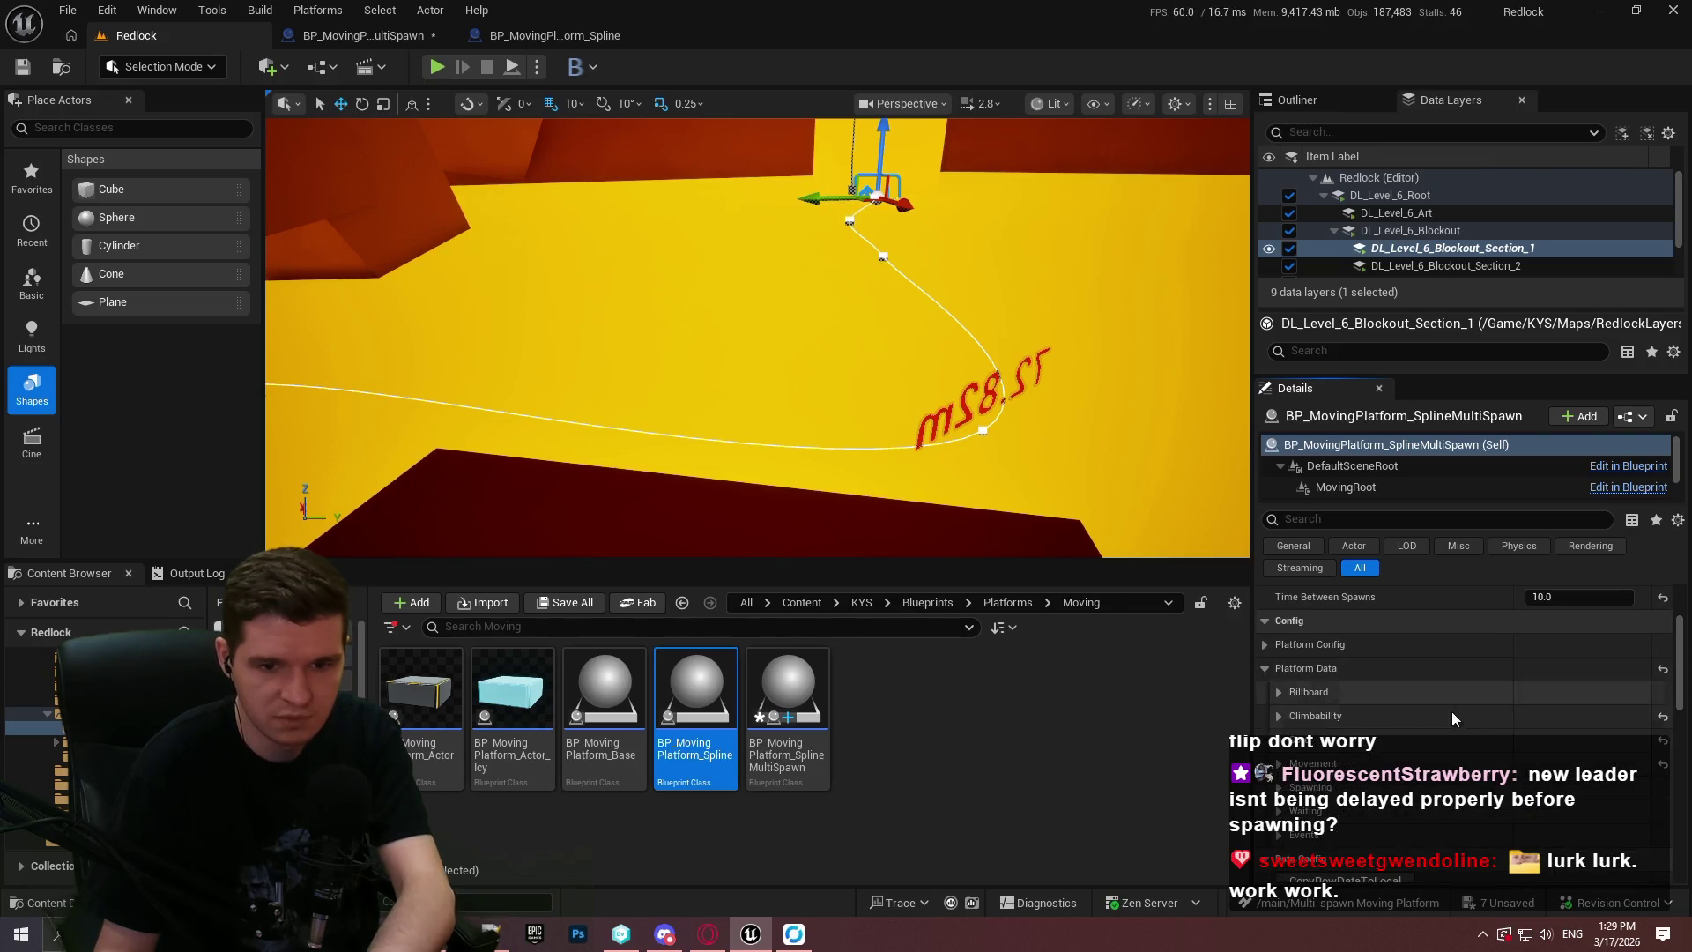
scroll(1308, 665, down, 1)
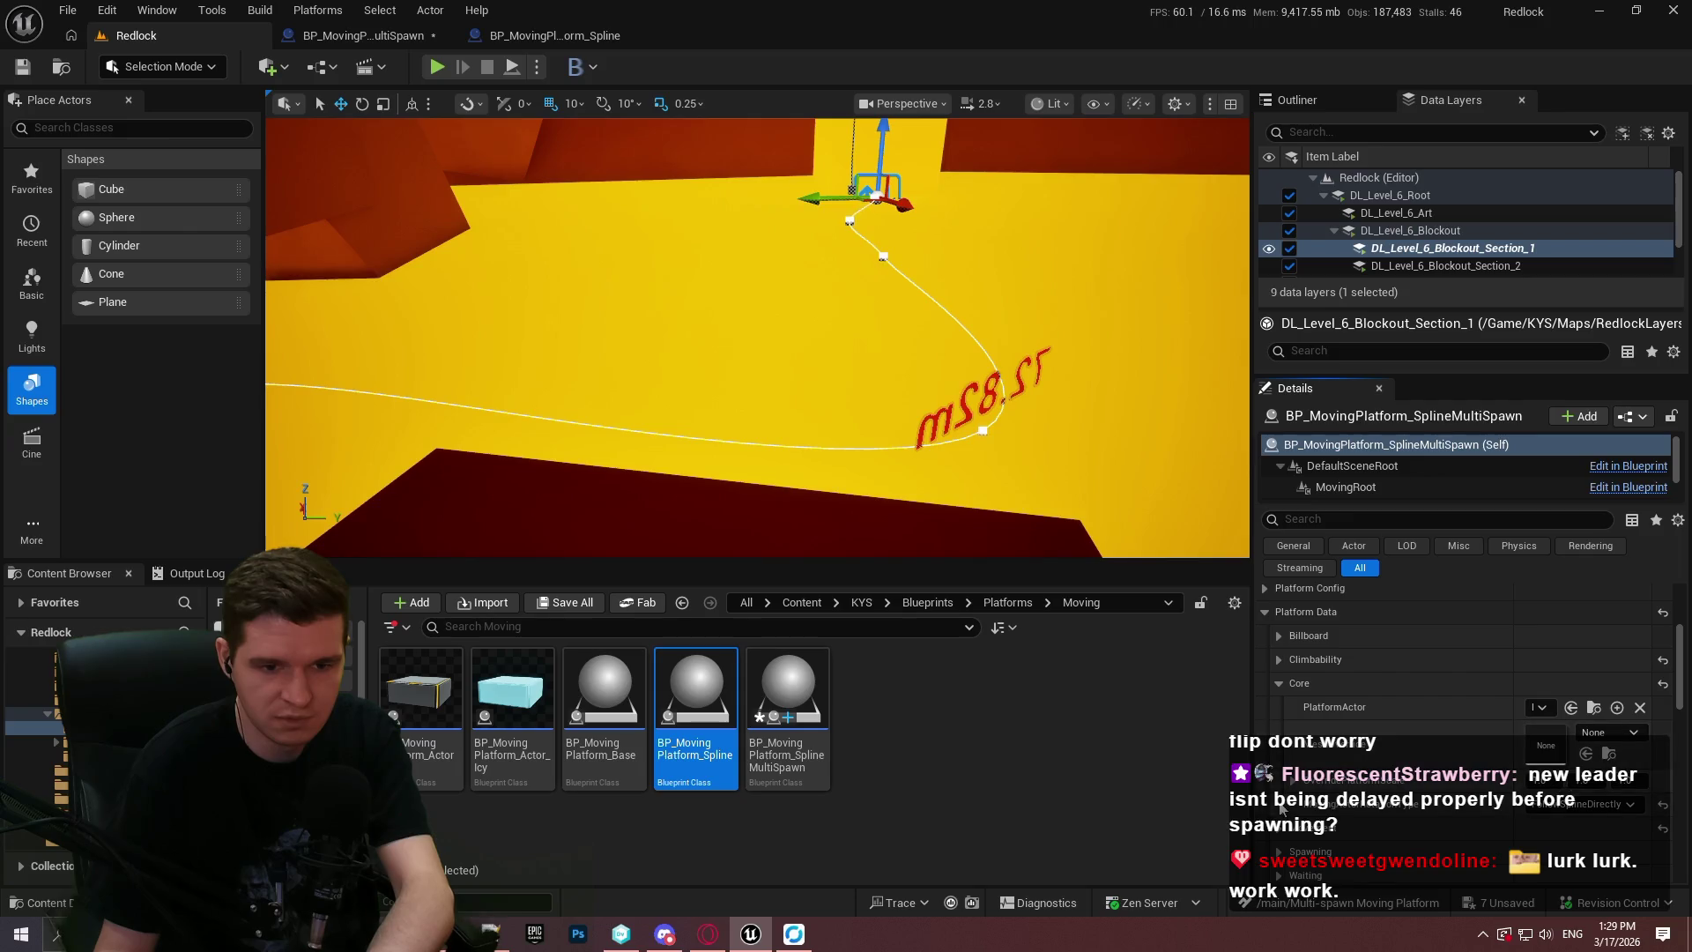
scroll(1283, 830, down, 2)
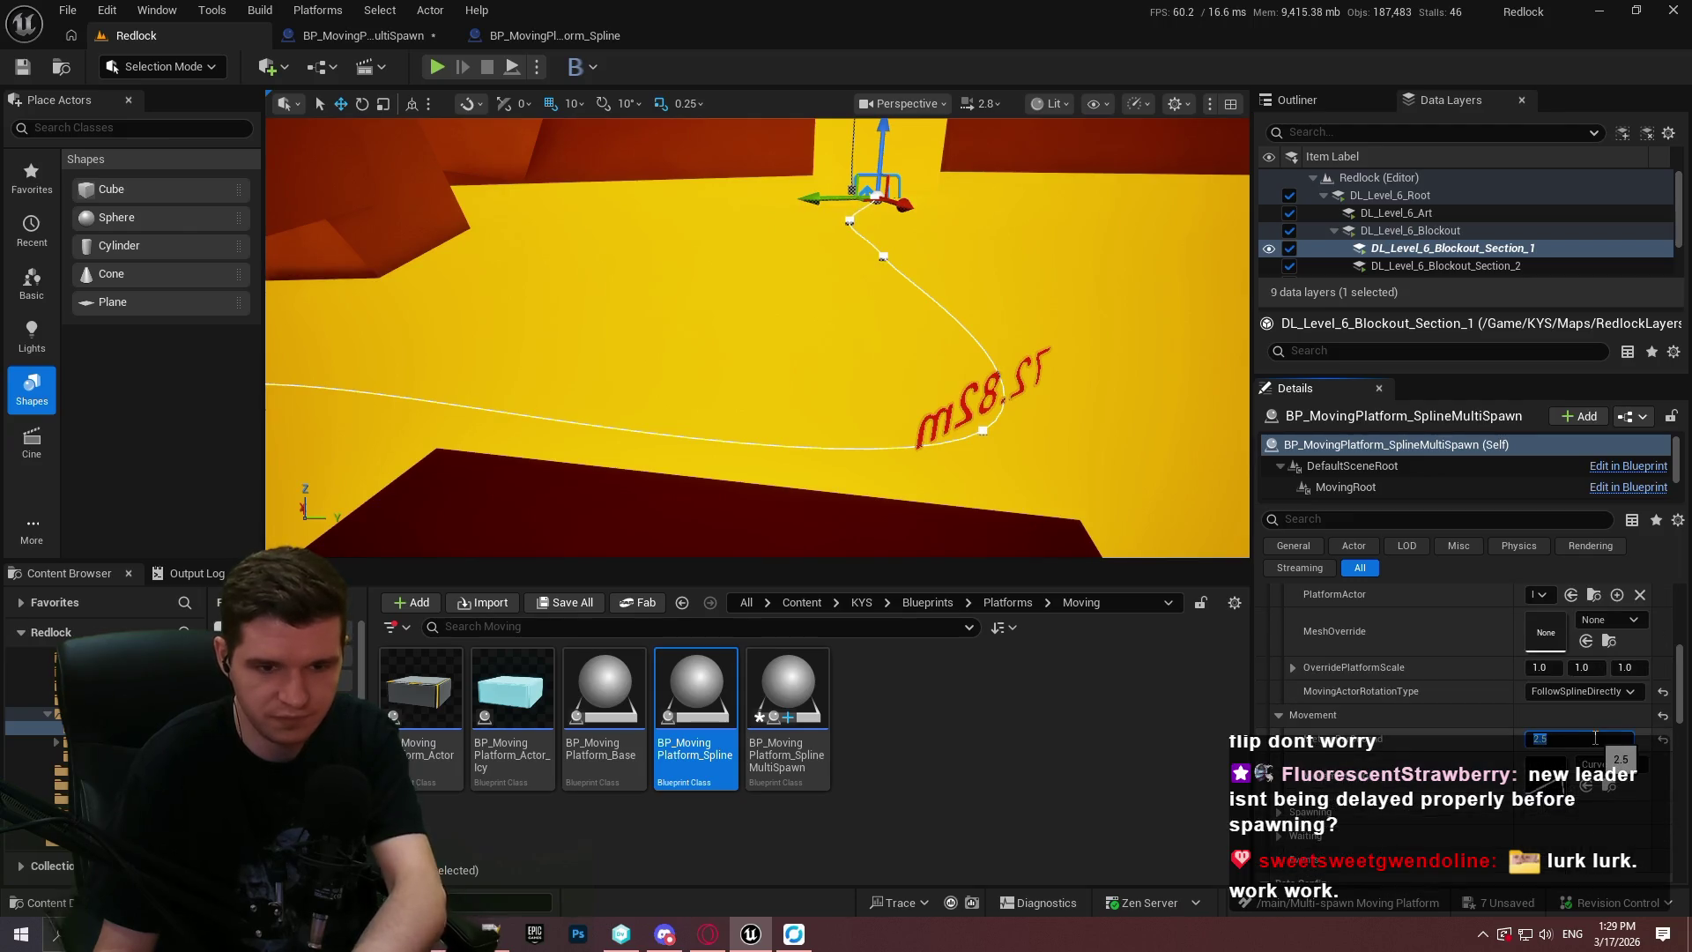
click(102, 159)
Save all changed assets via File > Save All, handling the checkout prompt.
click(69, 10)
click(97, 265)
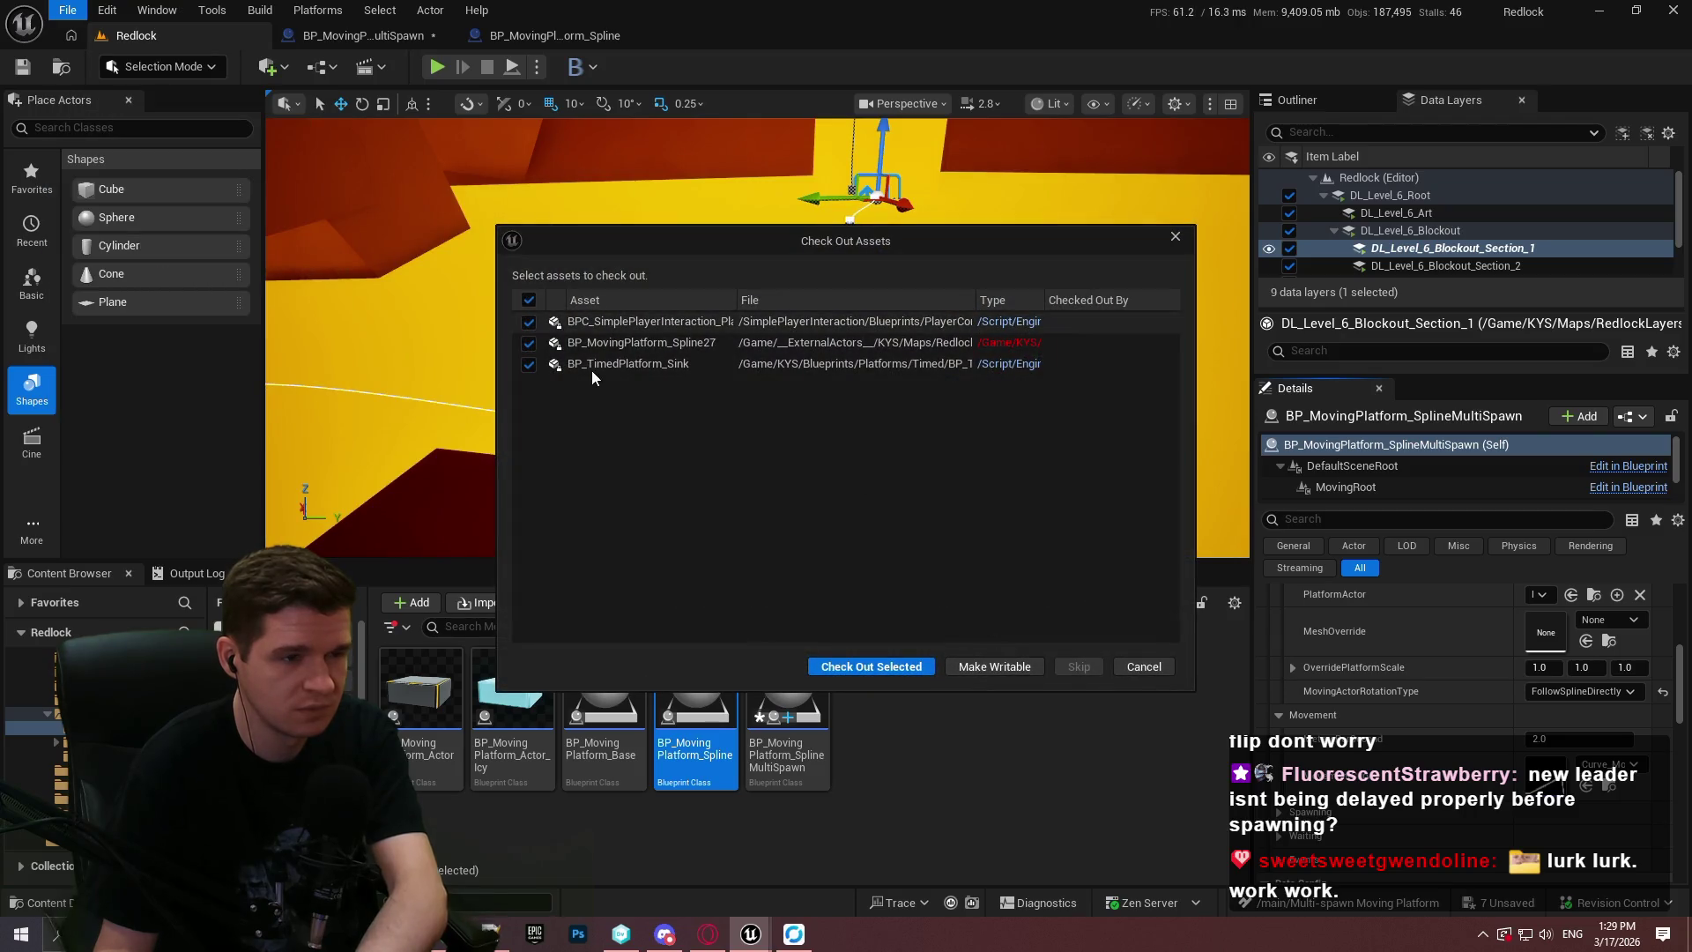
click(529, 342)
click(527, 344)
click(873, 668)
mouse_move(996, 286)
mouse_down()
mouse_move(943, 199)
mouse_move(745, 170)
mouse_up()
Select the top point of the platform spline.
click(732, 167)
key(e)
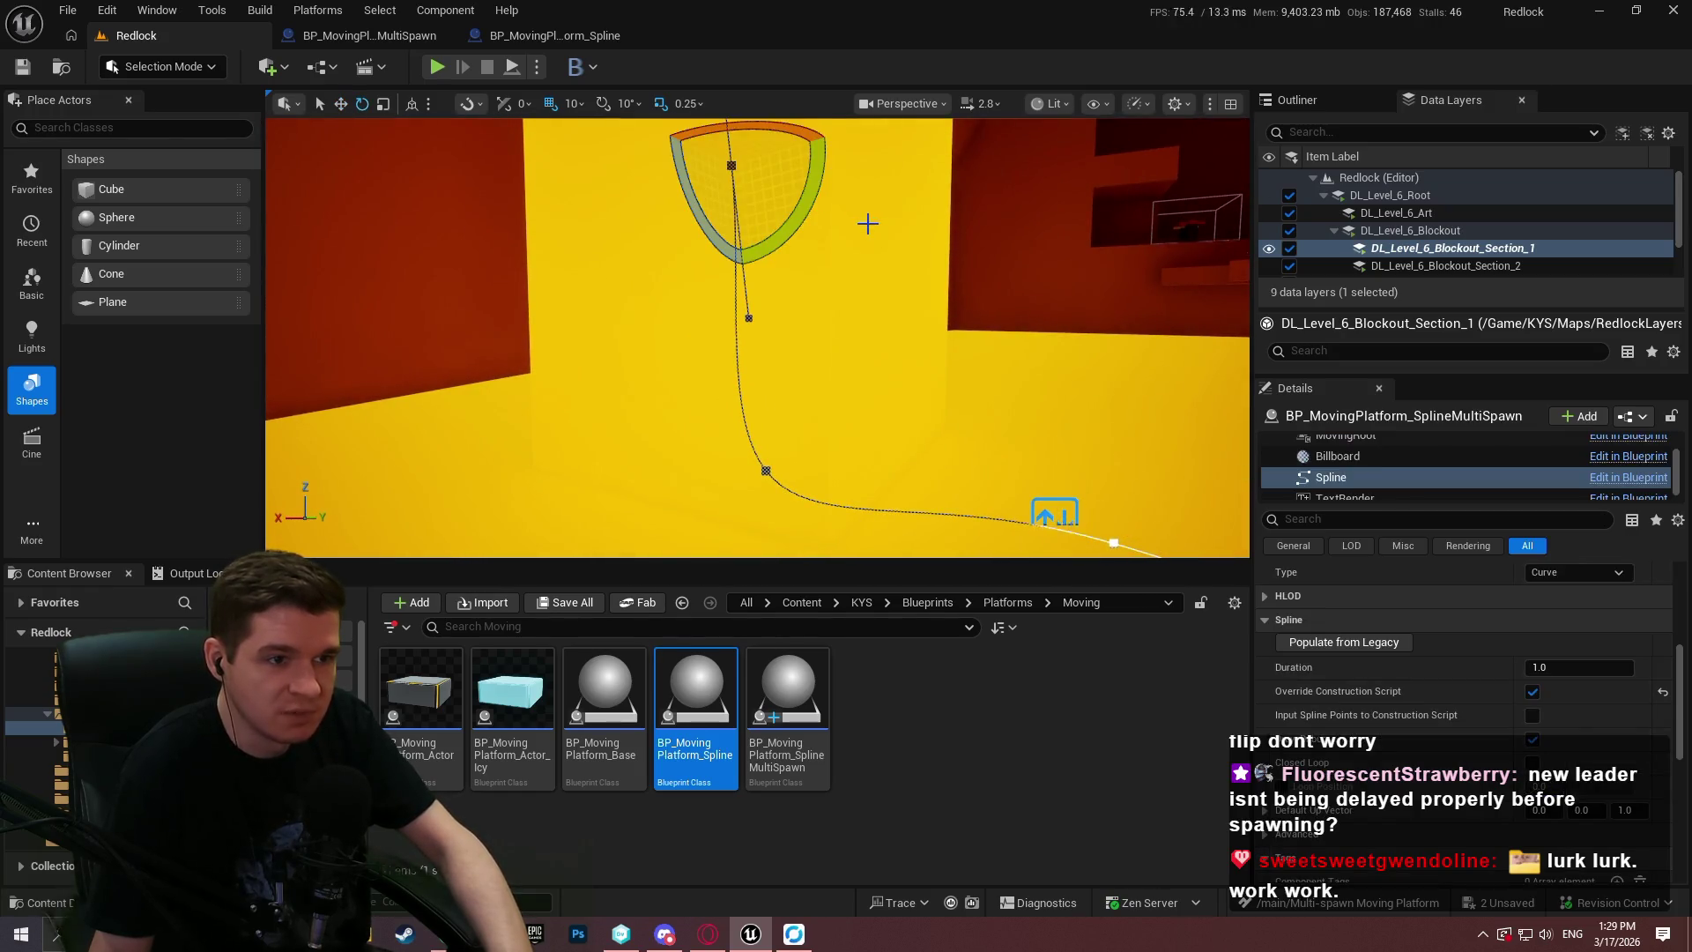
click(764, 467)
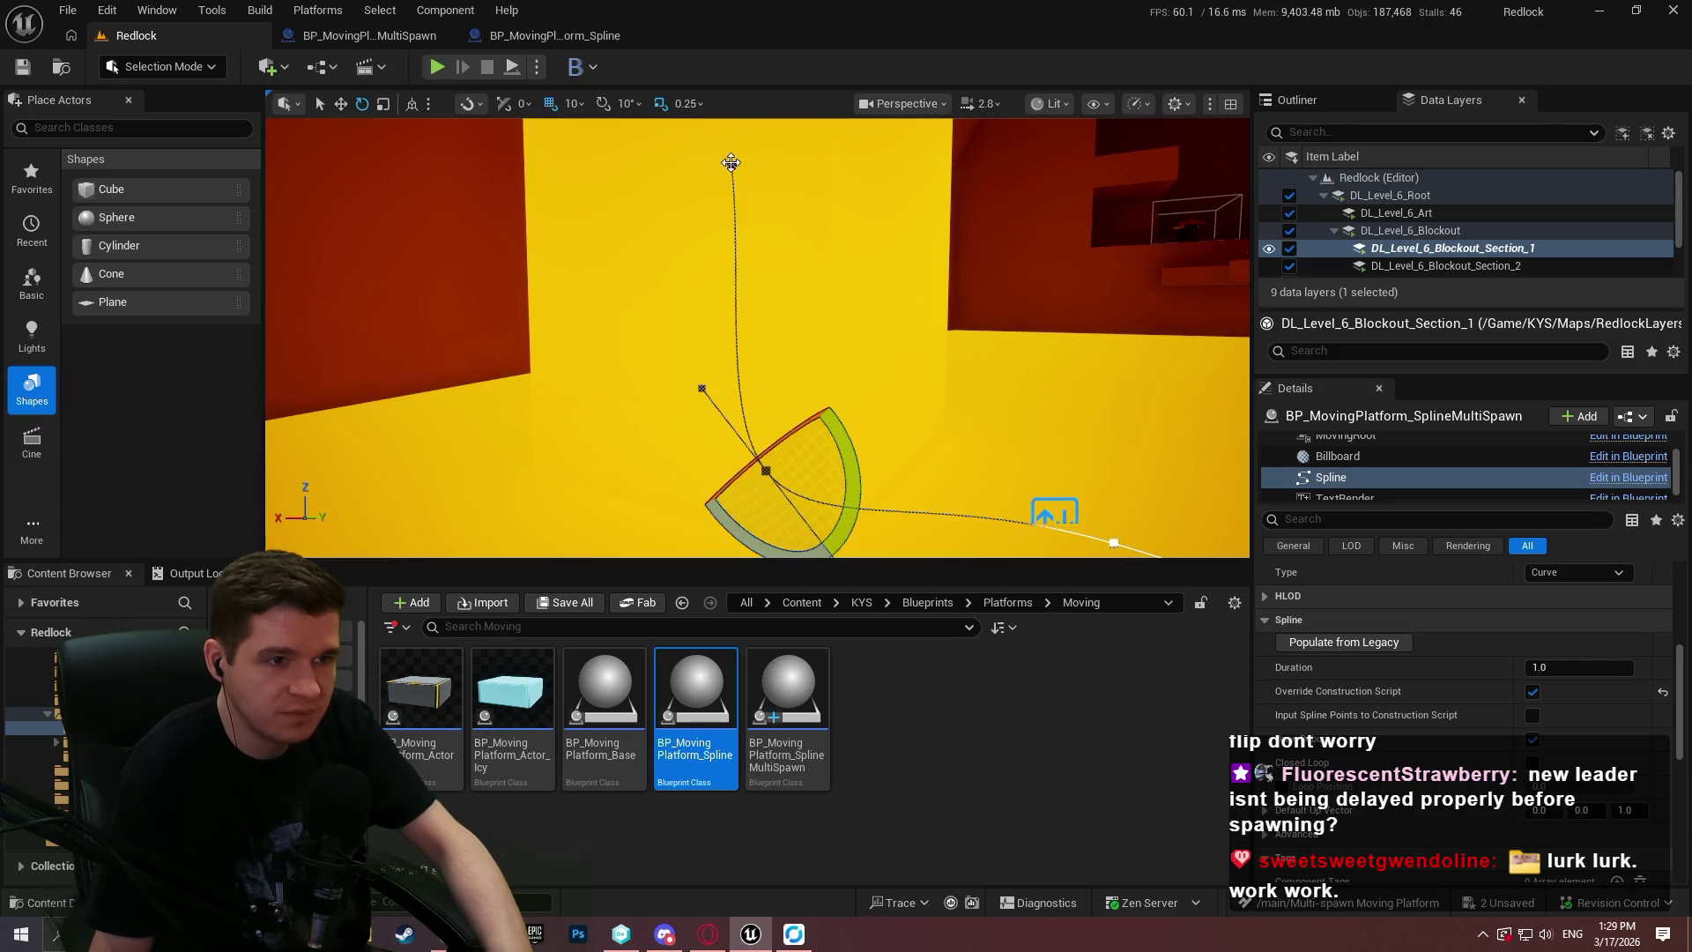
click(731, 163)
click(1113, 541)
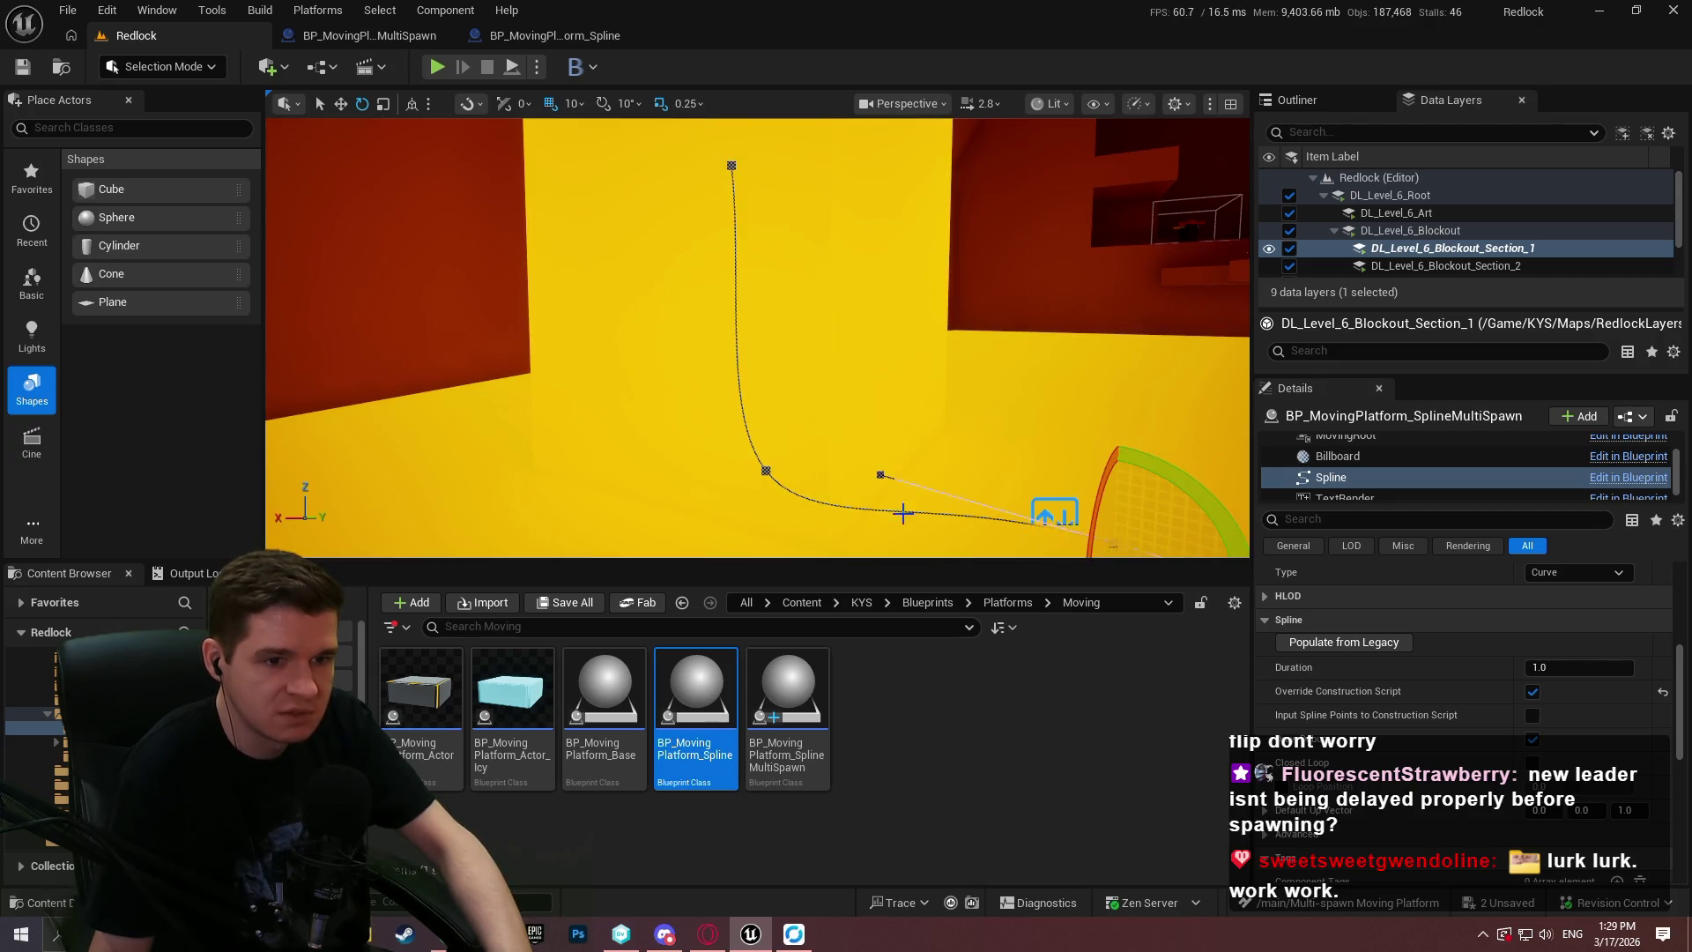
click(732, 163)
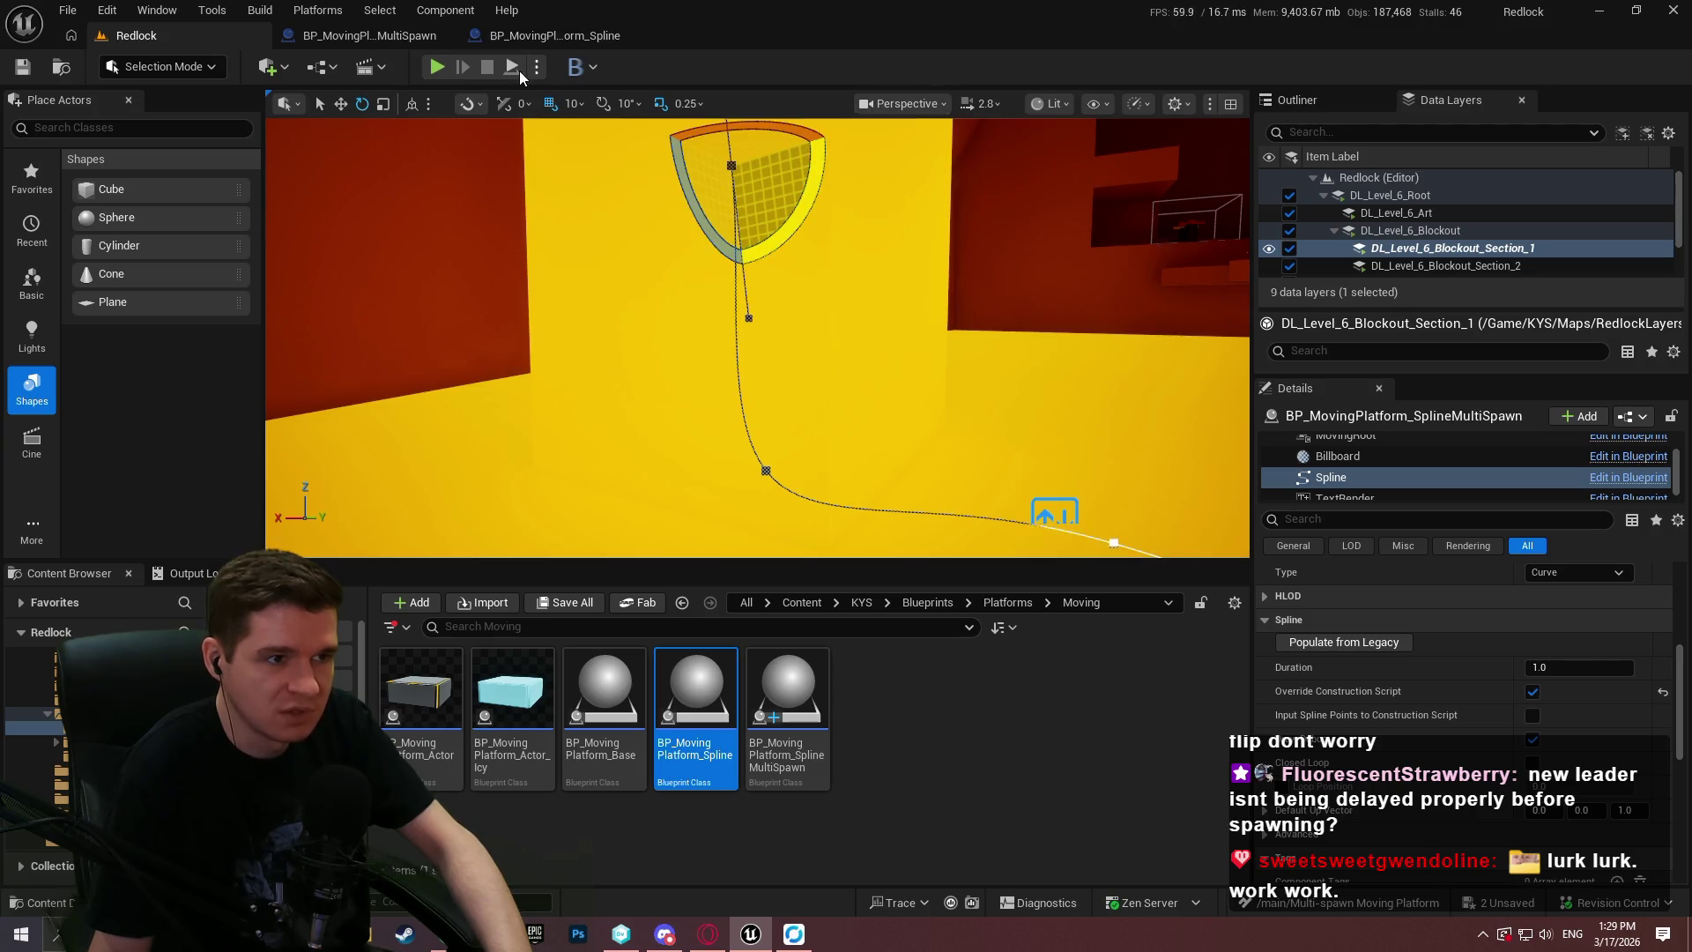
Playtest the platforms, frame the spline actor along its path, then playtest again.
key(alt+p)
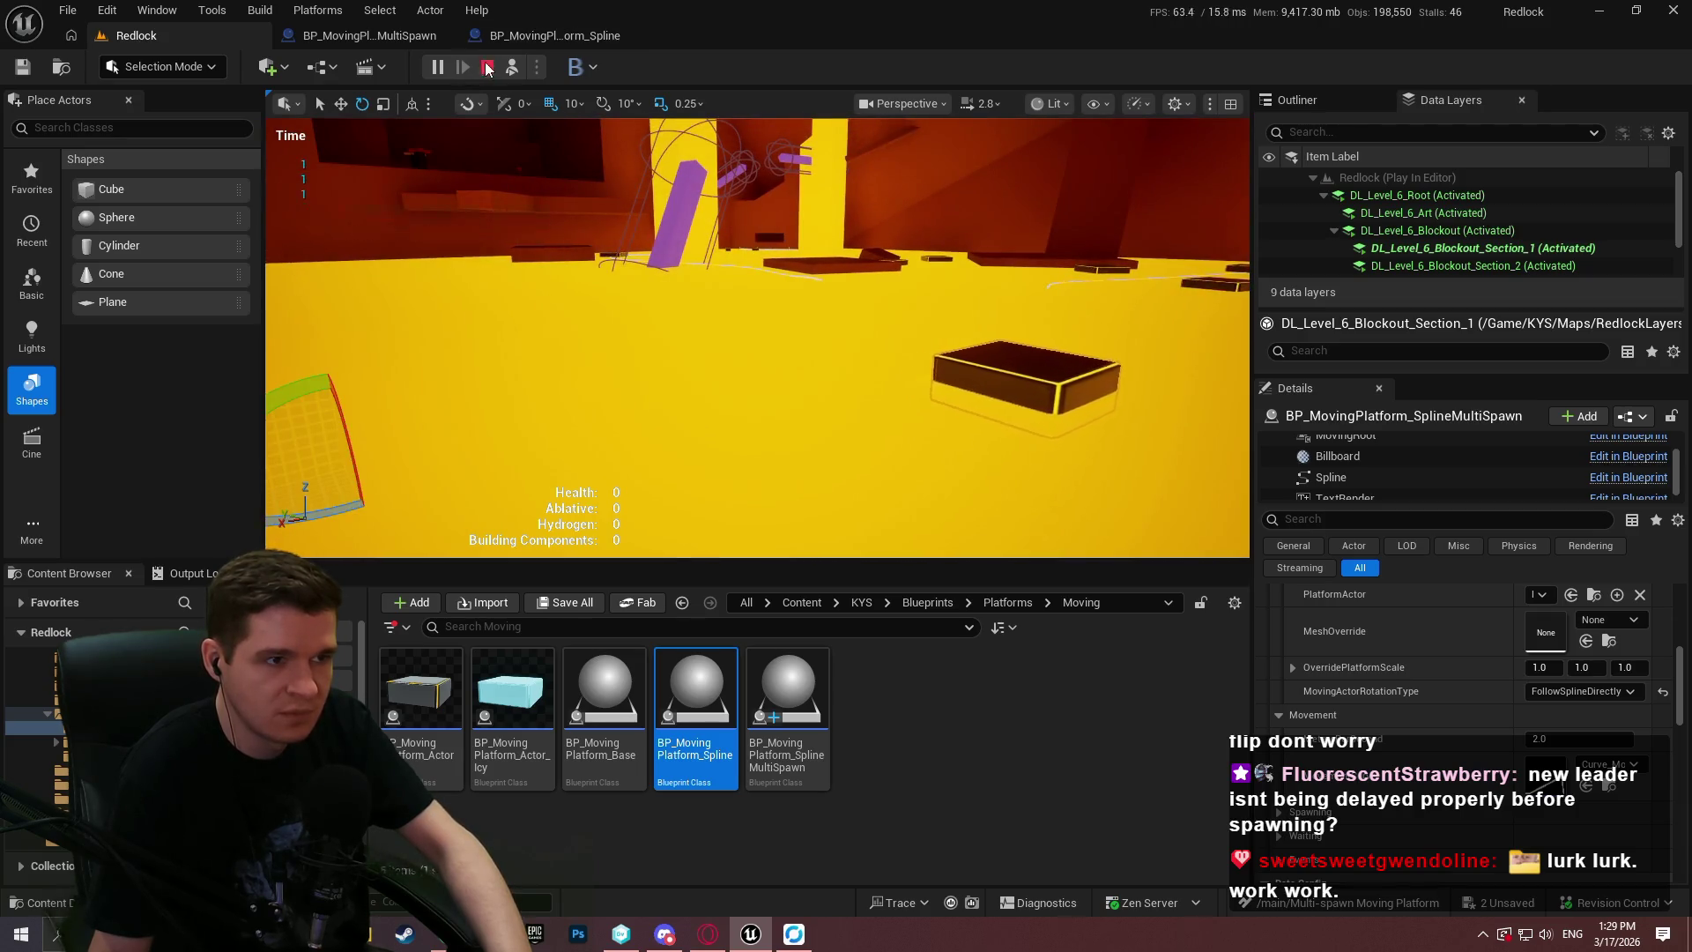
click(485, 68)
key(f)
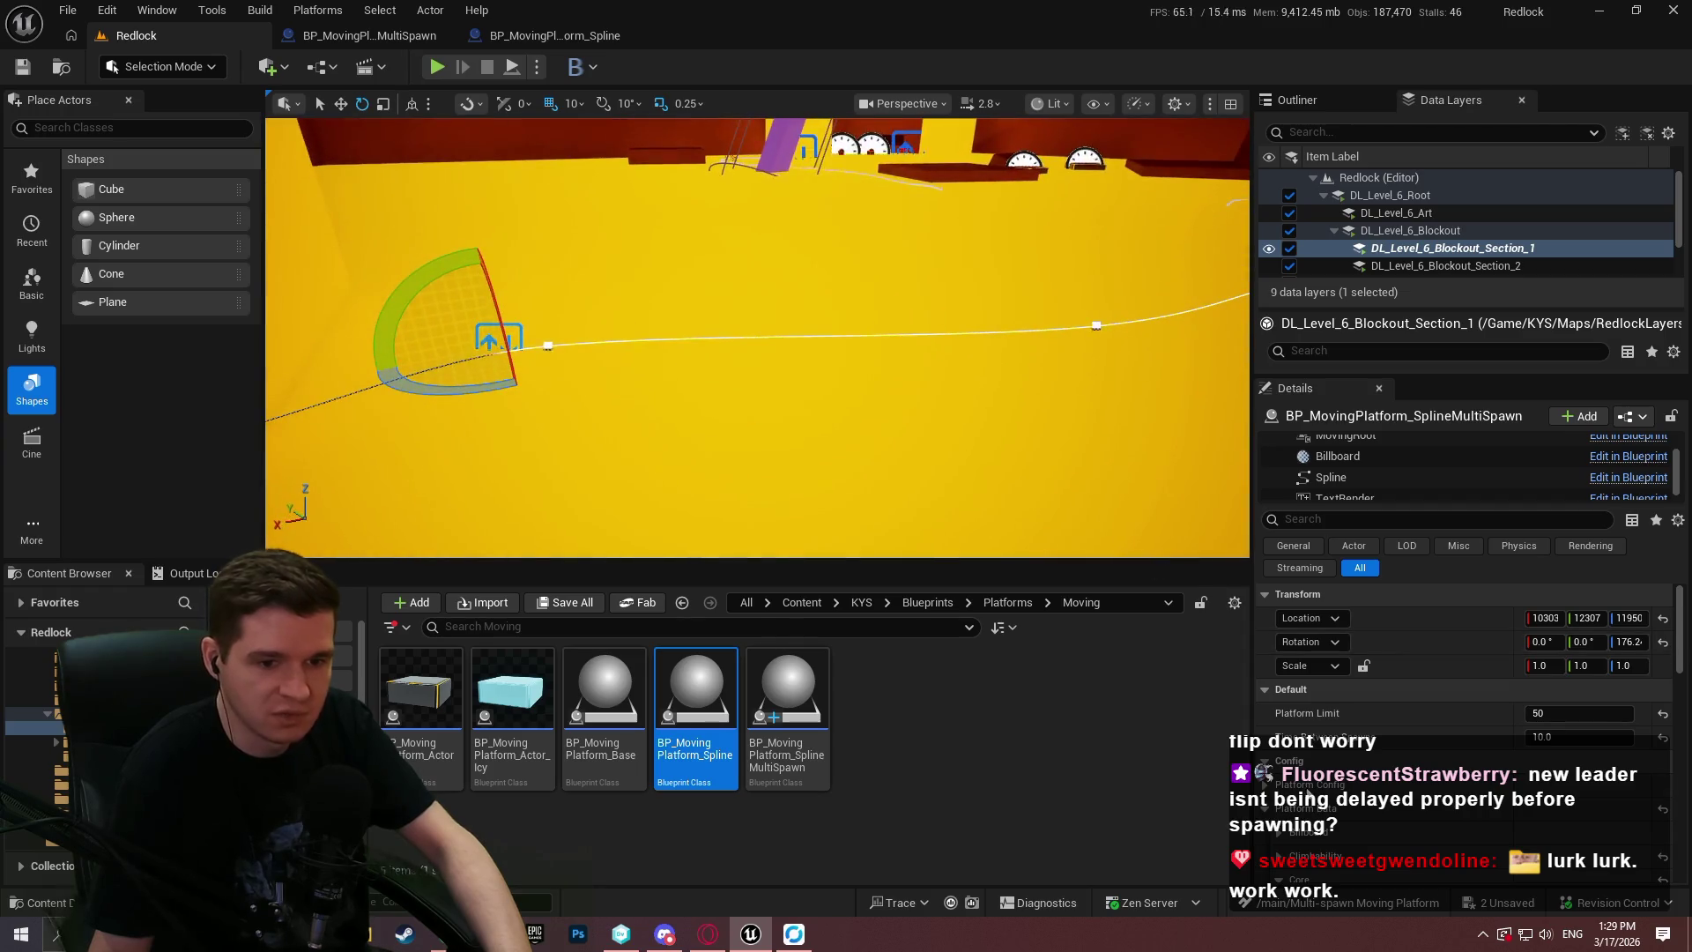
scroll(1425, 705, down, 5)
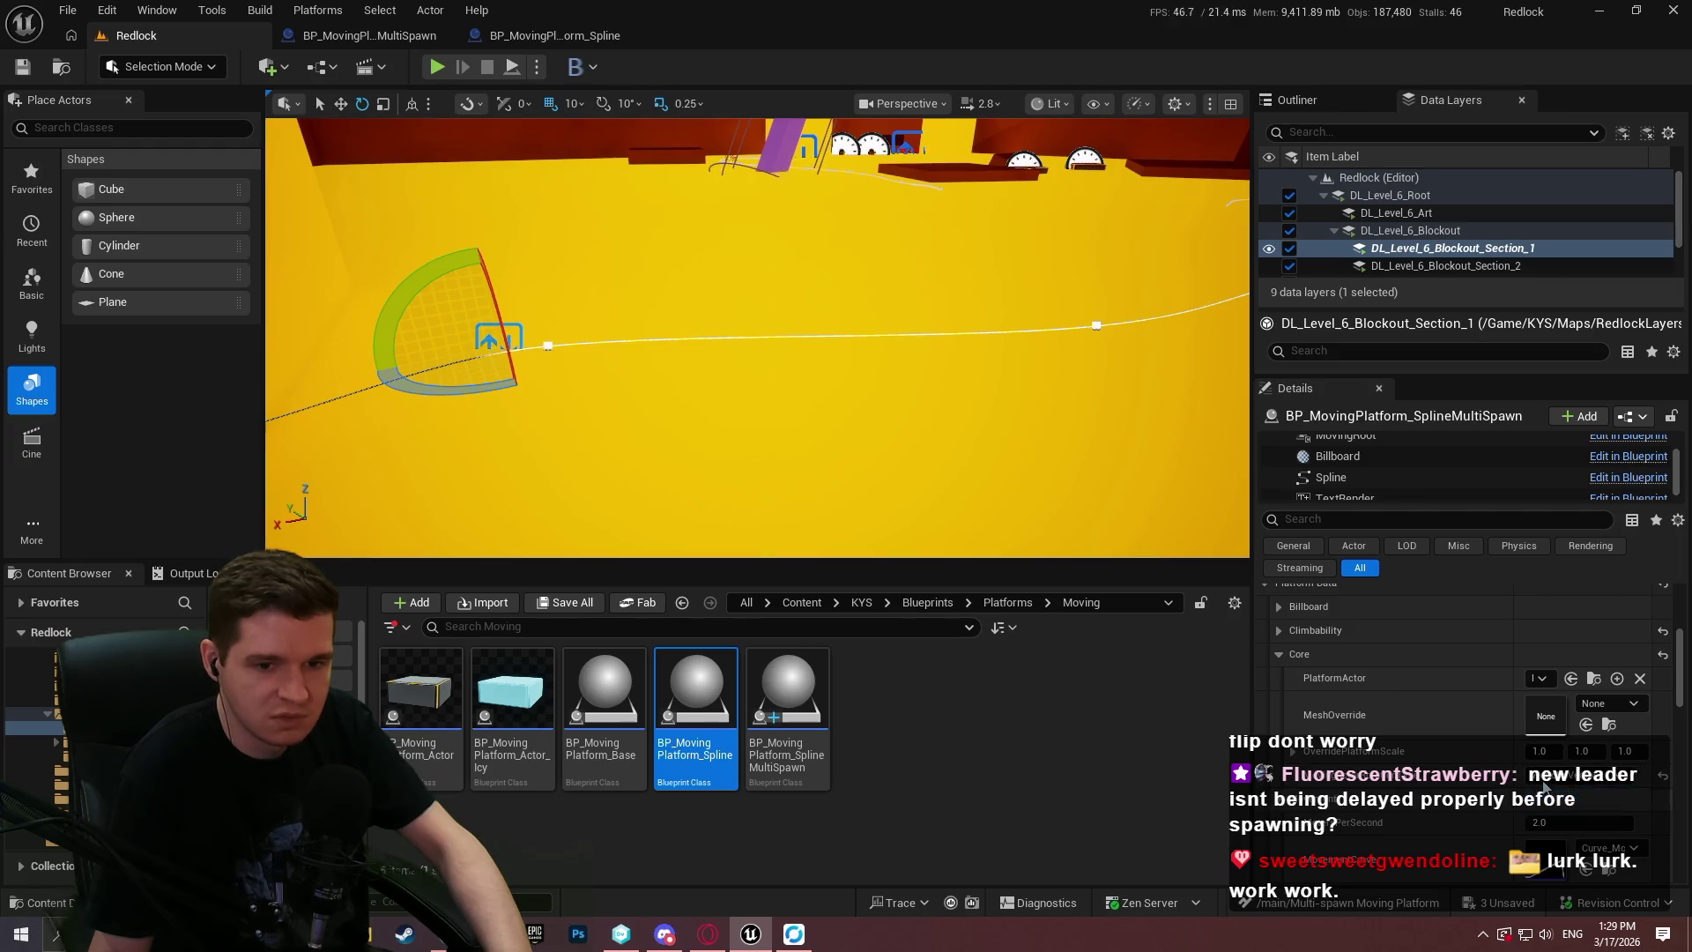
drag(599, 147, 599, 147)
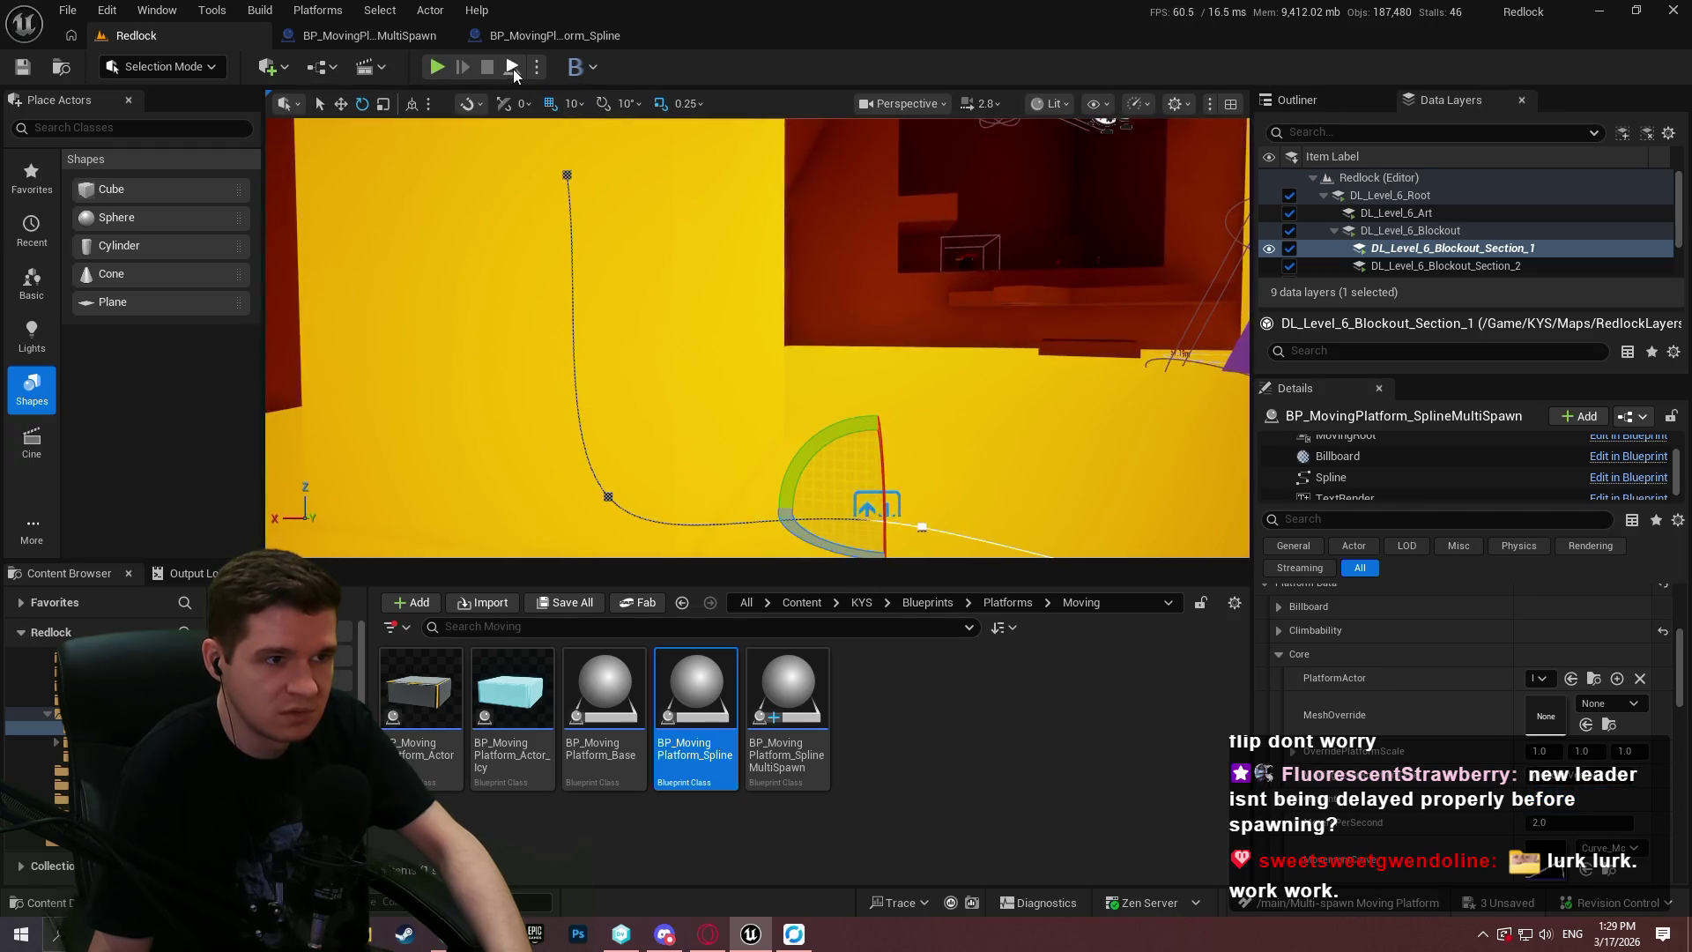
key(alt+p)
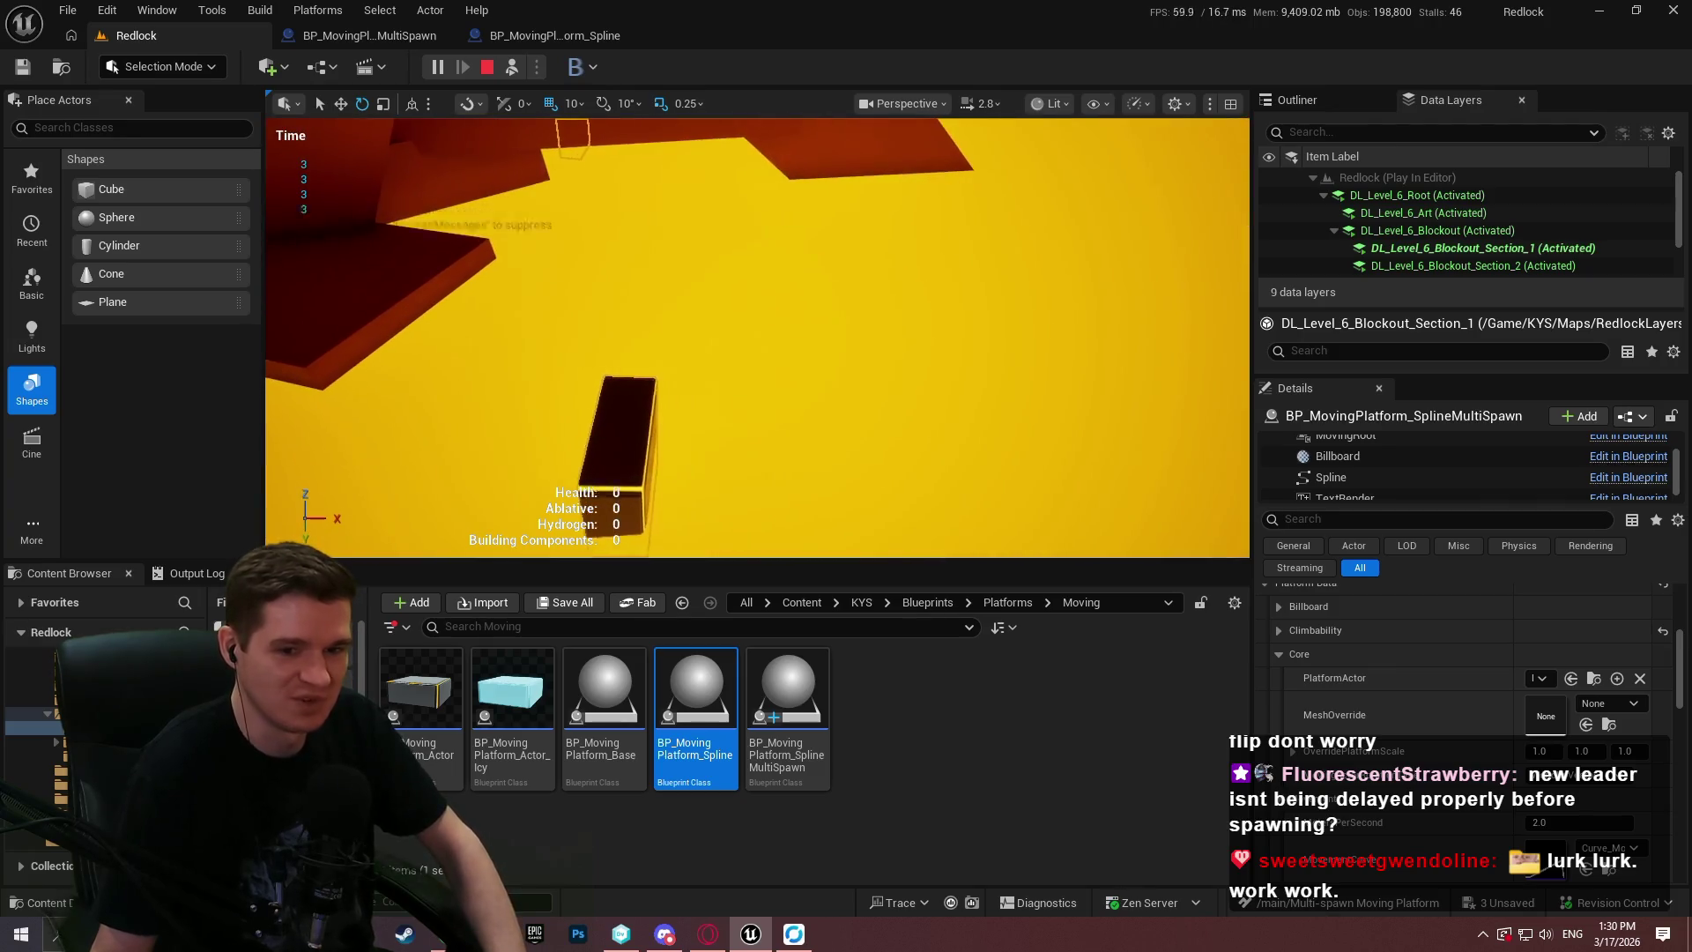
key(Escape)
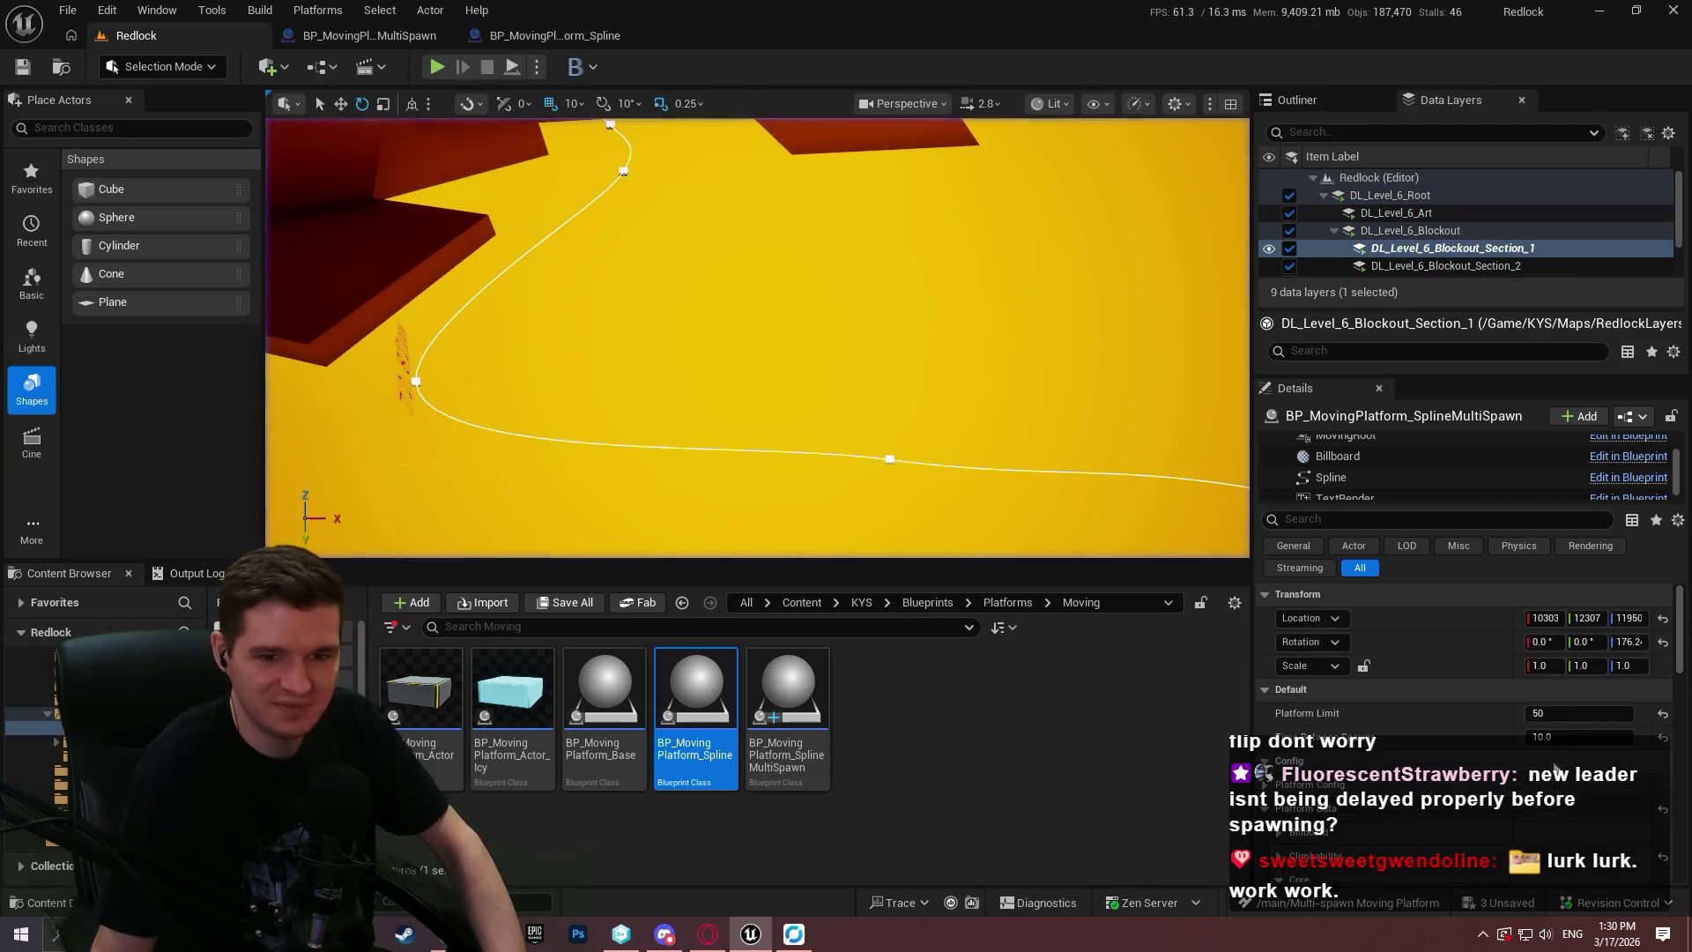
Frame the spline platform actor and playtest the SameAsSplineActor rotation type.
scroll(1413, 738, down, 5)
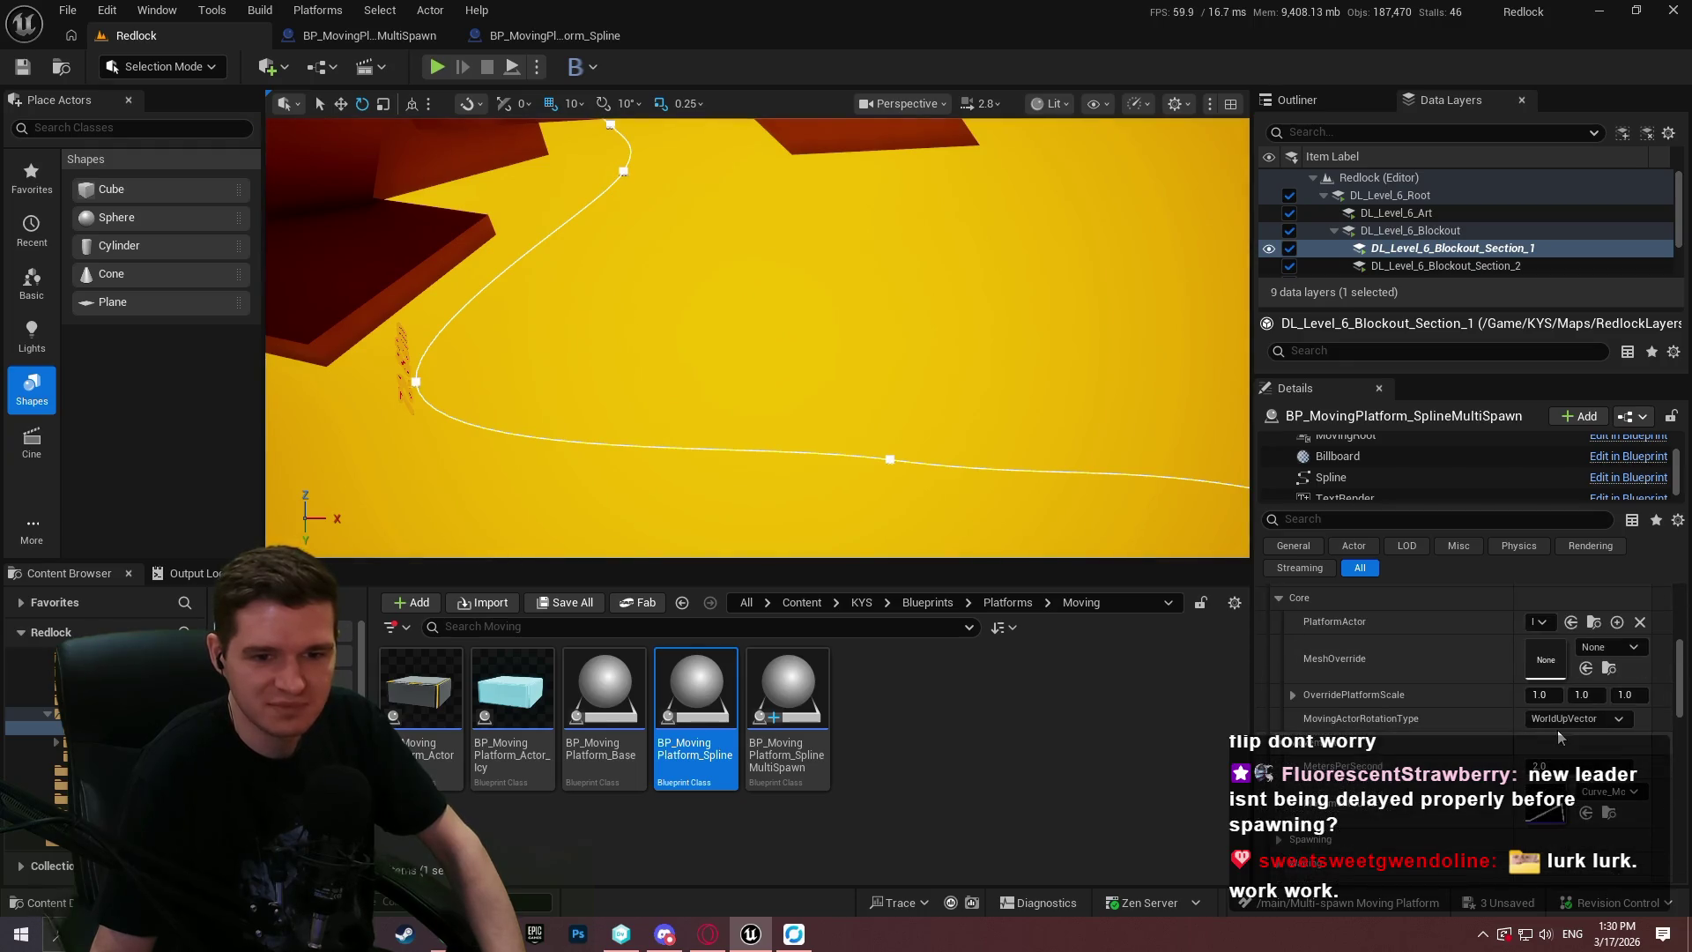
key(f)
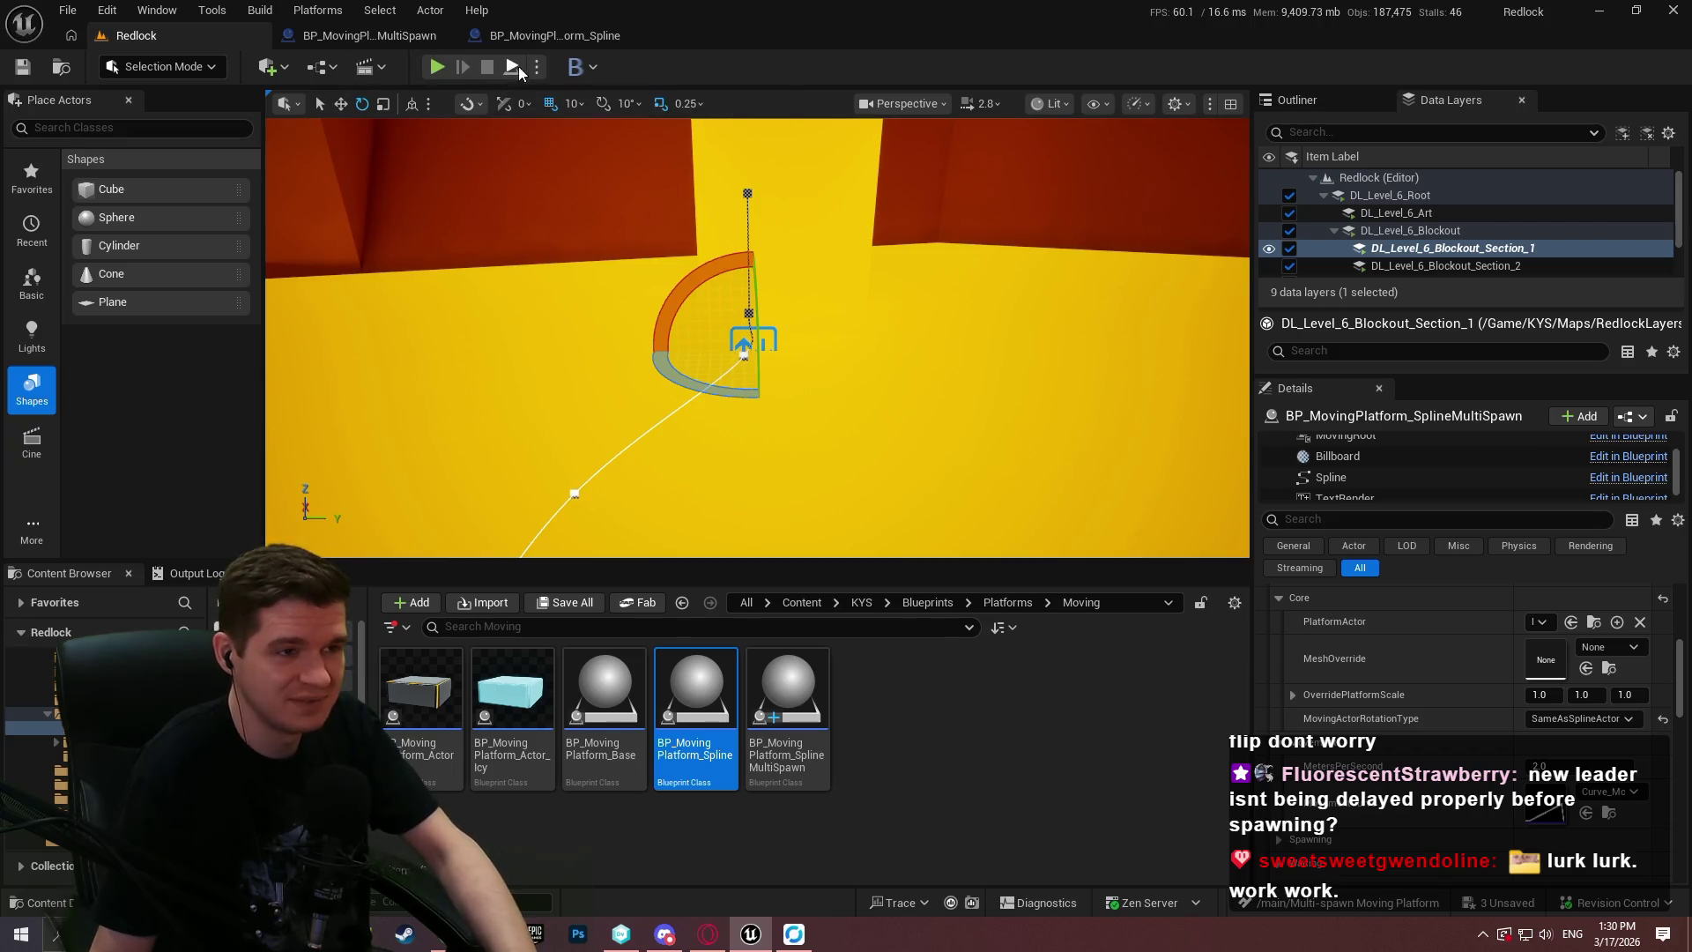
key(alt+p)
click(789, 453)
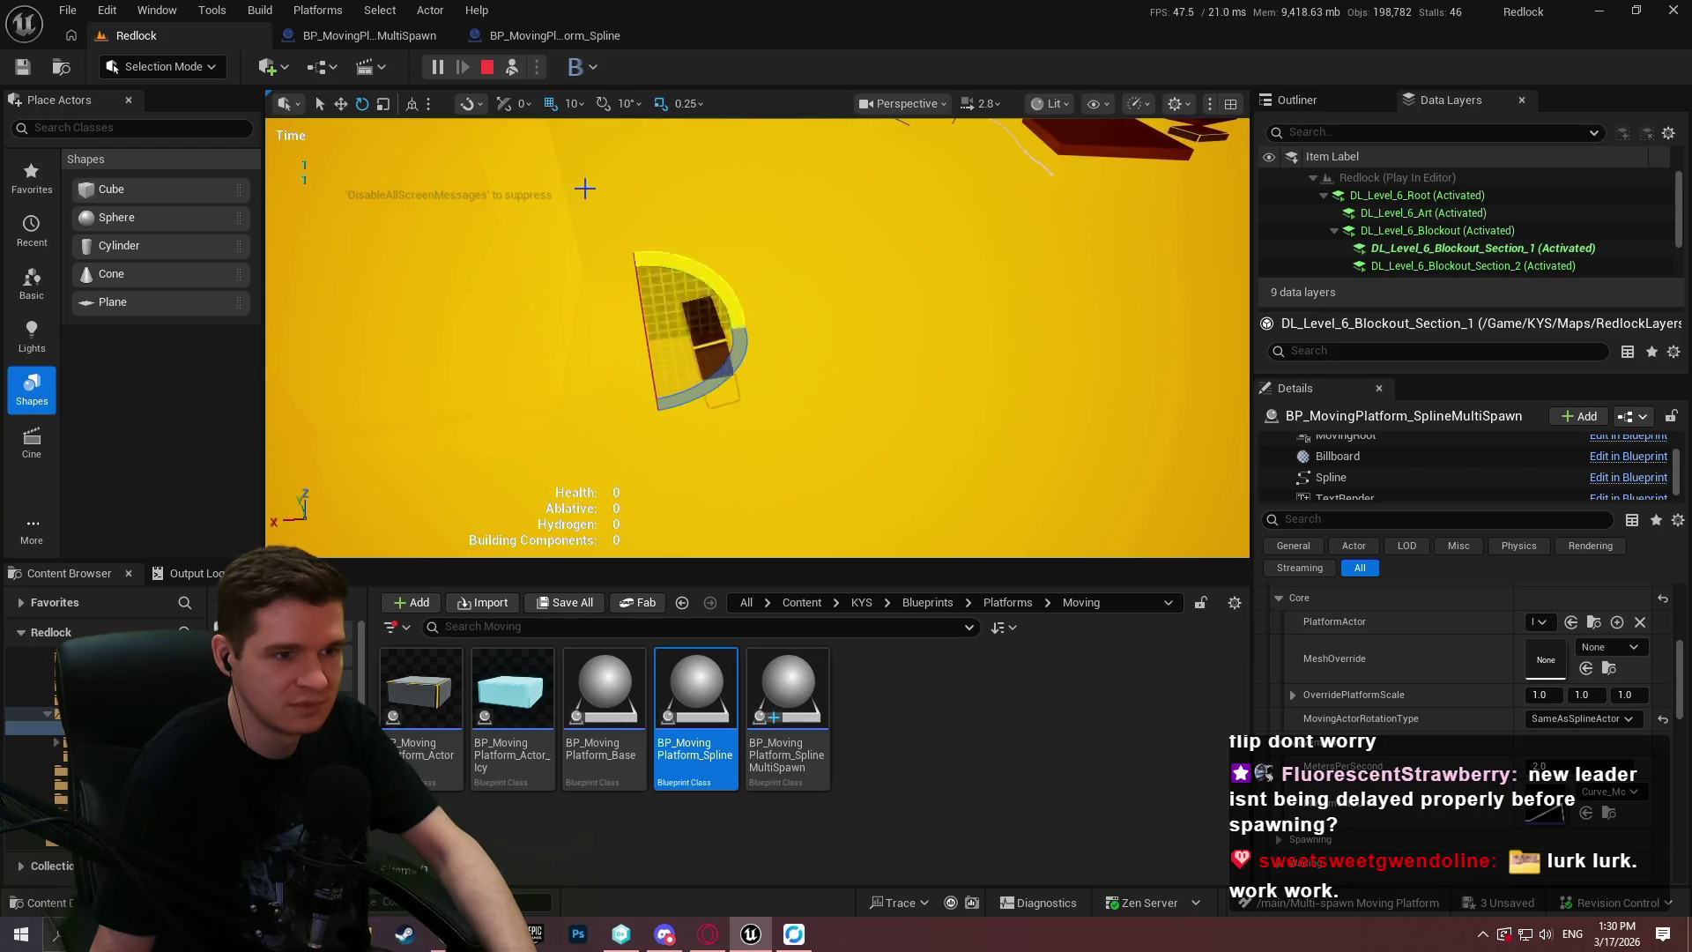
click(489, 70)
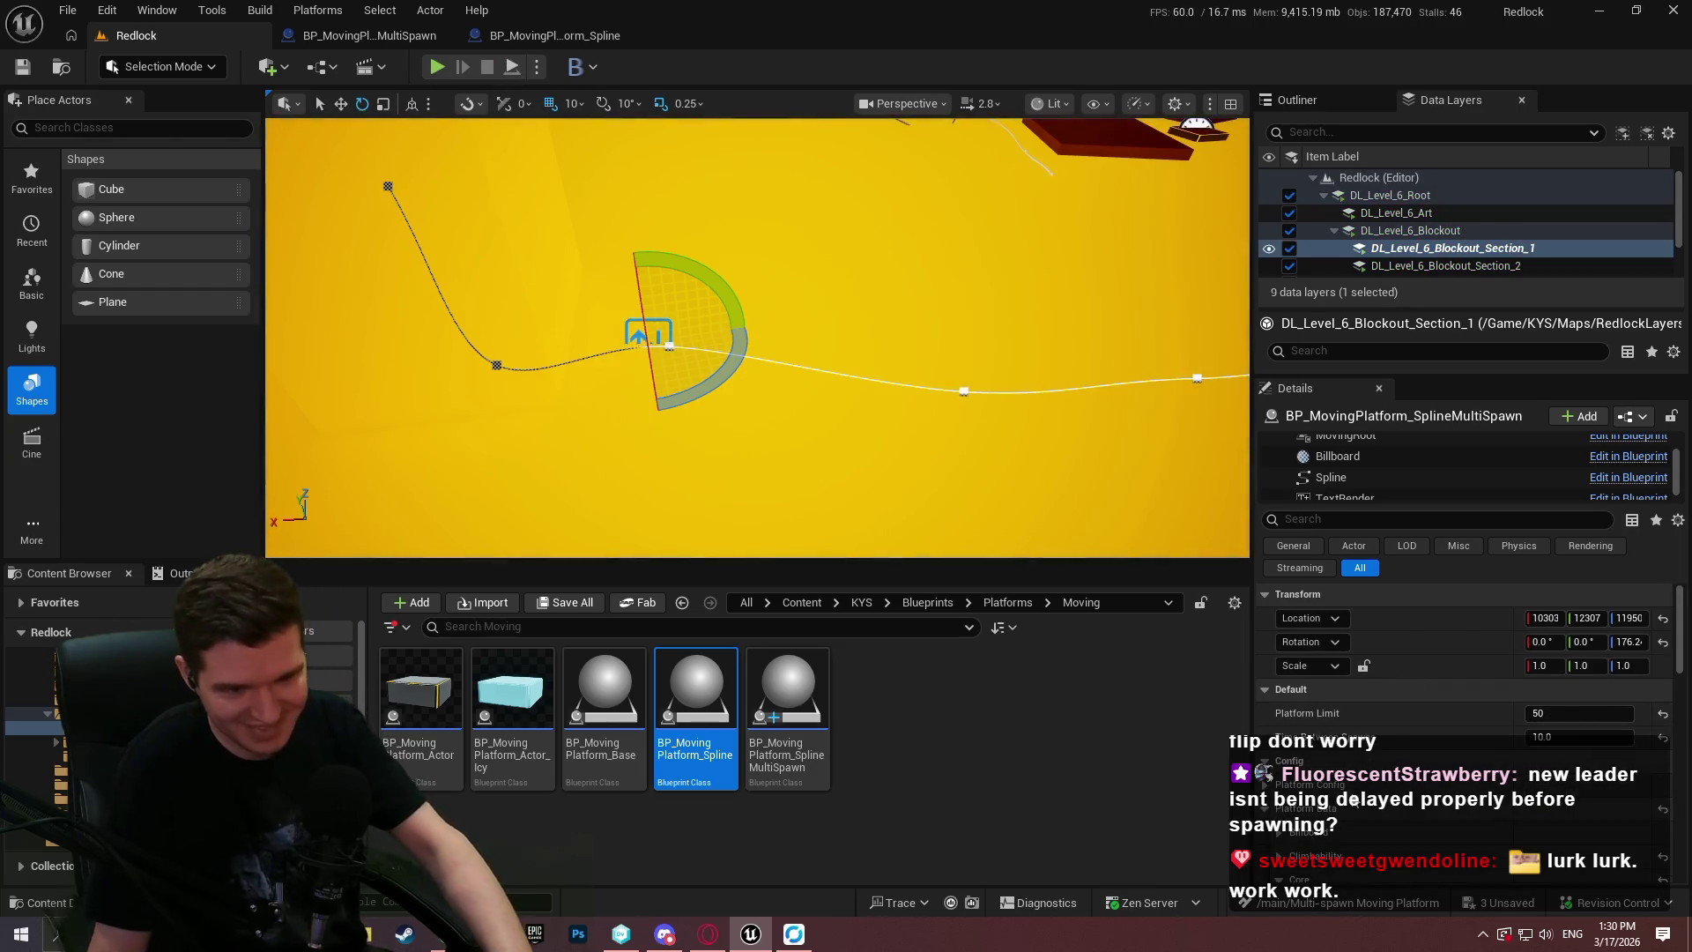
Select the spline's end point and drag the viewport splitter down to heighten the level view.
scroll(1346, 809, down, 3)
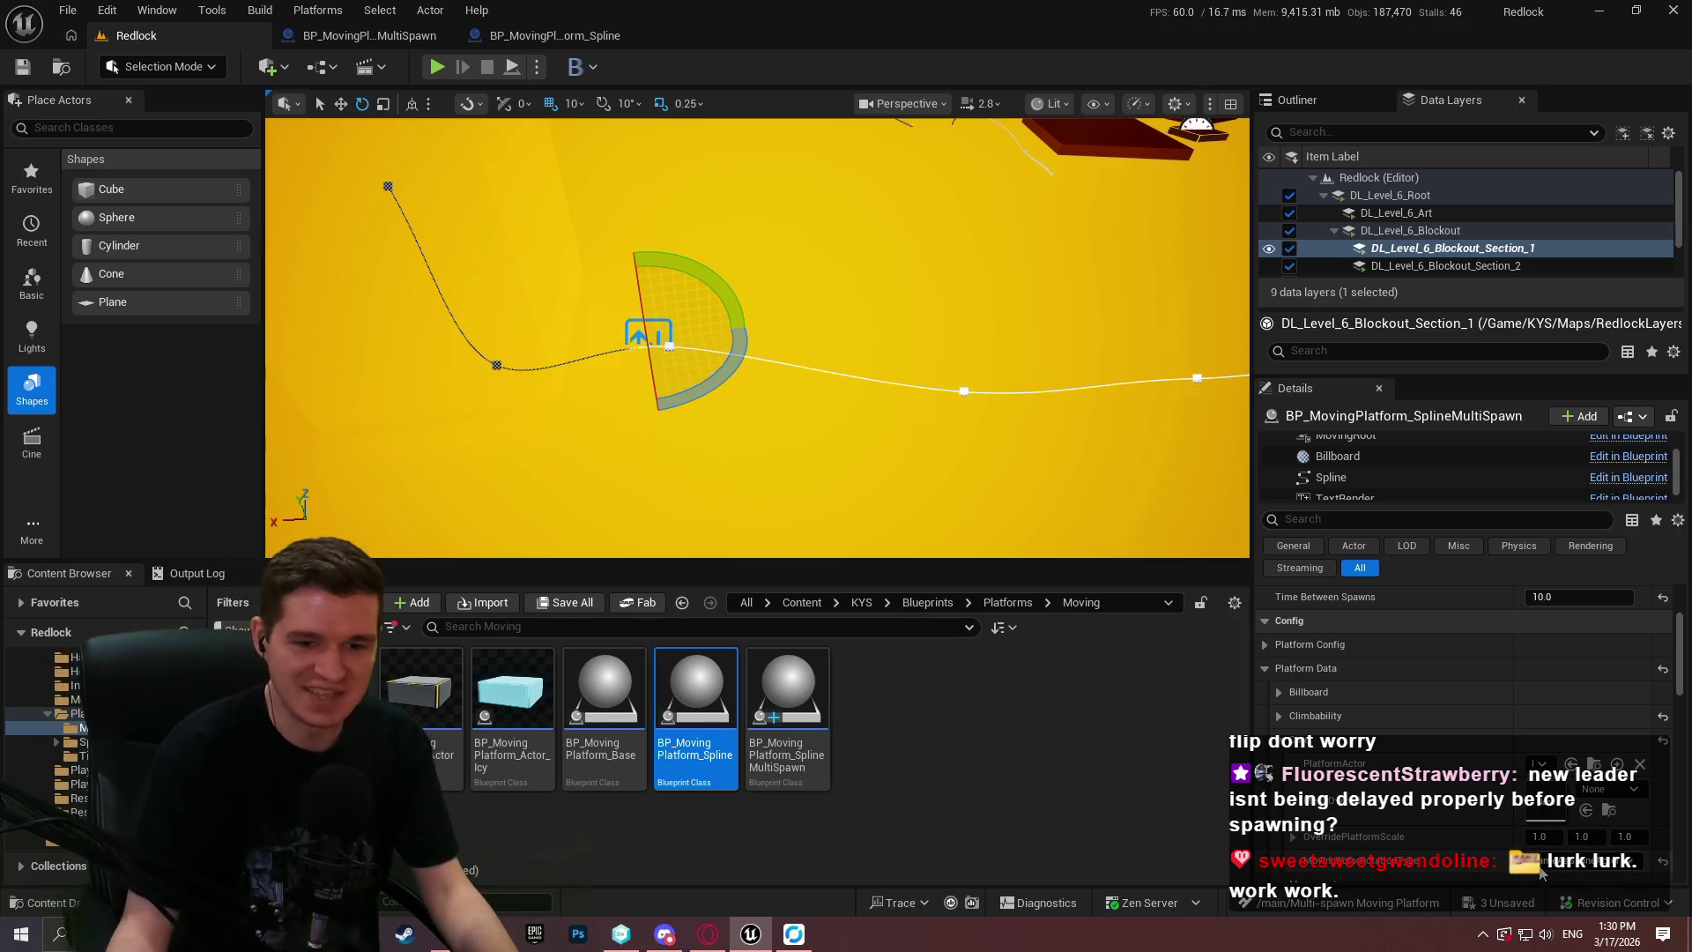
click(1569, 866)
mouse_move(556, 387)
mouse_down()
mouse_move(599, 349)
mouse_move(617, 379)
mouse_move(652, 361)
mouse_up()
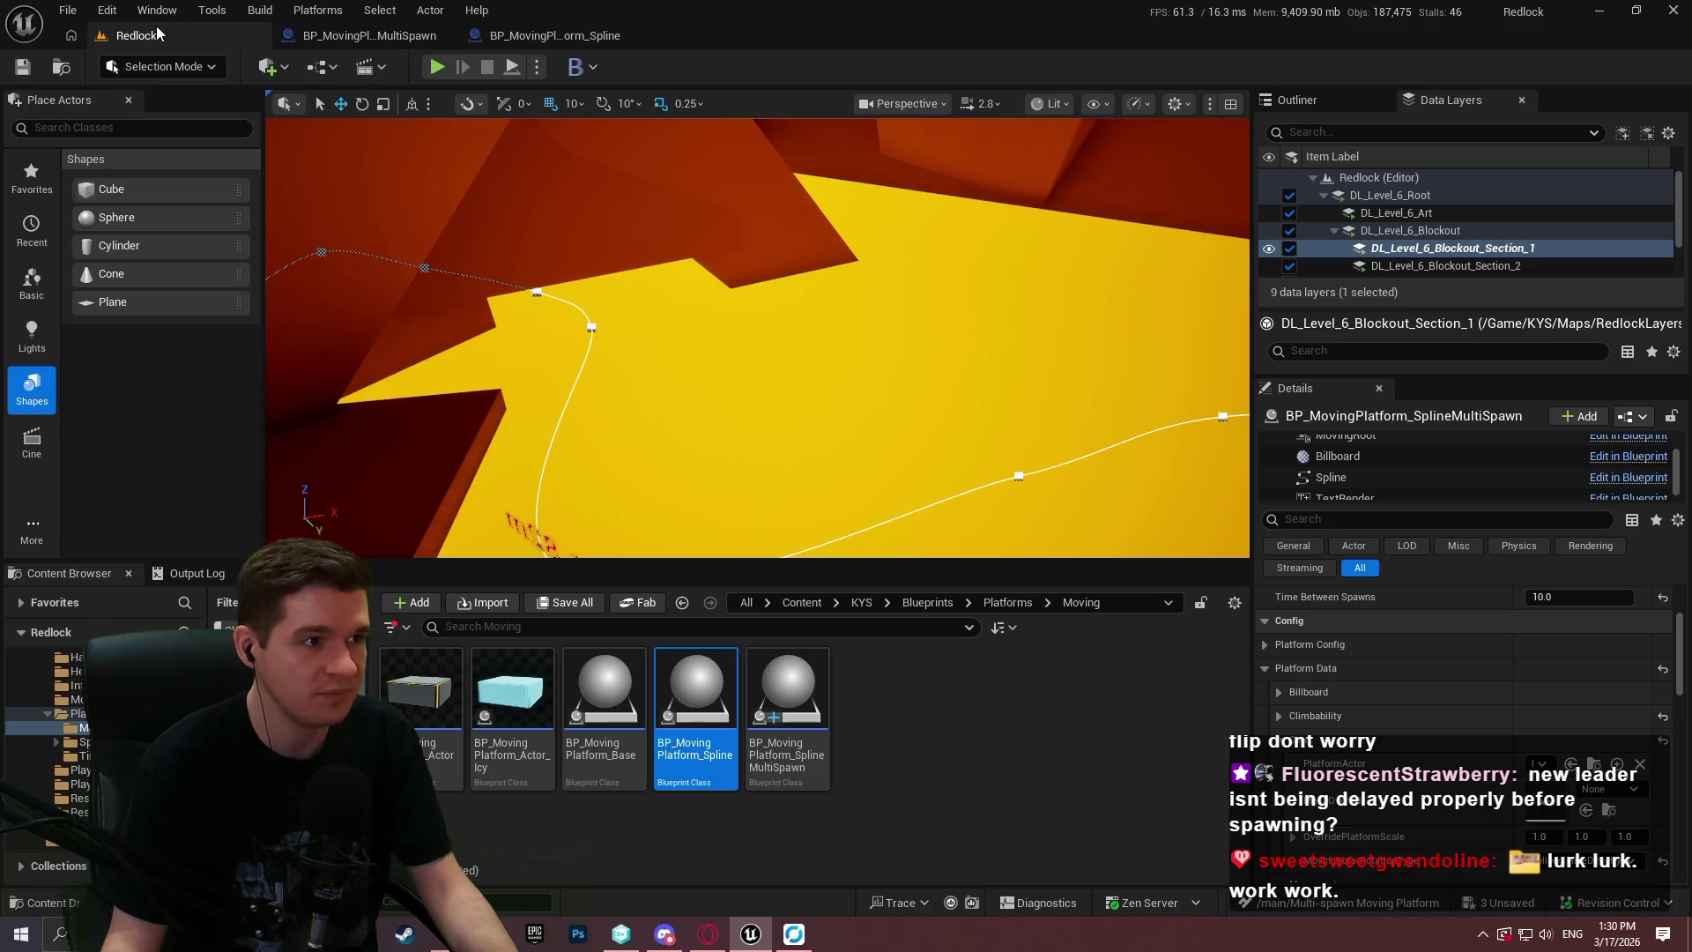
click(911, 759)
click(1203, 369)
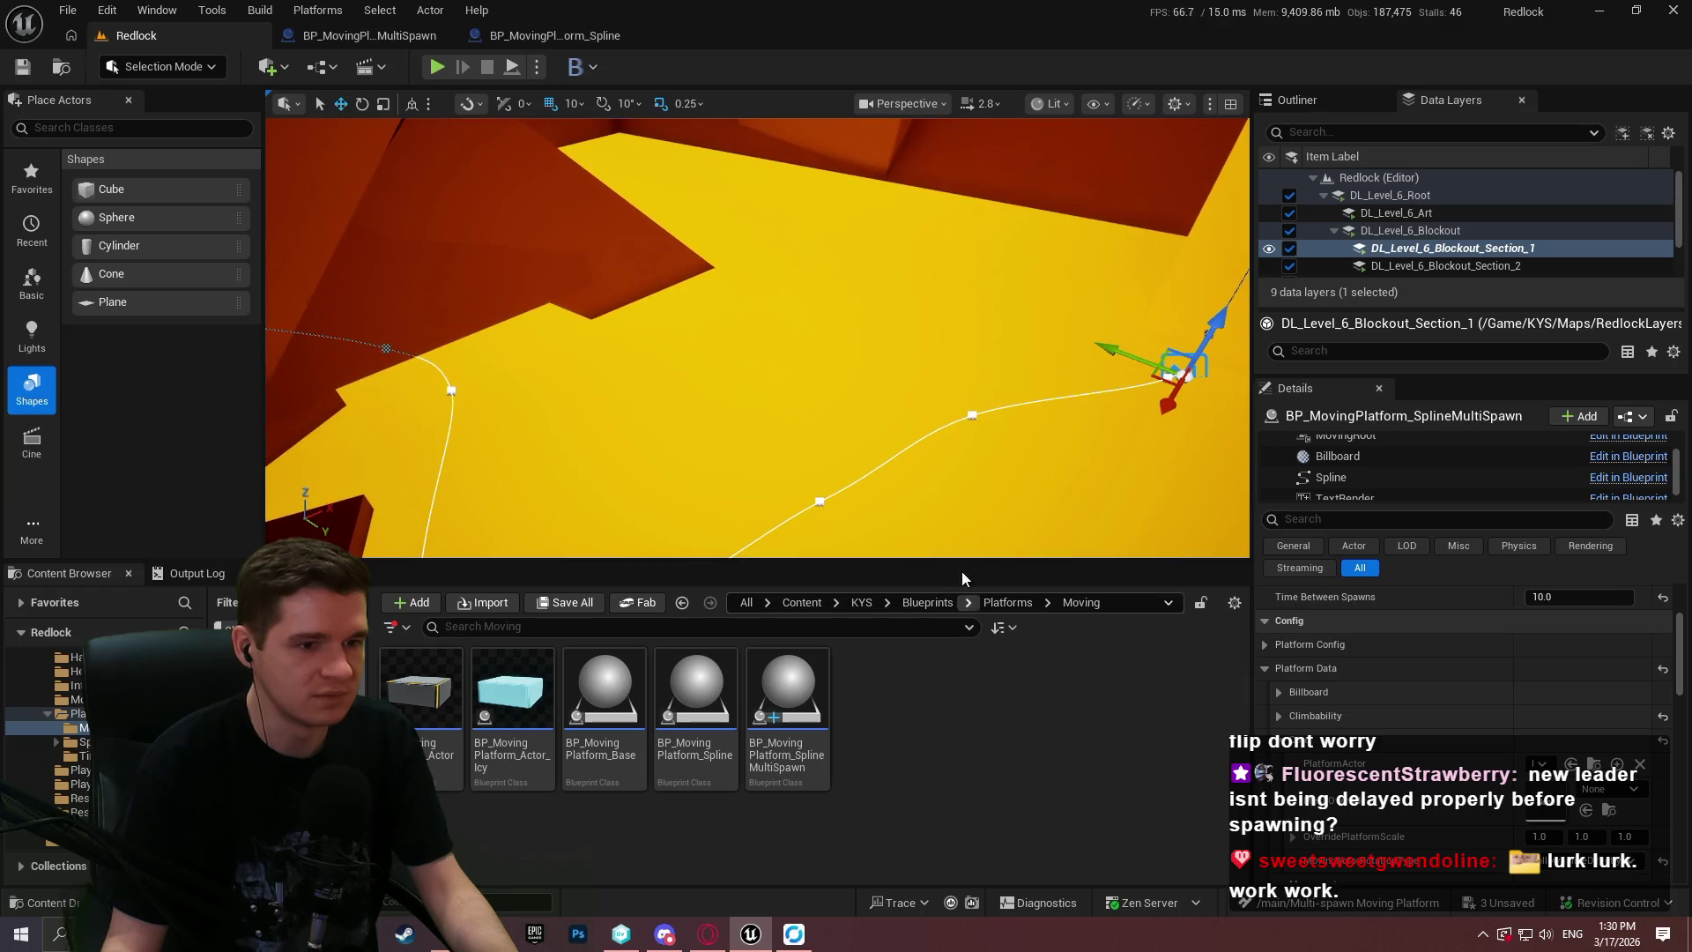
mouse_move(967, 561)
mouse_down()
mouse_move(967, 696)
mouse_move(966, 659)
mouse_up()
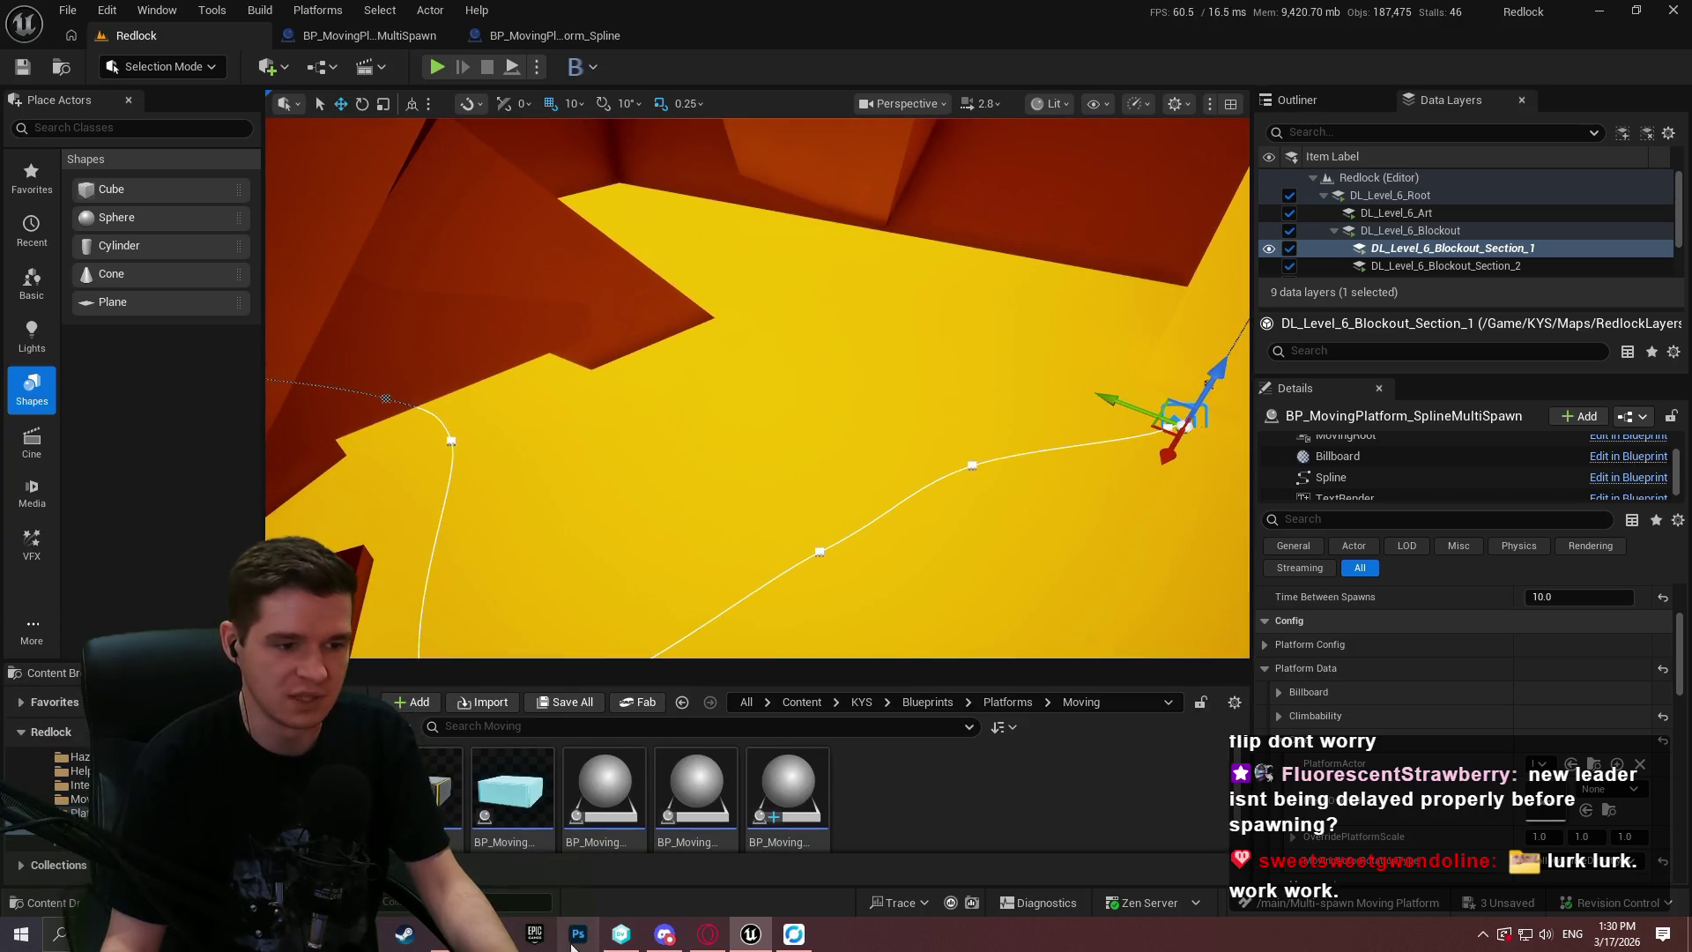
Bookmark lines 2–4 (Spline9, Spline17, Spline18) in the Notepad++ NO EVENTS notes, then return to Unreal.
key(alt+Tab)
click(443, 248)
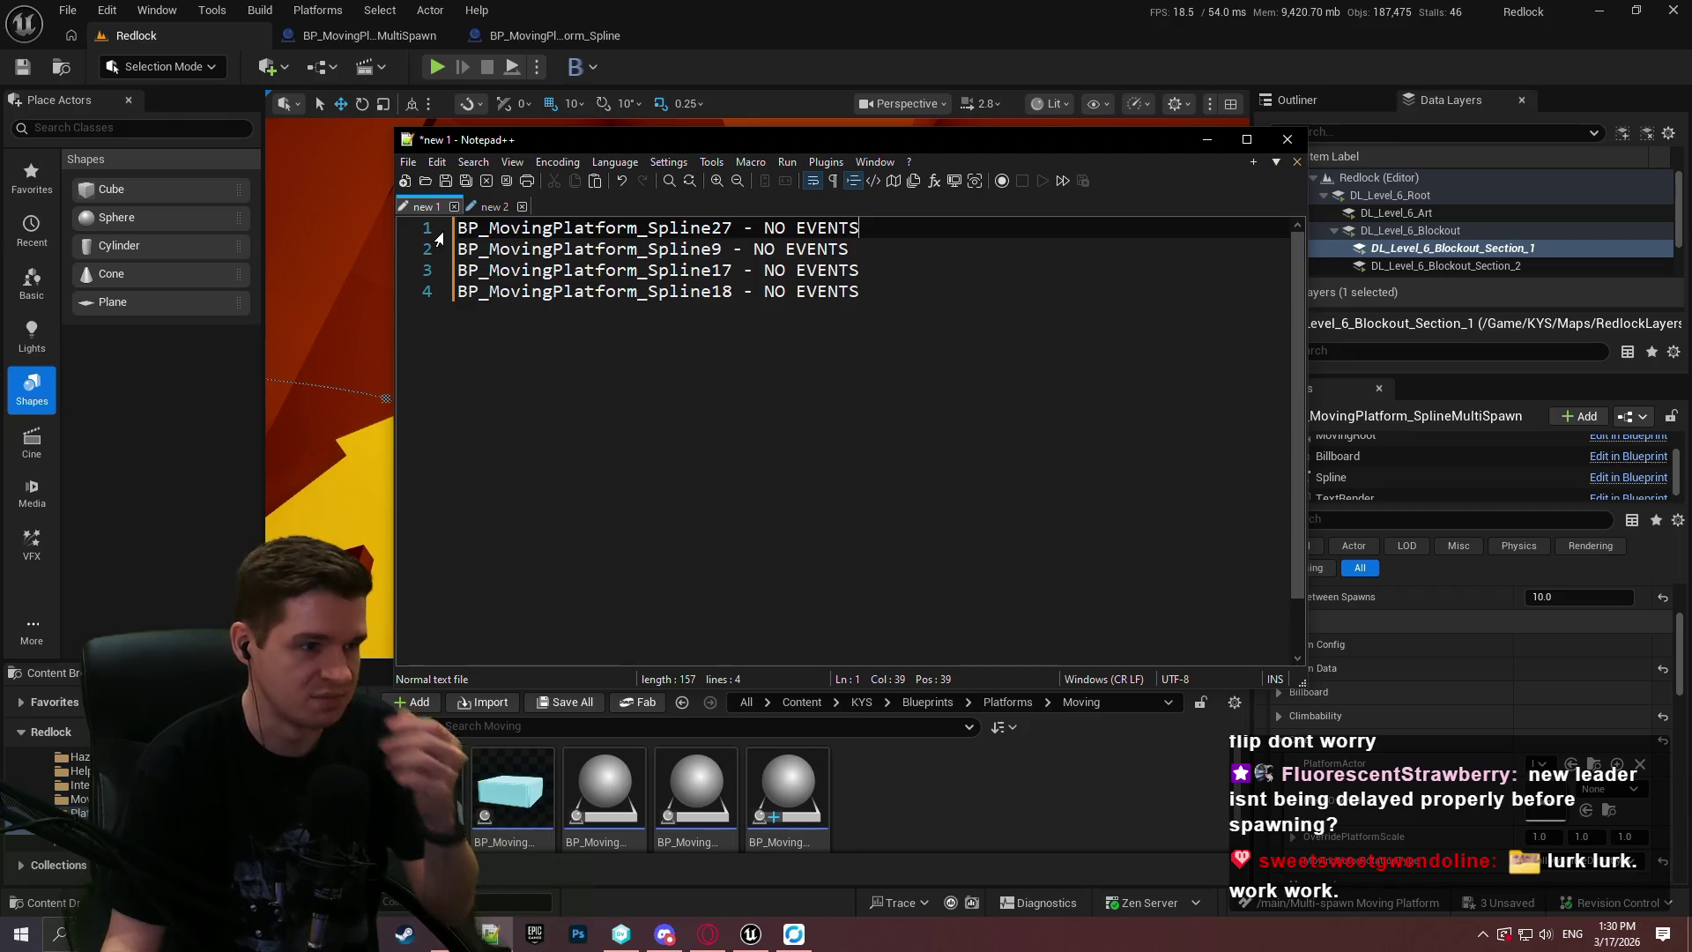
click(442, 270)
click(443, 291)
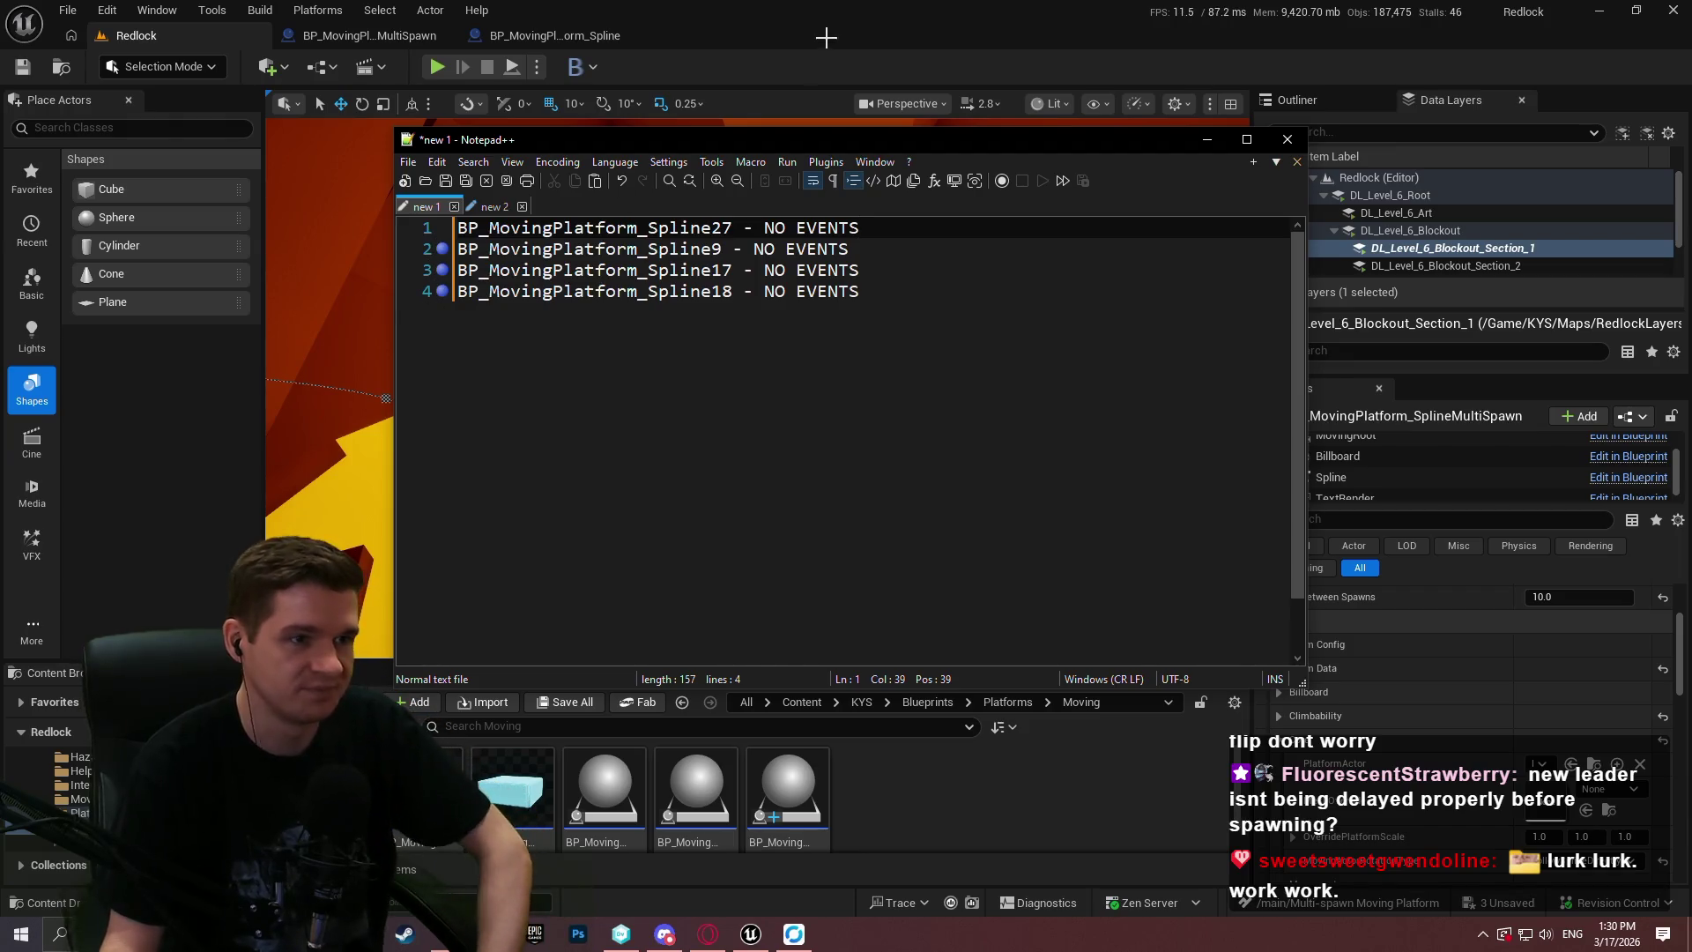
key(alt+Tab)
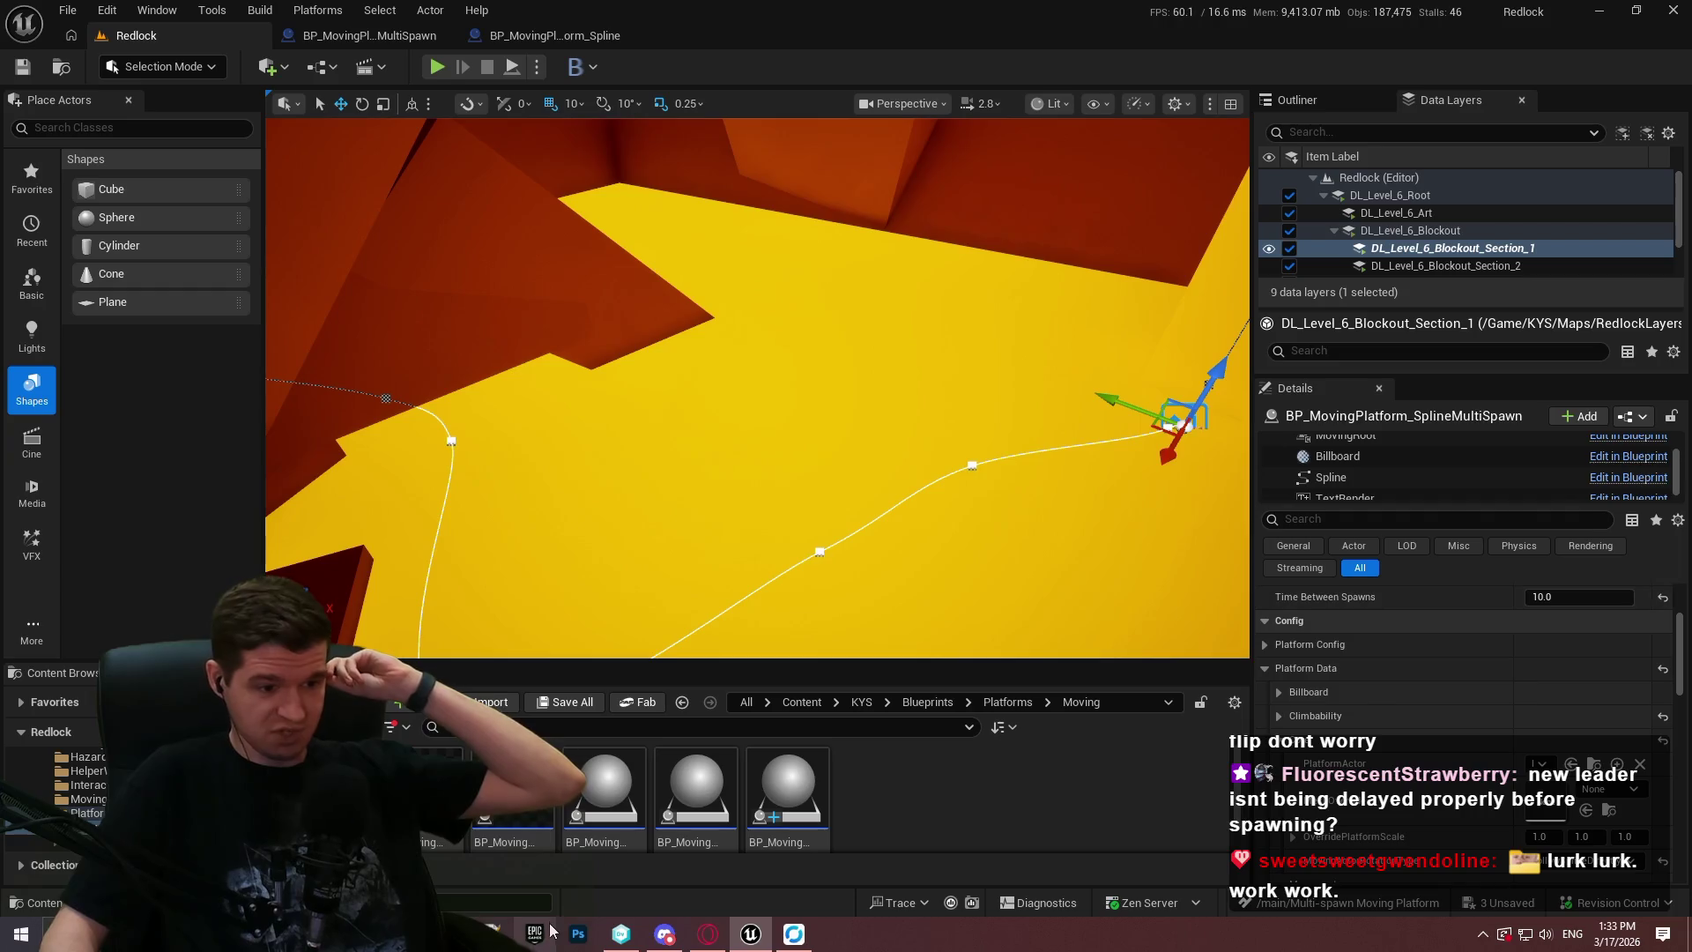
key(alt+Tab)
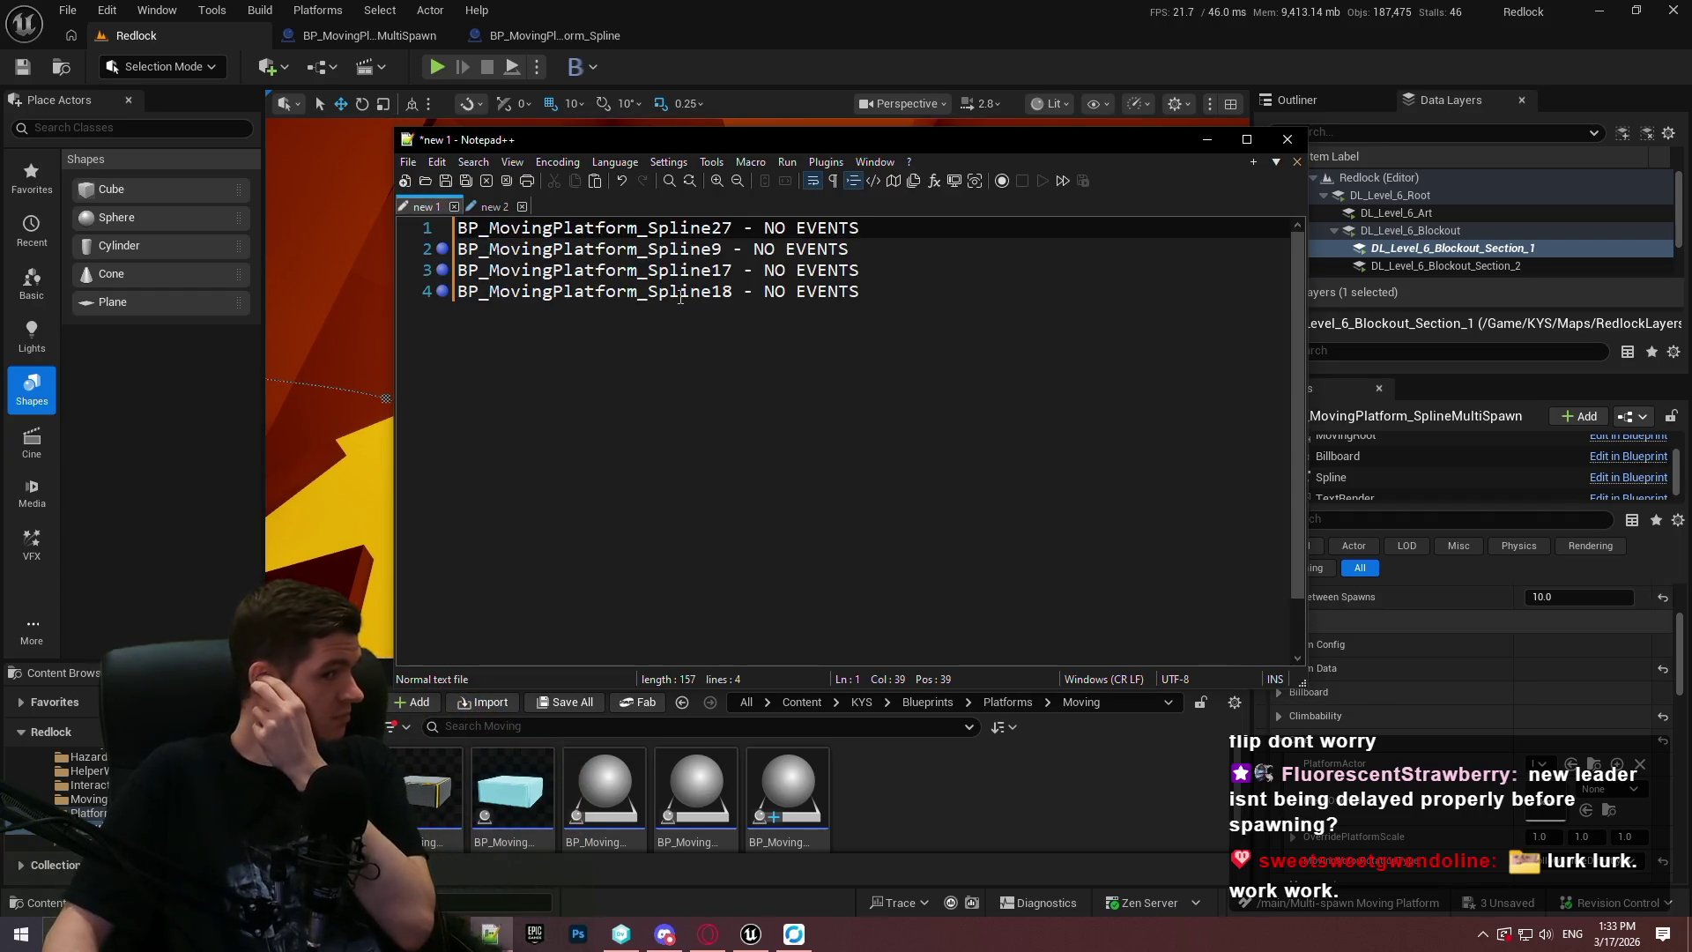
key(alt+Tab)
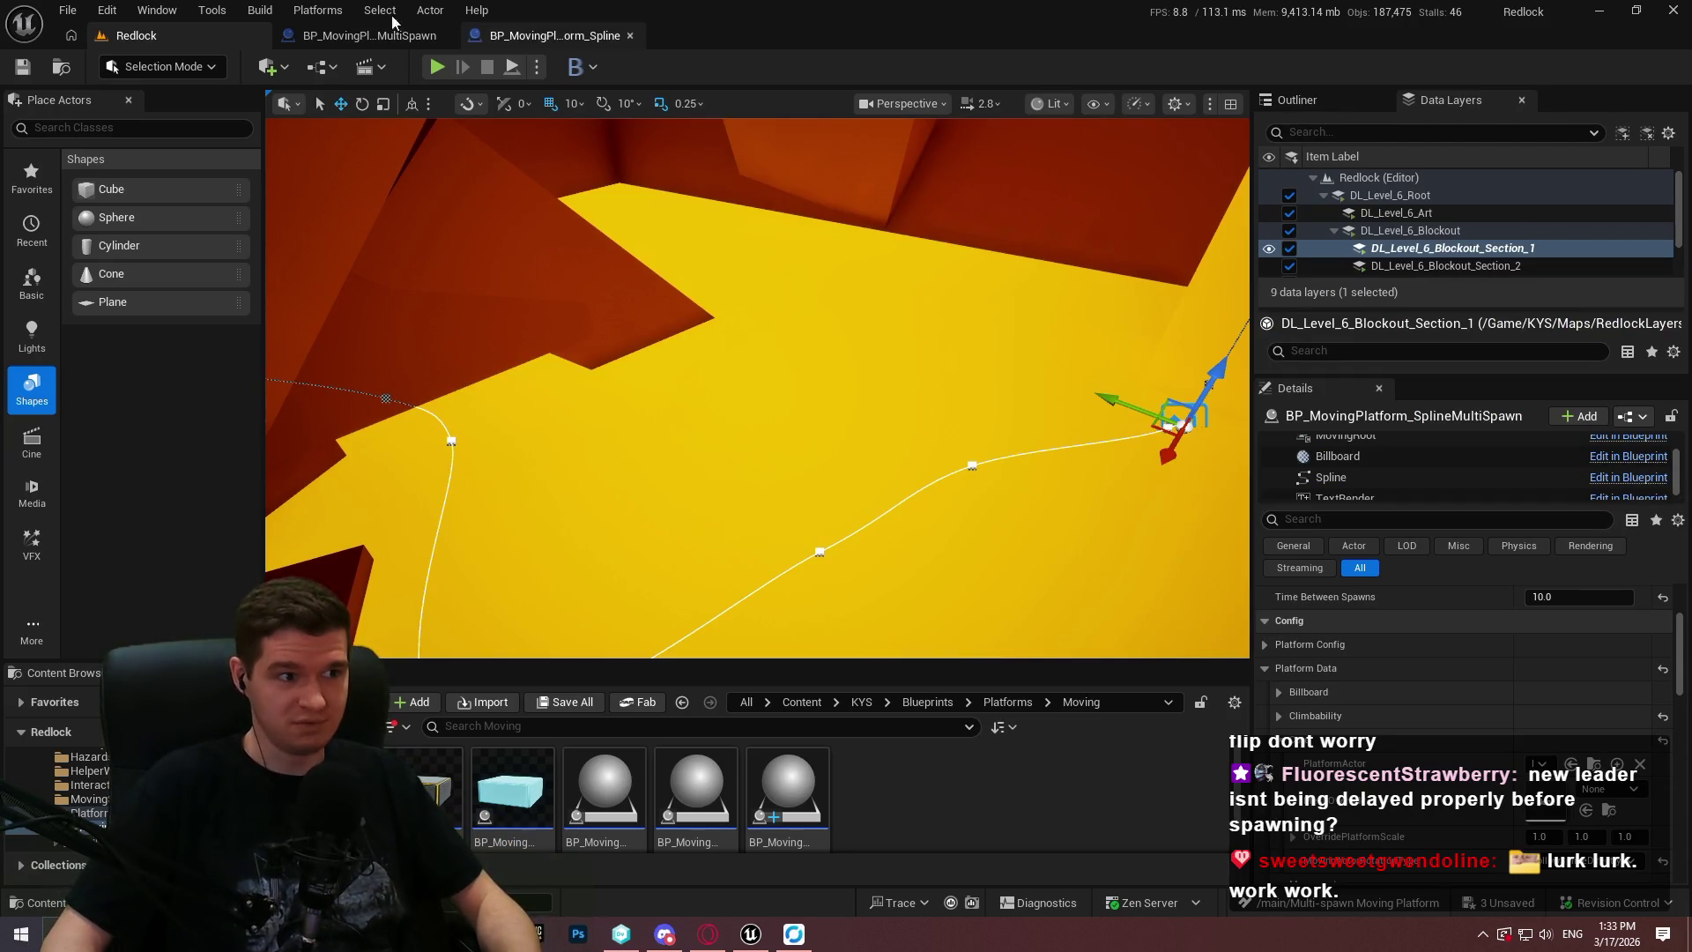
Focus BP_MovingPlatform_Spline9 from the Outliner and drop a new MultiSpawn spline platform beside it.
click(1318, 98)
scroll(1524, 247, up, 5)
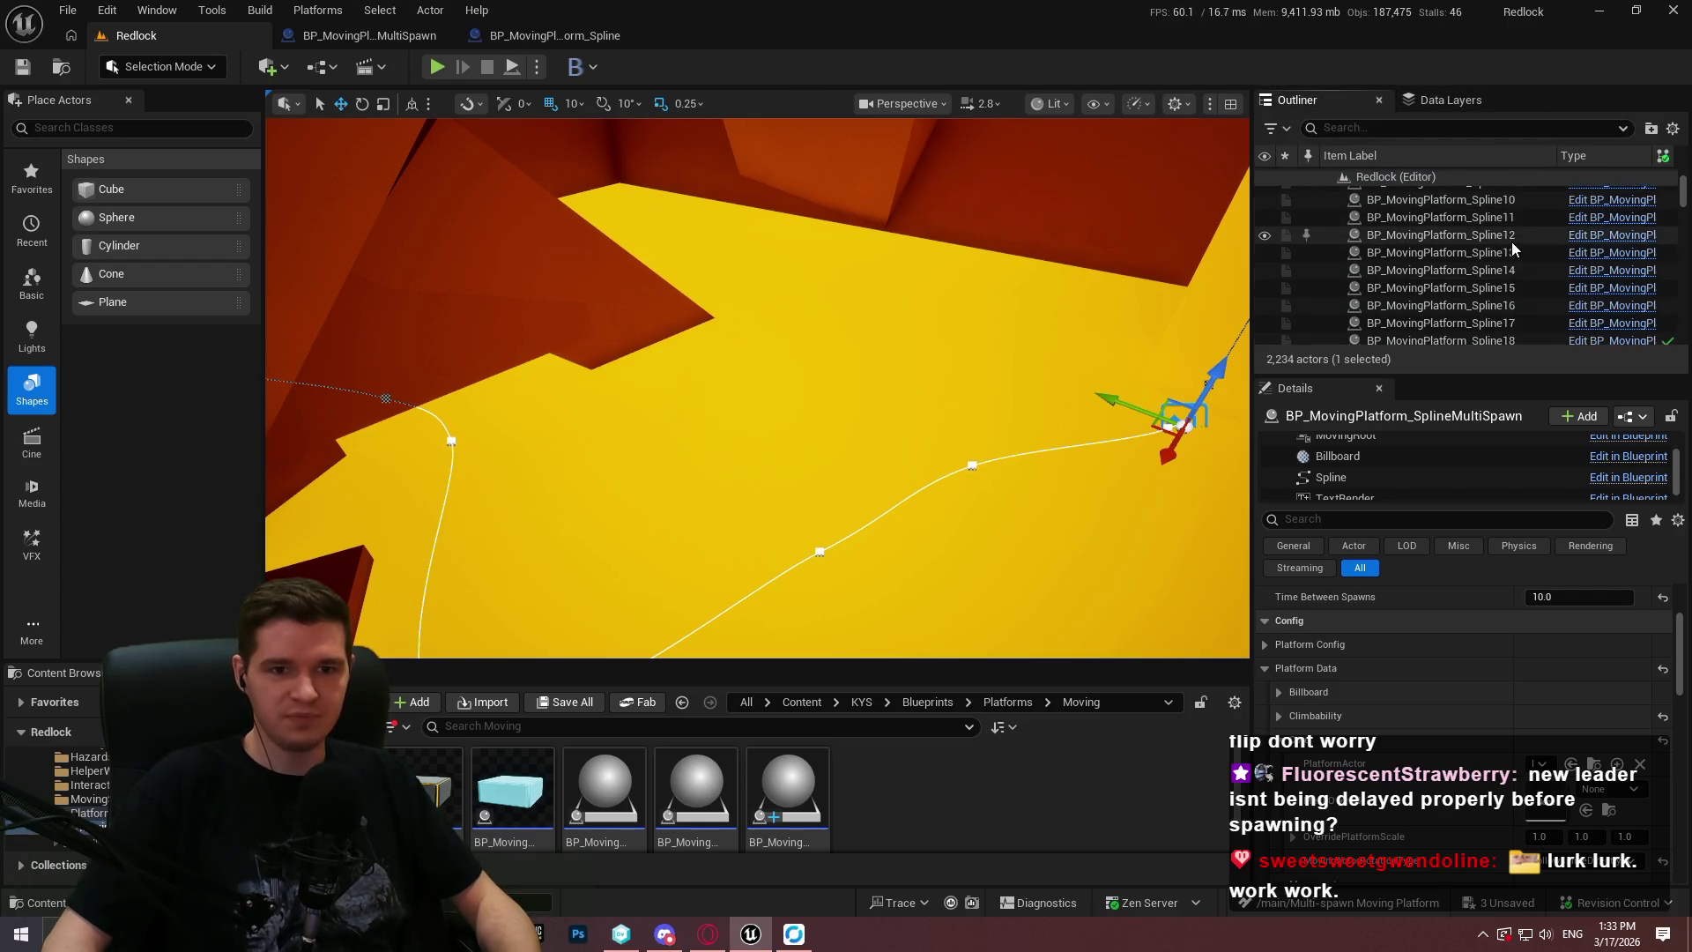
double_click(1514, 235)
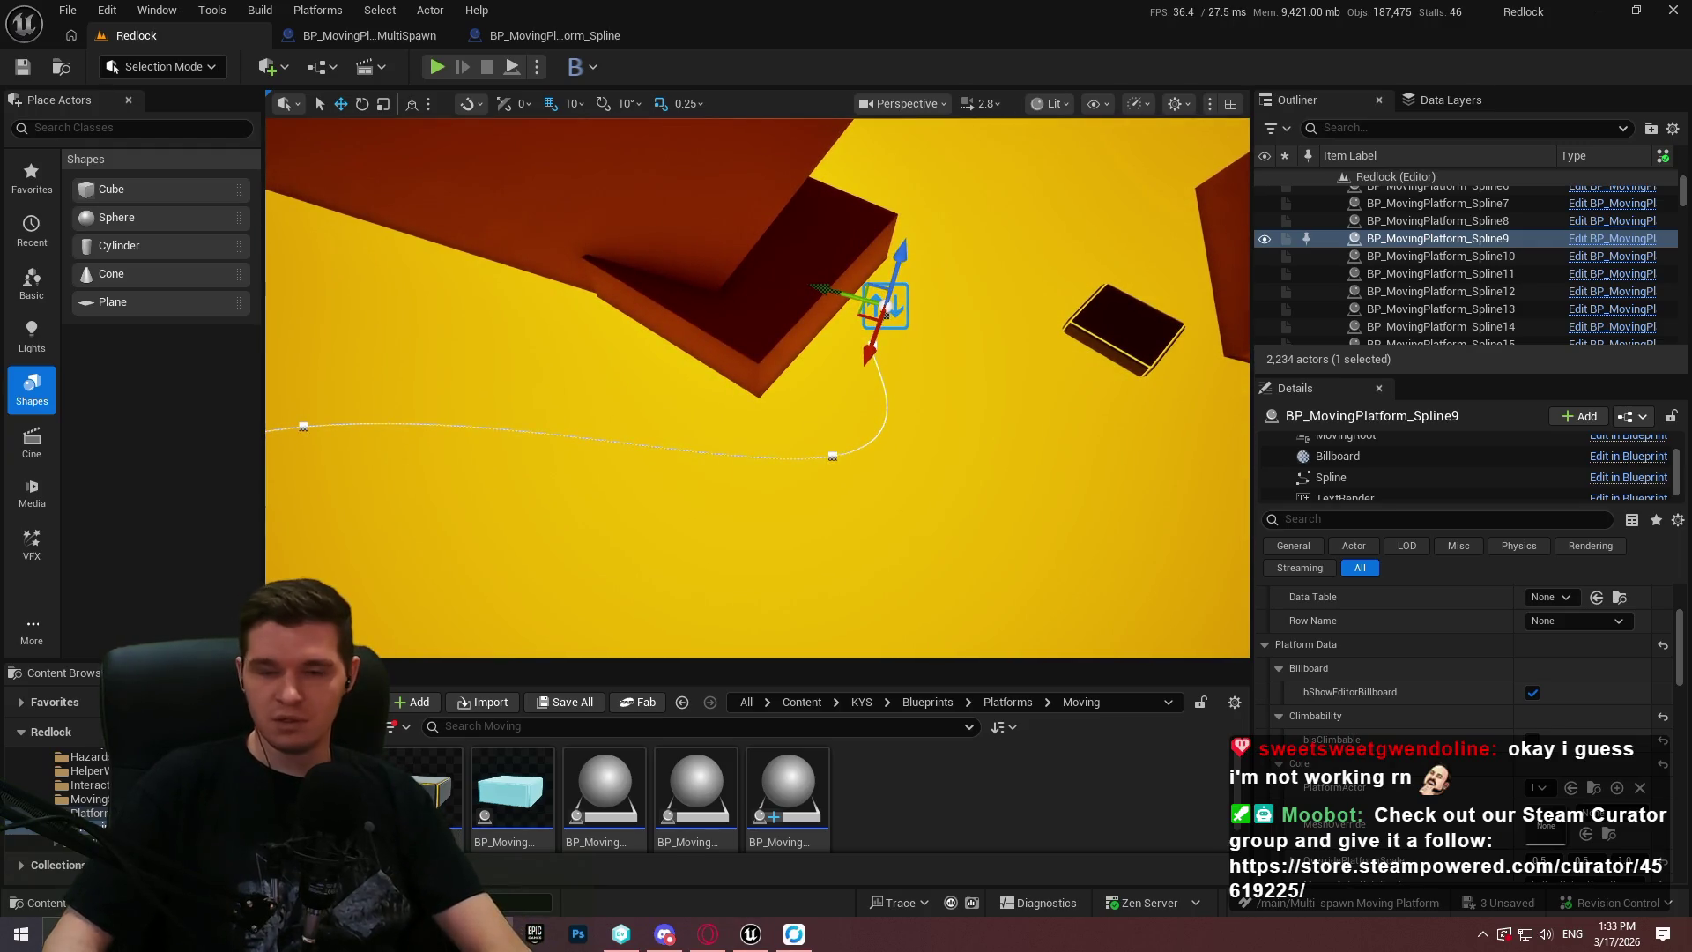
scroll(798, 806, down, 1)
mouse_move(797, 807)
mouse_down()
mouse_move(993, 385)
mouse_move(965, 410)
mouse_up()
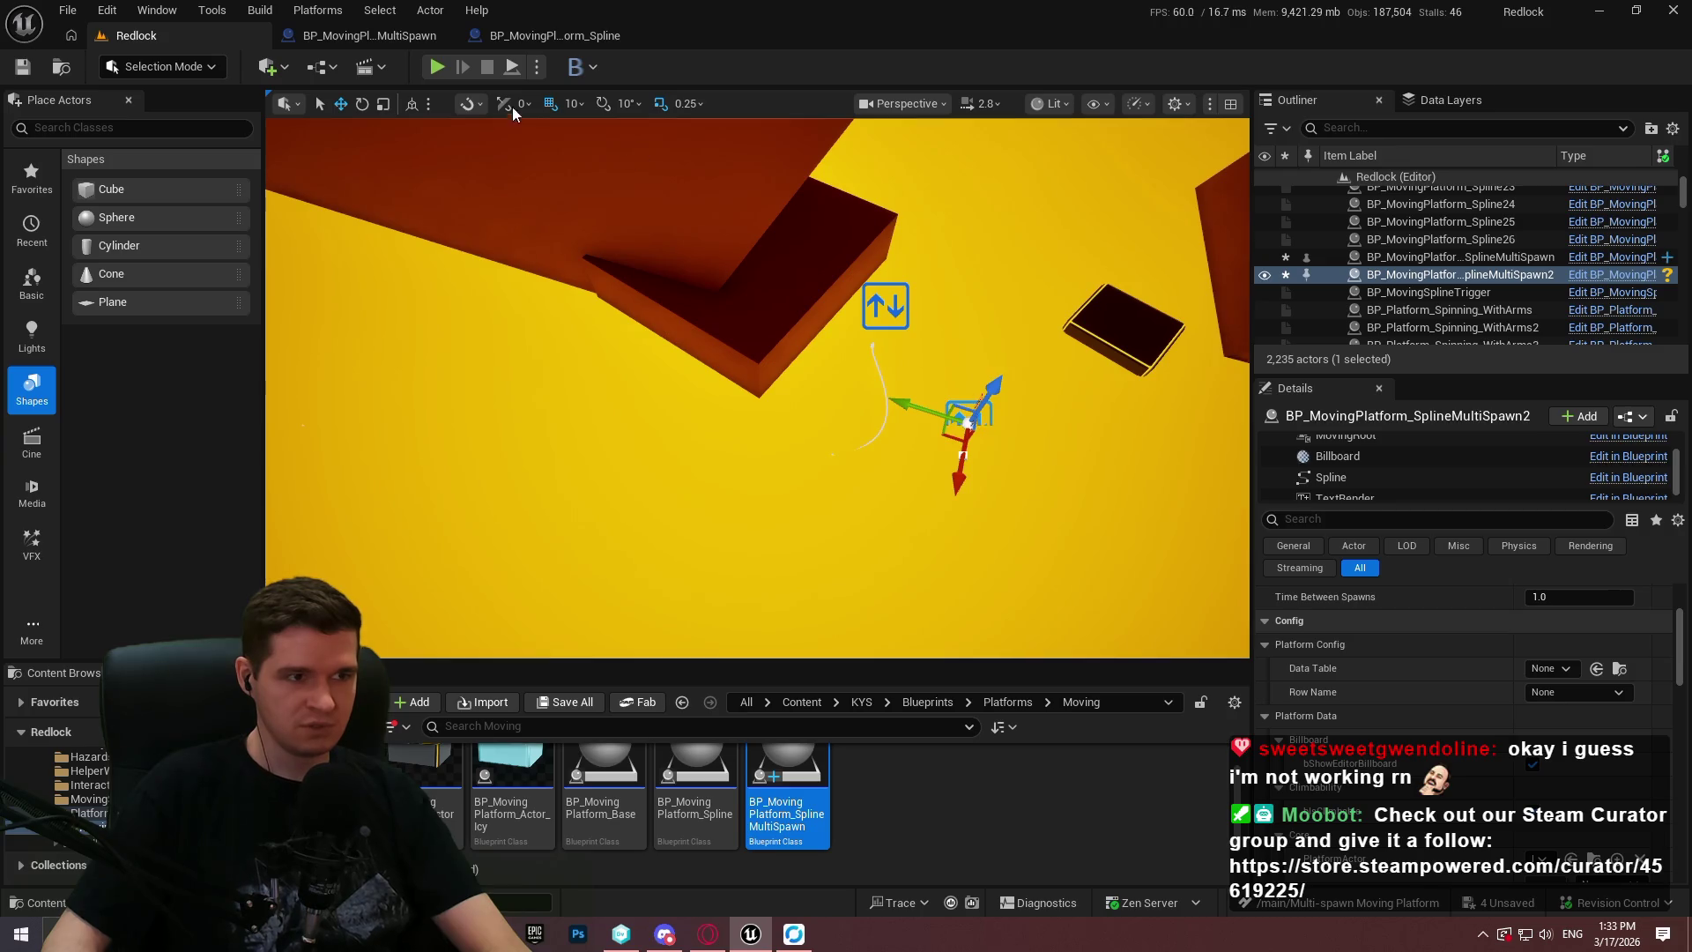
Playtest the new platform, then bring up the BP_MovingPlatform_Spline EventGraph.
key(alt+p)
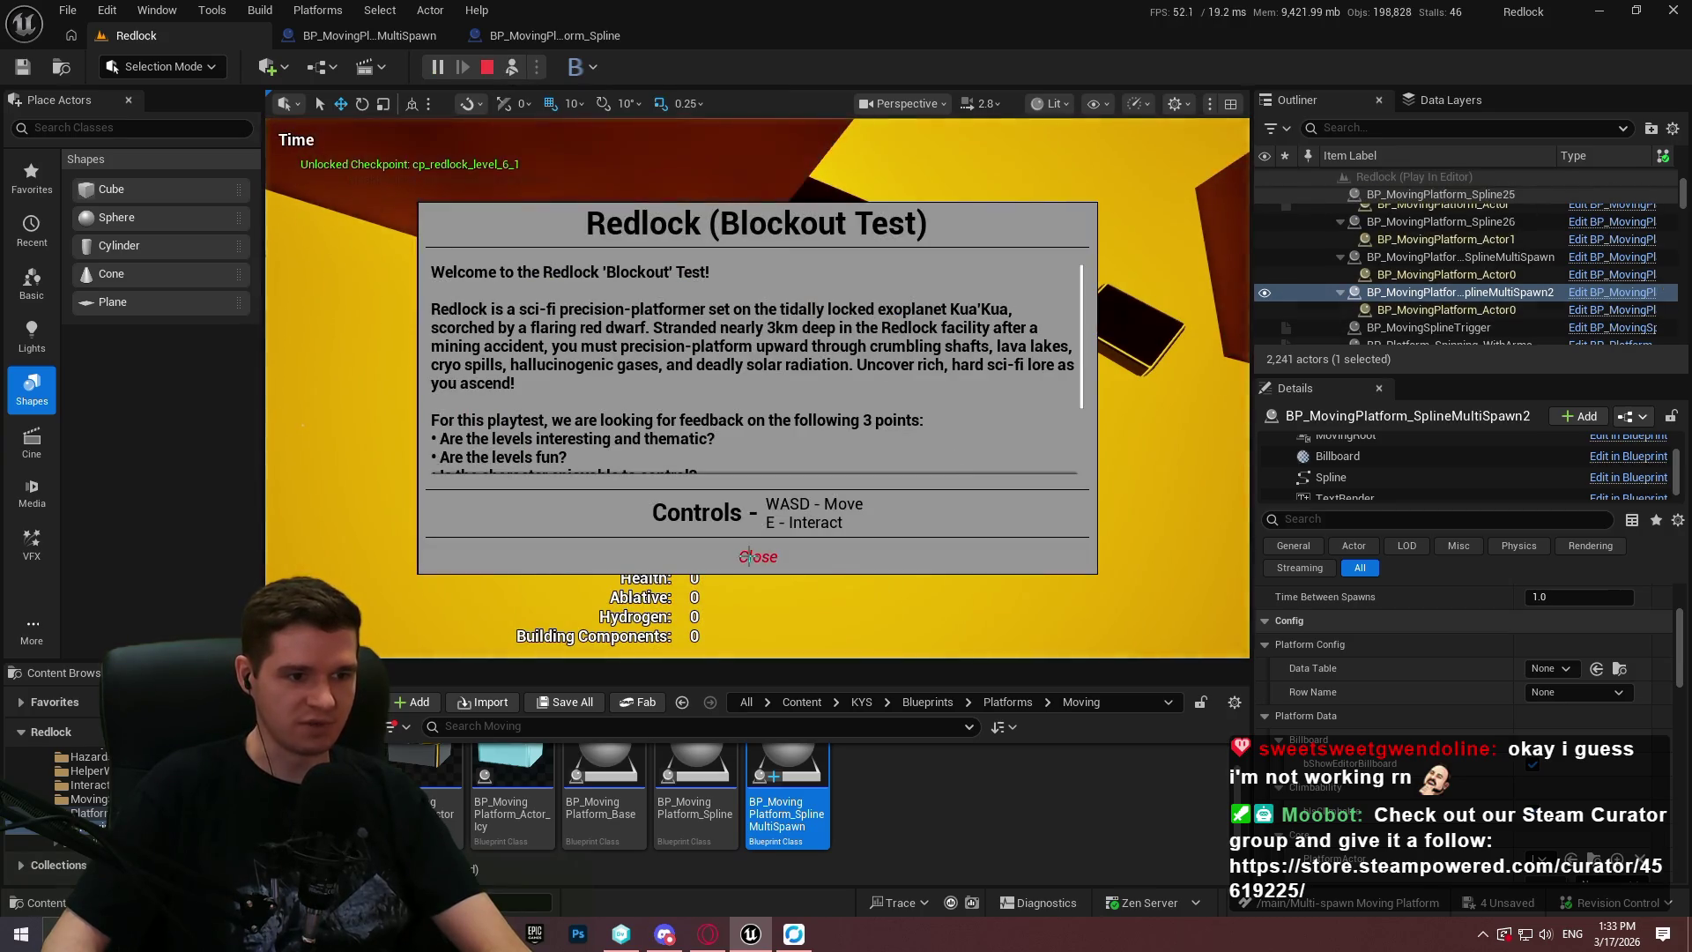
click(758, 556)
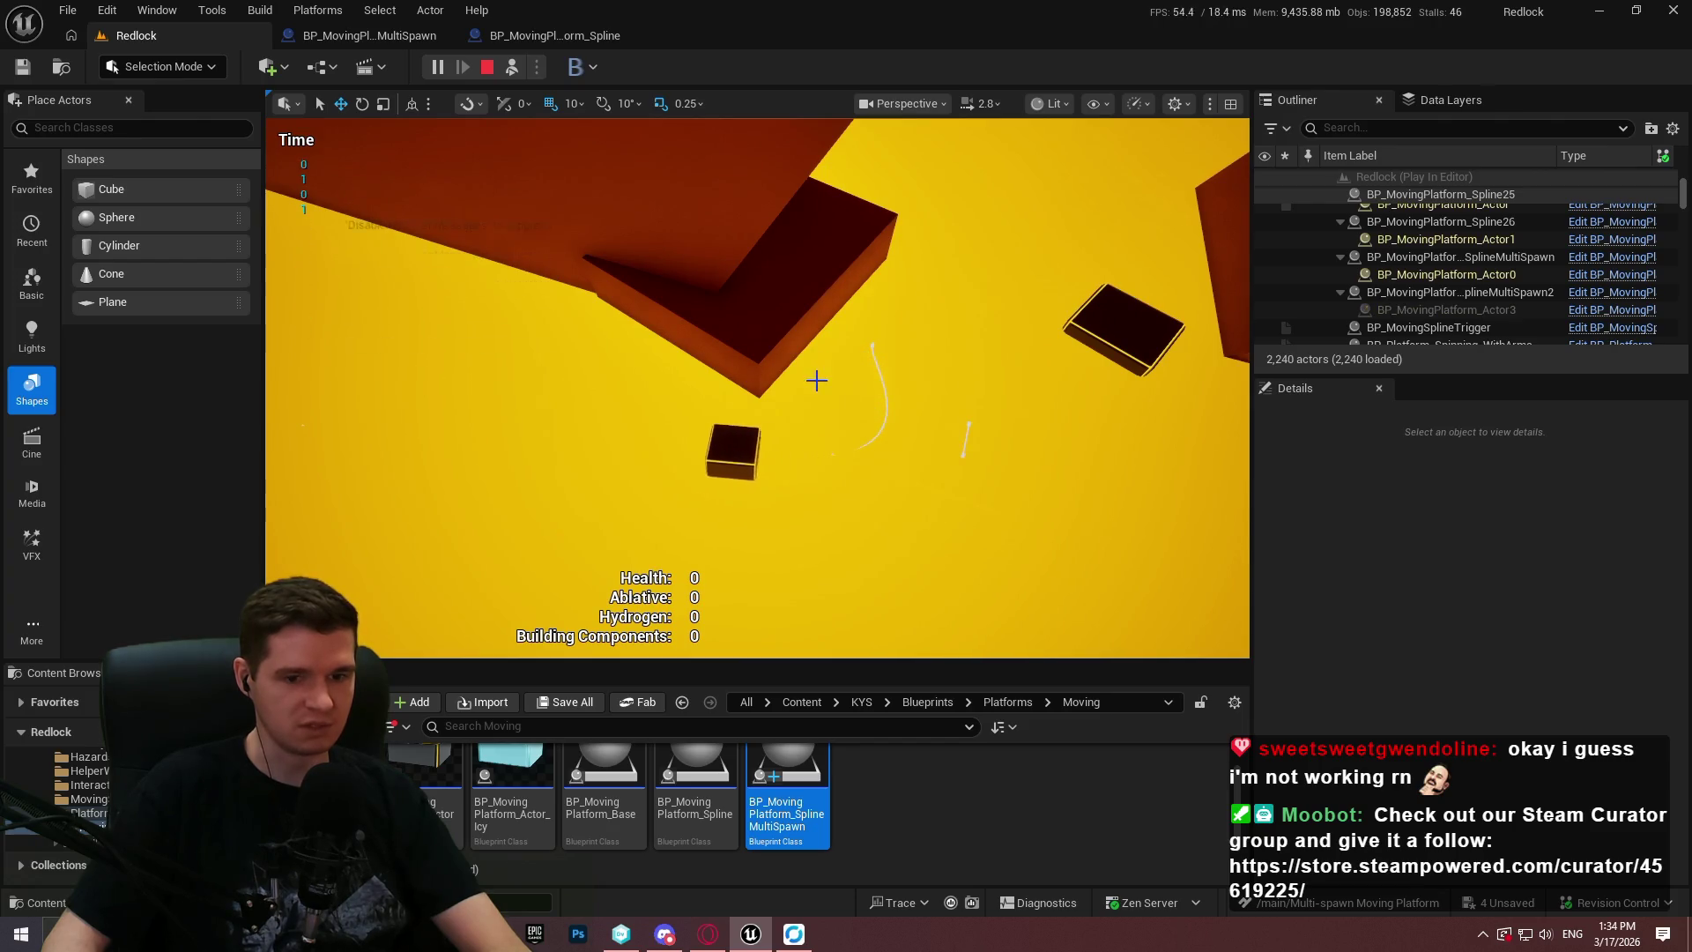
key(Escape)
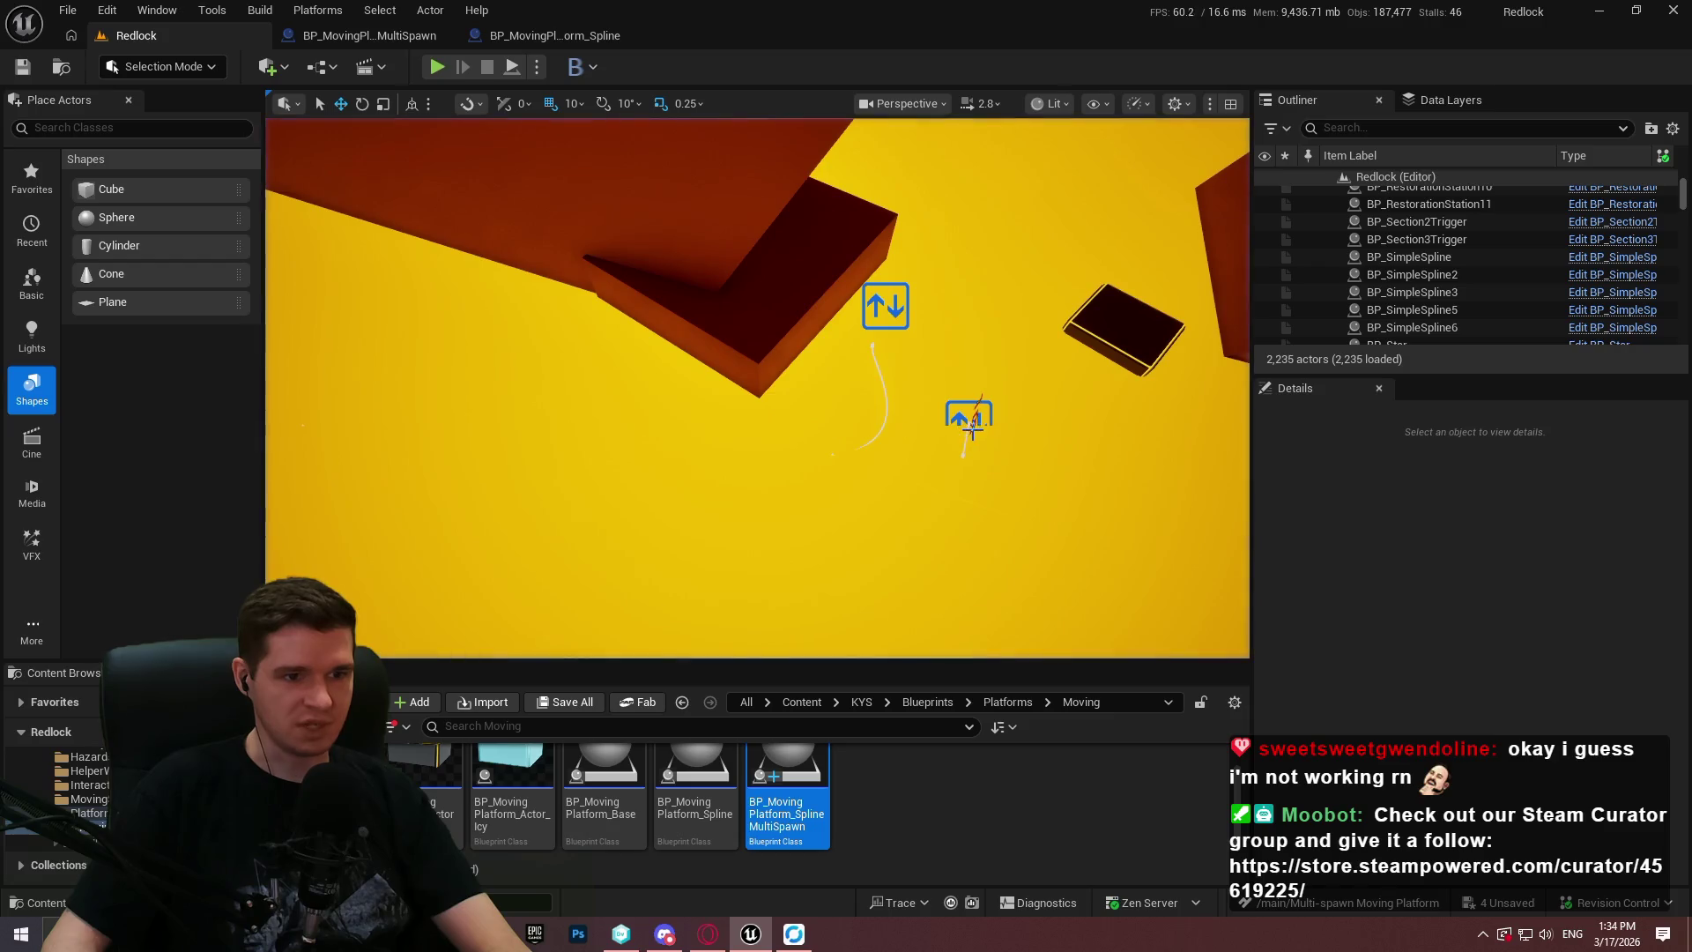
click(551, 35)
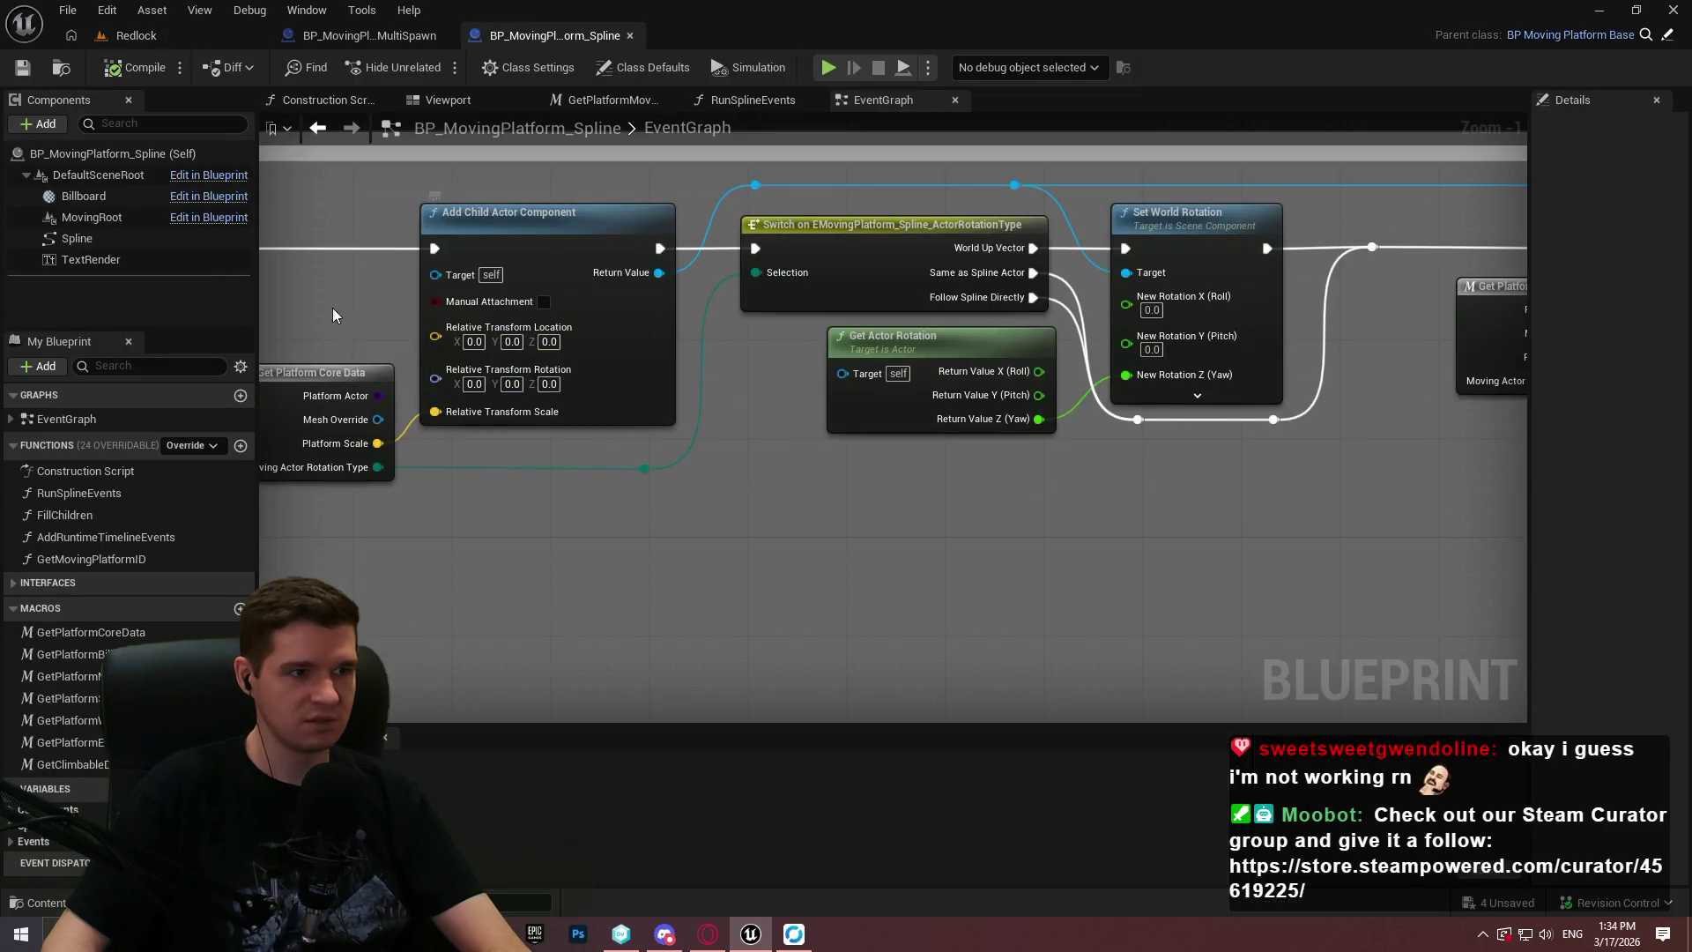
Look over the Branch and Is Valid Class nodes and the SpawnPlatform function graph, then return to EventGraph.
drag(480, 385, 1077, 496)
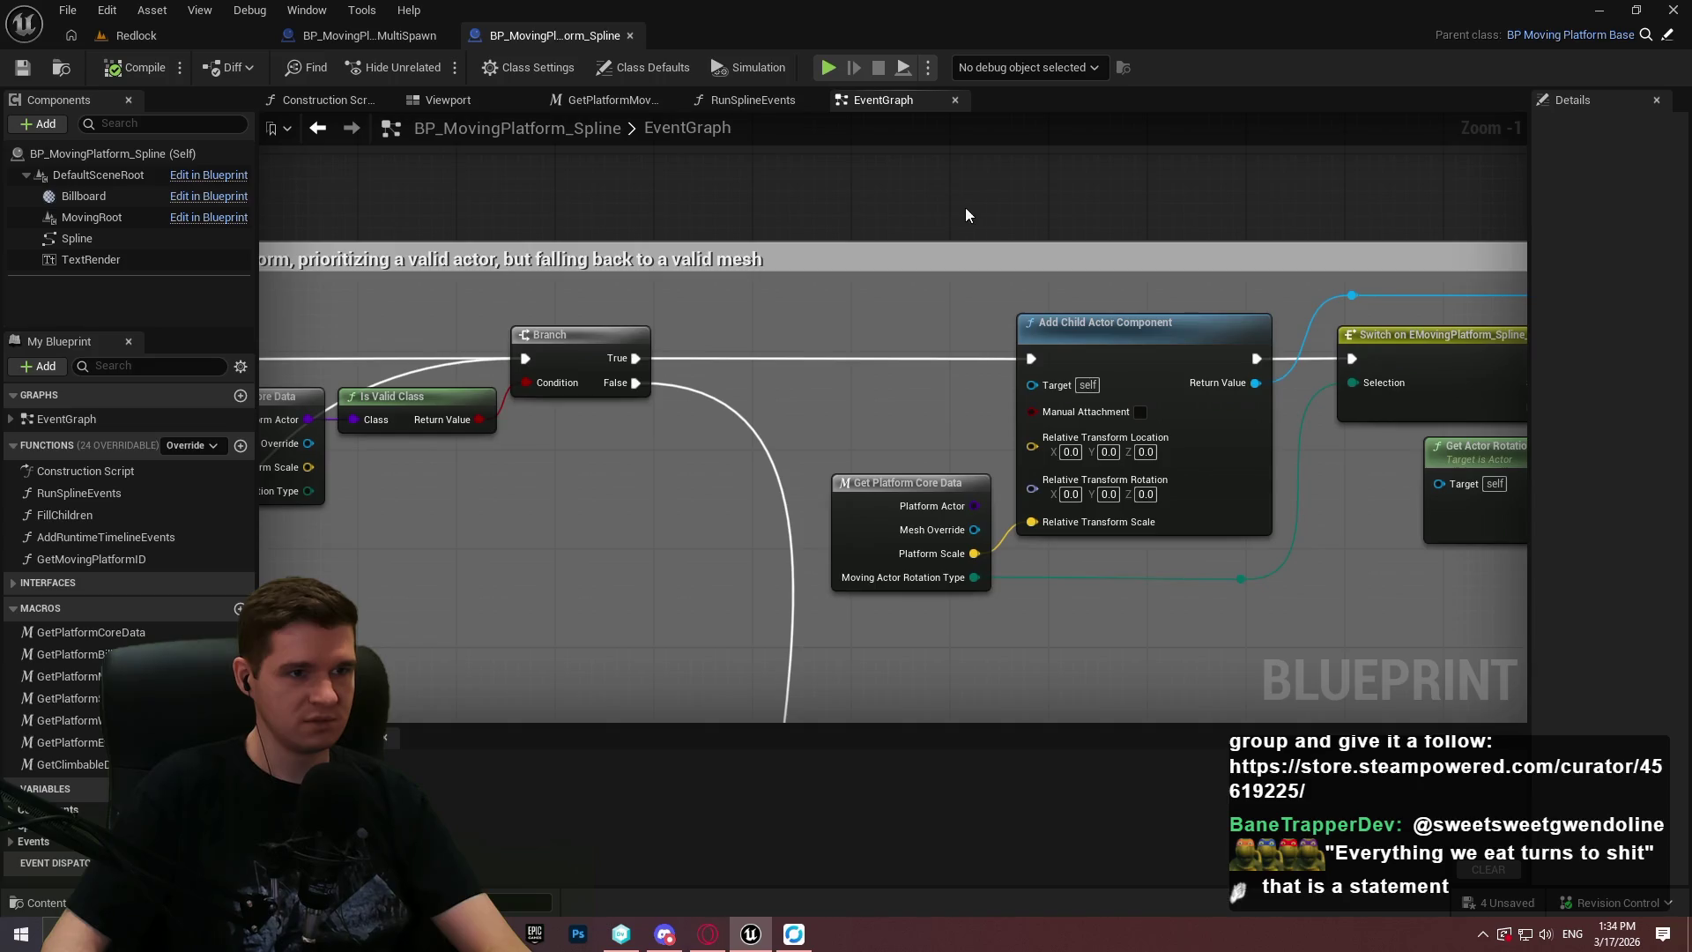
scroll(670, 265, down, 3)
click(370, 35)
scroll(625, 328, down, 2)
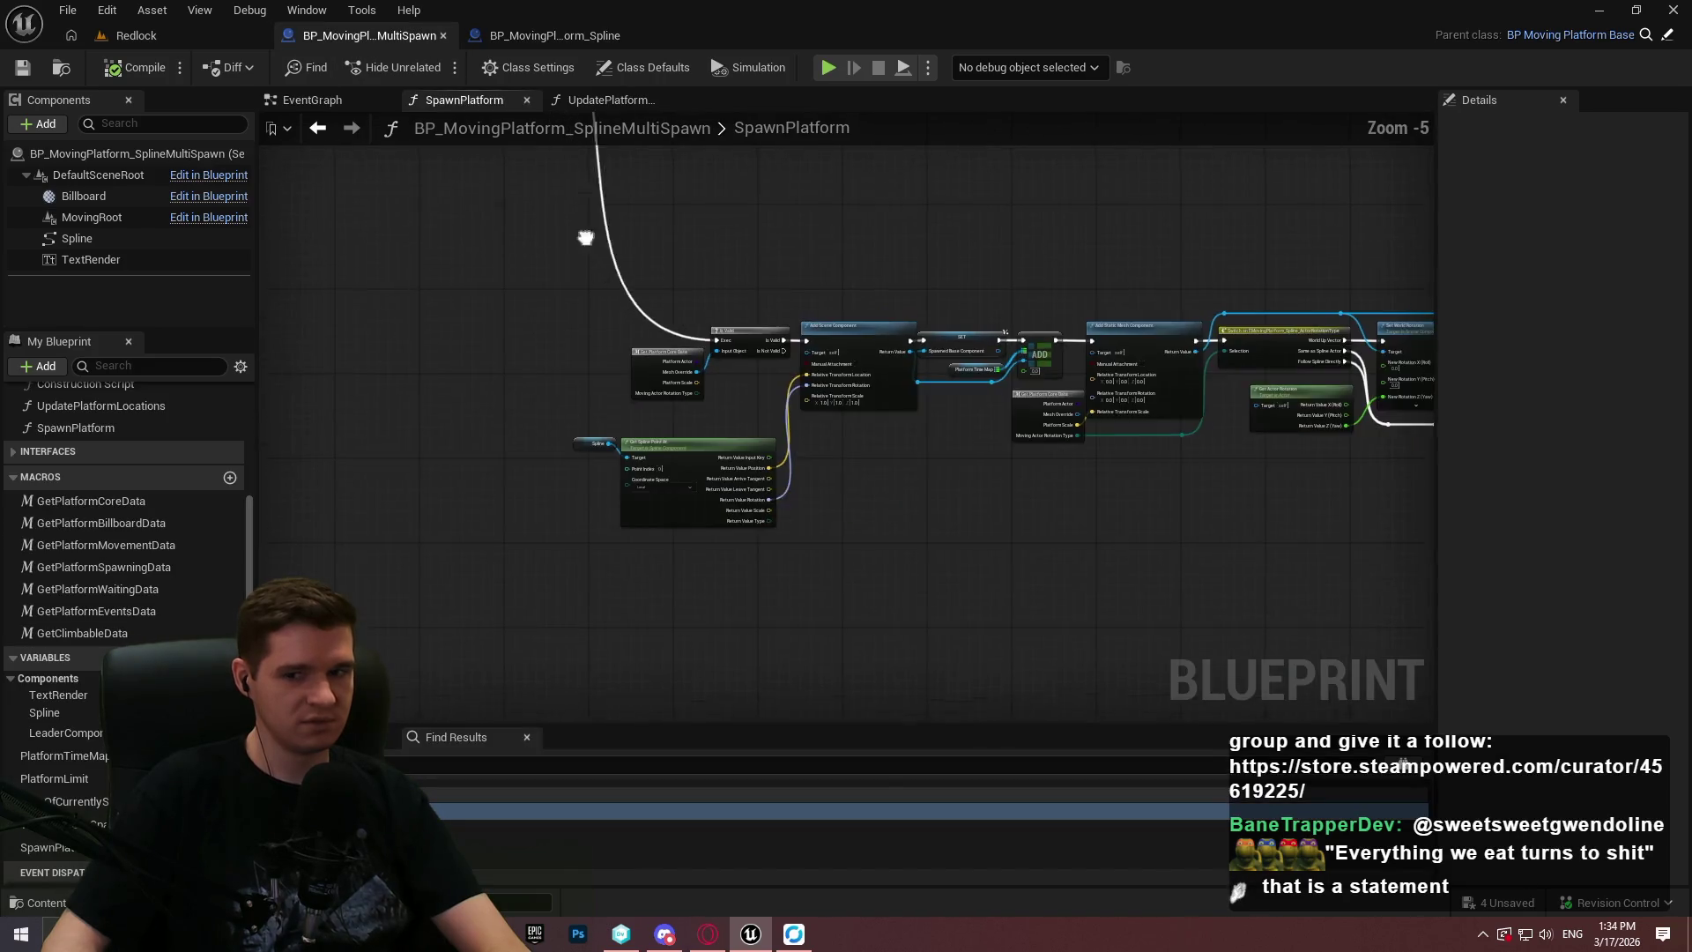
click(631, 131)
scroll(506, 208, up, 2)
scroll(507, 208, down, 2)
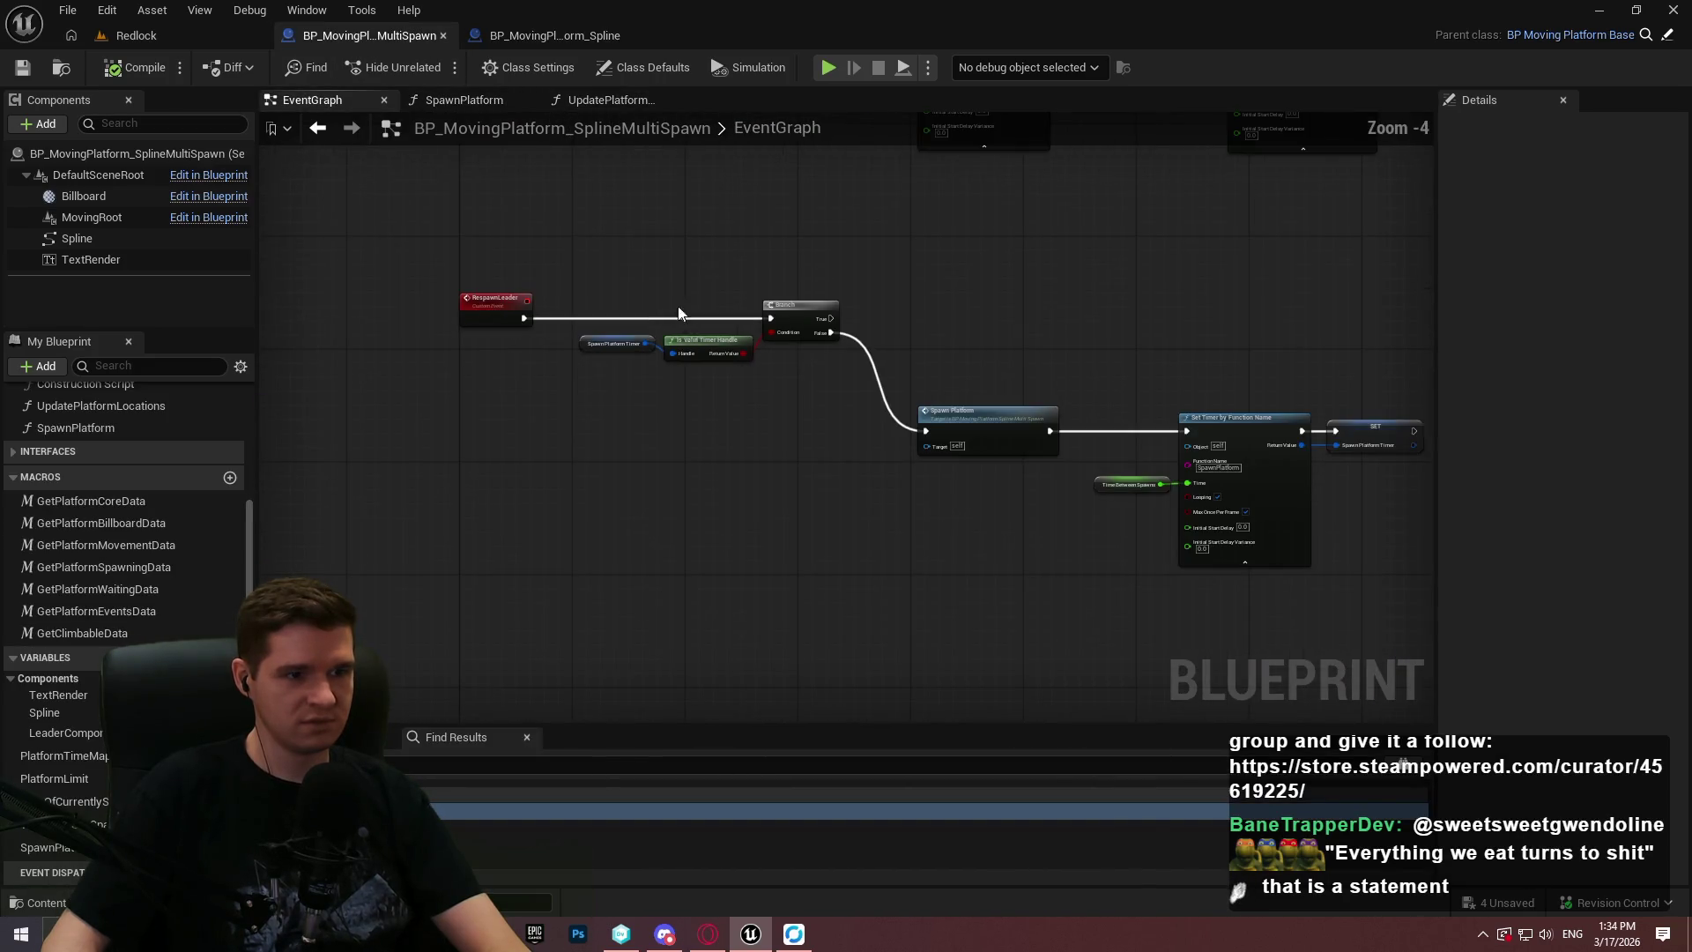
Delete the Event Tick Print String debug nodes, compile the Blueprint, and go back to the Redlock level.
mouse_move(816, 503)
mouse_down()
mouse_move(973, 536)
mouse_move(324, 380)
mouse_move(326, 342)
mouse_up()
key(Delete)
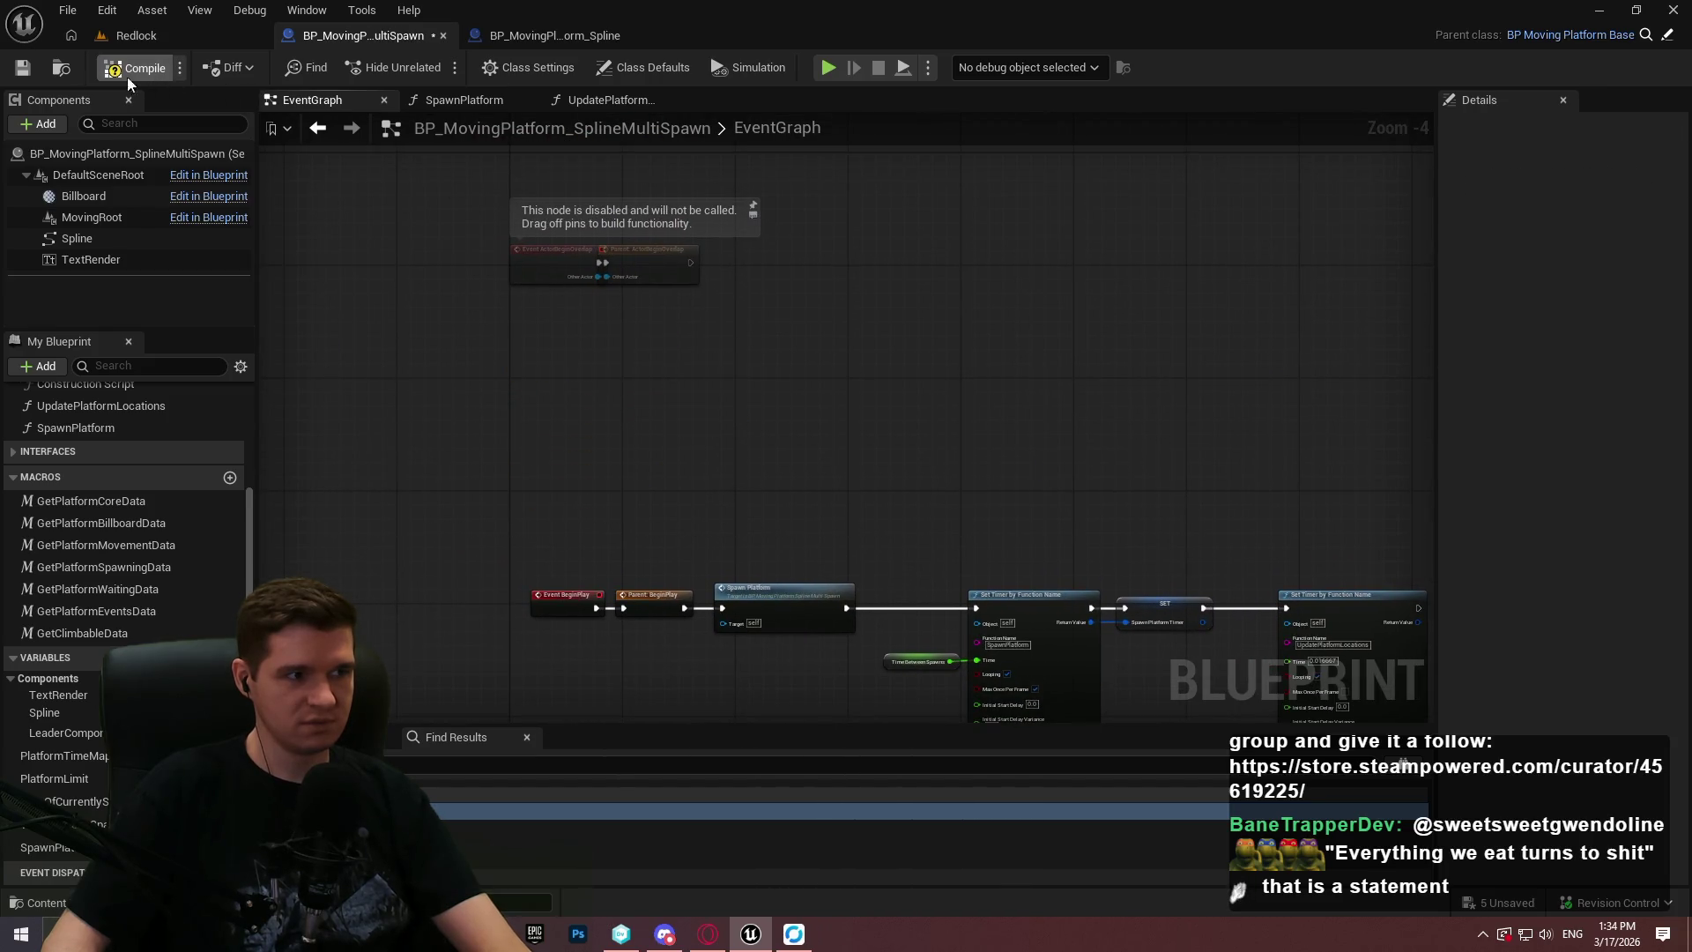
click(33, 70)
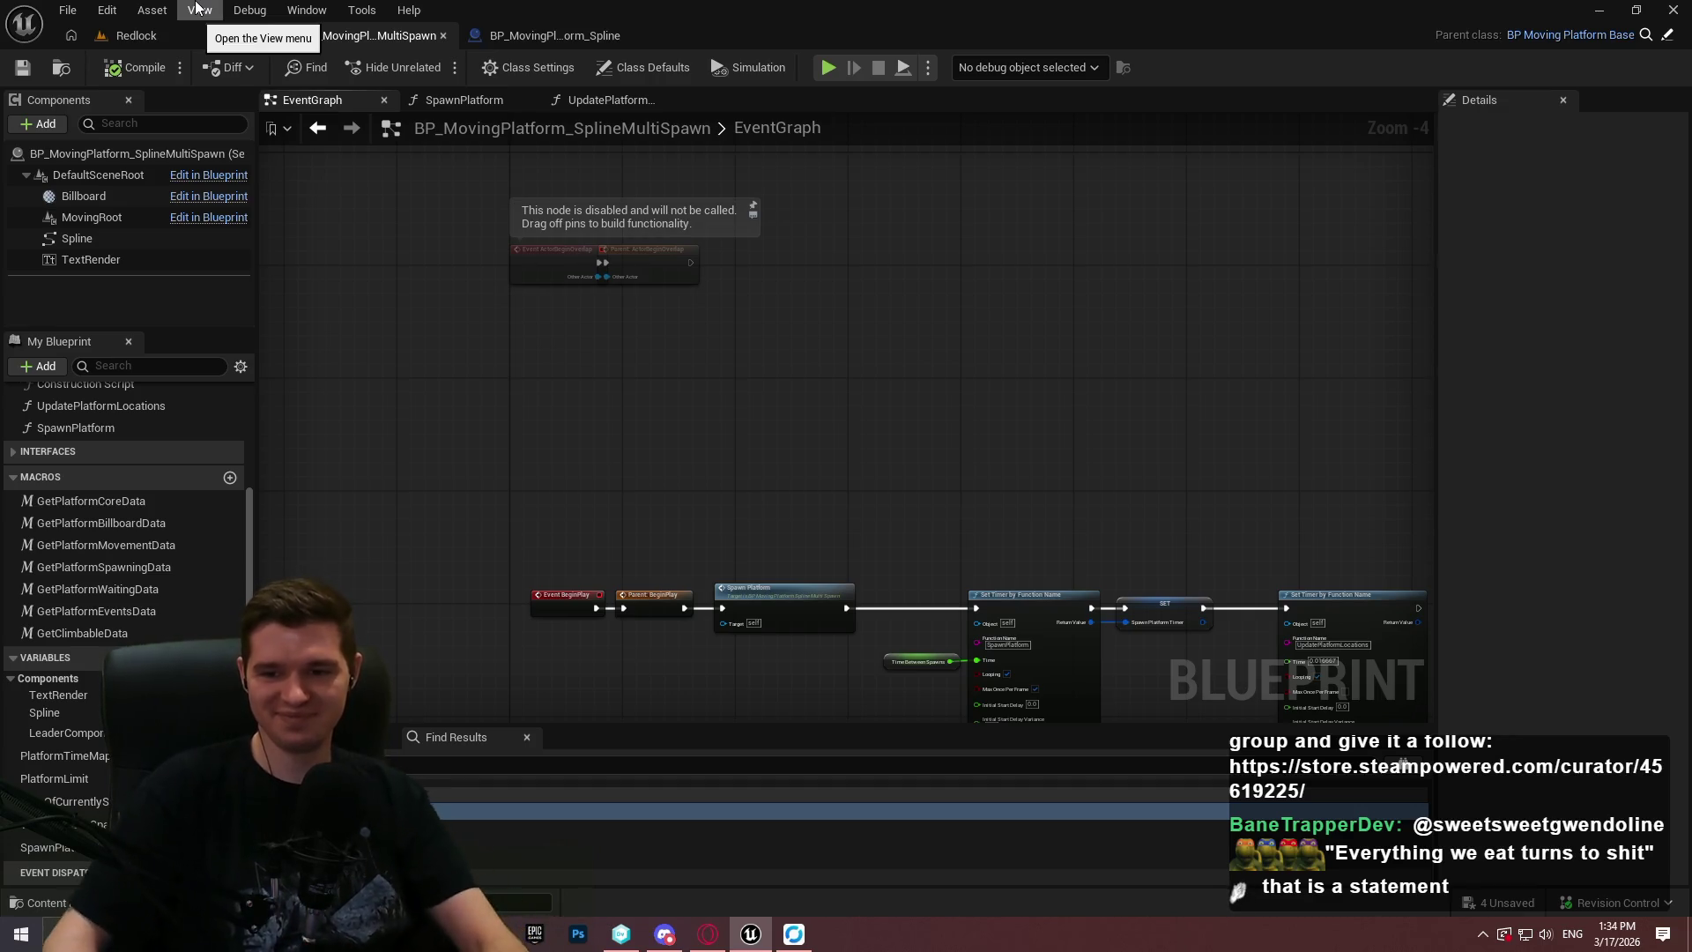
click(160, 44)
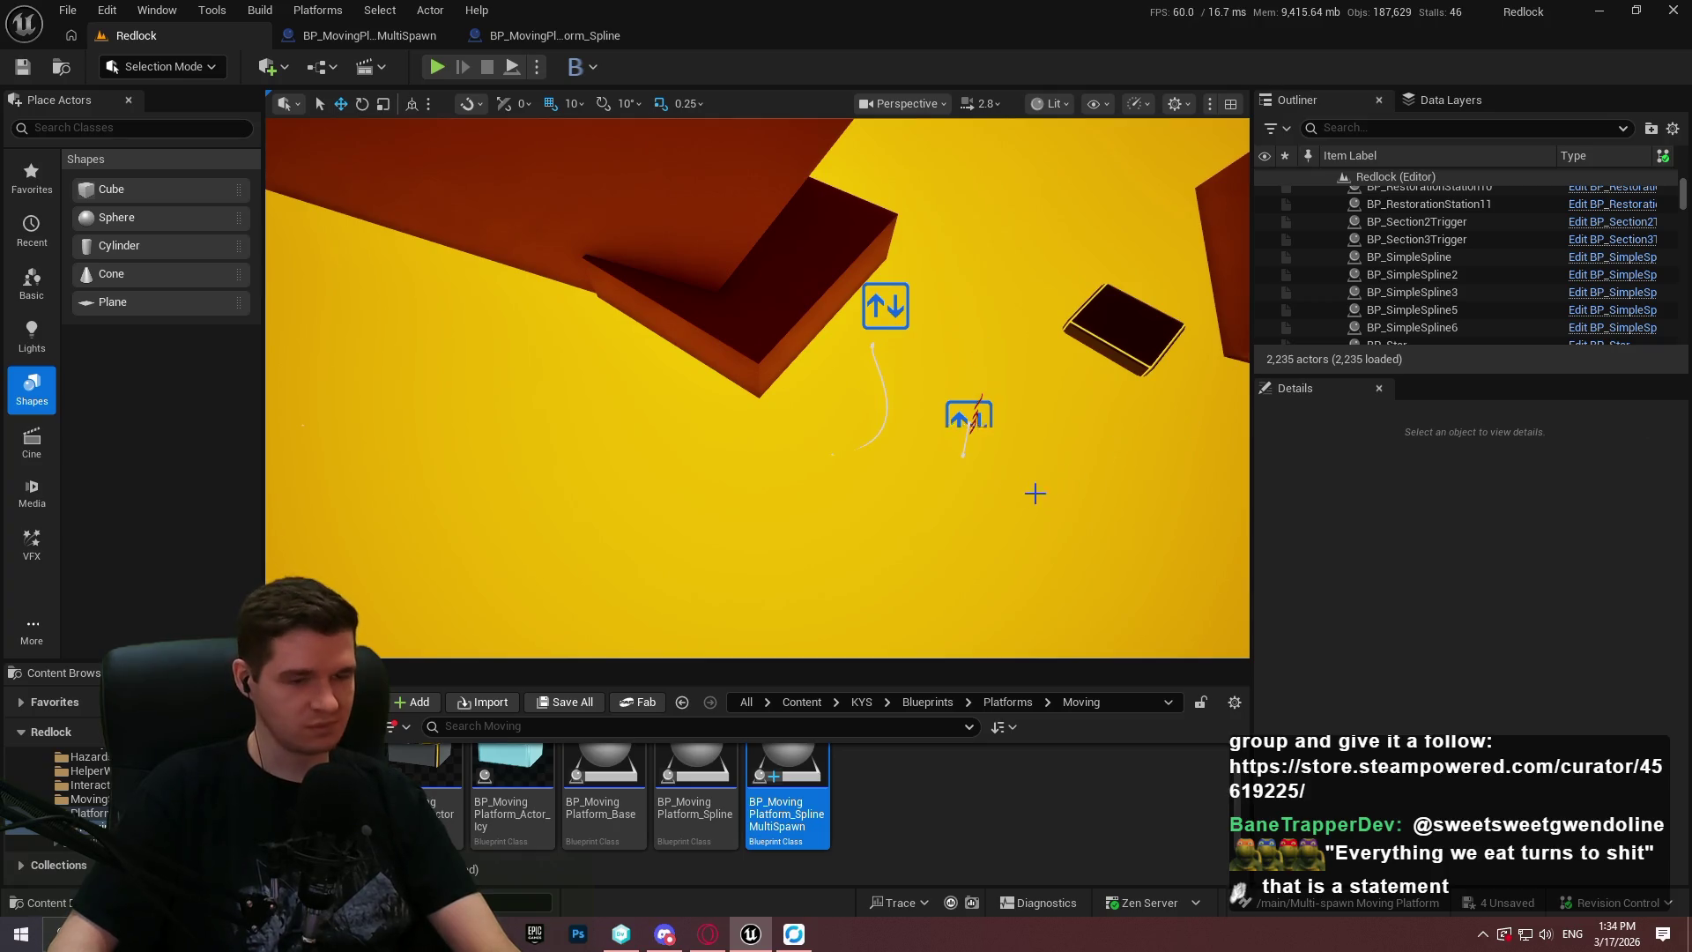
click(885, 306)
scroll(1382, 634, down, 3)
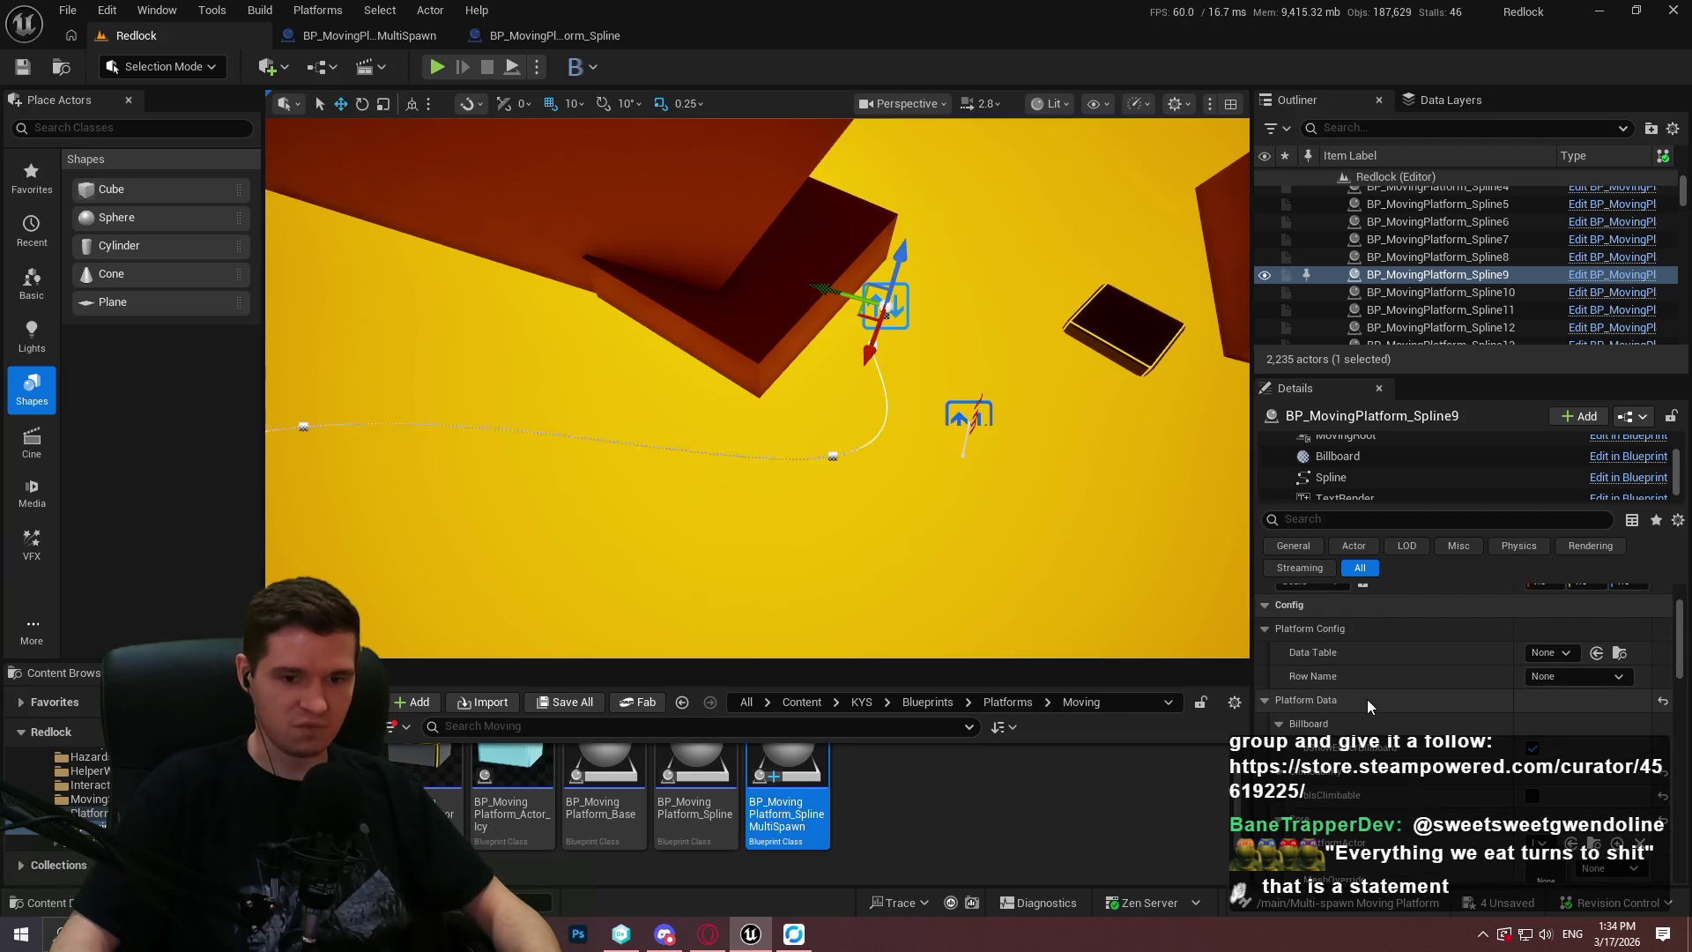
scroll(1367, 699, up, 1)
right_click(1367, 699)
click(1340, 731)
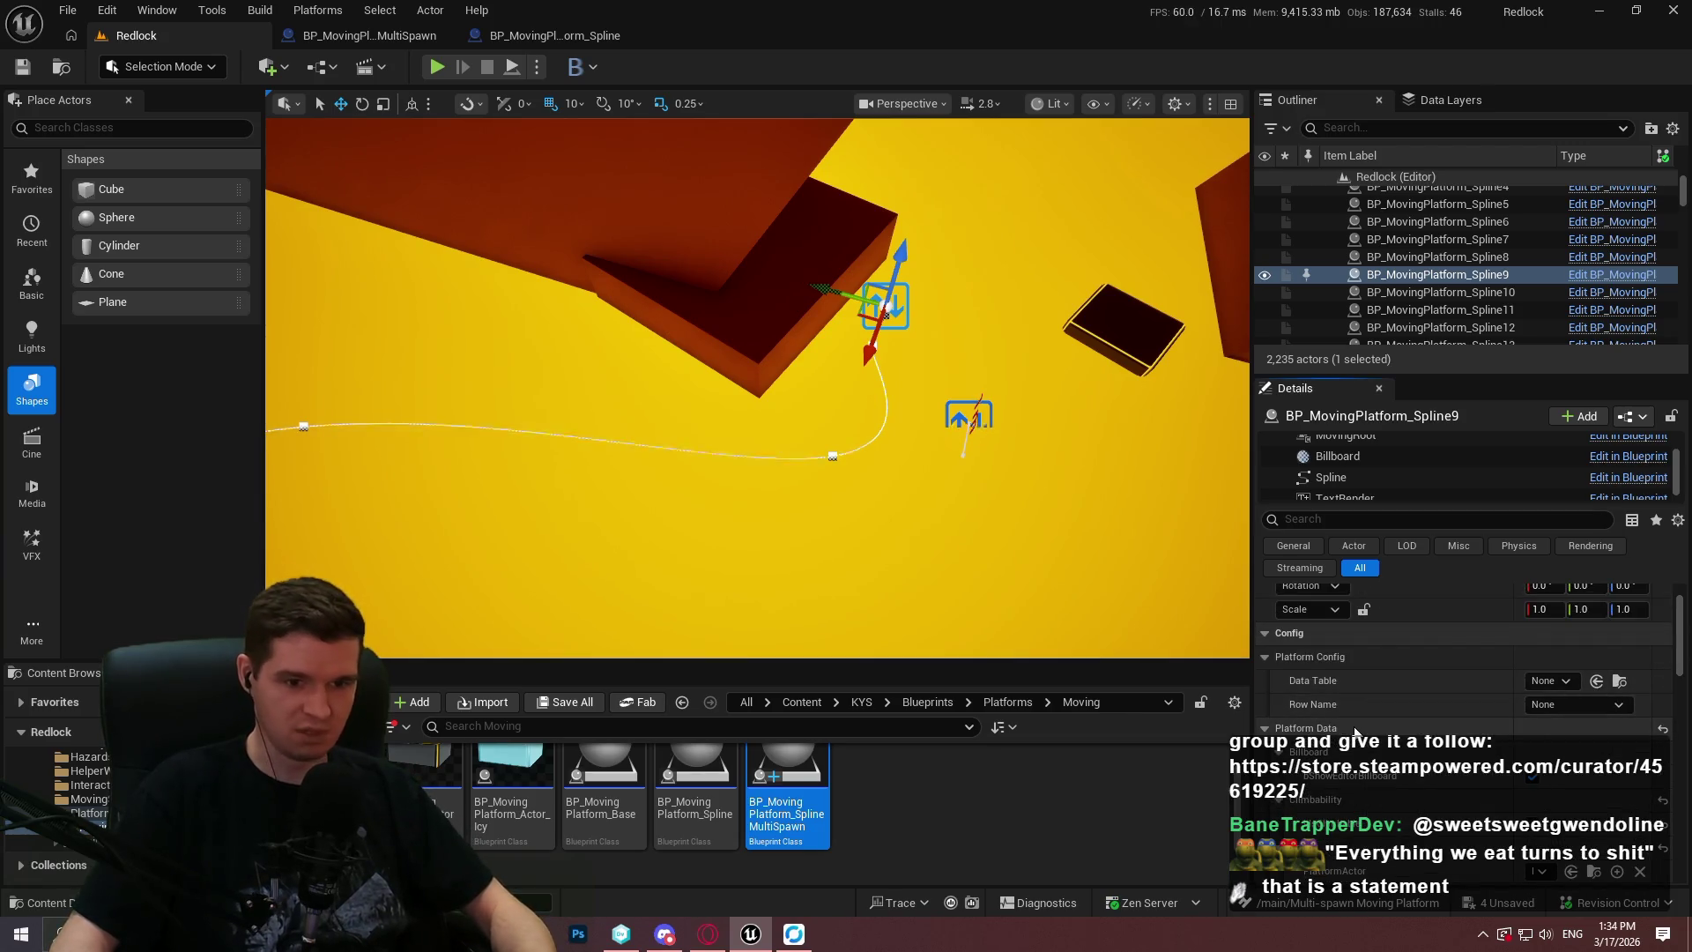
click(969, 414)
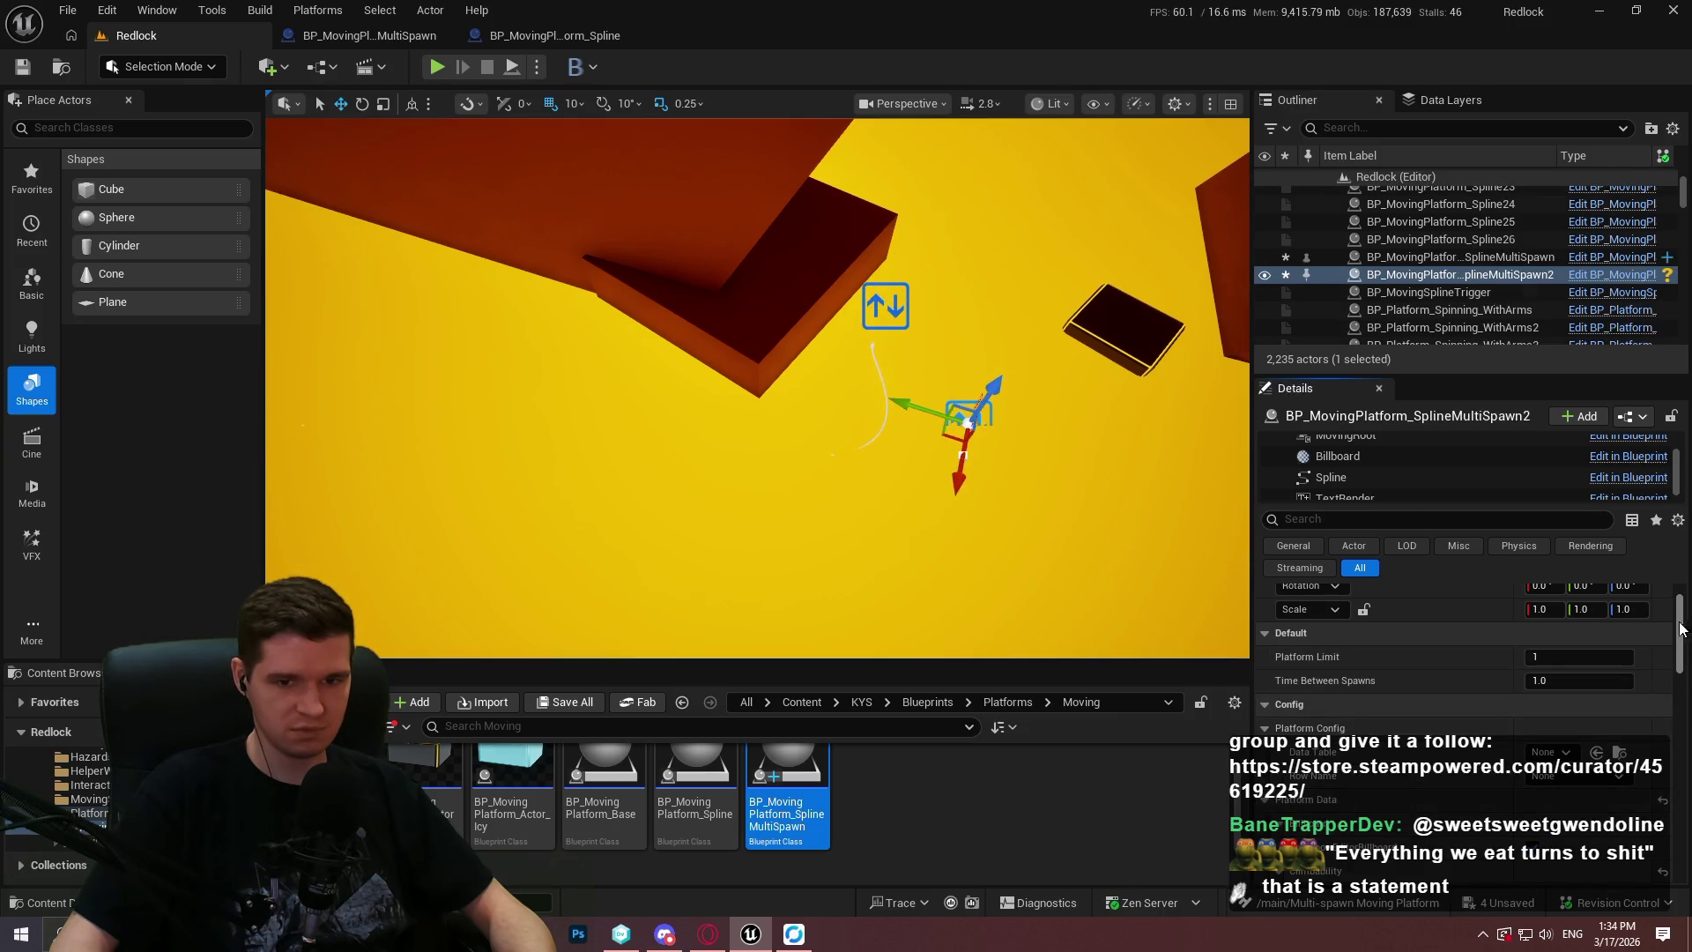
scroll(1666, 718, down, 5)
scroll(1670, 712, up, 2)
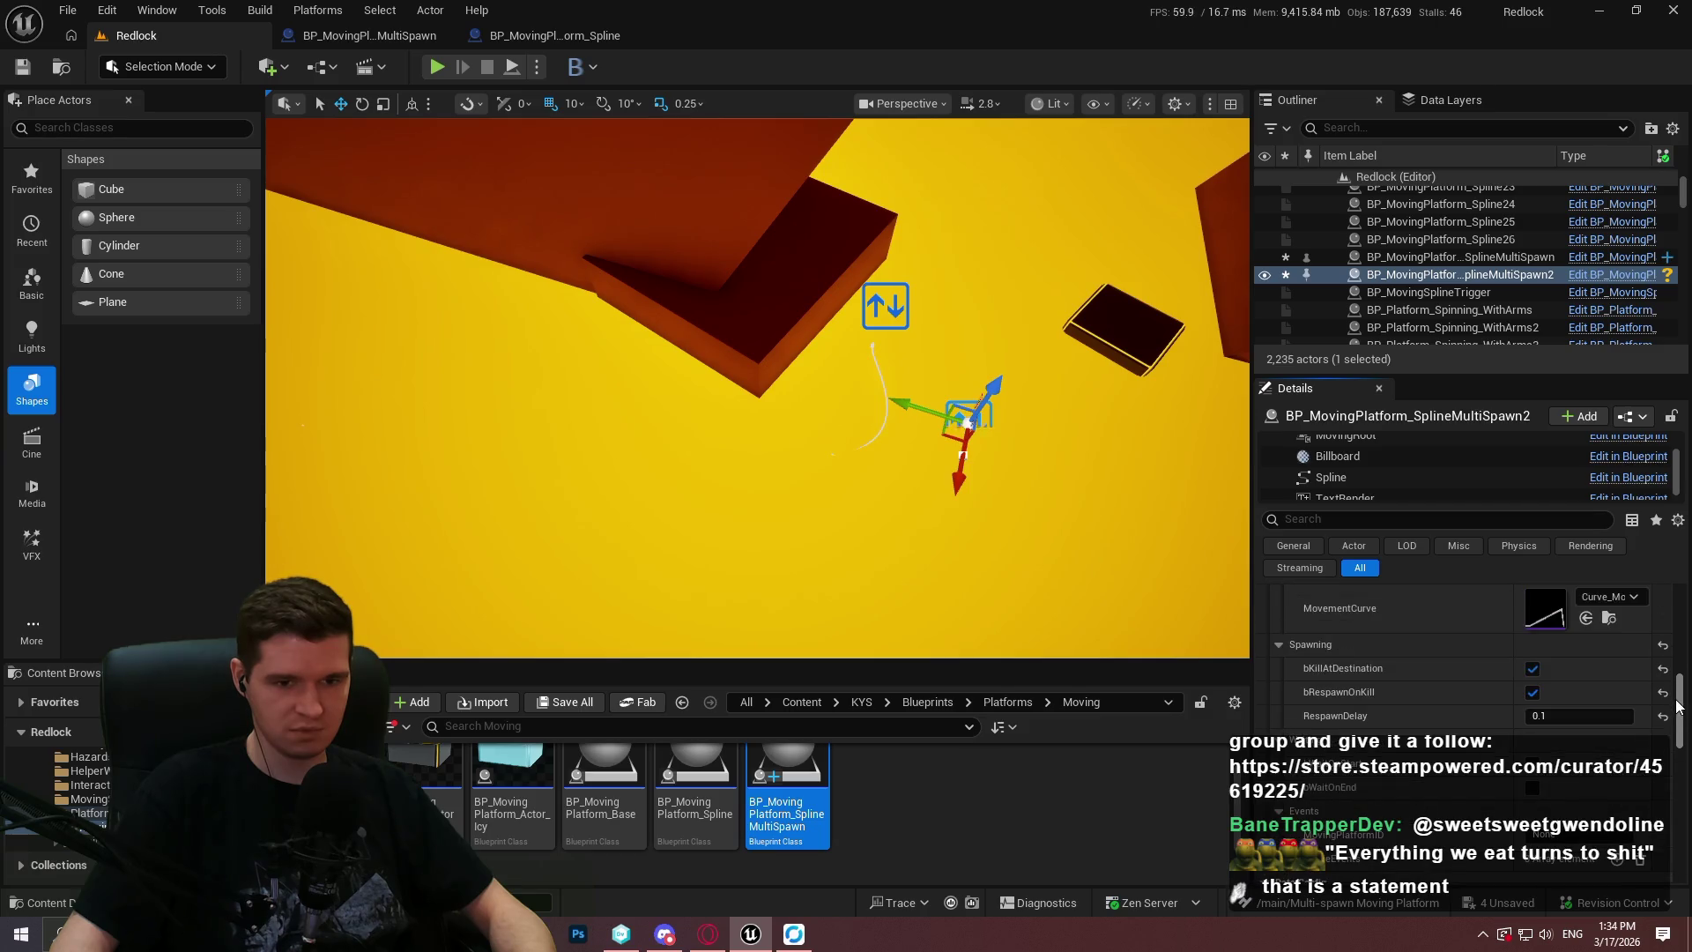
scroll(1674, 705, up, 2)
scroll(1446, 645, up, 2)
scroll(1419, 640, up, 4)
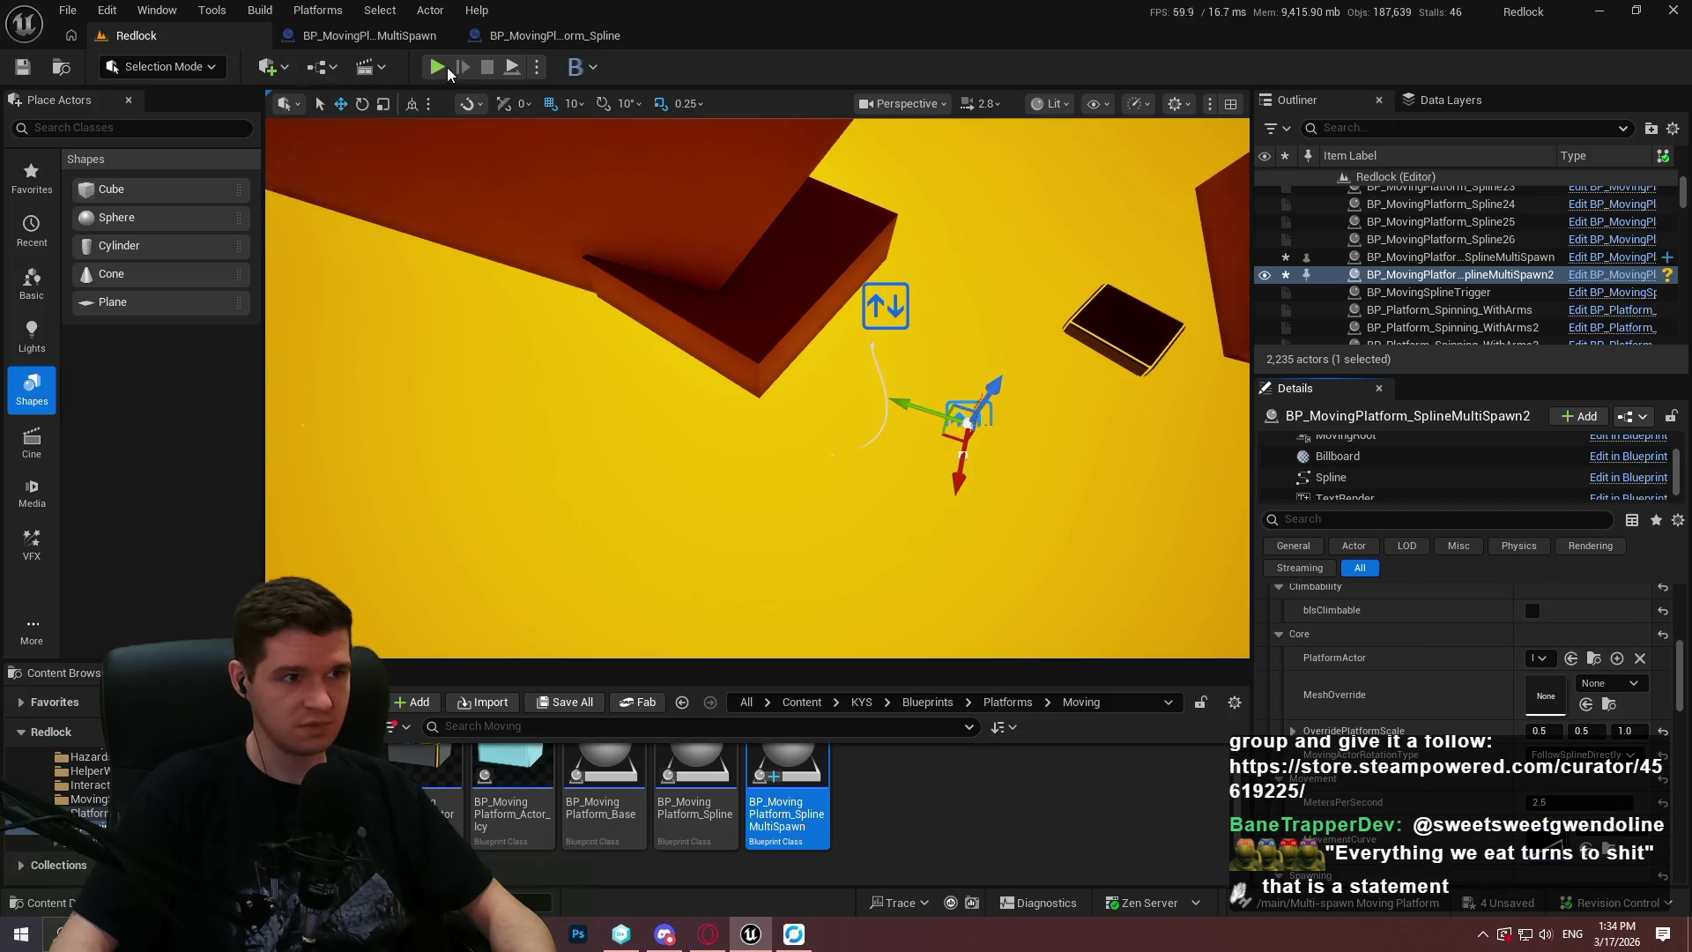
key(alt+p)
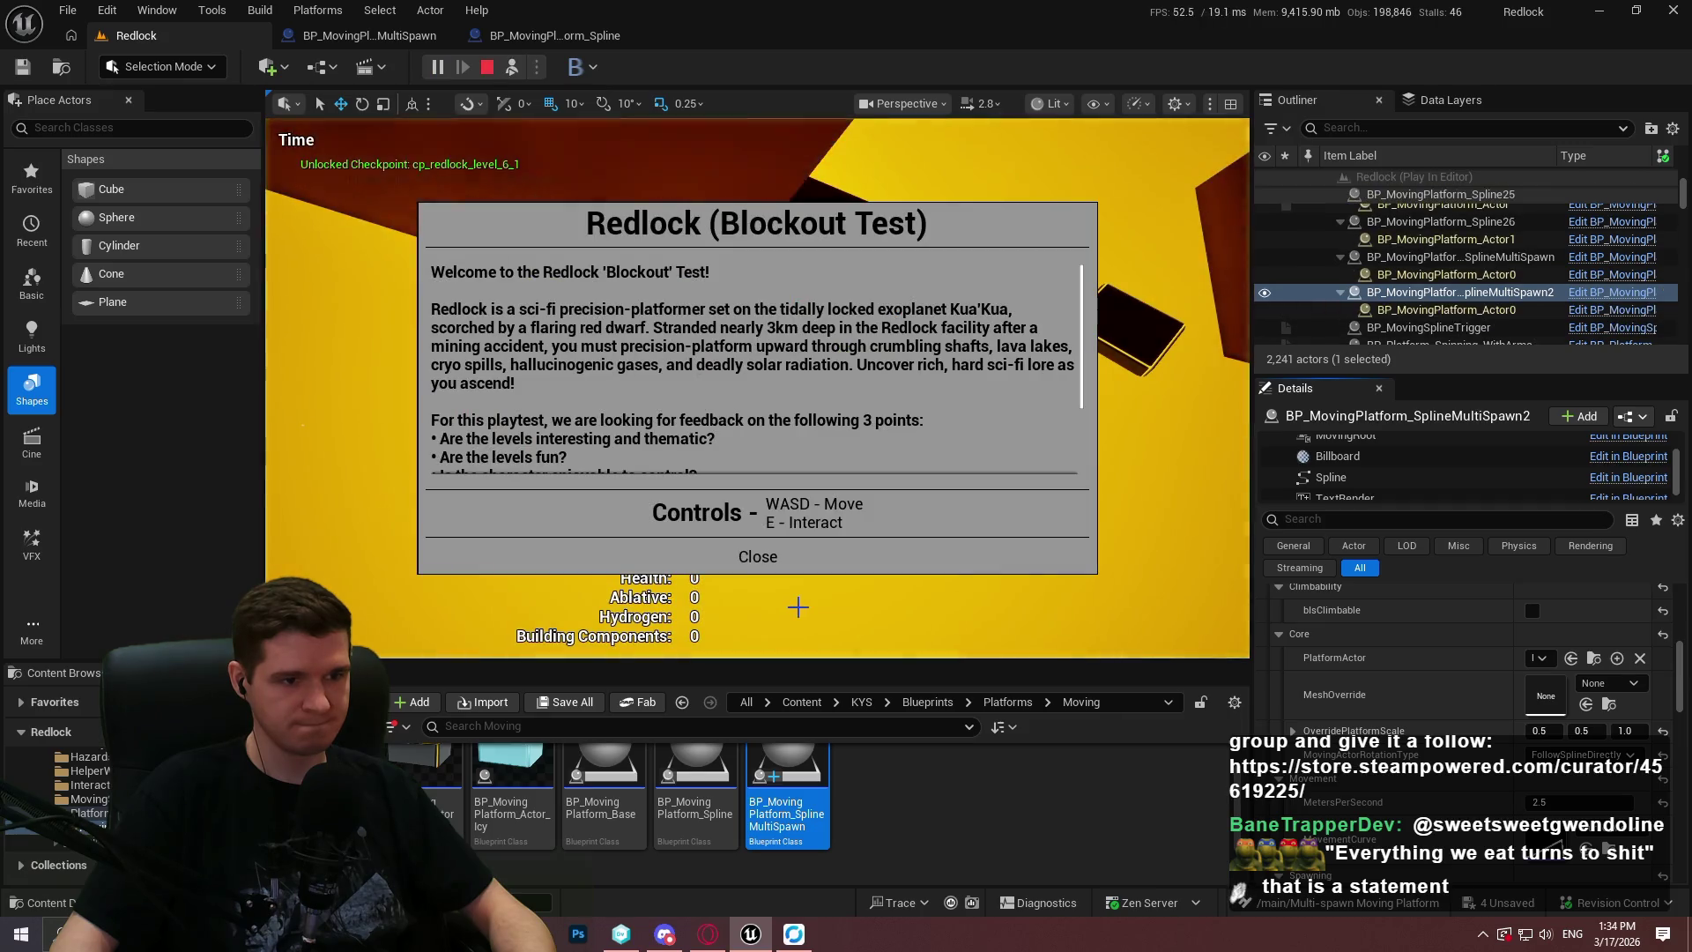
click(755, 559)
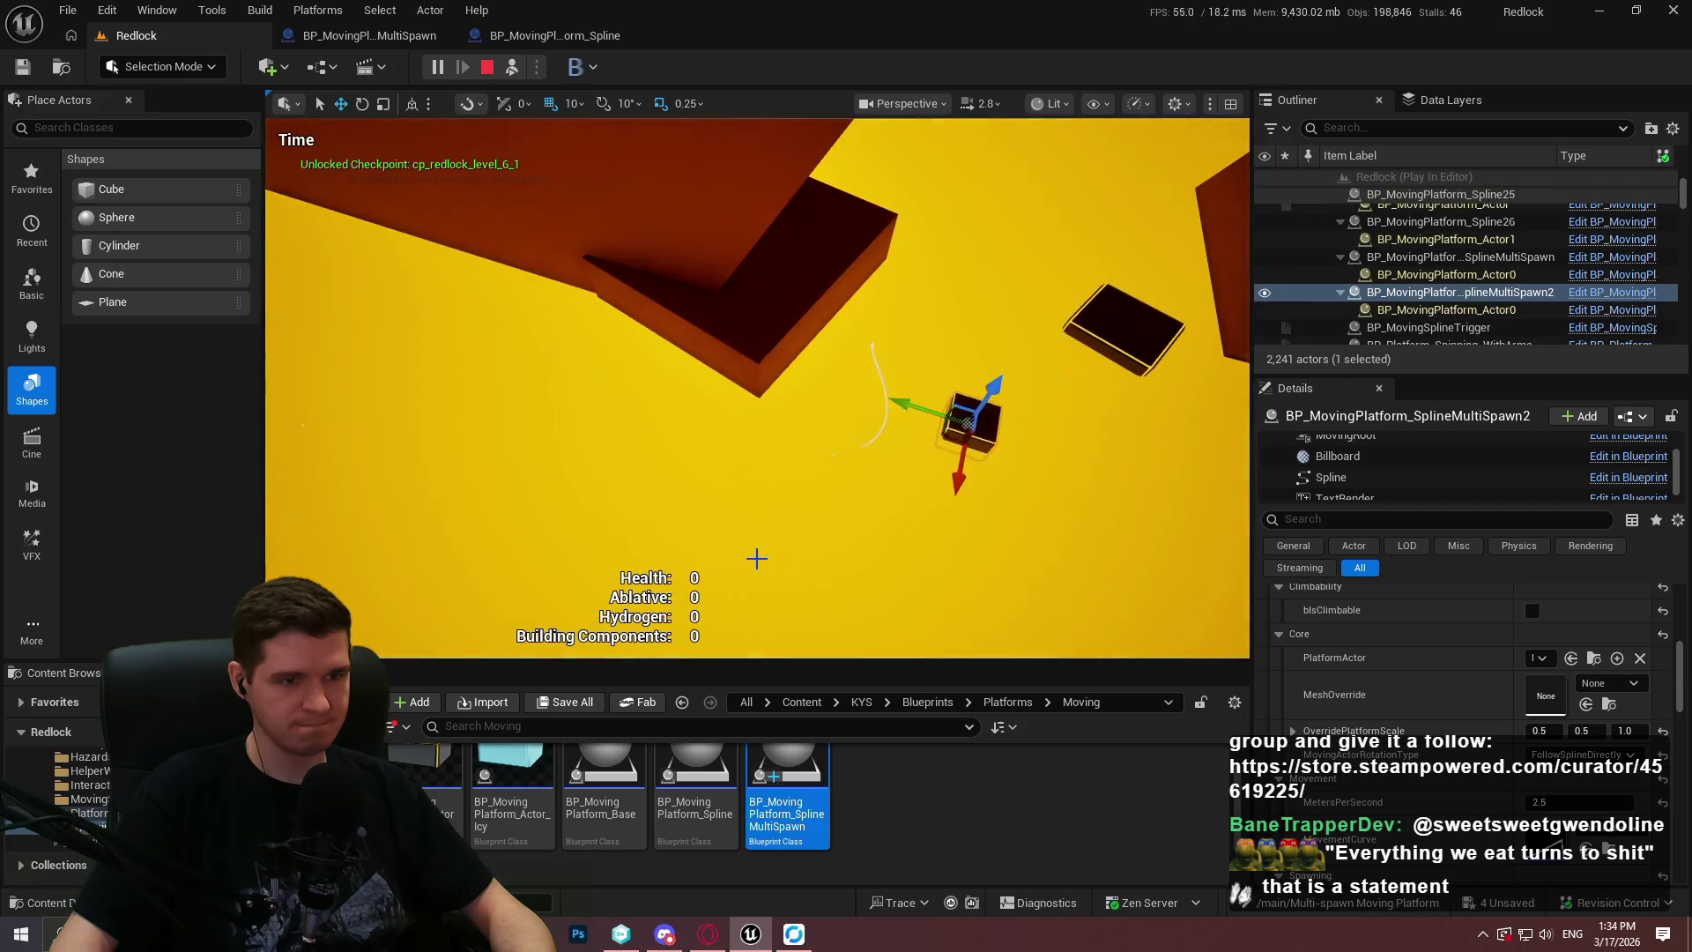
click(488, 68)
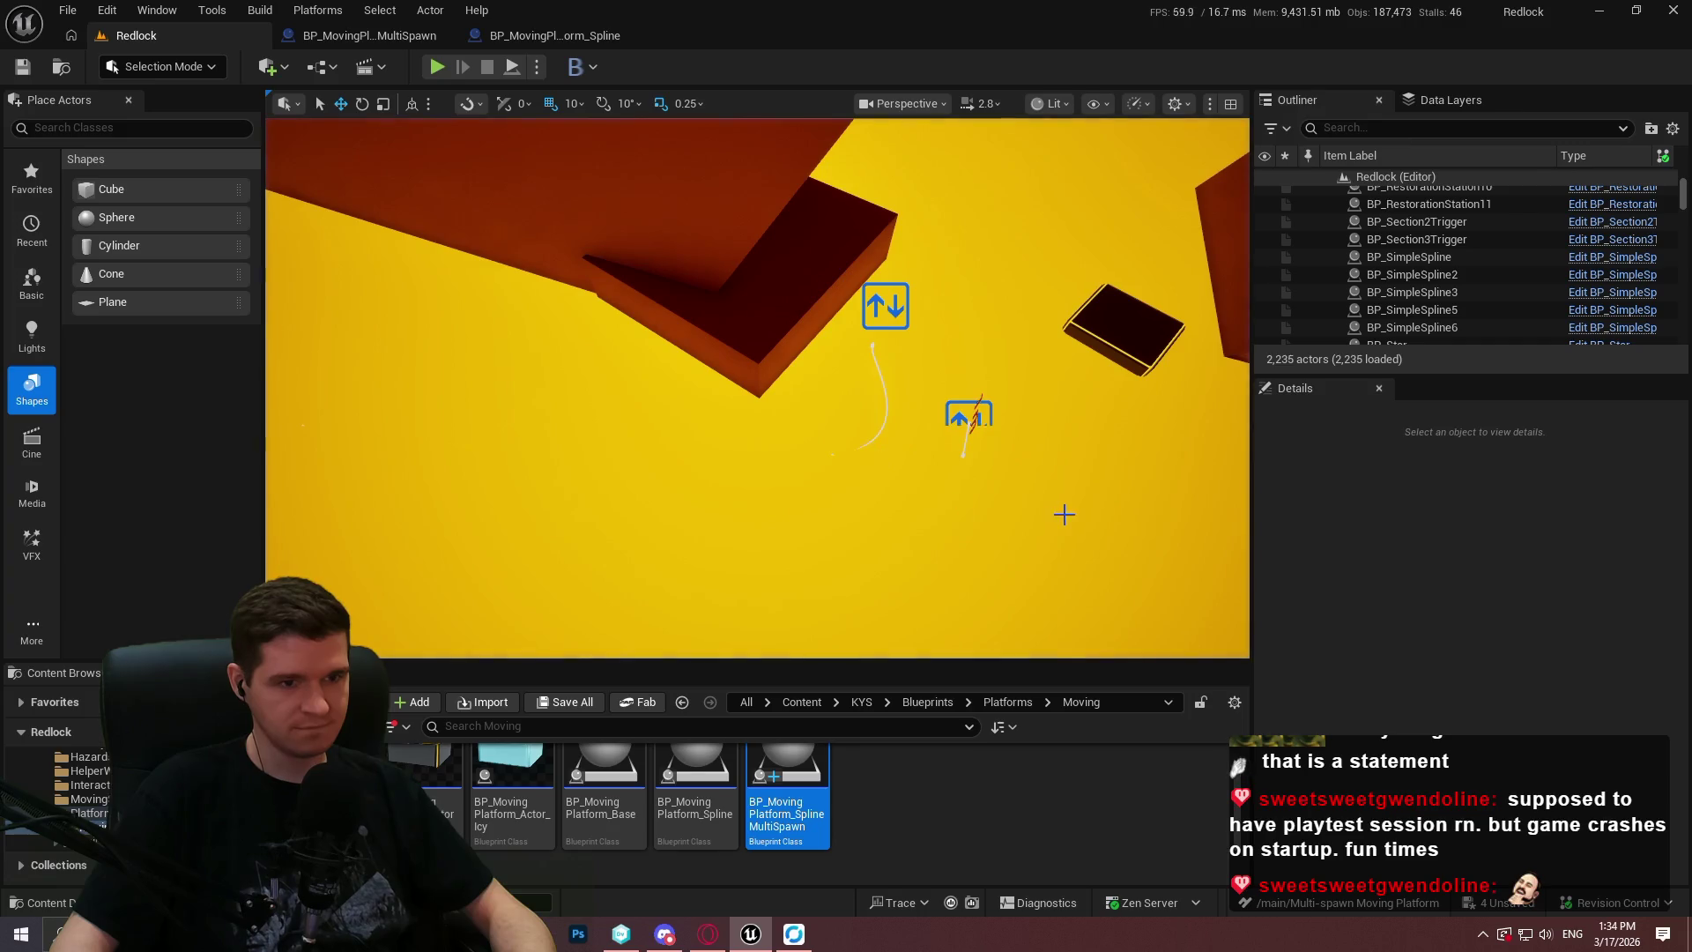
Compare the multi-spawn platform actor with Spline9, then nudge the multi-spawn actor left and down.
click(968, 416)
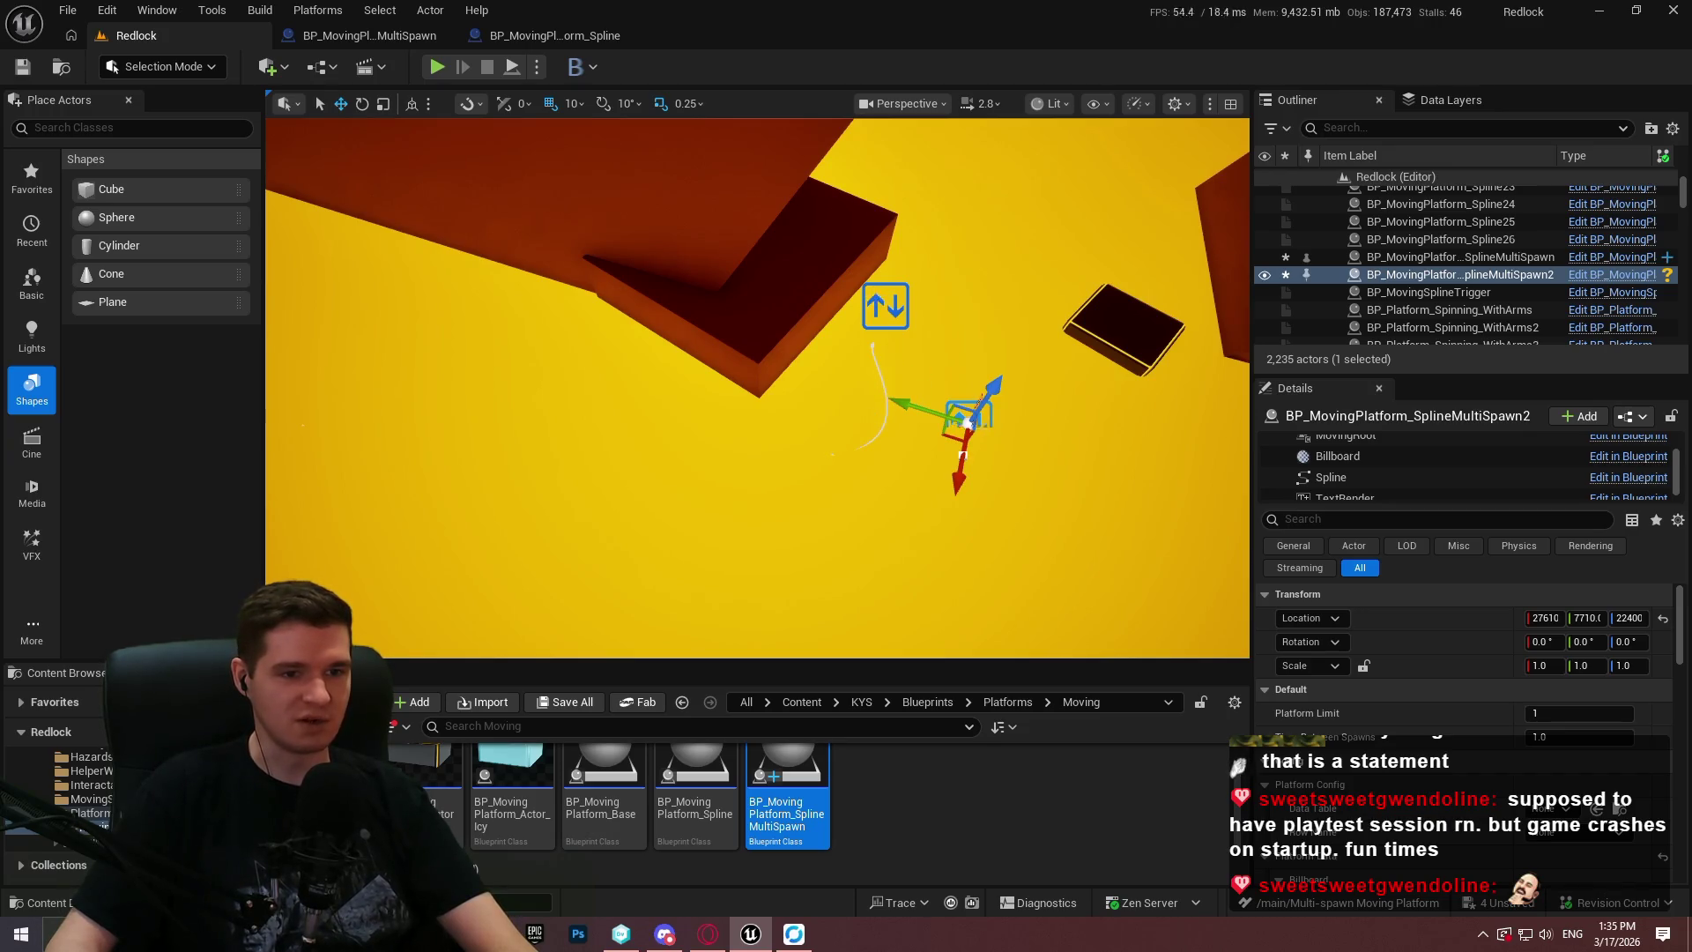
click(886, 306)
scroll(1450, 705, down, 1)
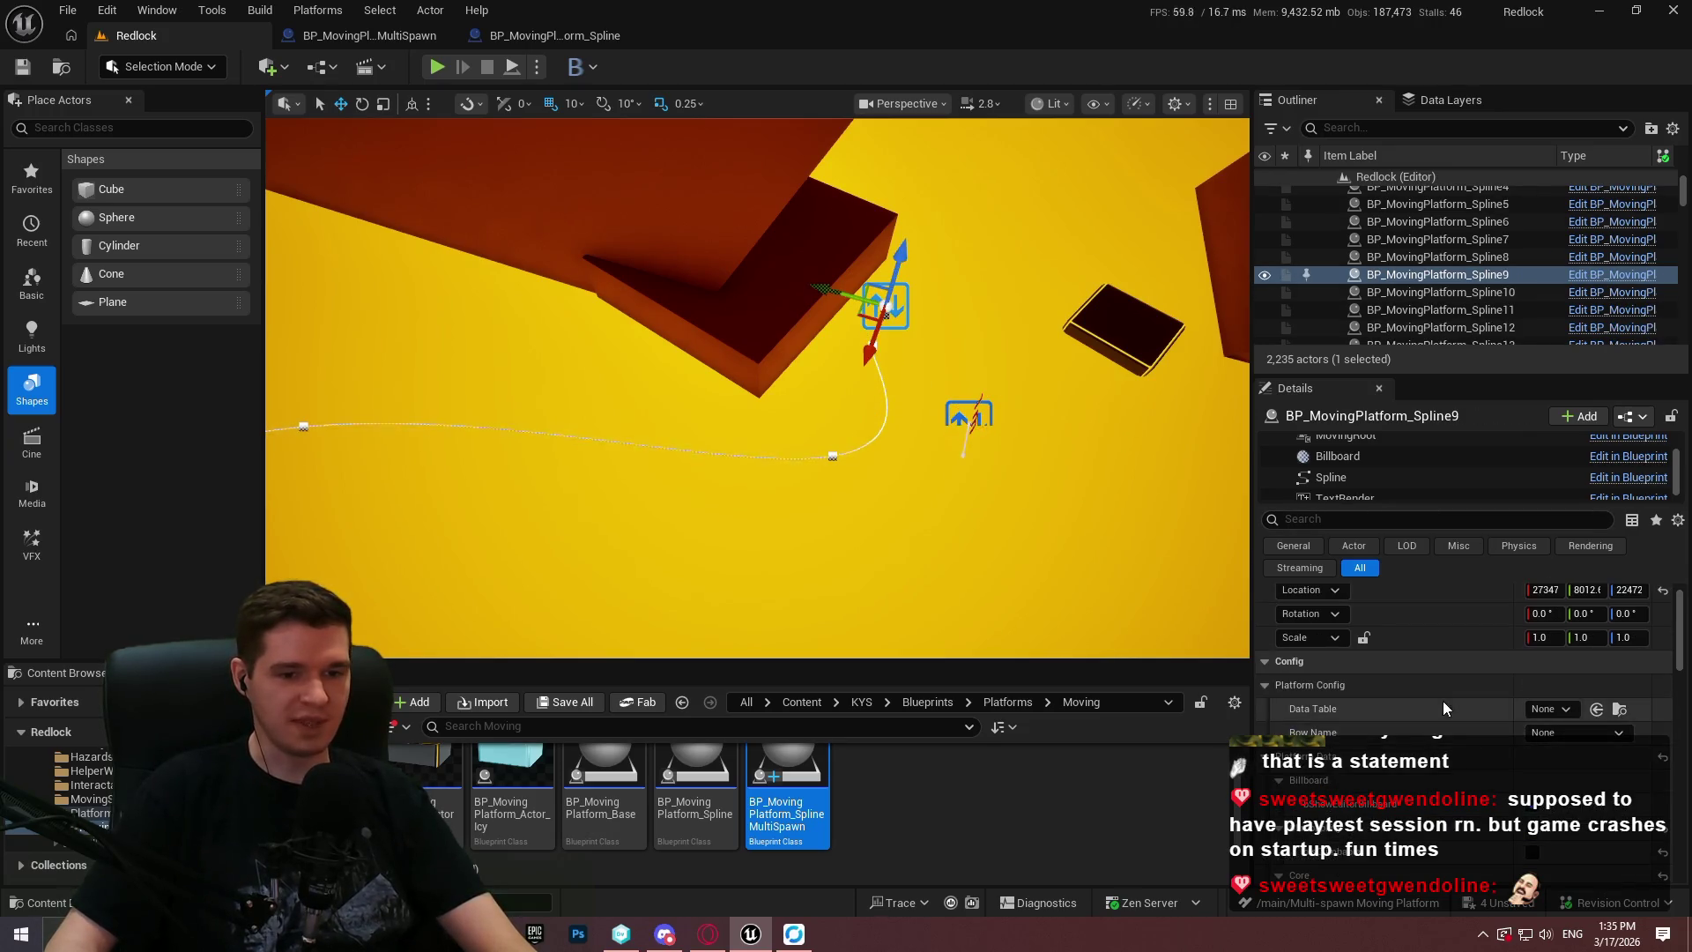
scroll(1681, 617, up, 1)
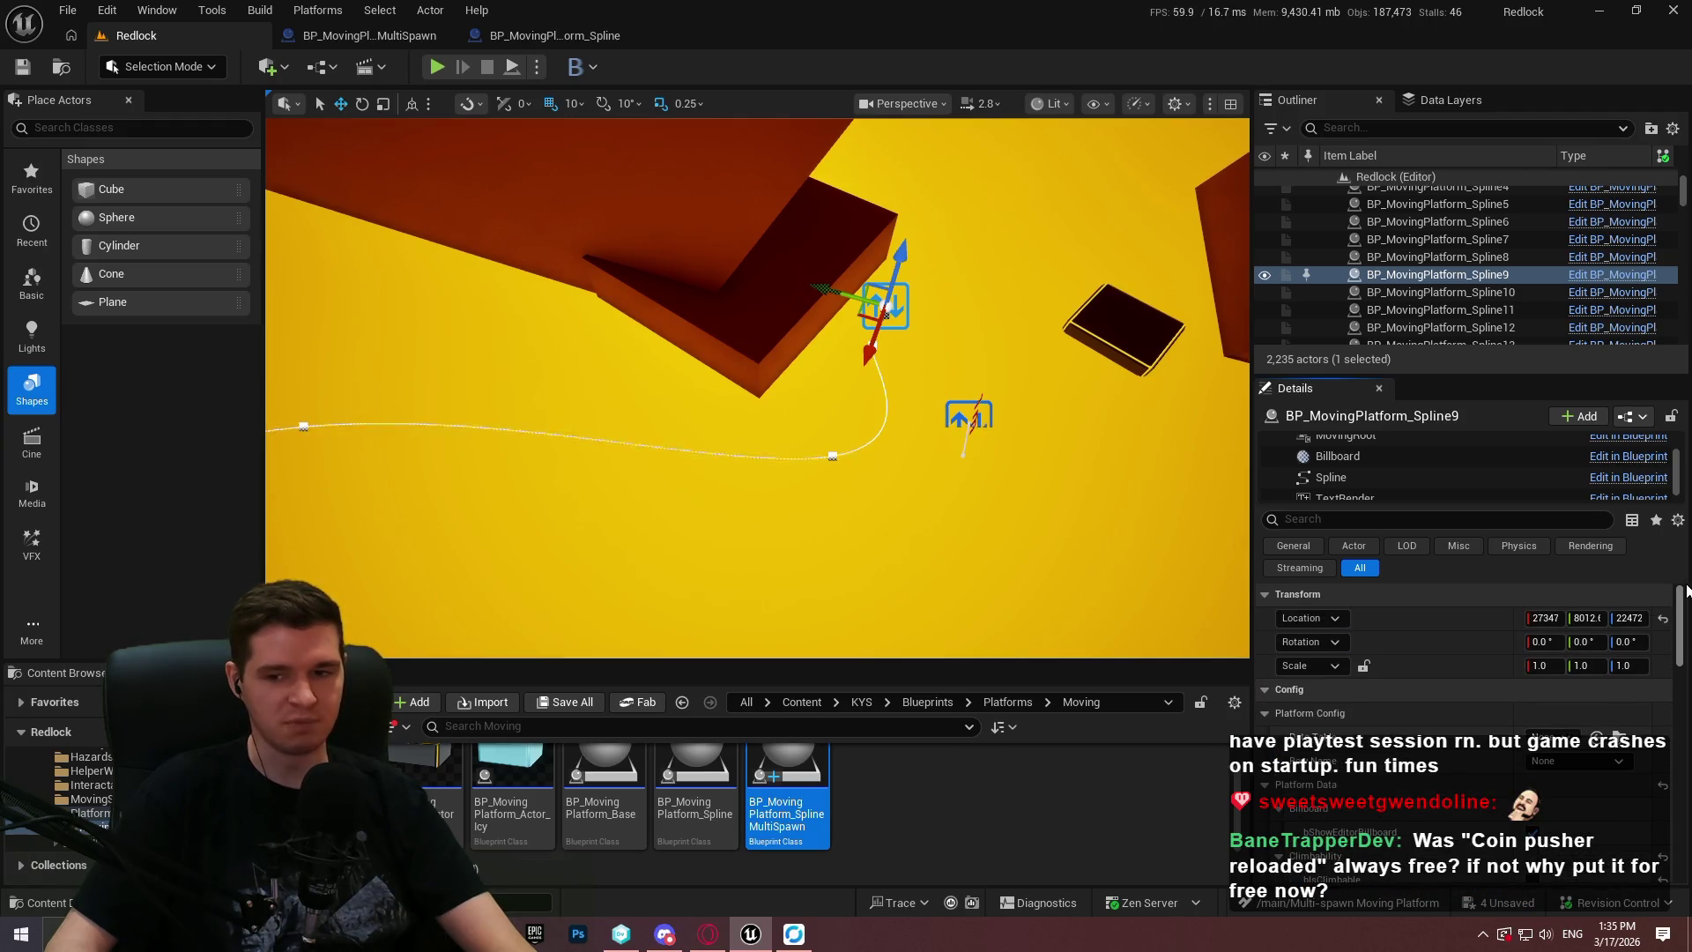
mouse_move(1686, 606)
mouse_down()
mouse_move(1686, 625)
mouse_move(1686, 586)
mouse_move(1677, 648)
mouse_up()
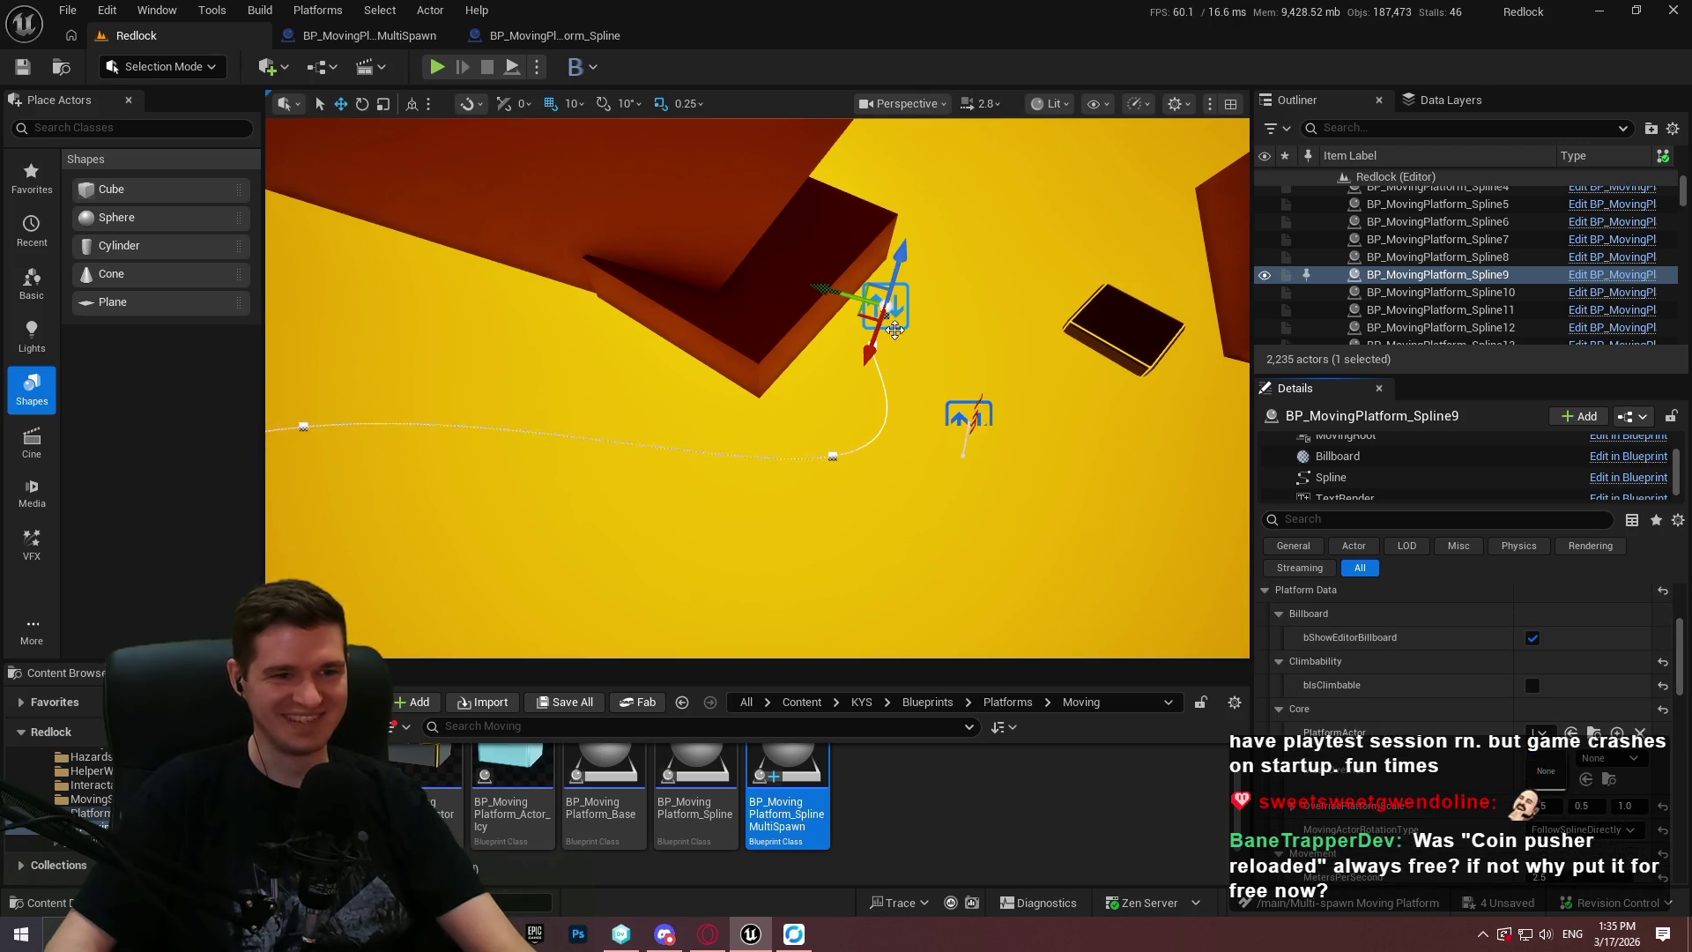
click(961, 418)
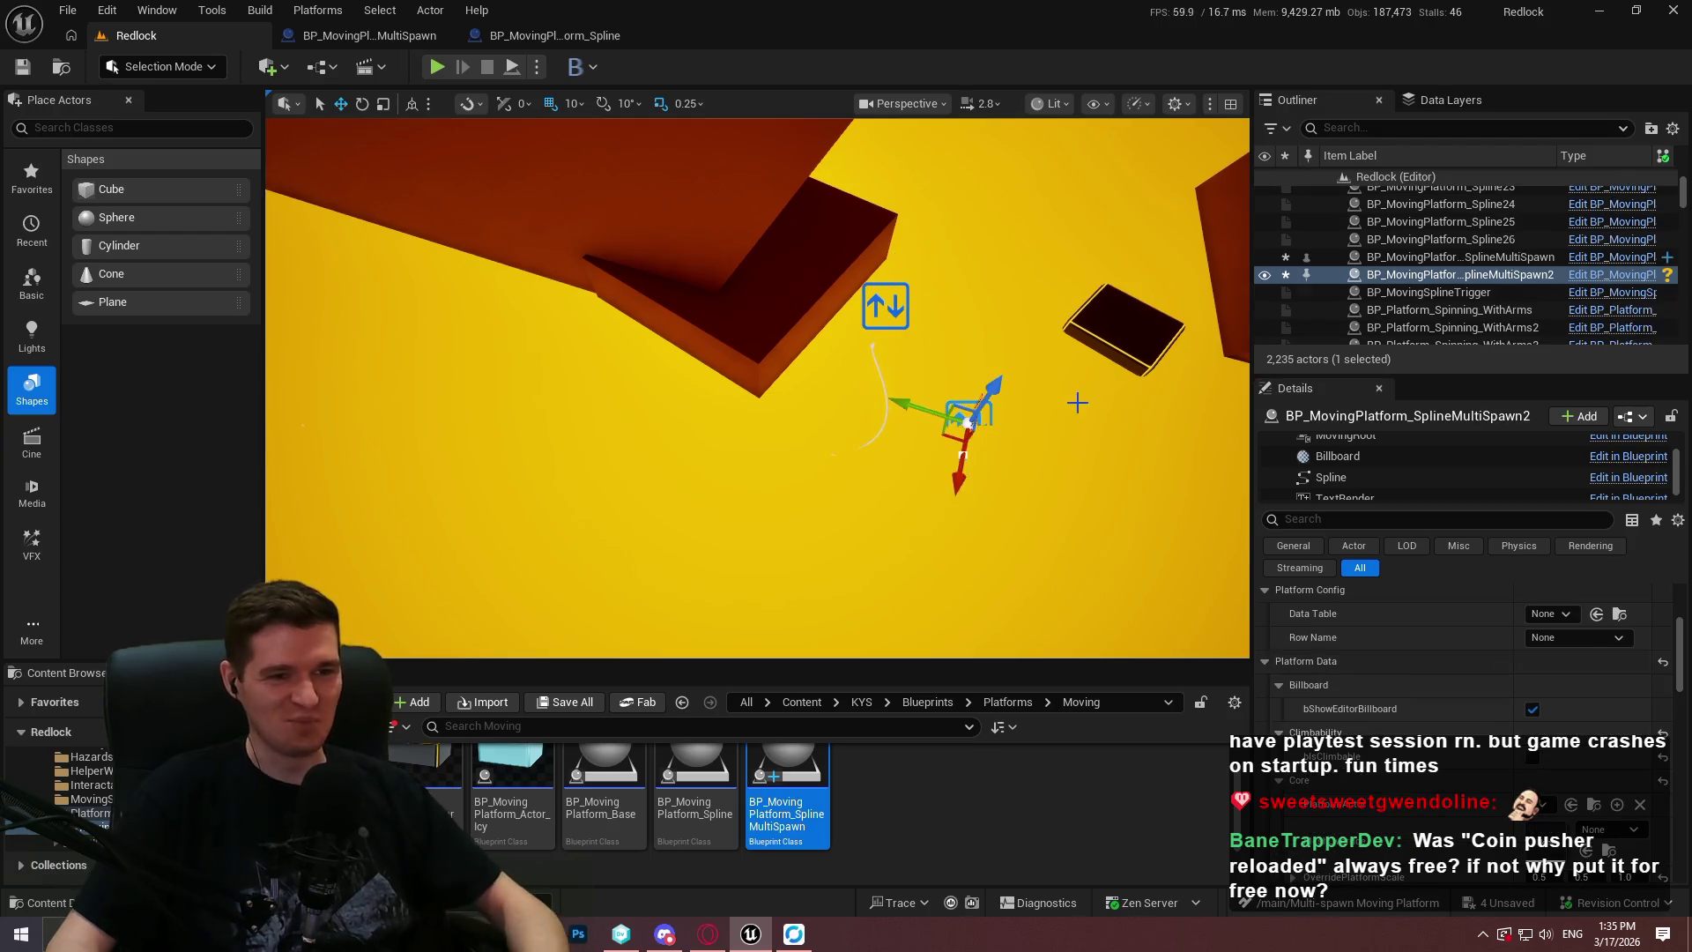
click(977, 423)
click(970, 432)
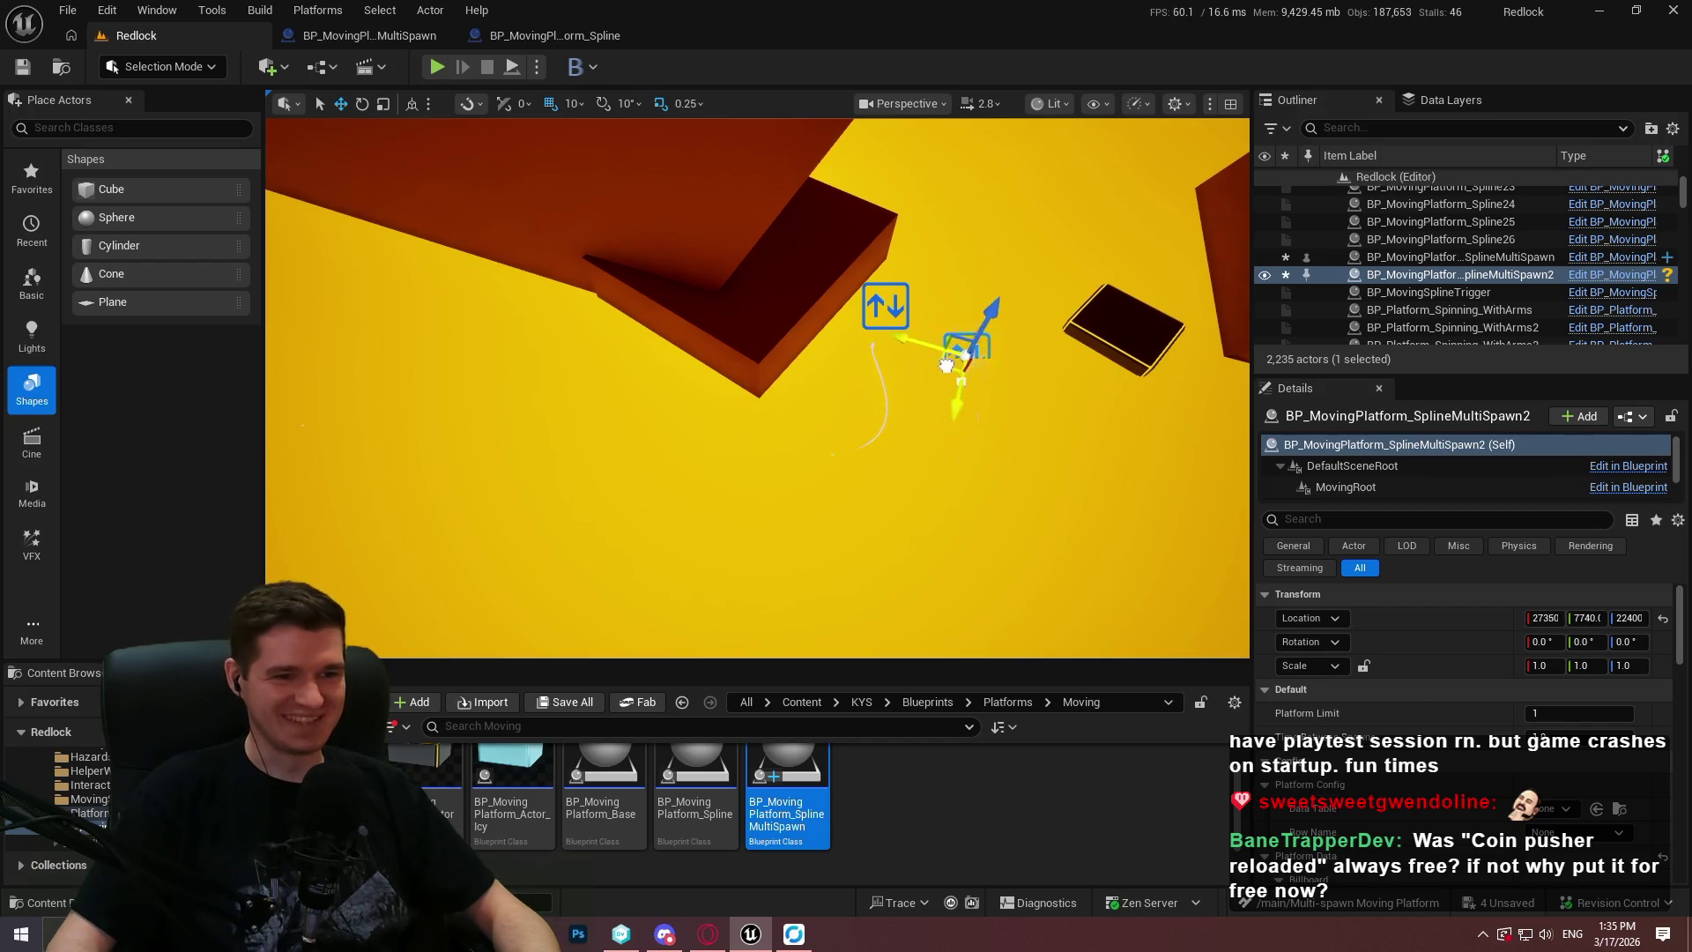
drag(951, 361, 924, 379)
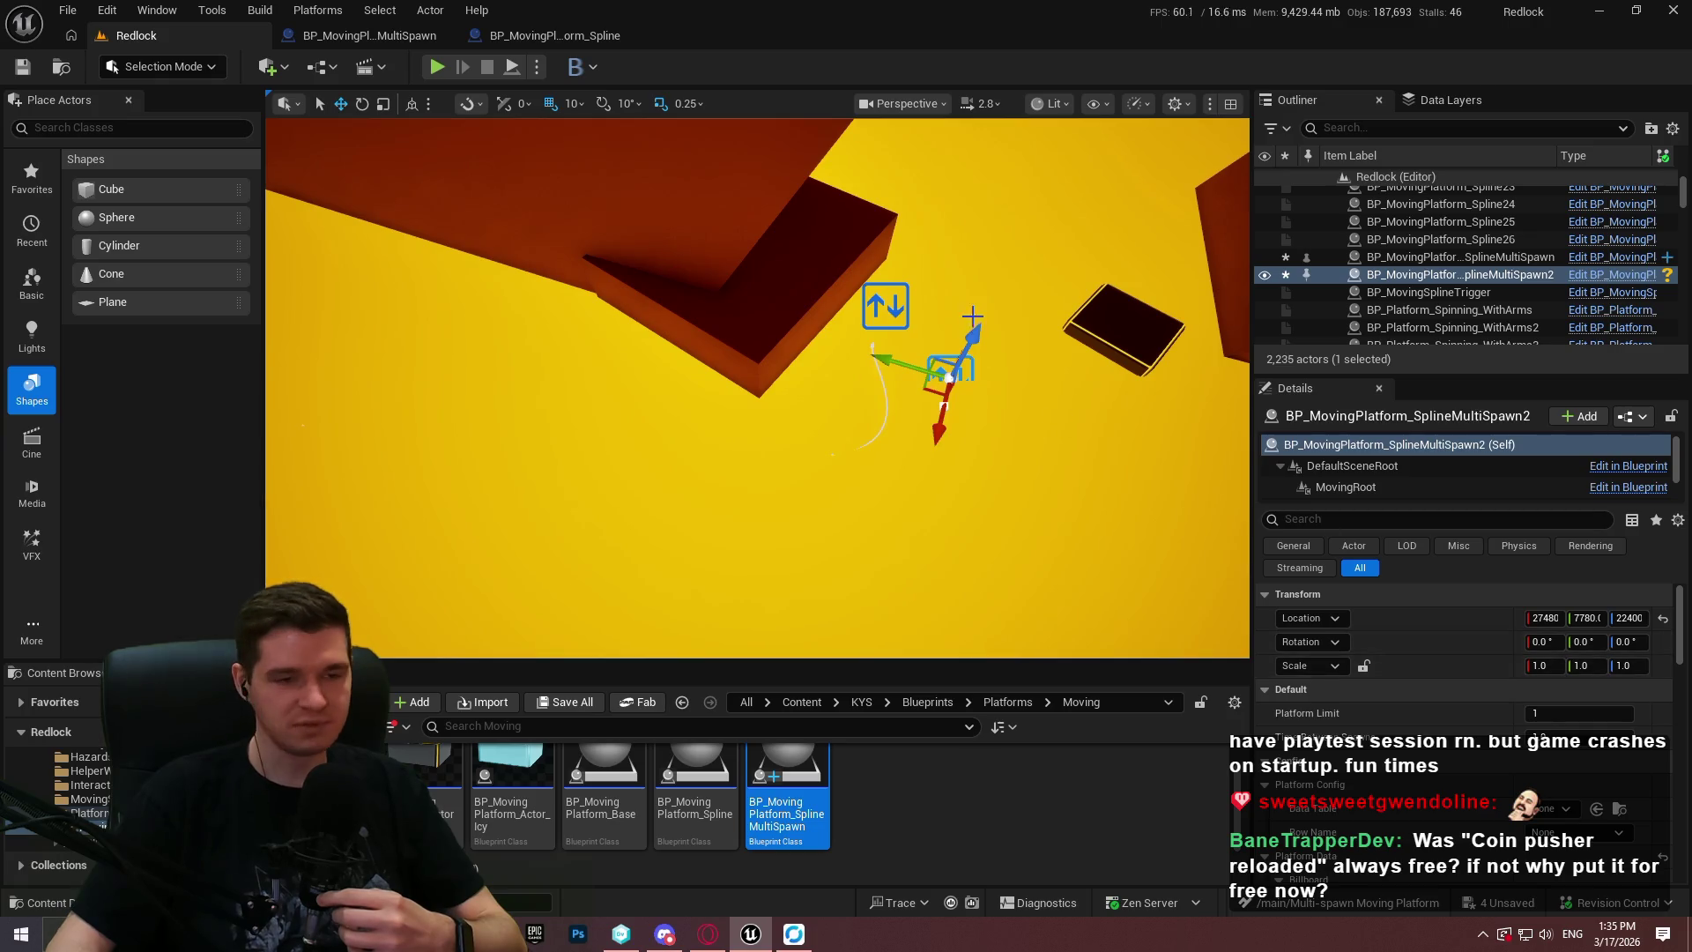
Move the multi-spawn platform actor over beside Spline9's path and select its spline.
click(887, 363)
click(943, 379)
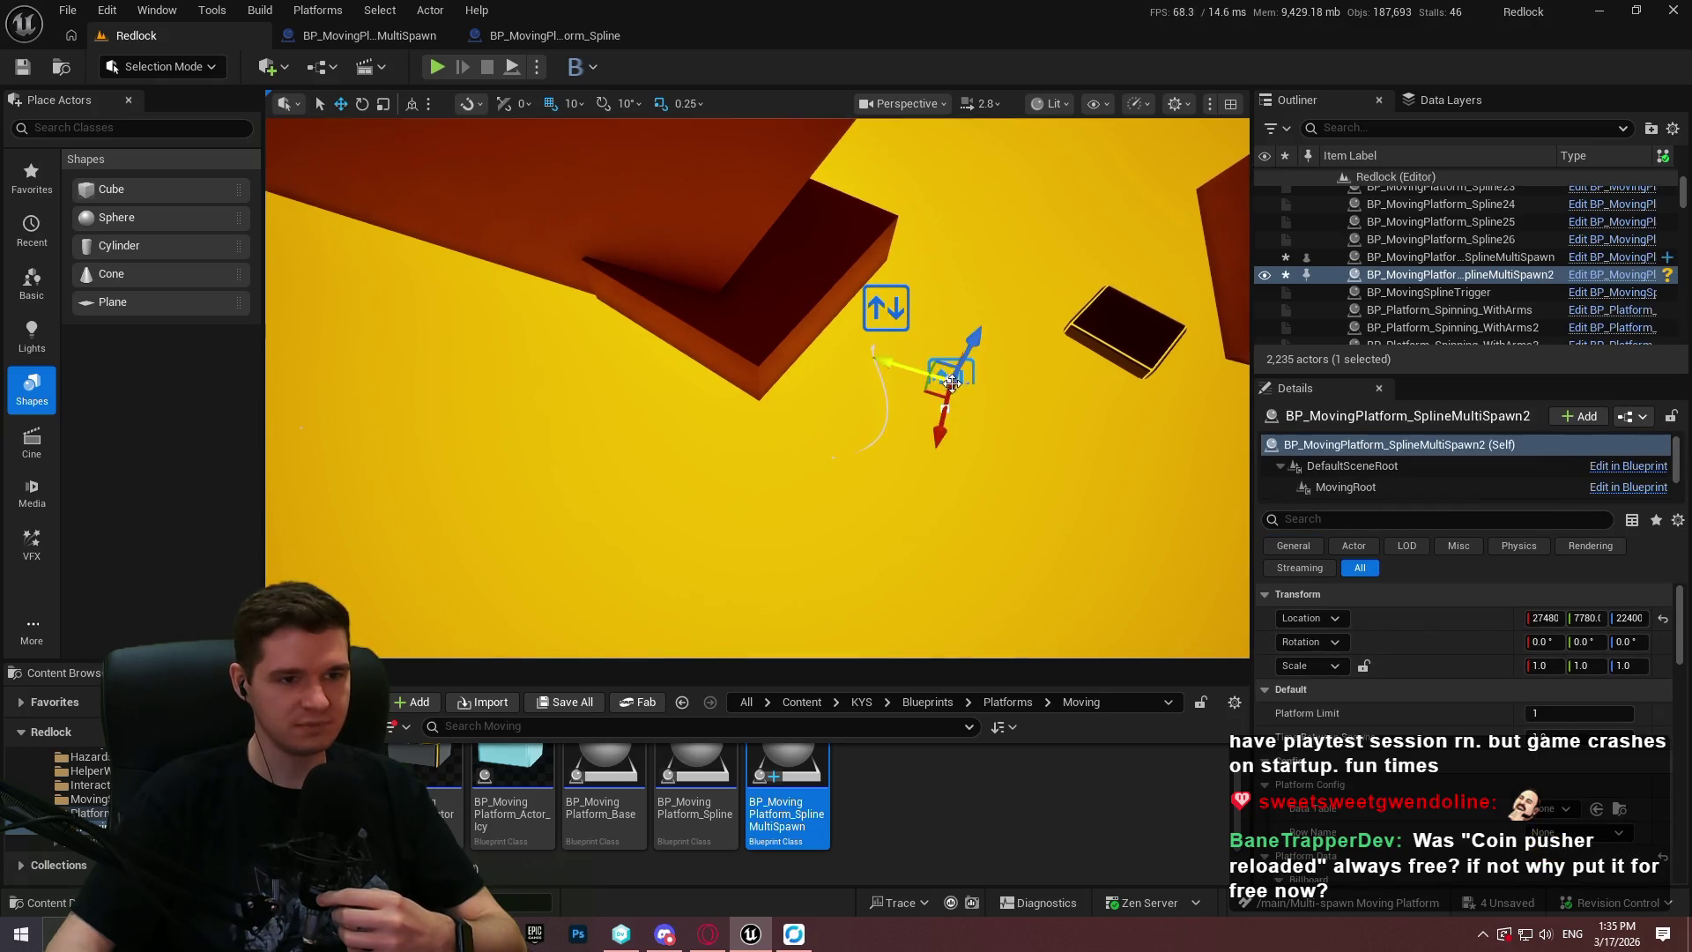
click(886, 307)
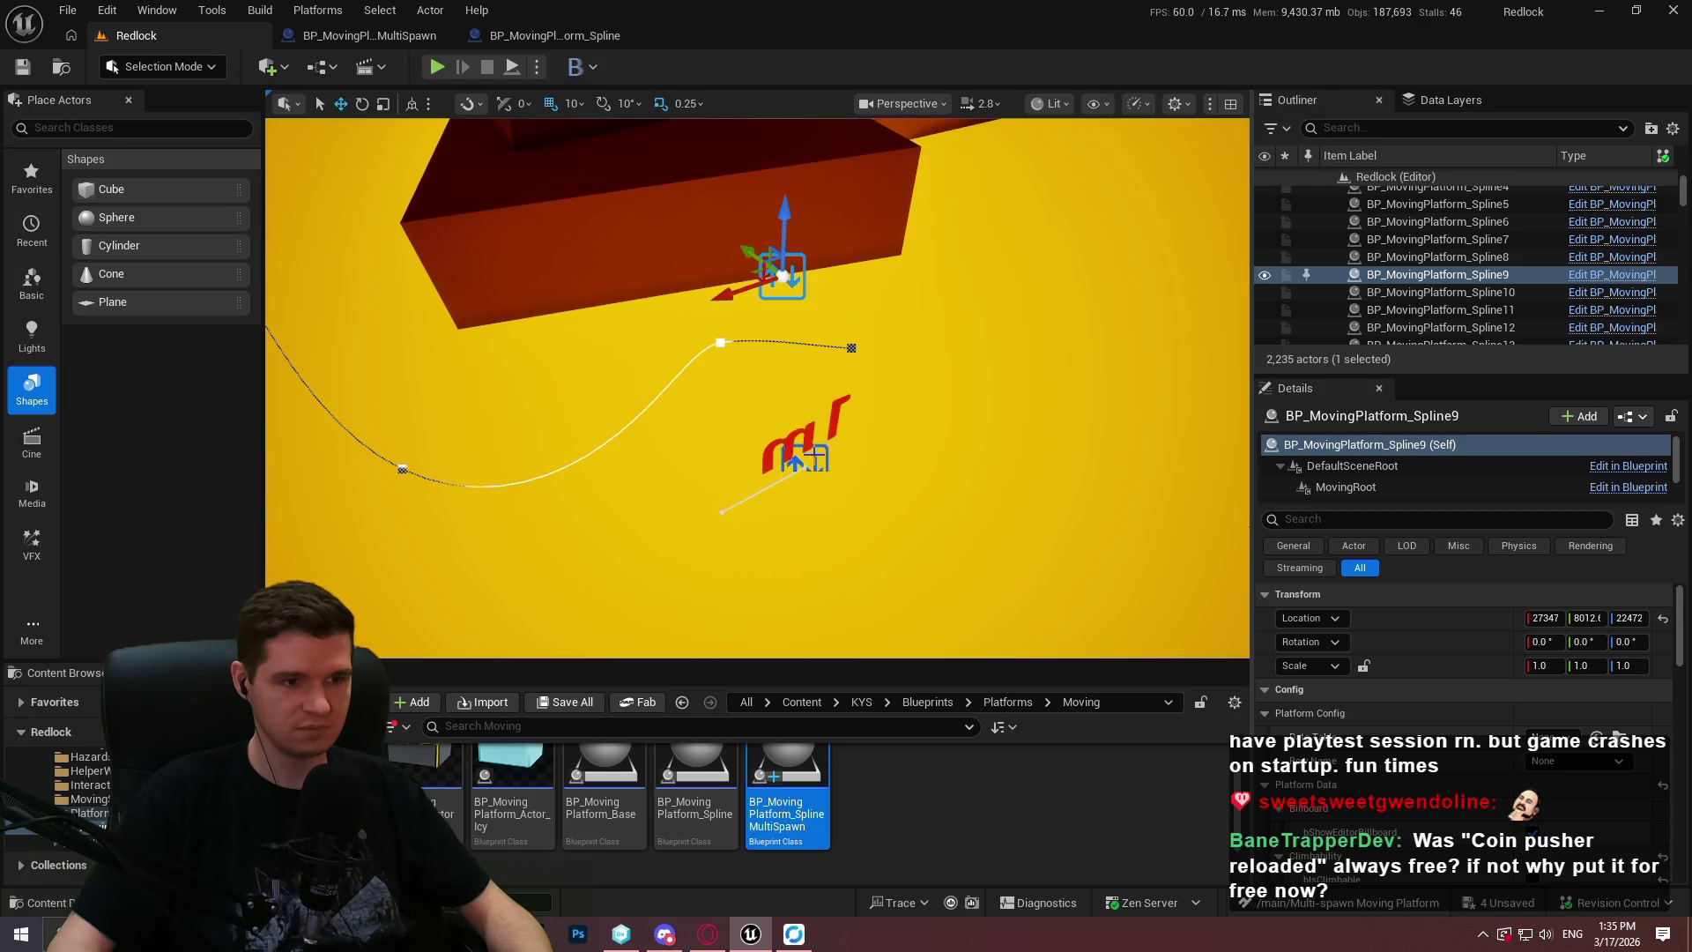
click(797, 457)
click(787, 462)
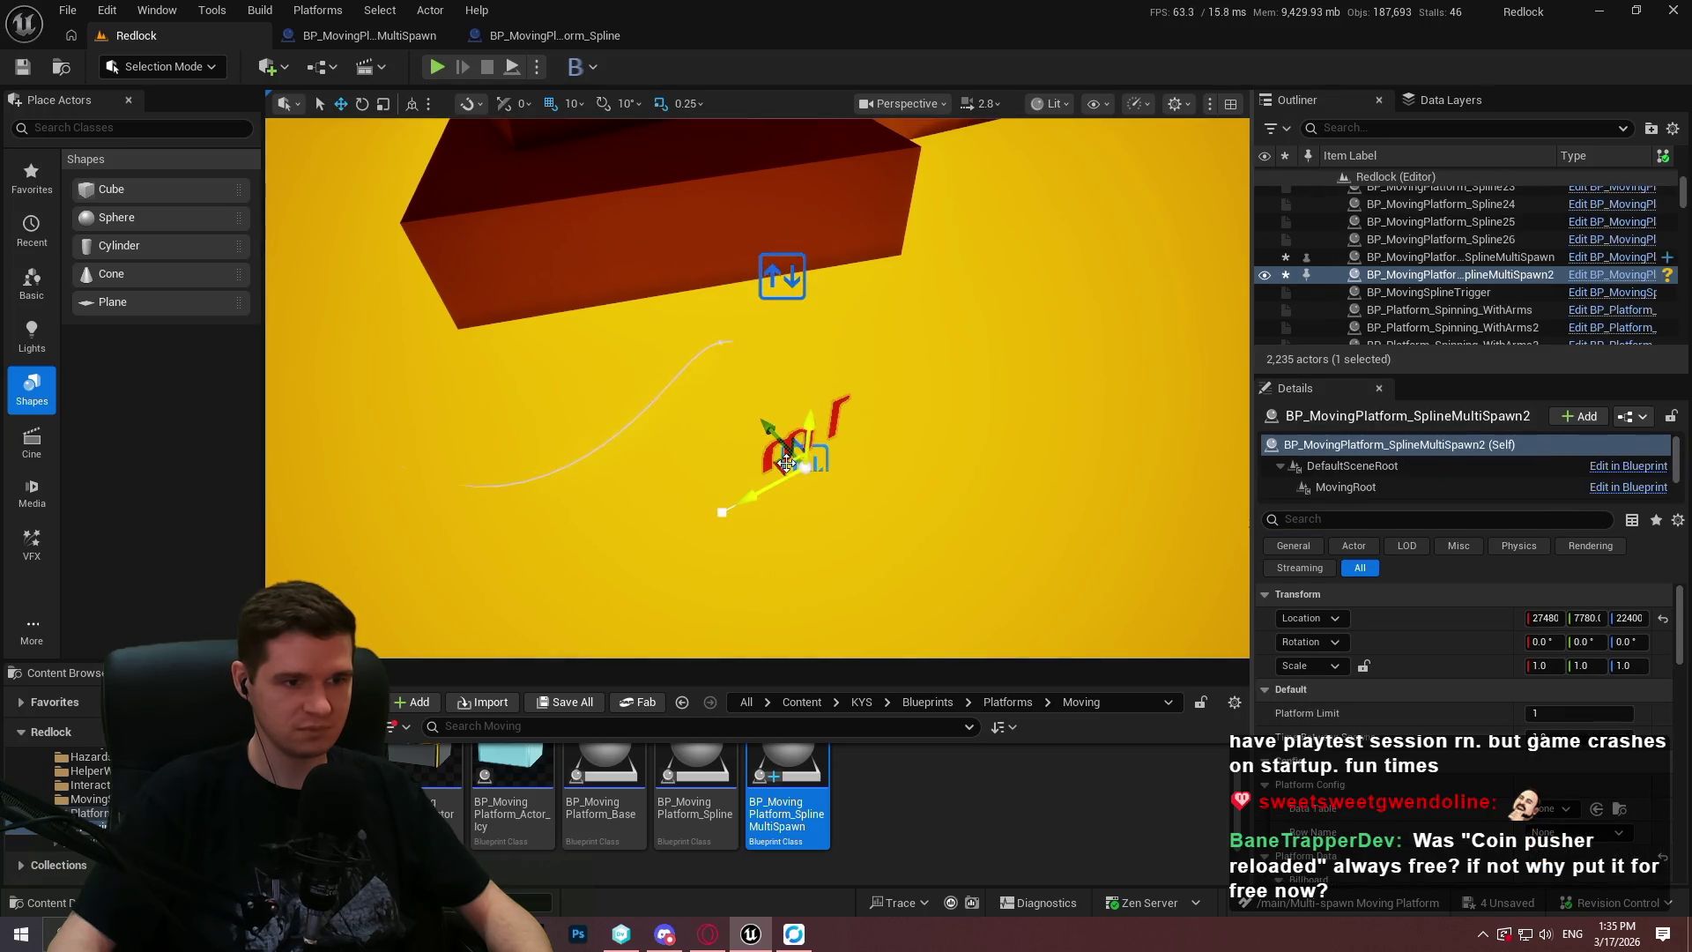
click(774, 275)
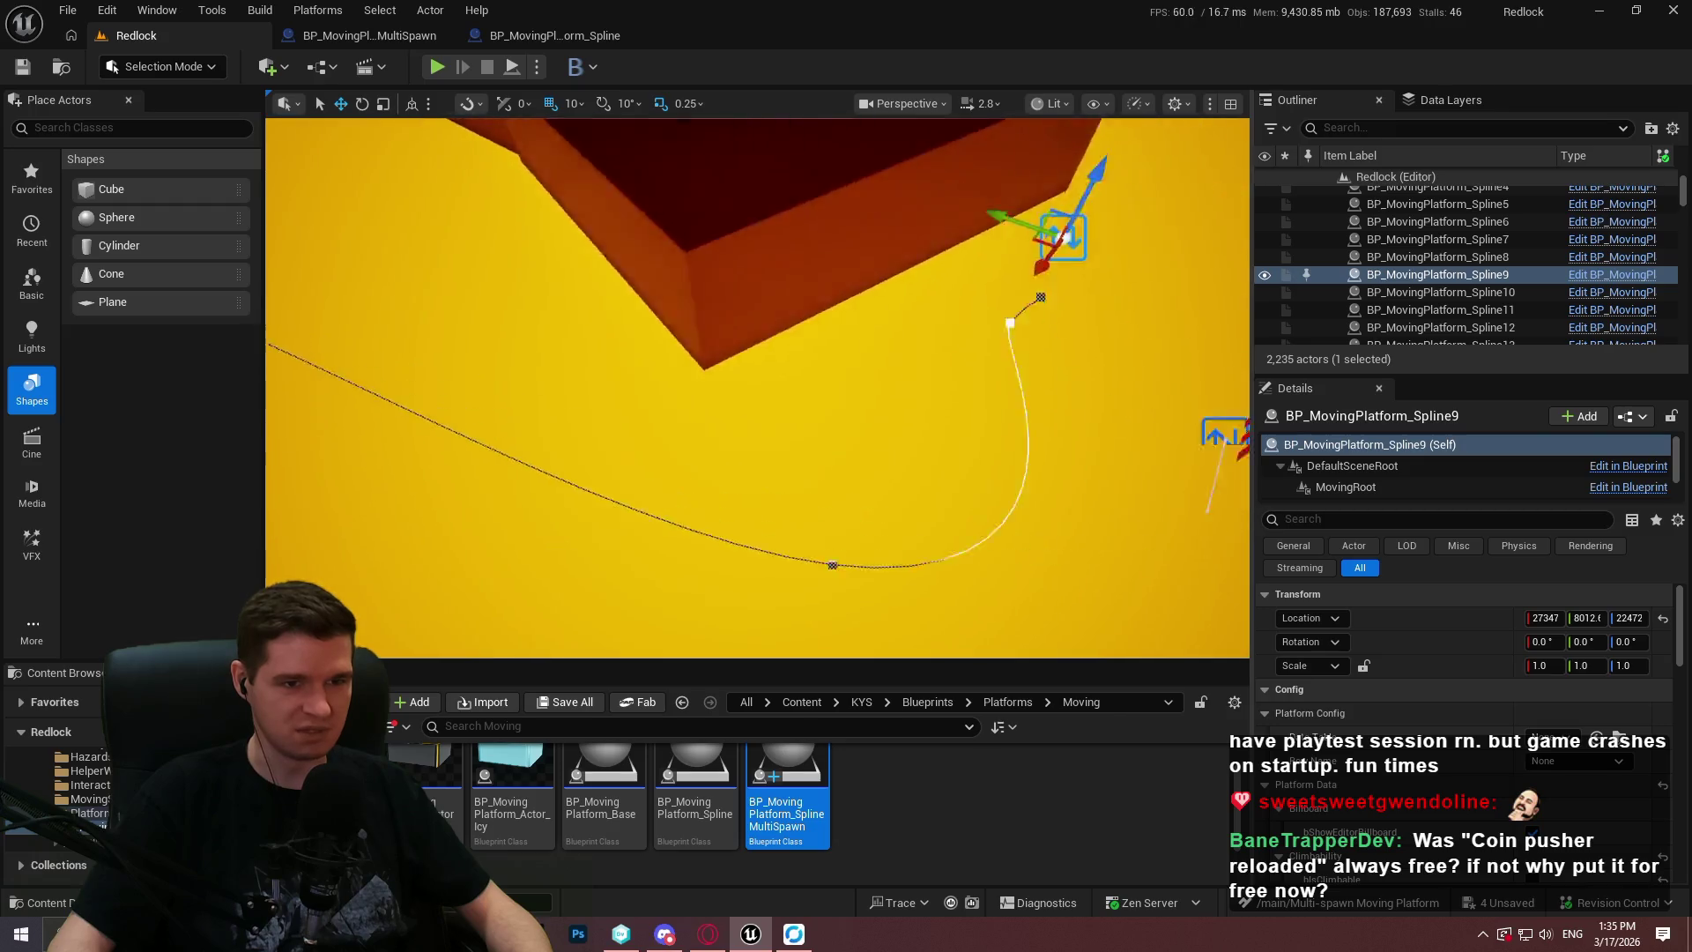
click(831, 421)
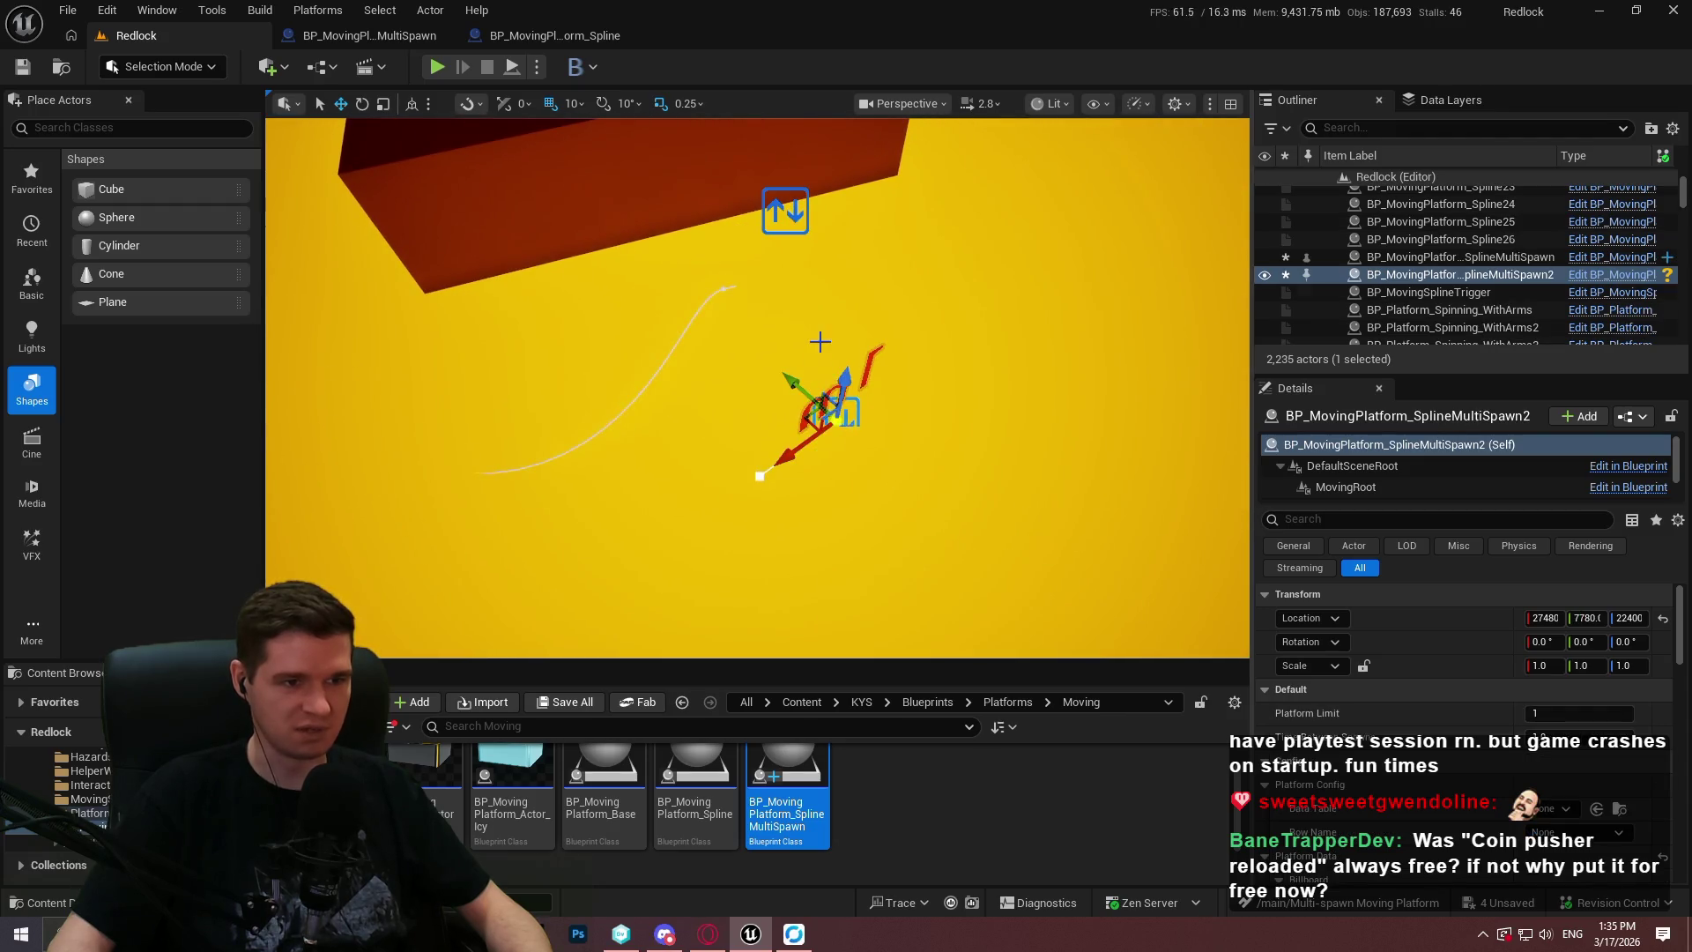
mouse_move(804, 420)
mouse_down()
mouse_move(807, 260)
mouse_move(705, 458)
mouse_move(695, 427)
mouse_move(780, 264)
mouse_move(824, 245)
mouse_move(829, 274)
mouse_move(791, 333)
mouse_move(850, 264)
mouse_move(635, 260)
mouse_up()
click(719, 432)
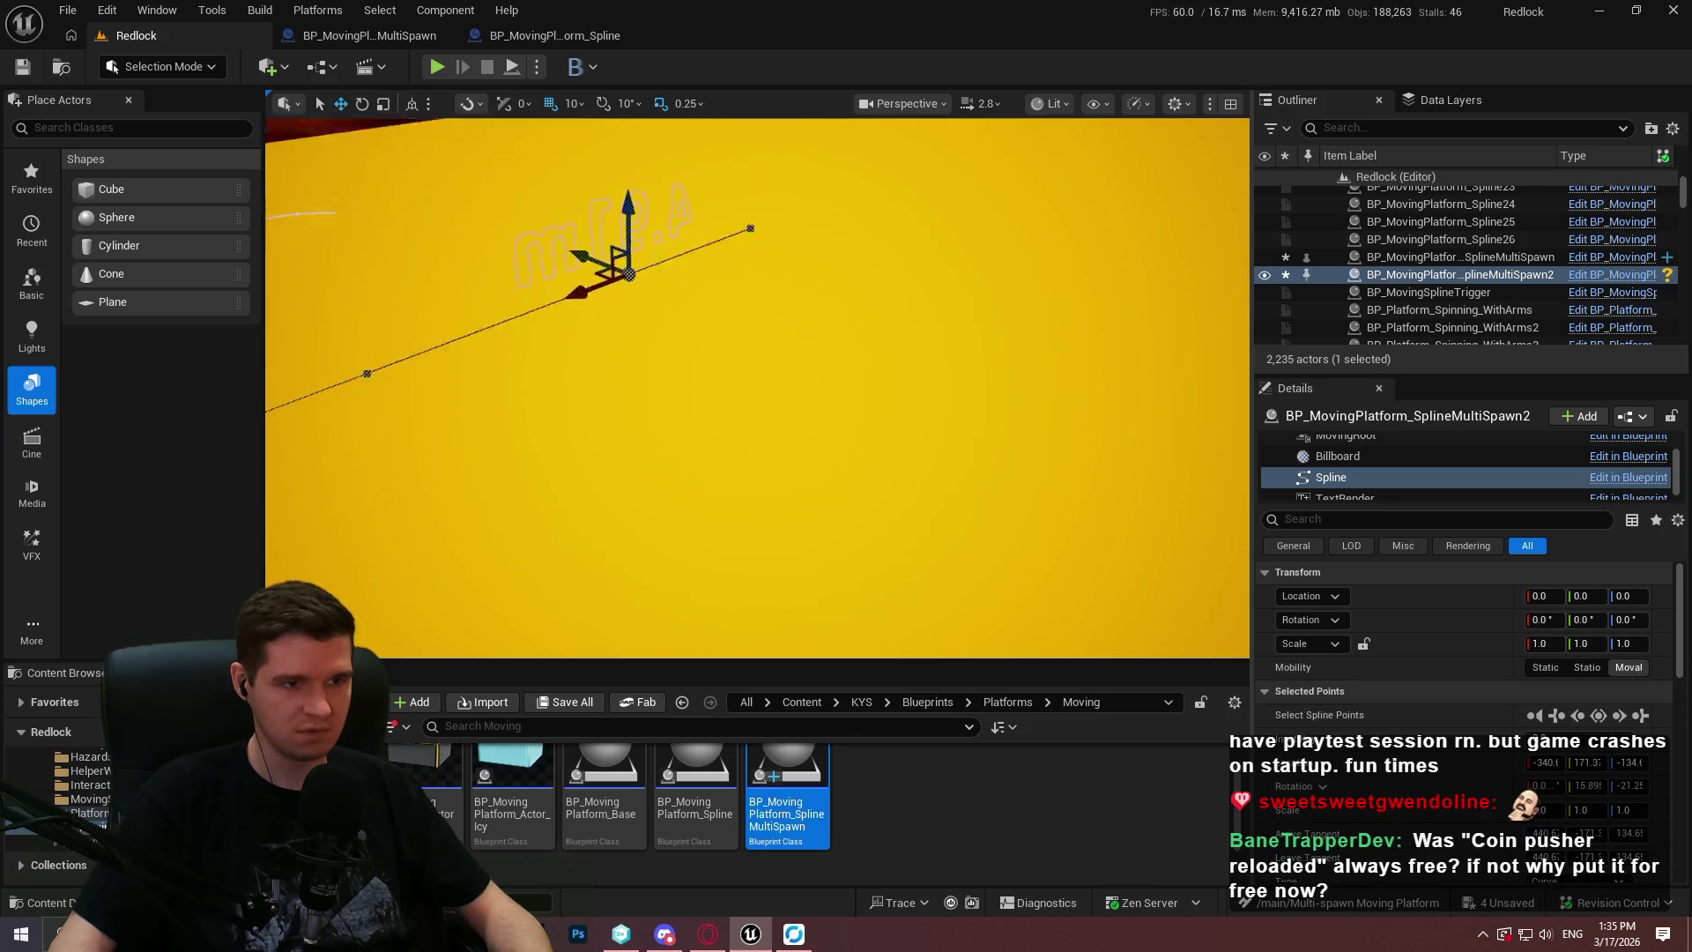
Lengthen the spline along X and move its lower-left end point up, right and higher on Z.
scroll(758, 388, down, 1)
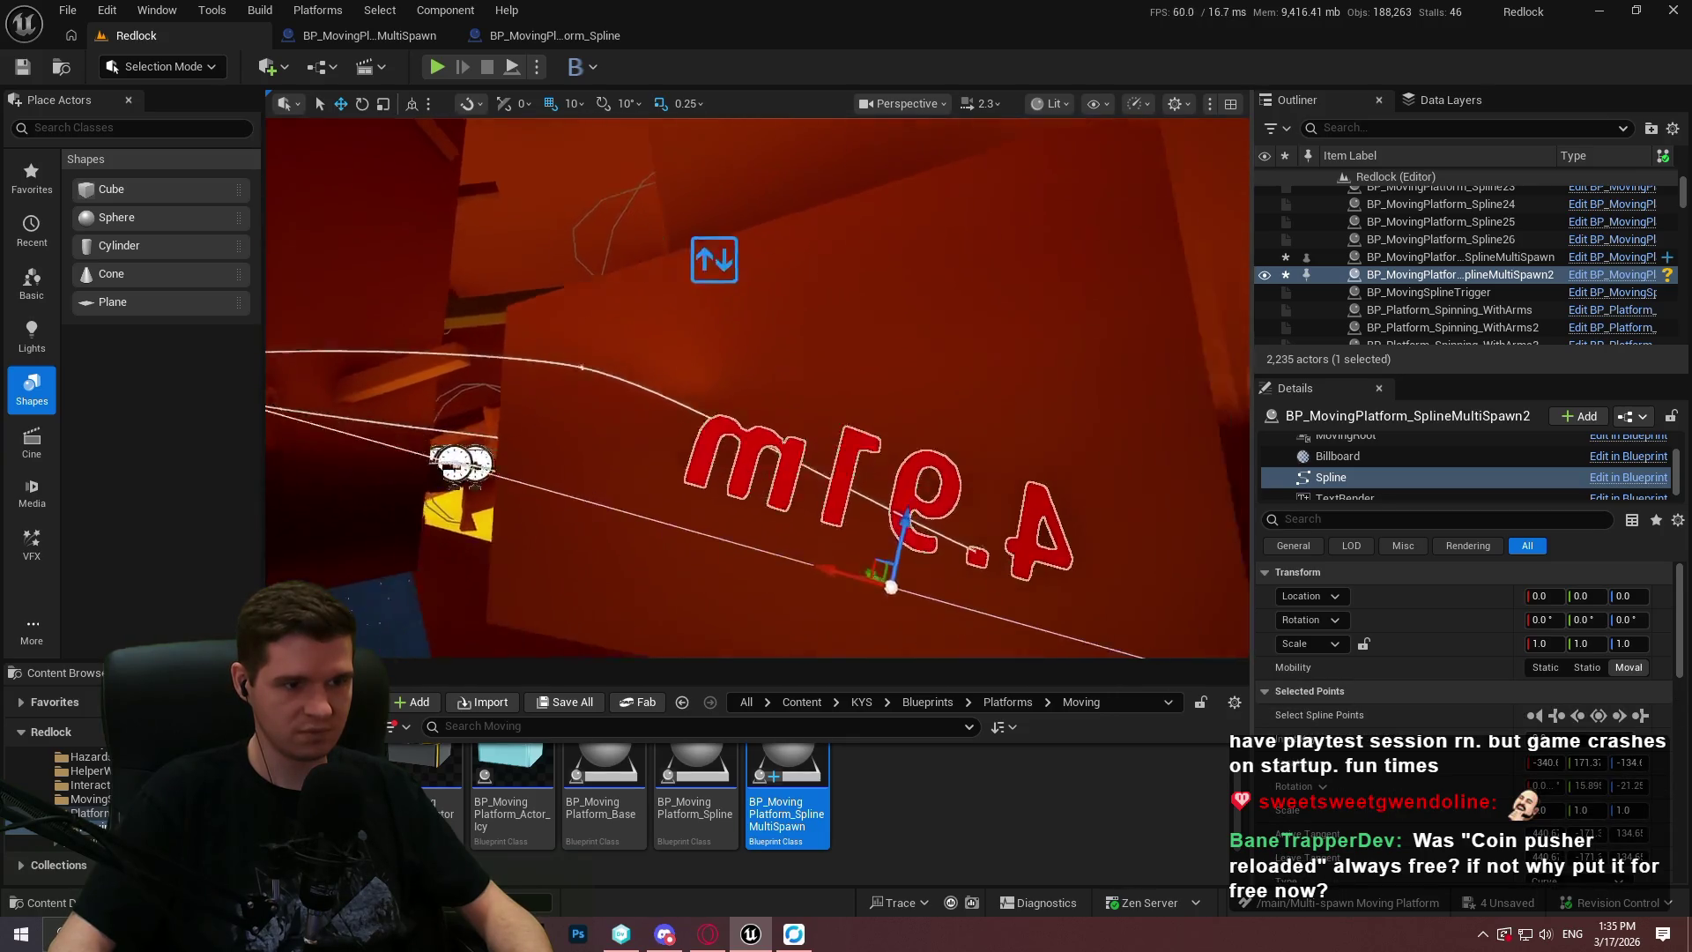
drag(617, 454, 675, 439)
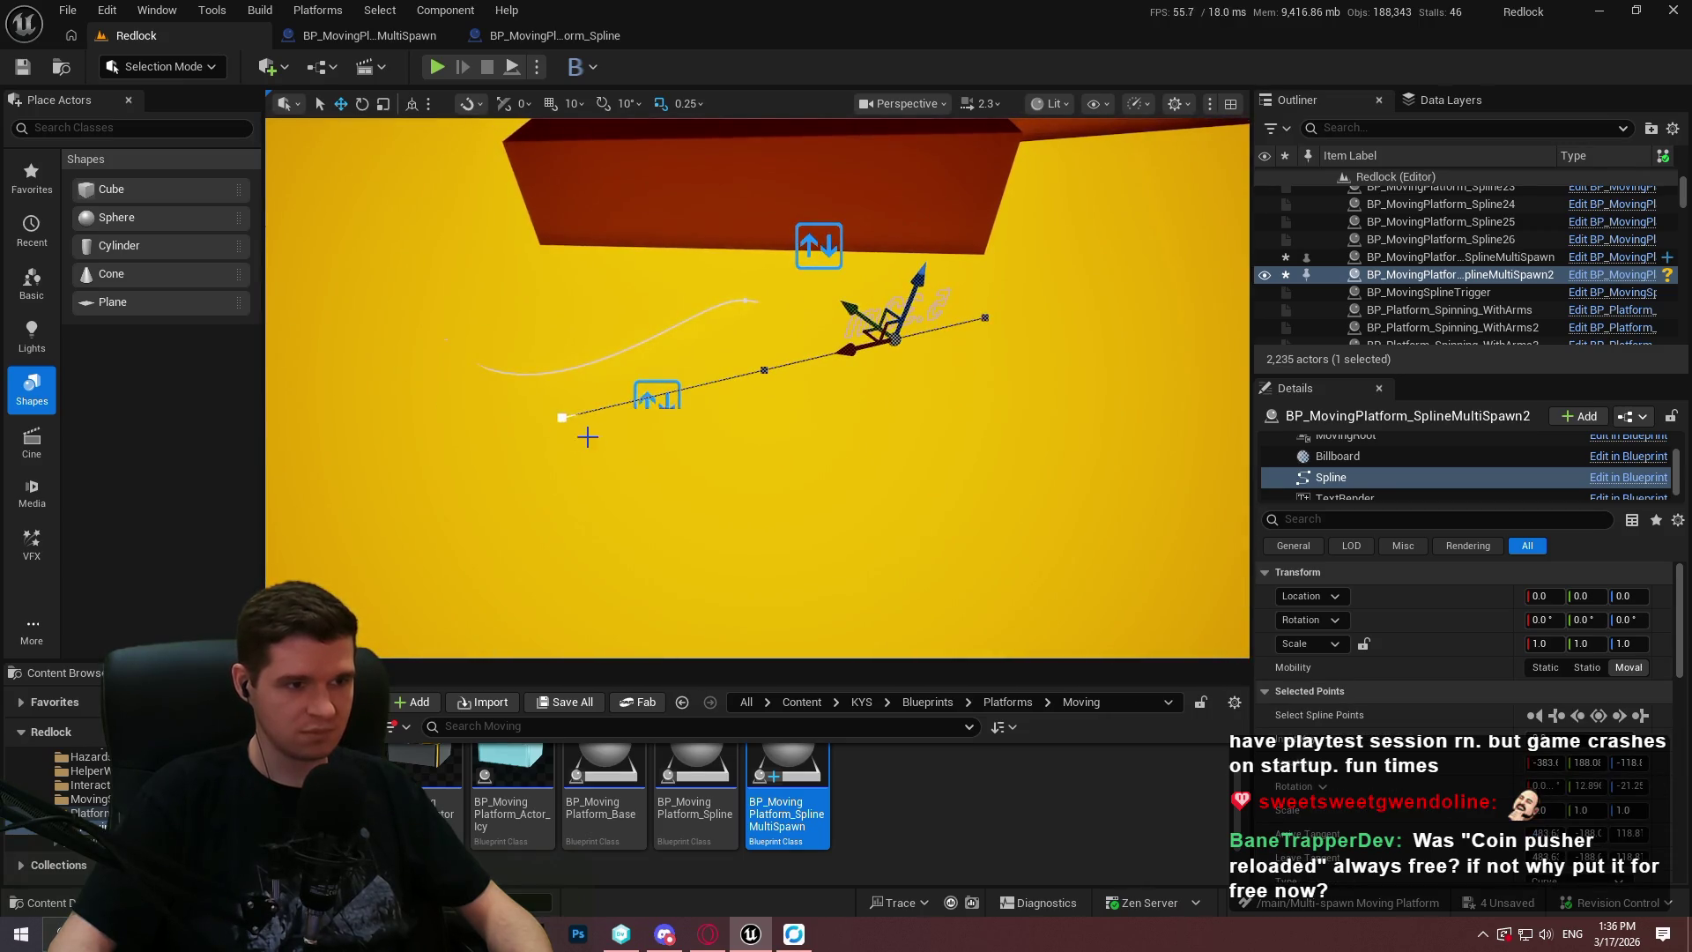
click(562, 418)
mouse_move(530, 412)
mouse_down()
mouse_move(707, 280)
mouse_move(723, 296)
mouse_up()
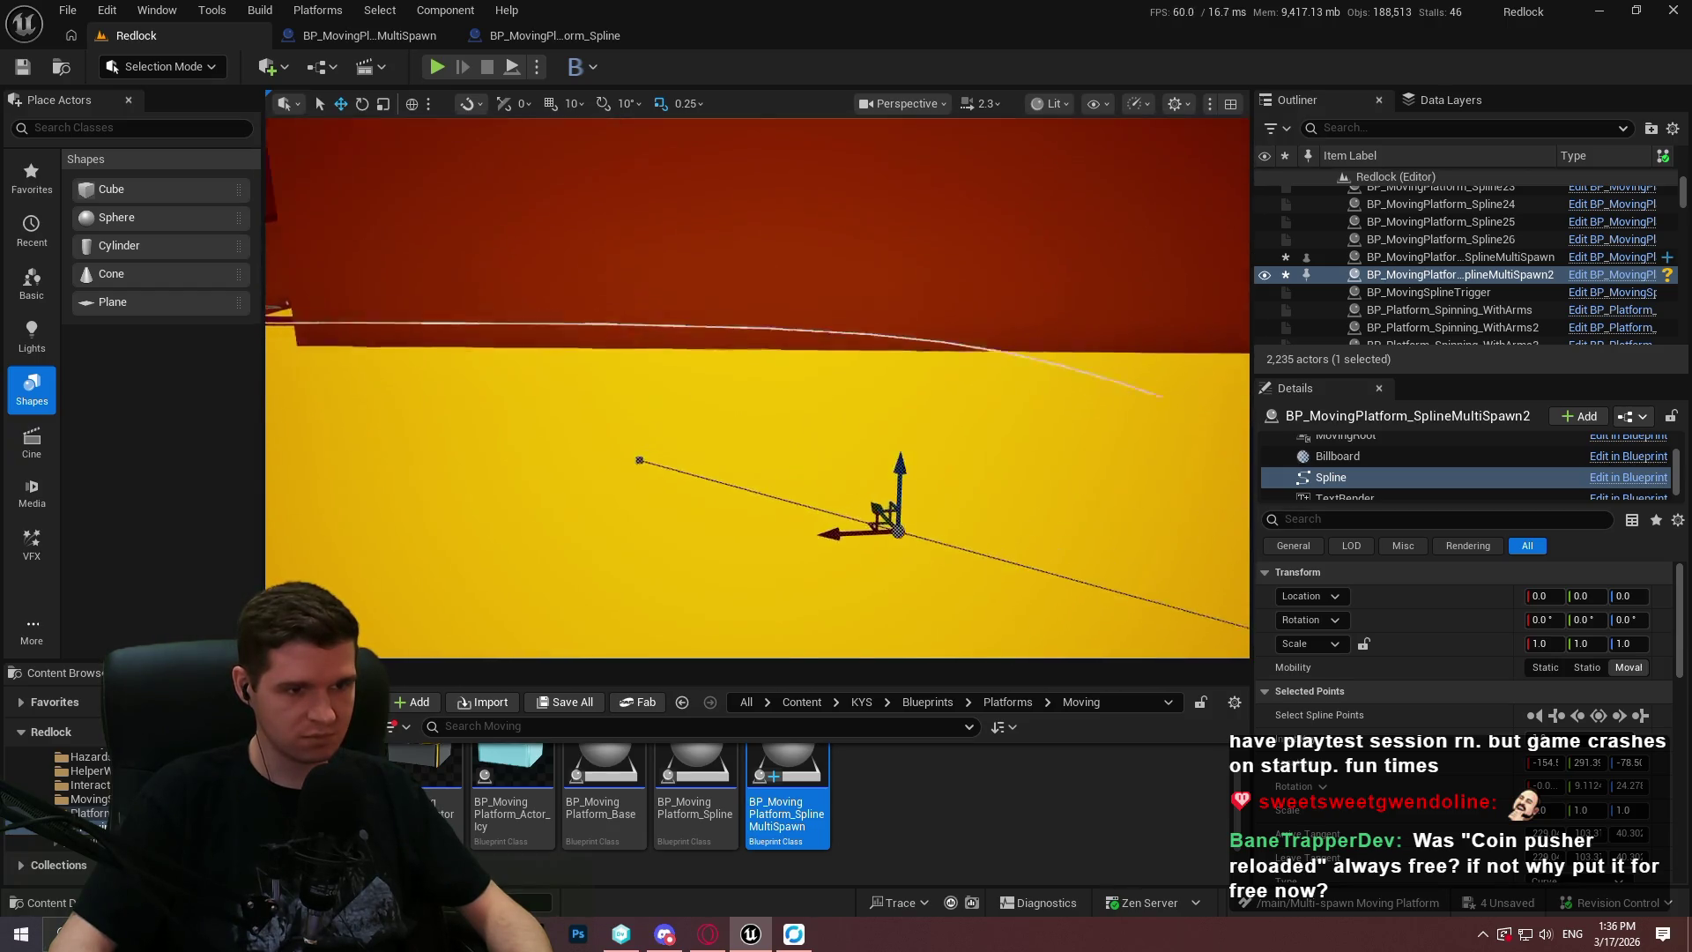
drag(801, 313, 801, 217)
scroll(758, 388, down, 2)
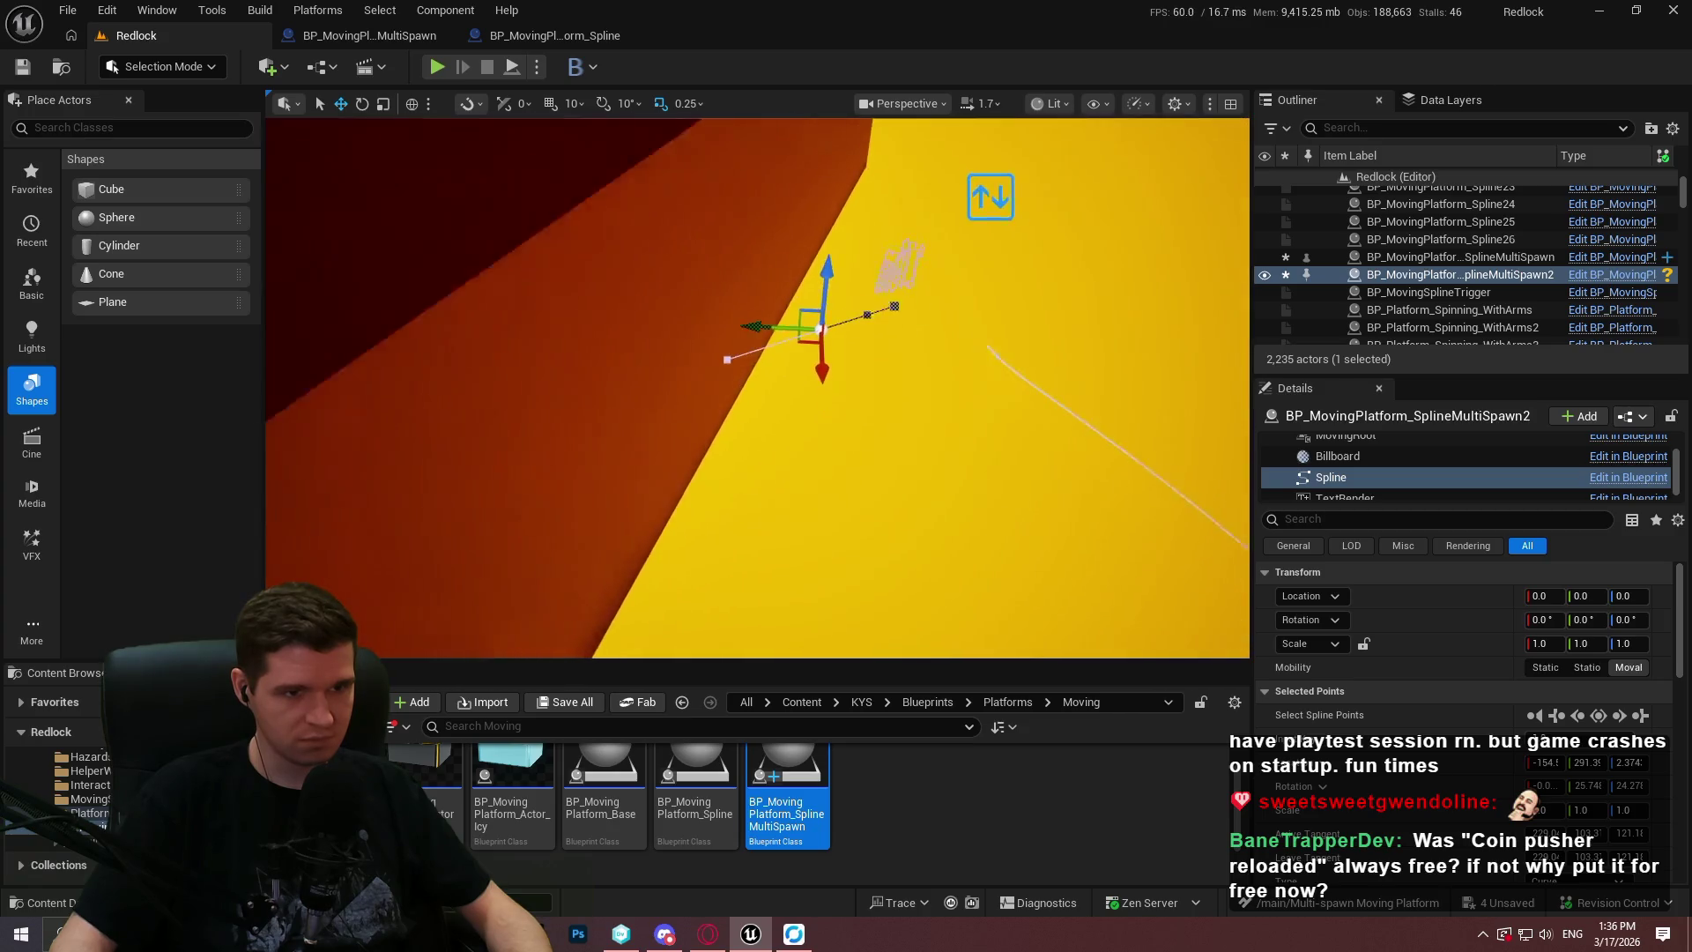
Drag another spline point down-left and along the path to bend the curve over the yellow floor.
click(829, 340)
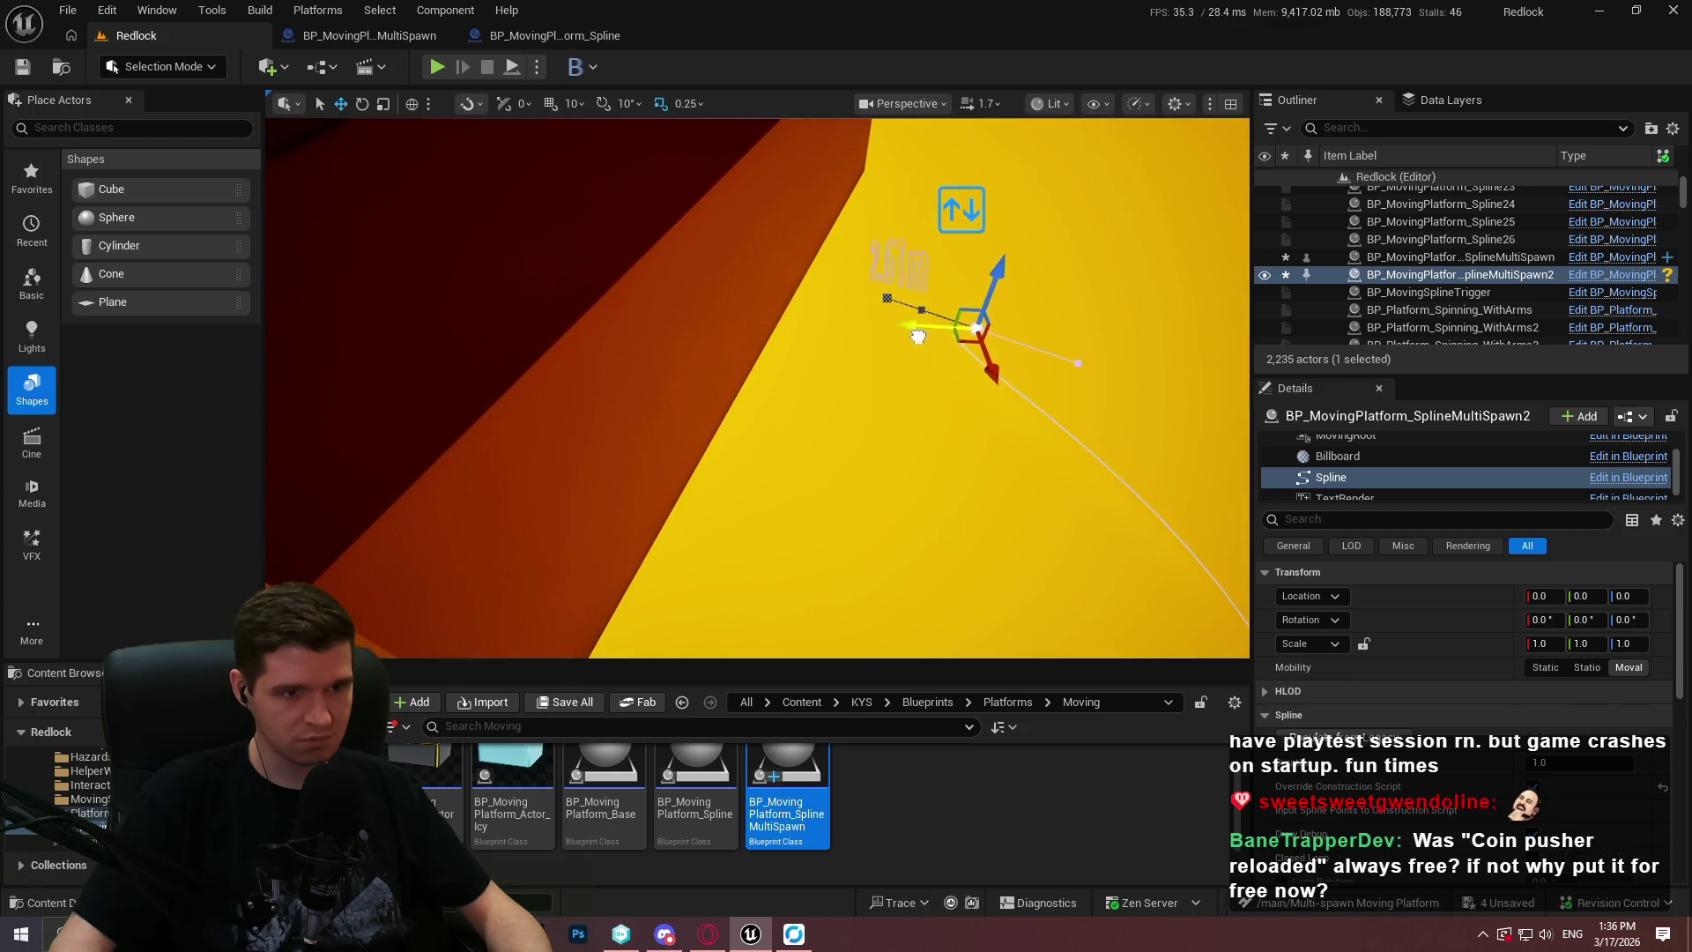
click(920, 335)
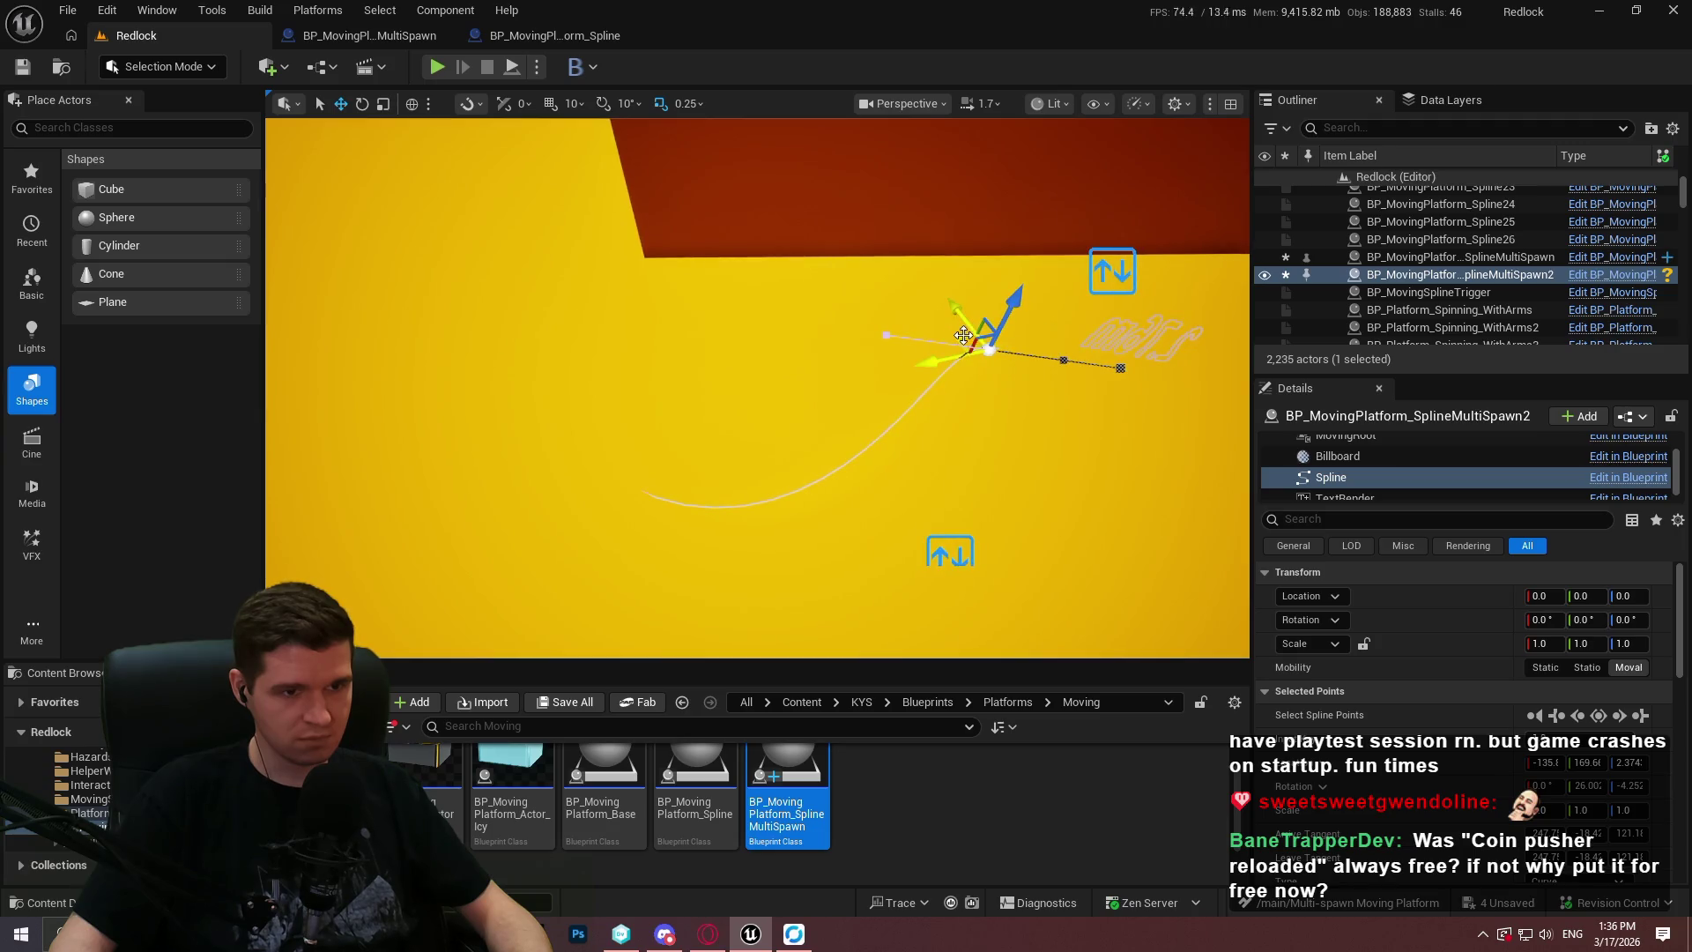
drag(962, 335, 871, 388)
mouse_move(643, 459)
mouse_down()
mouse_move(775, 480)
mouse_move(793, 453)
mouse_move(415, 378)
mouse_move(586, 448)
mouse_move(520, 404)
mouse_move(540, 420)
mouse_up()
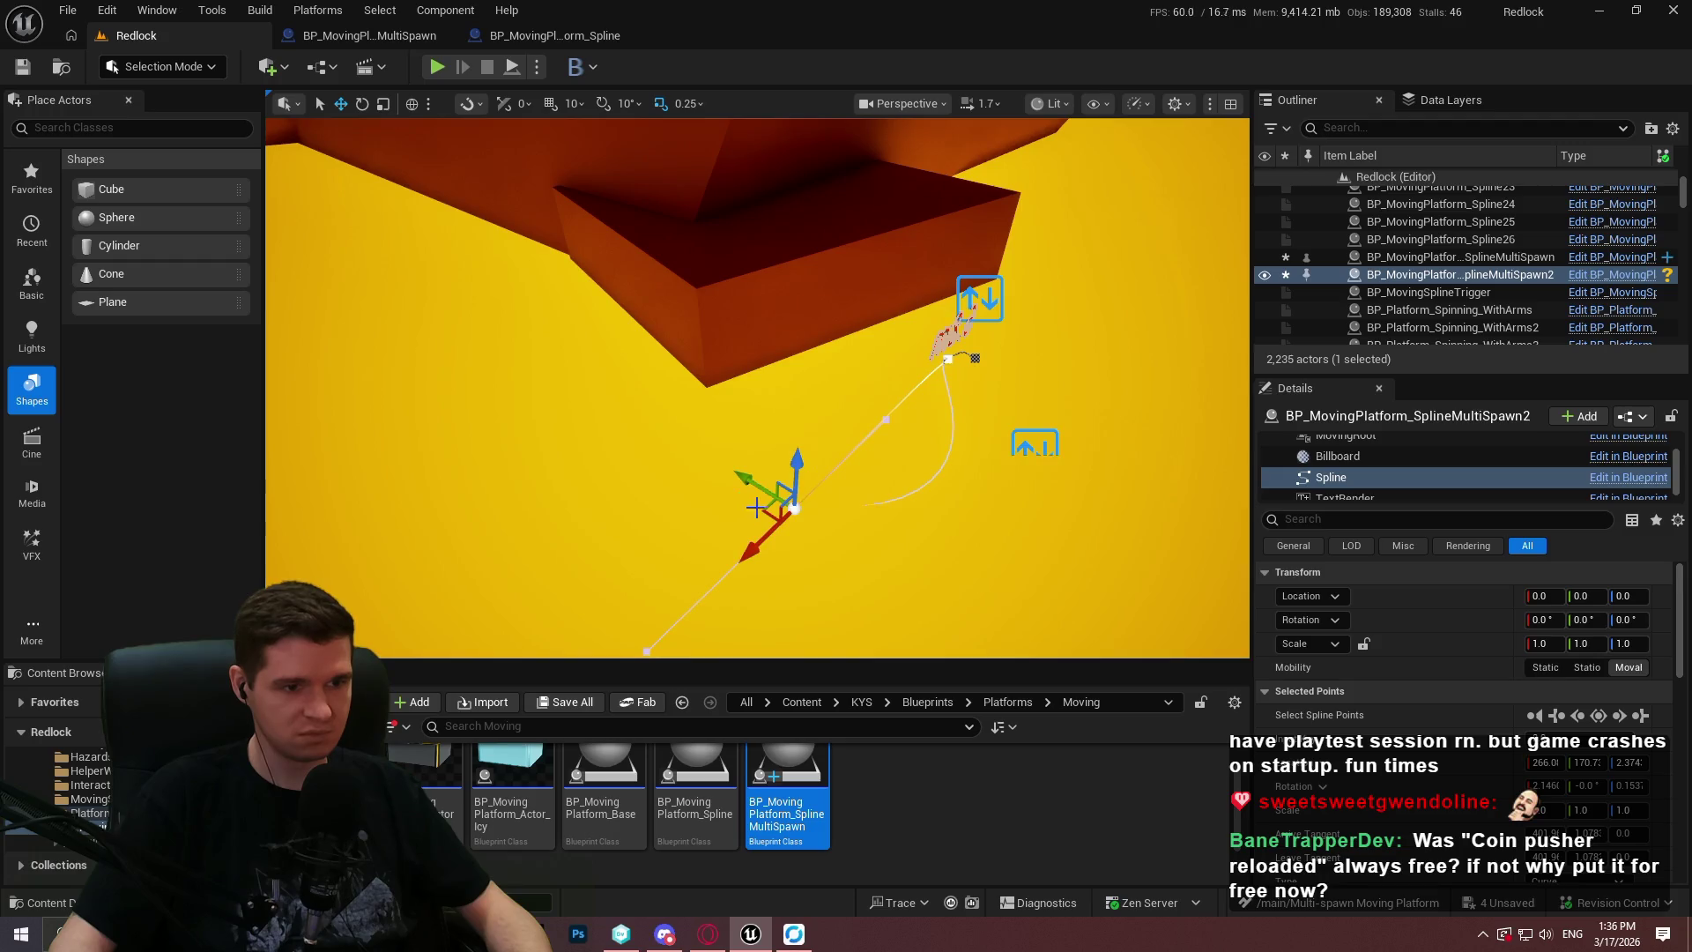
drag(767, 509, 822, 506)
drag(716, 501, 765, 503)
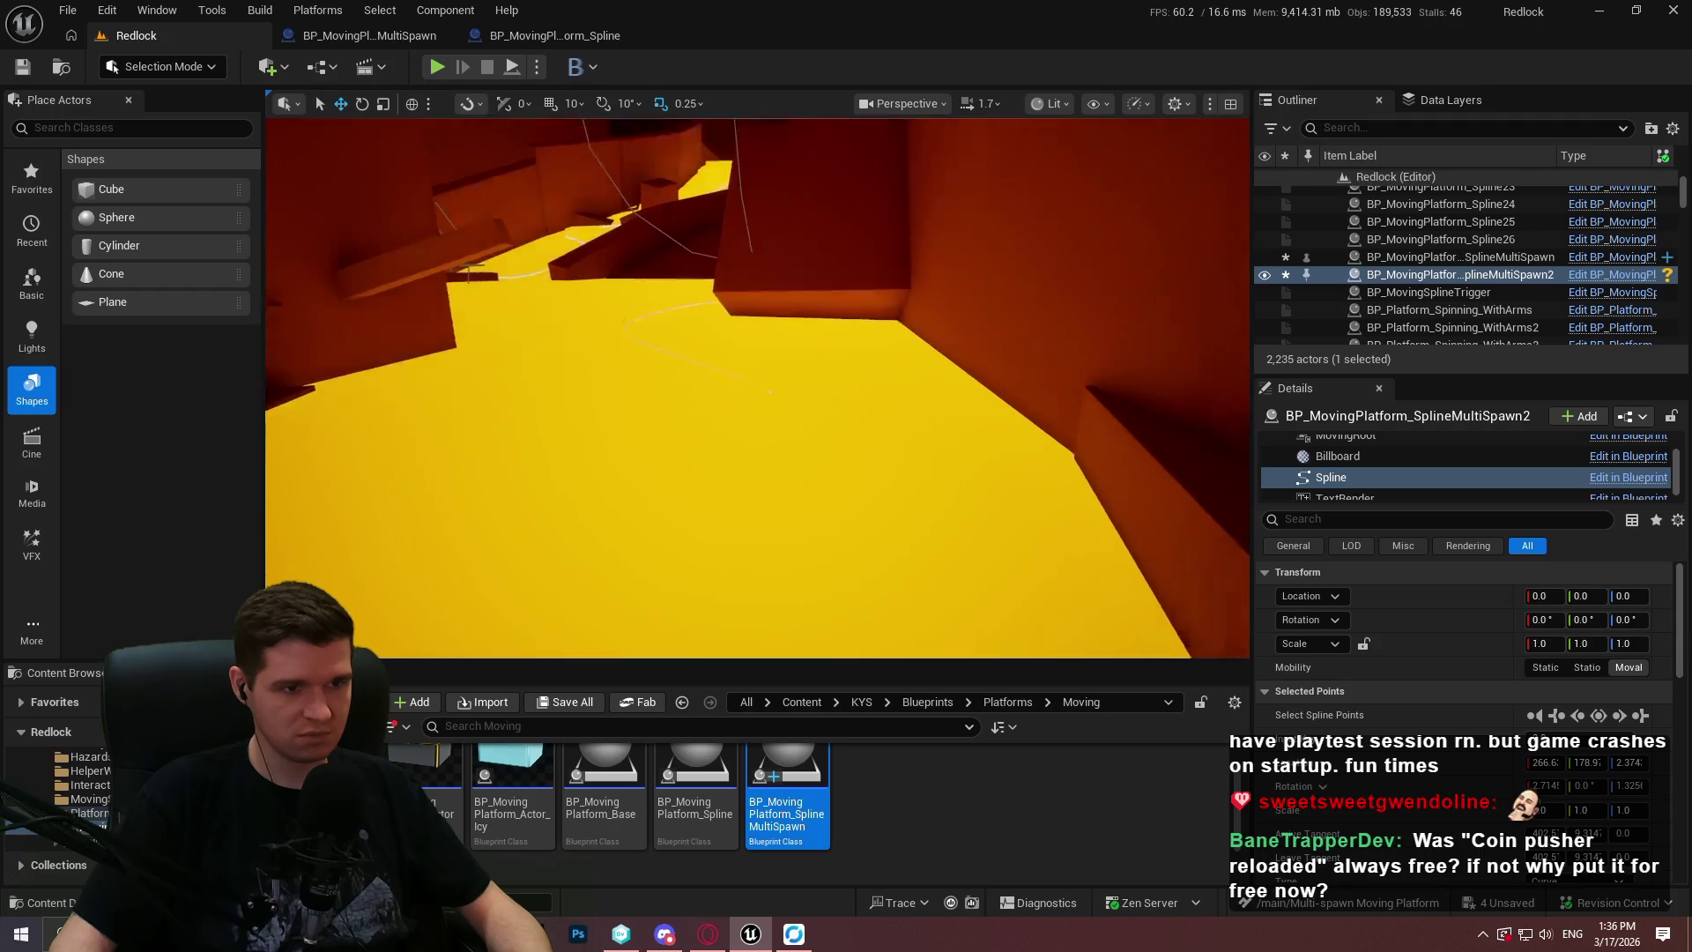
click(729, 367)
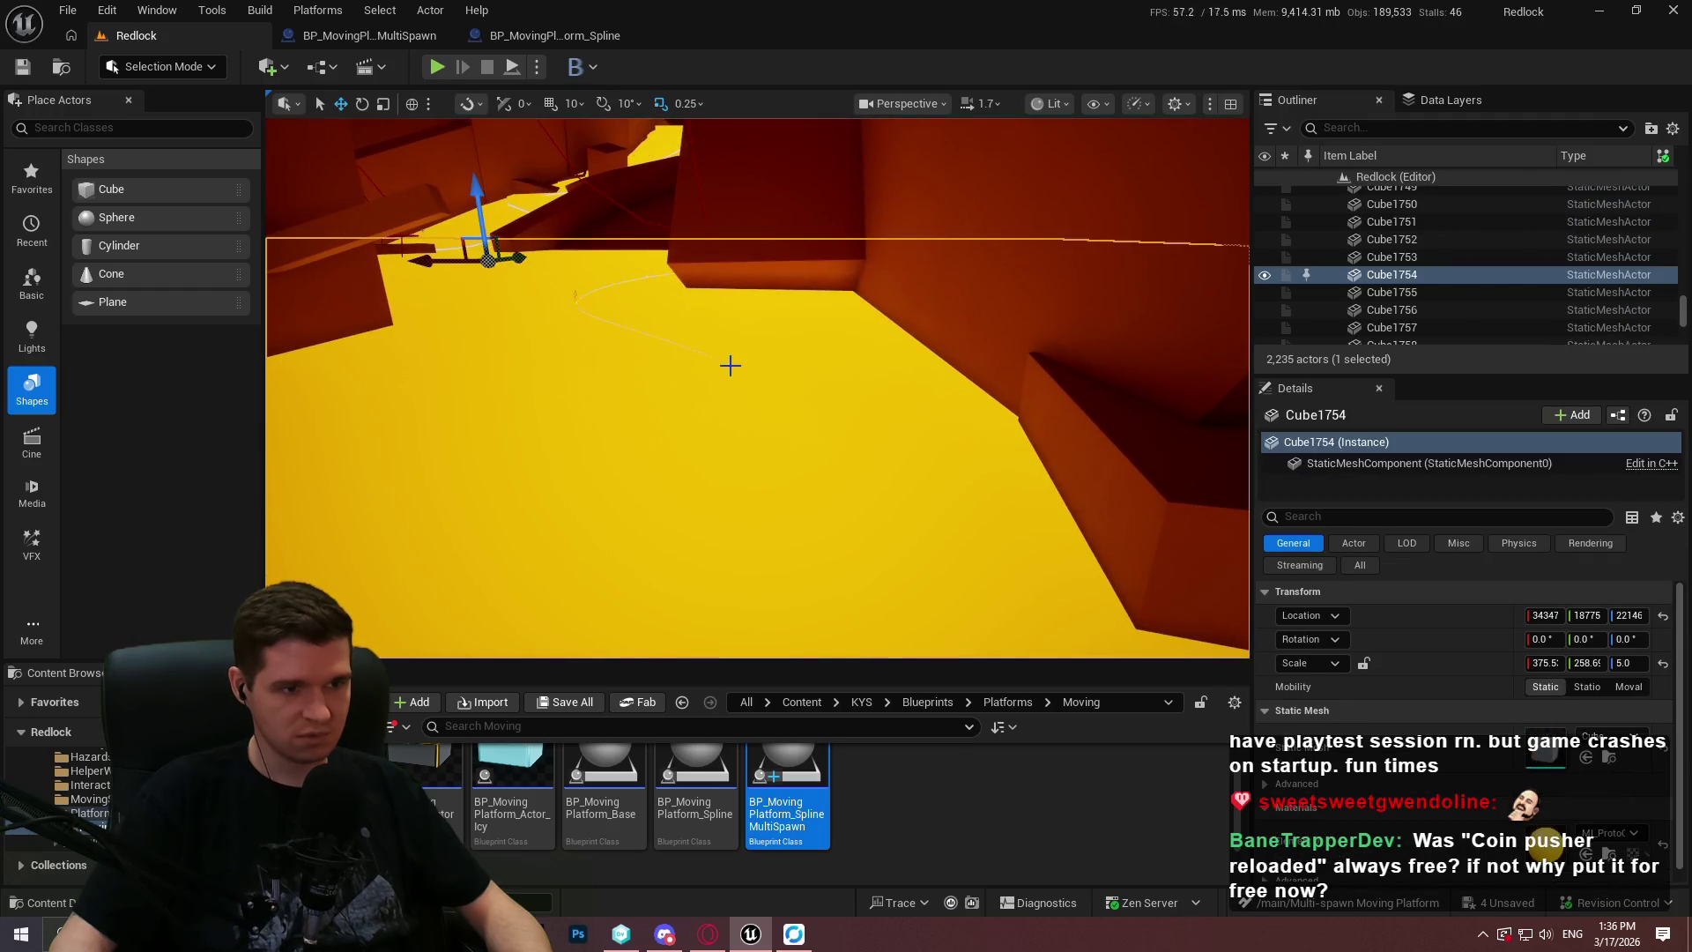
Undo an accidental lift of the multi-spawn actor and raise BP_MovingPlatform_Spline9 slightly along Z.
click(917, 419)
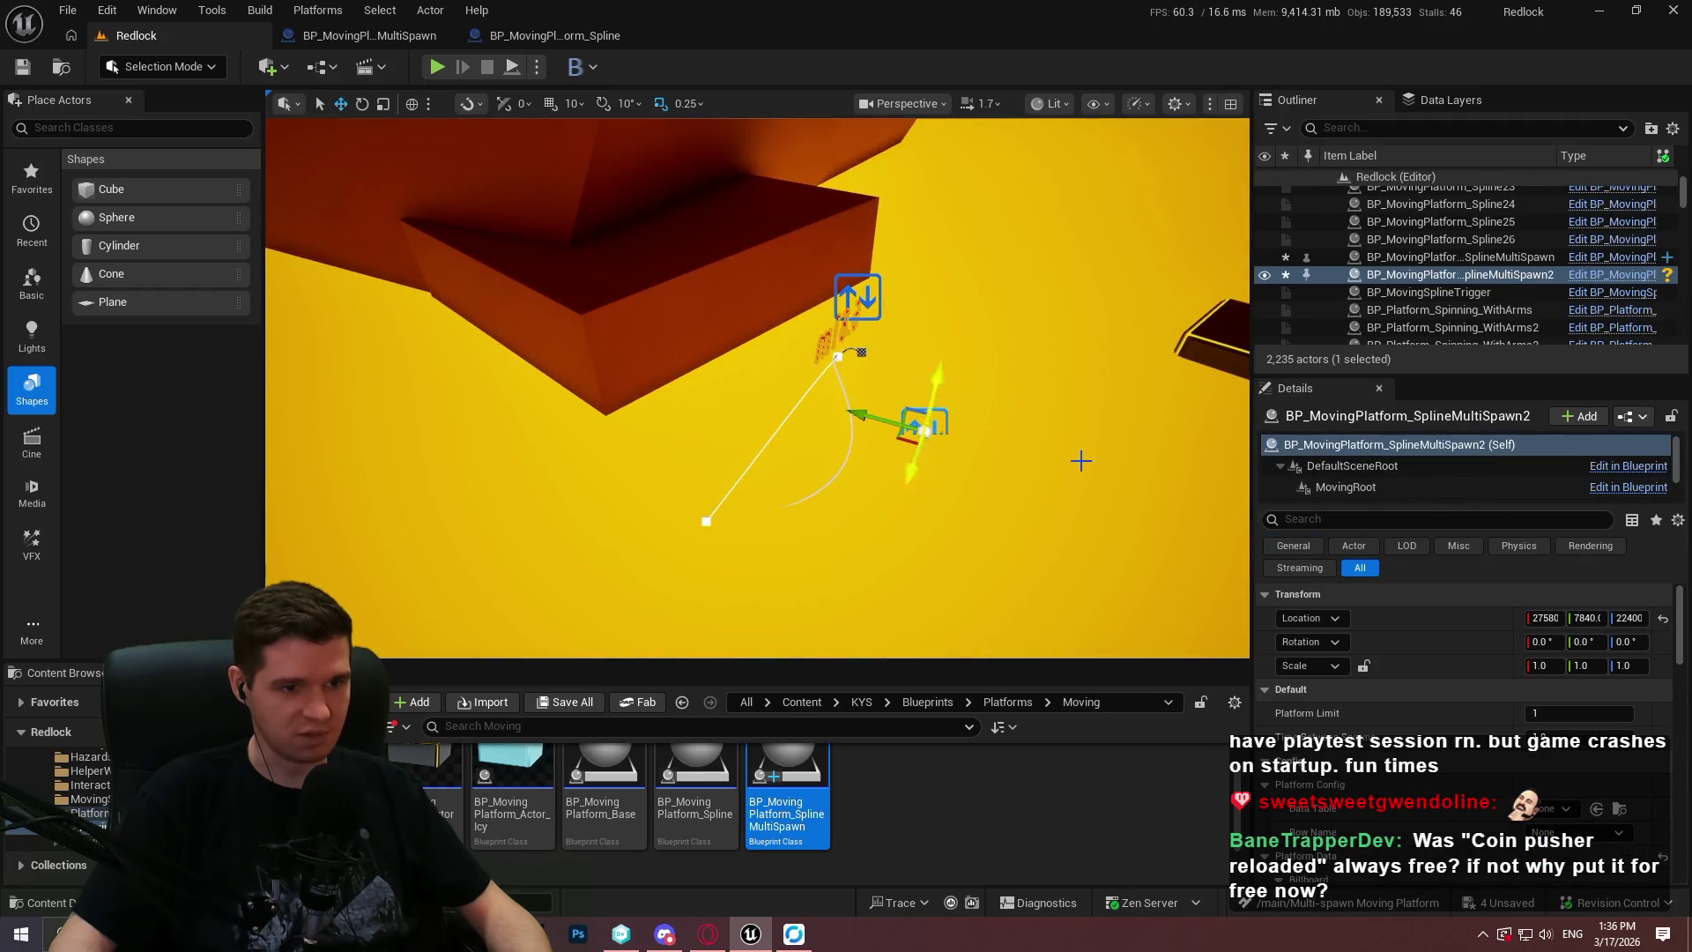
drag(938, 372, 942, 356)
key(ctrl+z)
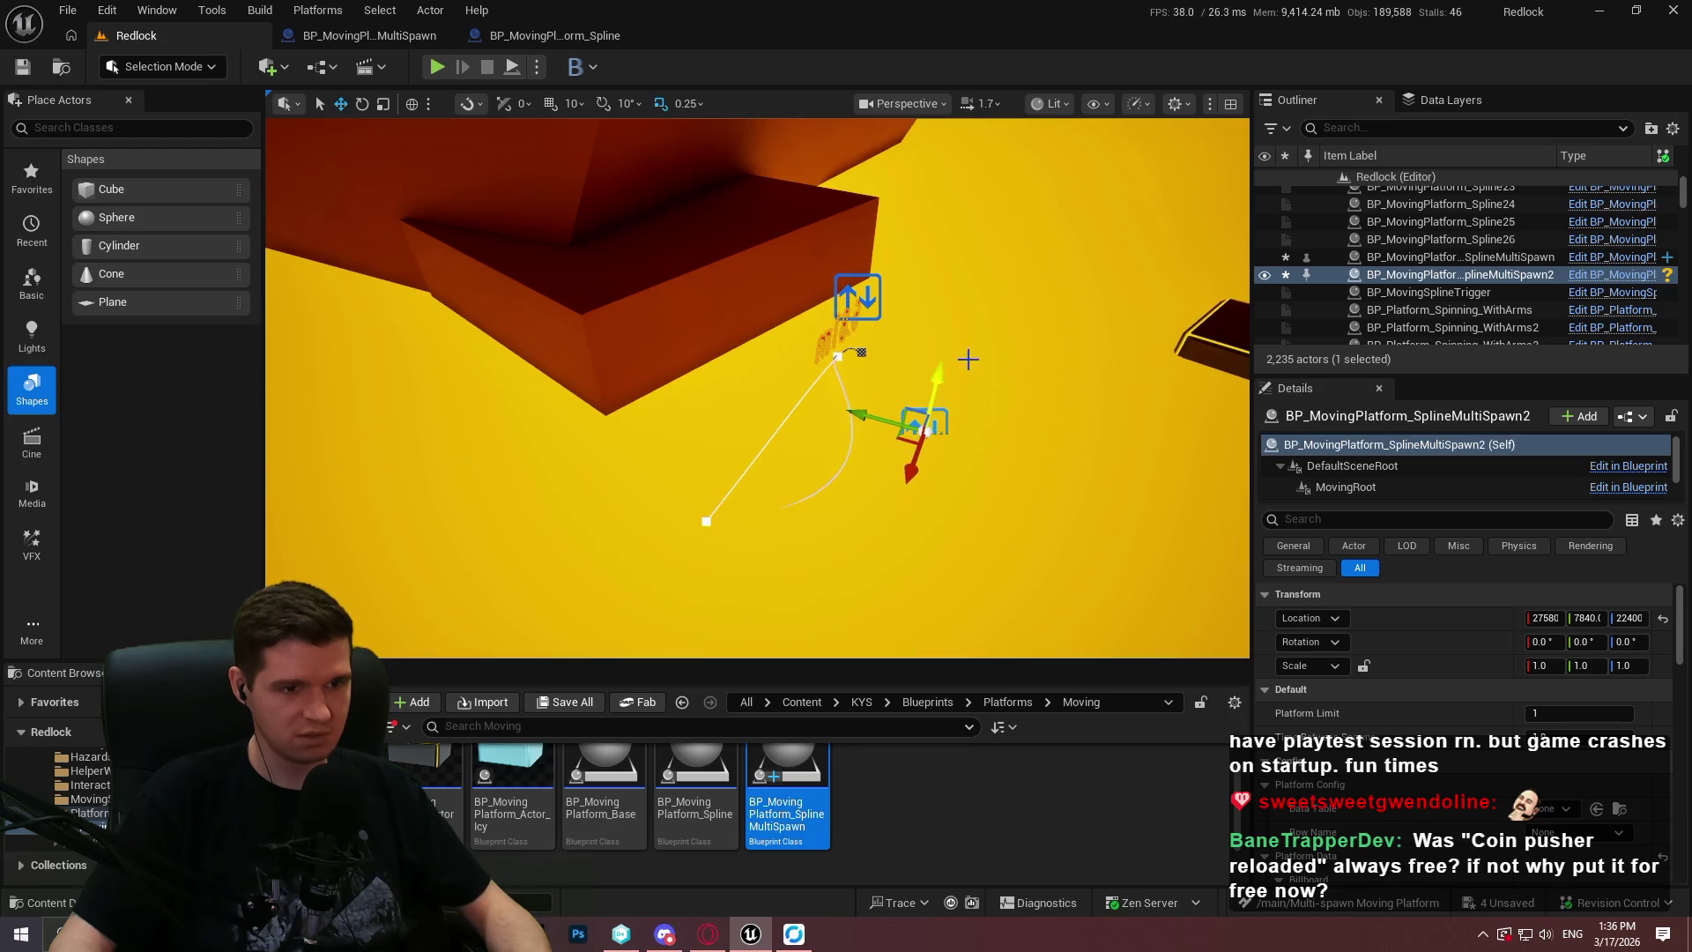
click(896, 309)
click(858, 297)
drag(866, 251, 867, 227)
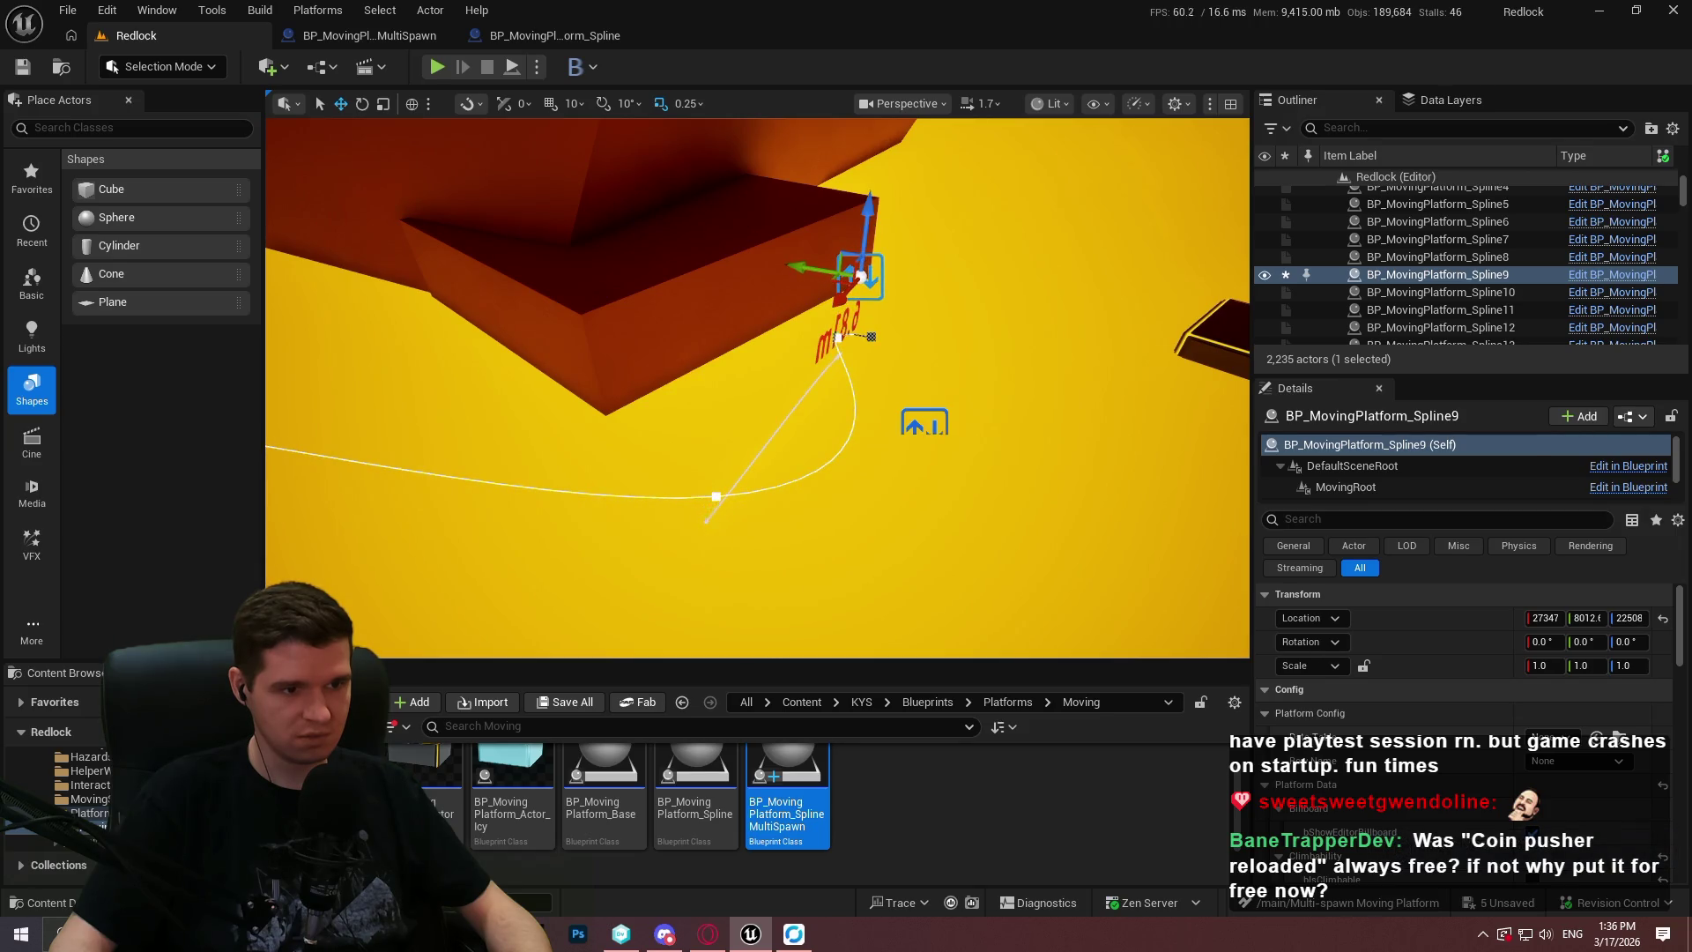
Select a point on the MultiSpawn2 spline and fly the view along the path.
click(924, 423)
click(706, 522)
mouse_move(706, 522)
mouse_down()
mouse_move(678, 516)
mouse_move(775, 502)
mouse_move(829, 439)
mouse_move(935, 412)
mouse_move(321, 585)
mouse_move(302, 567)
mouse_move(290, 617)
mouse_move(377, 435)
mouse_move(359, 529)
mouse_move(542, 491)
mouse_move(489, 460)
mouse_up()
Move a spline point down-left and Alt-drag a new point out along the spline.
mouse_move(706, 371)
mouse_down()
mouse_move(650, 438)
mouse_move(691, 426)
mouse_up()
click(901, 328)
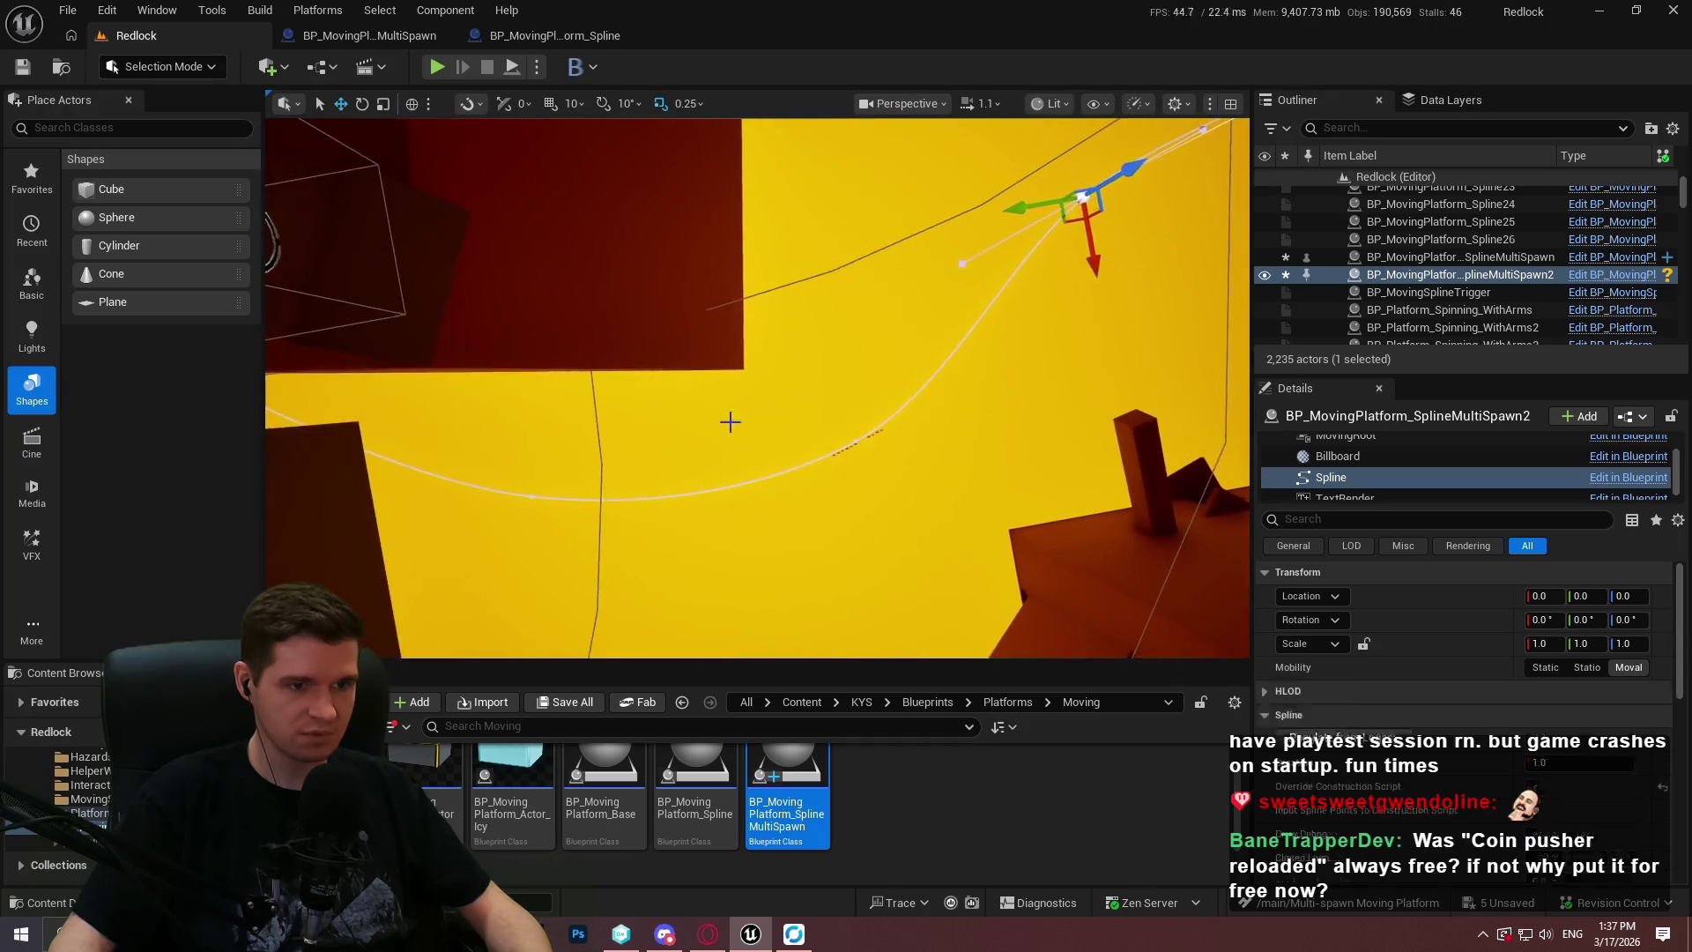
click(1029, 280)
click(854, 457)
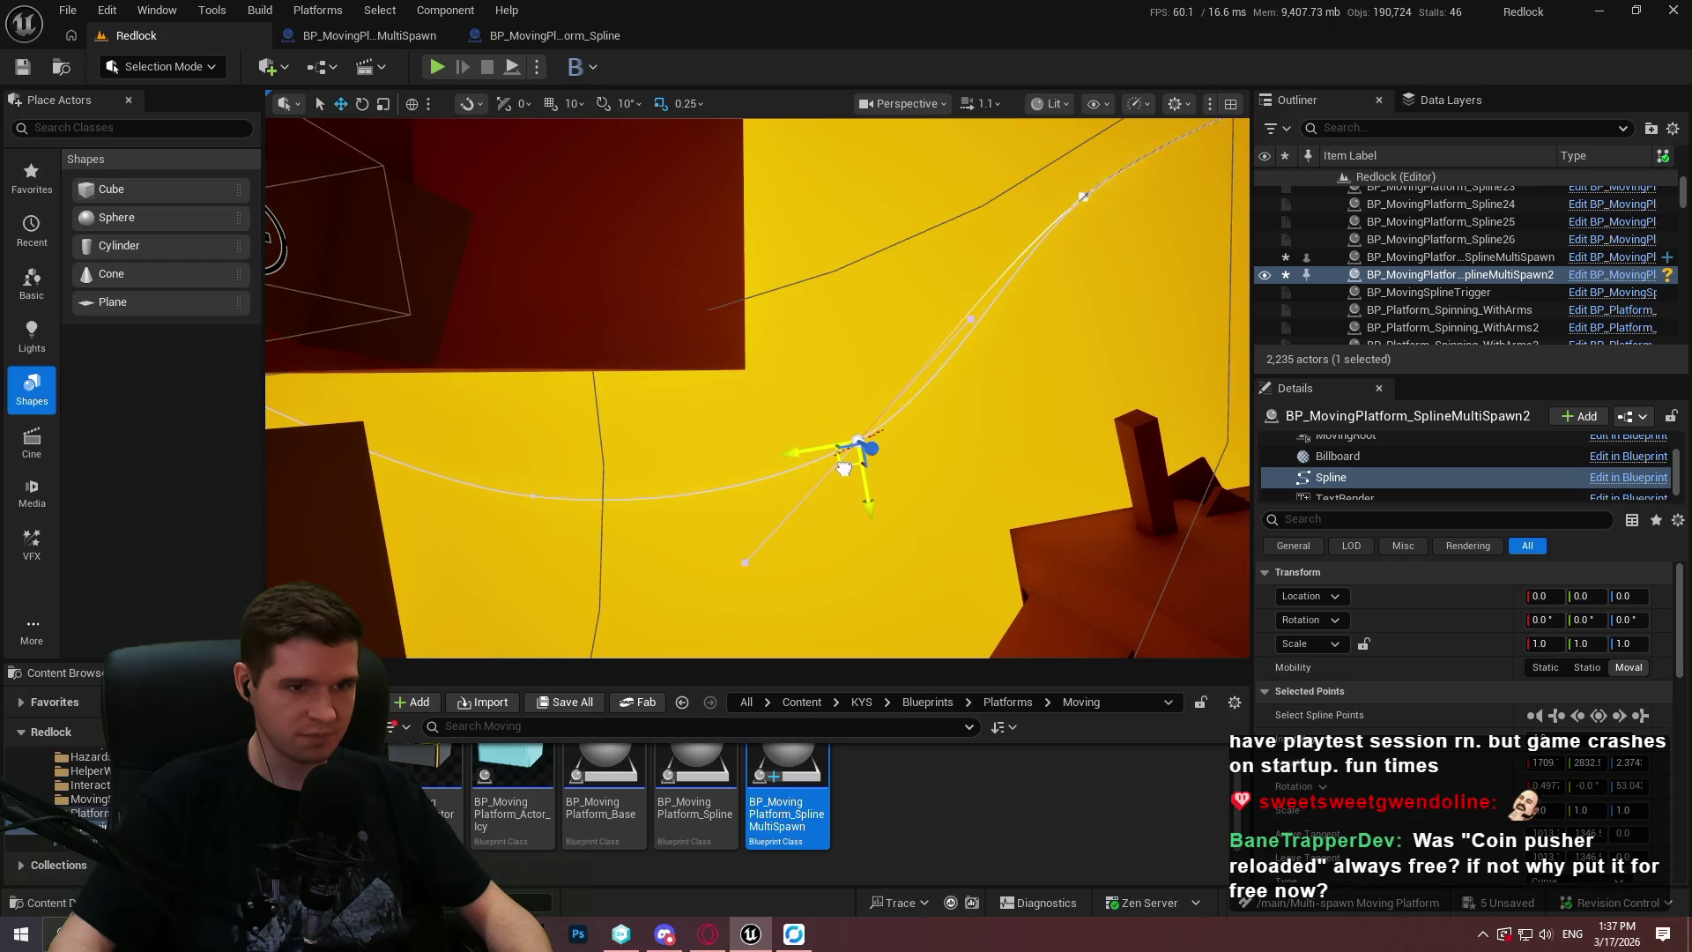
mouse_move(844, 468)
mouse_down()
mouse_move(749, 491)
mouse_move(465, 504)
mouse_move(526, 527)
mouse_up()
key(f)
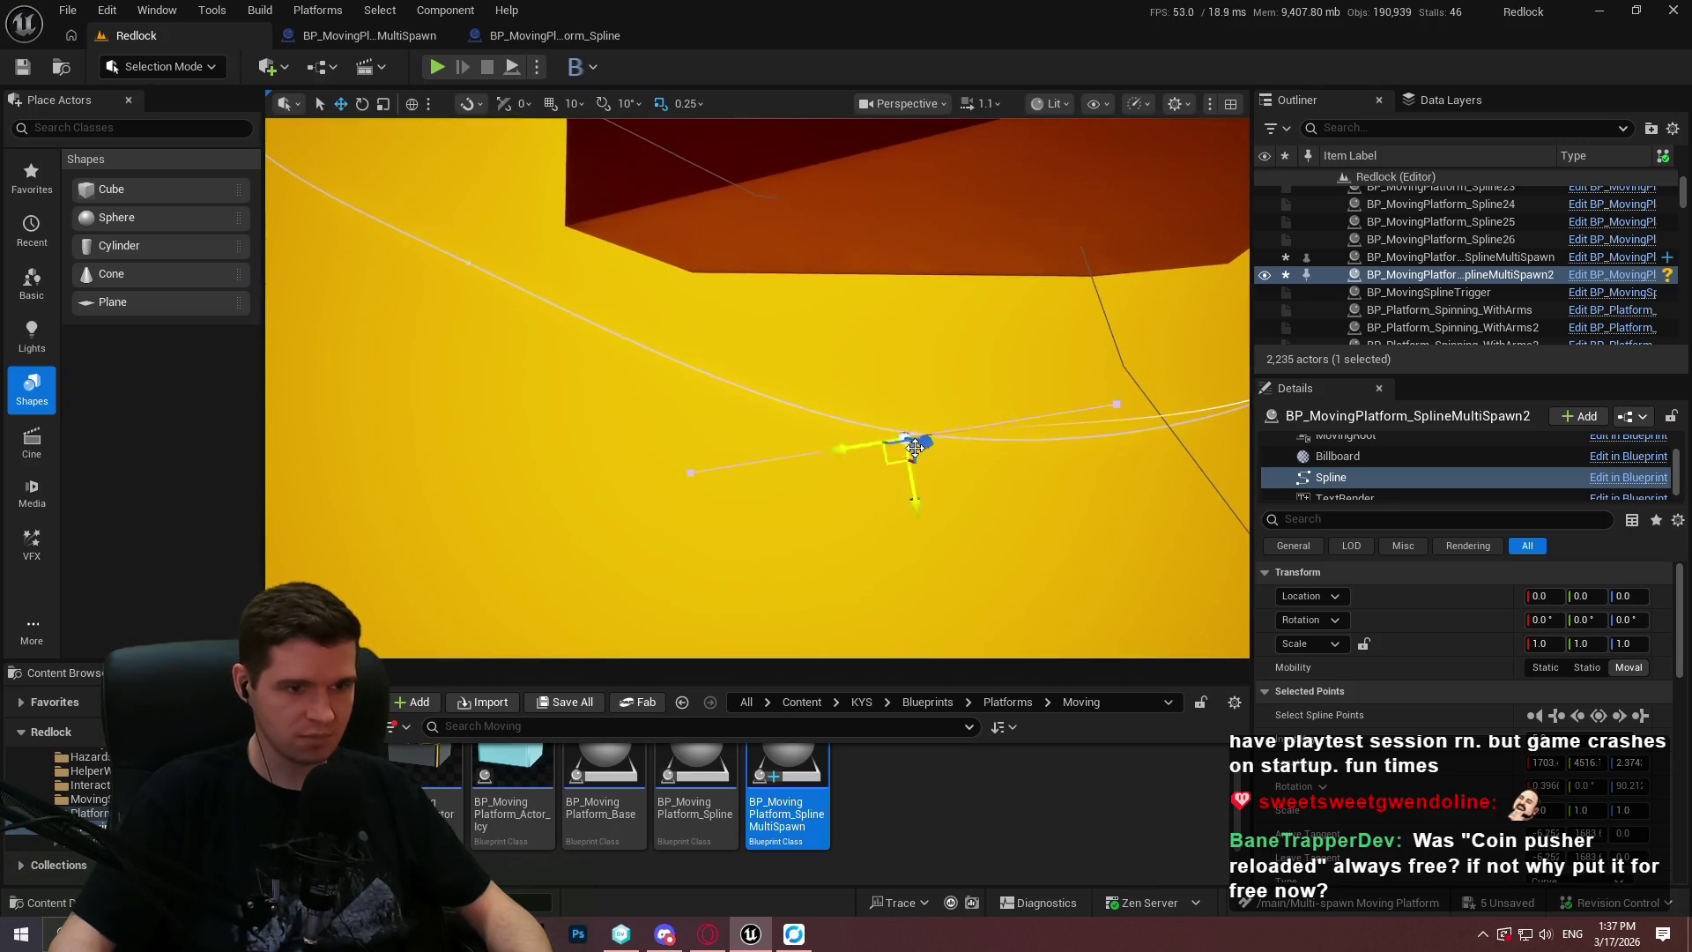
Pull spline points down-left to route the curve around the dark block and delete the unwanted point.
click(901, 461)
mouse_move(901, 461)
mouse_down()
mouse_move(891, 499)
mouse_move(847, 512)
mouse_move(834, 578)
mouse_move(1028, 415)
mouse_up()
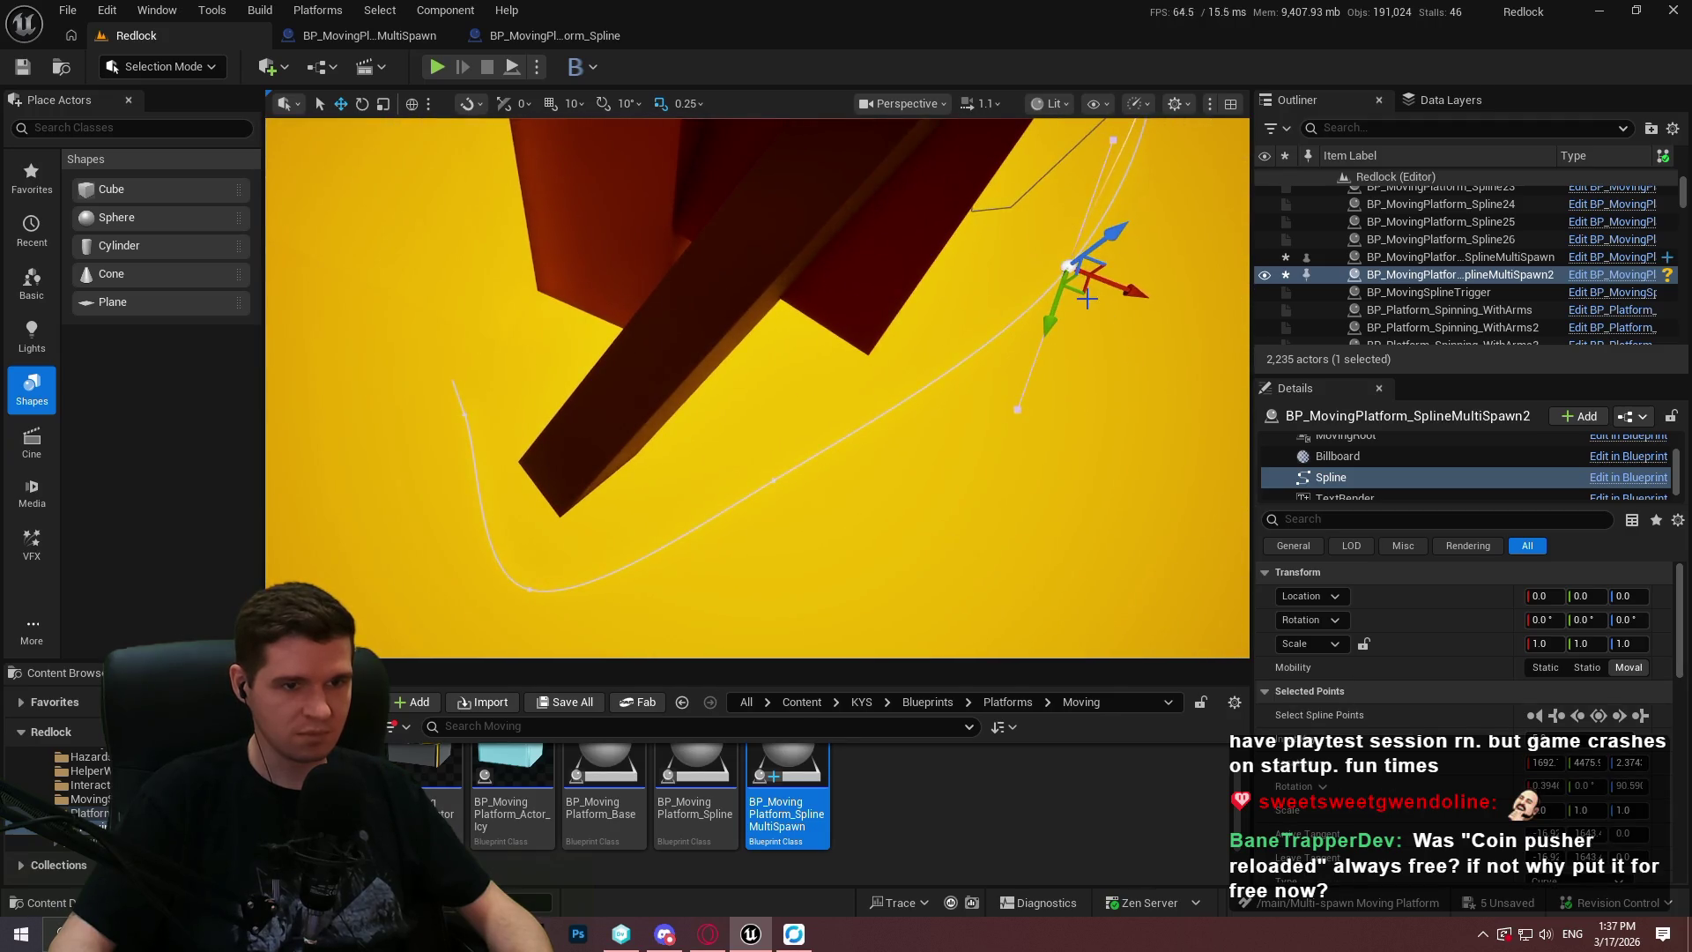
mouse_move(1085, 288)
mouse_down()
mouse_move(787, 513)
mouse_move(580, 589)
mouse_move(537, 624)
mouse_move(670, 556)
mouse_move(968, 522)
mouse_up()
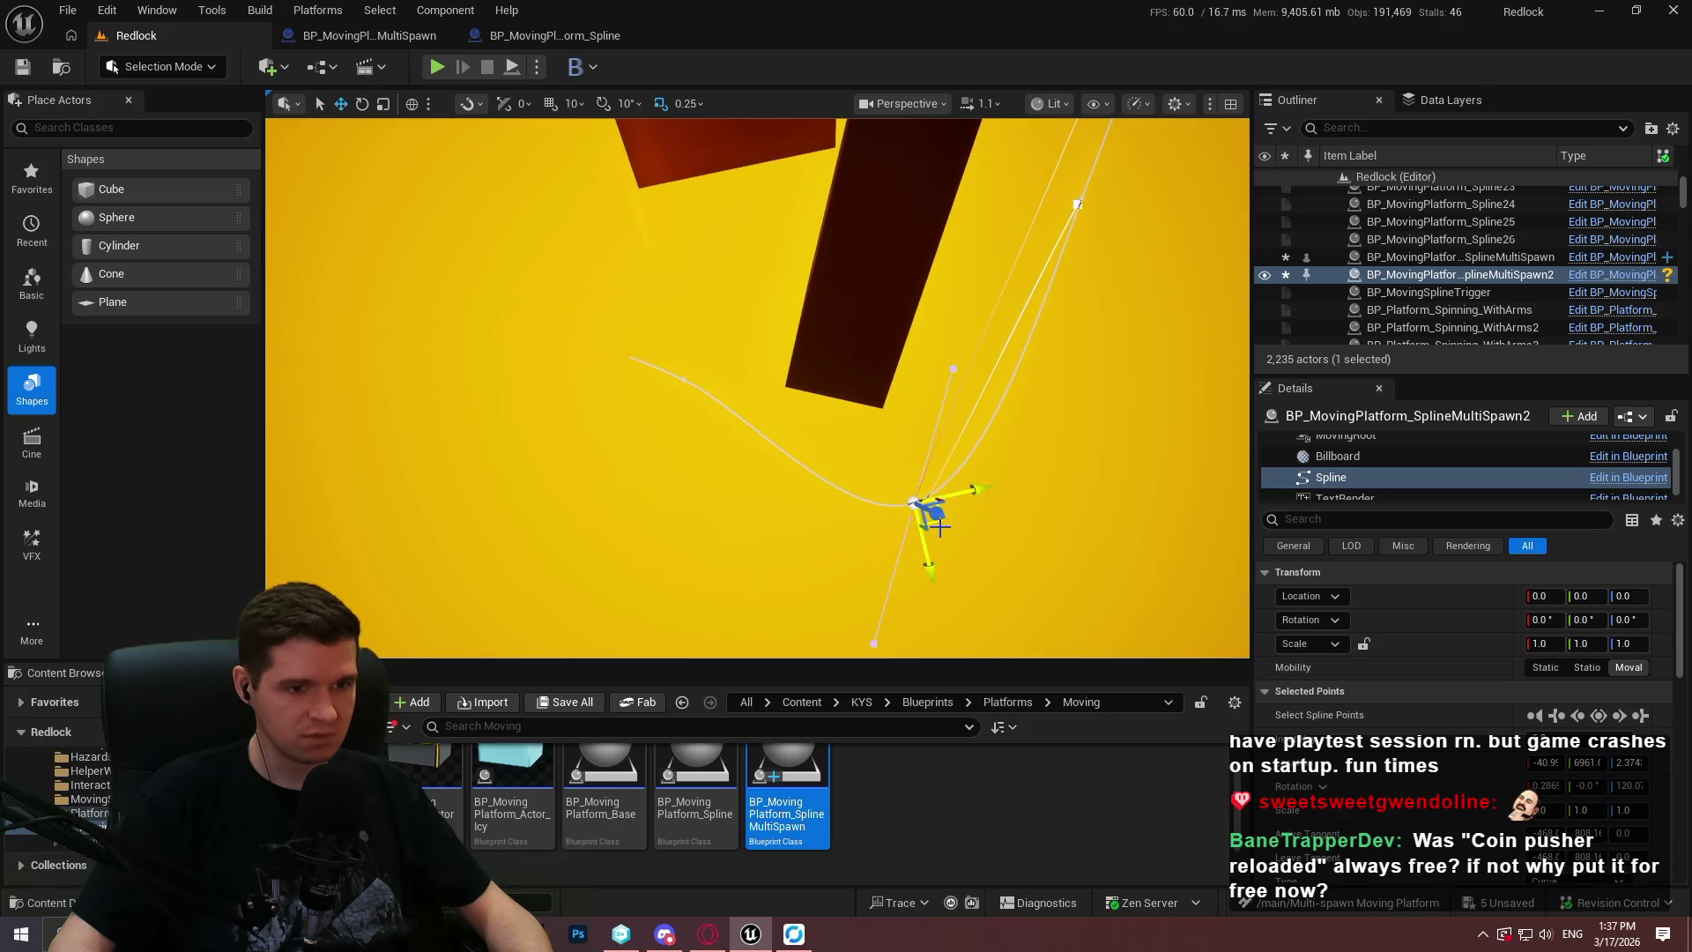
mouse_move(943, 525)
mouse_down()
mouse_move(696, 421)
mouse_move(705, 404)
mouse_move(606, 379)
mouse_up()
drag(535, 379, 451, 476)
key(Delete)
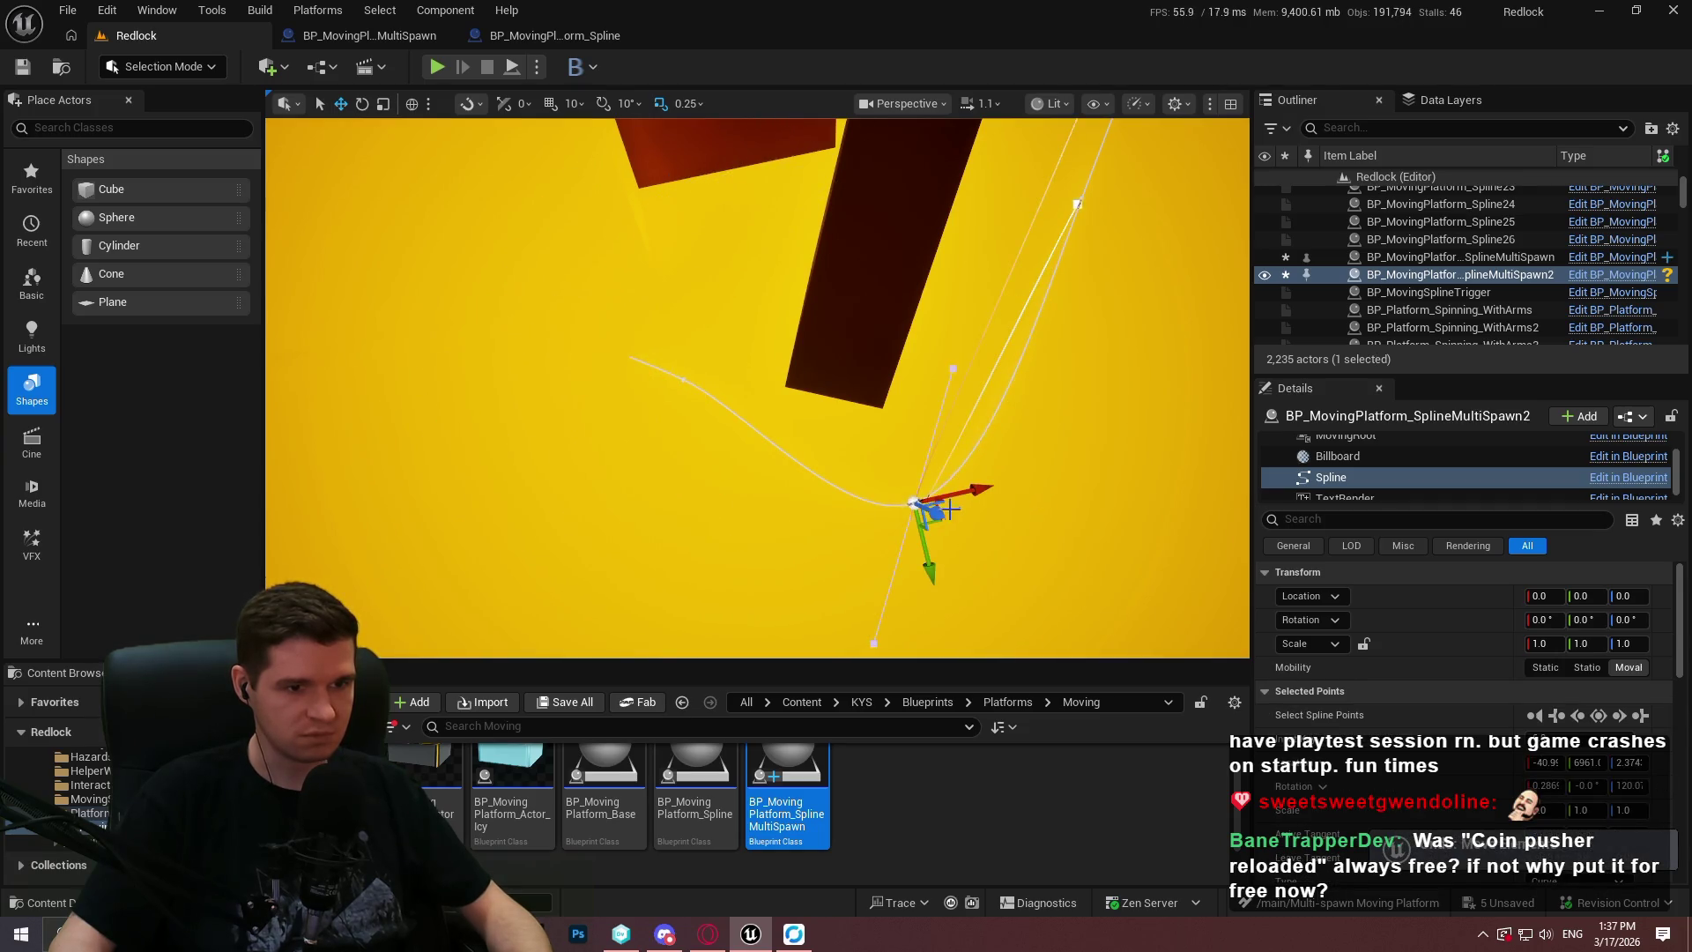
click(1077, 204)
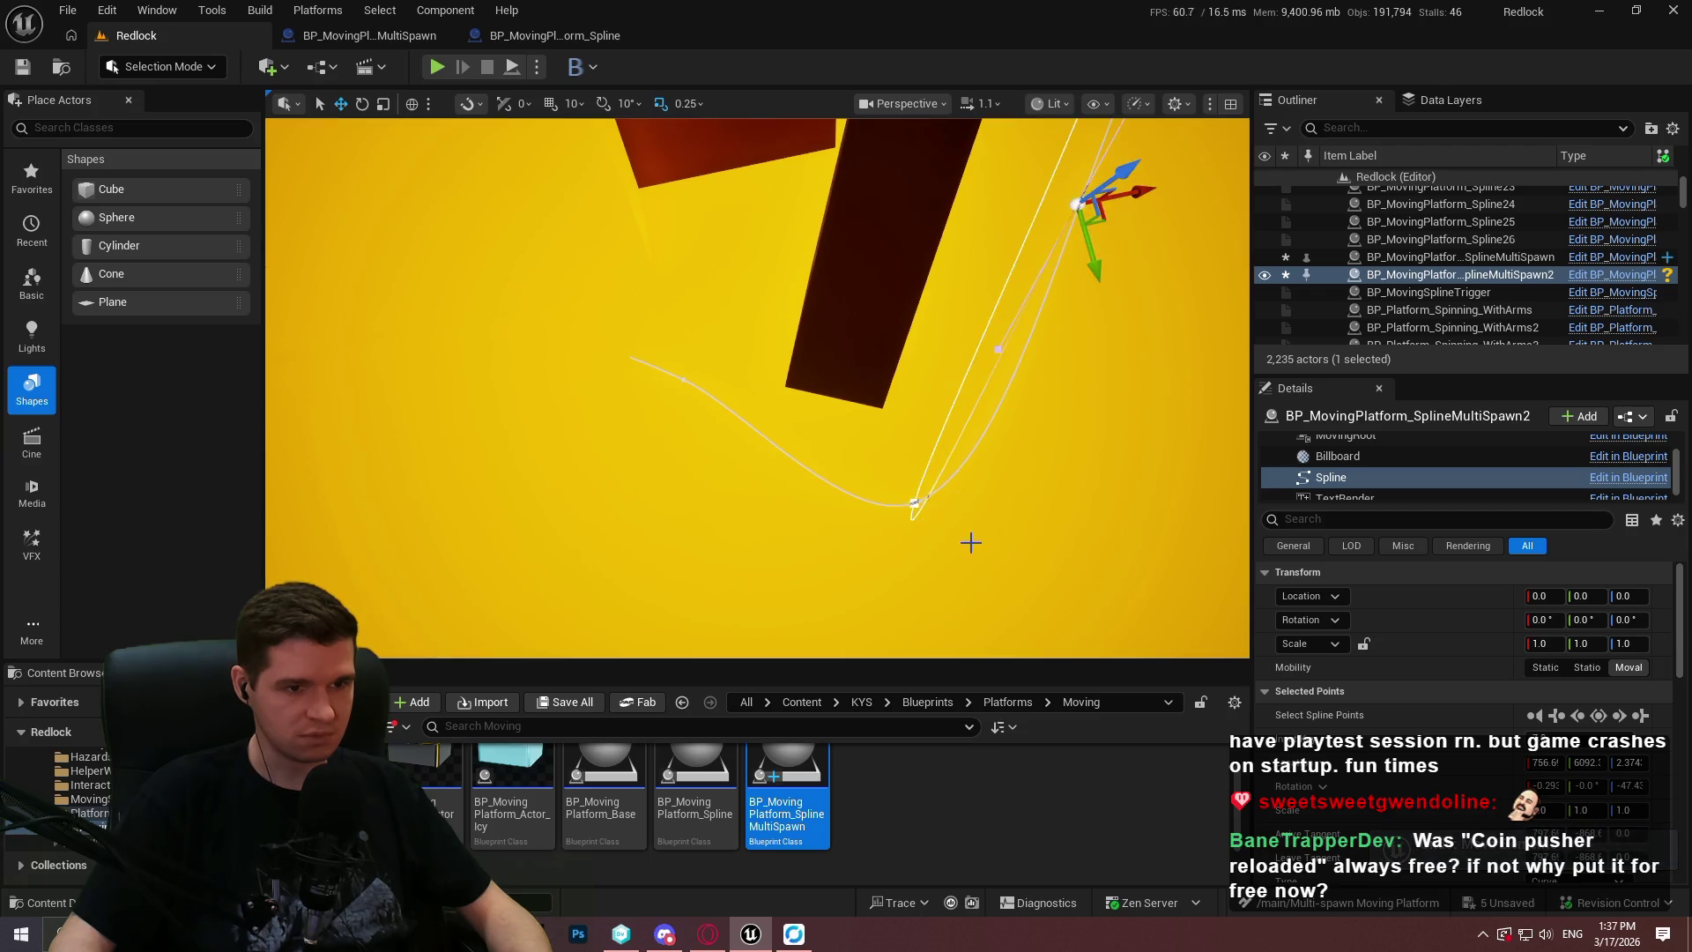
click(913, 504)
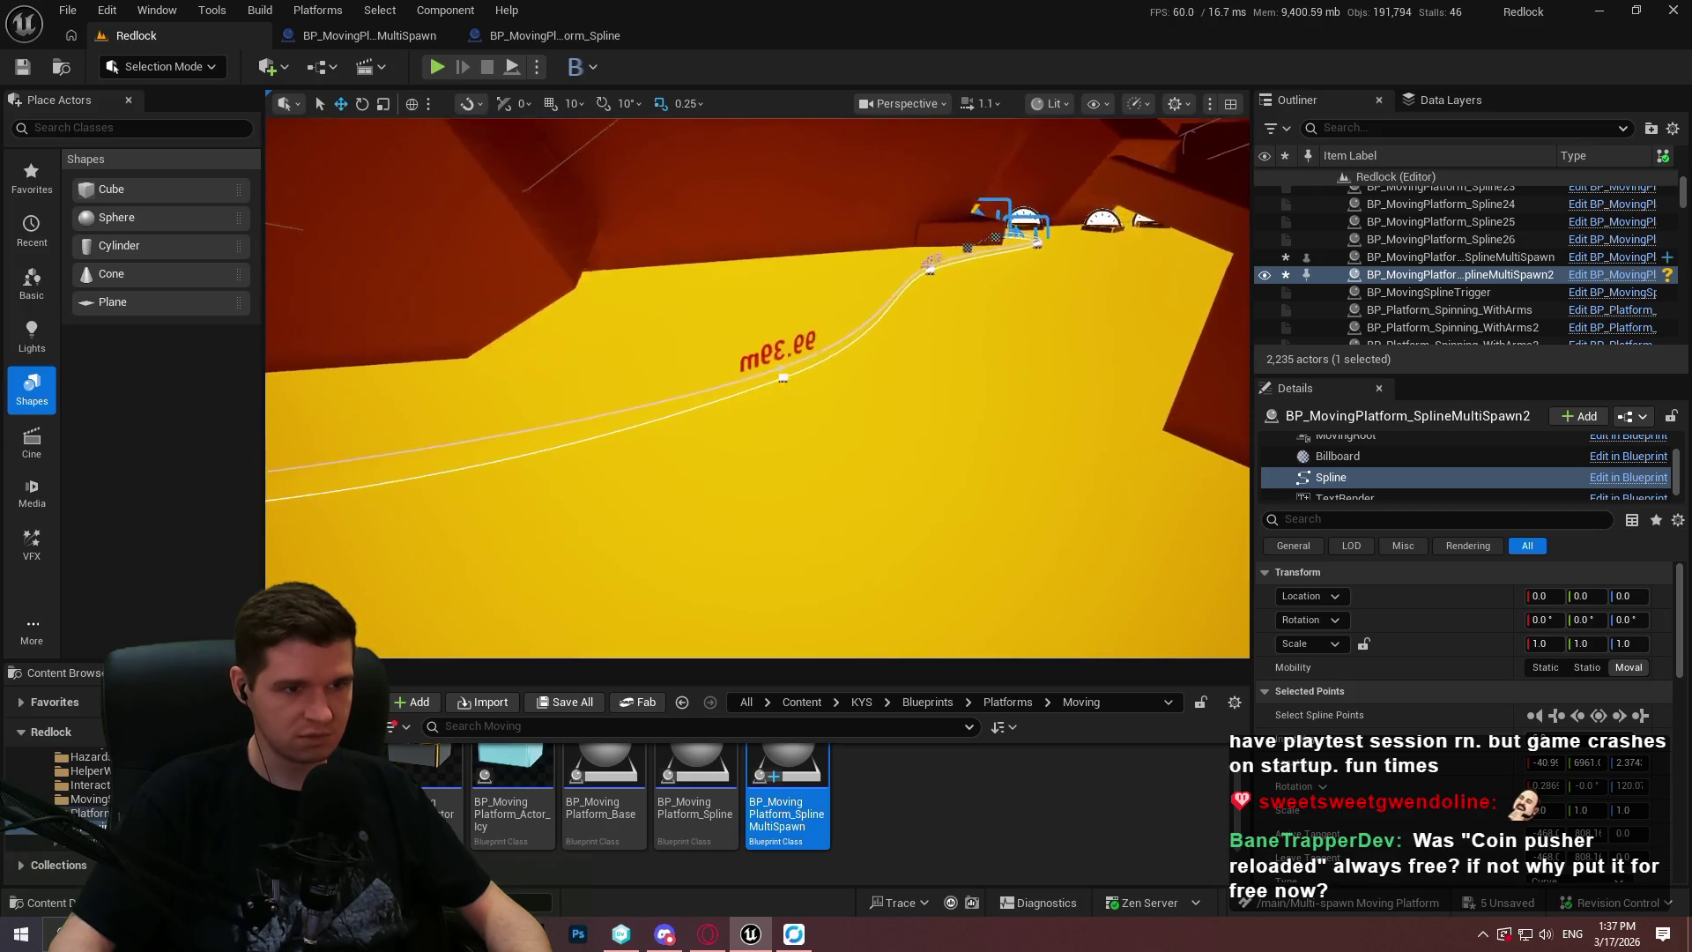
Reposition the top spline point, undoing a change, and drag it down to reshape the curve.
scroll(758, 388, up, 2)
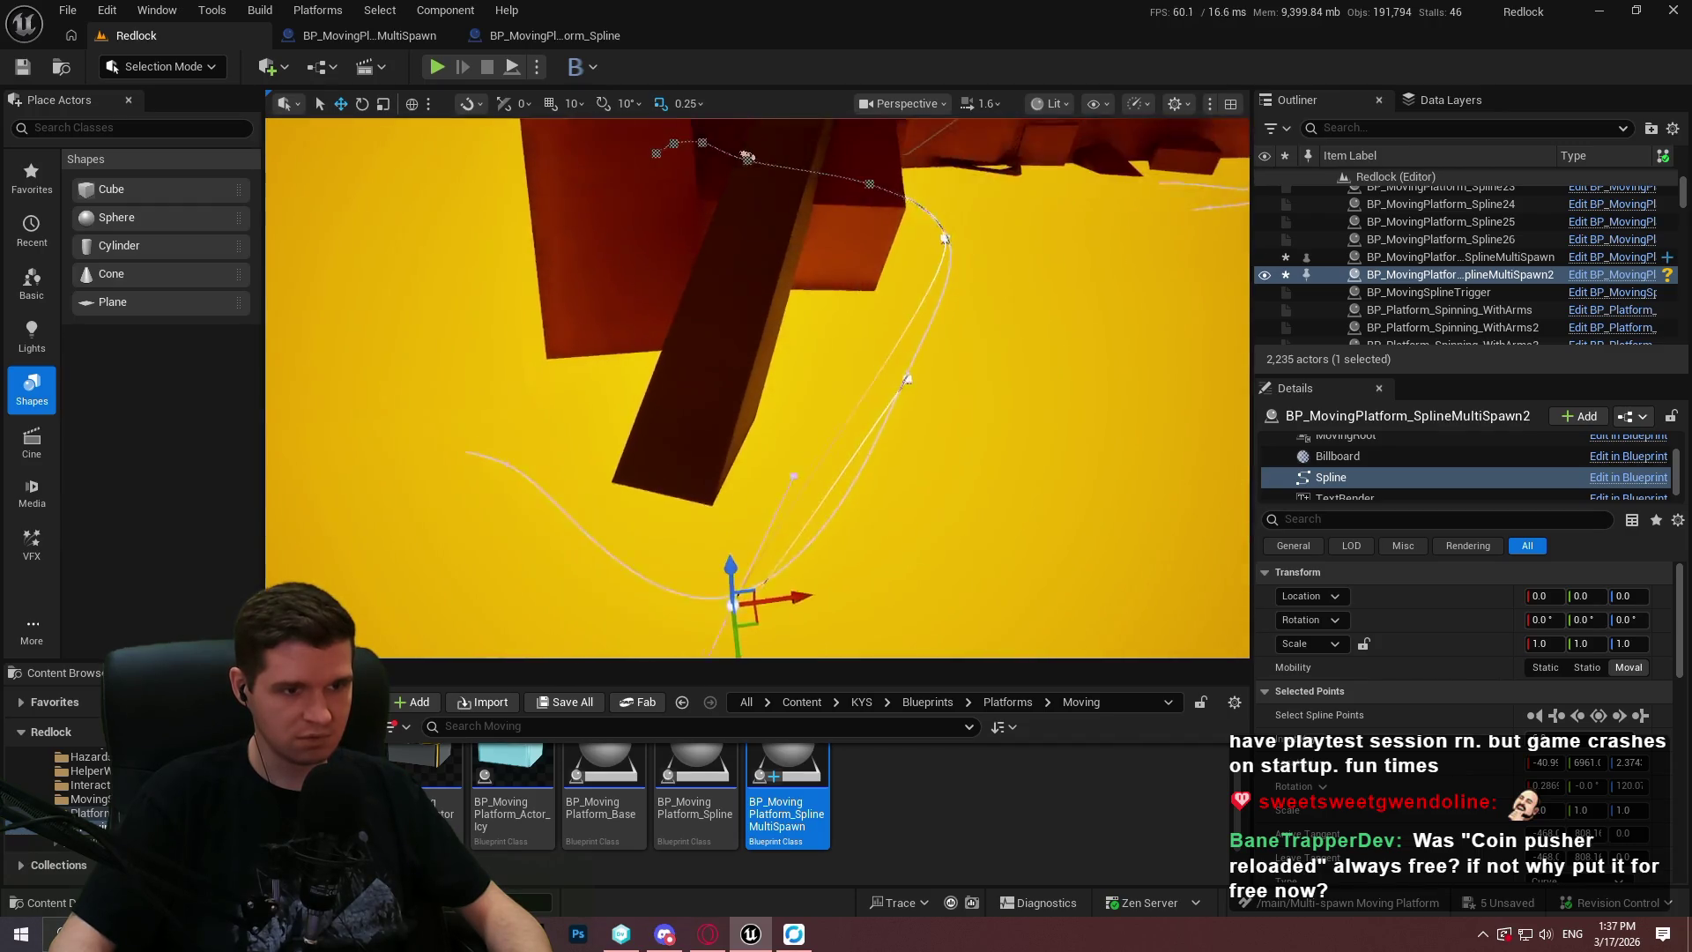
mouse_move(740, 556)
mouse_down()
mouse_move(1000, 578)
mouse_move(1137, 542)
mouse_move(1238, 483)
mouse_up()
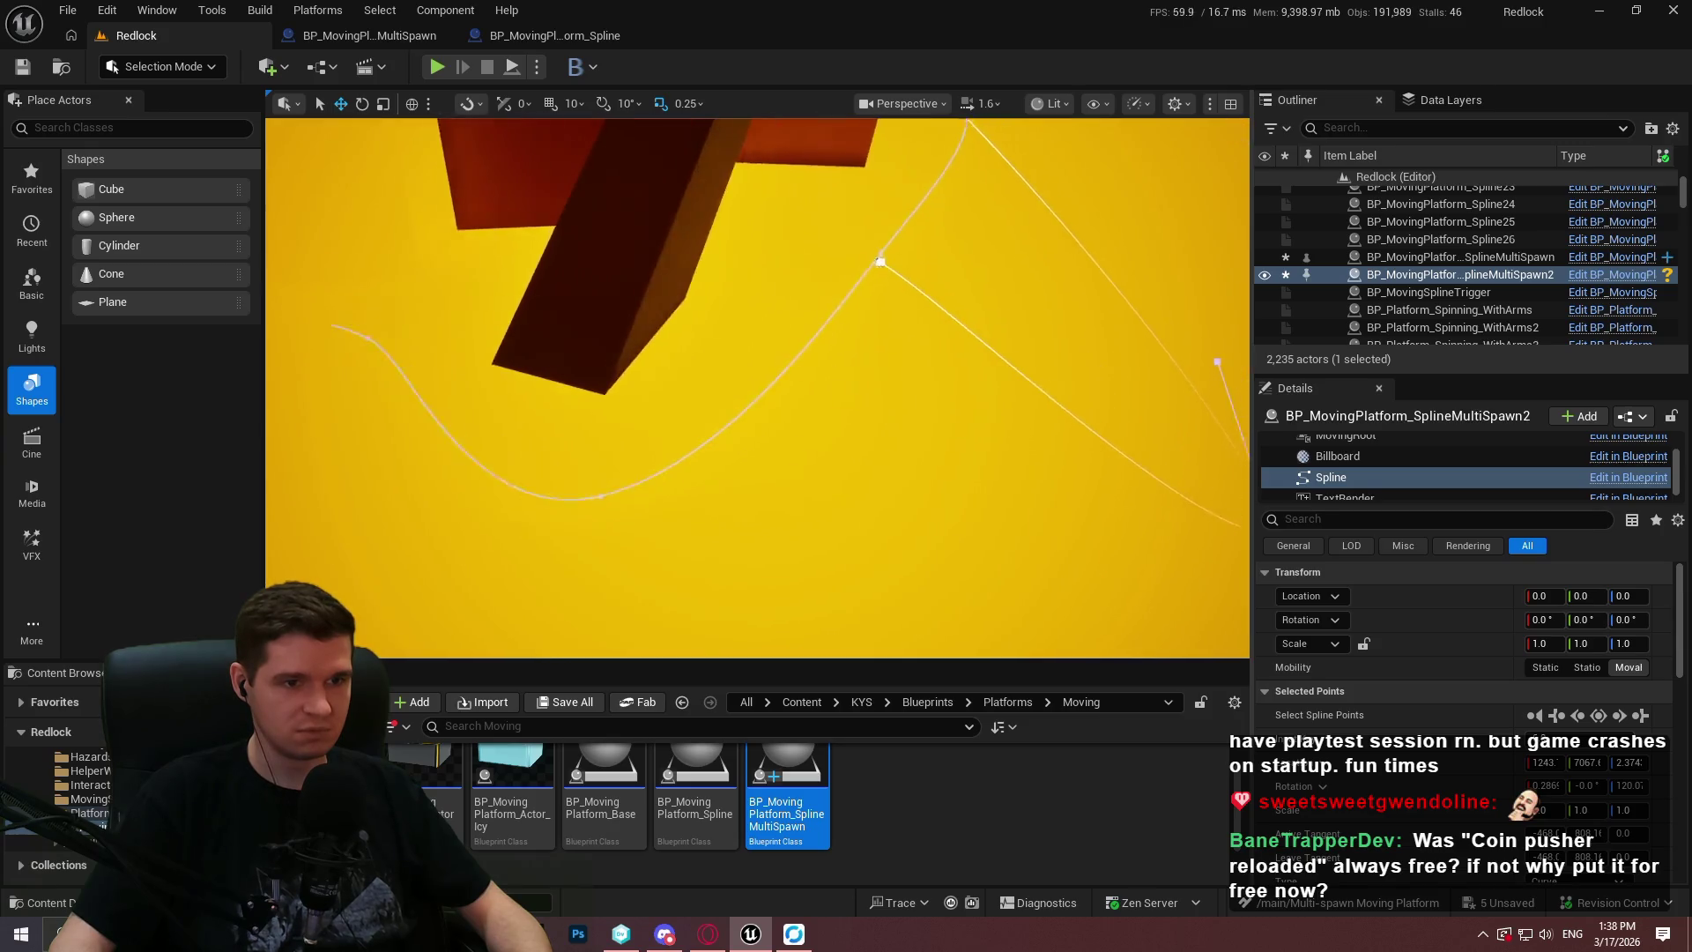
click(917, 300)
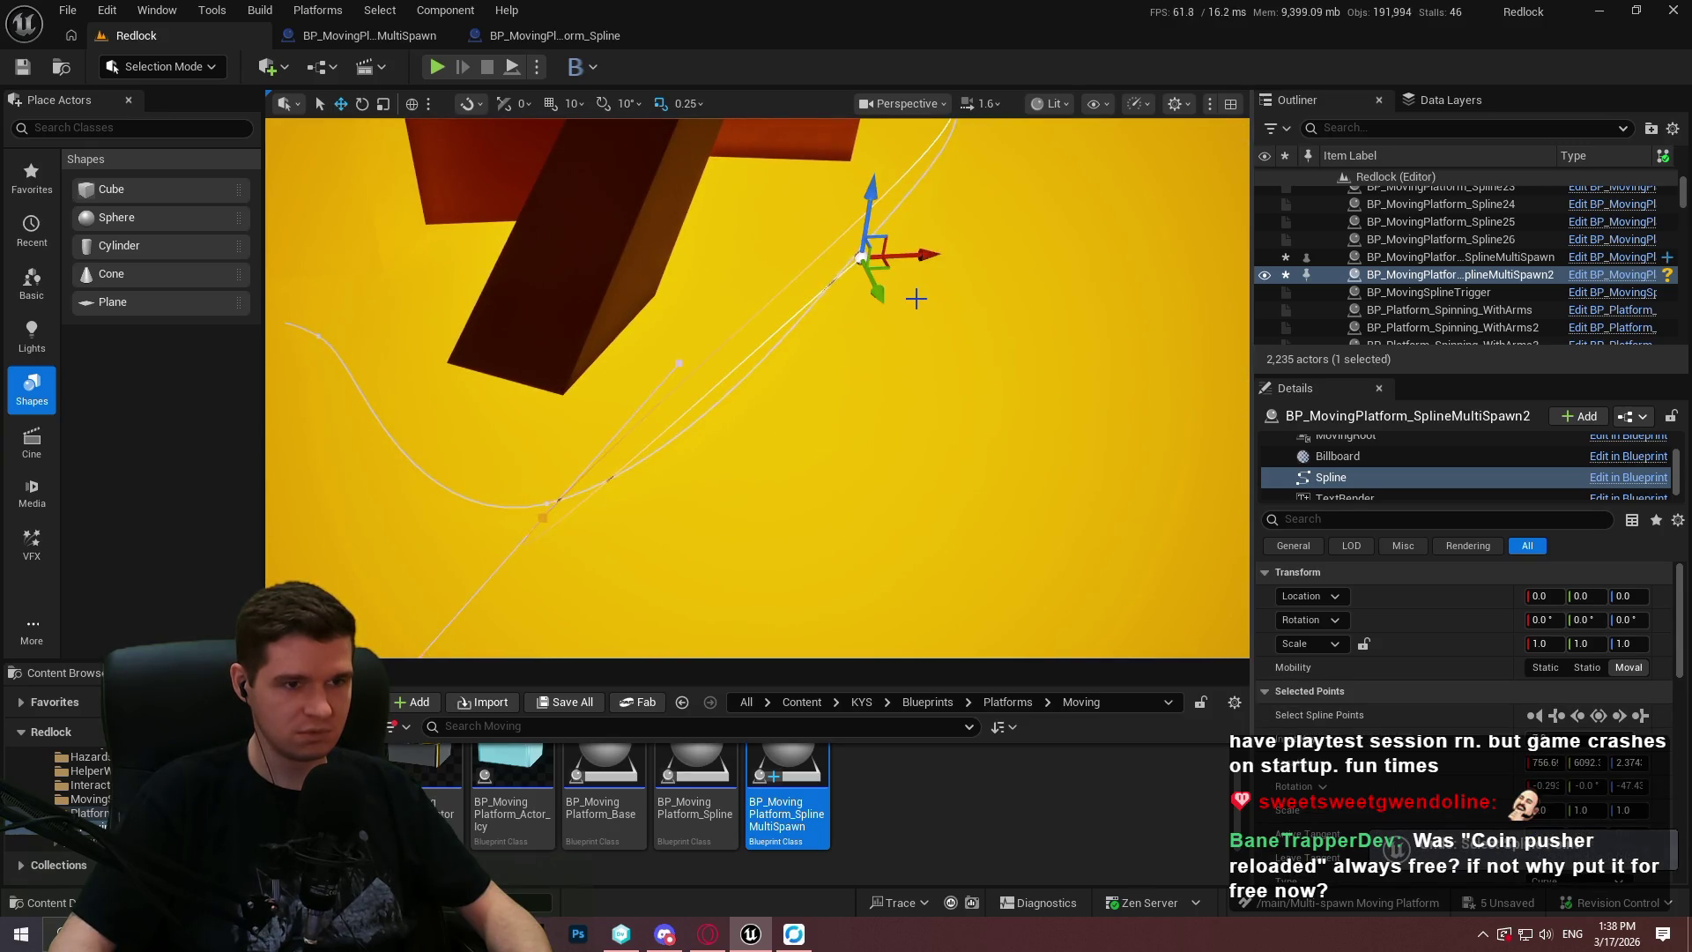
key(ctrl+z)
key(ctrl+z)
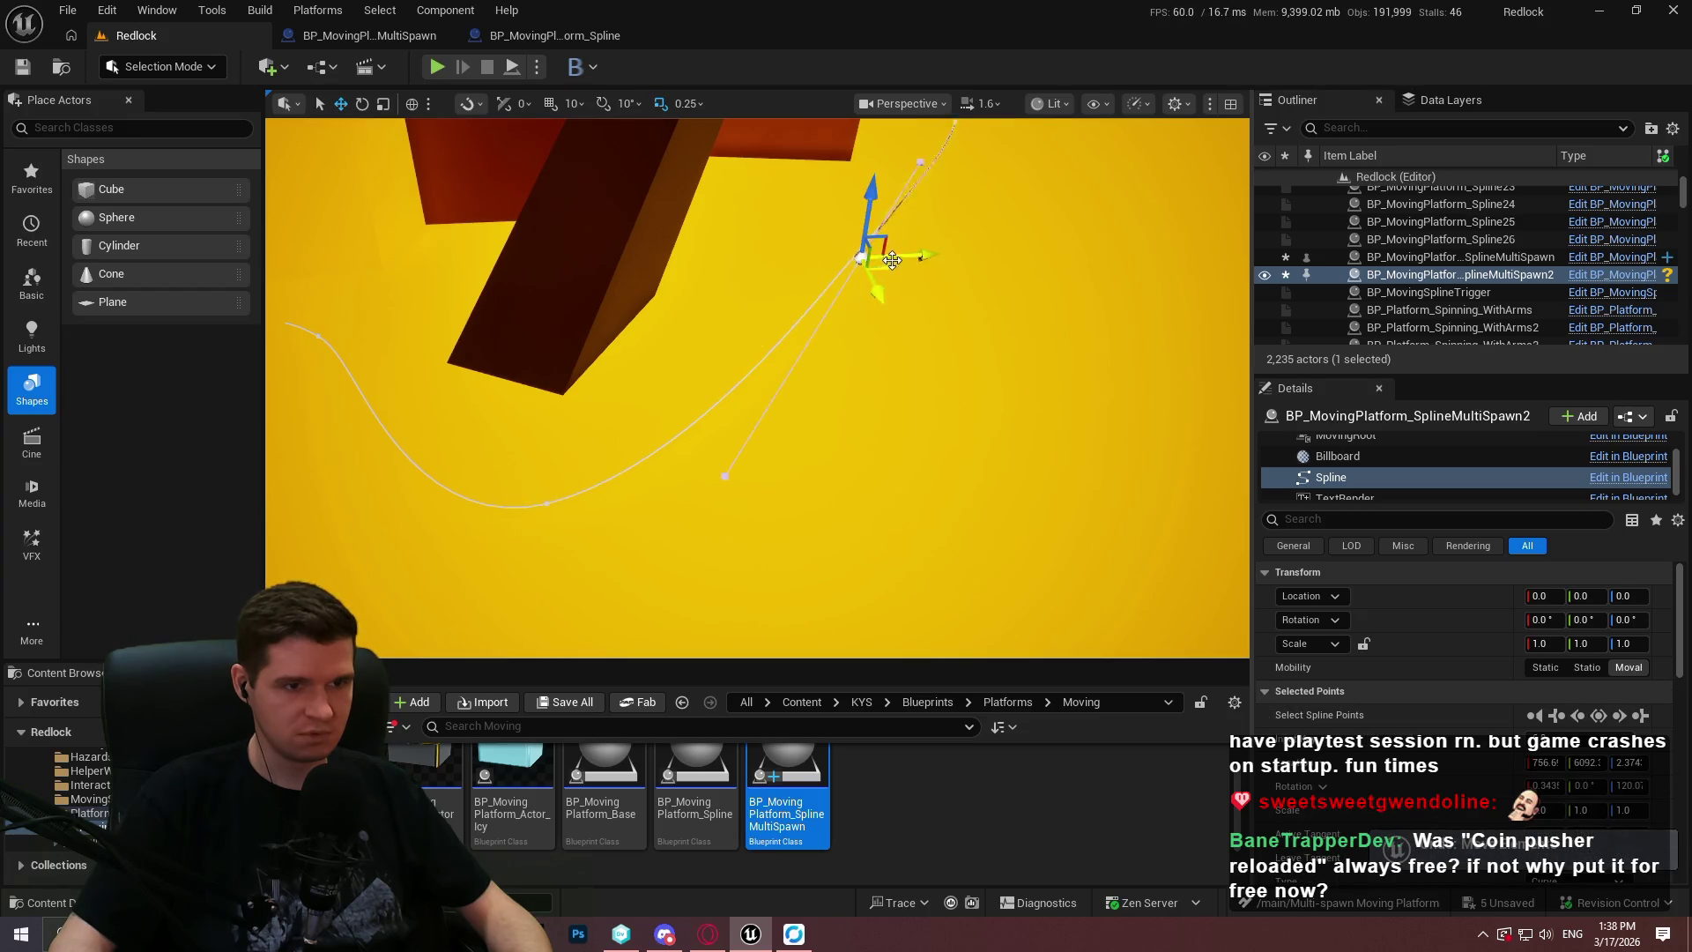
mouse_move(885, 266)
mouse_down()
mouse_move(798, 366)
mouse_move(573, 507)
mouse_move(459, 520)
mouse_move(701, 617)
mouse_move(1014, 528)
mouse_move(670, 591)
mouse_move(582, 547)
mouse_up()
Alt-drag a new end point so the spline bends up beside Spline9's start marker.
scroll(582, 547, up, 2)
mouse_move(863, 360)
mouse_down()
mouse_move(797, 338)
mouse_move(374, 427)
mouse_move(419, 426)
mouse_move(396, 423)
mouse_up()
key(f)
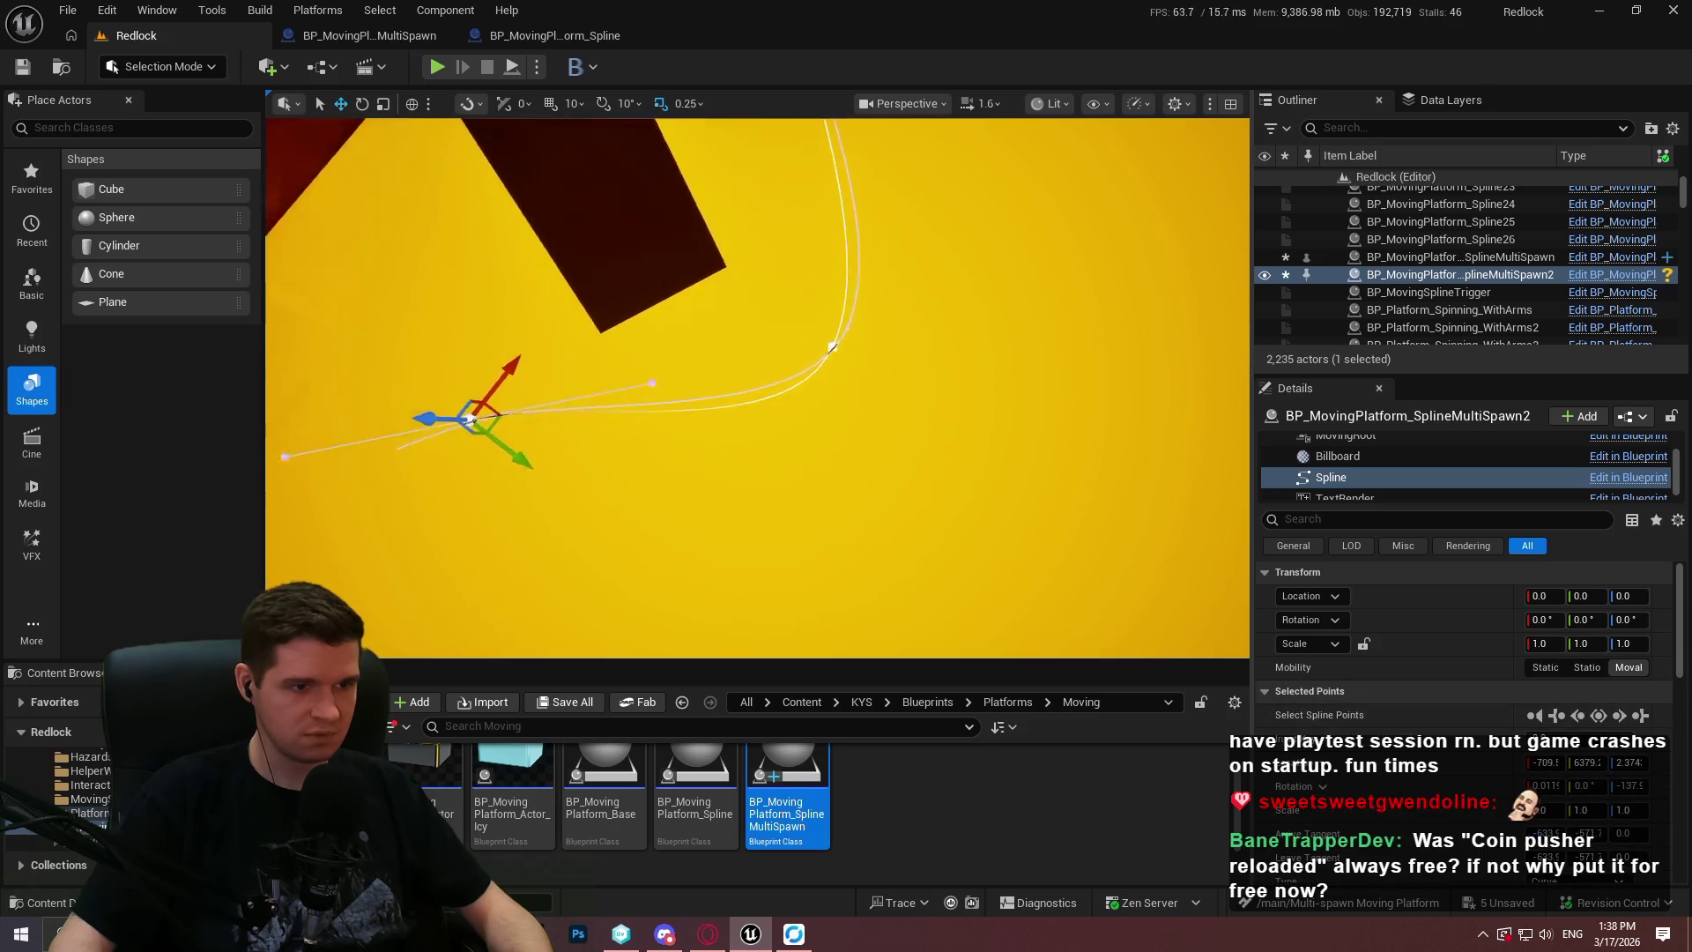
mouse_move(665, 406)
alt+mouse_down()
mouse_move(505, 458)
mouse_move(433, 508)
mouse_move(564, 476)
mouse_move(599, 440)
mouse_move(707, 492)
alt+mouse_up()
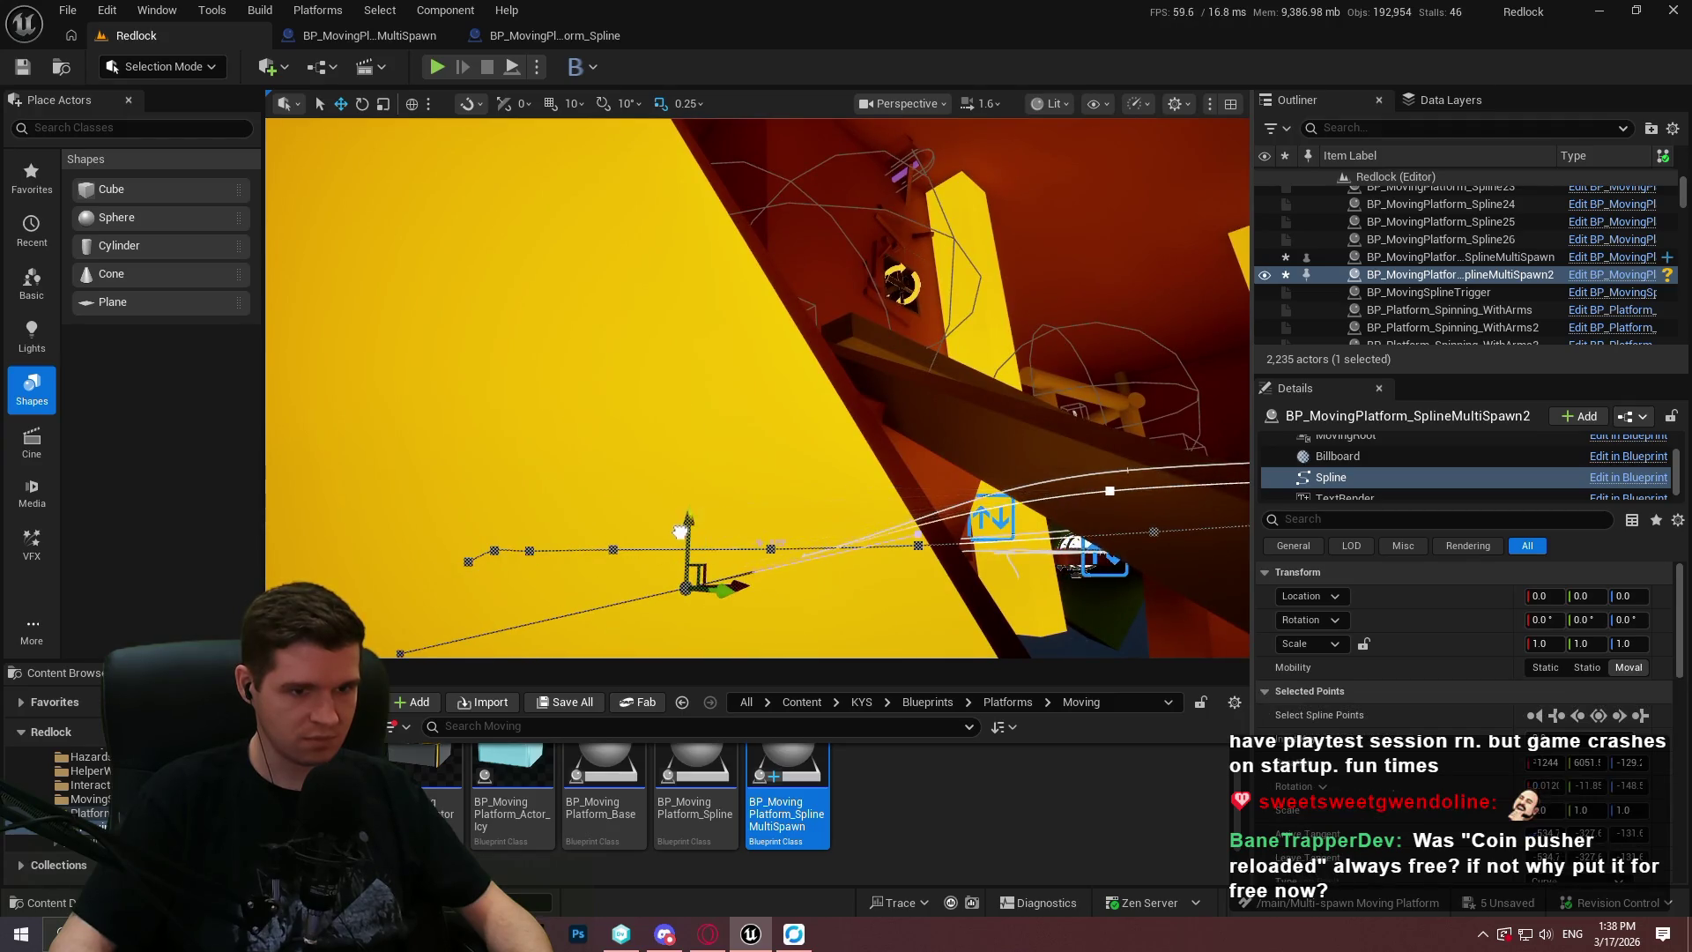
mouse_move(687, 432)
alt+mouse_down()
mouse_move(687, 494)
mouse_move(688, 459)
mouse_move(749, 415)
mouse_move(775, 440)
mouse_move(740, 388)
mouse_move(719, 419)
alt+mouse_up()
click(686, 255)
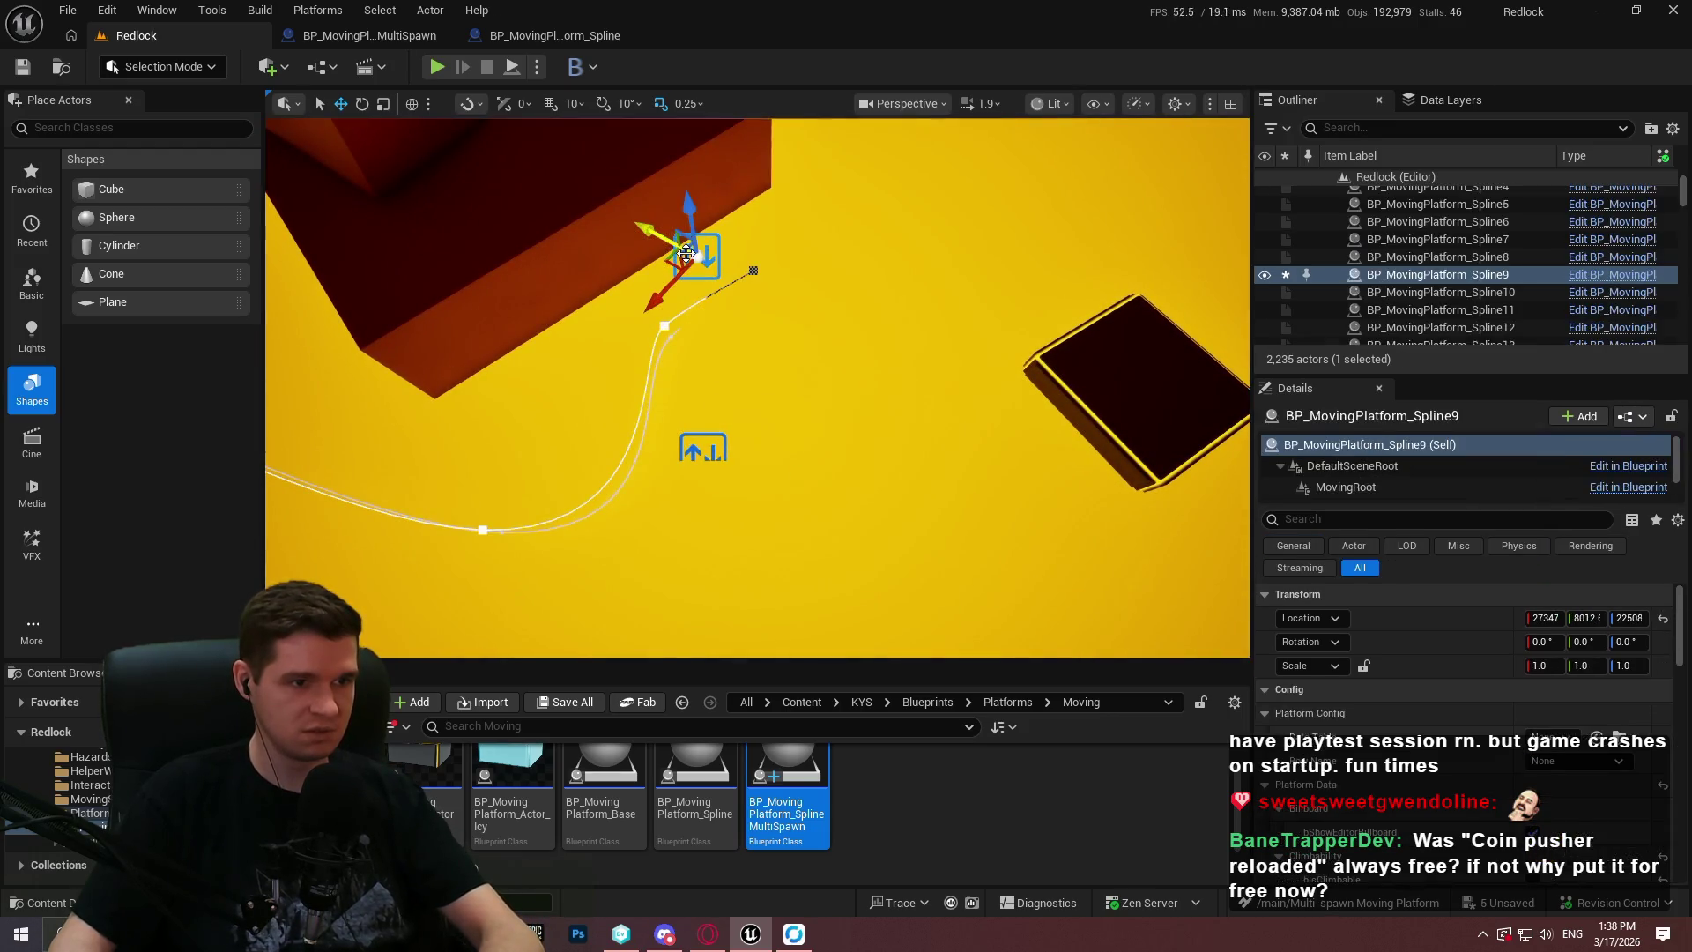
Delete BP_MovingPlatform_Spline9 and set the multi-spawn actor's Platform Limit to 10.
key(Delete)
drag(786, 282, 869, 390)
click(888, 327)
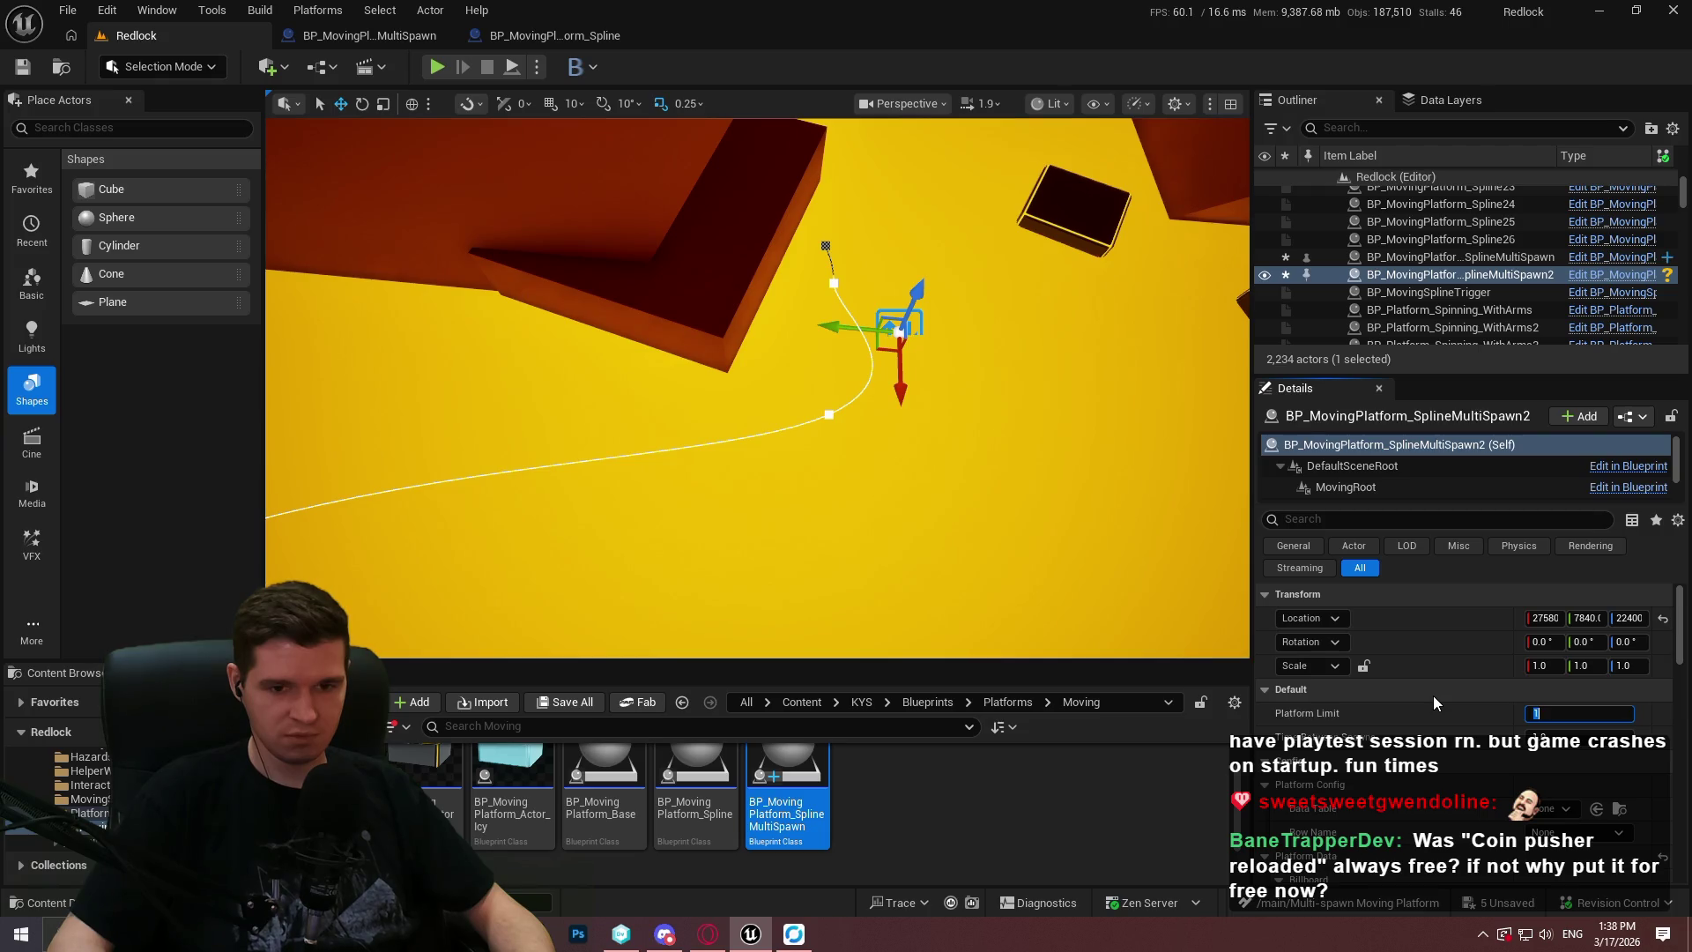
key(BackSpace)
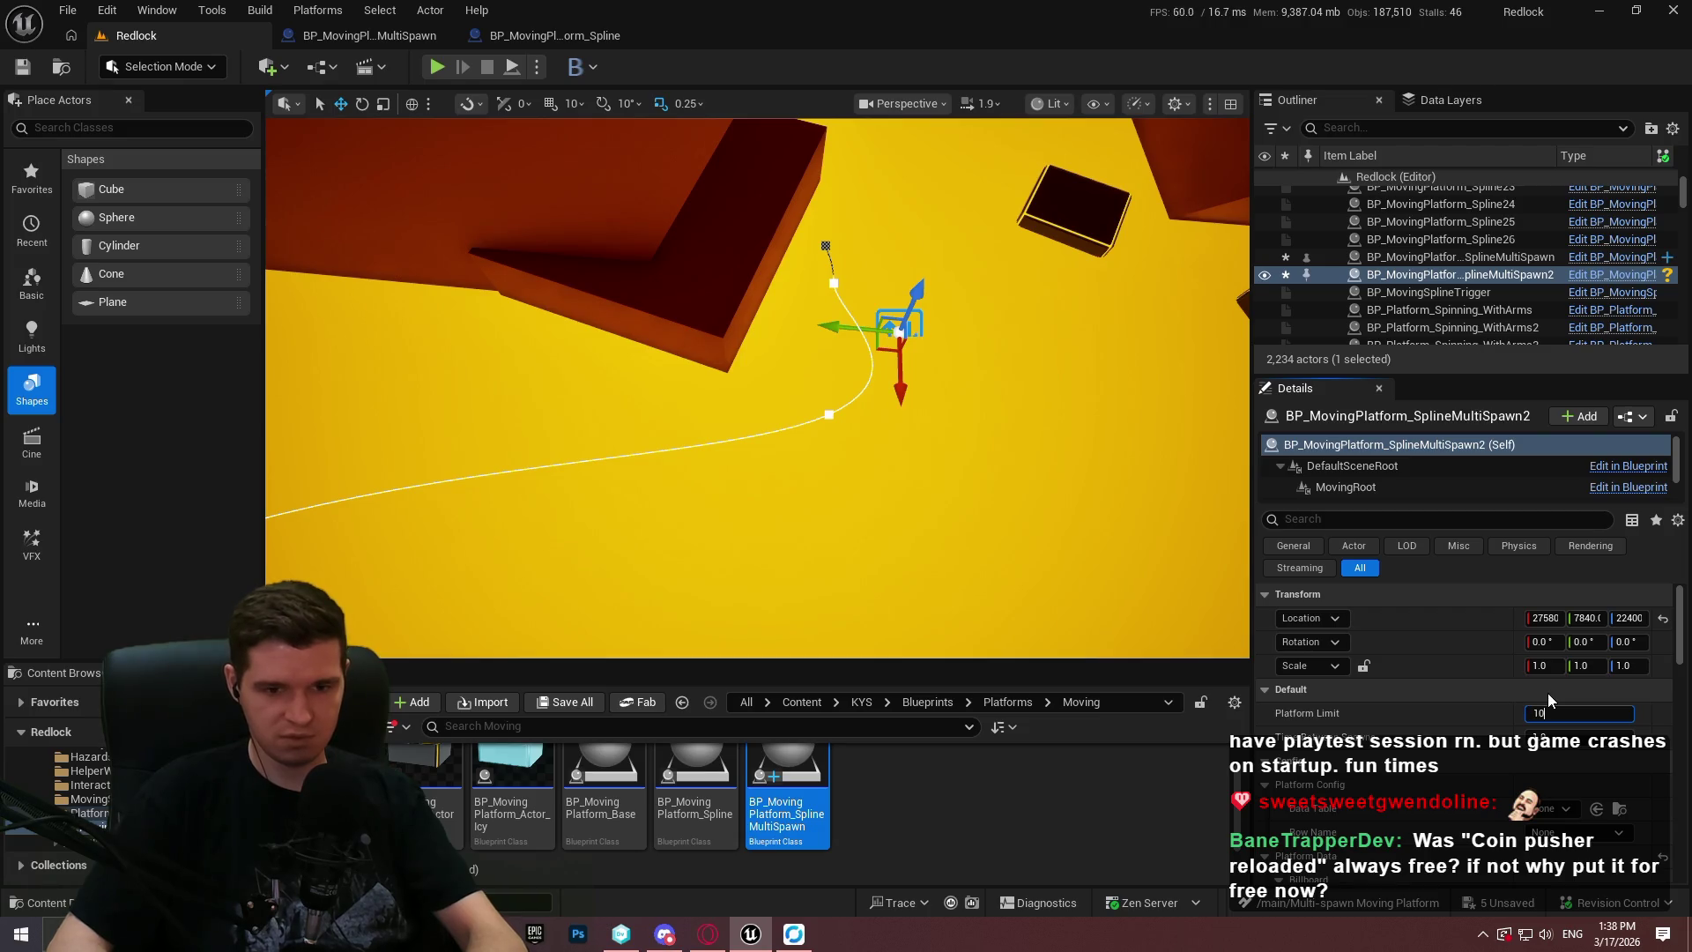
key(Tab)
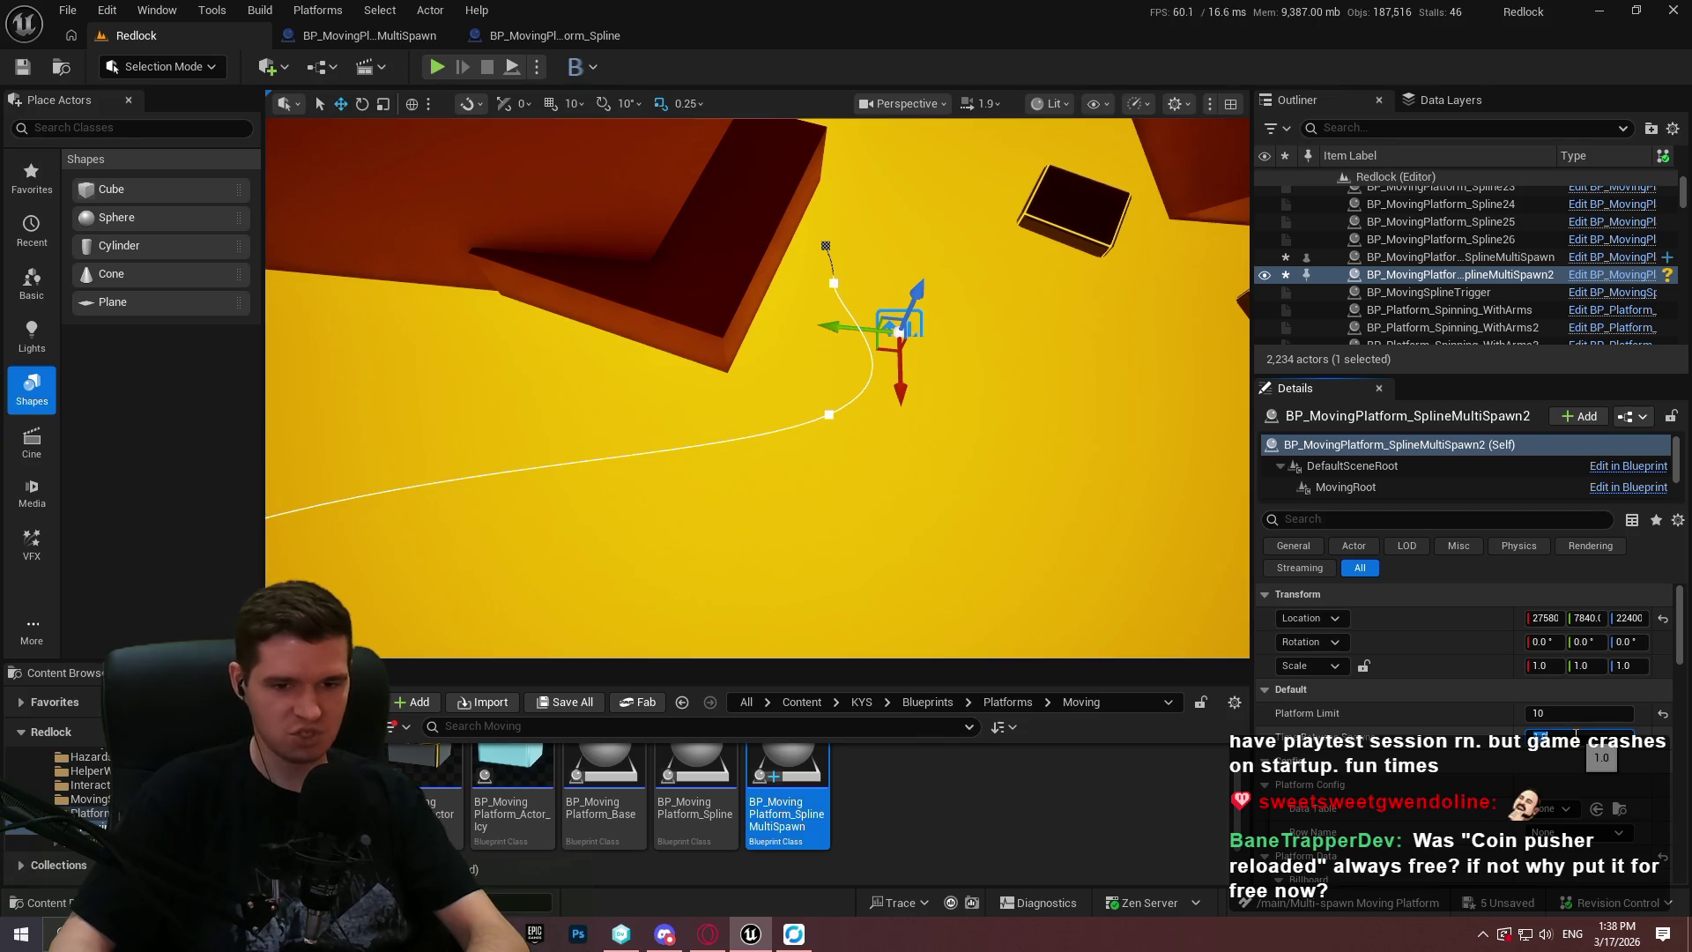
View the spline from a few angles, then start Play In Editor past the welcome dialog.
drag(954, 506, 784, 471)
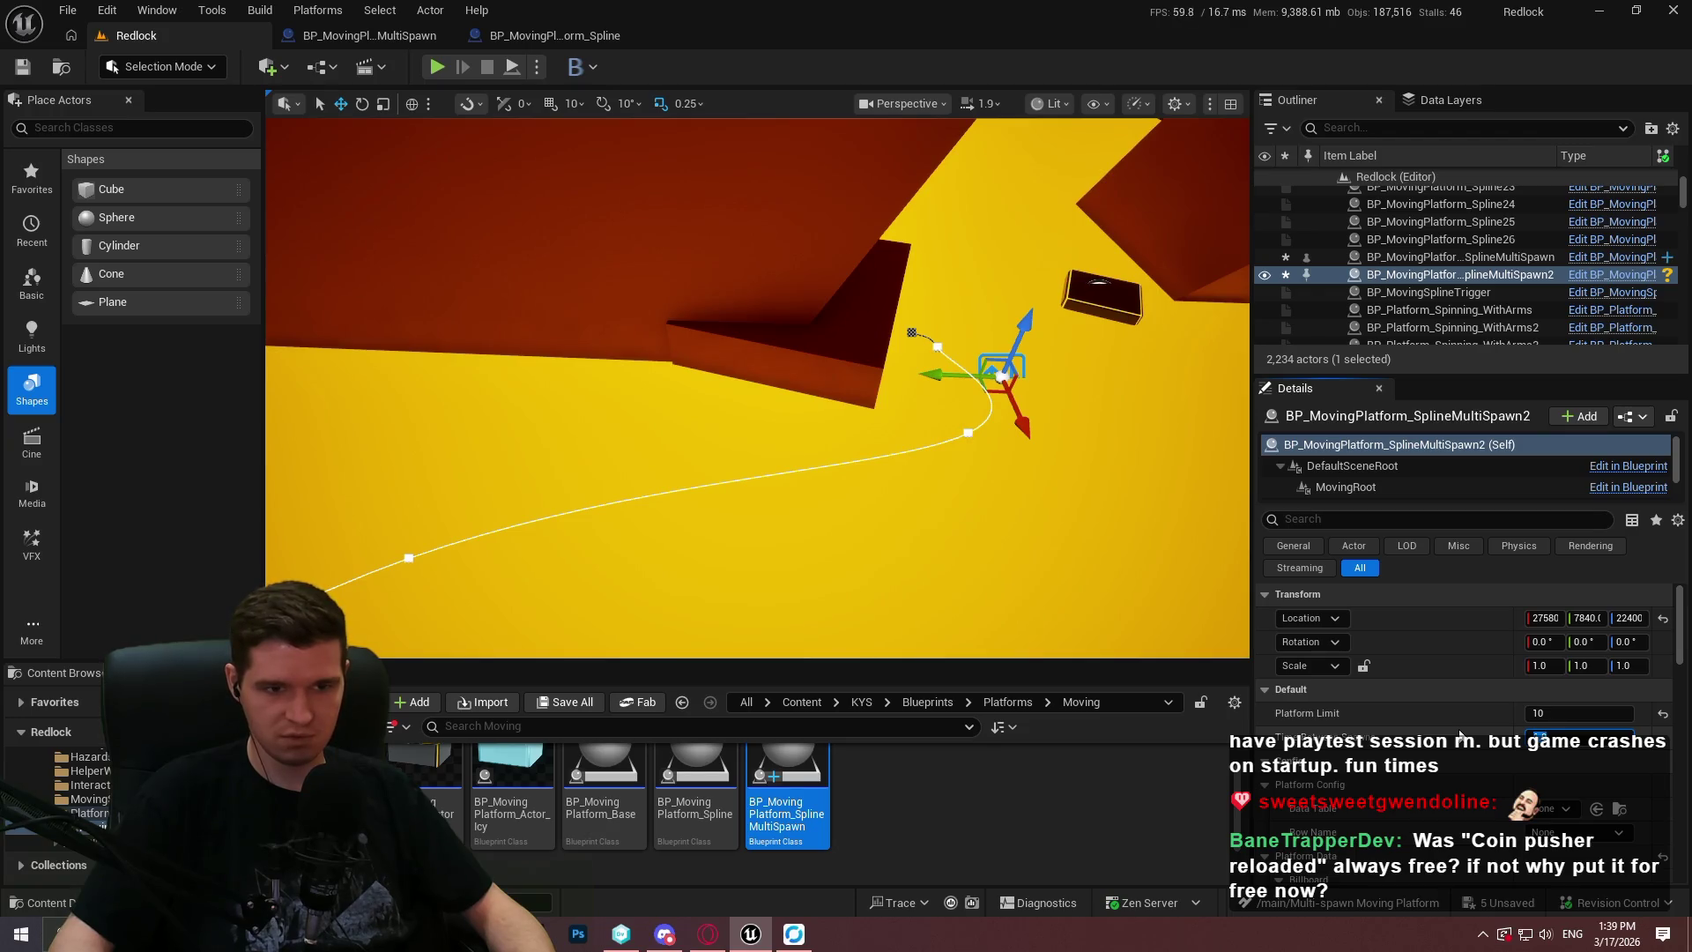
drag(881, 441, 865, 433)
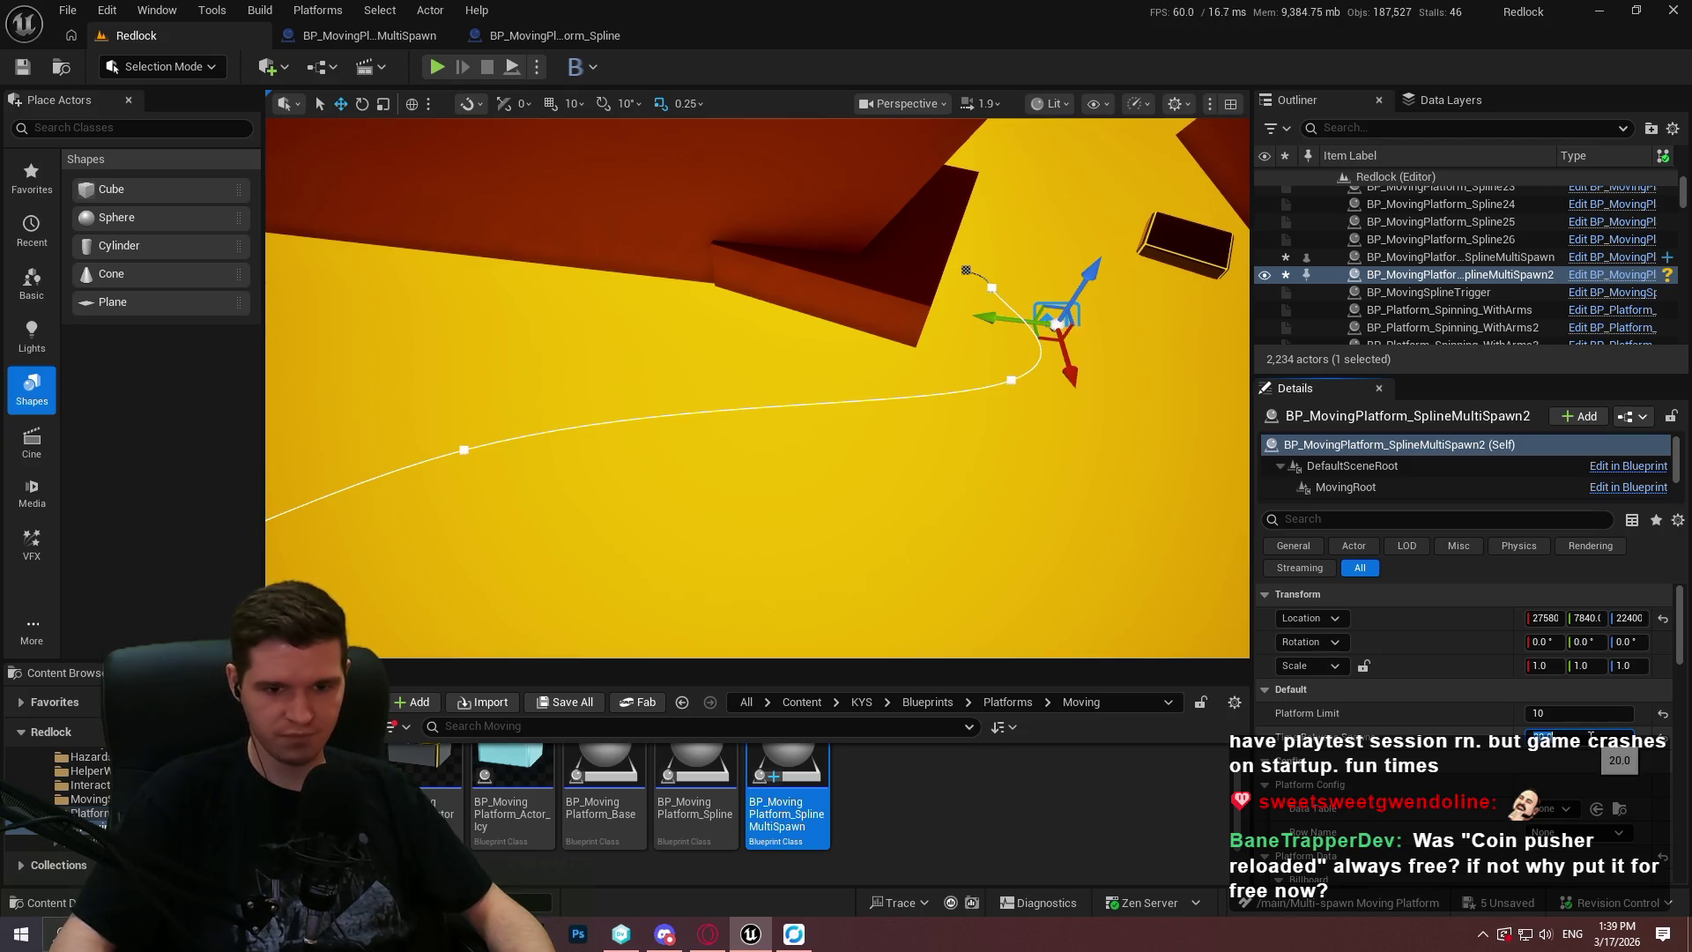
drag(1027, 317, 1027, 317)
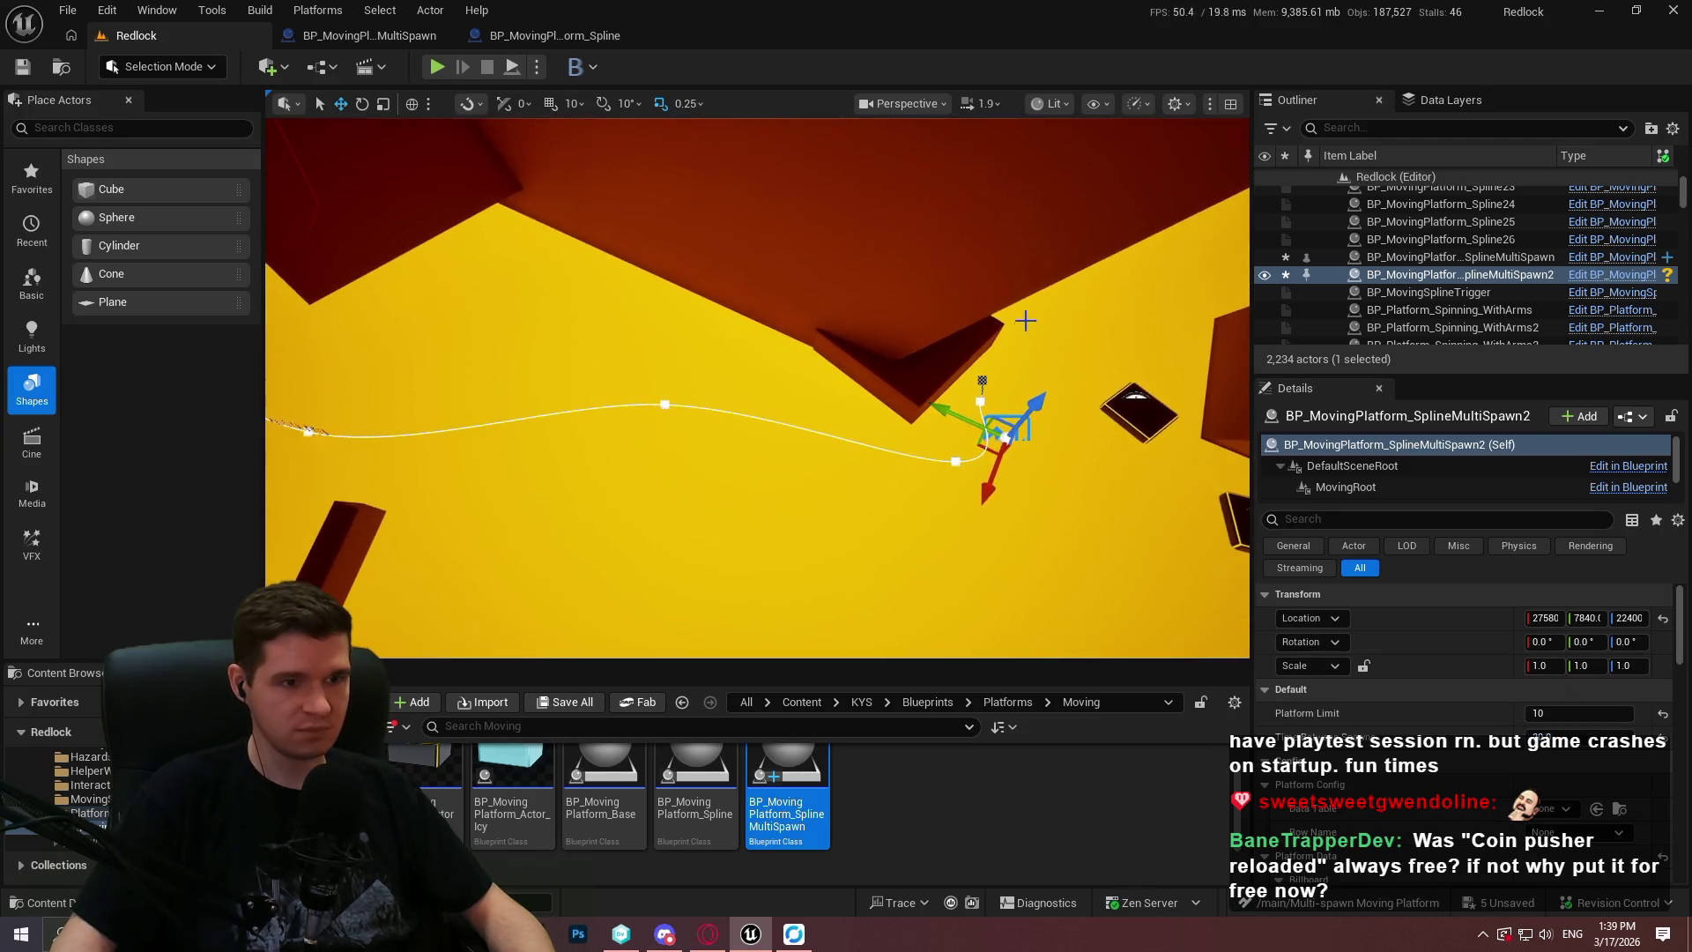
click(437, 67)
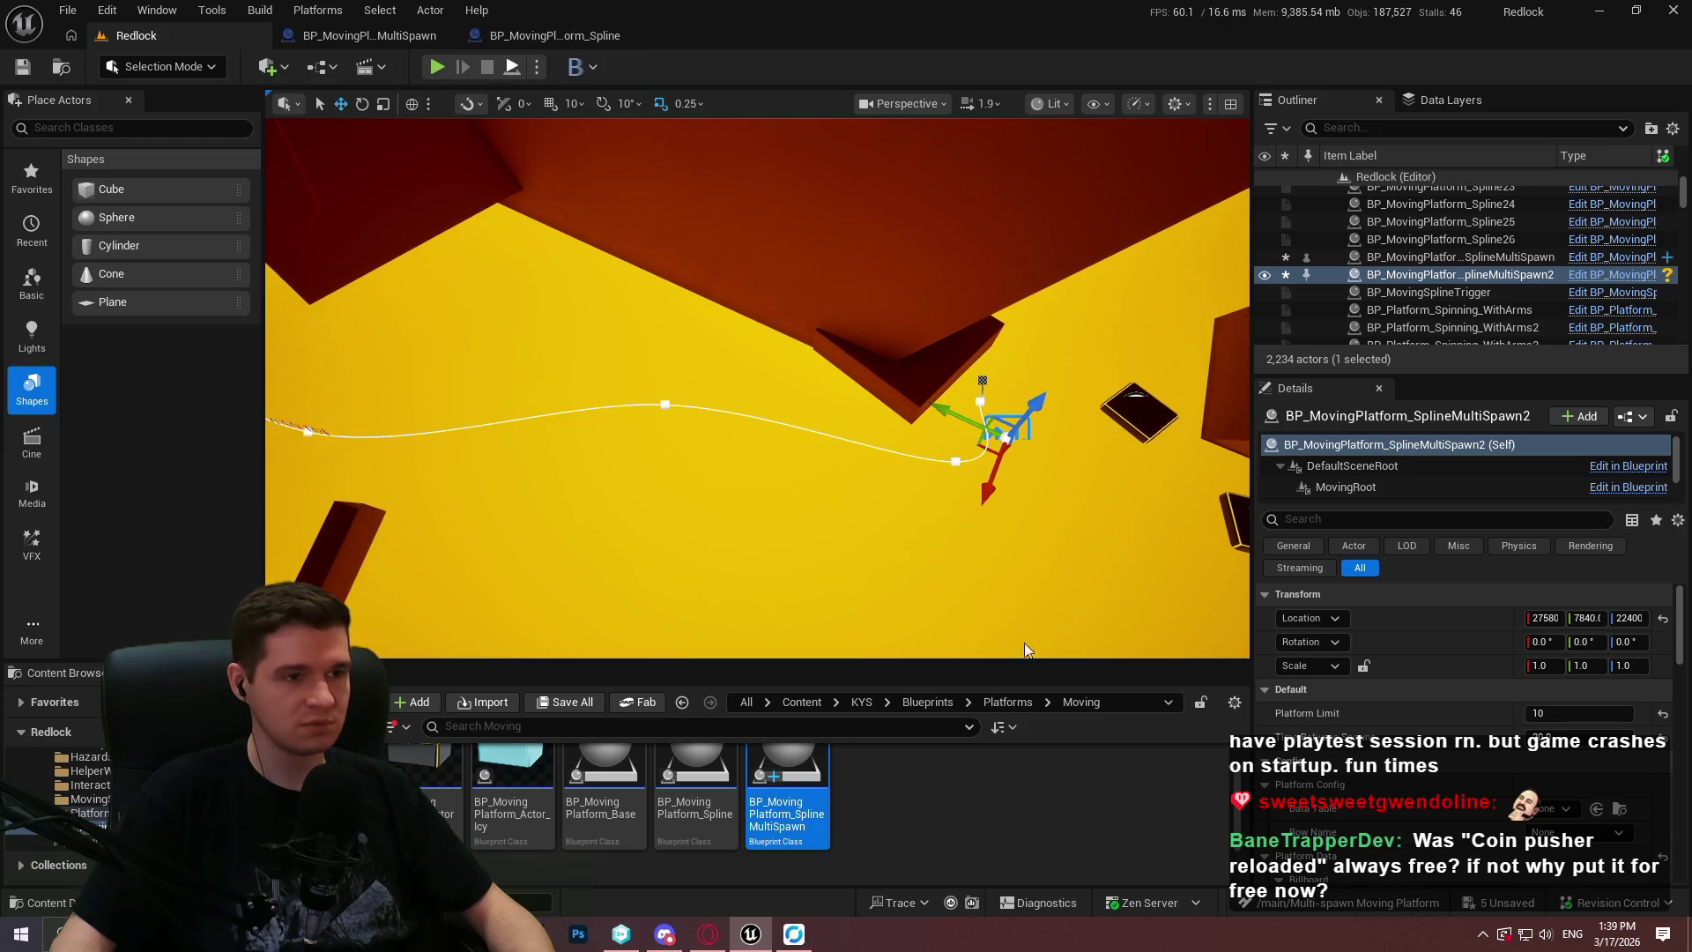
click(757, 556)
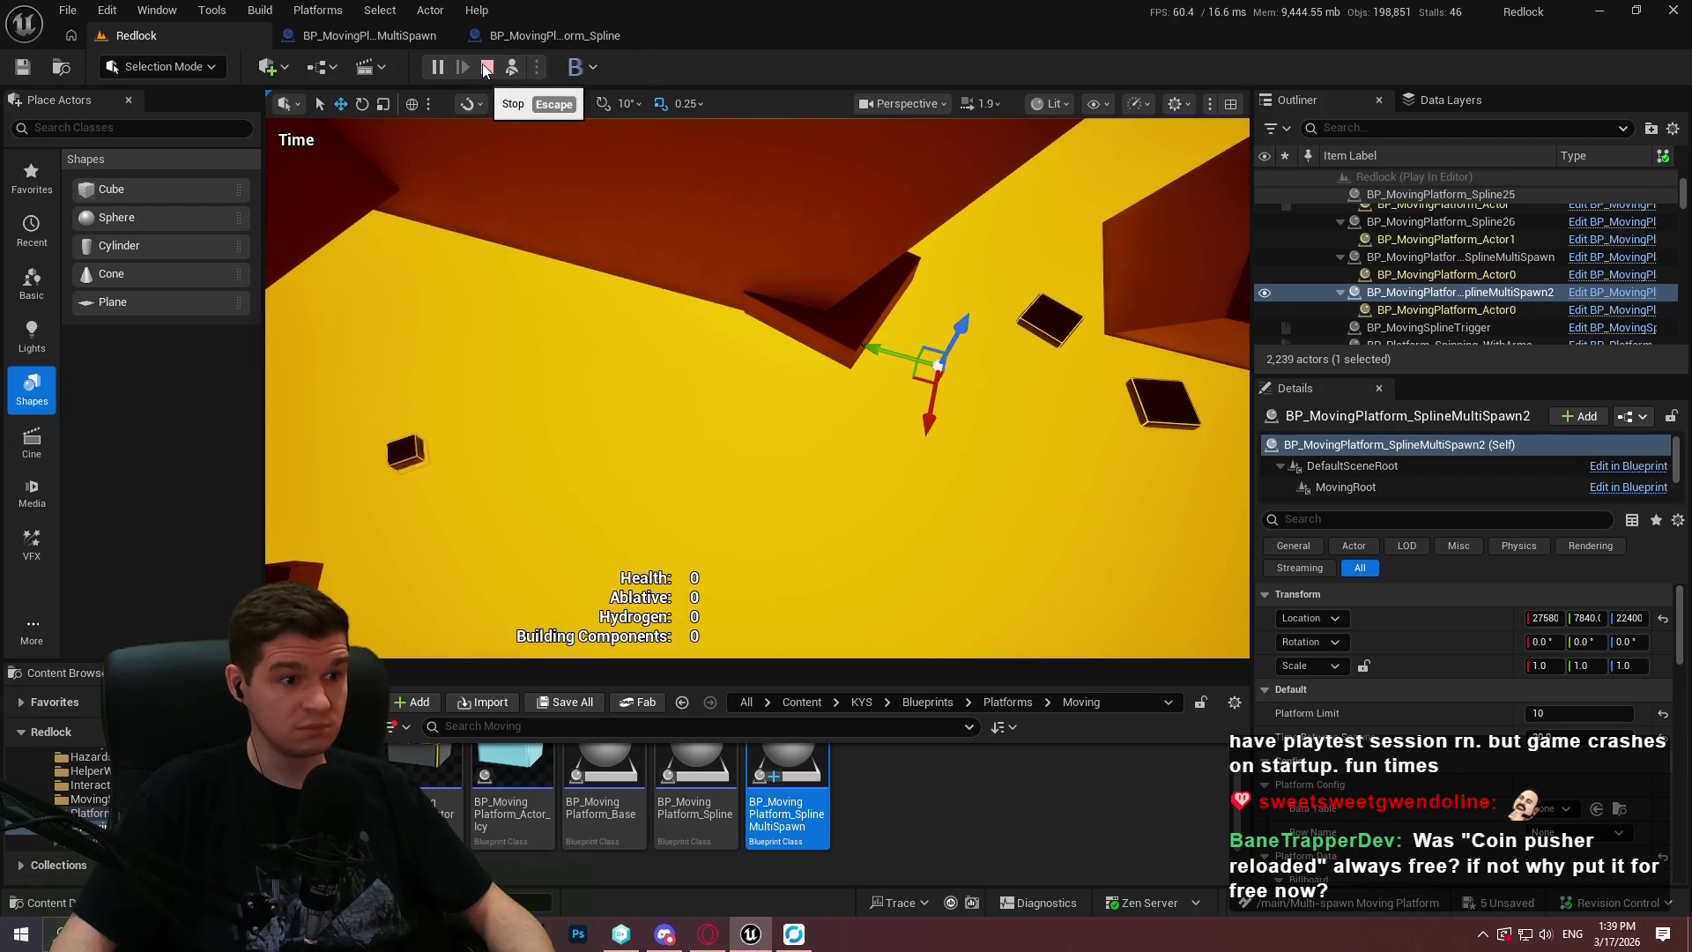
Stop the Redlock playtest, look over the platform spline, and open BP_MovingPlatform_SplineMultiSpawn's EventGraph.
click(661, 170)
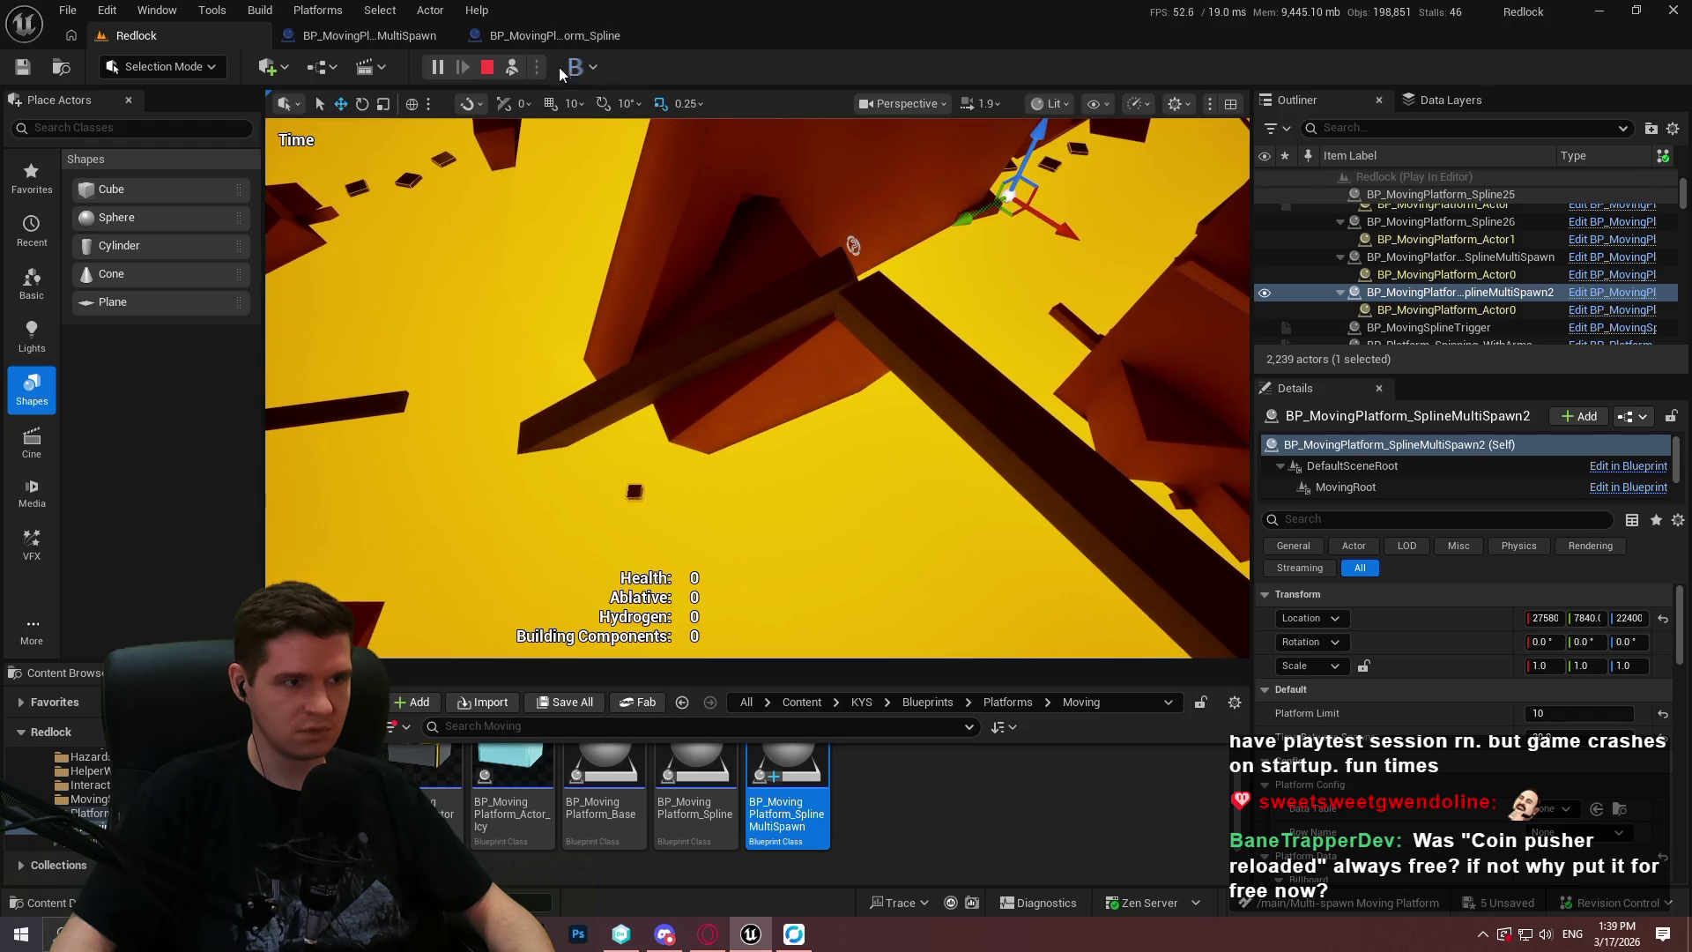
click(487, 67)
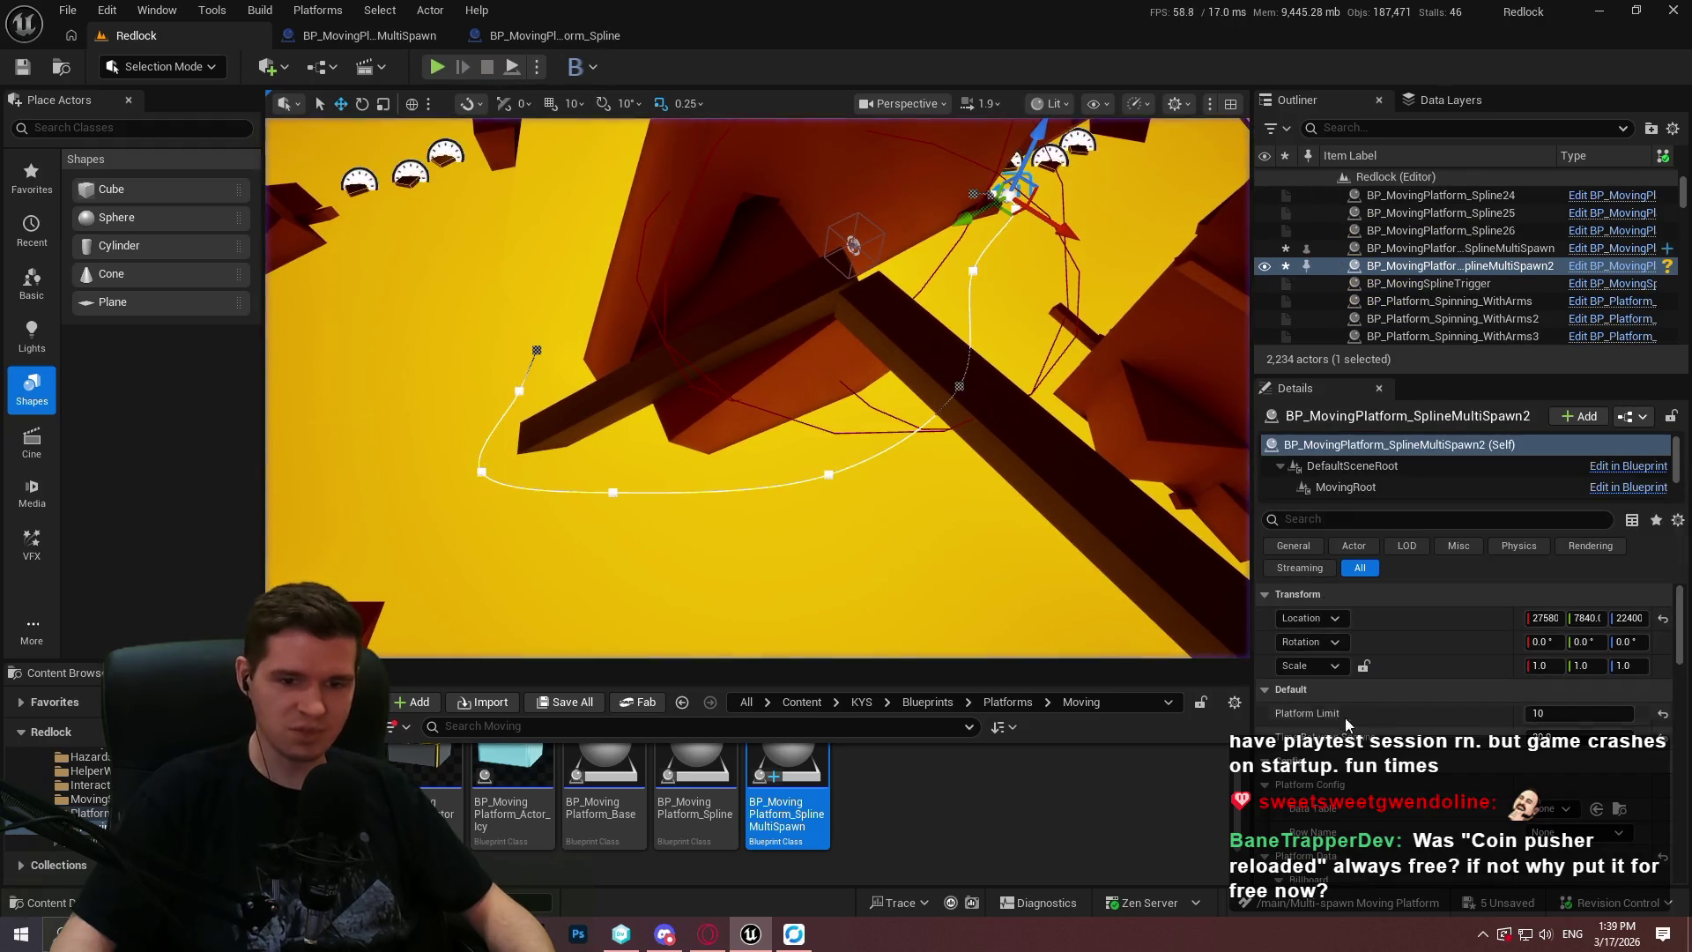
scroll(1339, 730, down, 6)
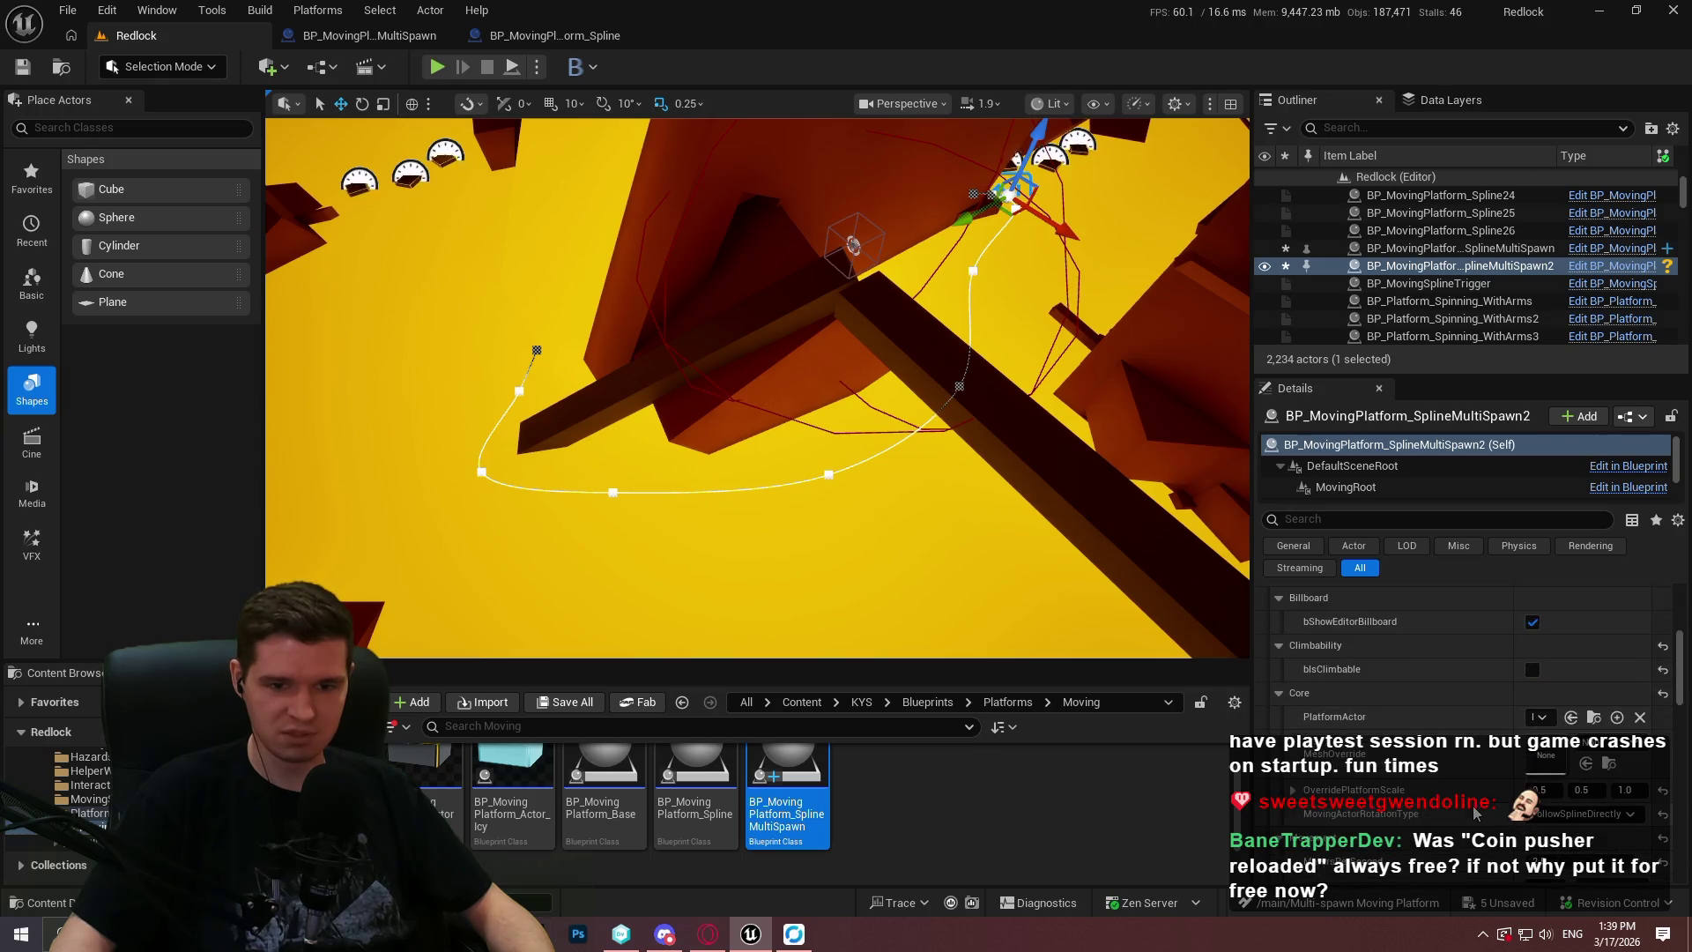
scroll(1445, 749, up, 3)
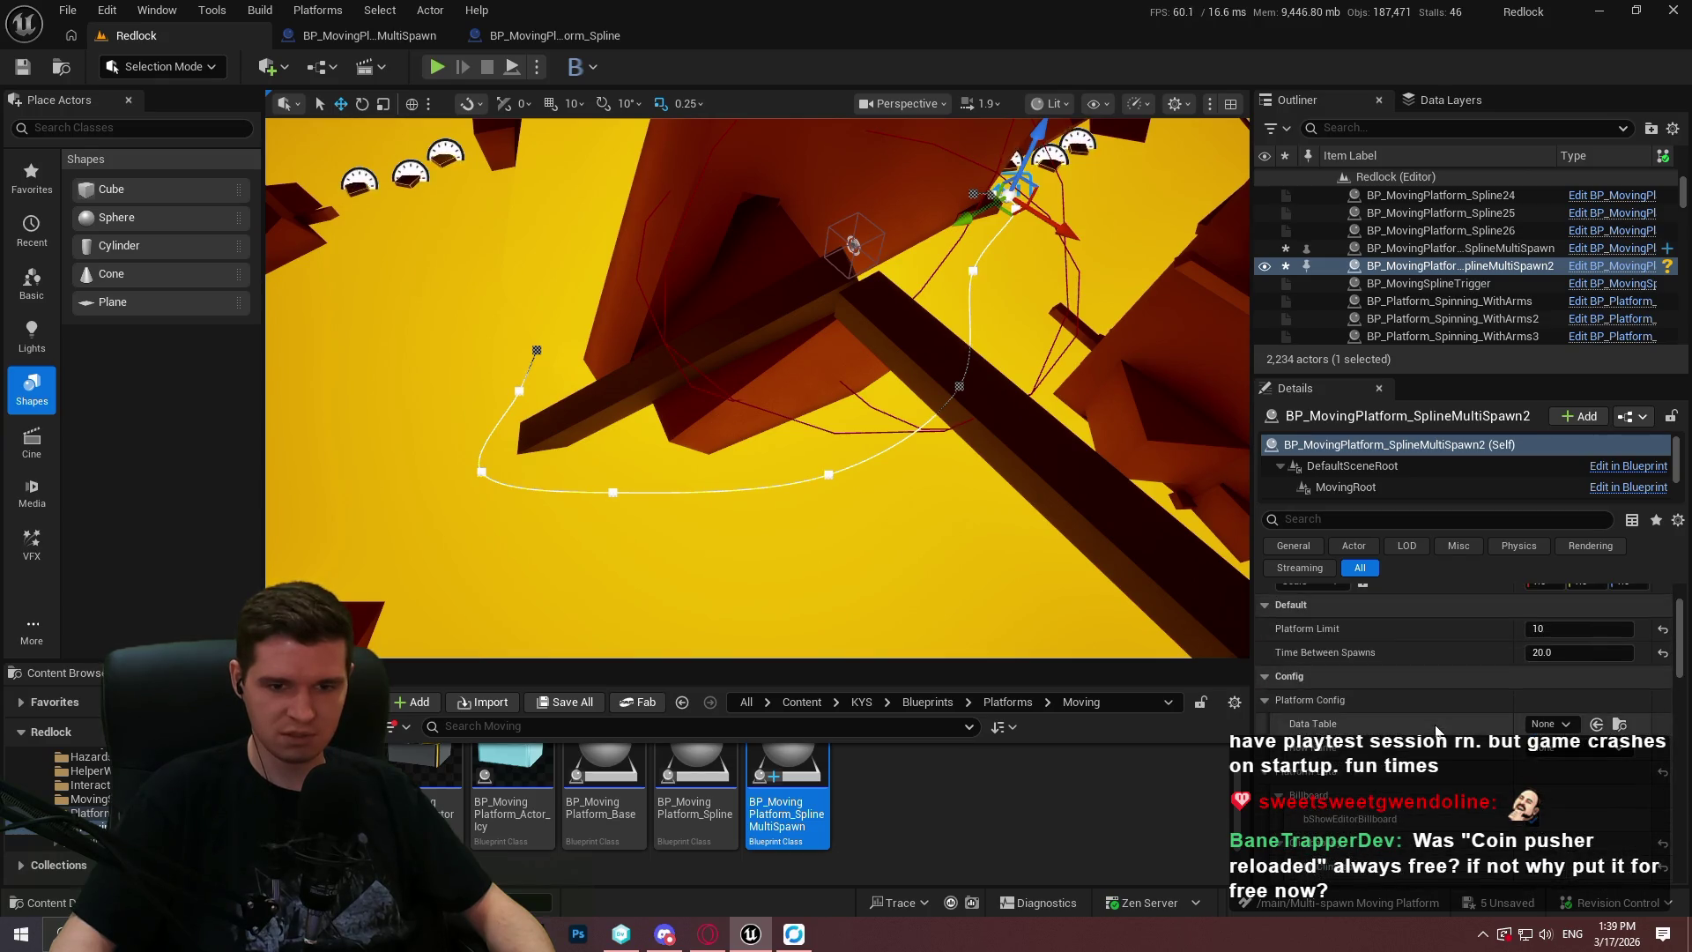
scroll(1435, 714, up, 1)
mouse_move(794, 397)
mouse_down()
mouse_move(749, 467)
mouse_move(731, 449)
mouse_move(793, 432)
mouse_up()
click(371, 35)
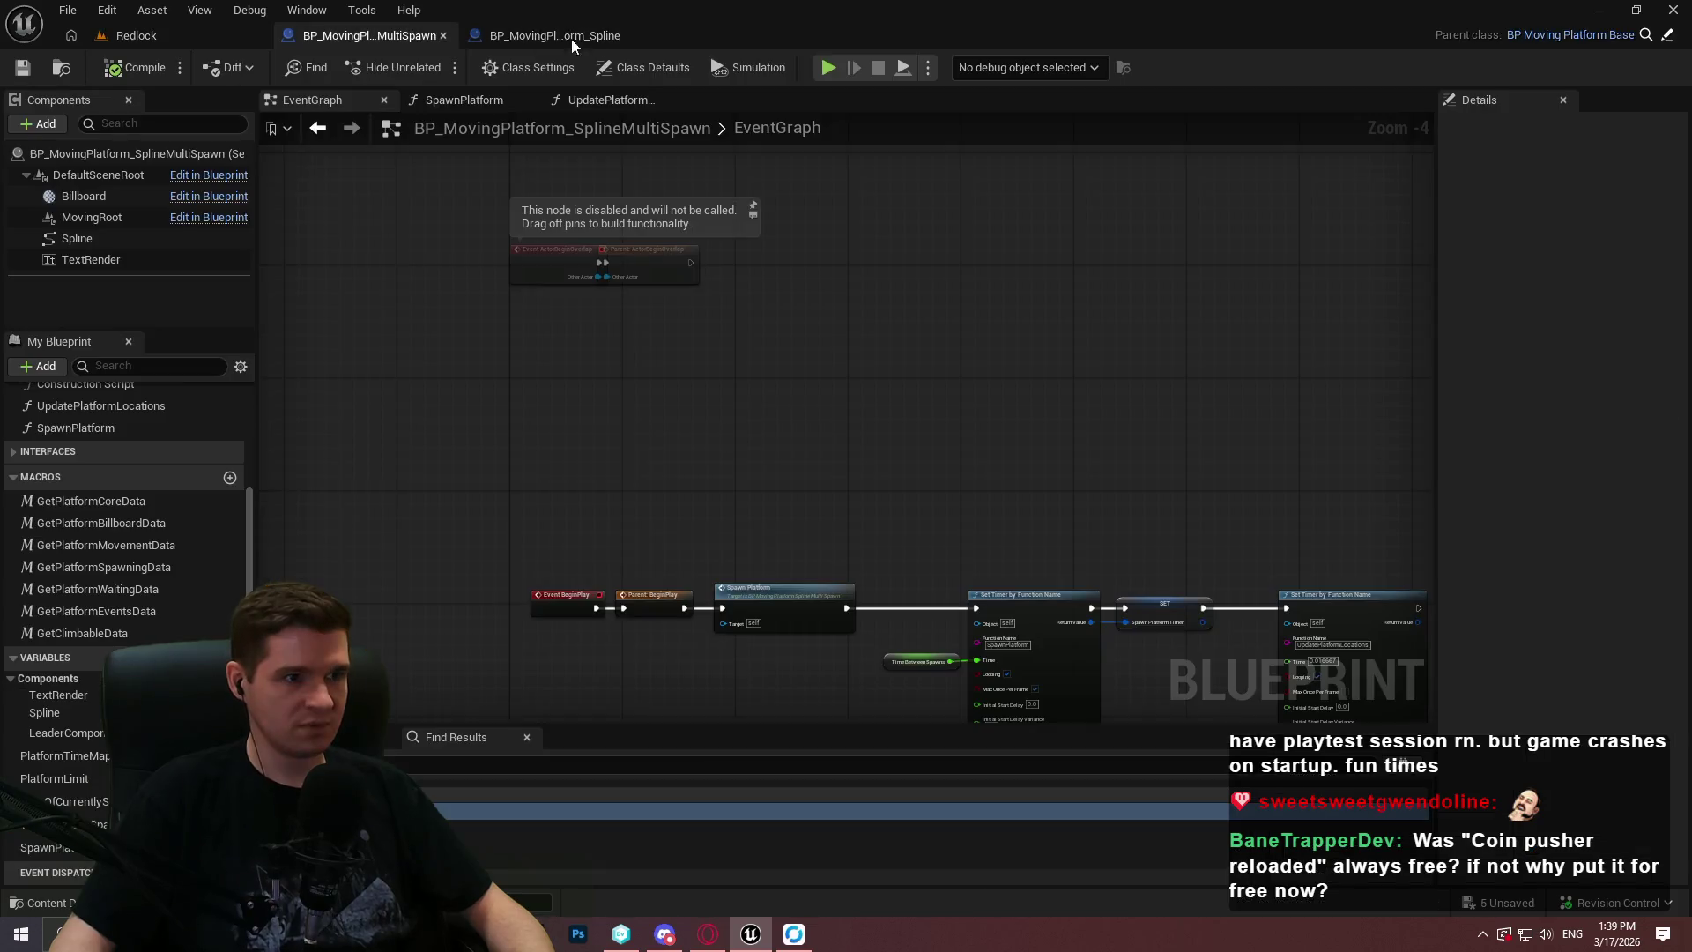
Check the single-platform Blueprint, then view the SpawnPlatform function's child actor spawning nodes.
click(584, 35)
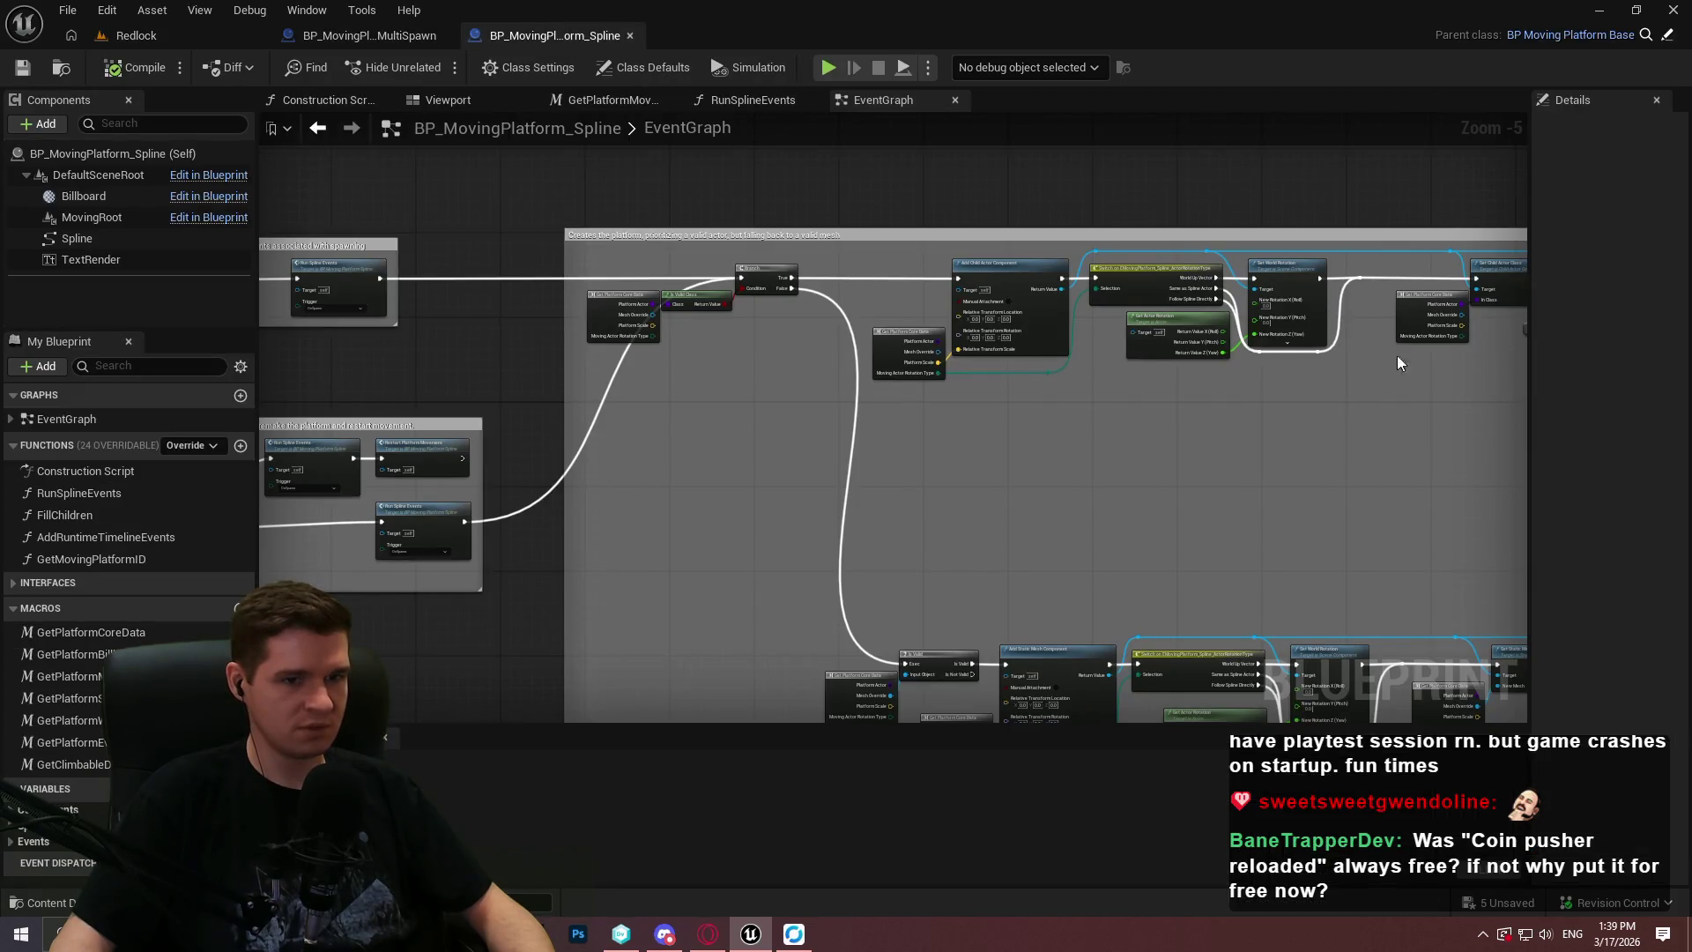
click(398, 35)
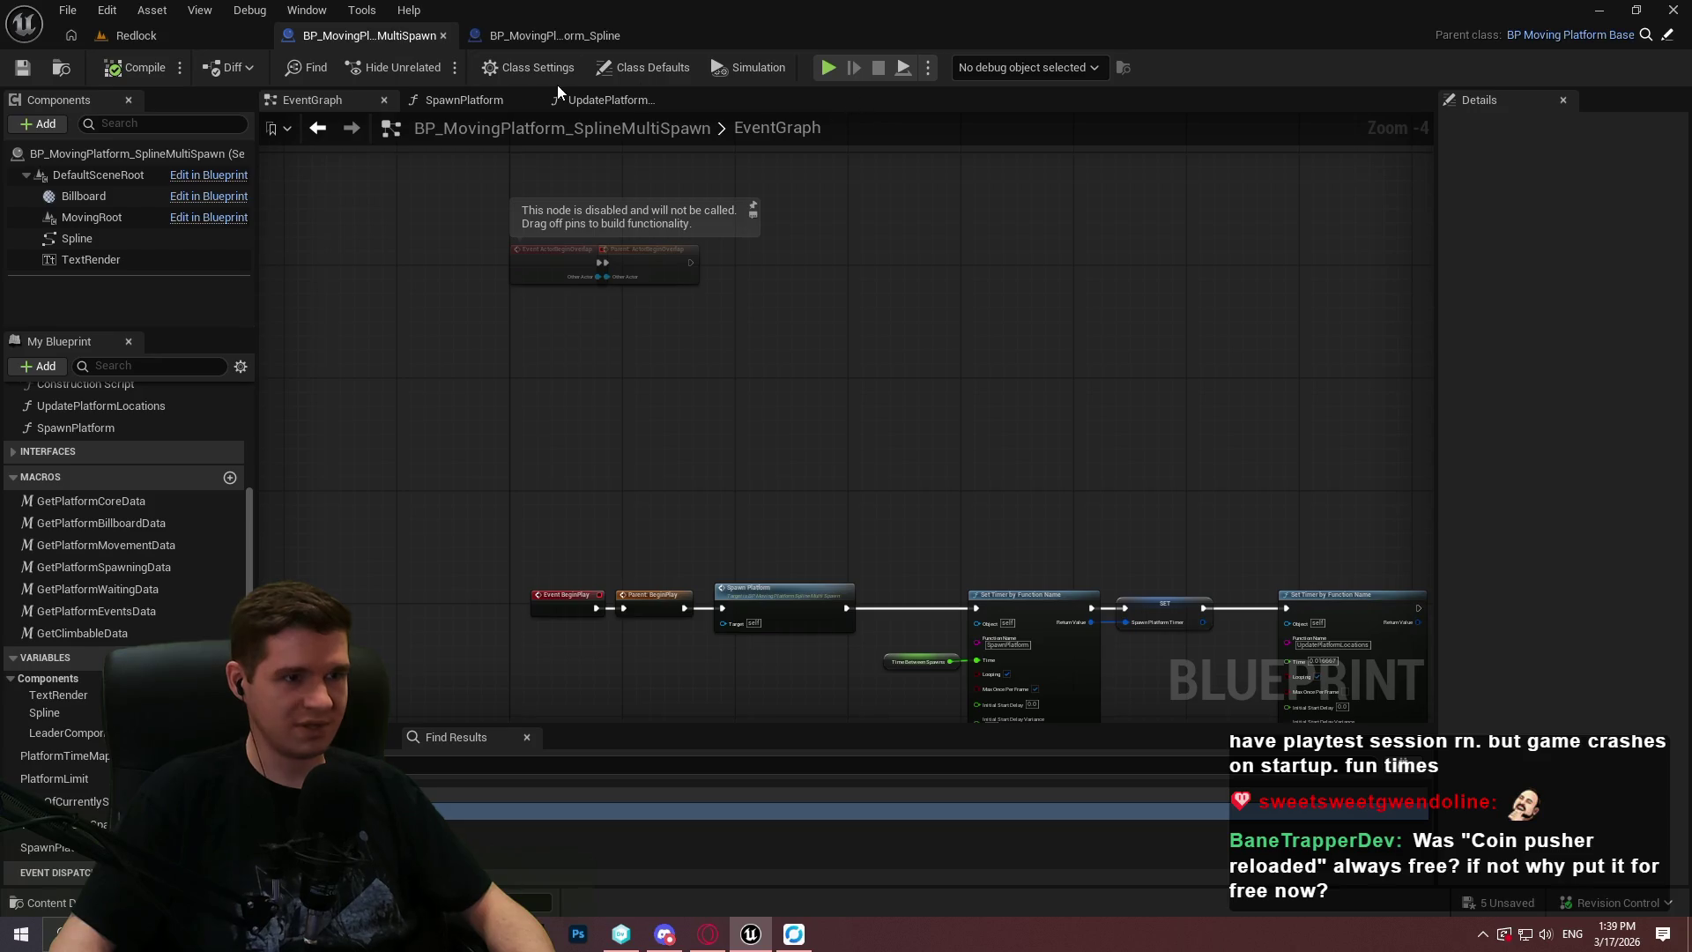
click(449, 100)
scroll(889, 484, up, 3)
scroll(676, 293, up, 2)
mouse_move(1272, 479)
mouse_down()
mouse_move(1198, 554)
mouse_move(1088, 571)
mouse_up()
scroll(793, 396, down, 4)
In UpdatePlatformLocations, frame the Get Transform at Time node and the location setter.
click(609, 99)
scroll(869, 382, up, 5)
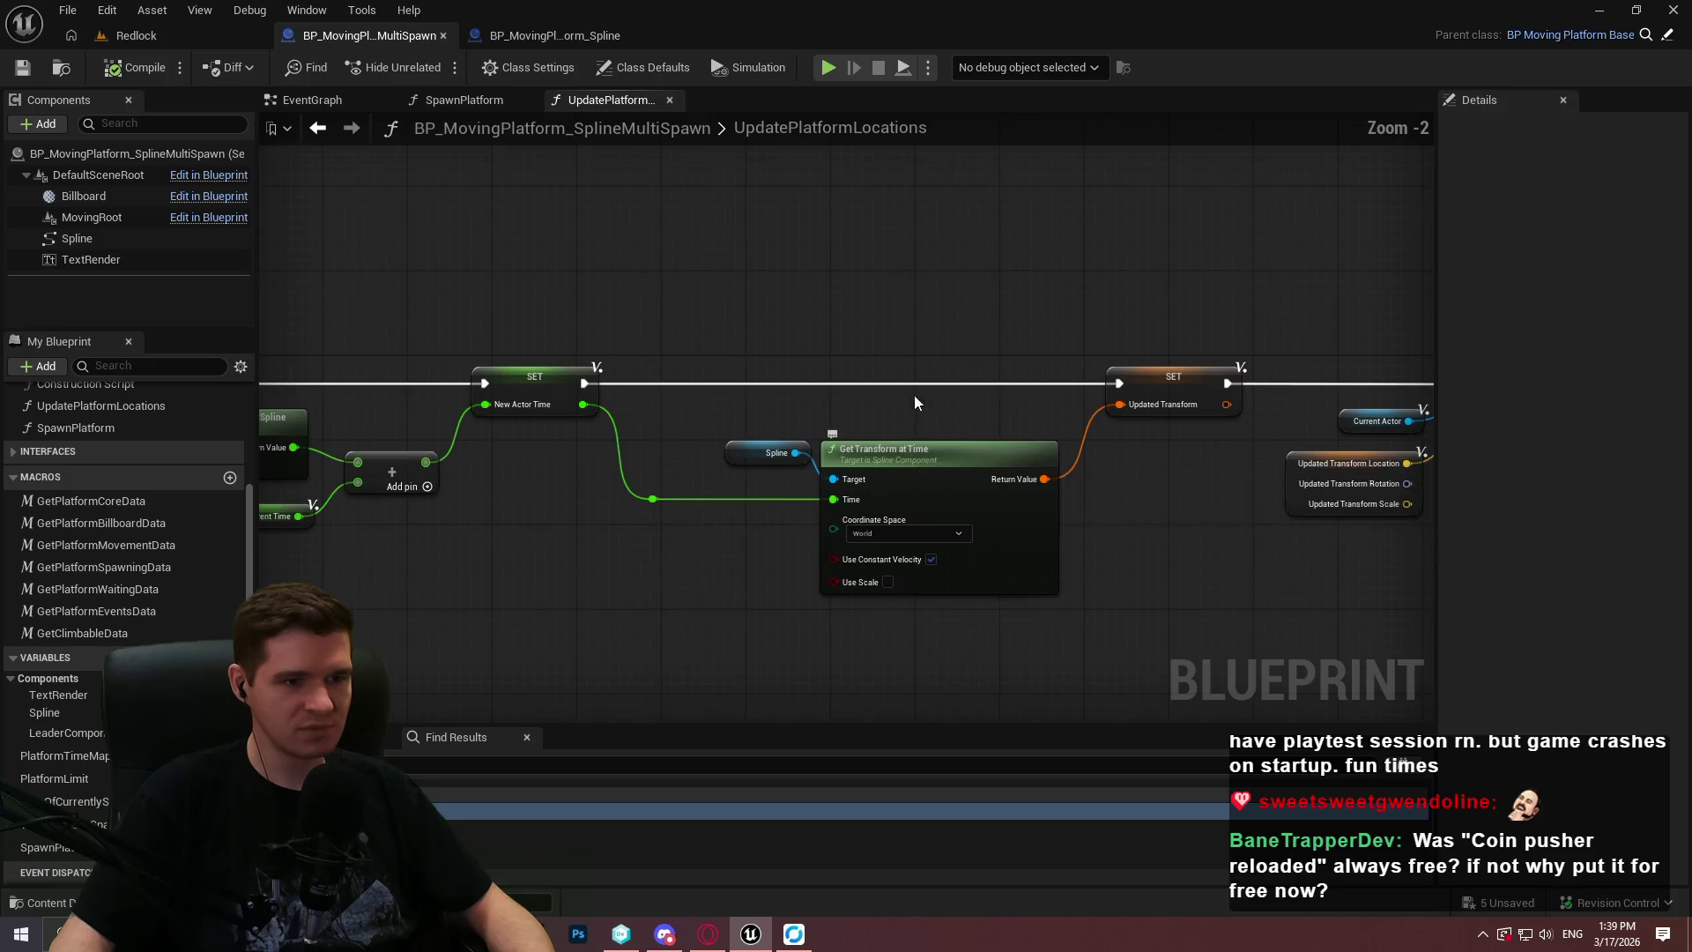
scroll(916, 414, up, 2)
drag(908, 425, 835, 315)
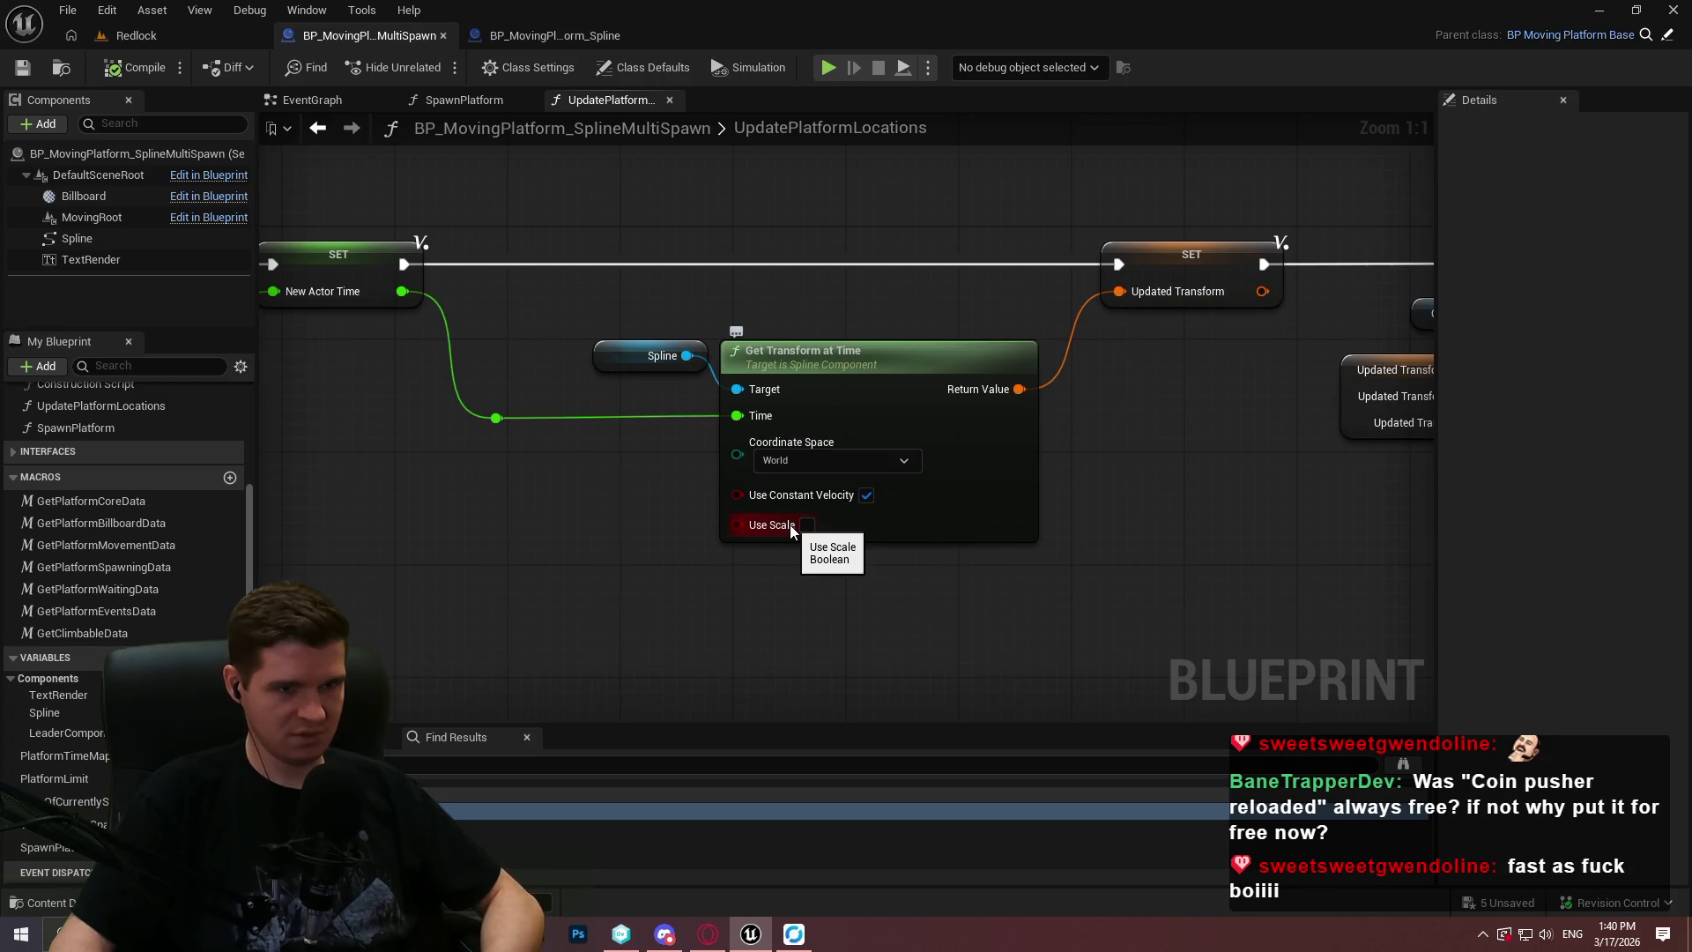
mouse_move(790, 525)
mouse_down()
mouse_move(505, 427)
mouse_move(540, 405)
mouse_up()
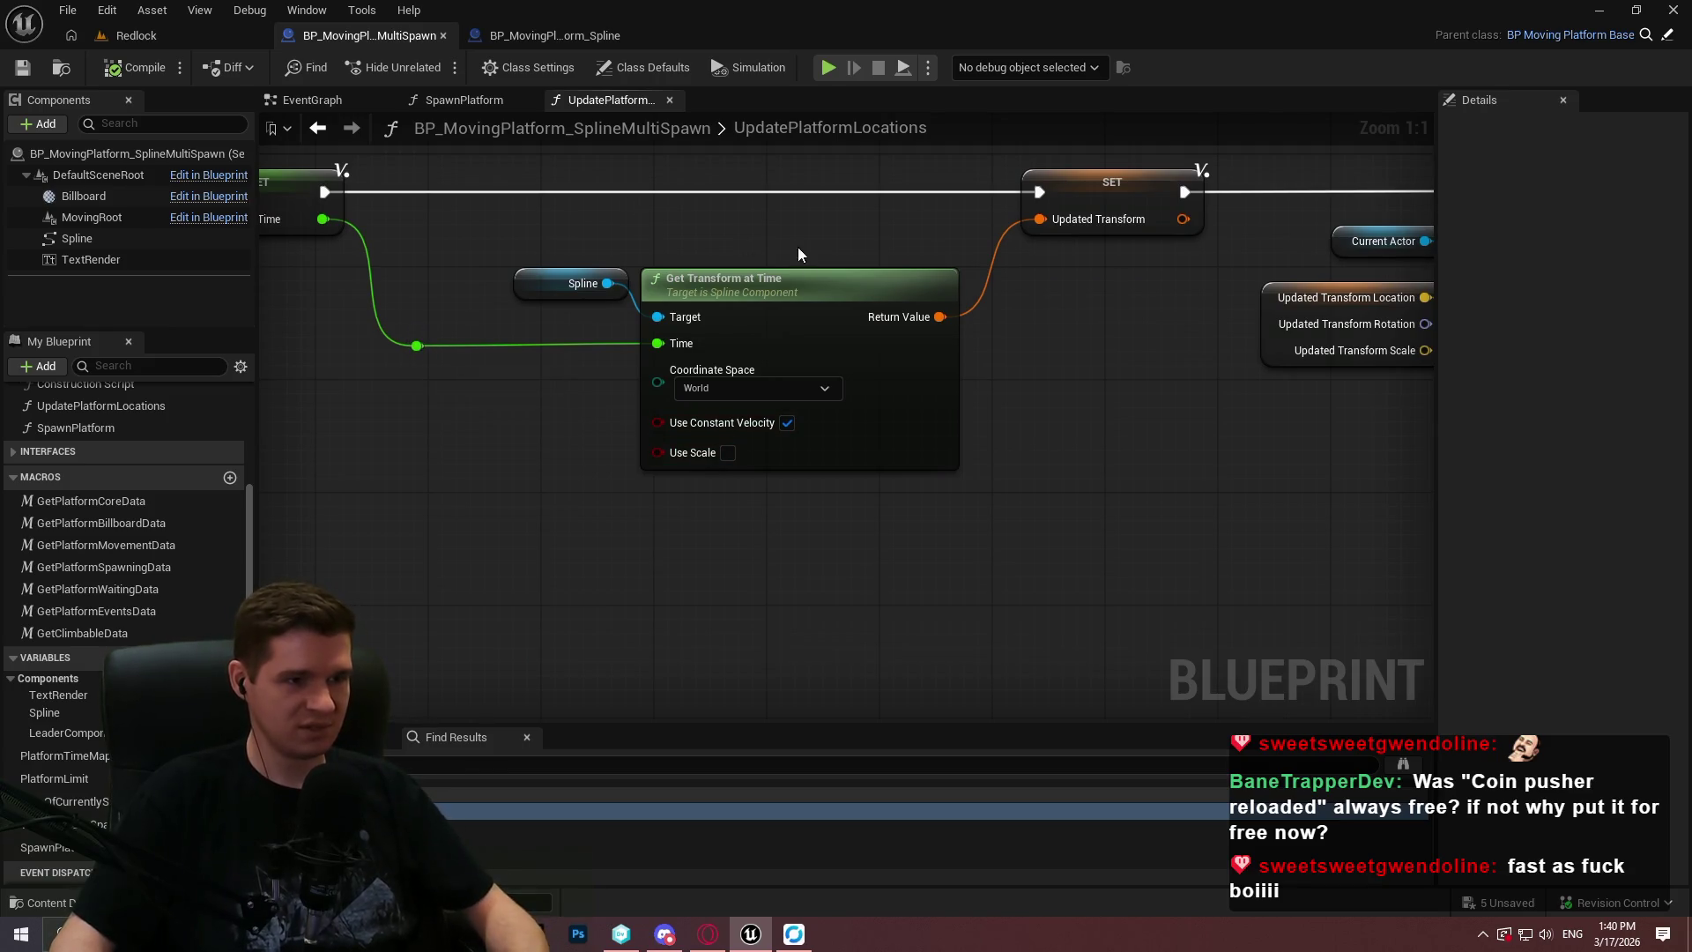
Add a Get Location at Time node off the Spline pin, wired to actor time, in World space.
drag(608, 283, 565, 520)
text(get)
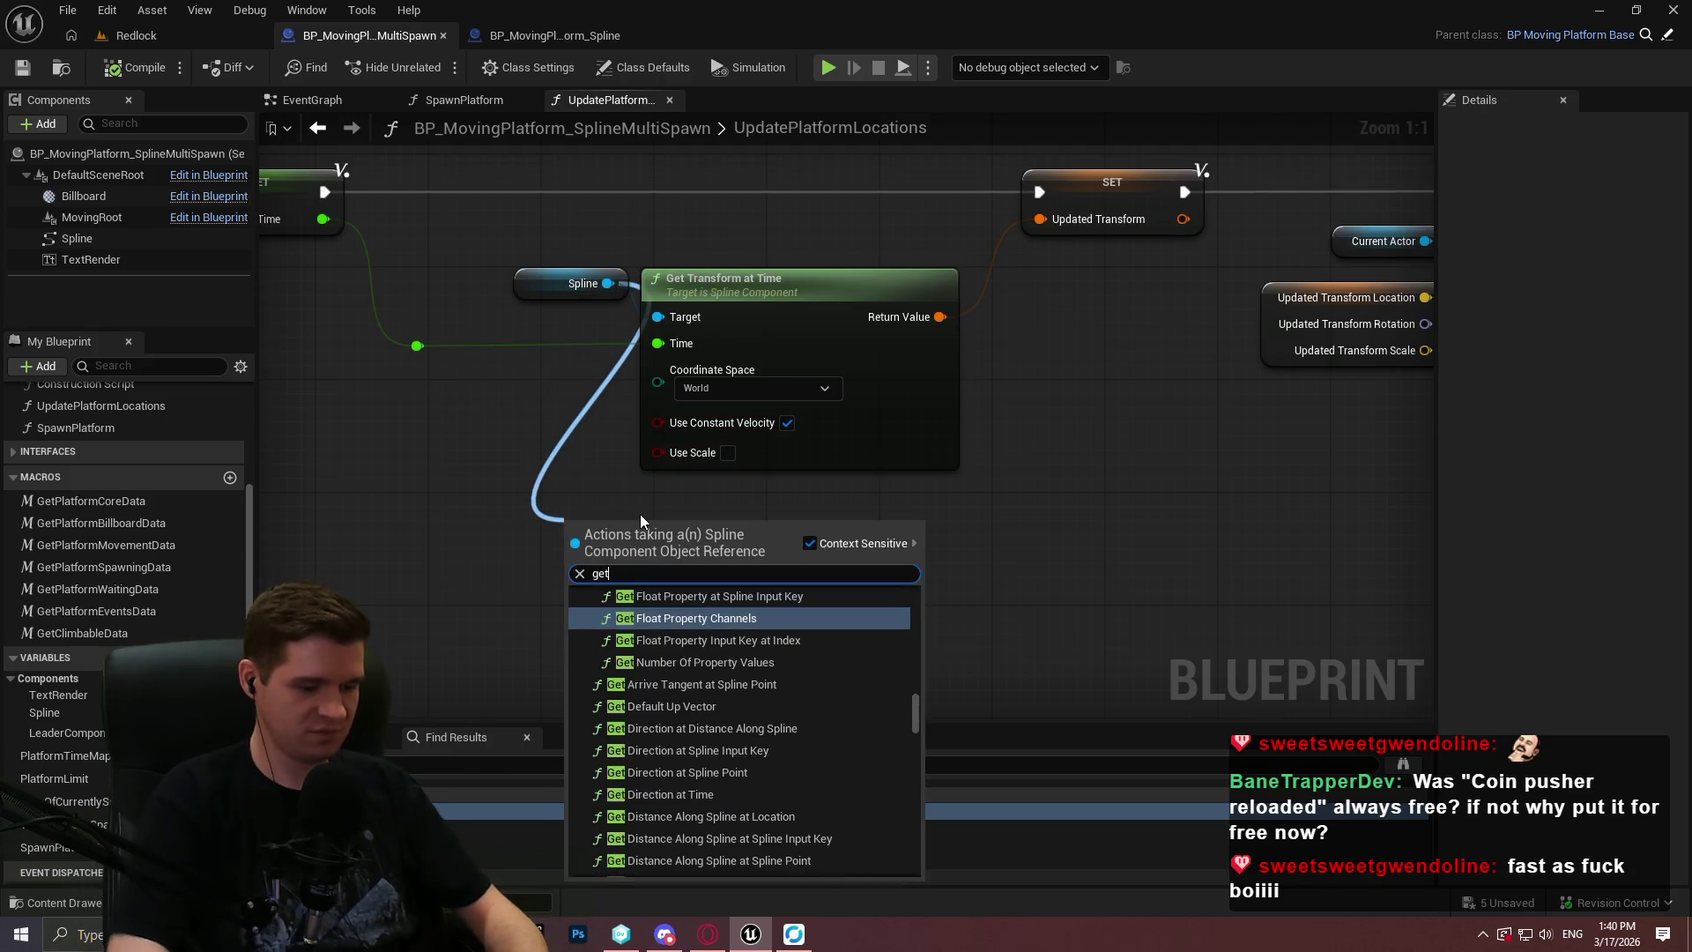
text( location at)
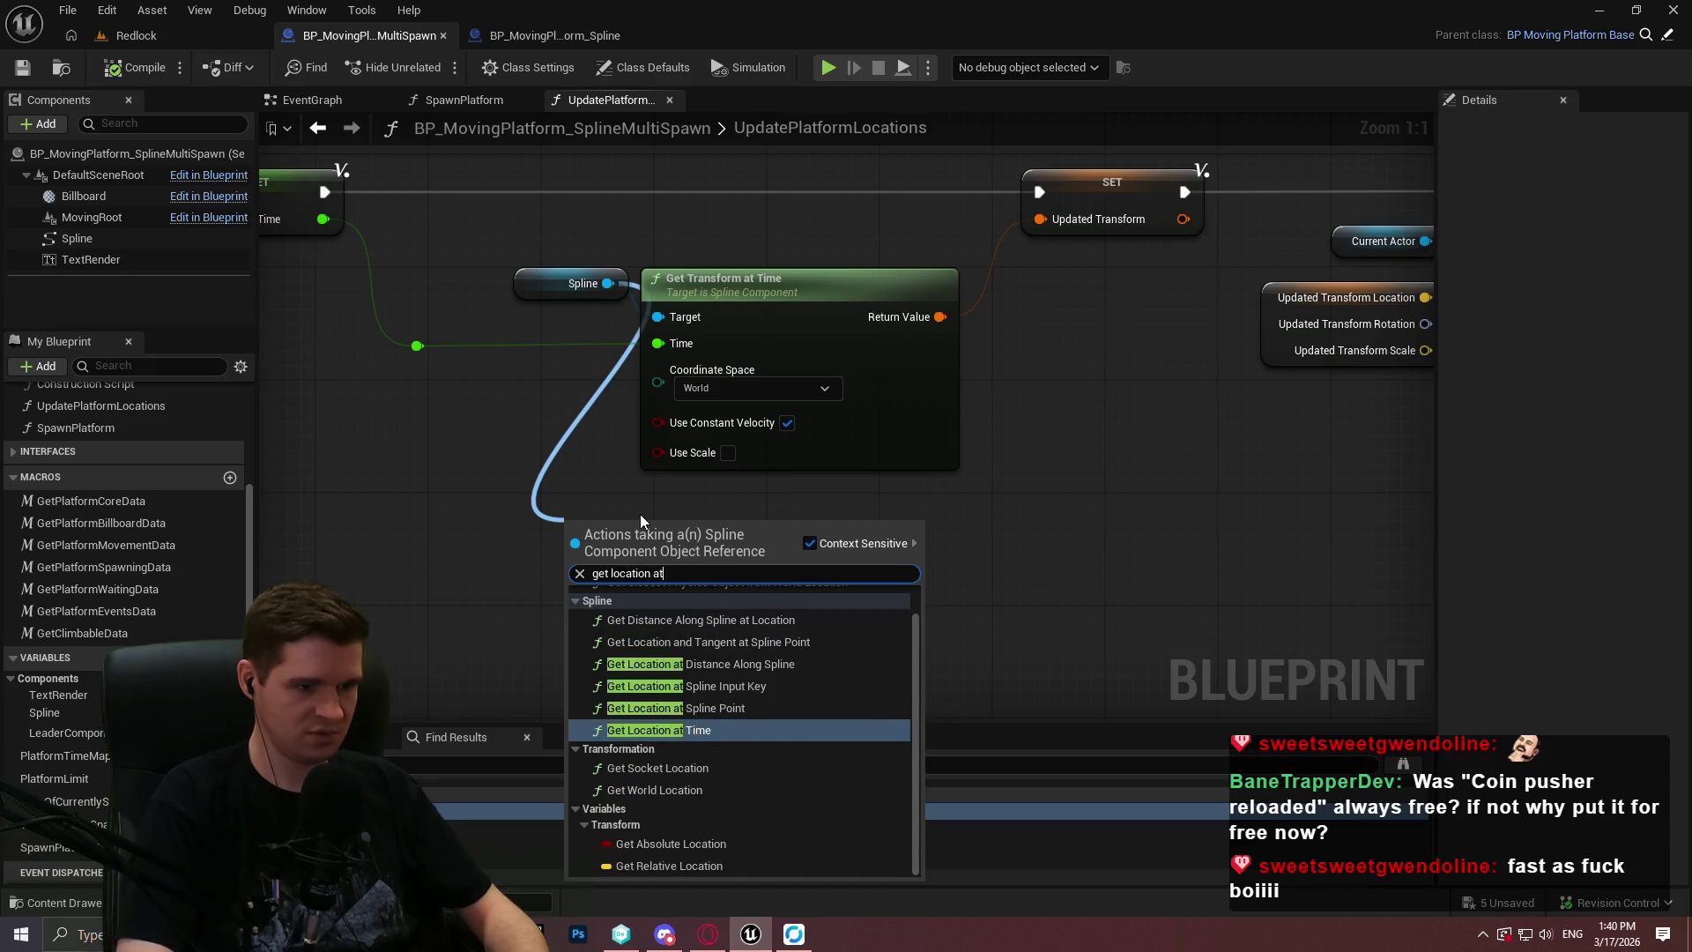
key(Return)
drag(573, 585, 417, 345)
drag(1059, 553, 1148, 538)
click(1403, 529)
drag(1403, 529, 1099, 506)
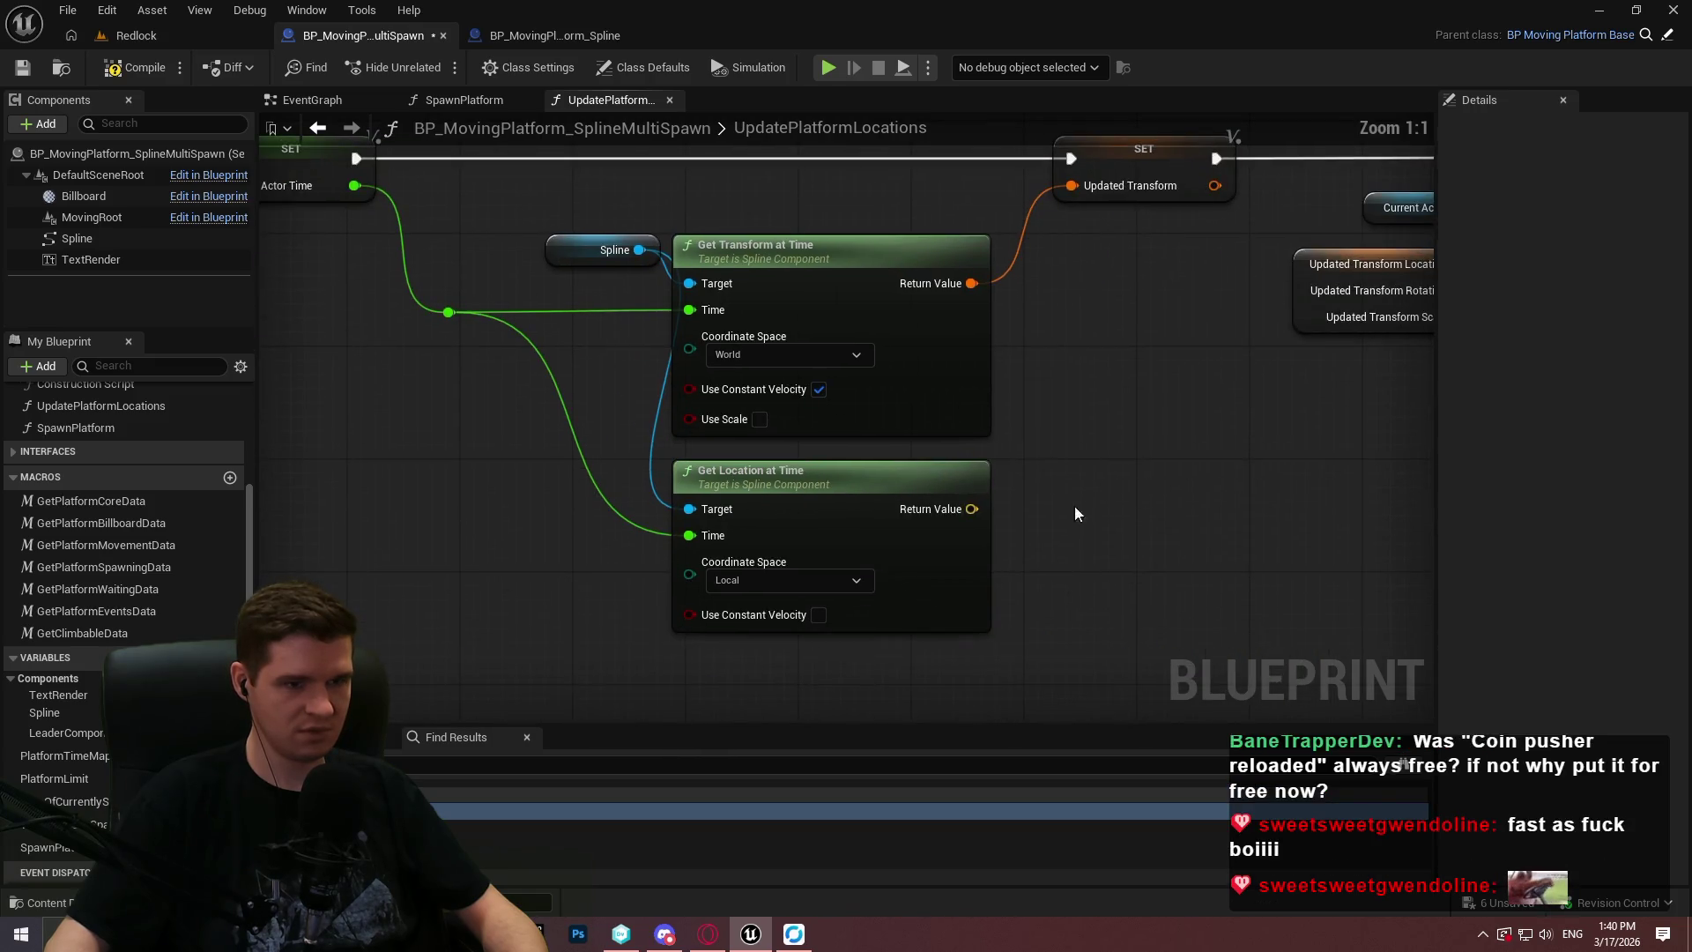
click(806, 581)
click(772, 620)
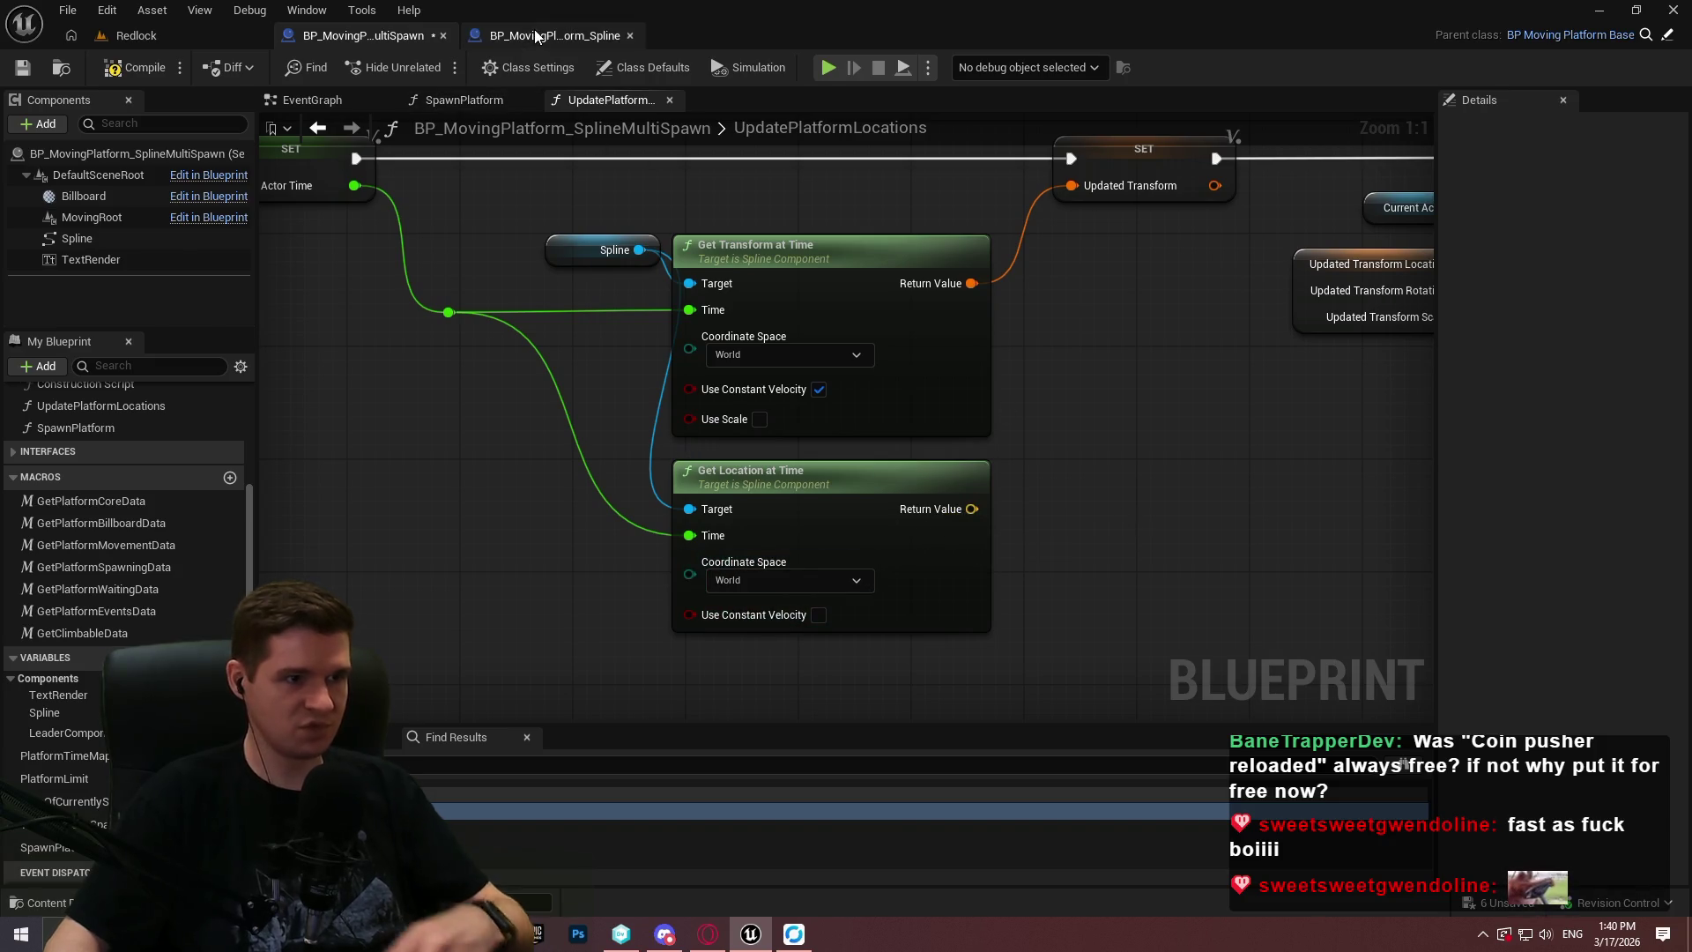
click(556, 35)
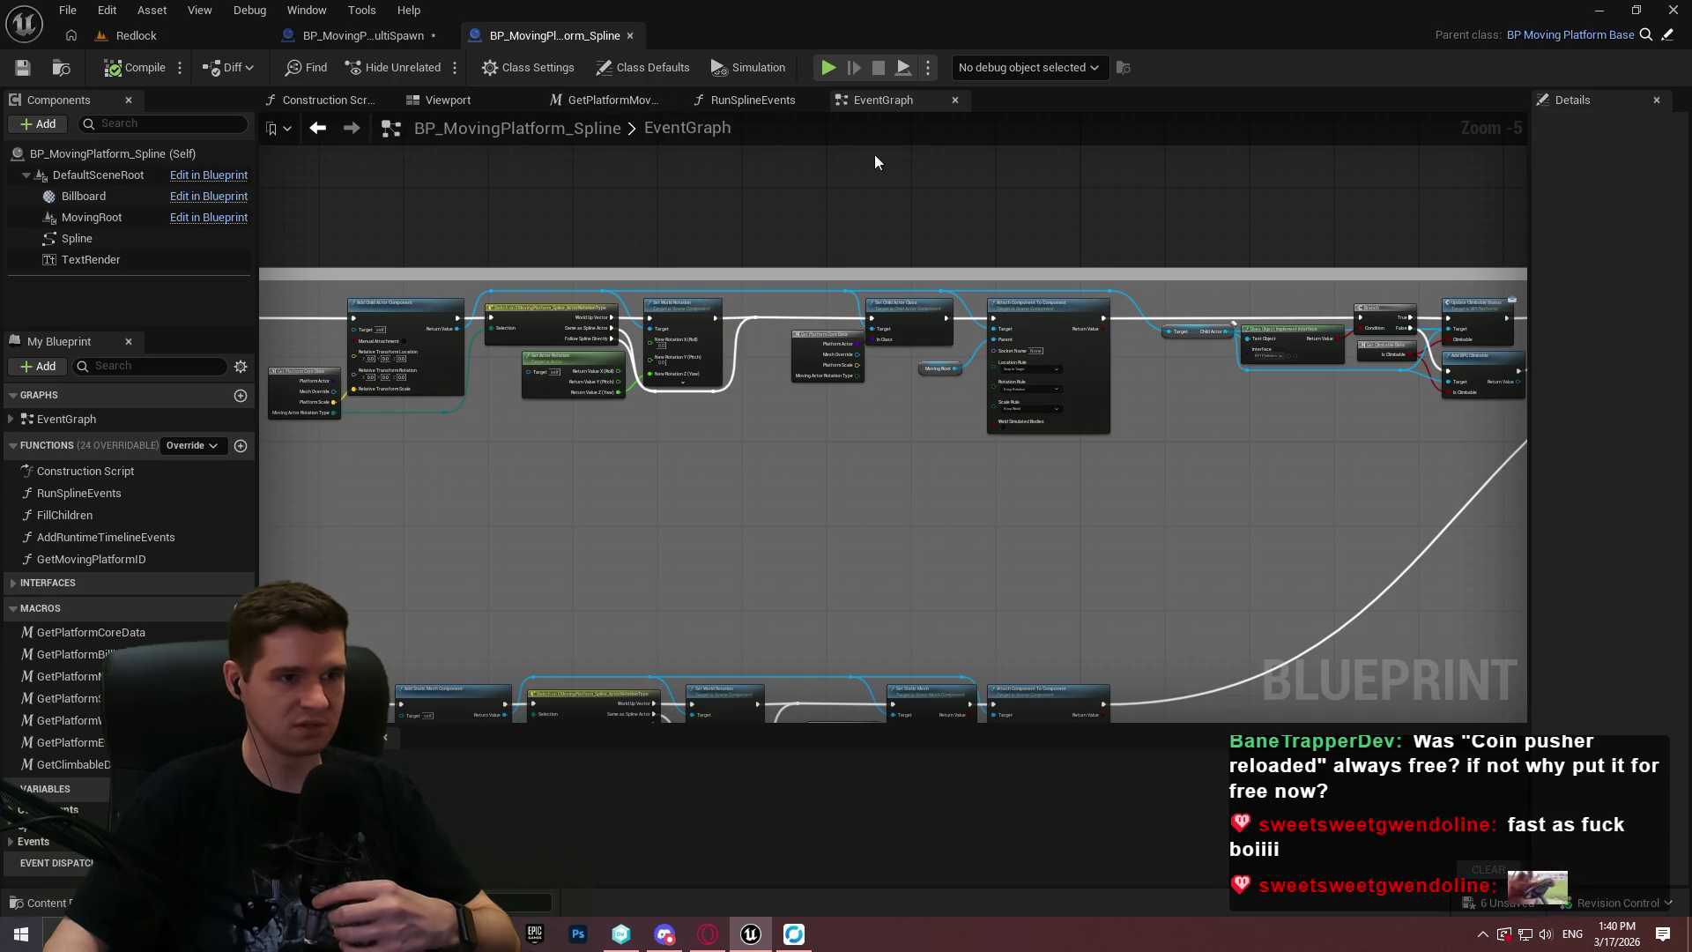
scroll(1302, 220, down, 2)
scroll(765, 429, up, 7)
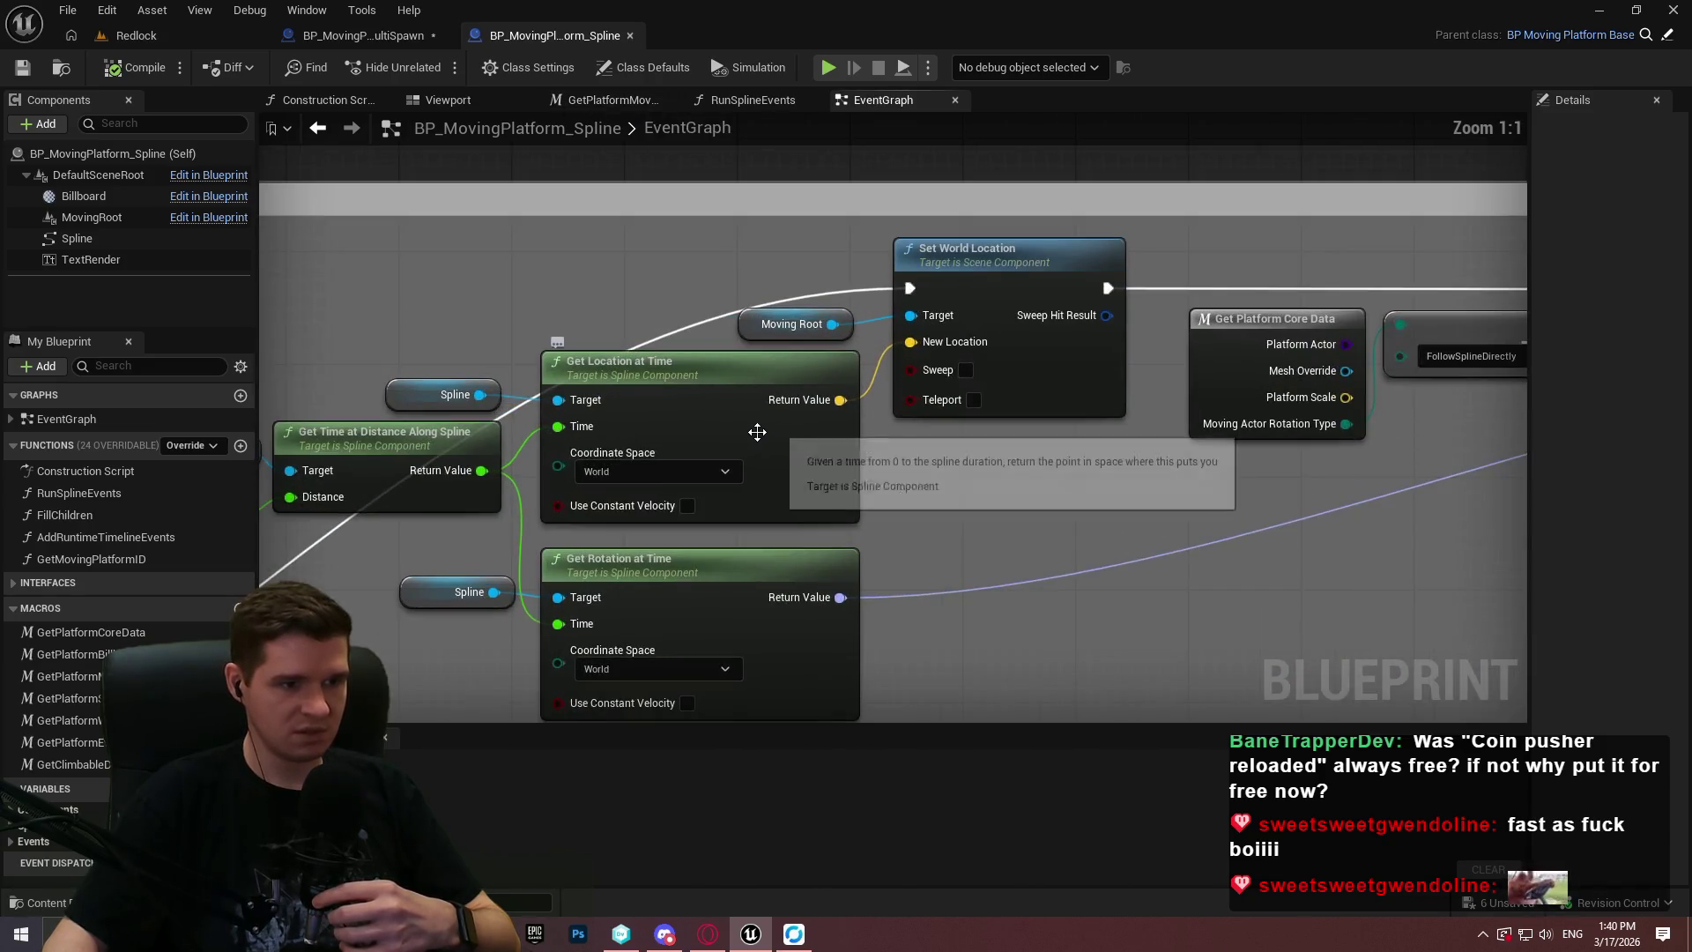
mouse_move(907, 502)
mouse_down()
mouse_move(1194, 423)
mouse_move(1350, 441)
mouse_up()
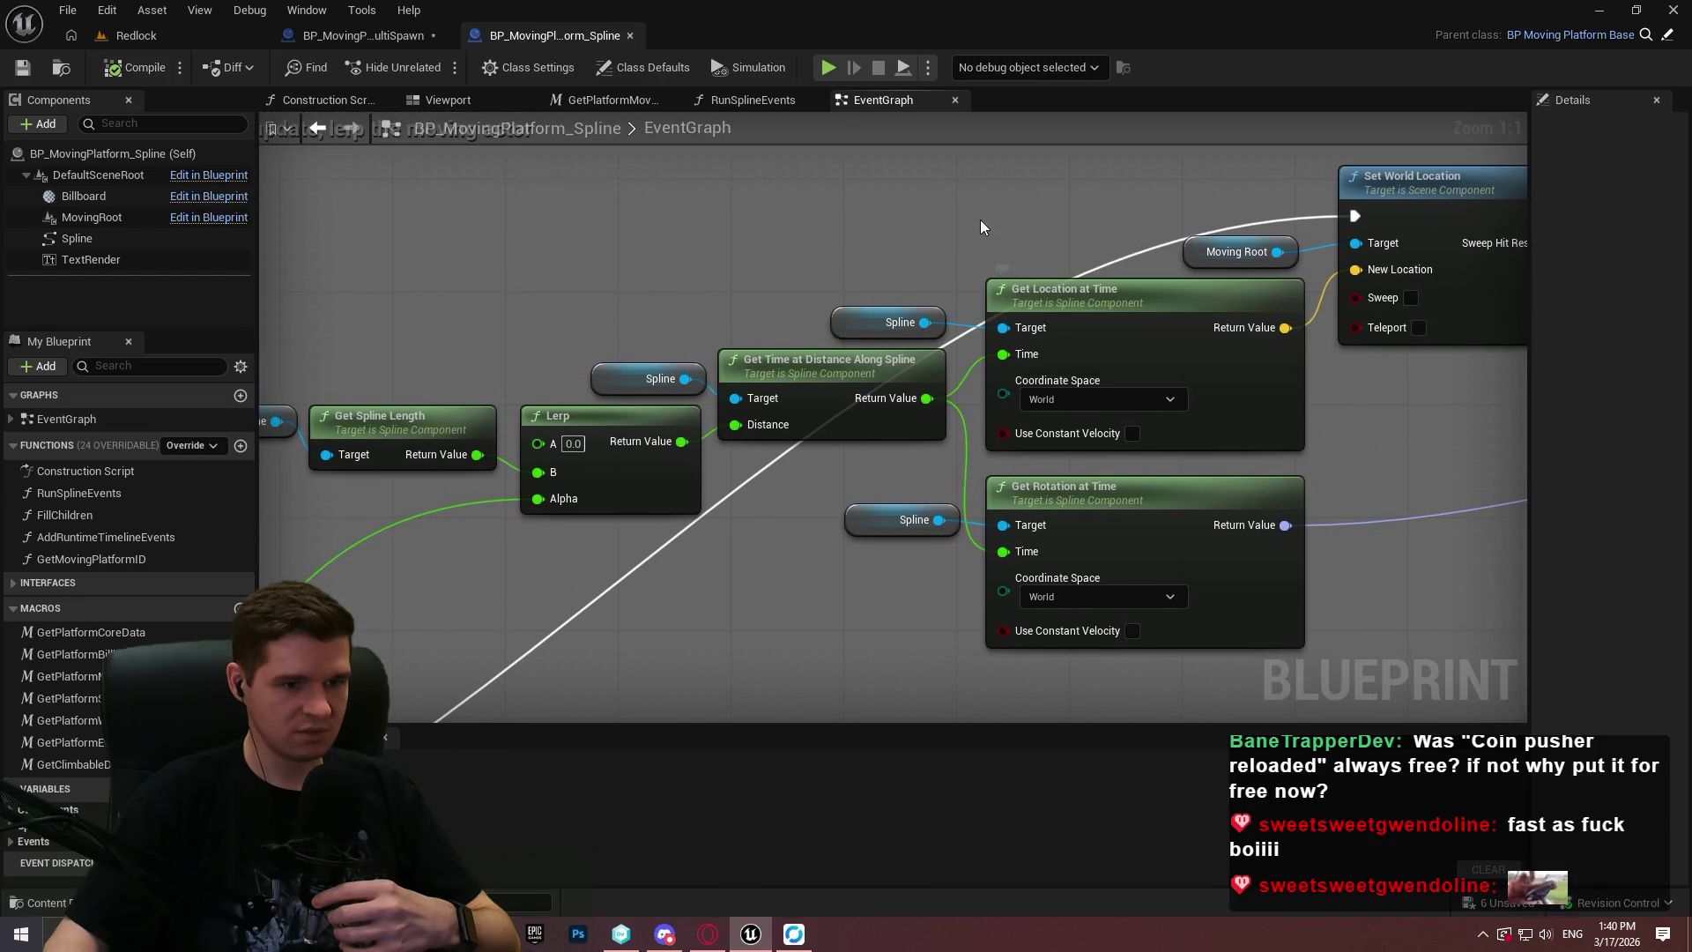
click(395, 40)
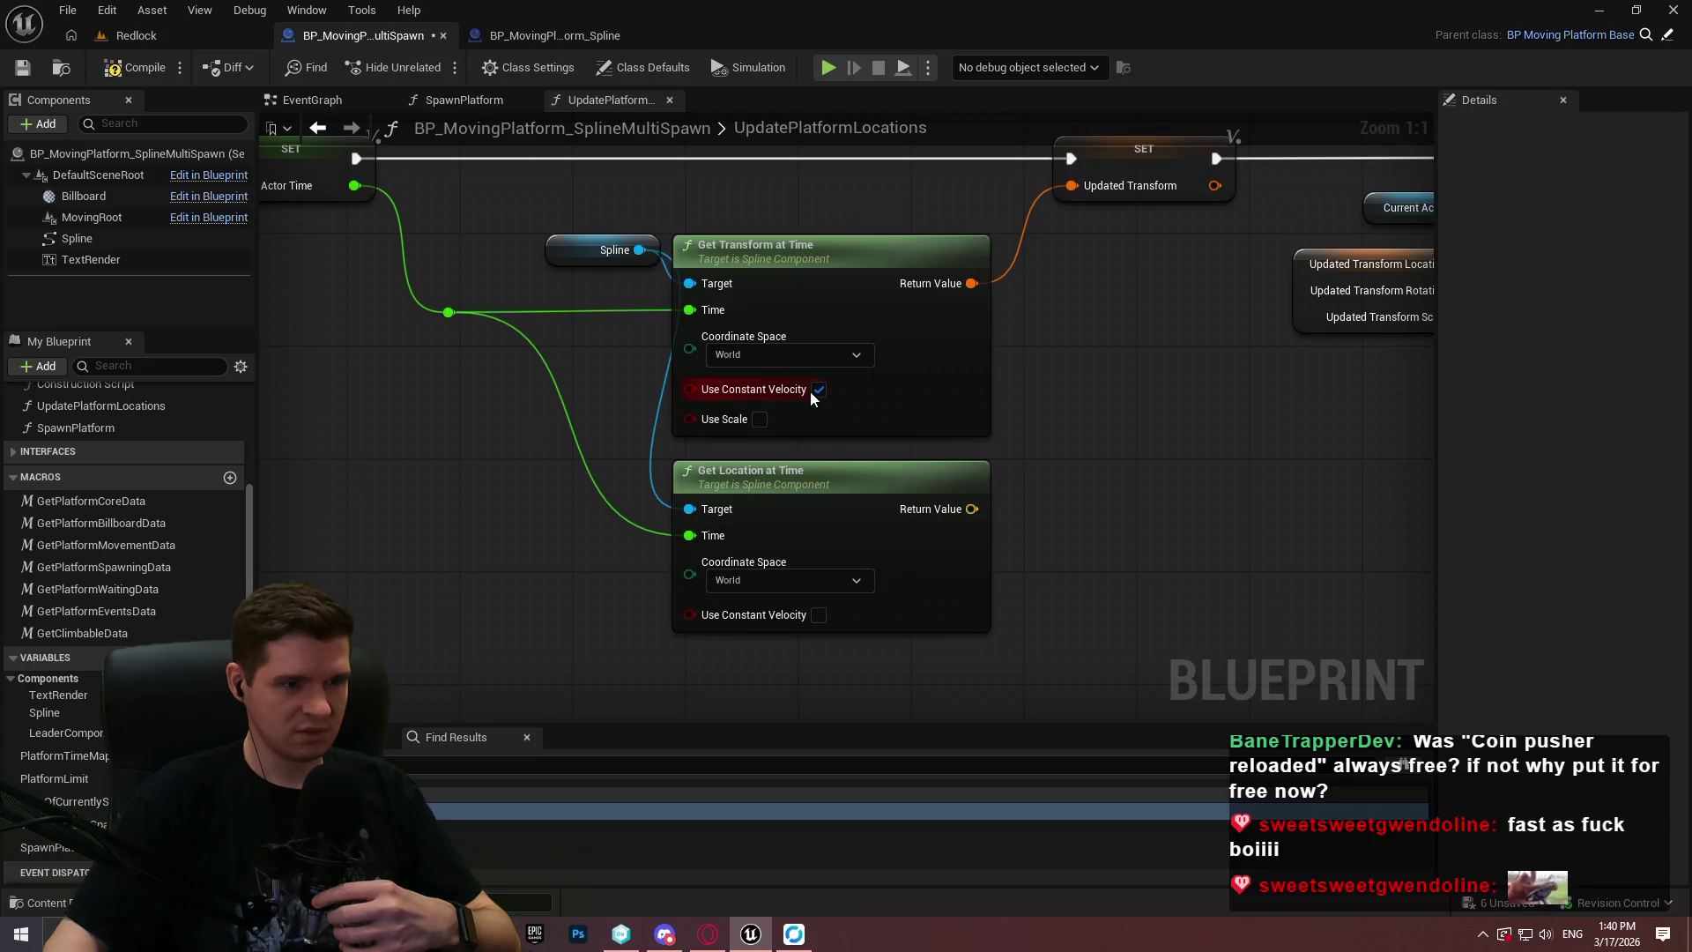
Connect Get Location at Time's Return Value to Set World Location's New Location pin.
scroll(1054, 436, down, 1)
scroll(1040, 386, up, 2)
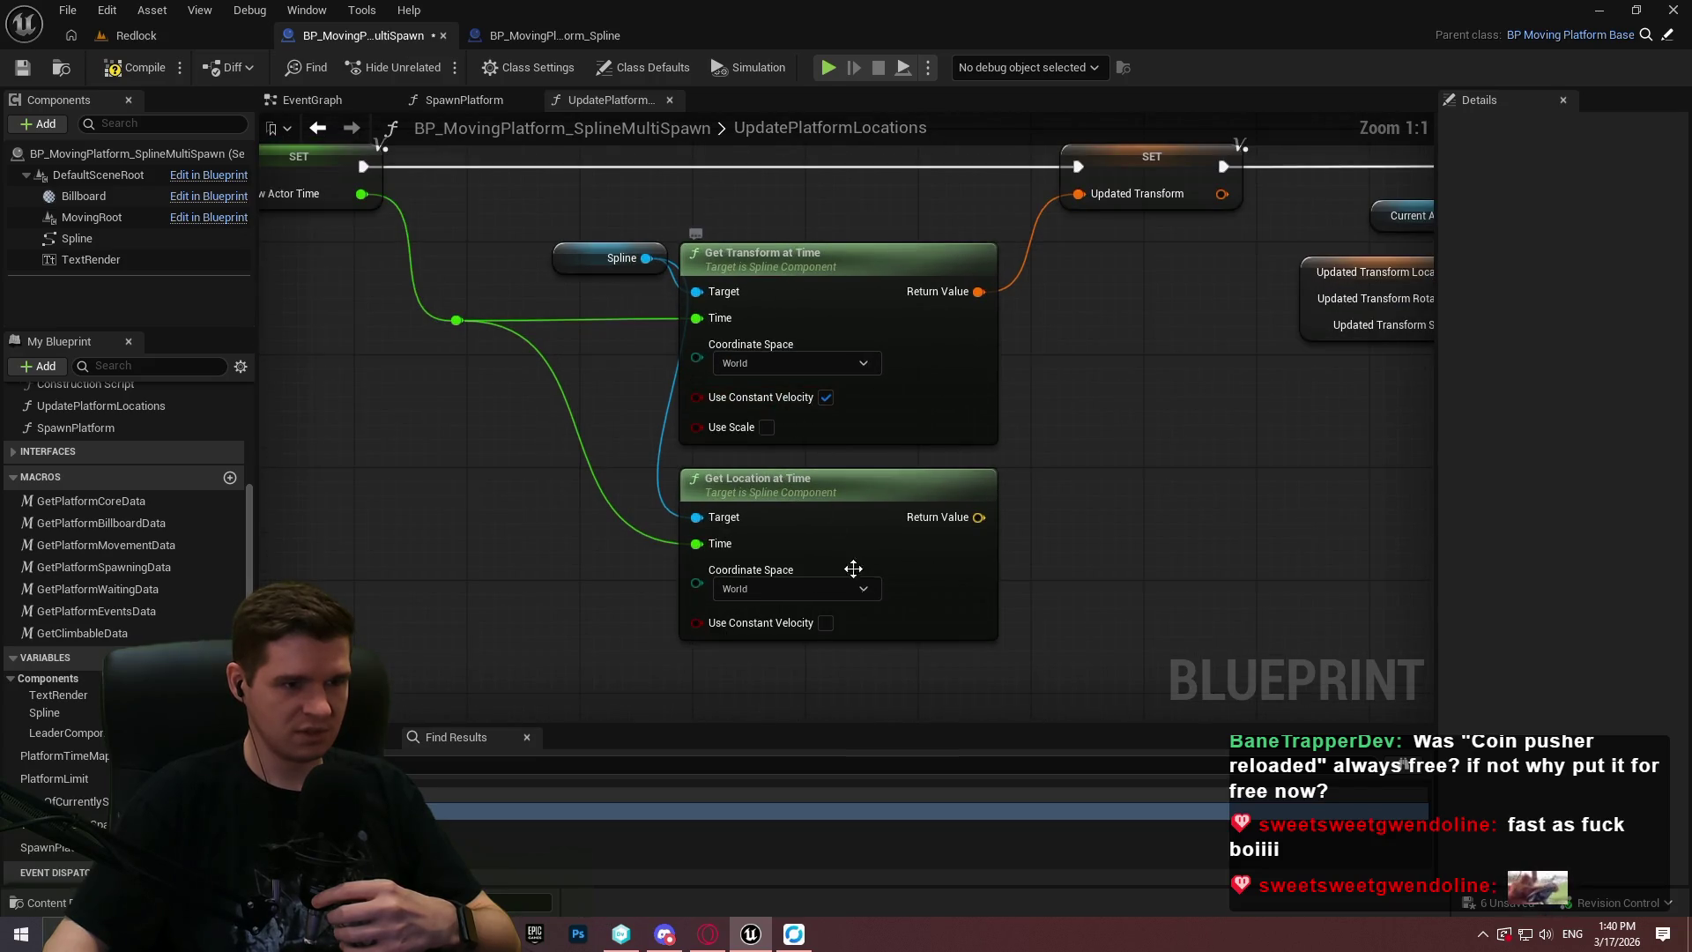
mouse_move(978, 516)
mouse_down()
mouse_move(1137, 449)
mouse_move(1084, 218)
mouse_up()
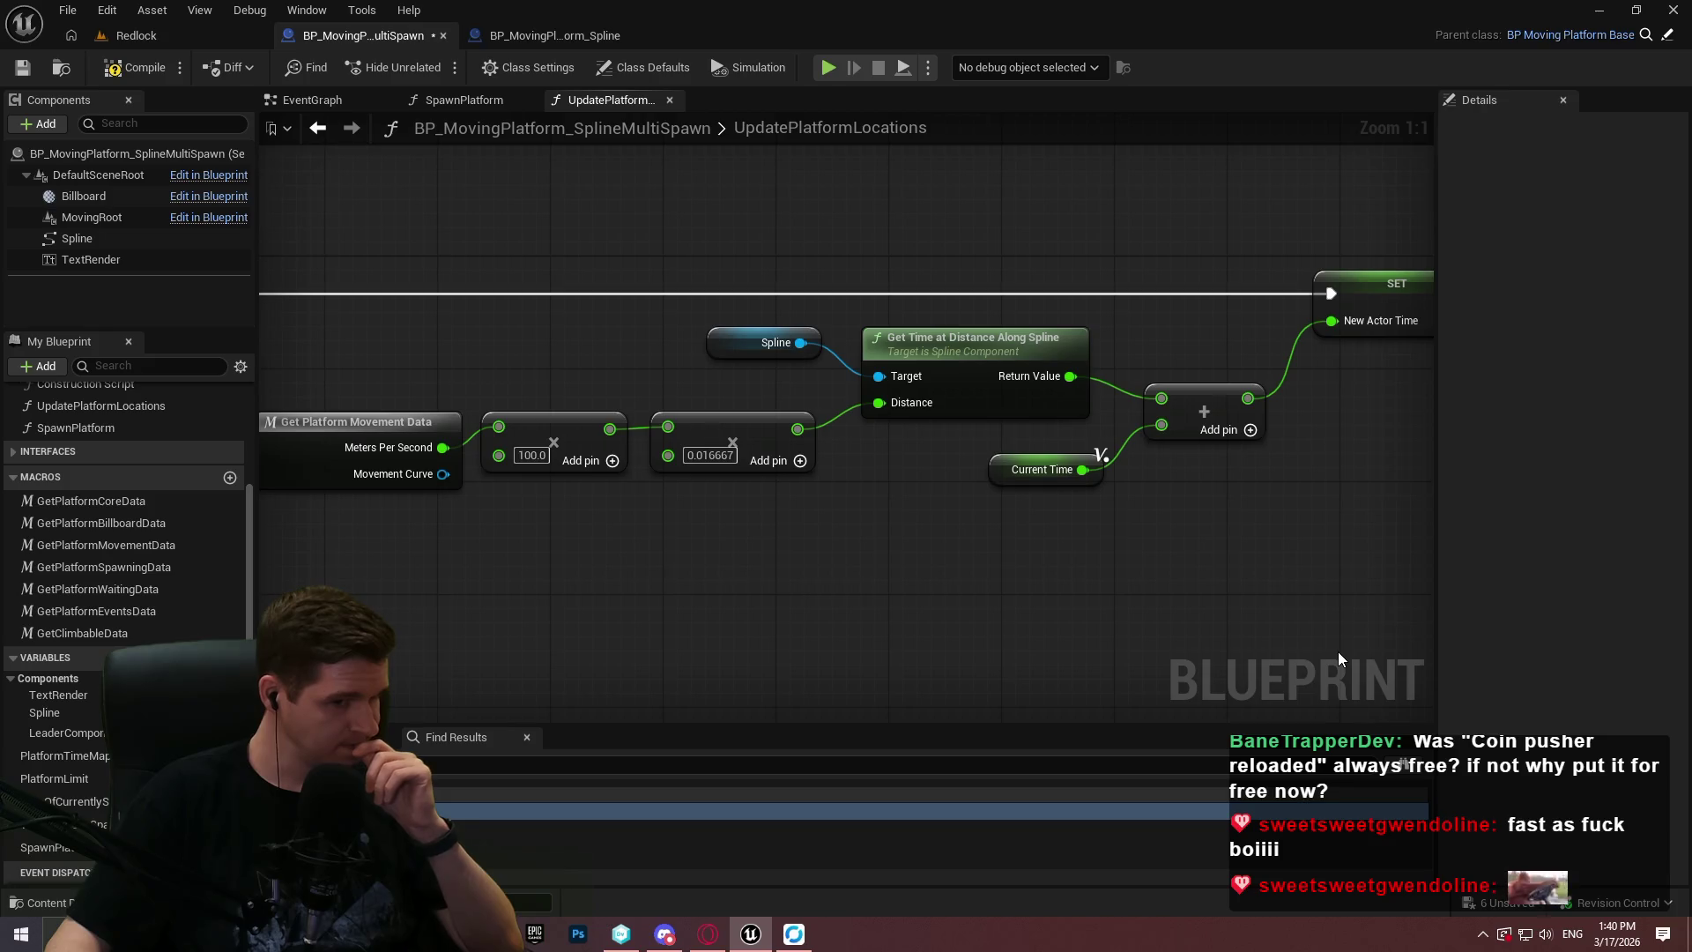
Check the actor time calculation nodes, then go back to the Redlock level.
mouse_move(823, 517)
mouse_down()
mouse_move(1064, 562)
mouse_move(912, 539)
mouse_up()
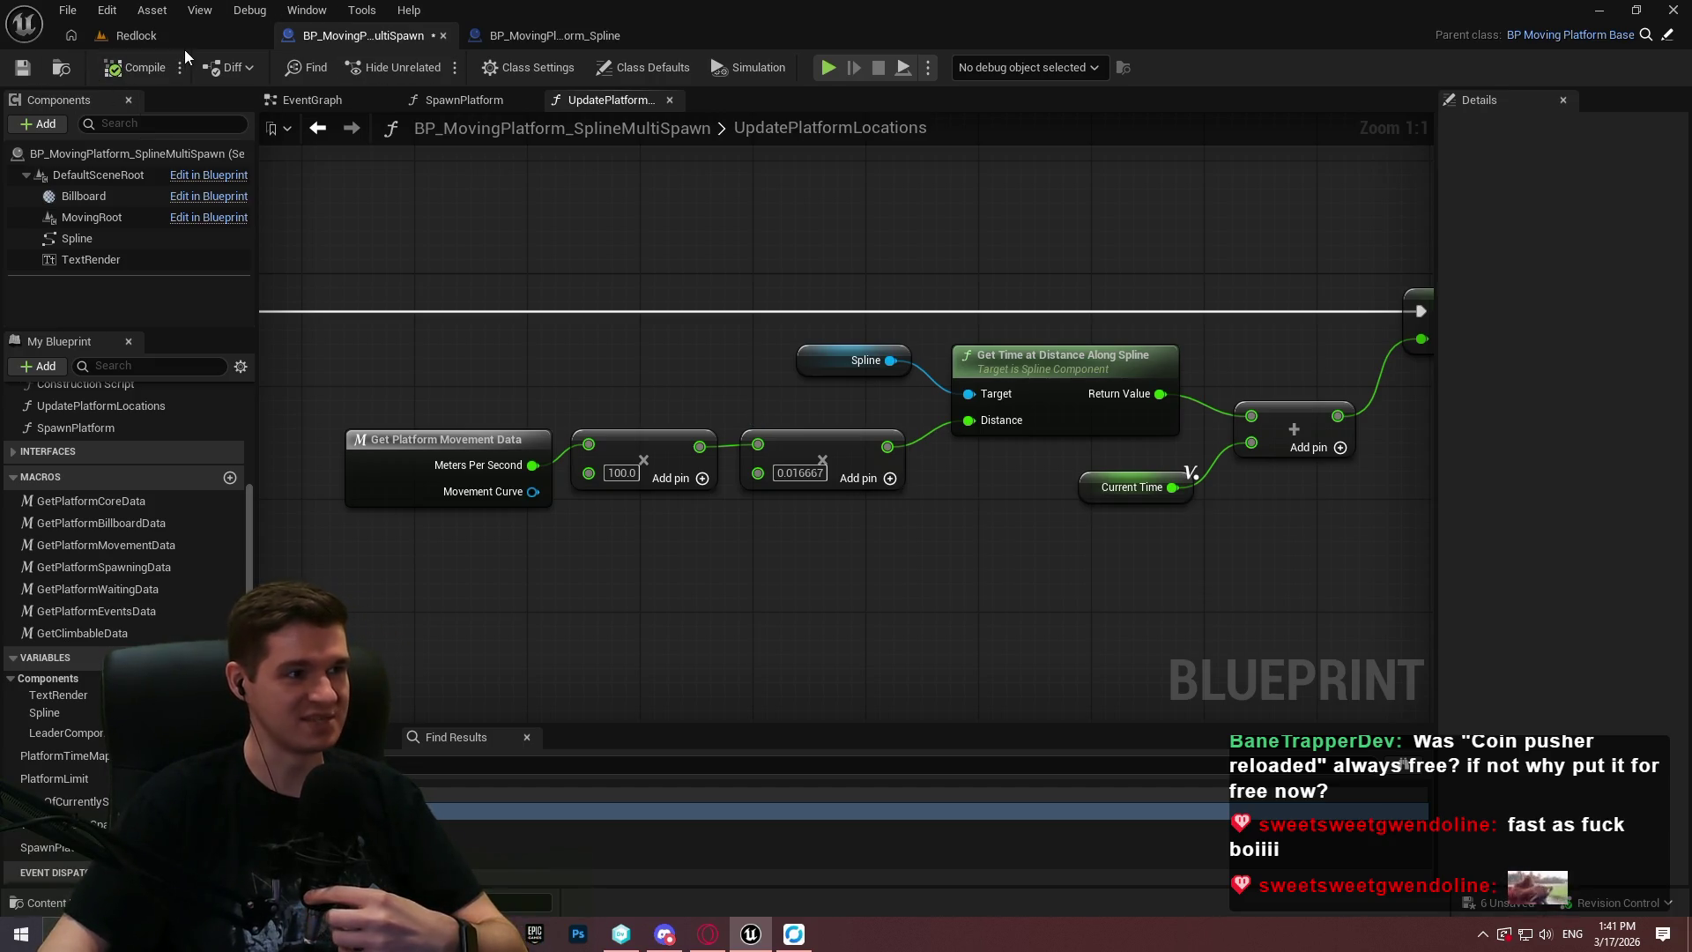
drag(932, 272, 370, 229)
drag(555, 187, 552, 179)
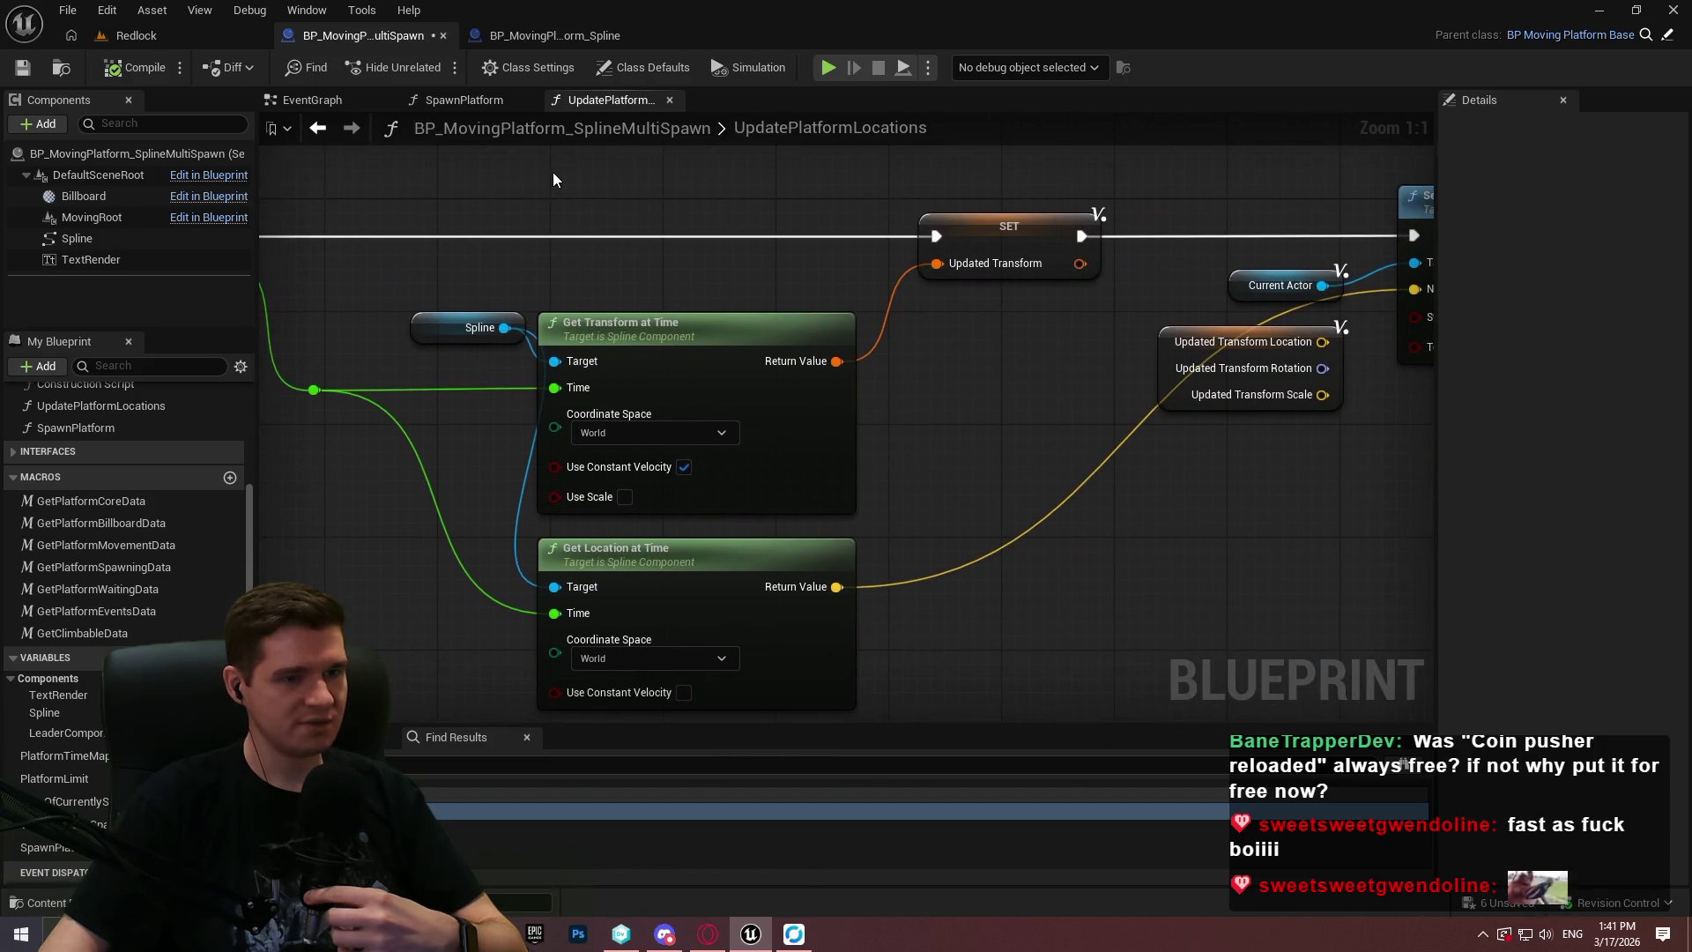
click(136, 35)
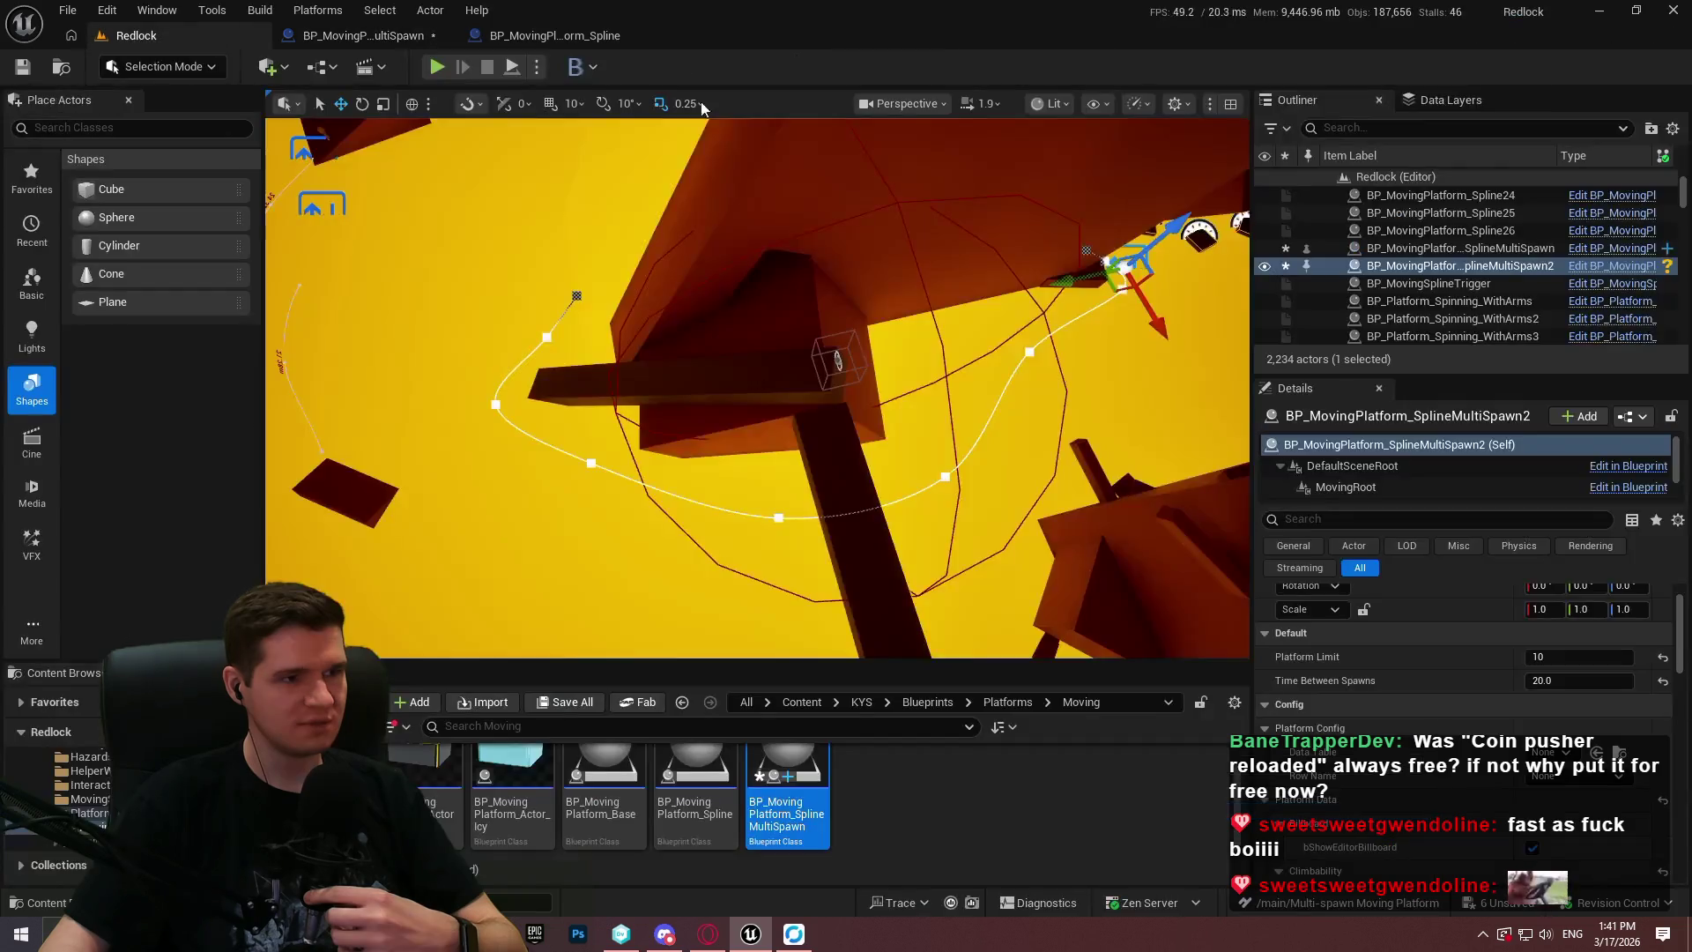
Playtest the Redlock level to watch the platforms move, then reopen the multi-spawn Blueprint.
key(alt+p)
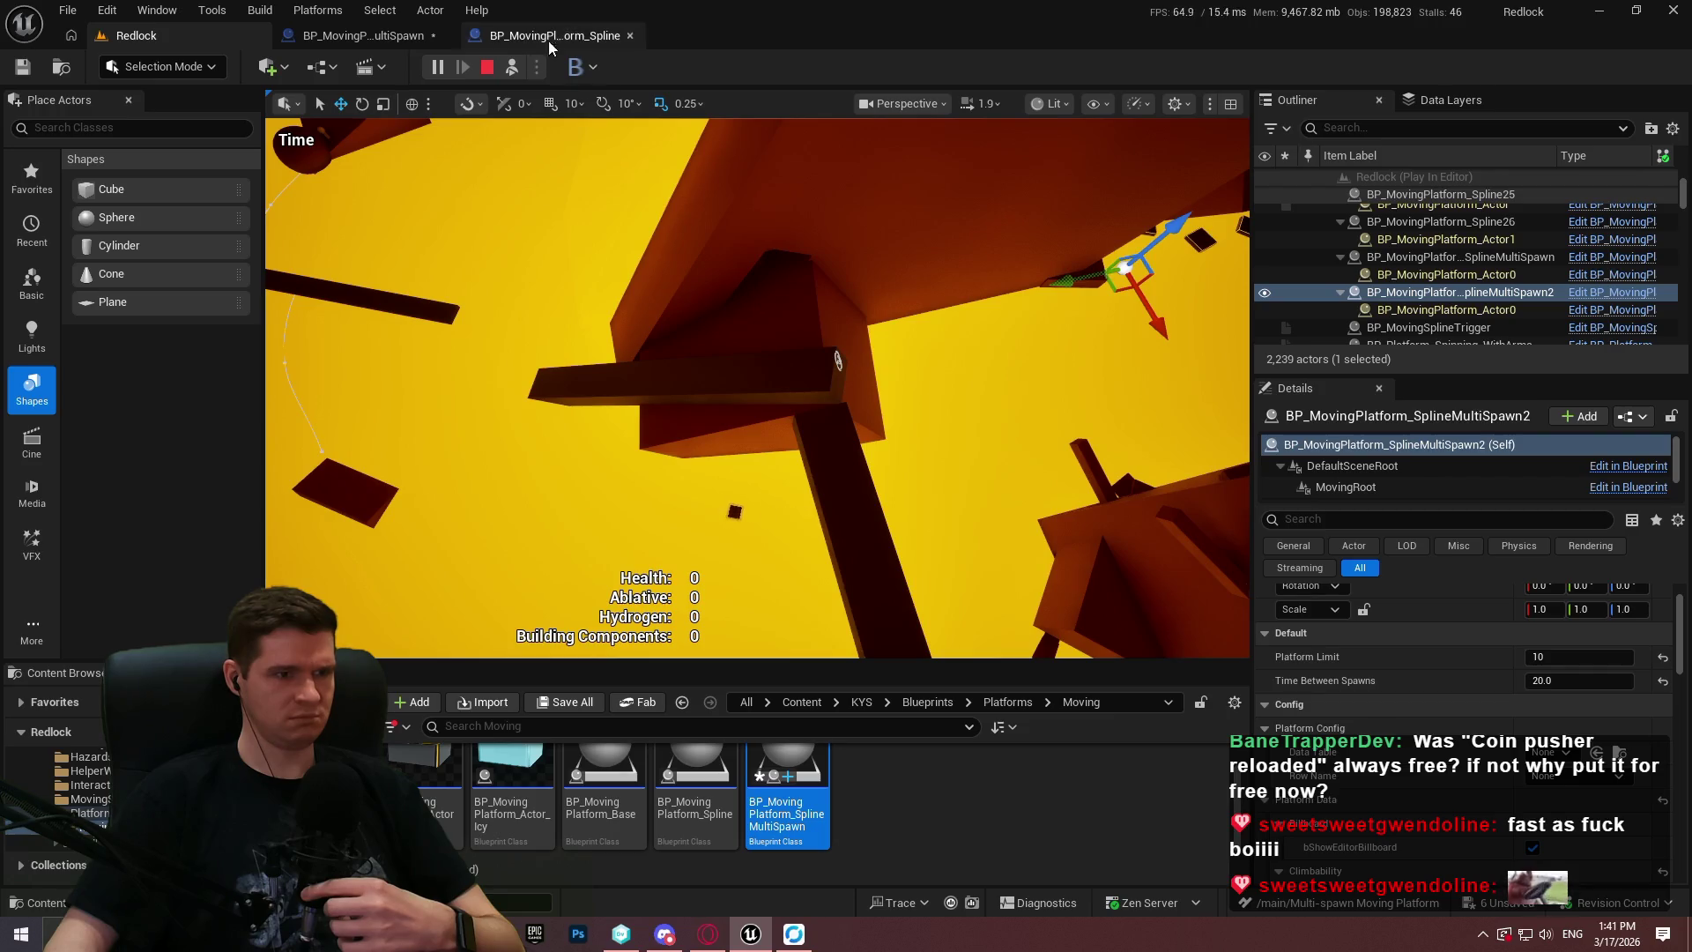
click(487, 67)
click(420, 35)
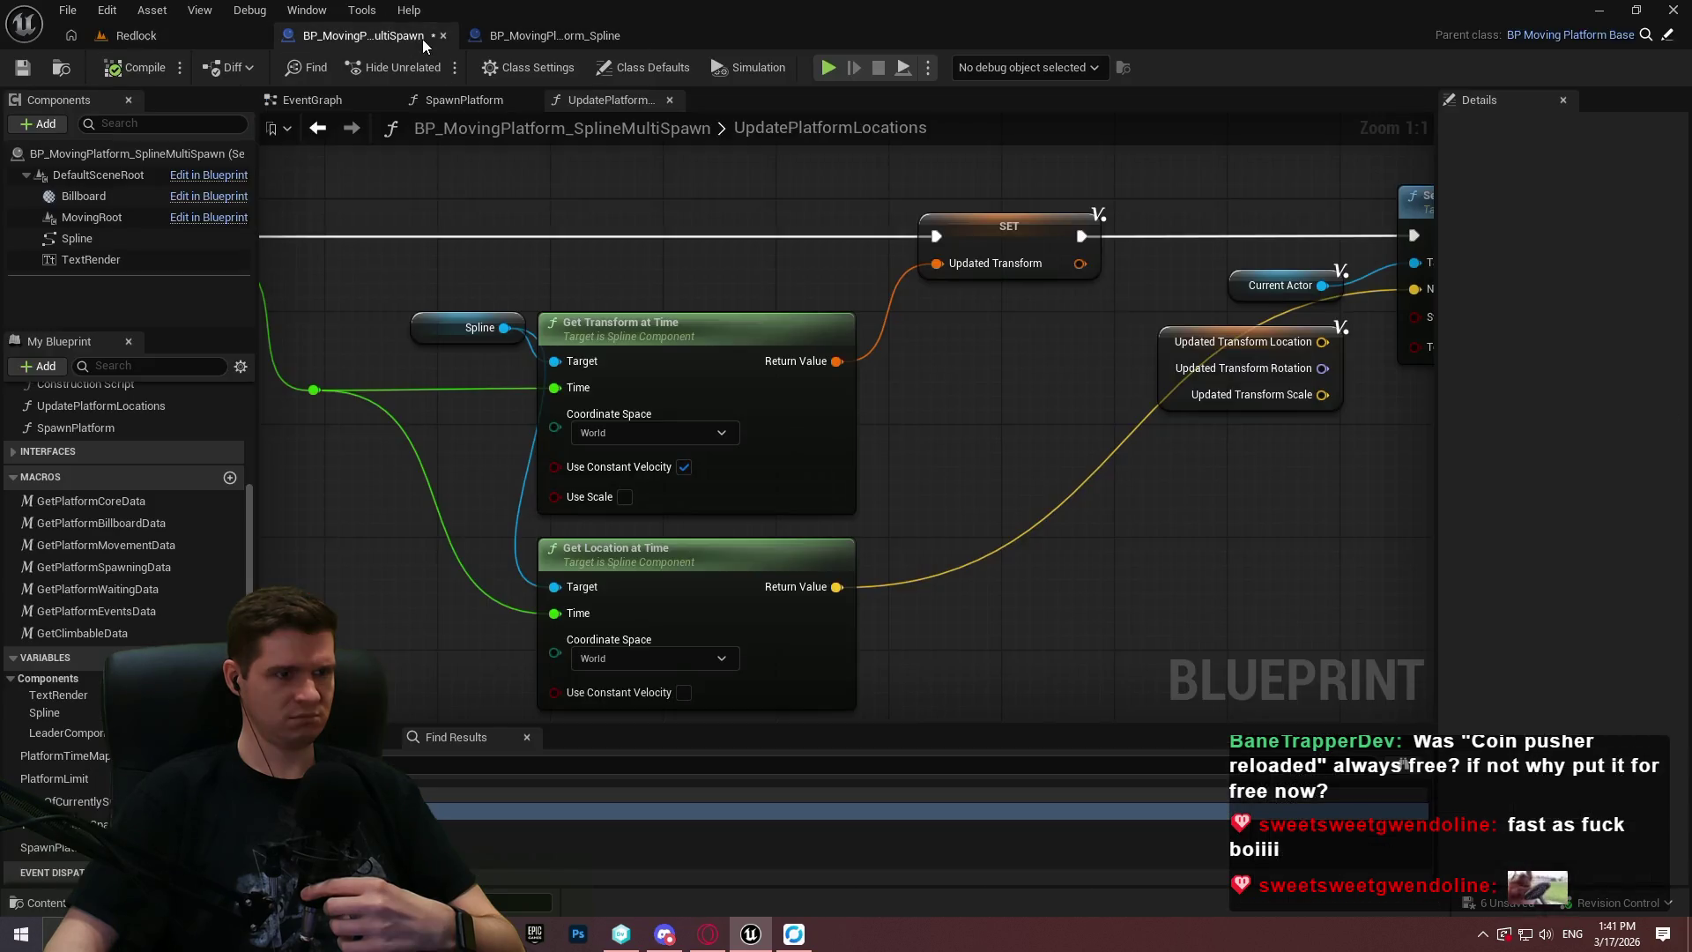
Enable Use Constant Velocity on Get Location at Time and playtest the level again.
click(682, 691)
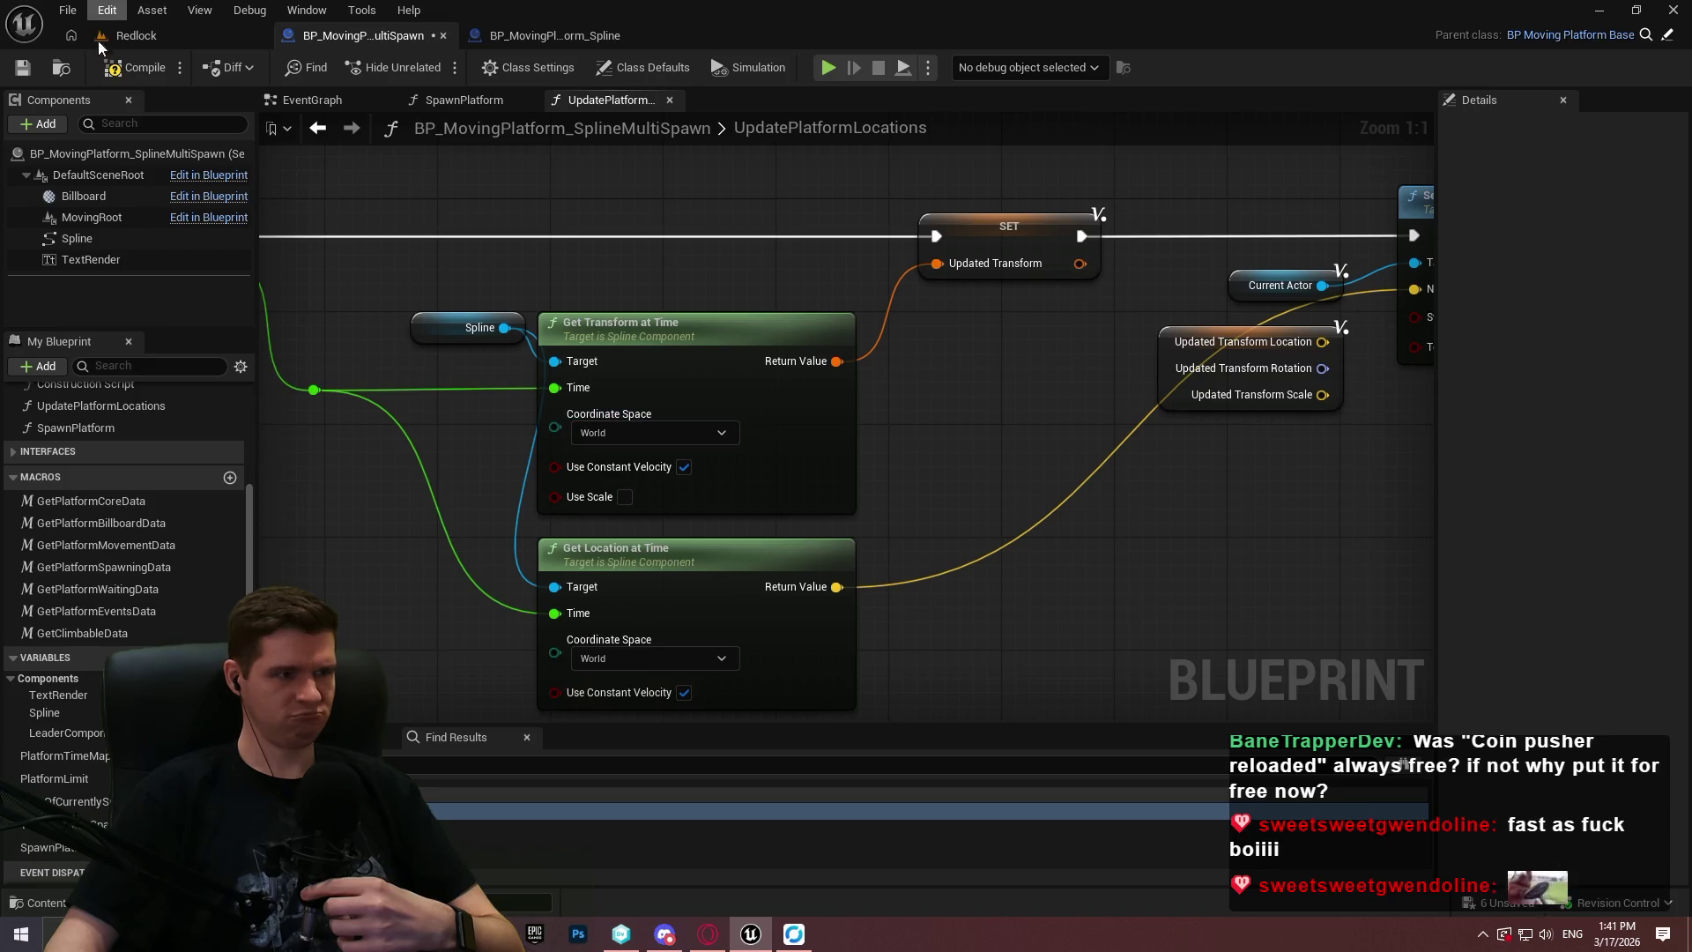
click(135, 36)
click(438, 67)
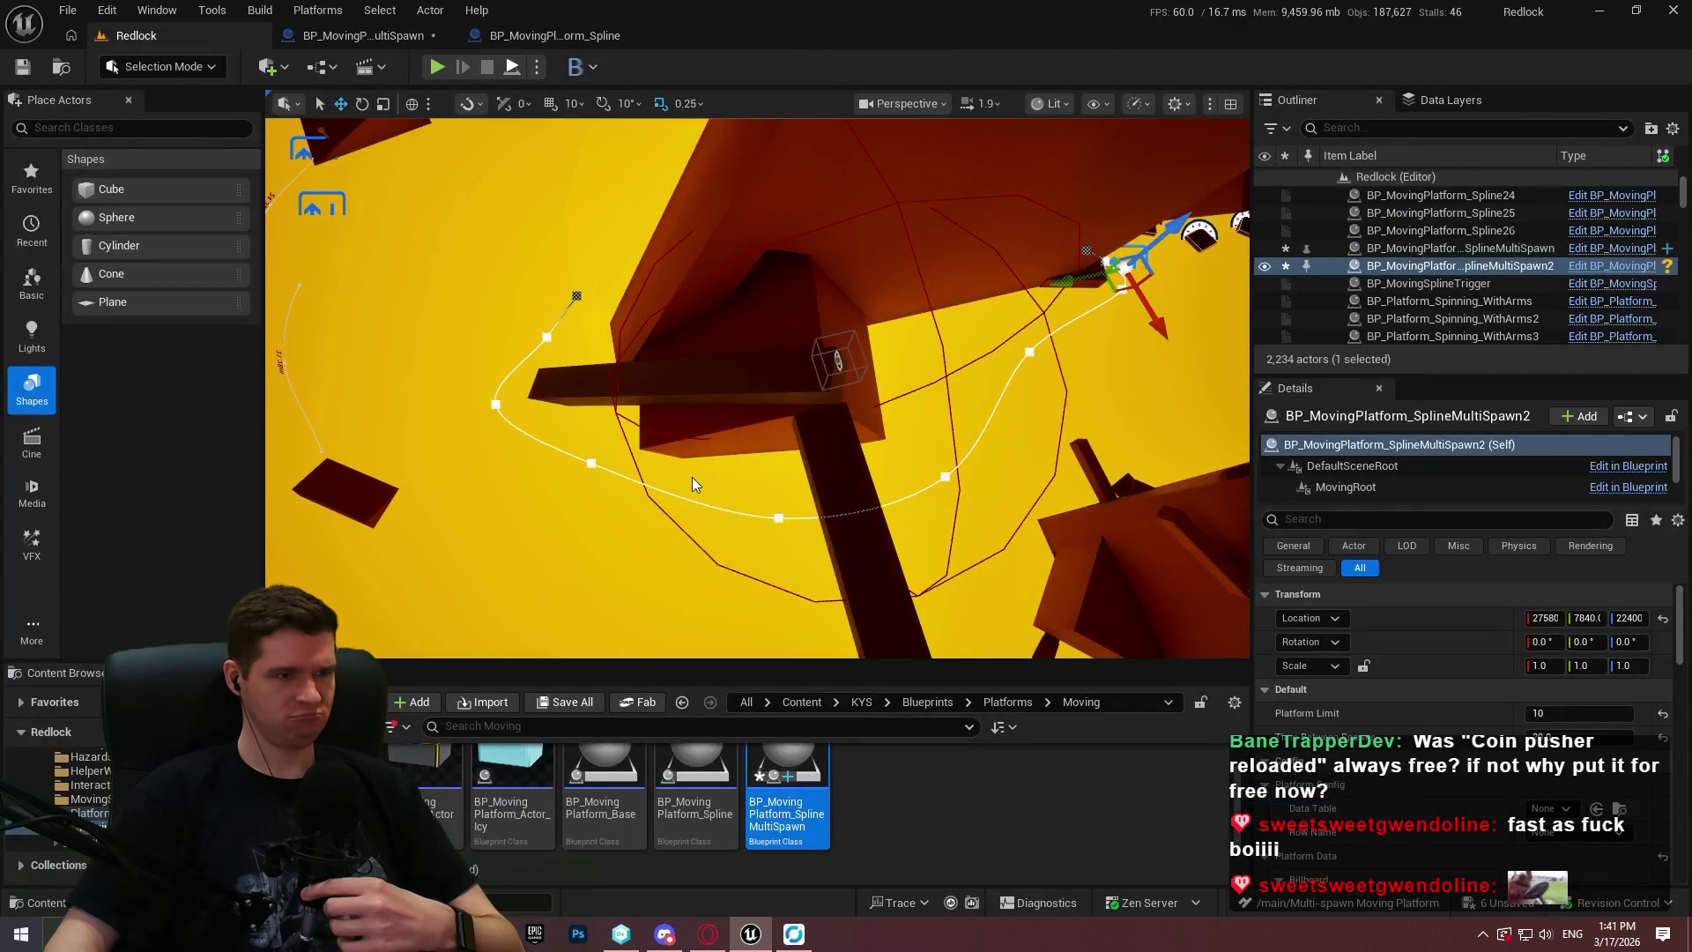
click(748, 557)
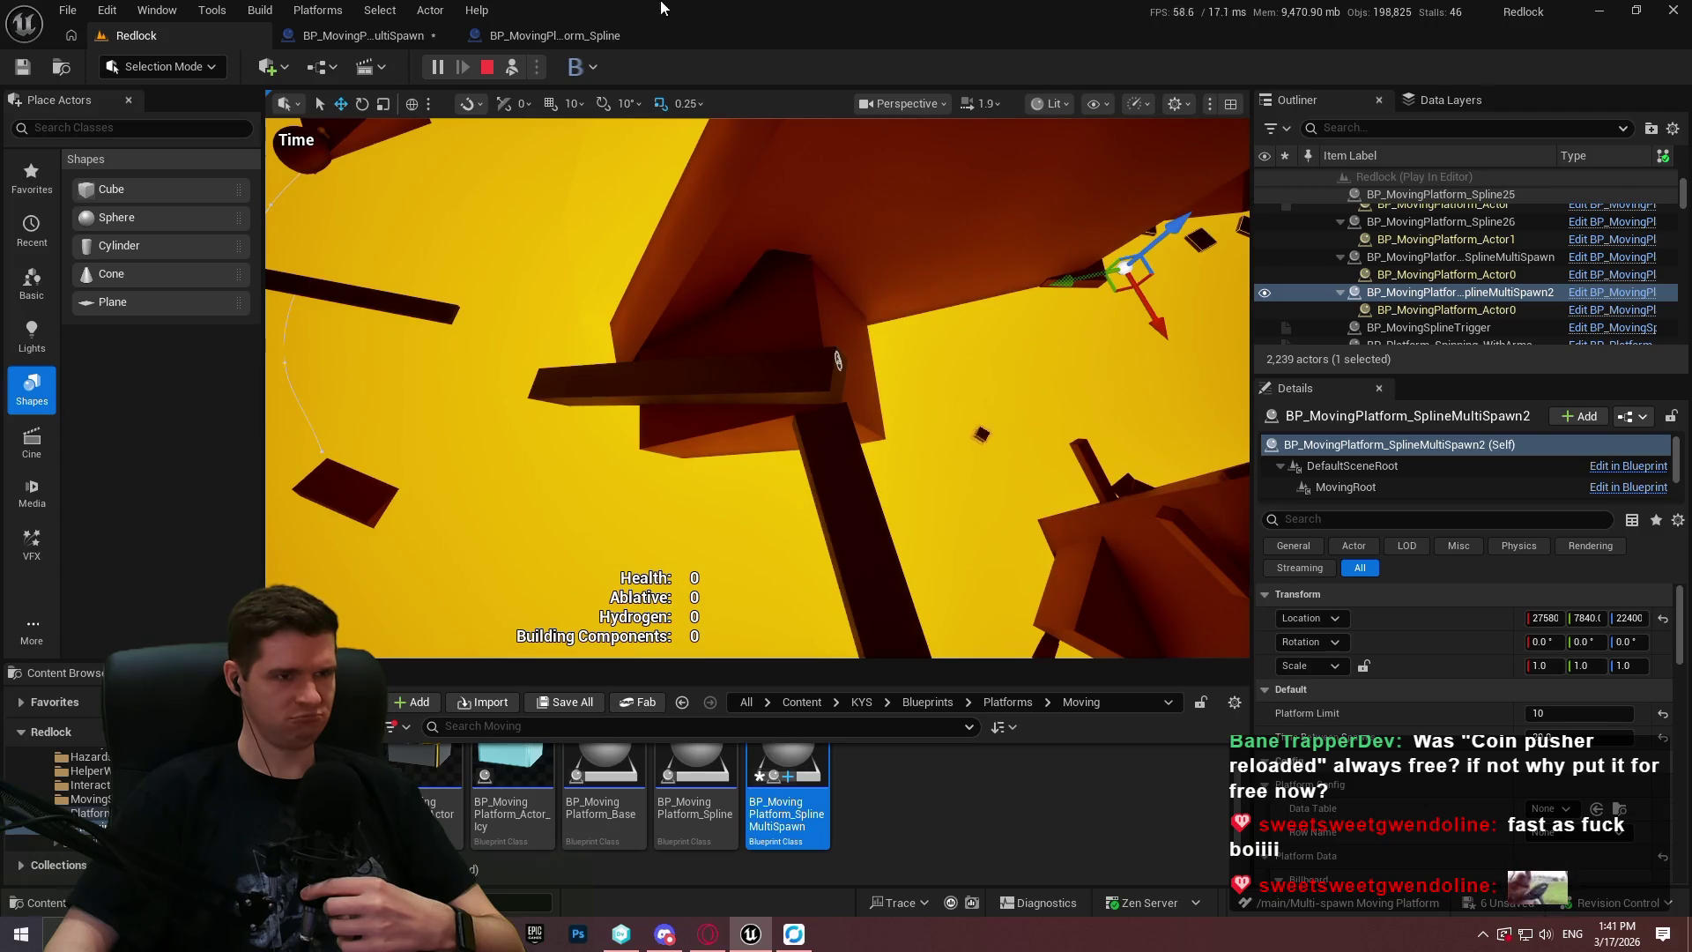
click(486, 69)
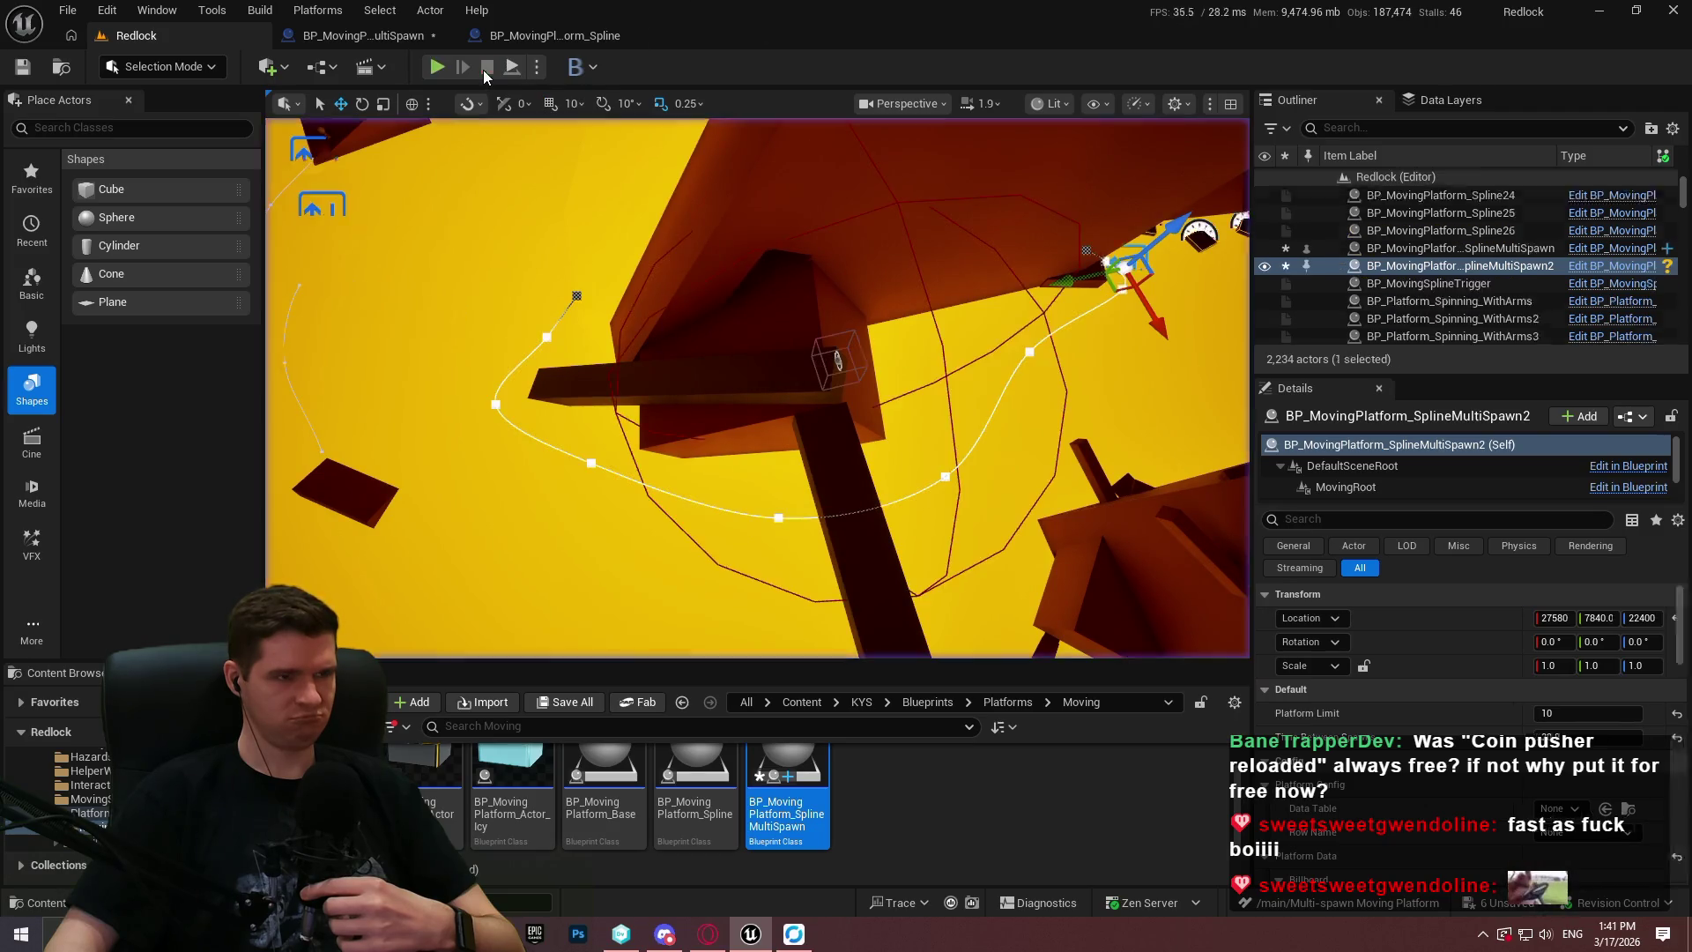
click(379, 37)
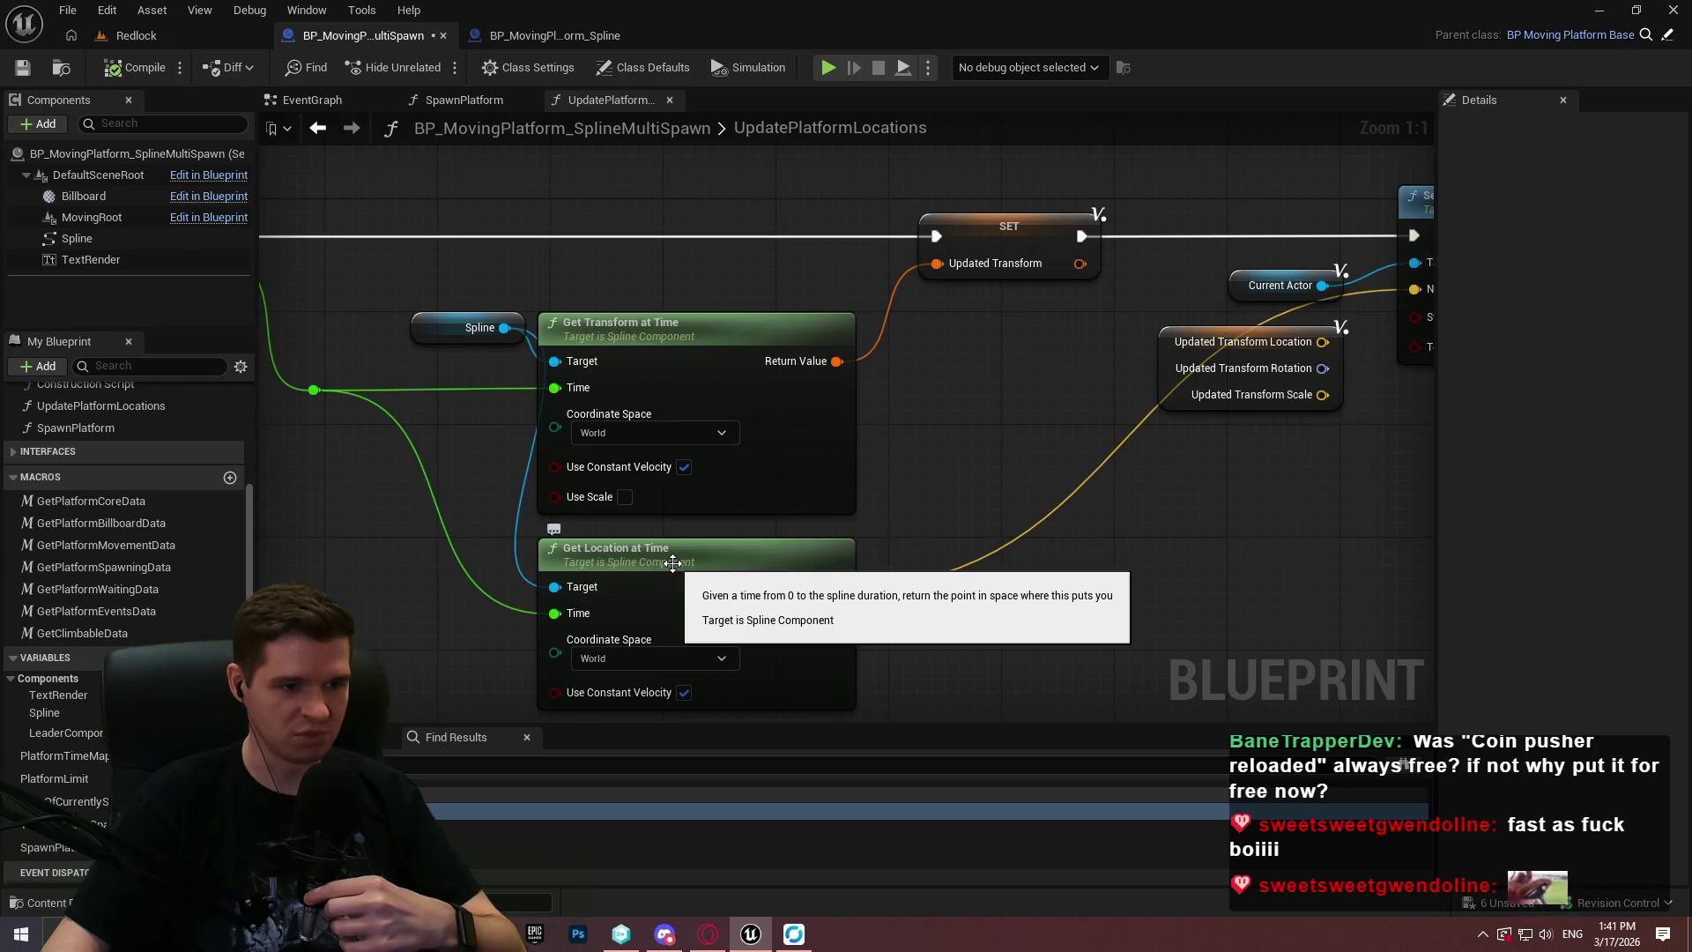
Set Get Transform at Time to use scale without constant velocity.
drag(520, 565, 755, 511)
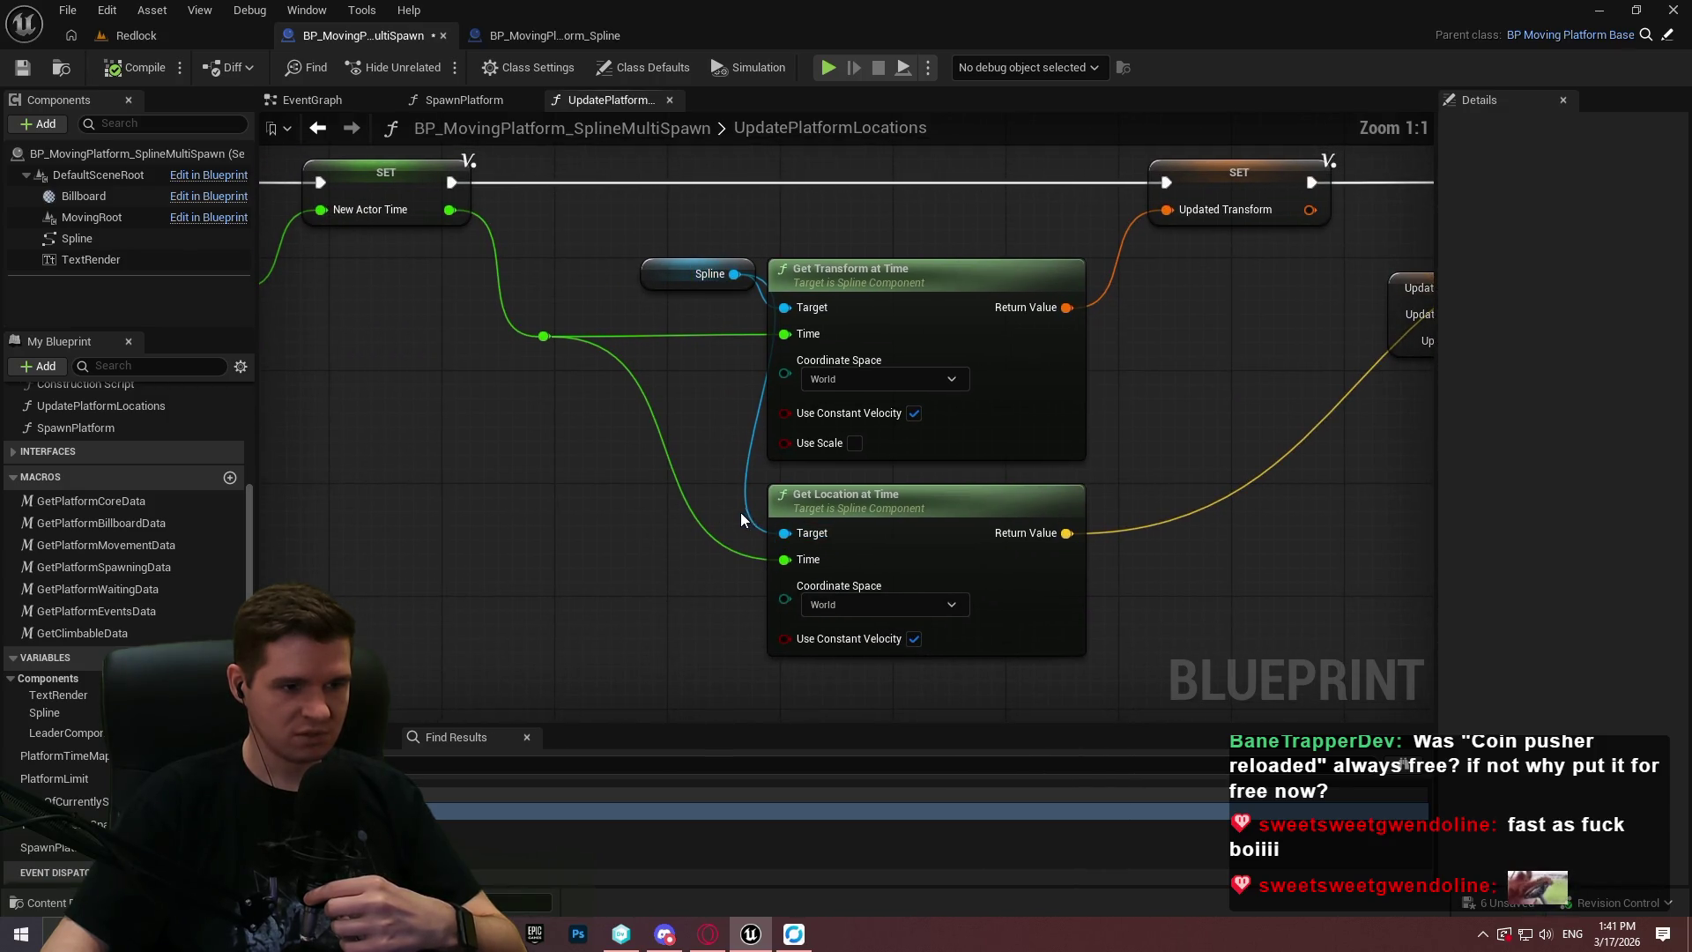
mouse_move(650, 503)
mouse_down()
mouse_move(566, 472)
mouse_move(1067, 439)
mouse_move(1069, 404)
mouse_move(716, 390)
mouse_move(1372, 490)
mouse_move(1416, 515)
mouse_up()
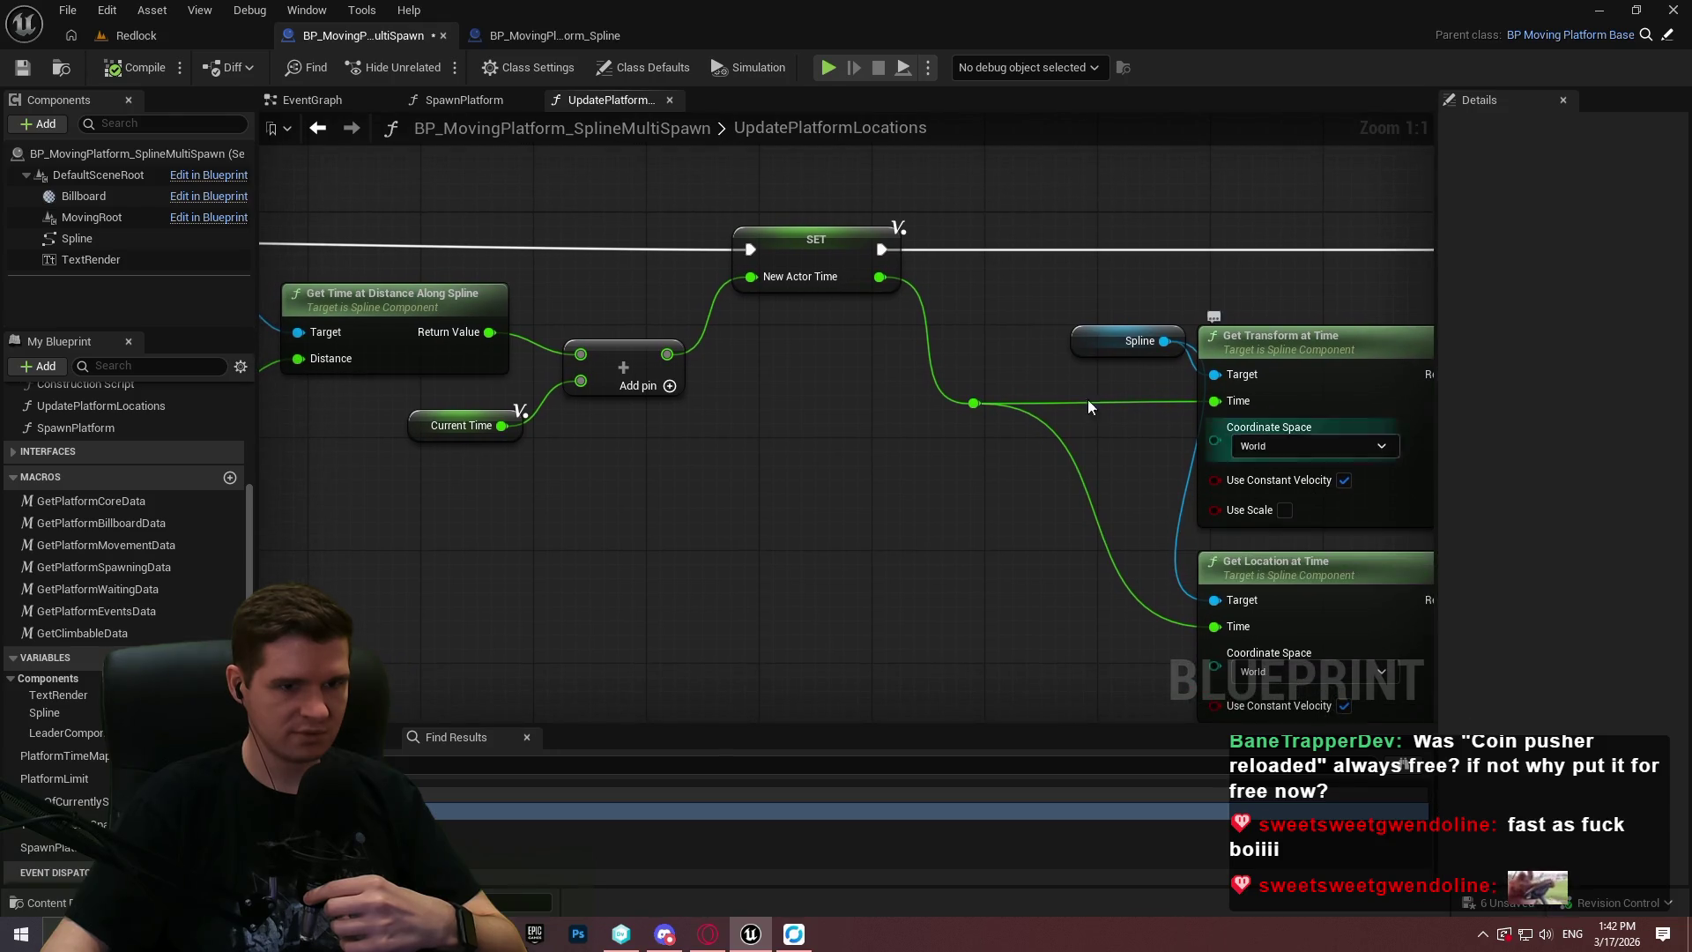
mouse_move(790, 377)
mouse_down()
mouse_move(1357, 419)
mouse_move(1674, 467)
mouse_move(1140, 359)
mouse_move(255, 331)
mouse_up()
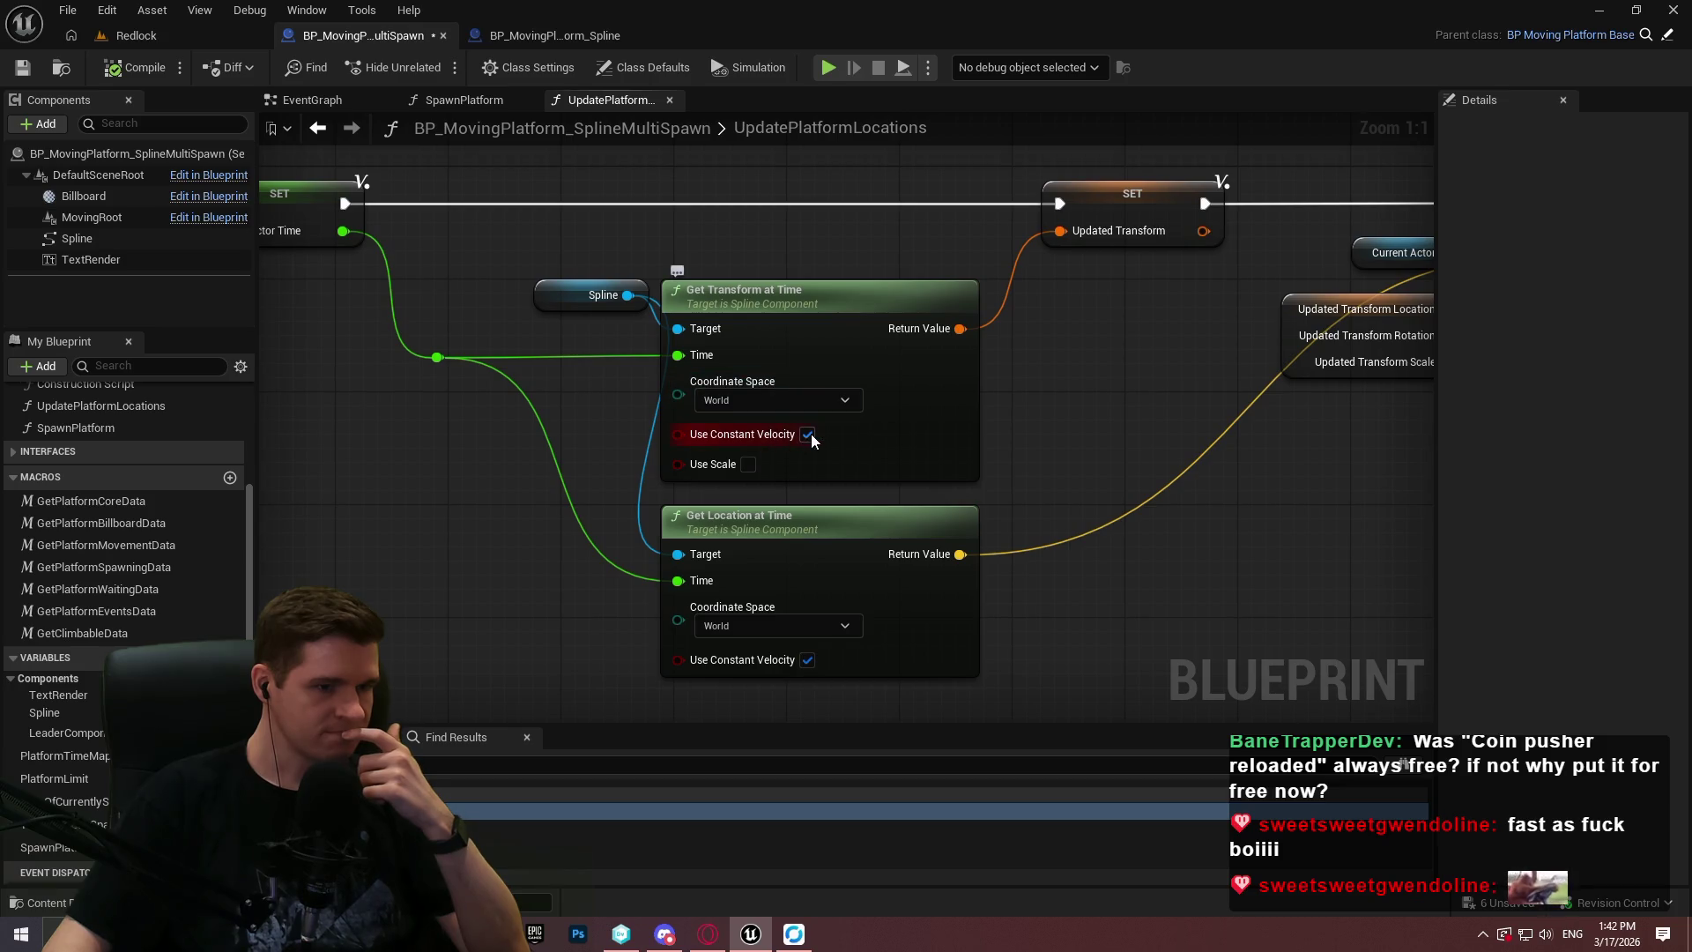
click(748, 465)
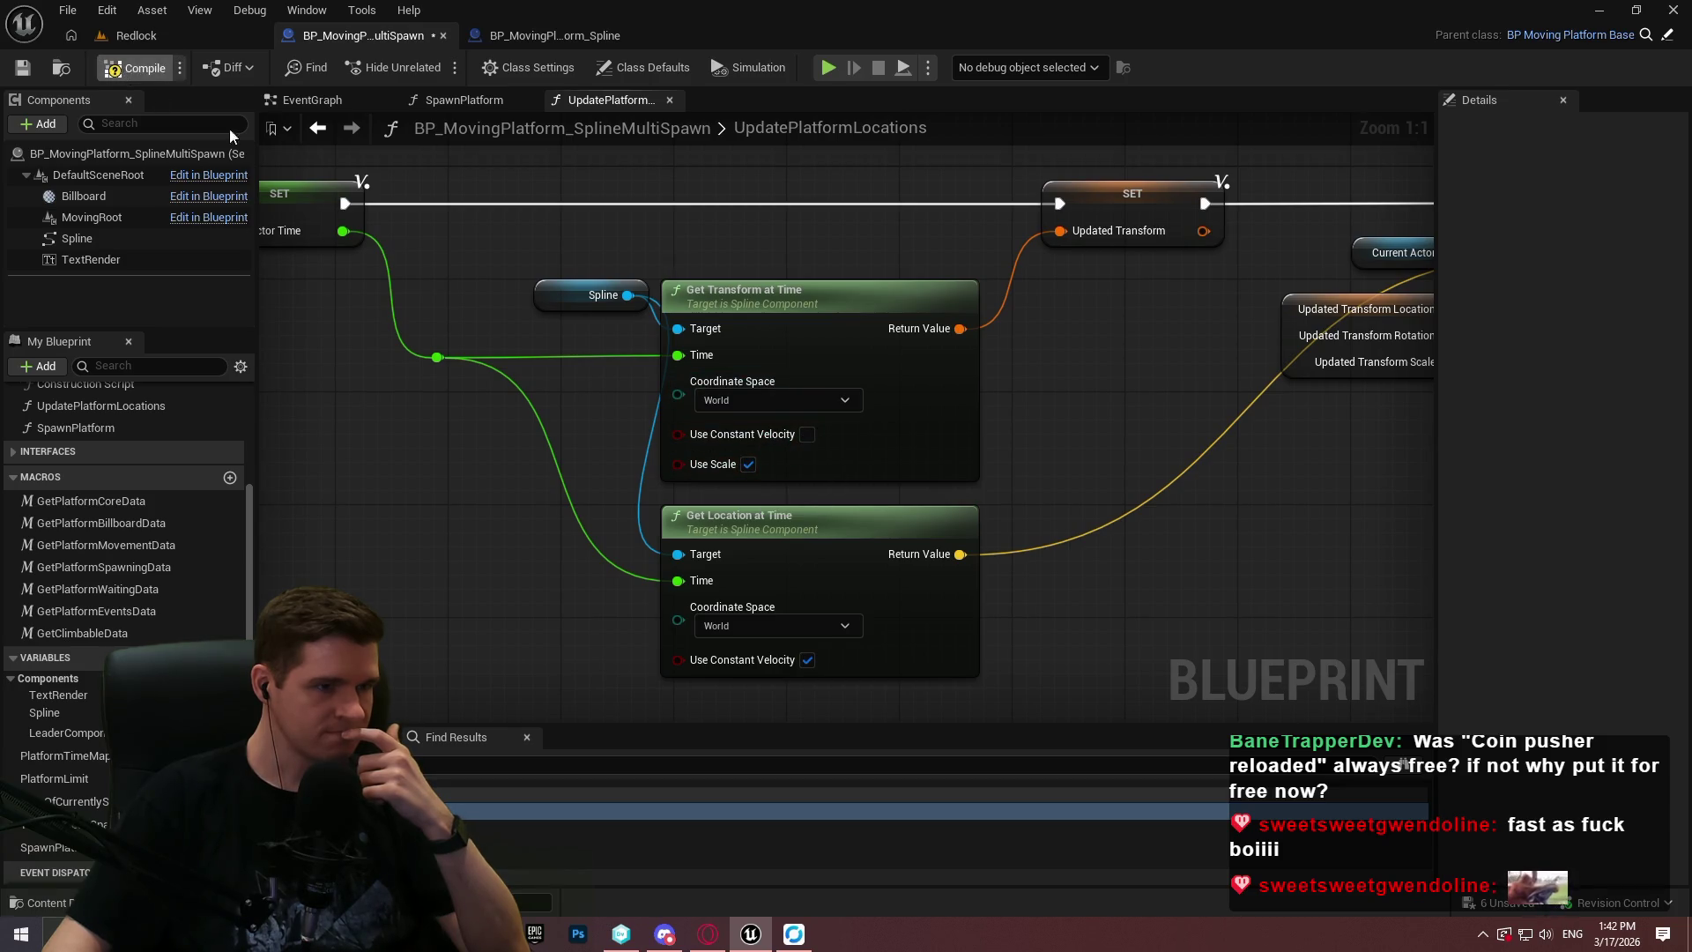
Wire Updated Transform Location into Set World Location's New Location, then return to Redlock.
drag(1213, 322, 739, 361)
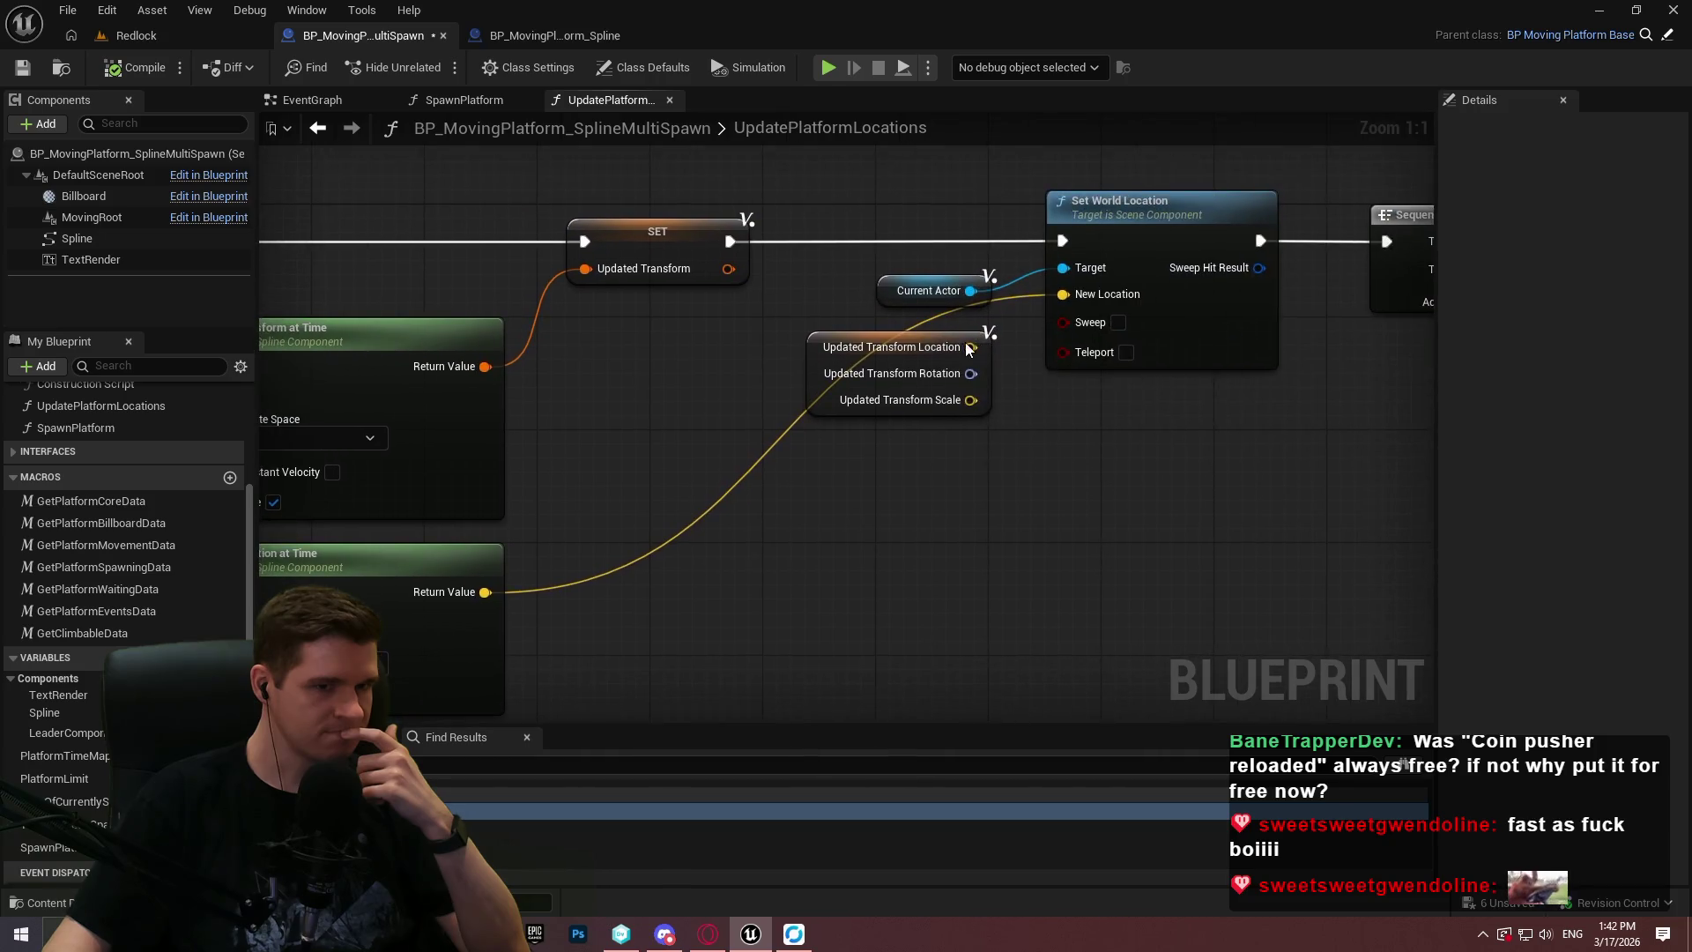
drag(970, 346, 1099, 298)
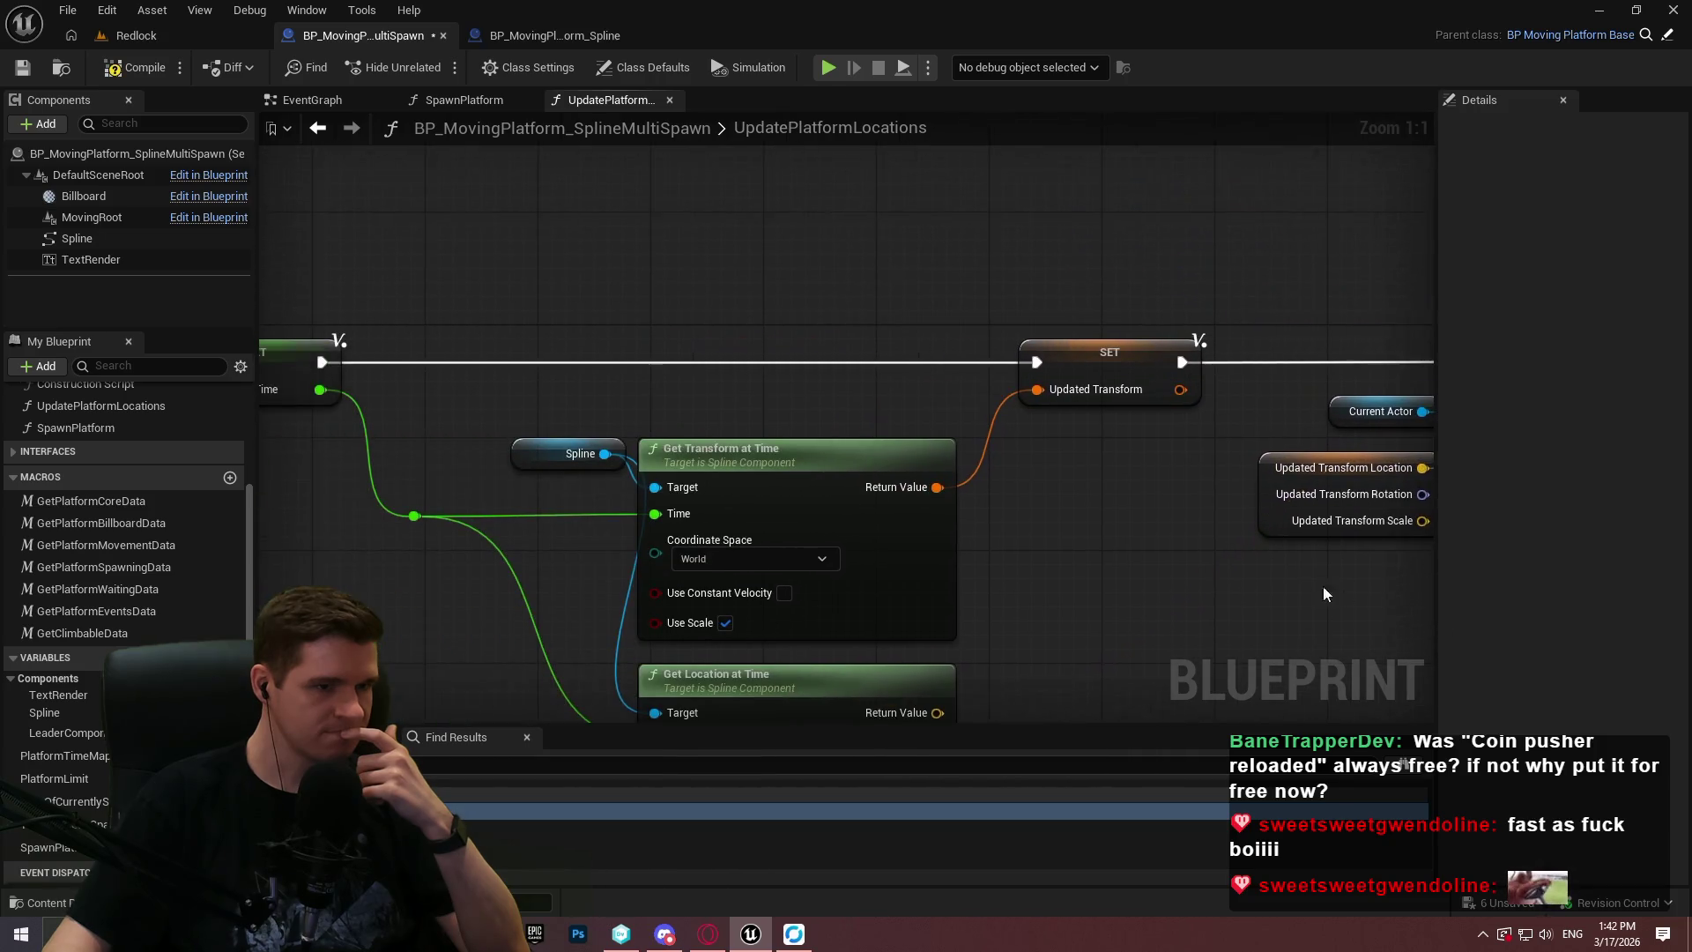
click(141, 37)
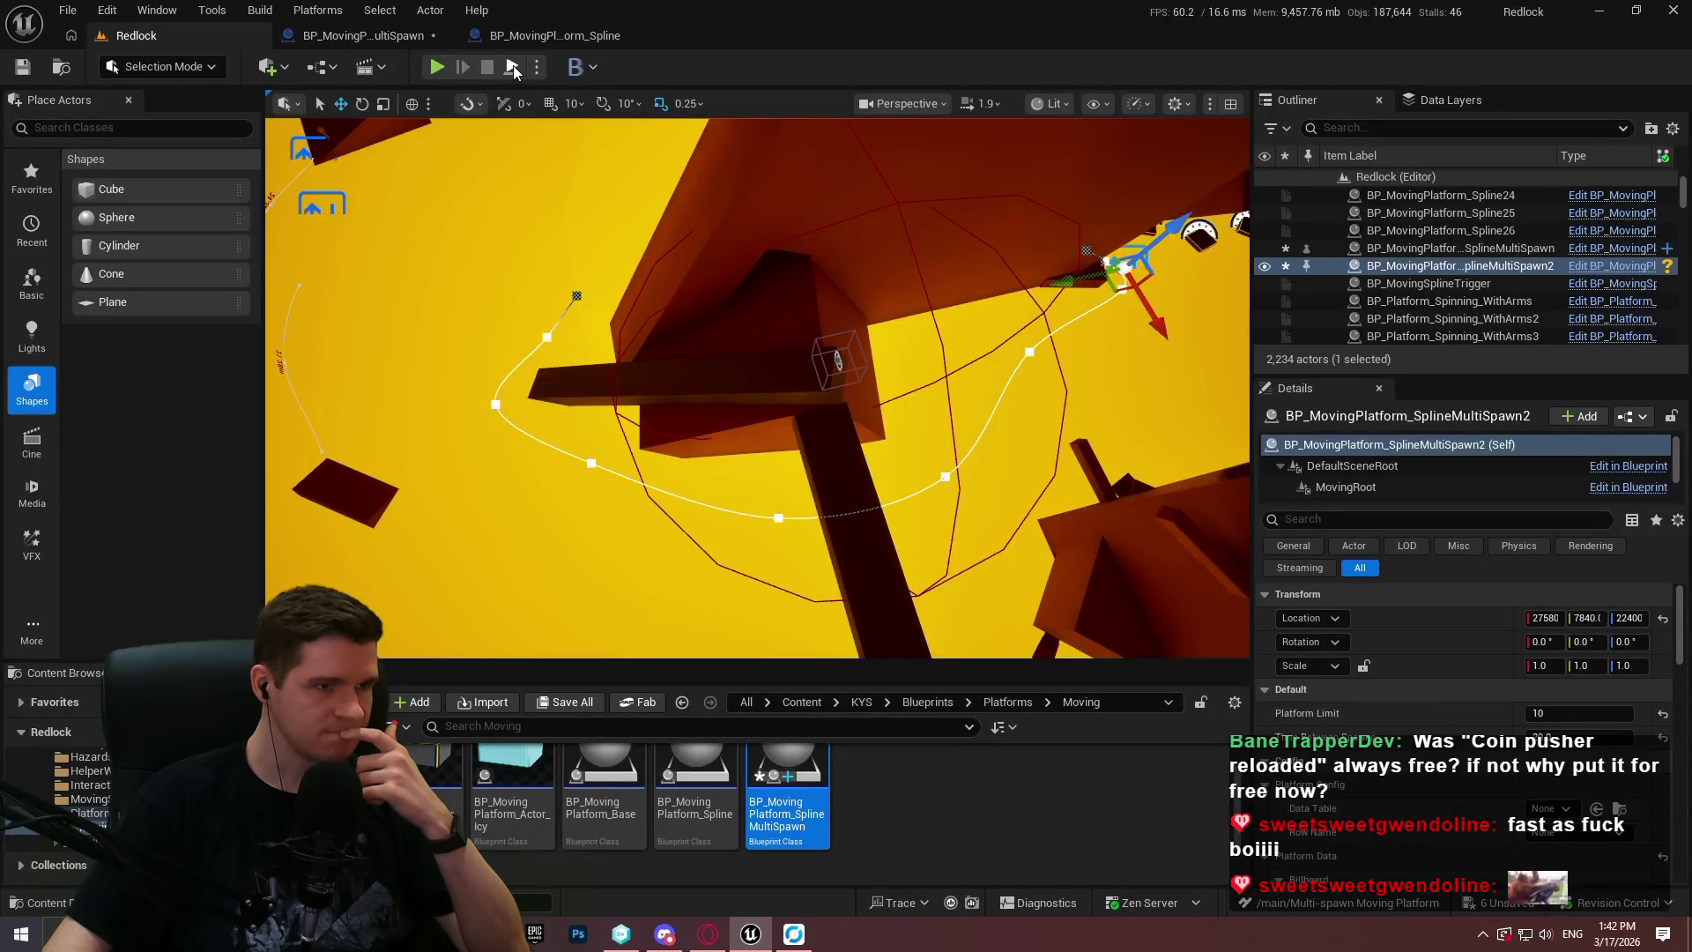
Playtest the level with the new spline settings, then inspect Get Transform at Time in the Blueprint.
key(alt+p)
click(758, 555)
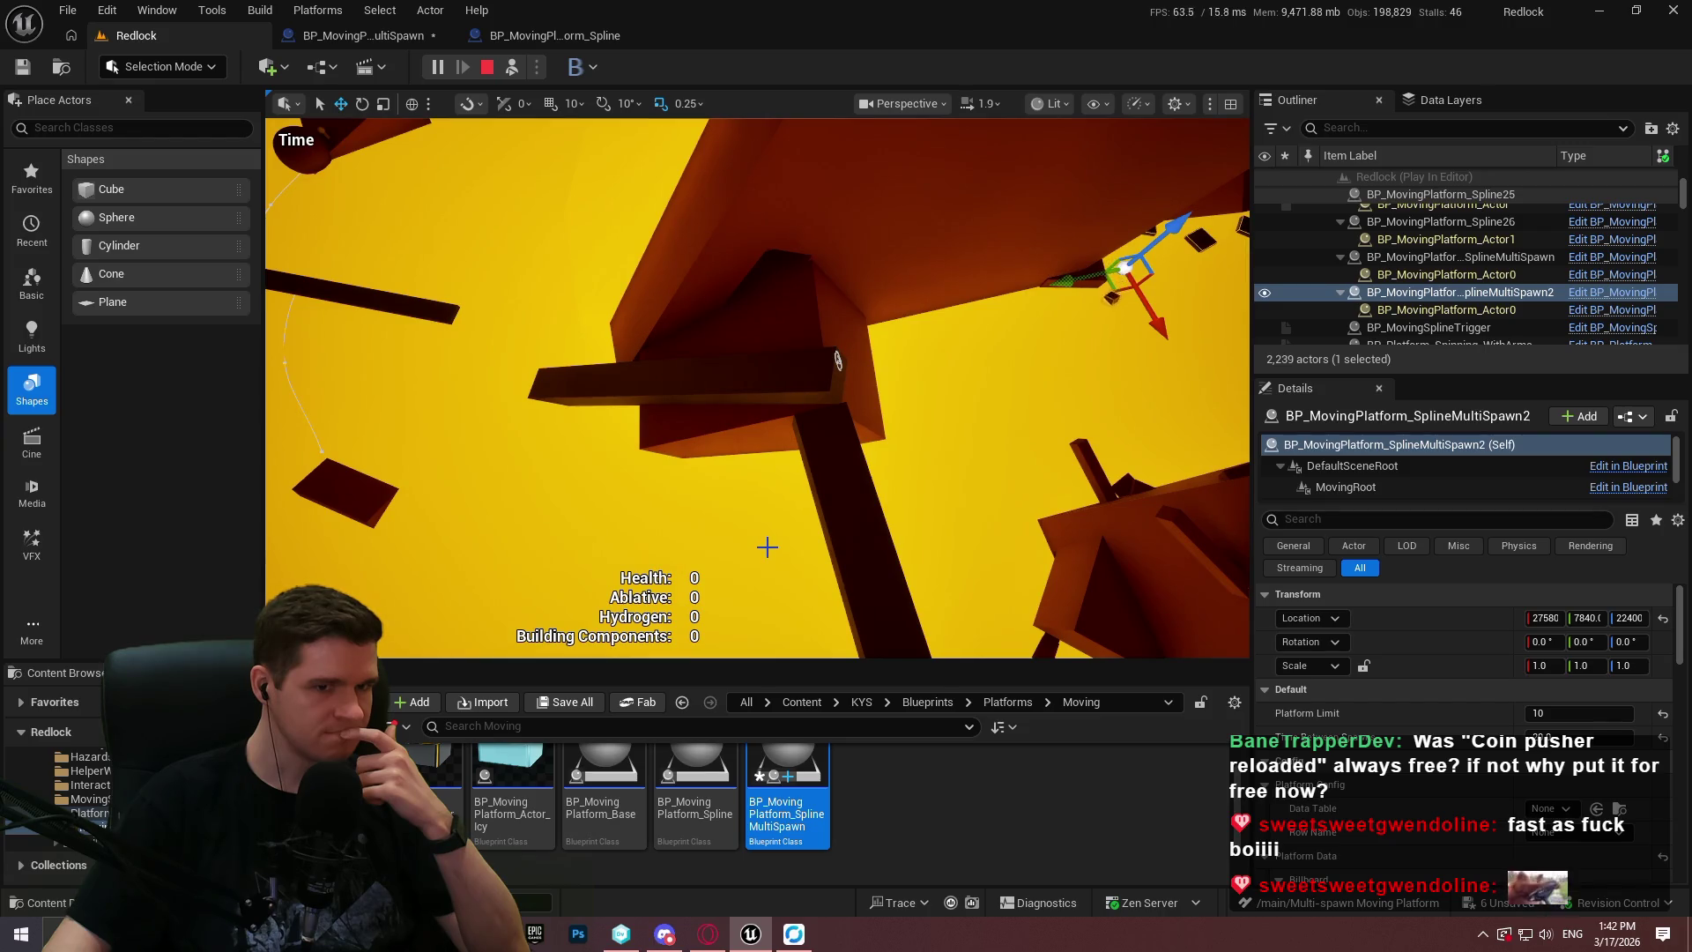
key(Escape)
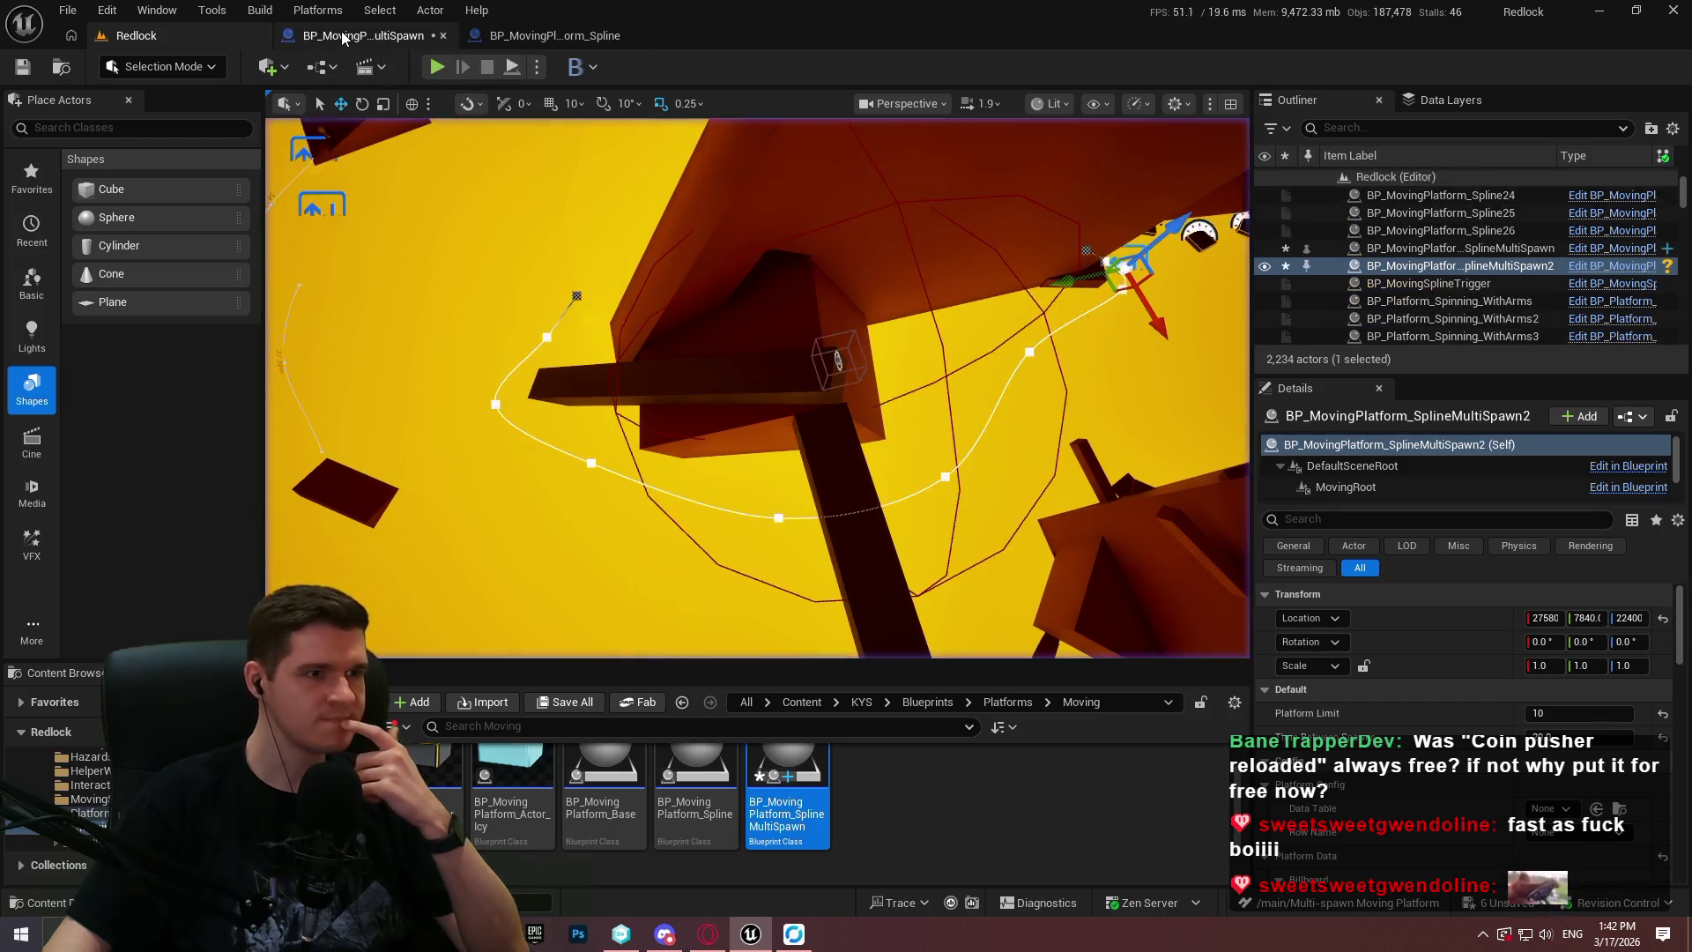
click(363, 36)
mouse_move(1192, 462)
mouse_down()
mouse_move(880, 416)
mouse_move(914, 370)
mouse_move(1145, 349)
mouse_up()
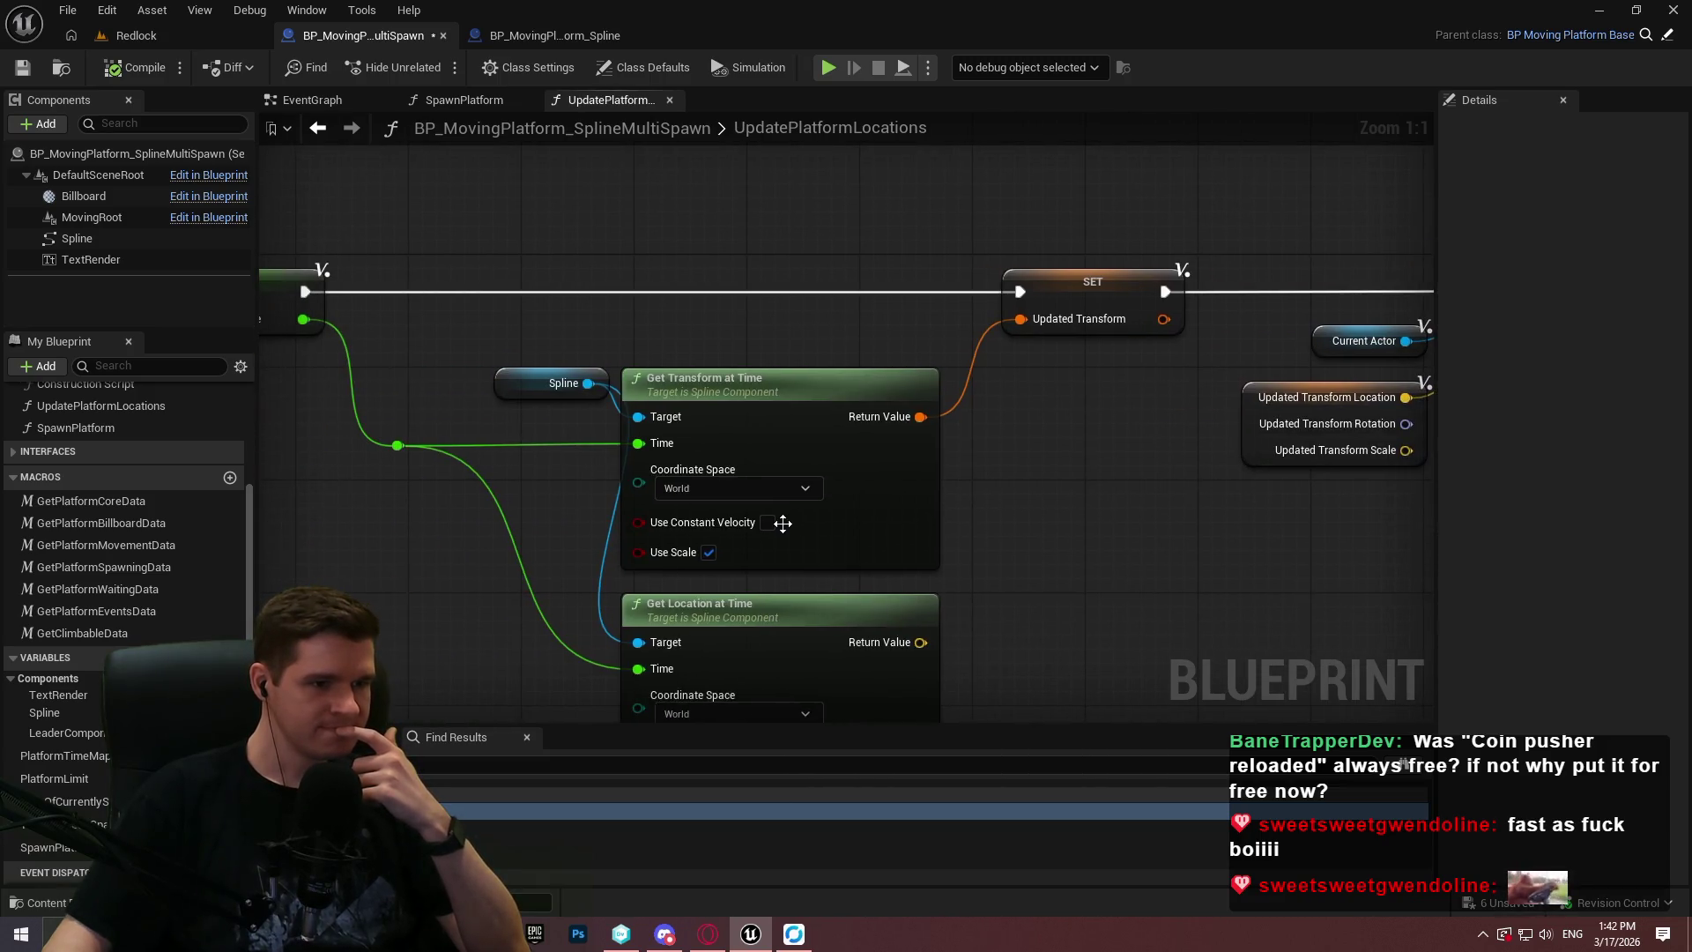
Run a second playtest from the Redlock level and return to the Blueprint graph.
click(159, 34)
key(alt+p)
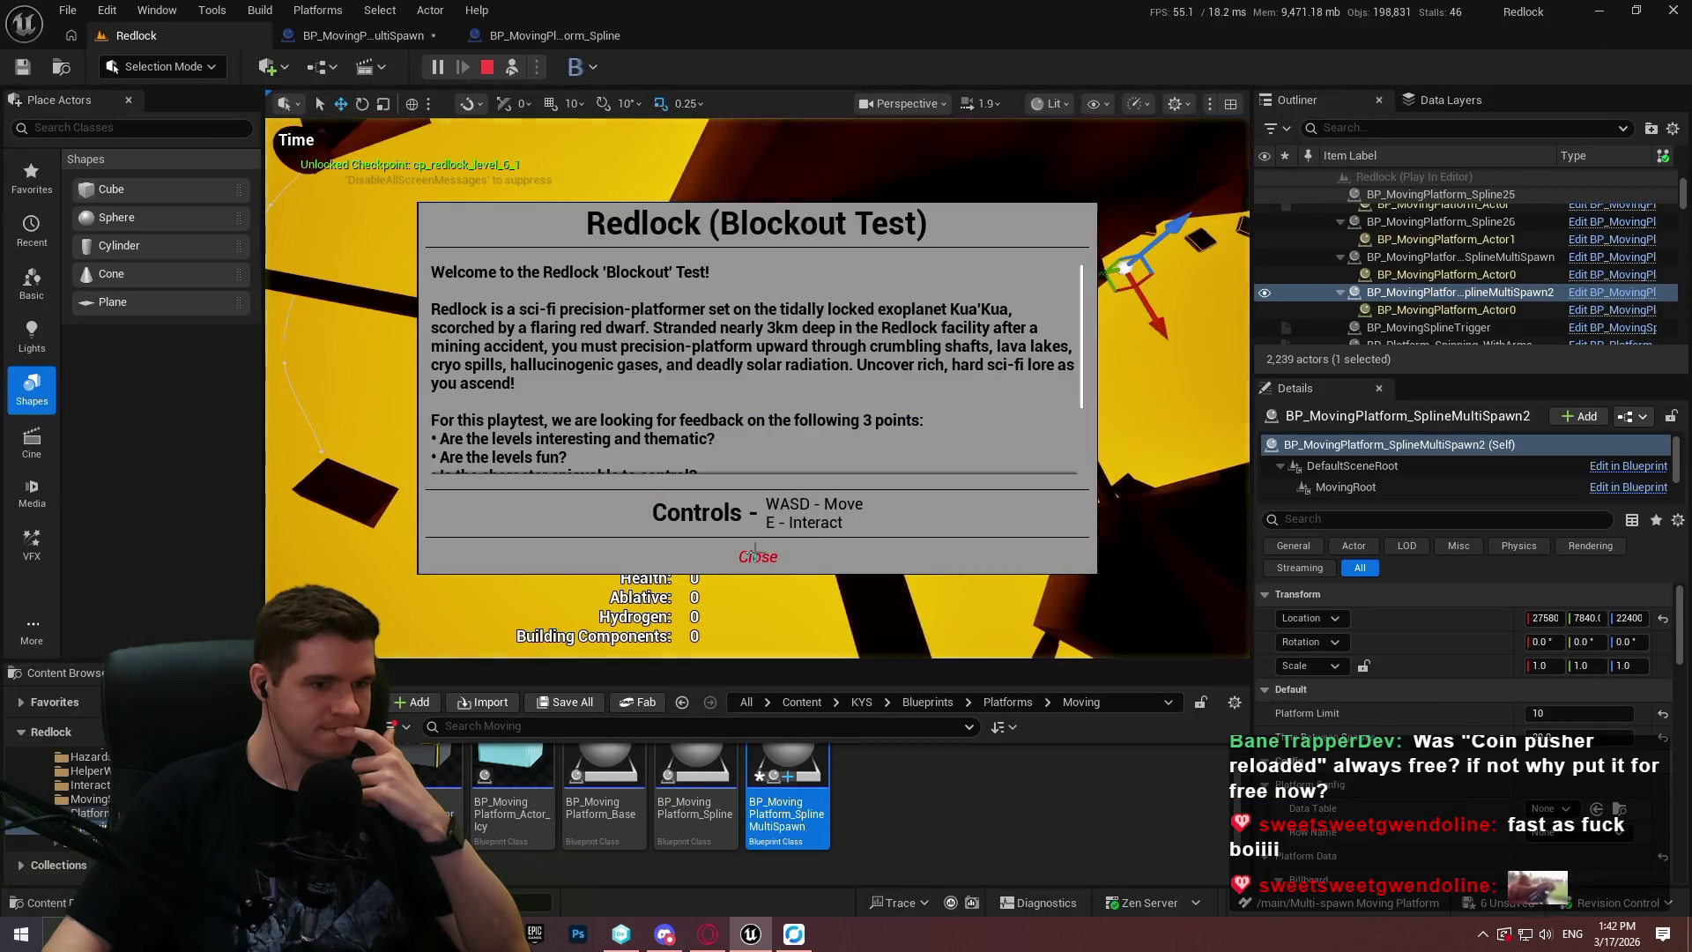
click(756, 551)
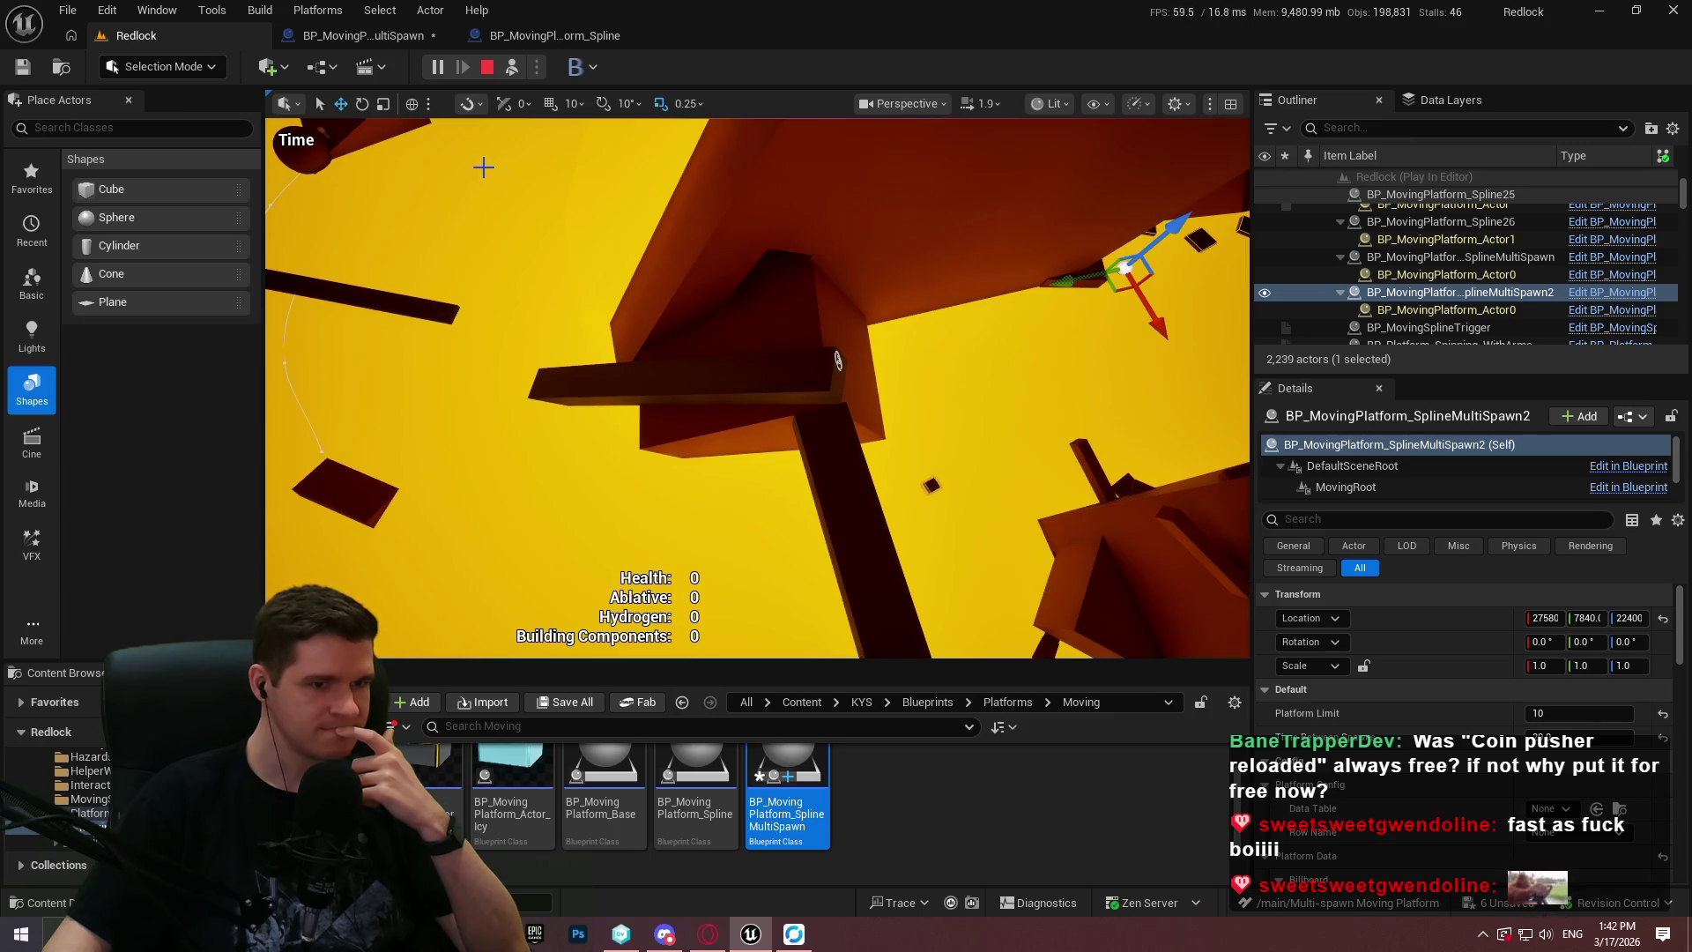
click(487, 71)
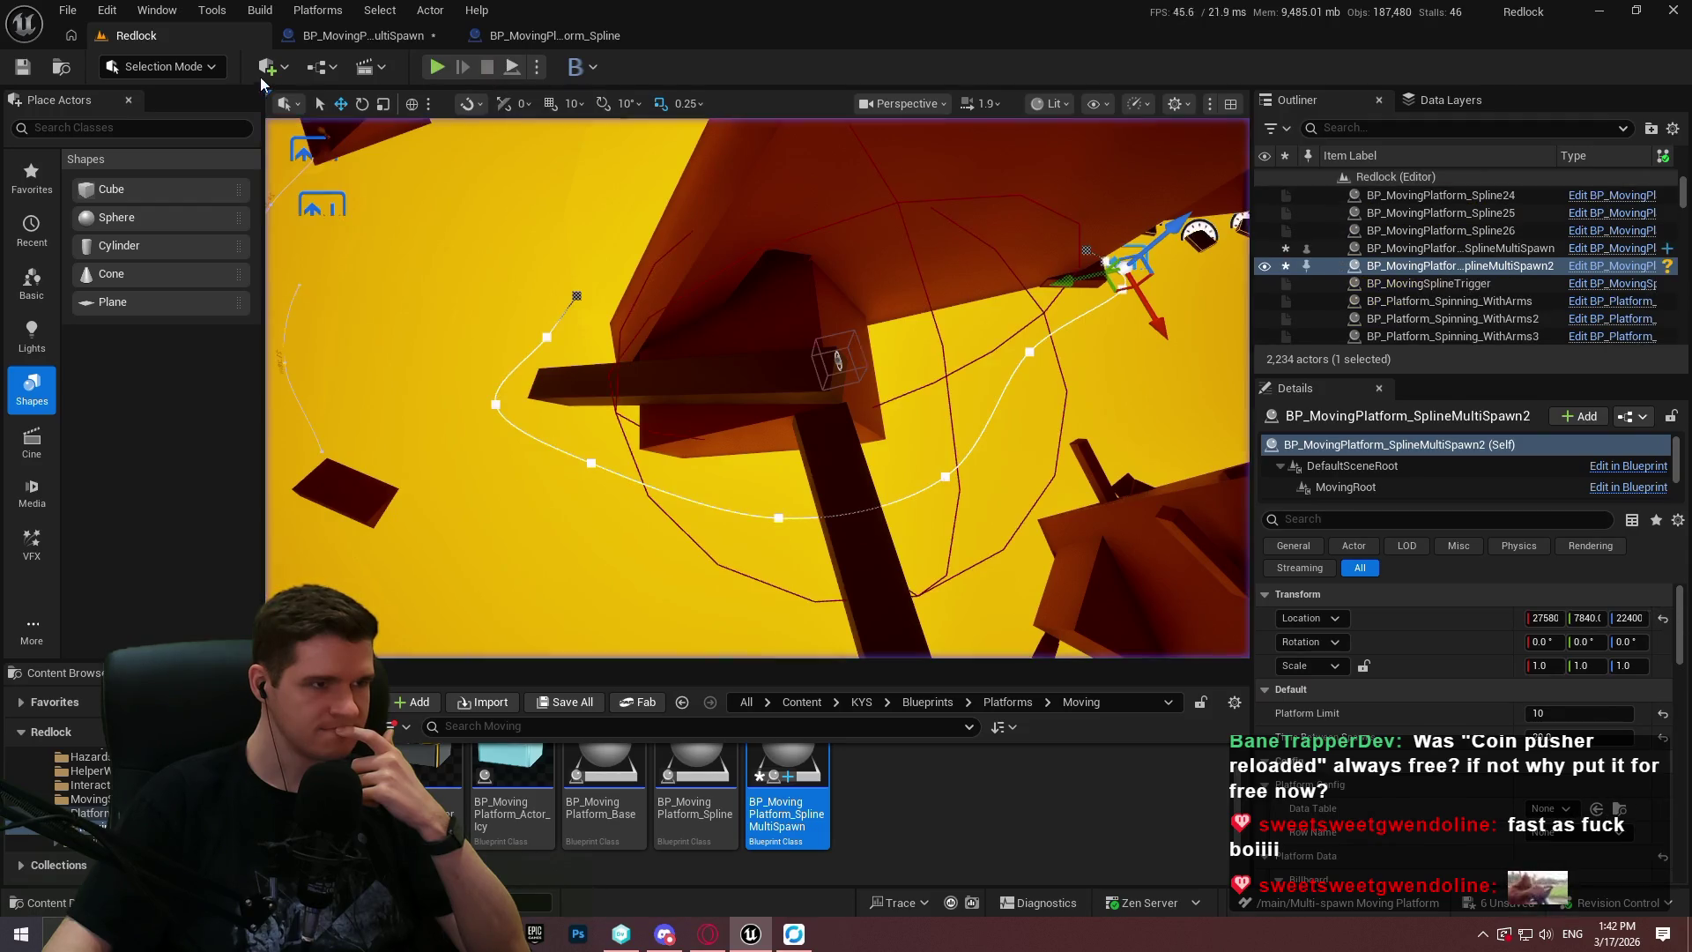
click(363, 39)
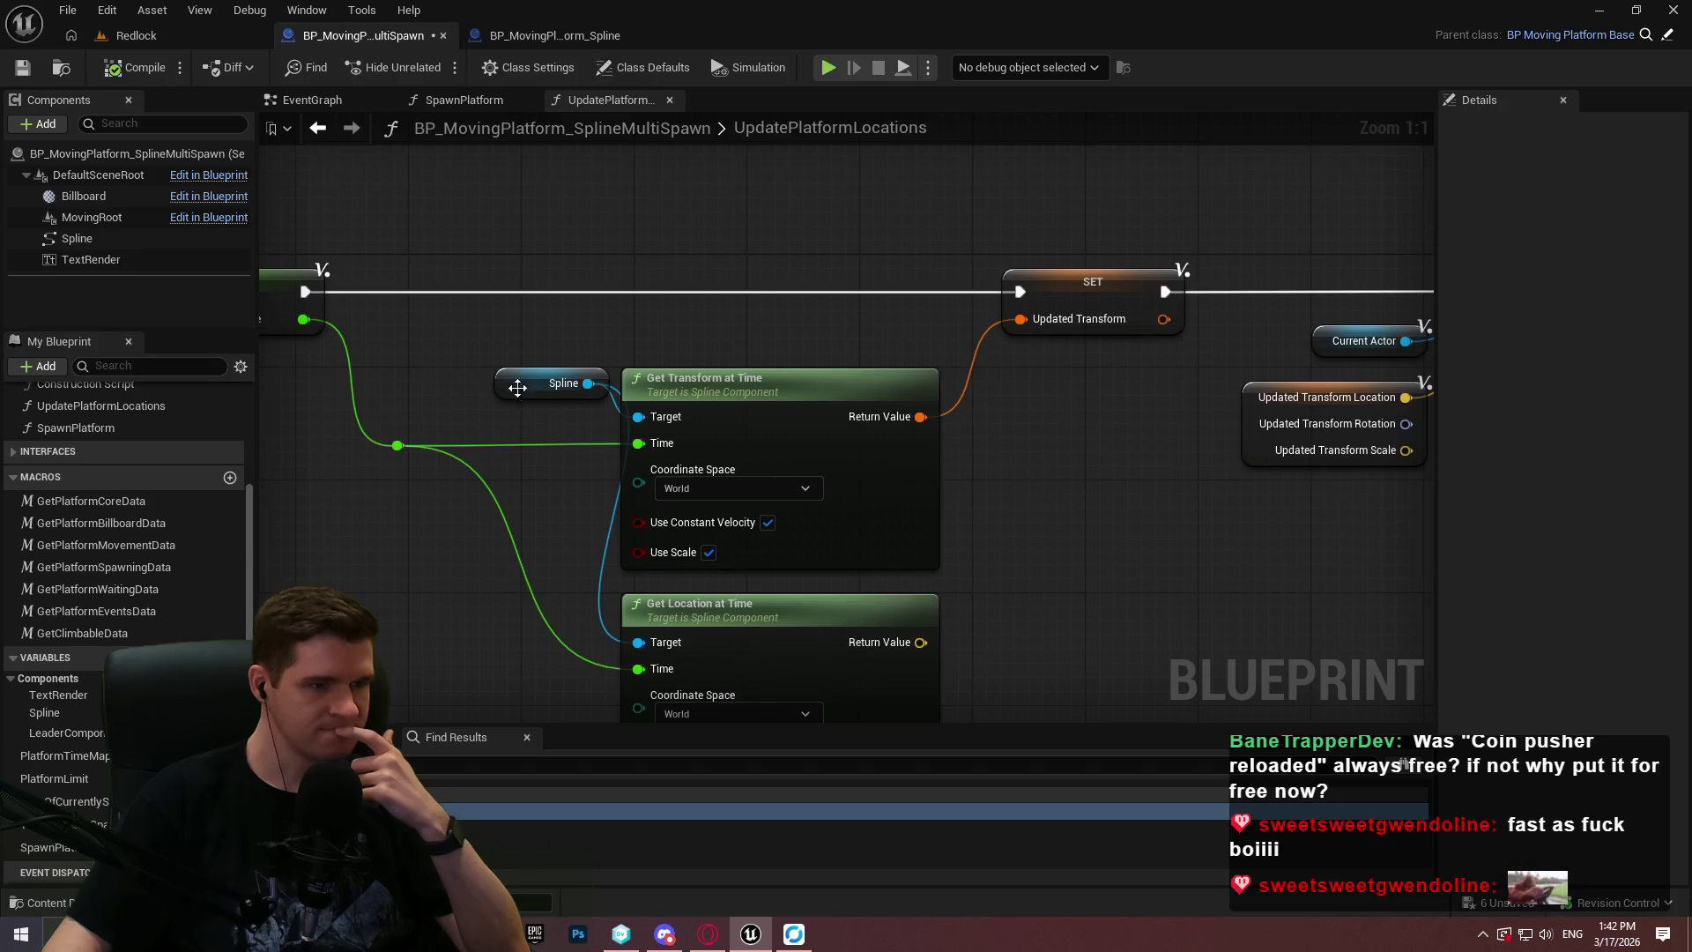
drag(881, 528, 441, 472)
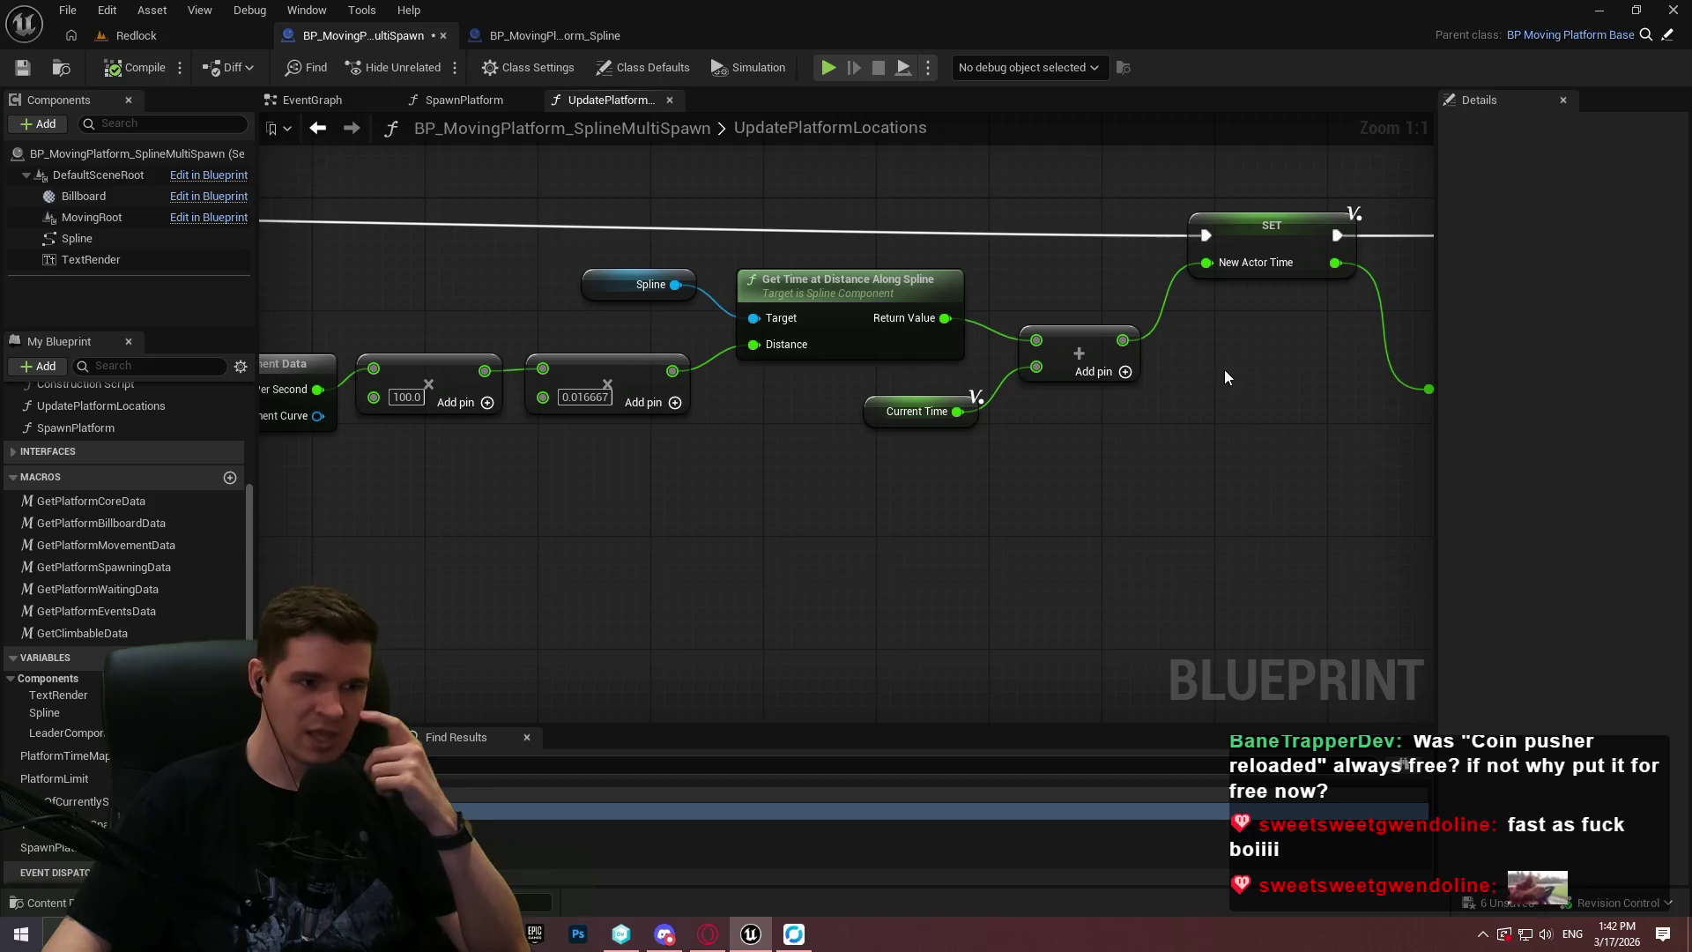
mouse_move(867, 397)
mouse_down()
mouse_move(351, 390)
mouse_move(699, 417)
mouse_up()
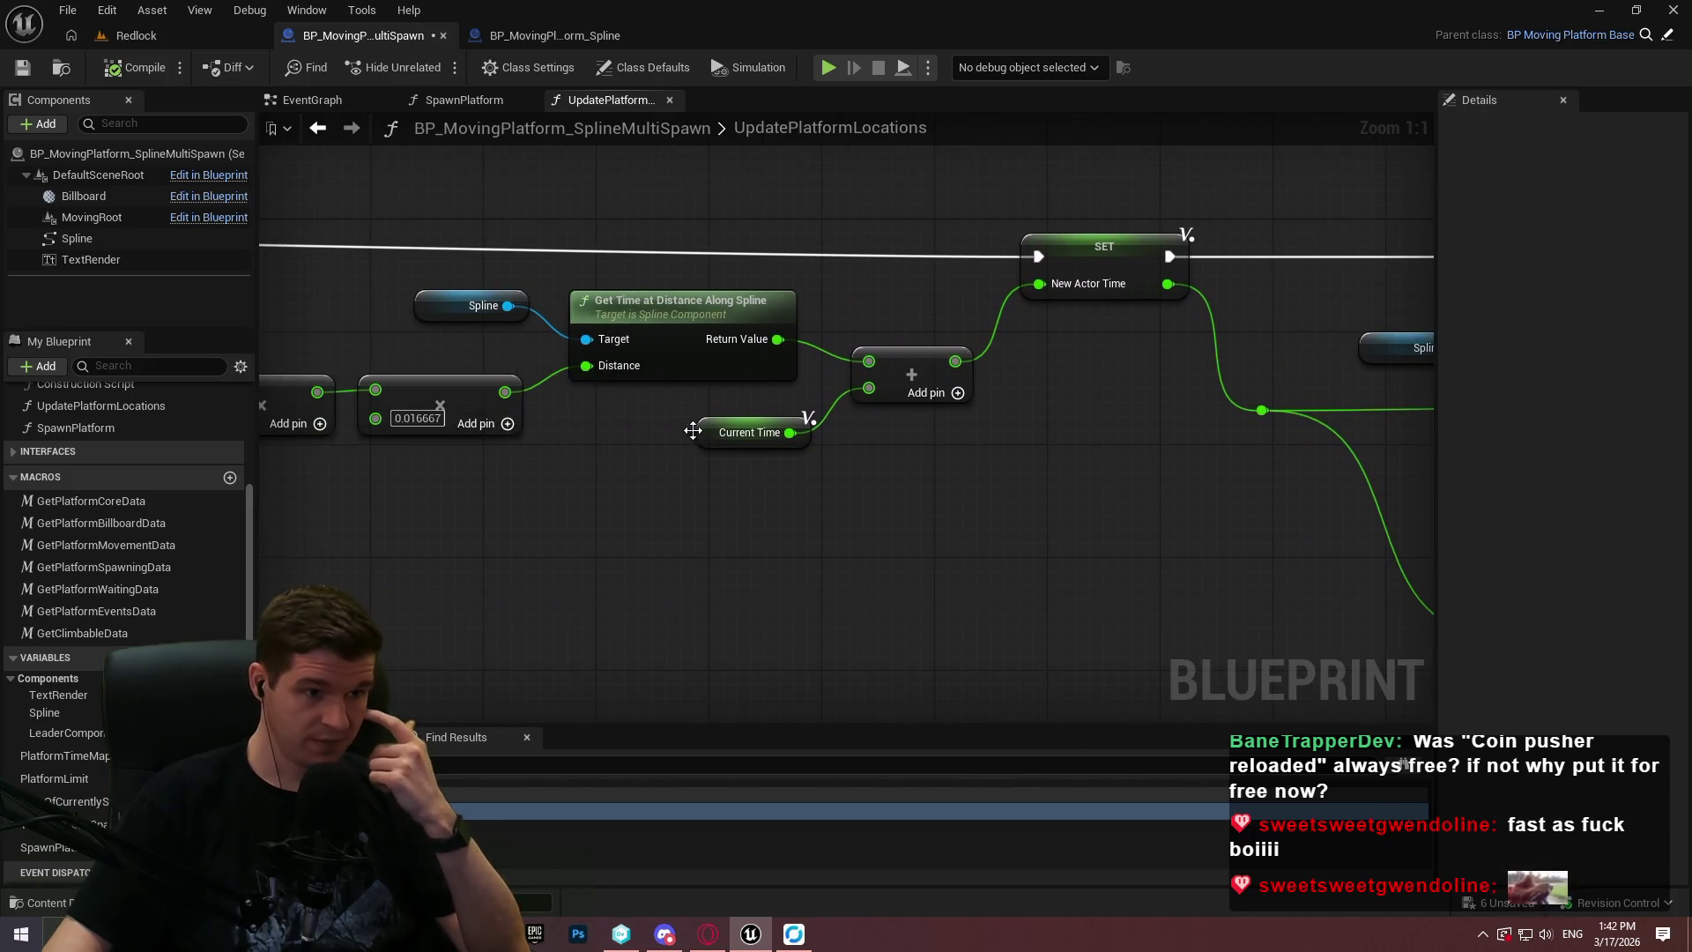
mouse_move(511, 393)
mouse_down()
mouse_move(725, 438)
mouse_move(973, 454)
mouse_up()
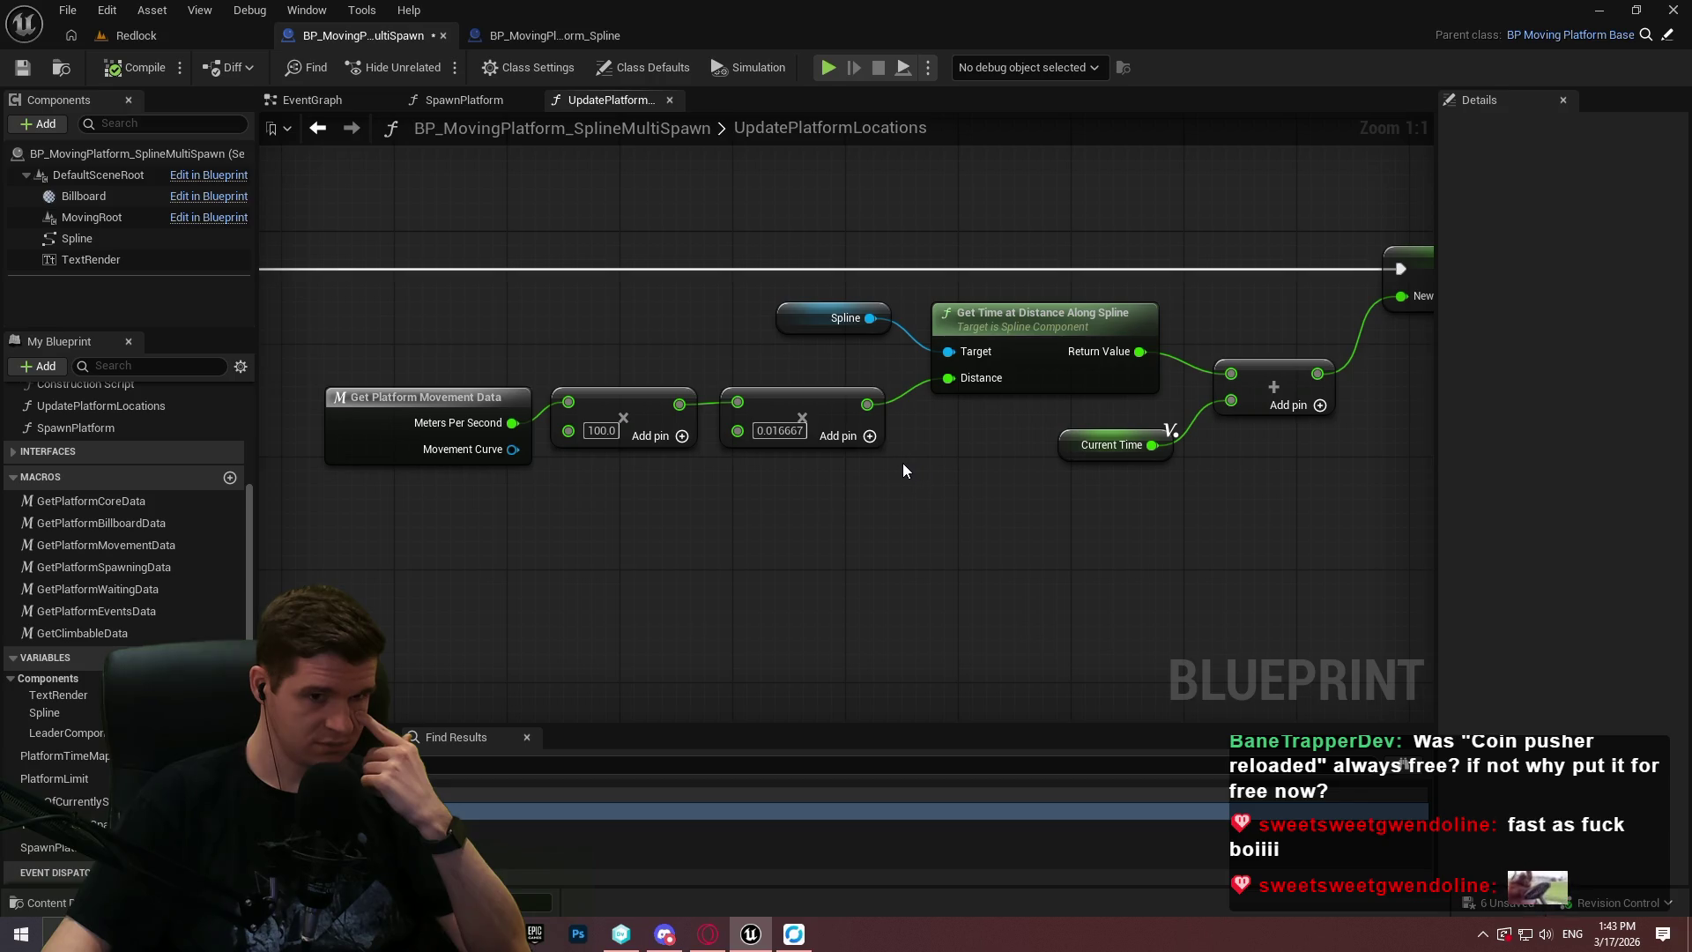
drag(973, 481, 468, 528)
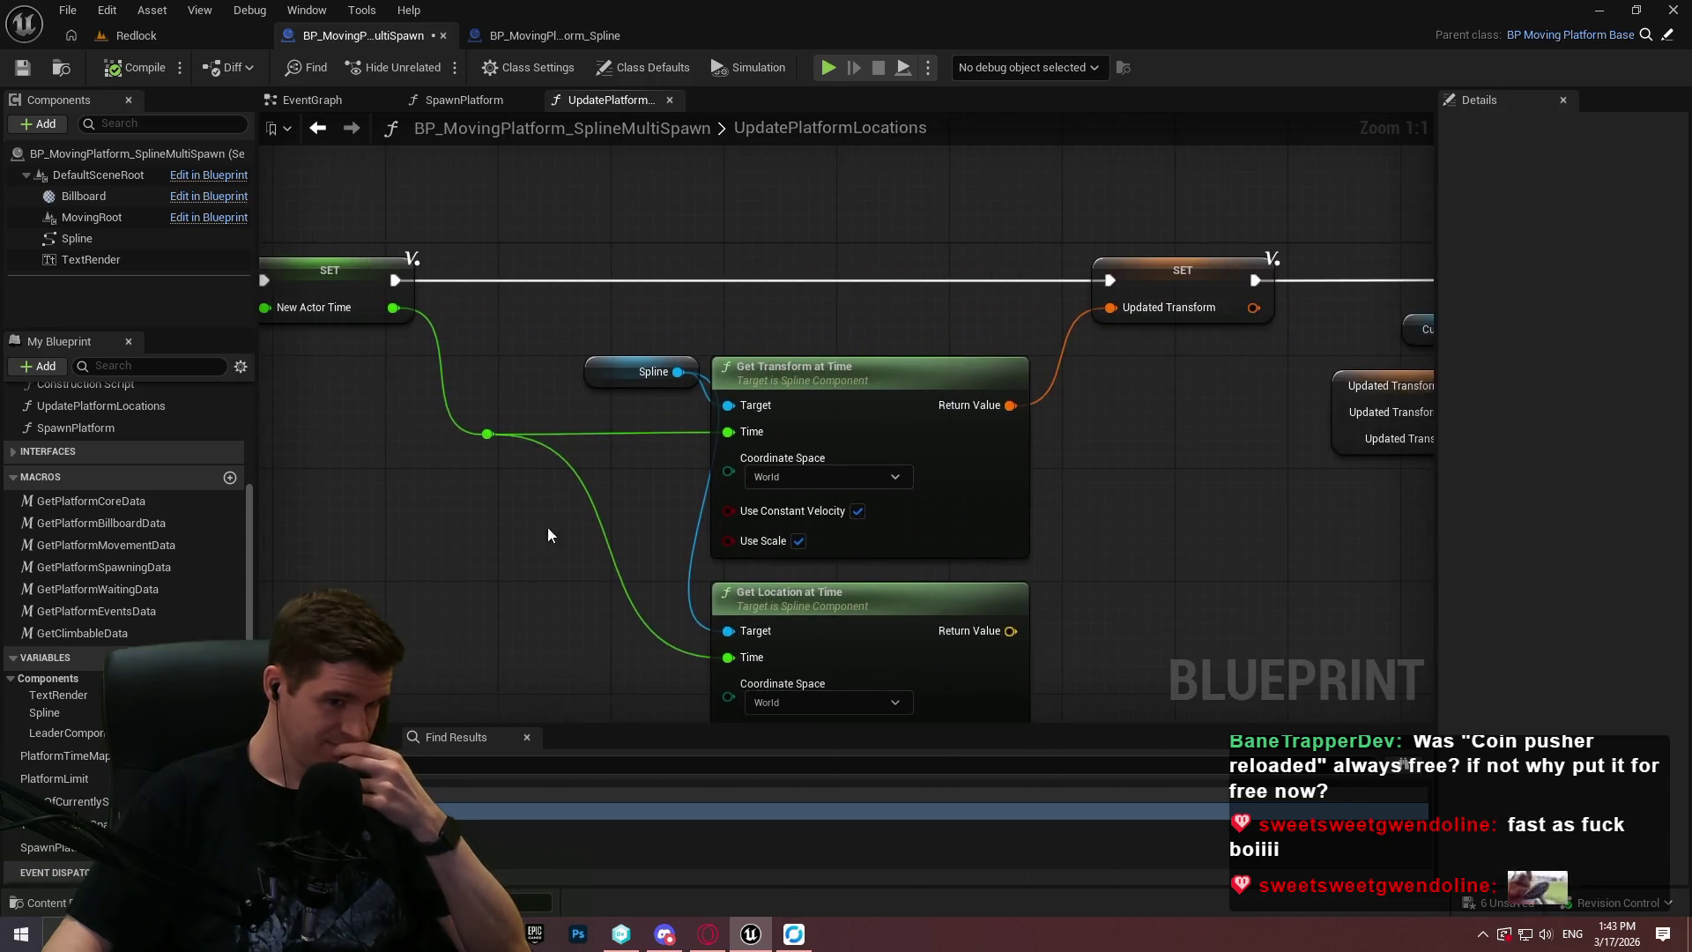
mouse_move(975, 529)
mouse_down()
mouse_move(1129, 423)
mouse_move(1109, 450)
mouse_move(1358, 506)
mouse_move(589, 487)
mouse_move(1534, 503)
mouse_up()
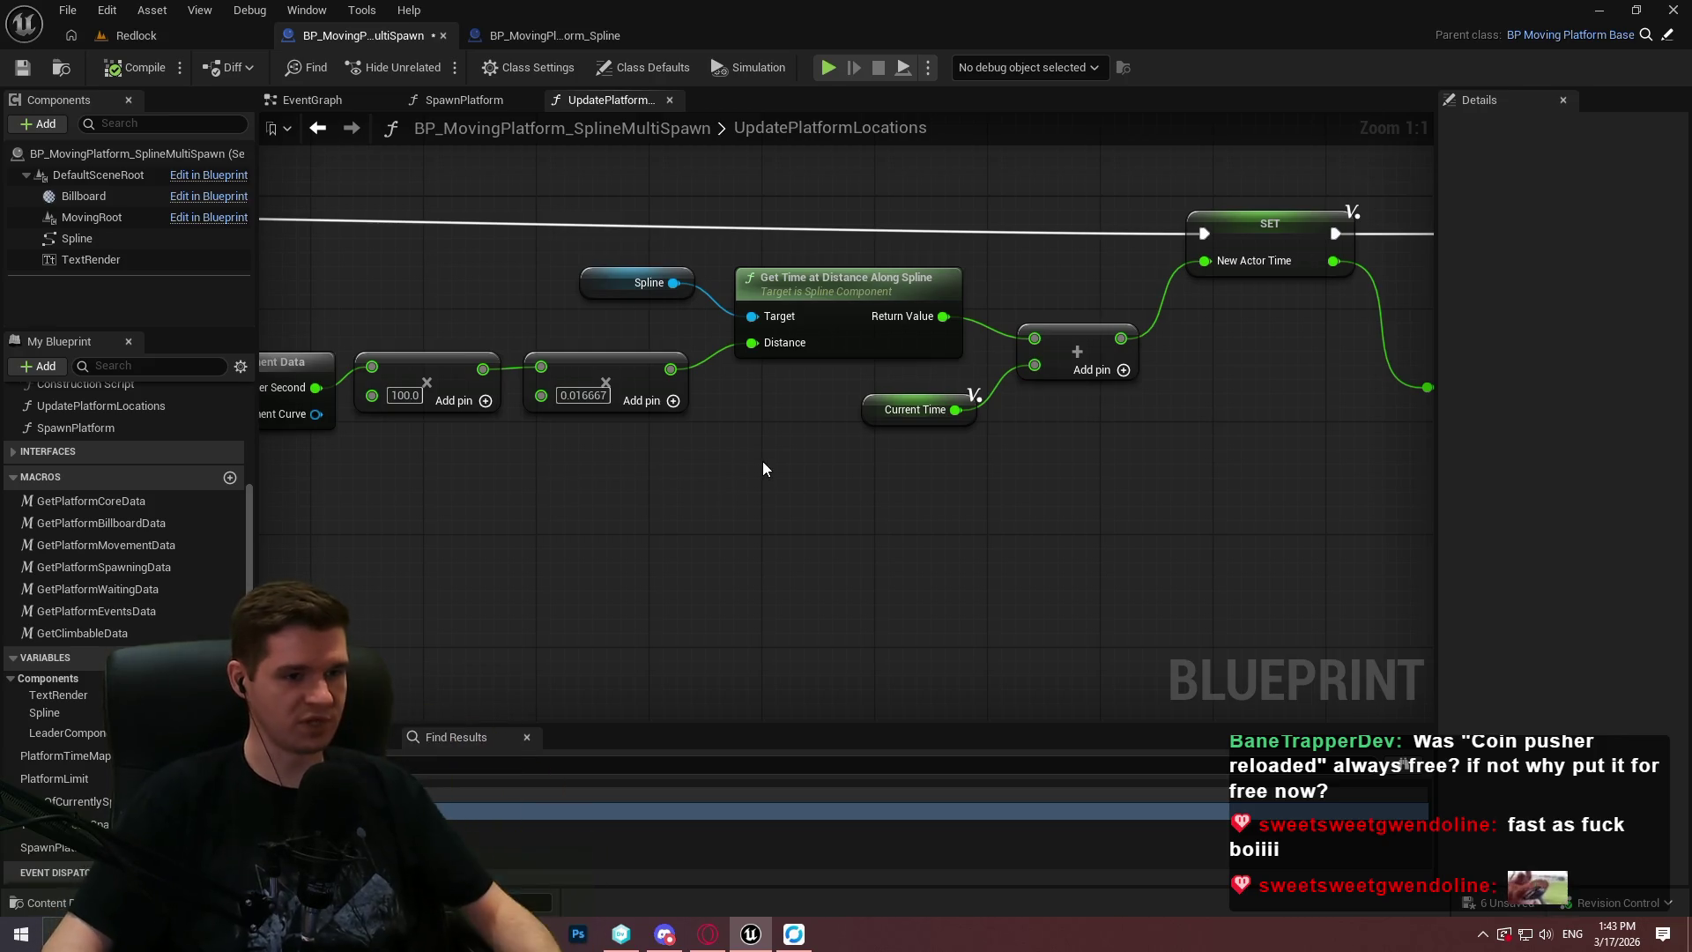
drag(703, 542, 1034, 564)
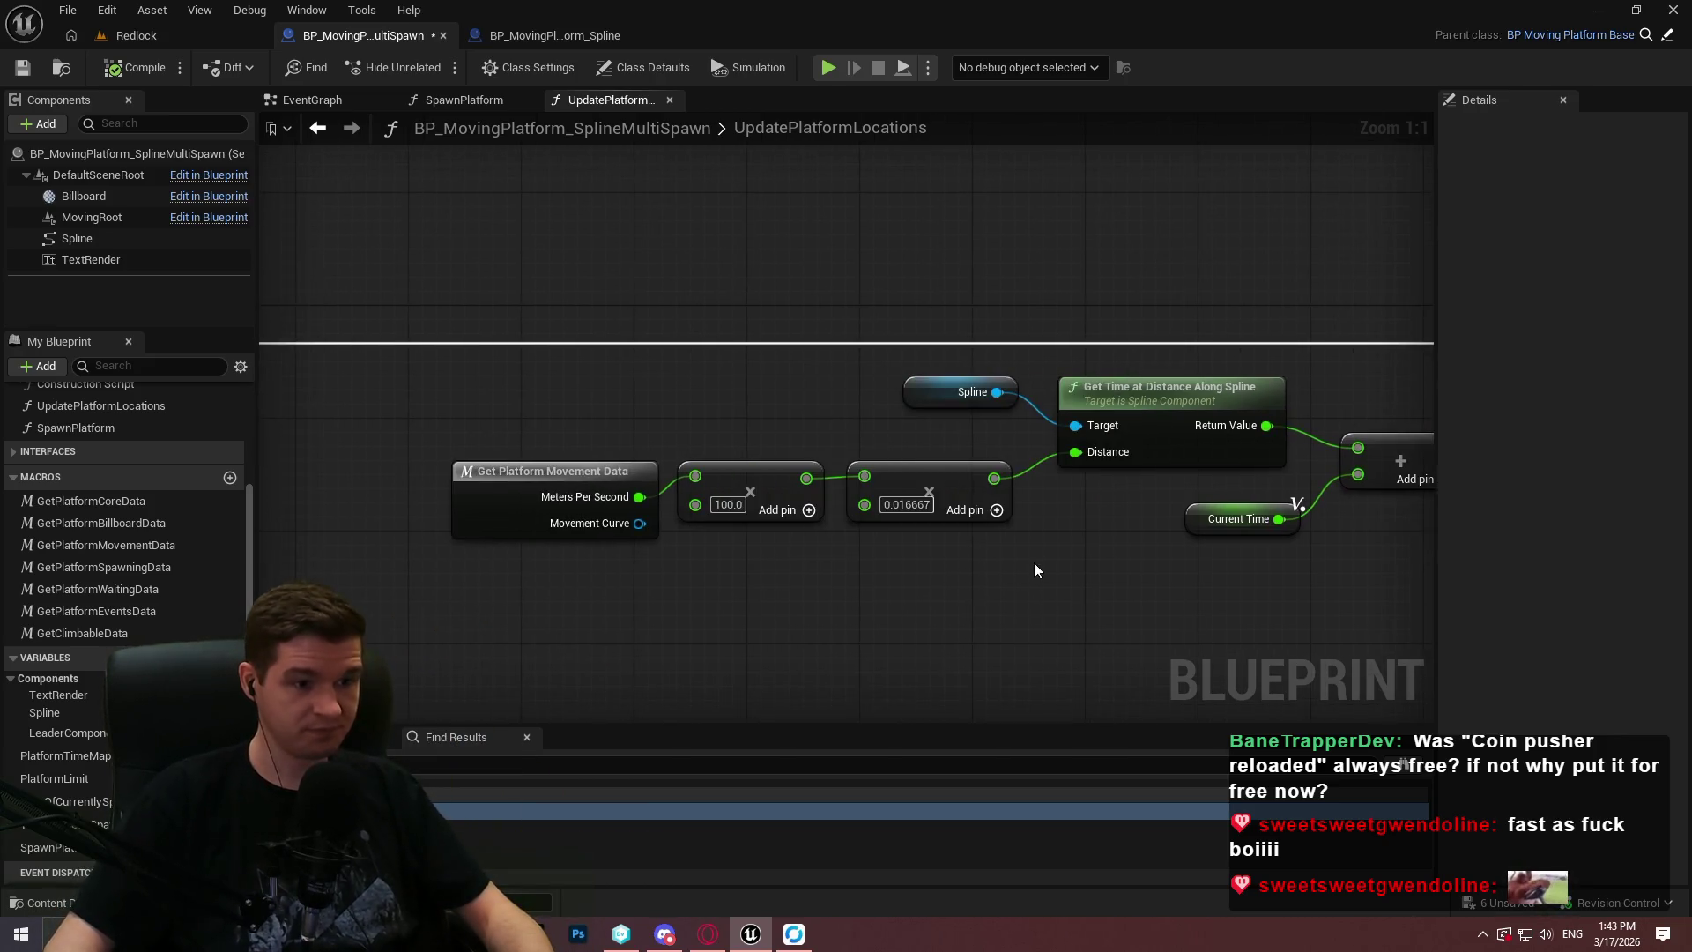
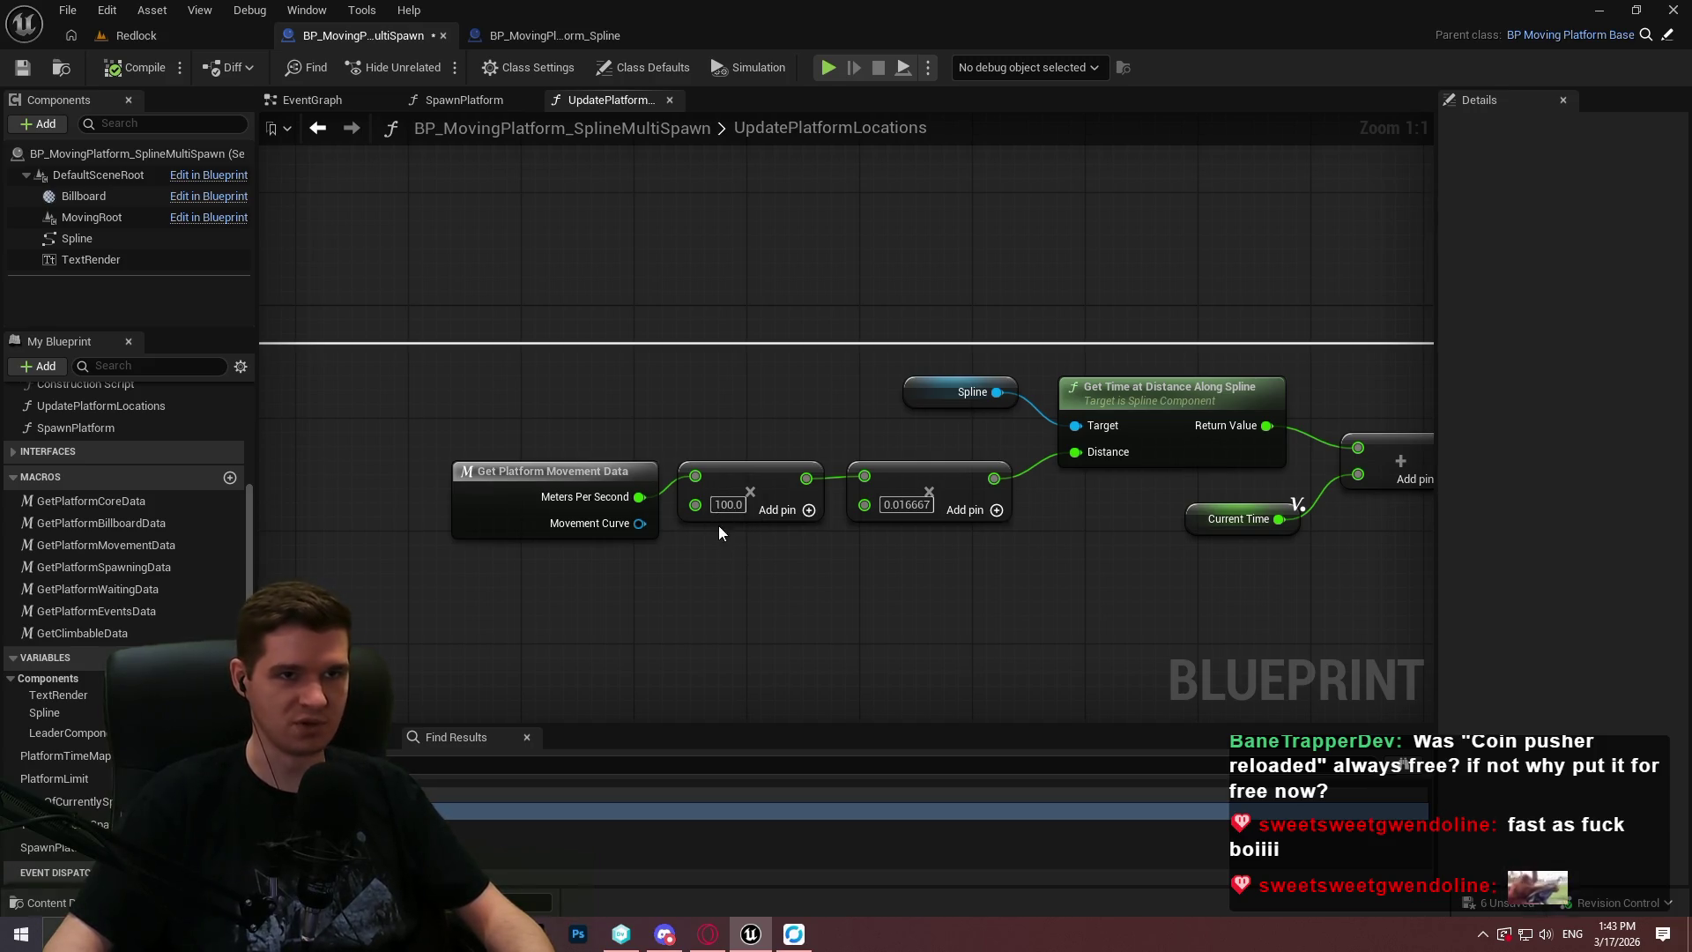
Add a Normalize to Range node to the graph by searching 'range' in the action menu.
mouse_move(712, 531)
mouse_down()
mouse_move(712, 547)
mouse_move(1130, 582)
mouse_up()
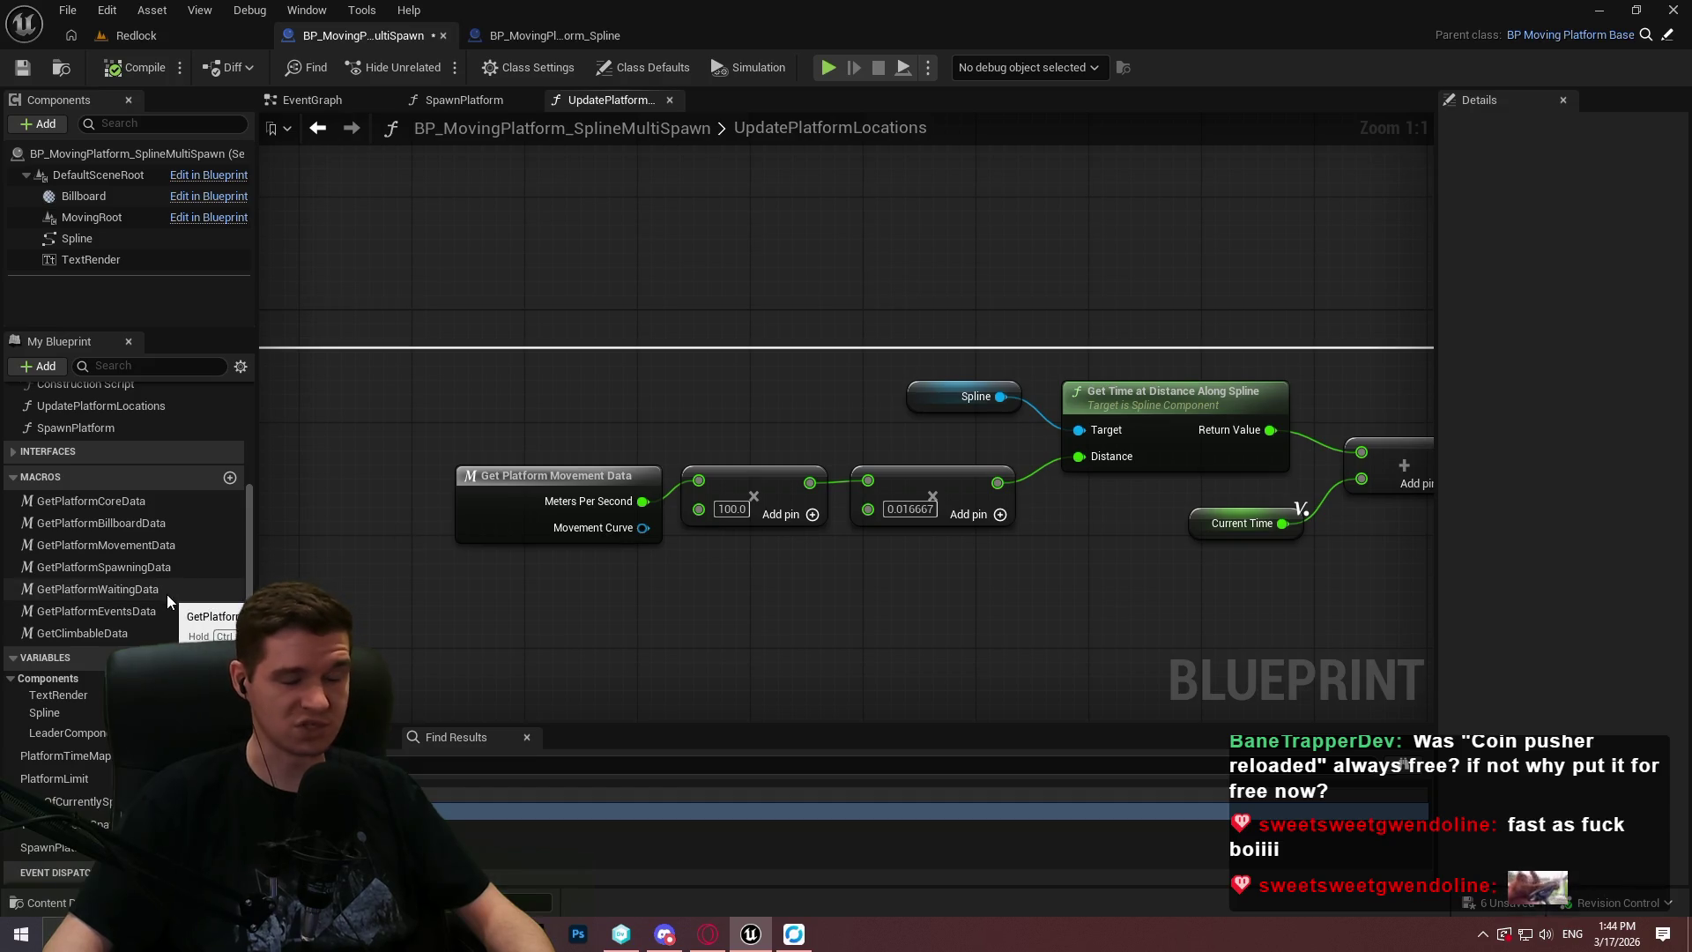
drag(480, 589, 922, 525)
mouse_move(712, 495)
mouse_down()
mouse_move(377, 494)
mouse_move(1337, 494)
mouse_move(265, 495)
mouse_up()
mouse_move(681, 549)
mouse_down()
mouse_move(925, 393)
mouse_move(951, 398)
mouse_up()
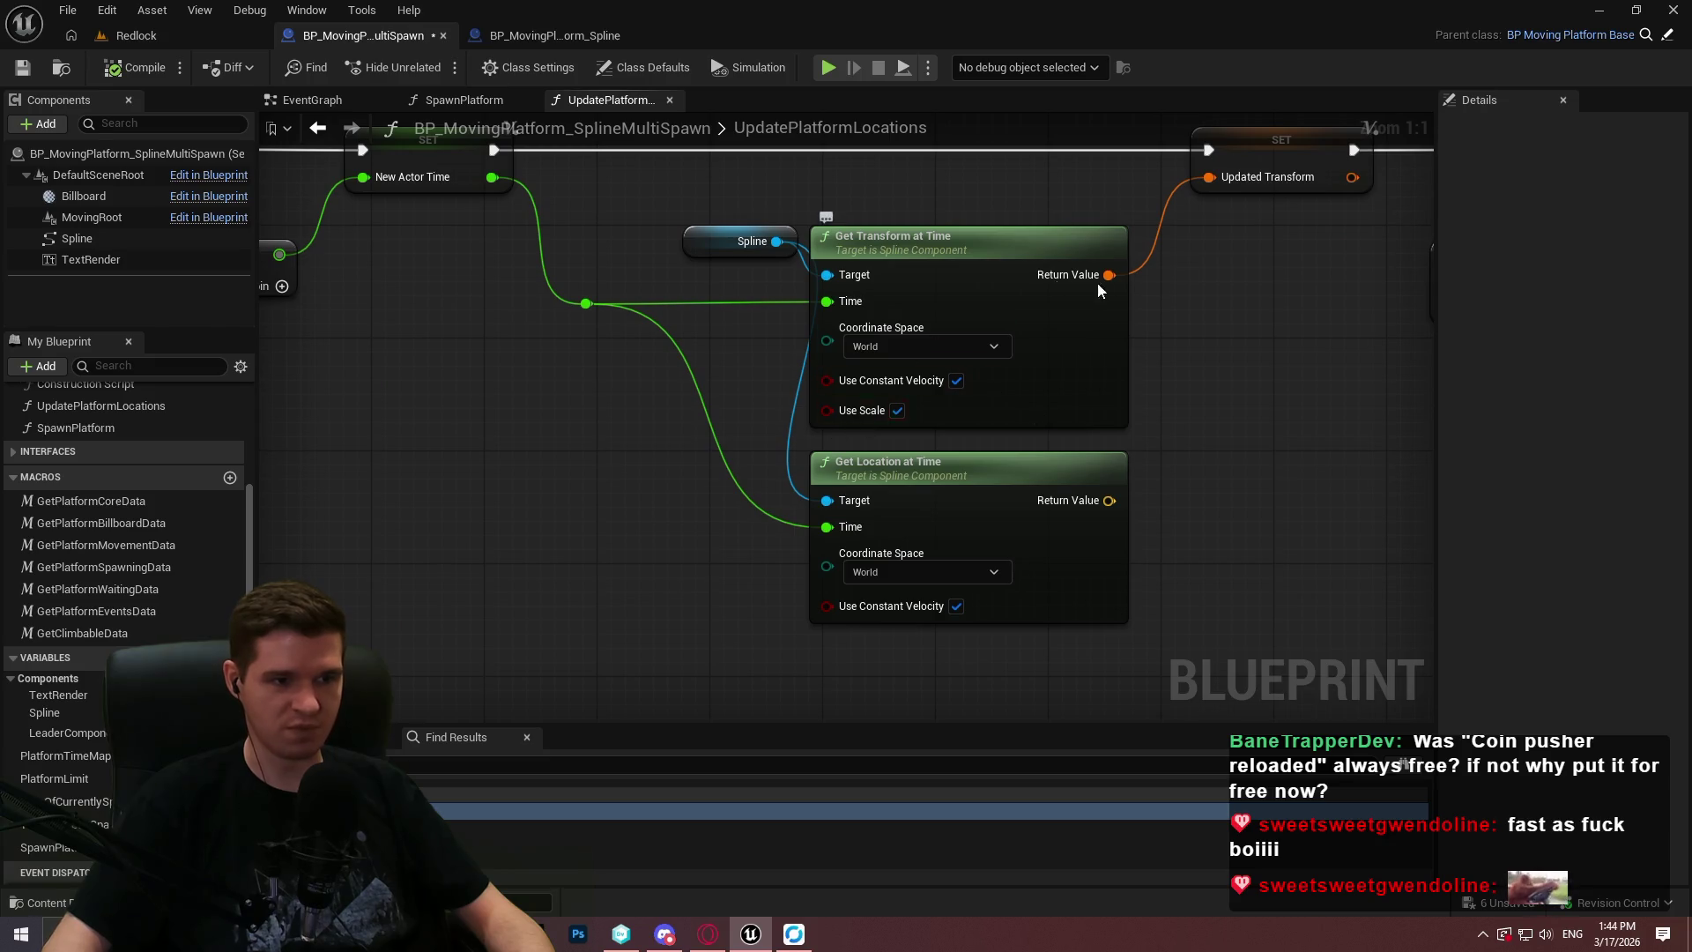
drag(598, 321, 730, 387)
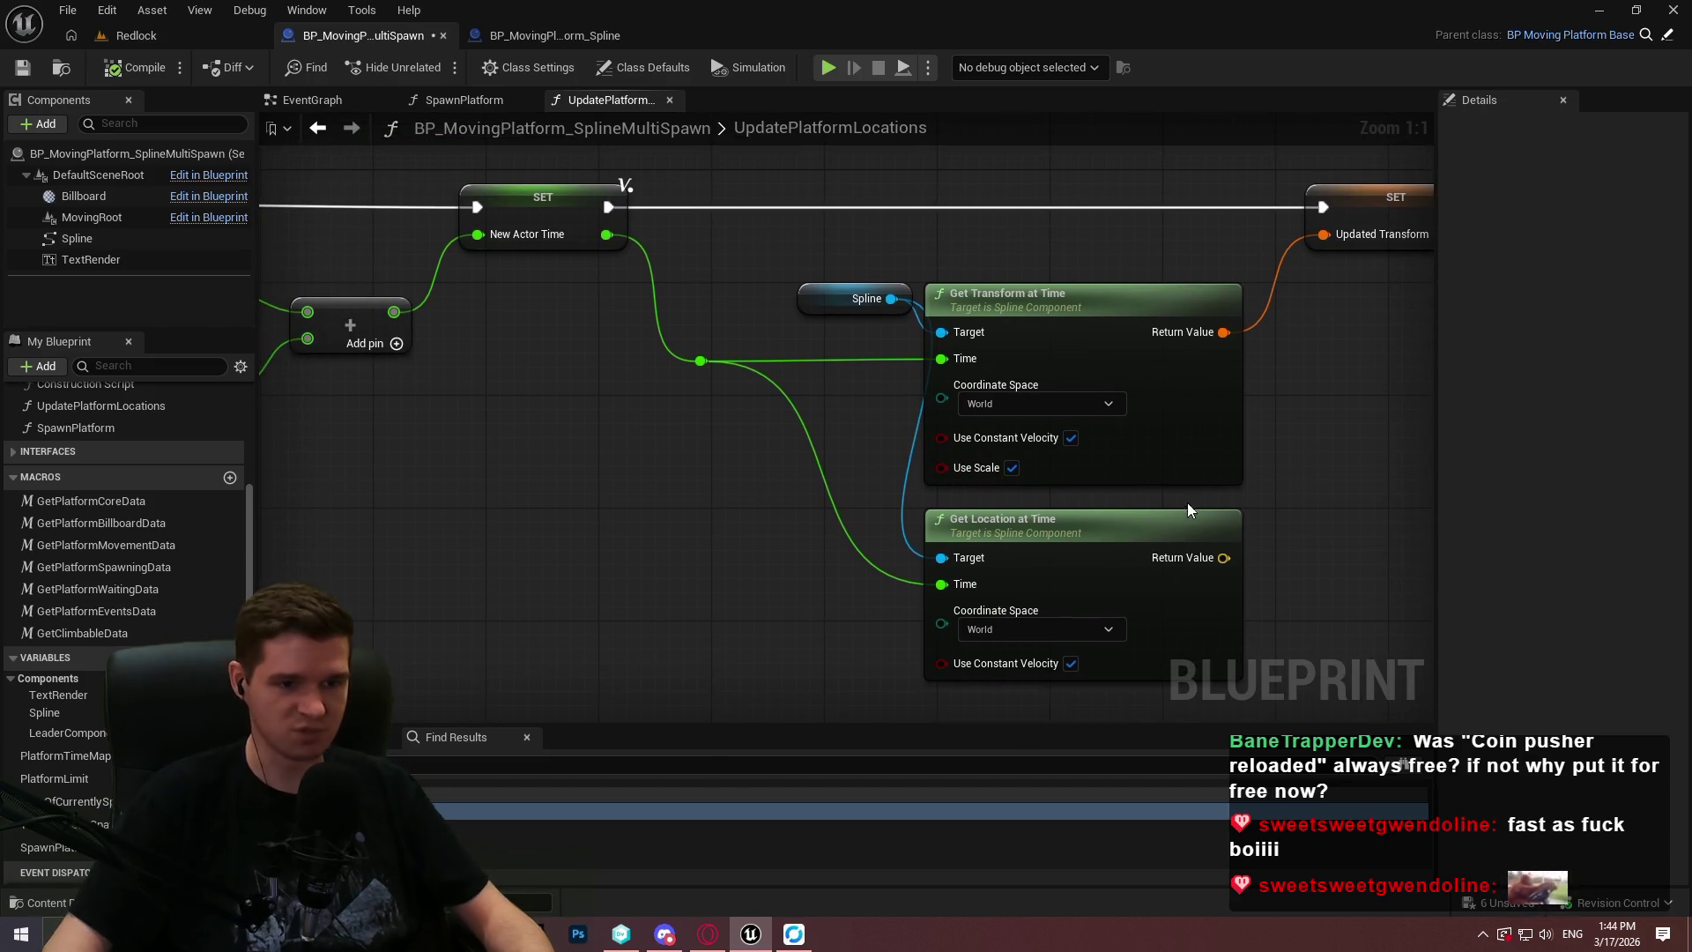
drag(494, 491, 1086, 541)
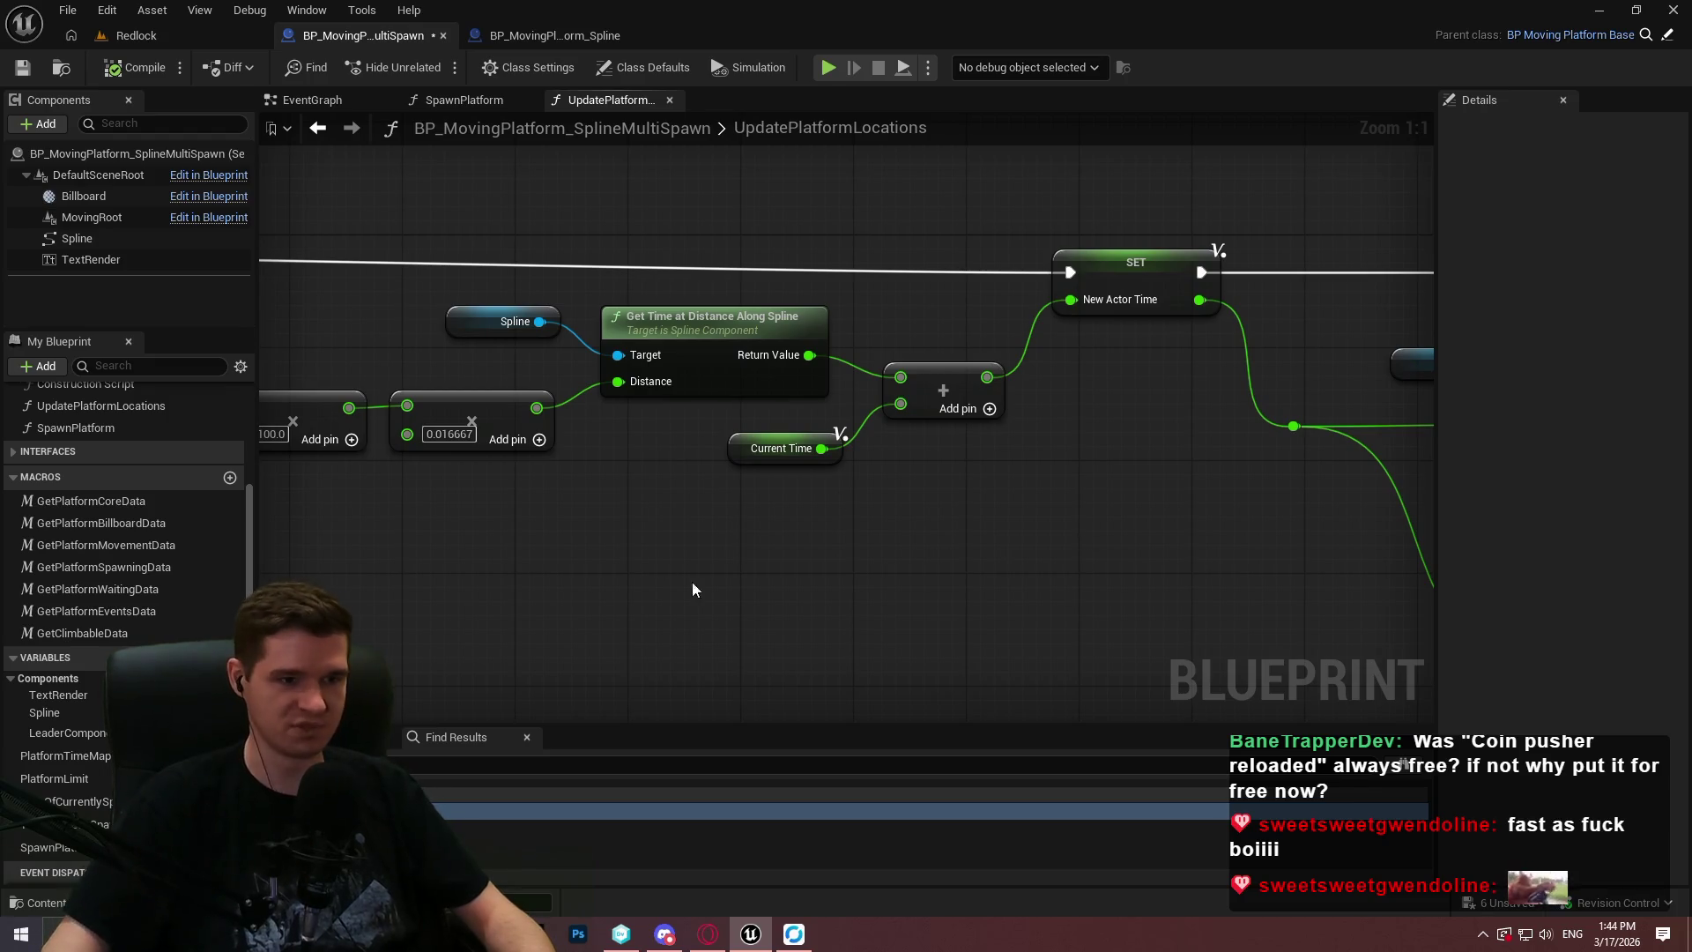
drag(619, 583, 973, 566)
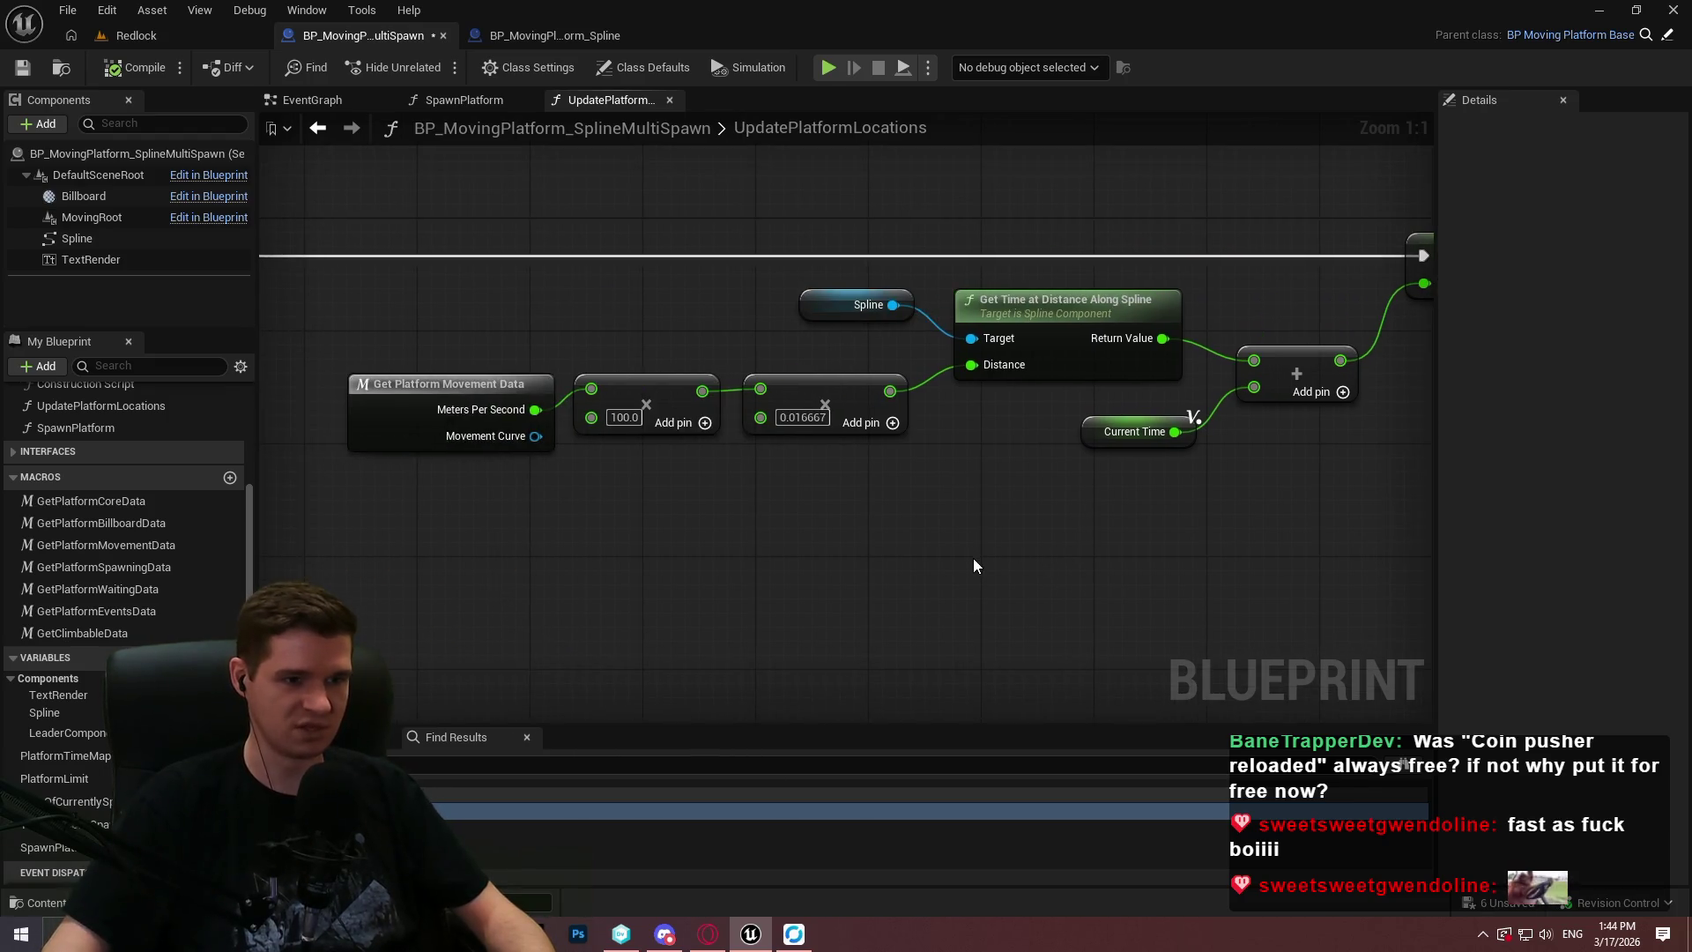
right_click(770, 589)
text(norm)
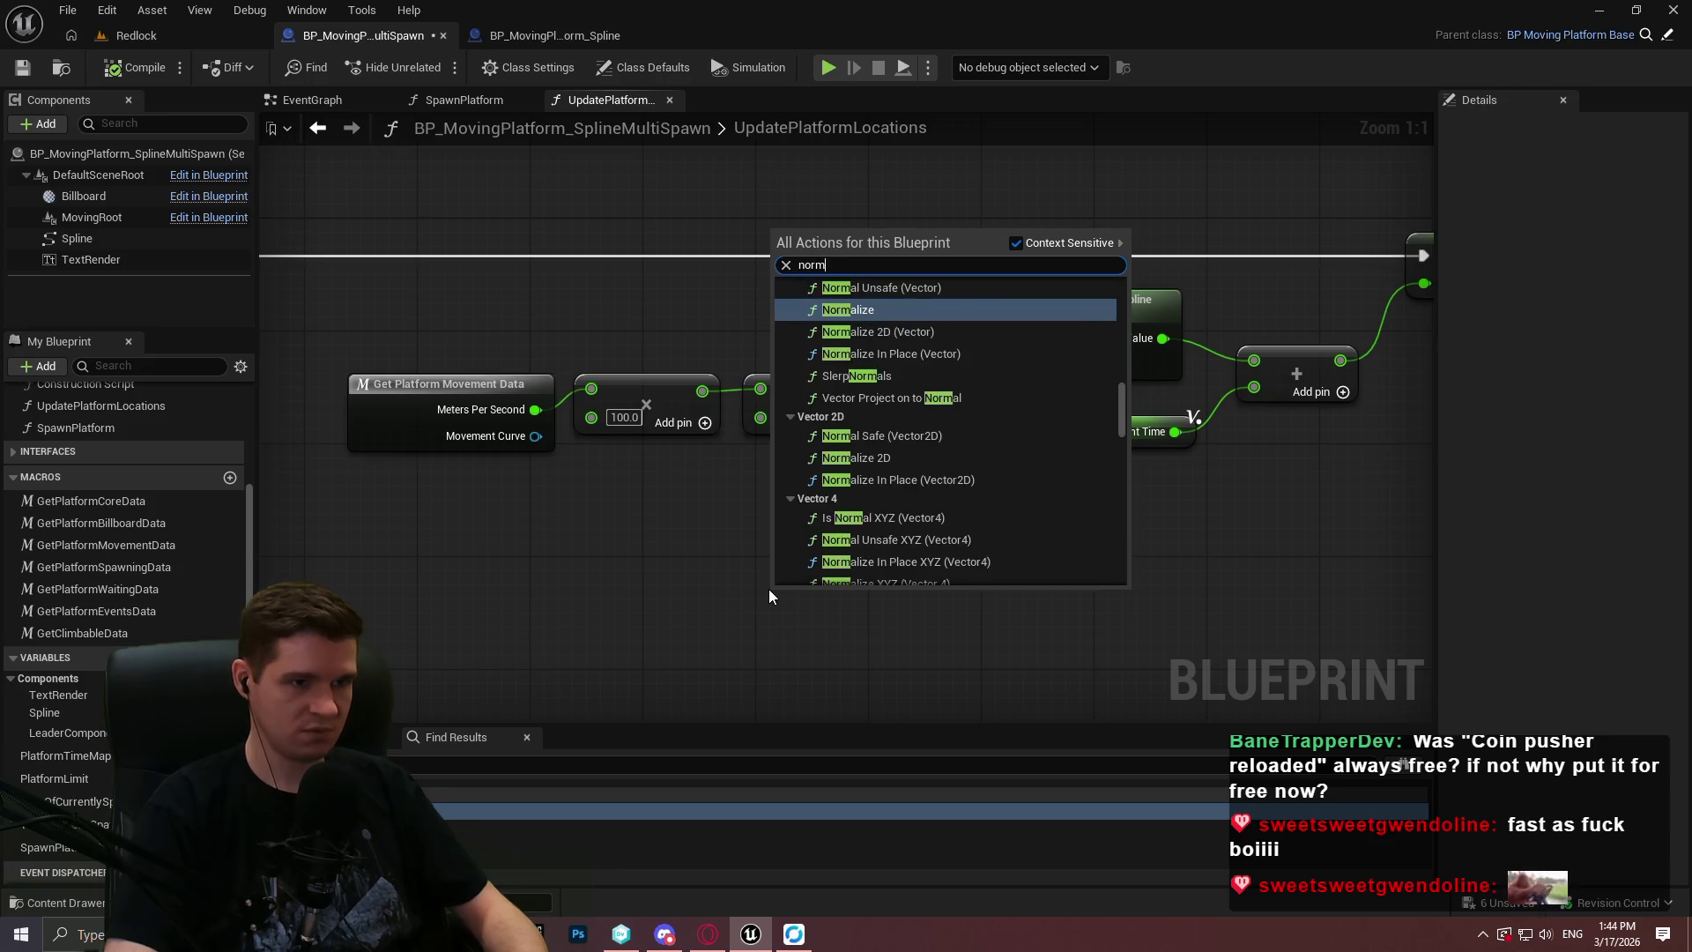
text(alize bet)
key(BackSpace)
key(BackSpace)
key(BackSpace)
text(in)
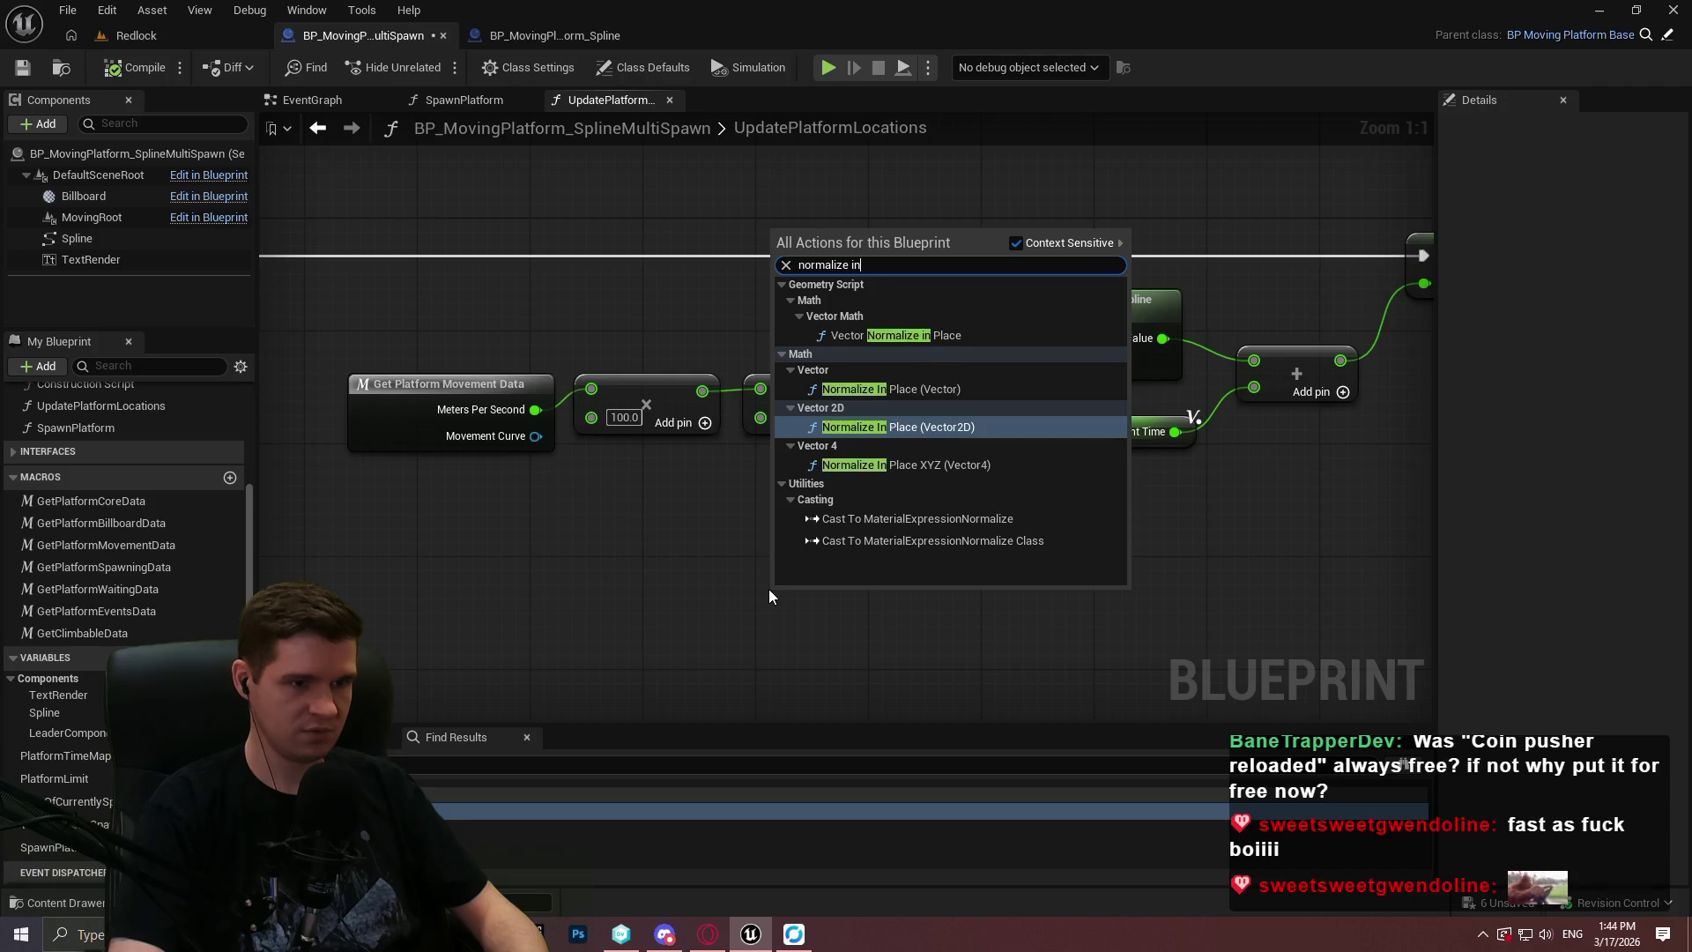
key(BackSpace)
key(BackSpace)
text(range)
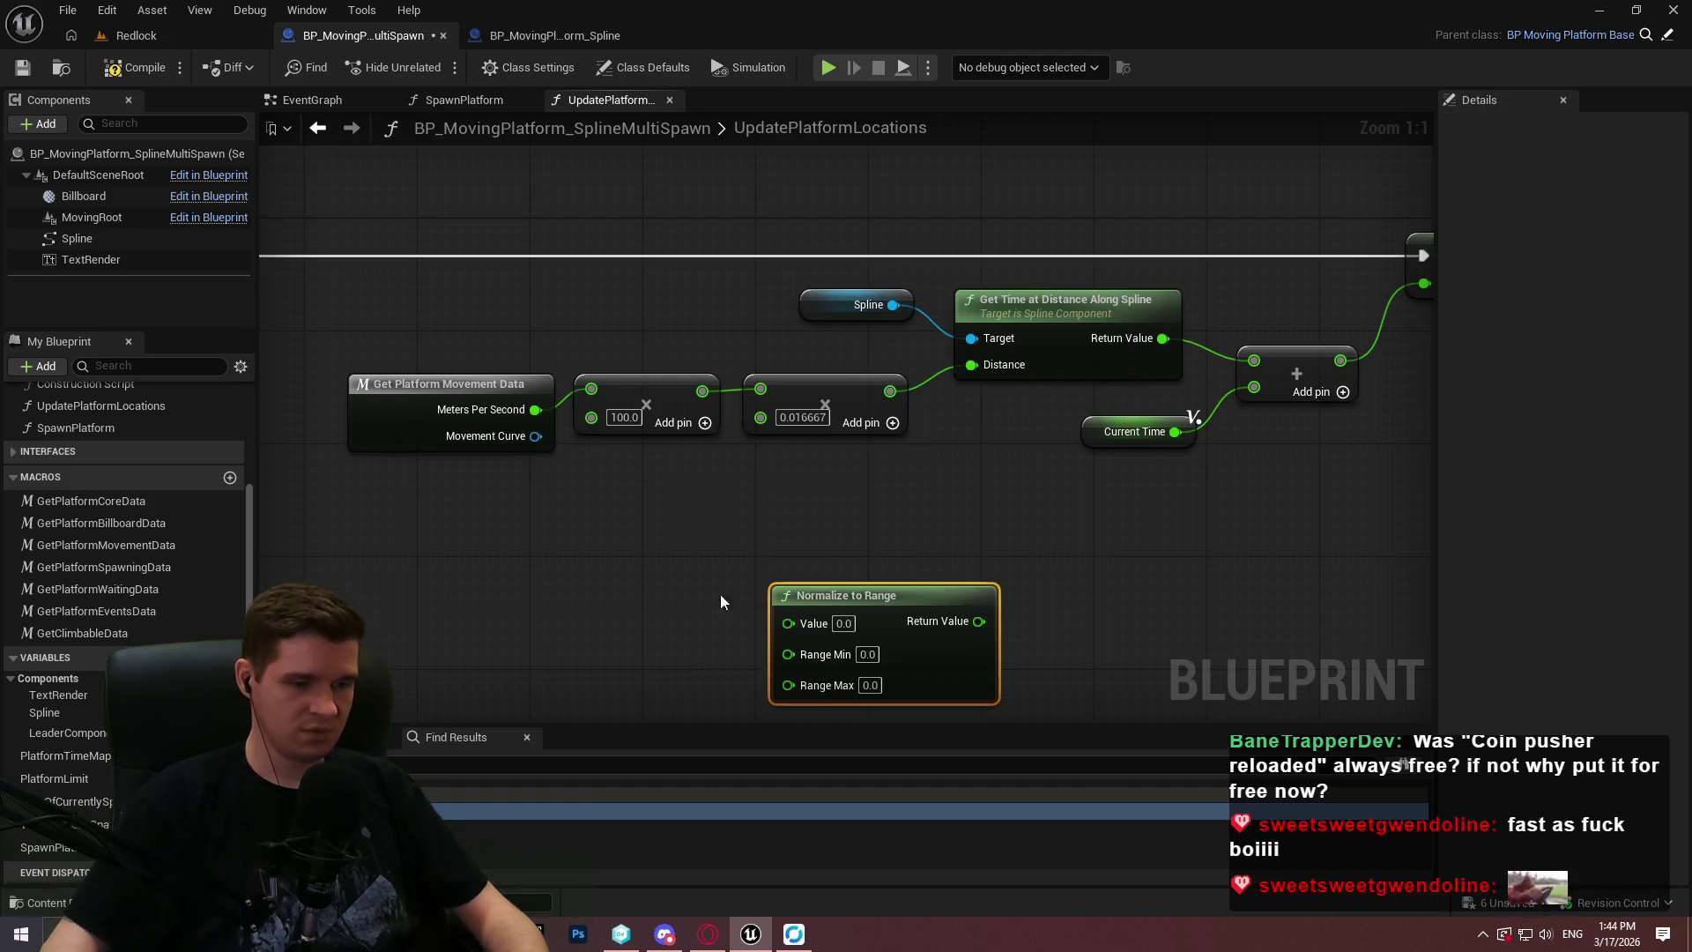
drag(858, 616, 987, 533)
click(823, 567)
Place Normalize to Range under the Add node, then break two Add links and undo the change.
mouse_move(823, 567)
mouse_down()
mouse_move(744, 546)
mouse_move(844, 568)
mouse_move(859, 476)
mouse_move(1040, 377)
mouse_up()
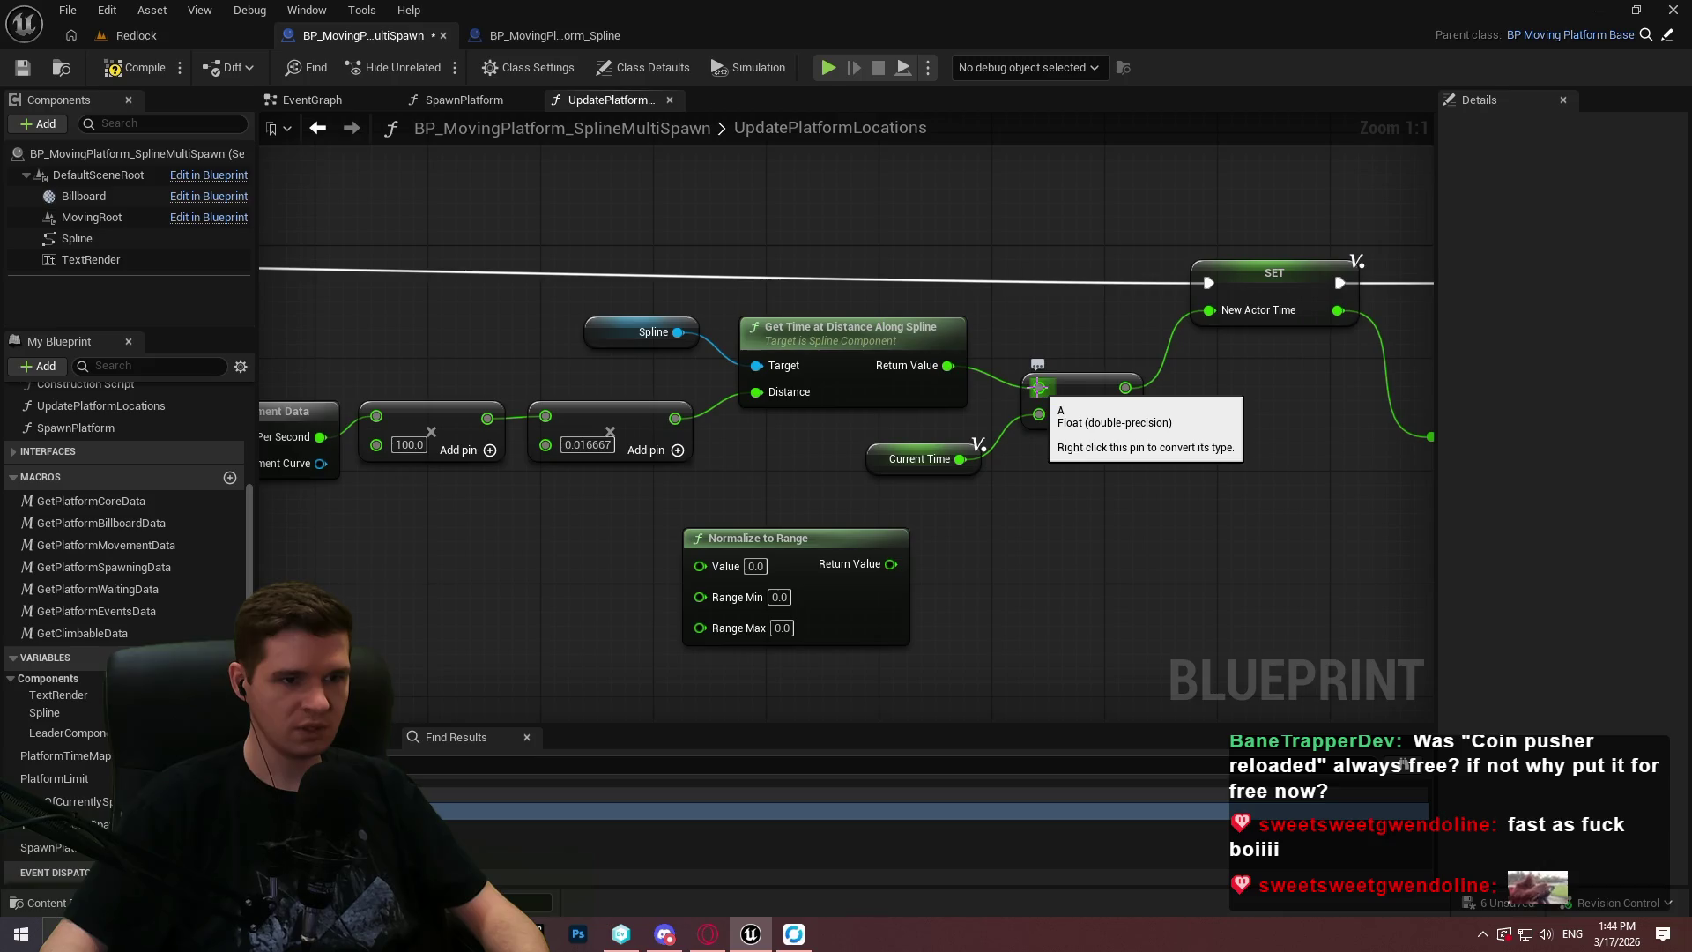
drag(795, 540, 1146, 553)
click(1107, 448)
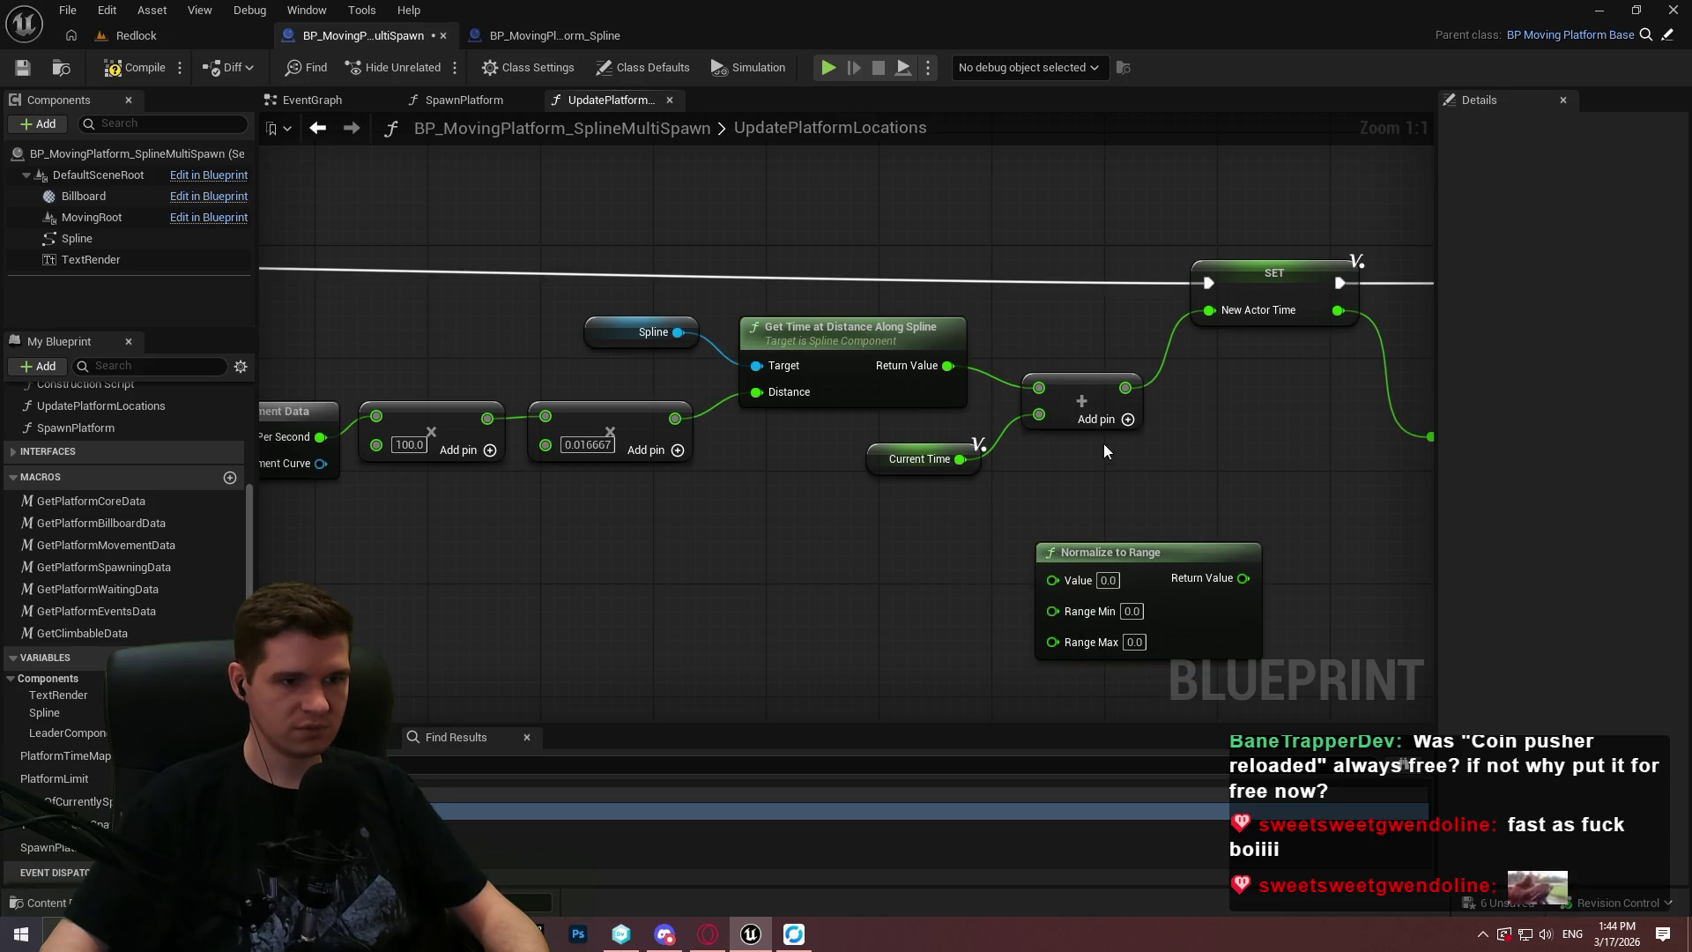
alt+click(947, 365)
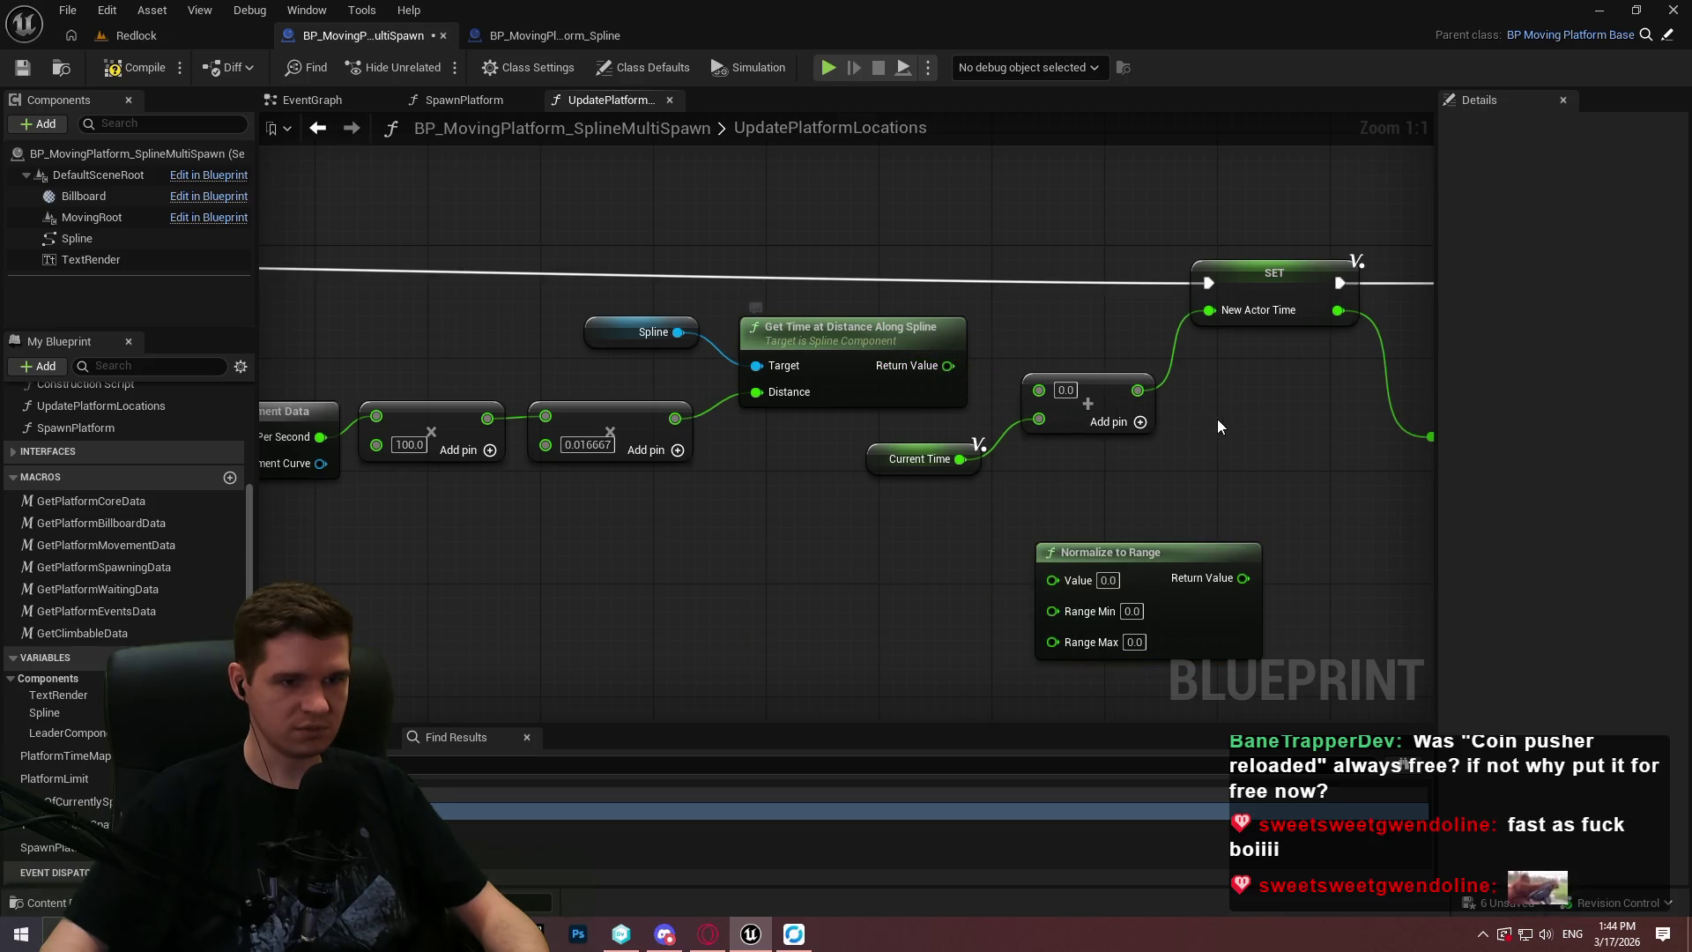
alt+click(1136, 390)
key(ctrl+z)
key(ctrl+z)
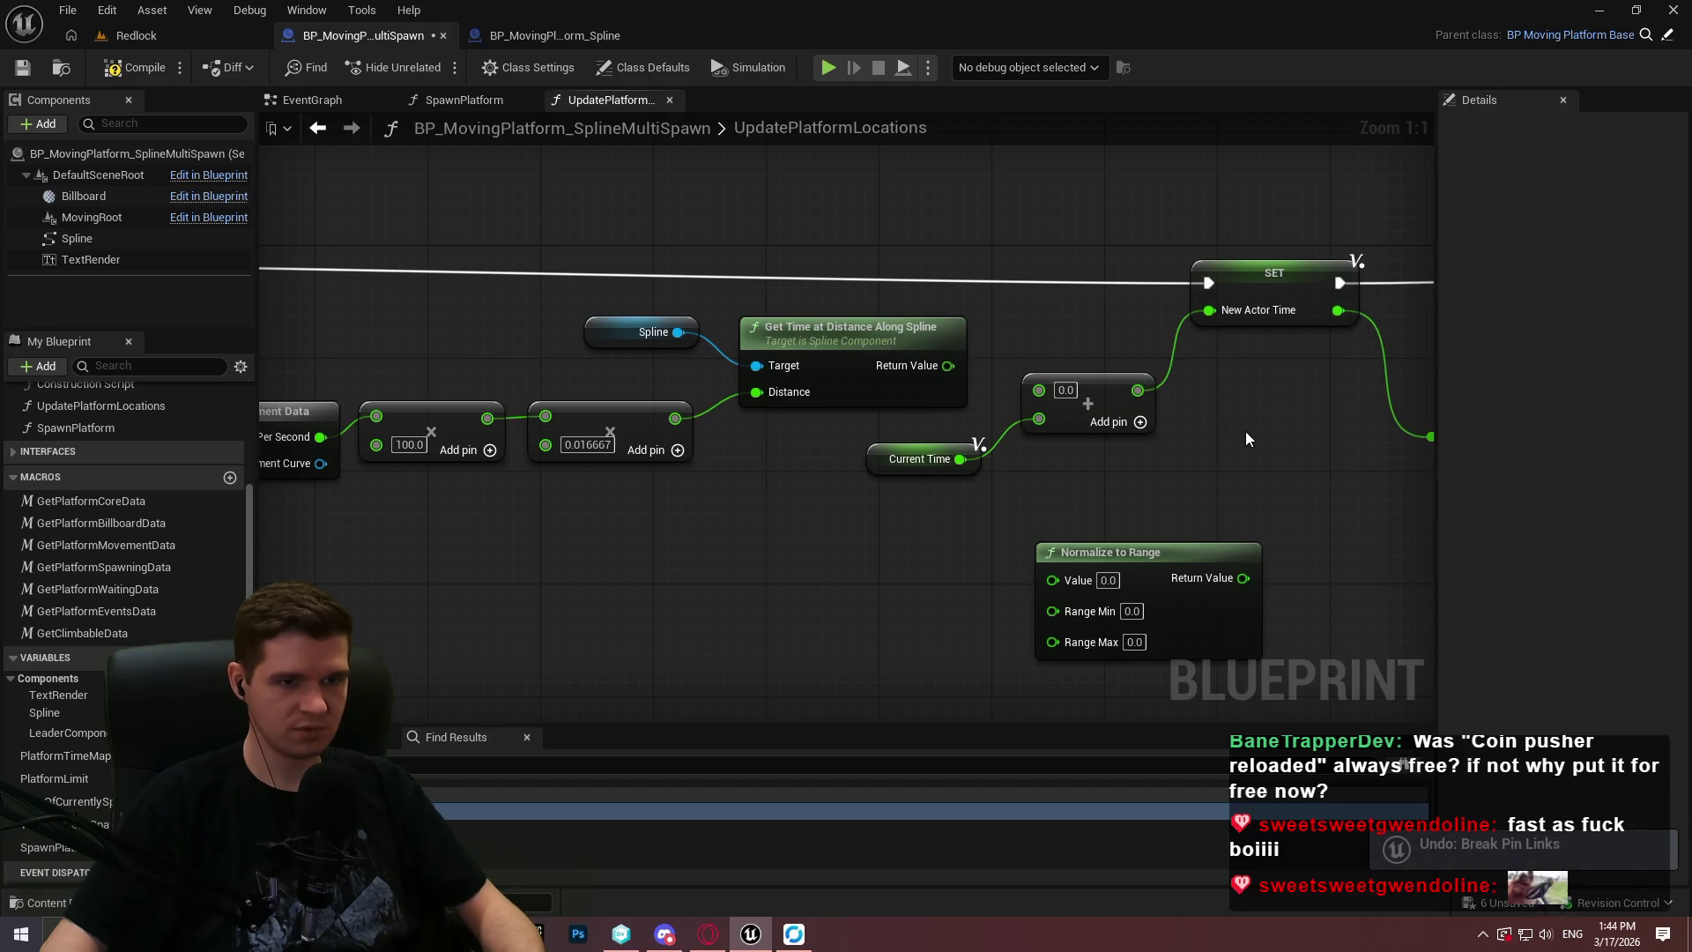
Move Normalize to Range up and right, beside the transform nodes.
drag(641, 574, 810, 532)
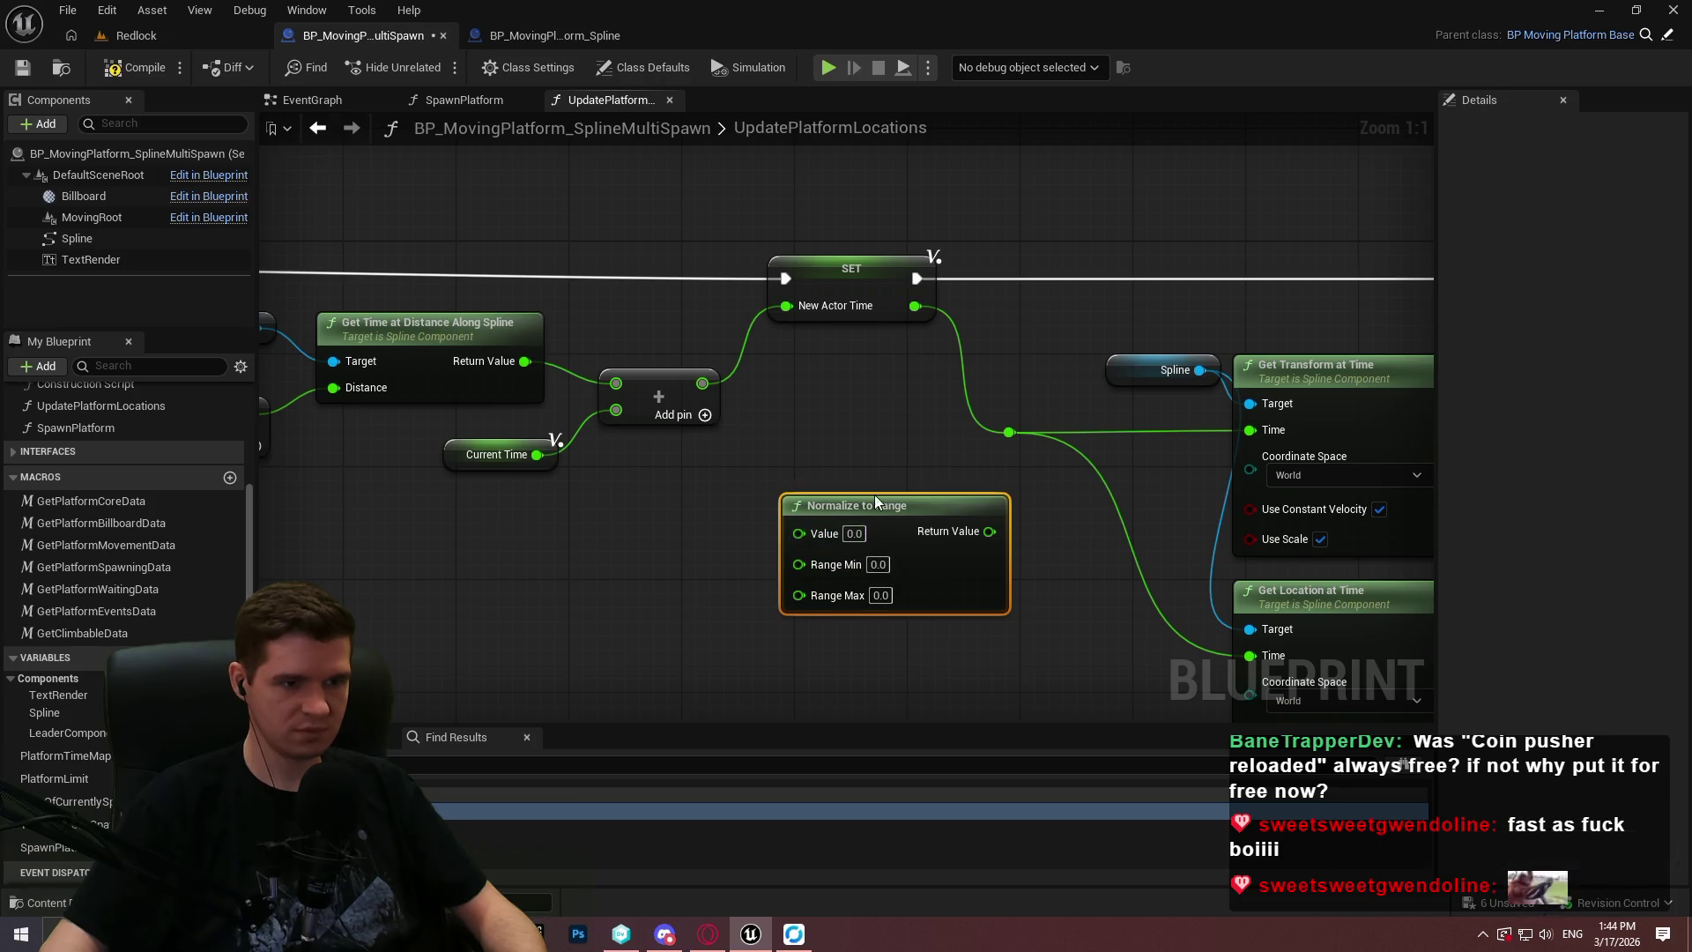
mouse_move(862, 515)
mouse_down()
mouse_move(827, 398)
mouse_move(784, 380)
mouse_move(1037, 441)
mouse_move(816, 462)
mouse_up()
right_click(815, 462)
Add a Get Location at Distance Along Spline node from the Spline pin, set to World space.
text(get)
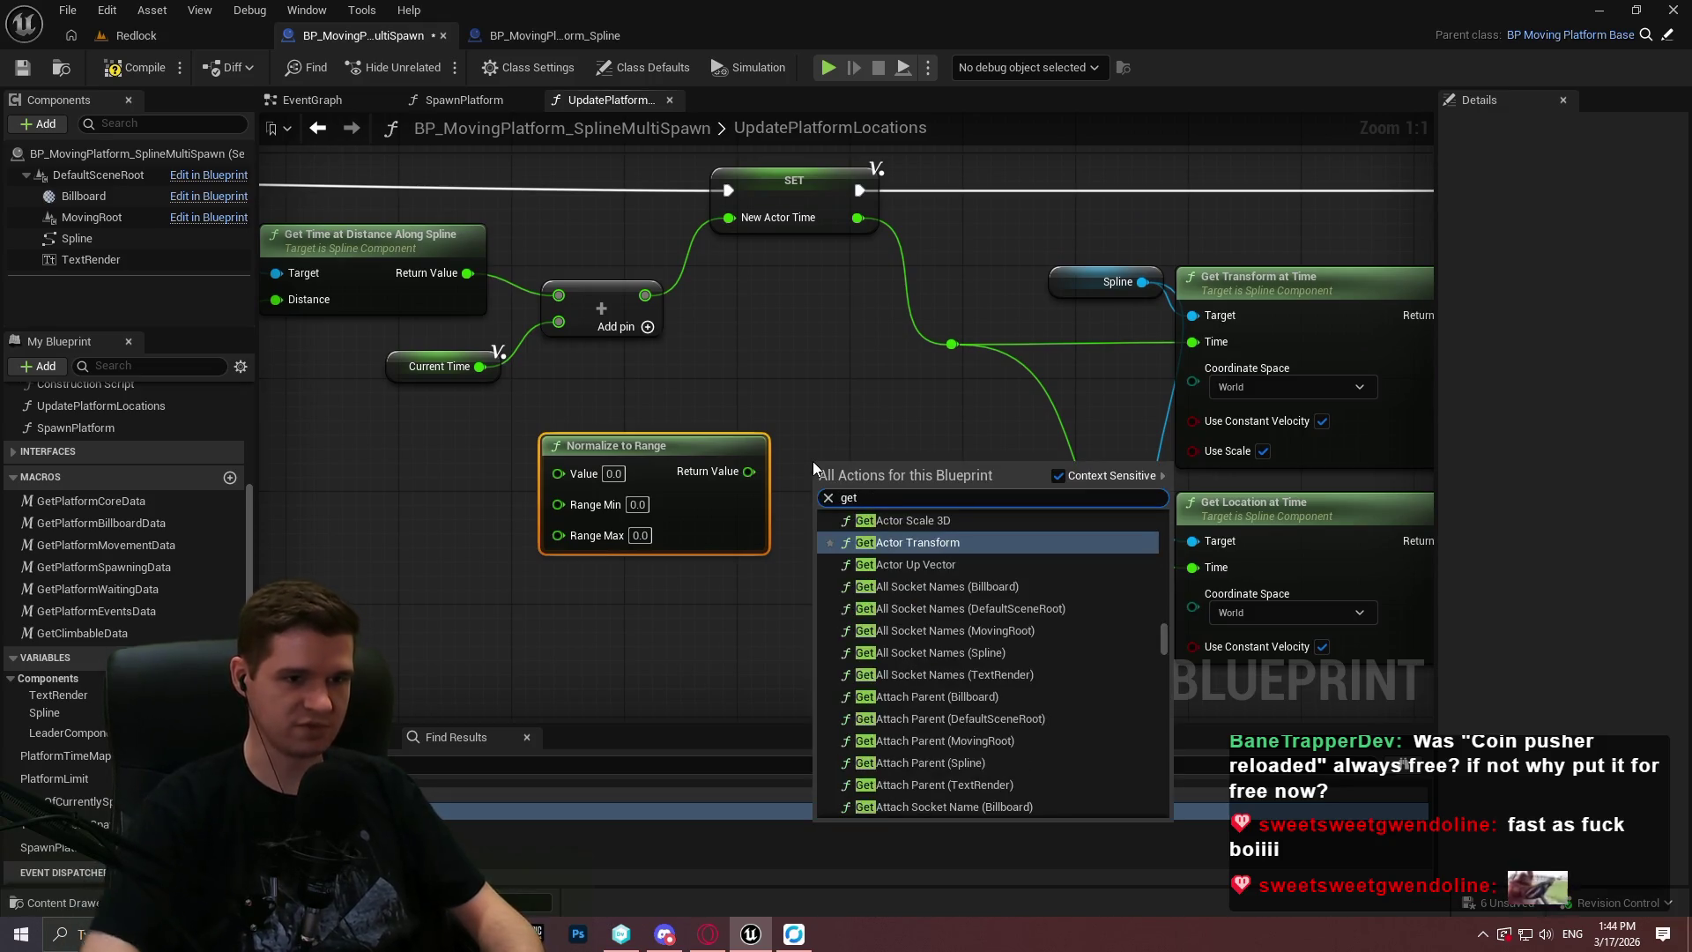
drag(1142, 282, 971, 439)
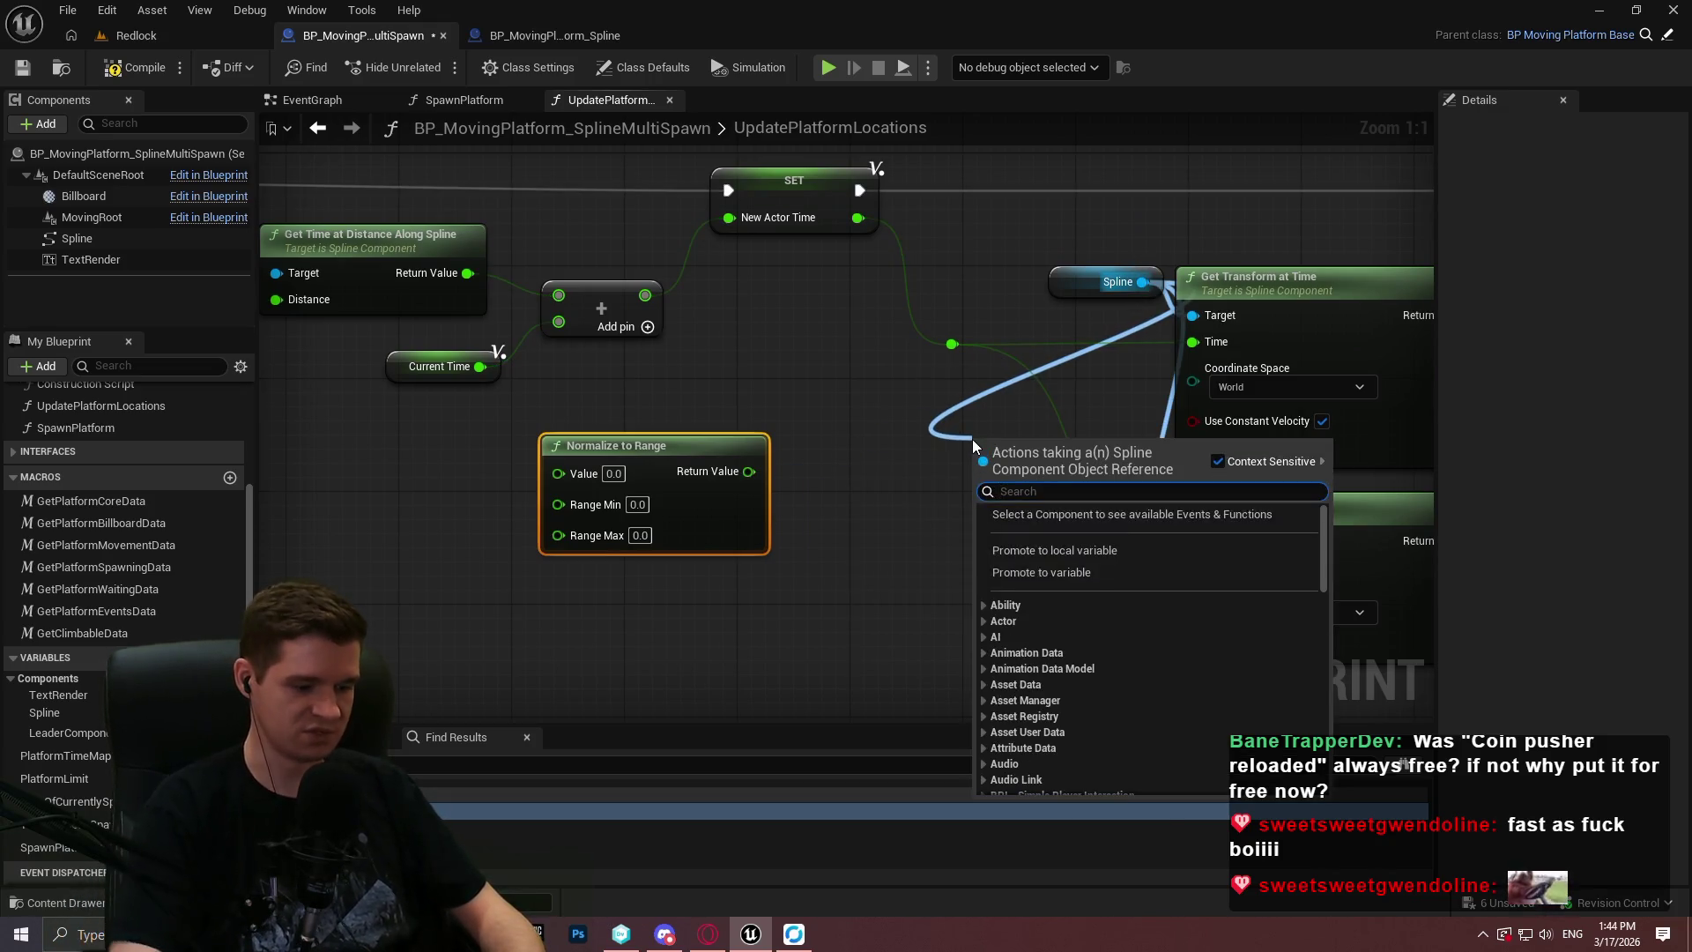
text(getlocatio)
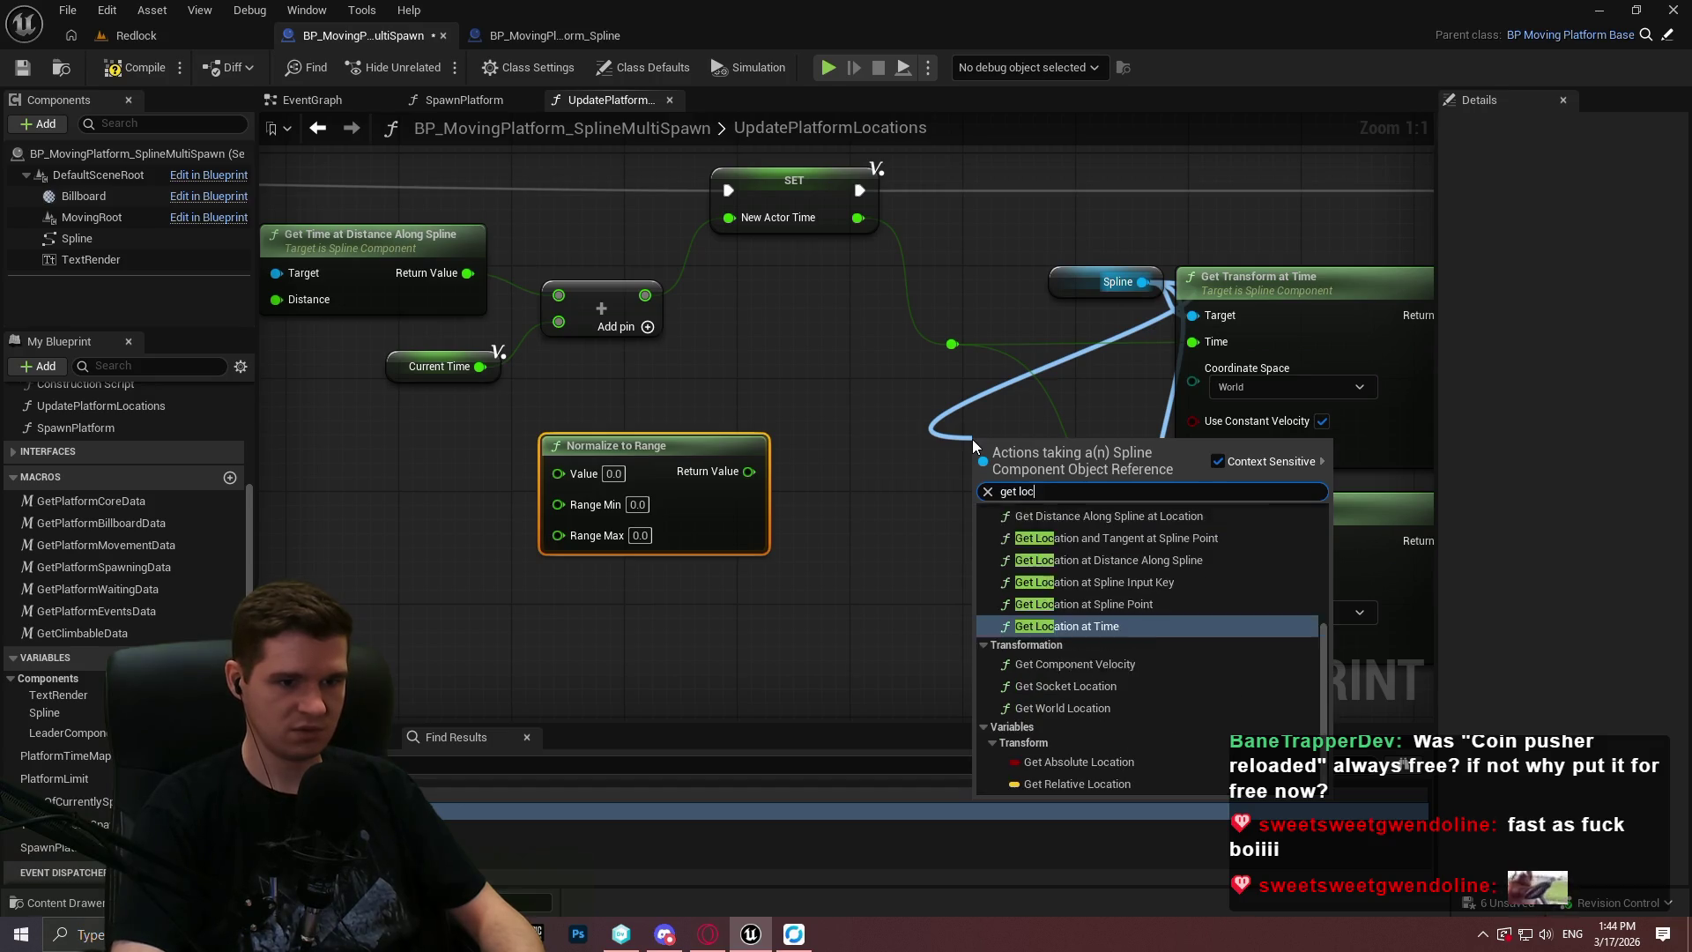
text(n)
key(Up)
key(Up)
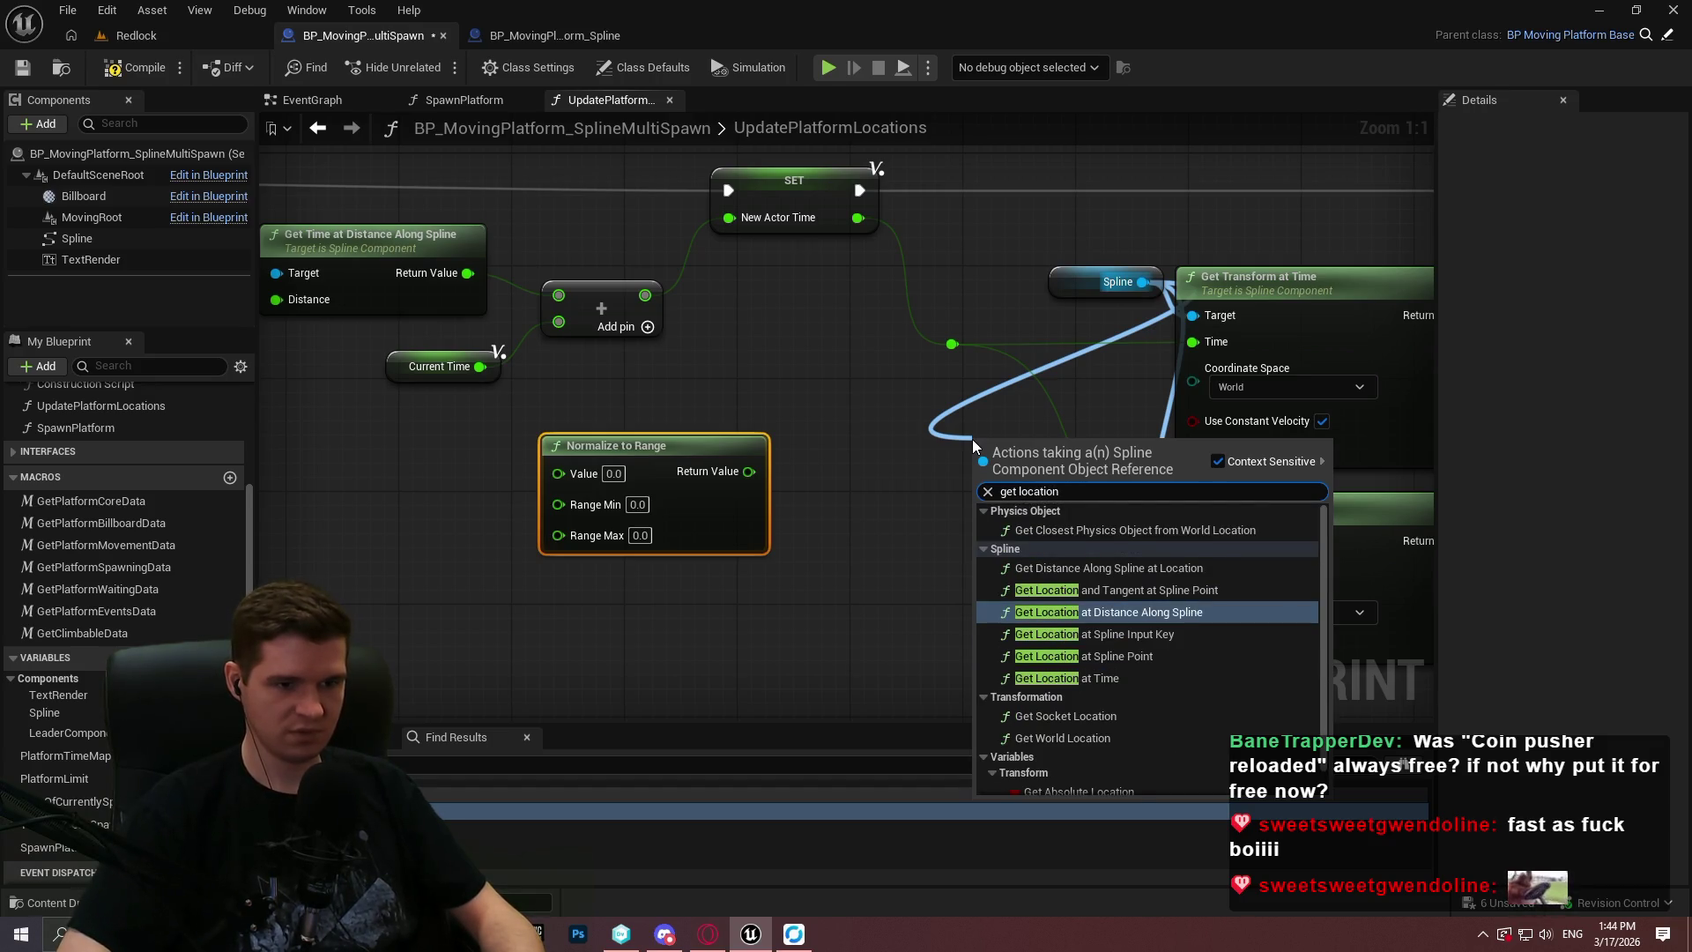
key(Return)
drag(1014, 451, 802, 465)
click(868, 575)
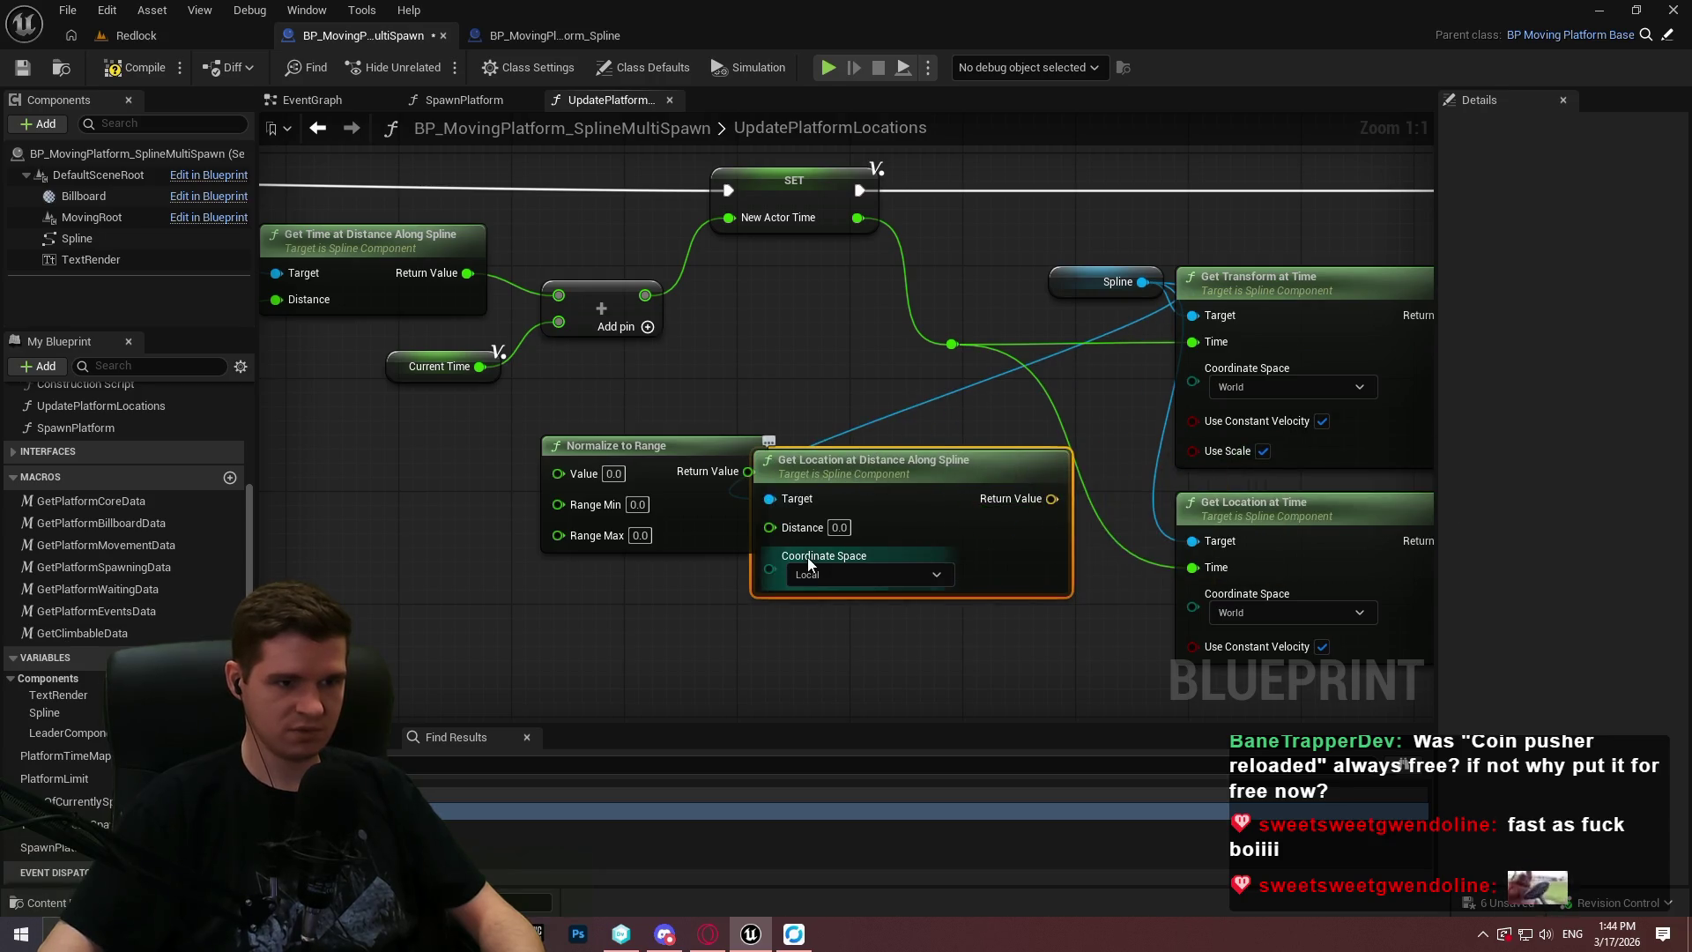
click(844, 615)
Try wiring the distance value into Get Location, restore it to Get Time at Distance, and position the node.
drag(502, 472, 810, 470)
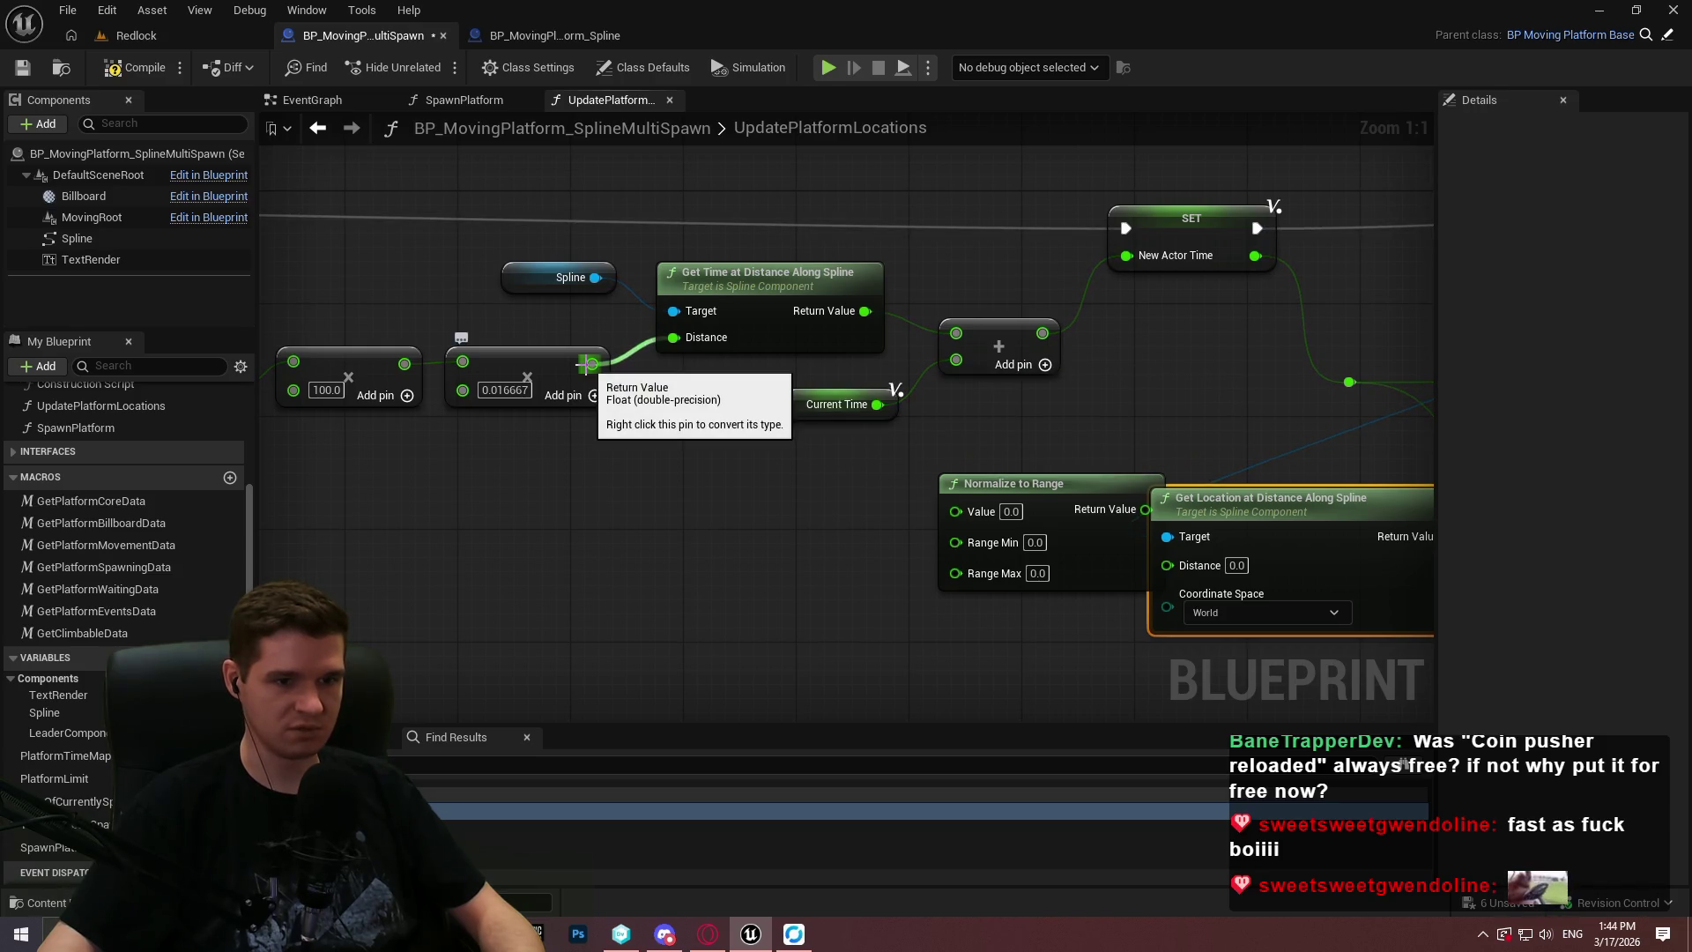
mouse_move(590, 364)
mouse_down()
mouse_move(1229, 571)
mouse_move(712, 553)
mouse_move(689, 516)
mouse_move(696, 534)
mouse_move(714, 527)
mouse_move(674, 337)
mouse_up()
mouse_move(1209, 516)
mouse_down()
mouse_move(449, 533)
mouse_move(645, 546)
mouse_move(549, 561)
mouse_up()
click(470, 531)
drag(460, 347, 765, 315)
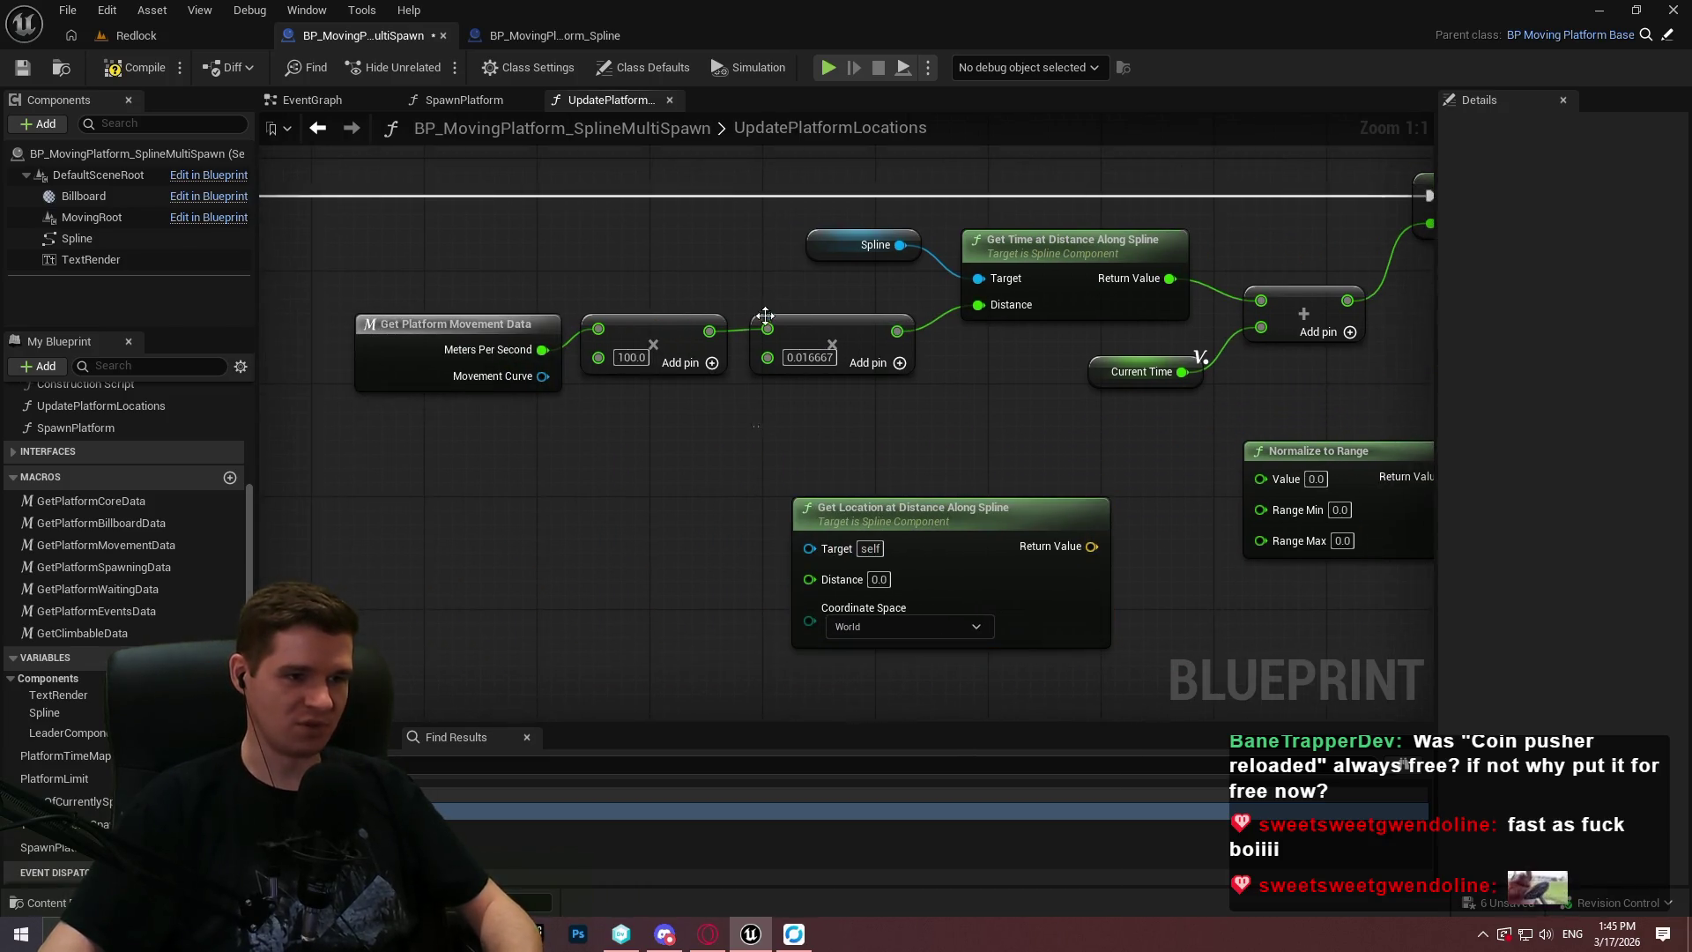
Paste a copy of the Spline getter and wire it into Get Location's Target.
click(840, 255)
key(ctrl+c)
key(ctrl+v)
drag(702, 527, 835, 550)
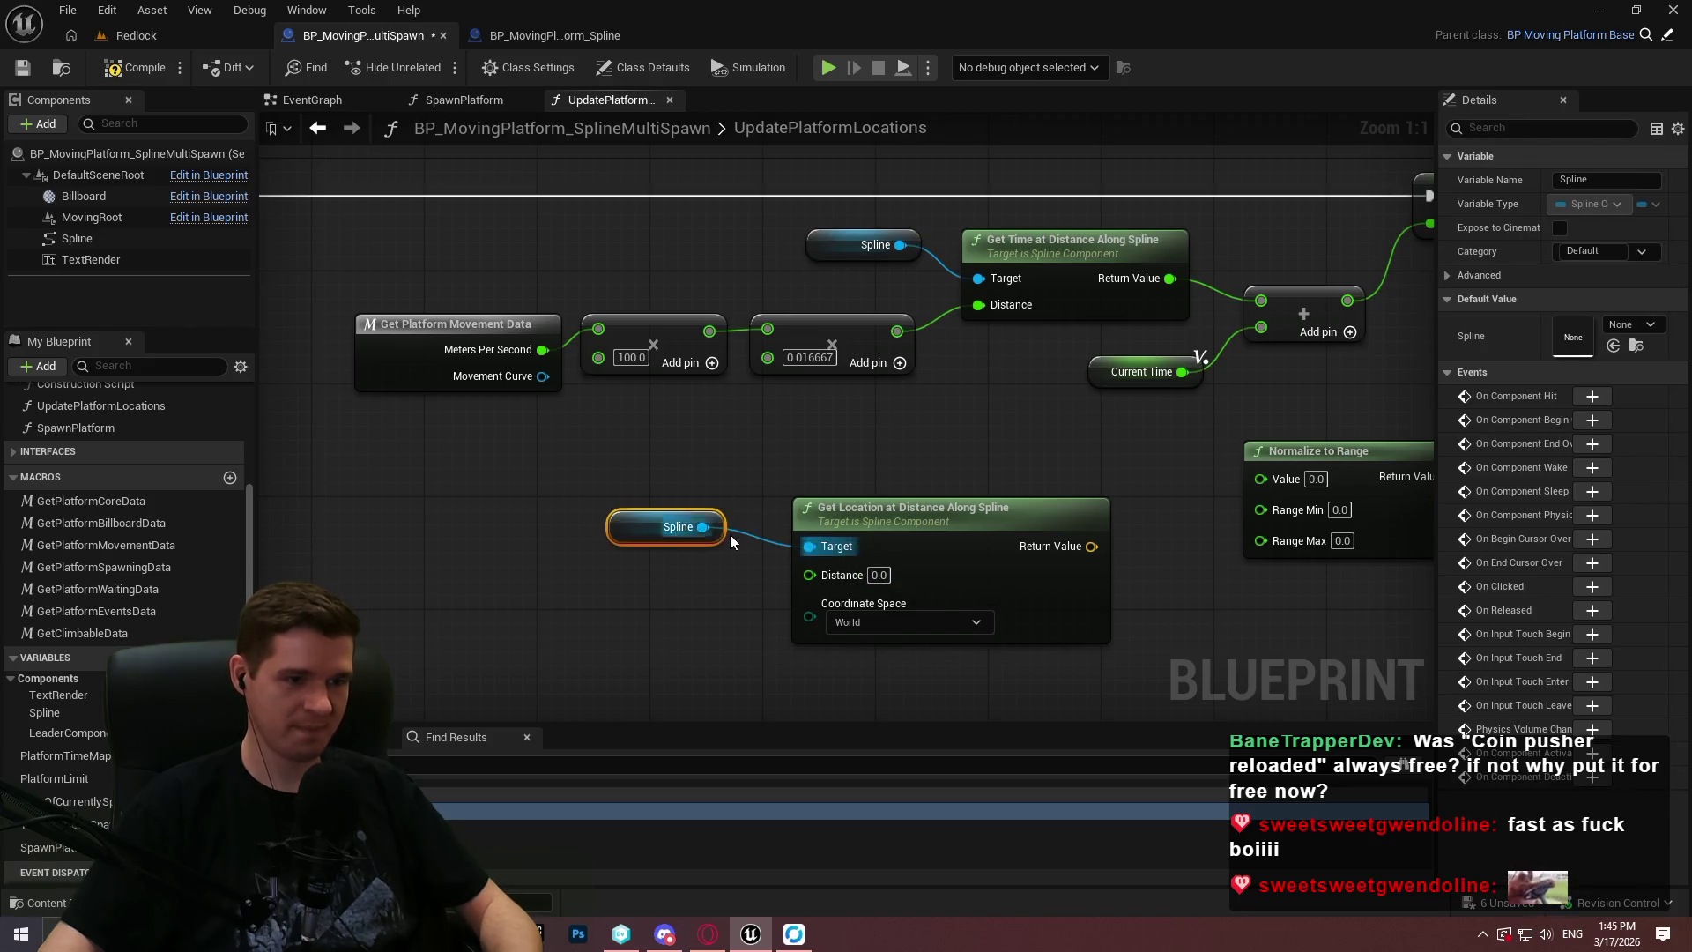
drag(688, 526, 743, 512)
click(798, 491)
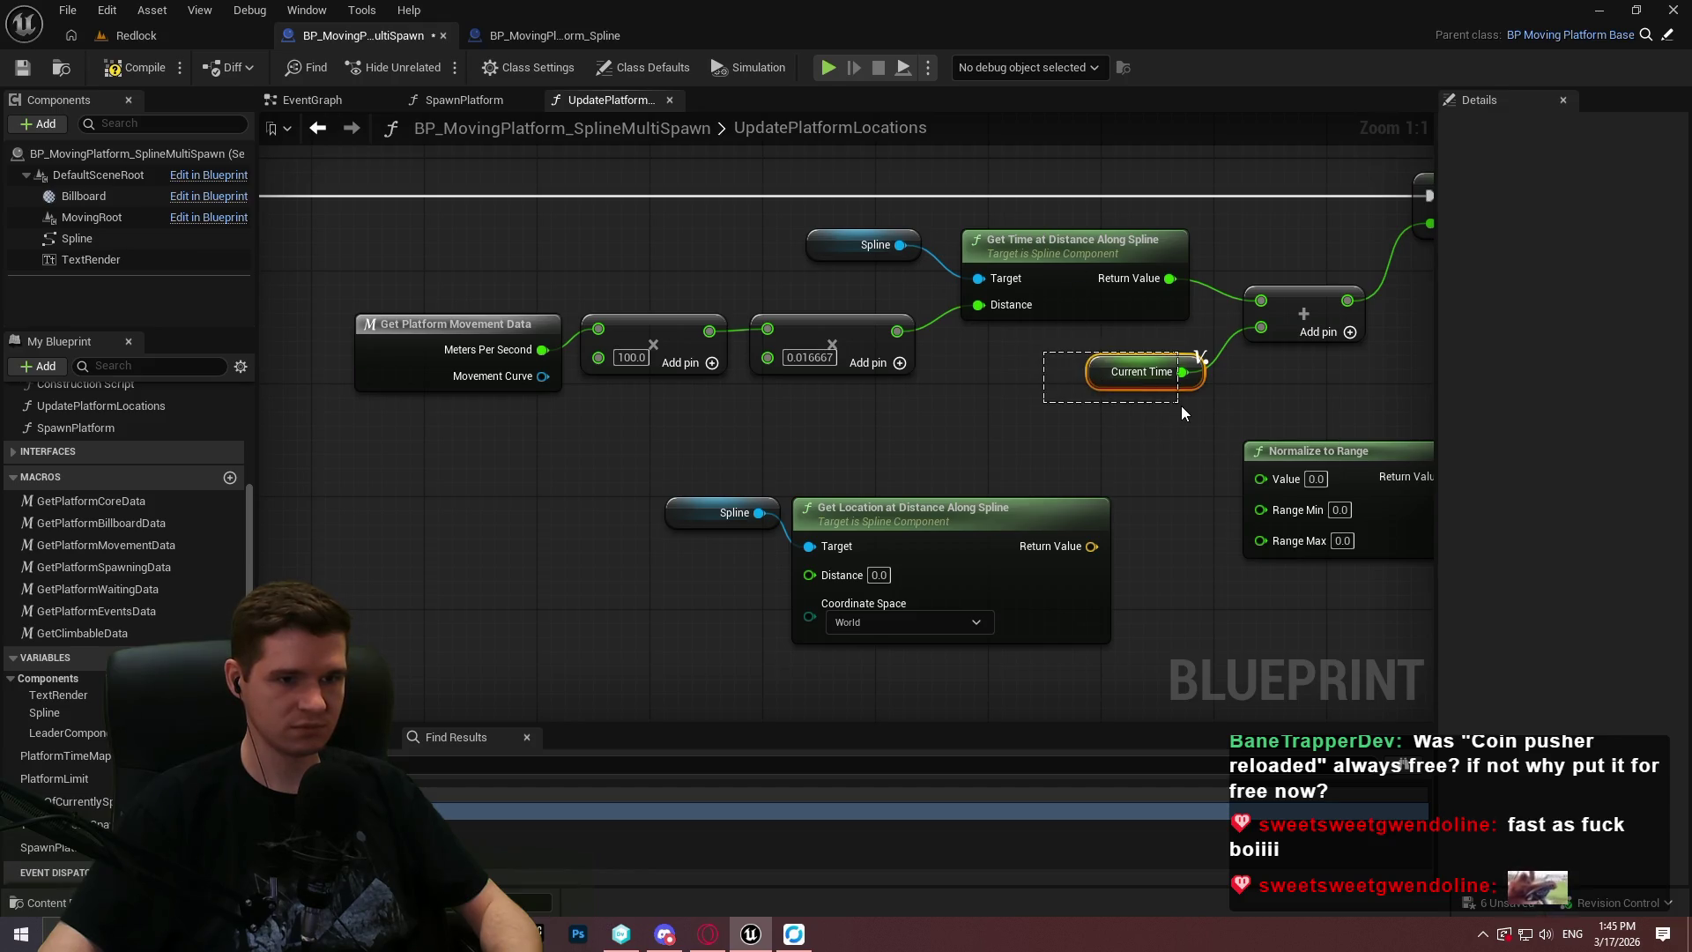
Paste a copy of the Current Time getter below the nodes and browse its float actions.
drag(1181, 411, 1181, 411)
drag(874, 475, 1015, 338)
click(535, 507)
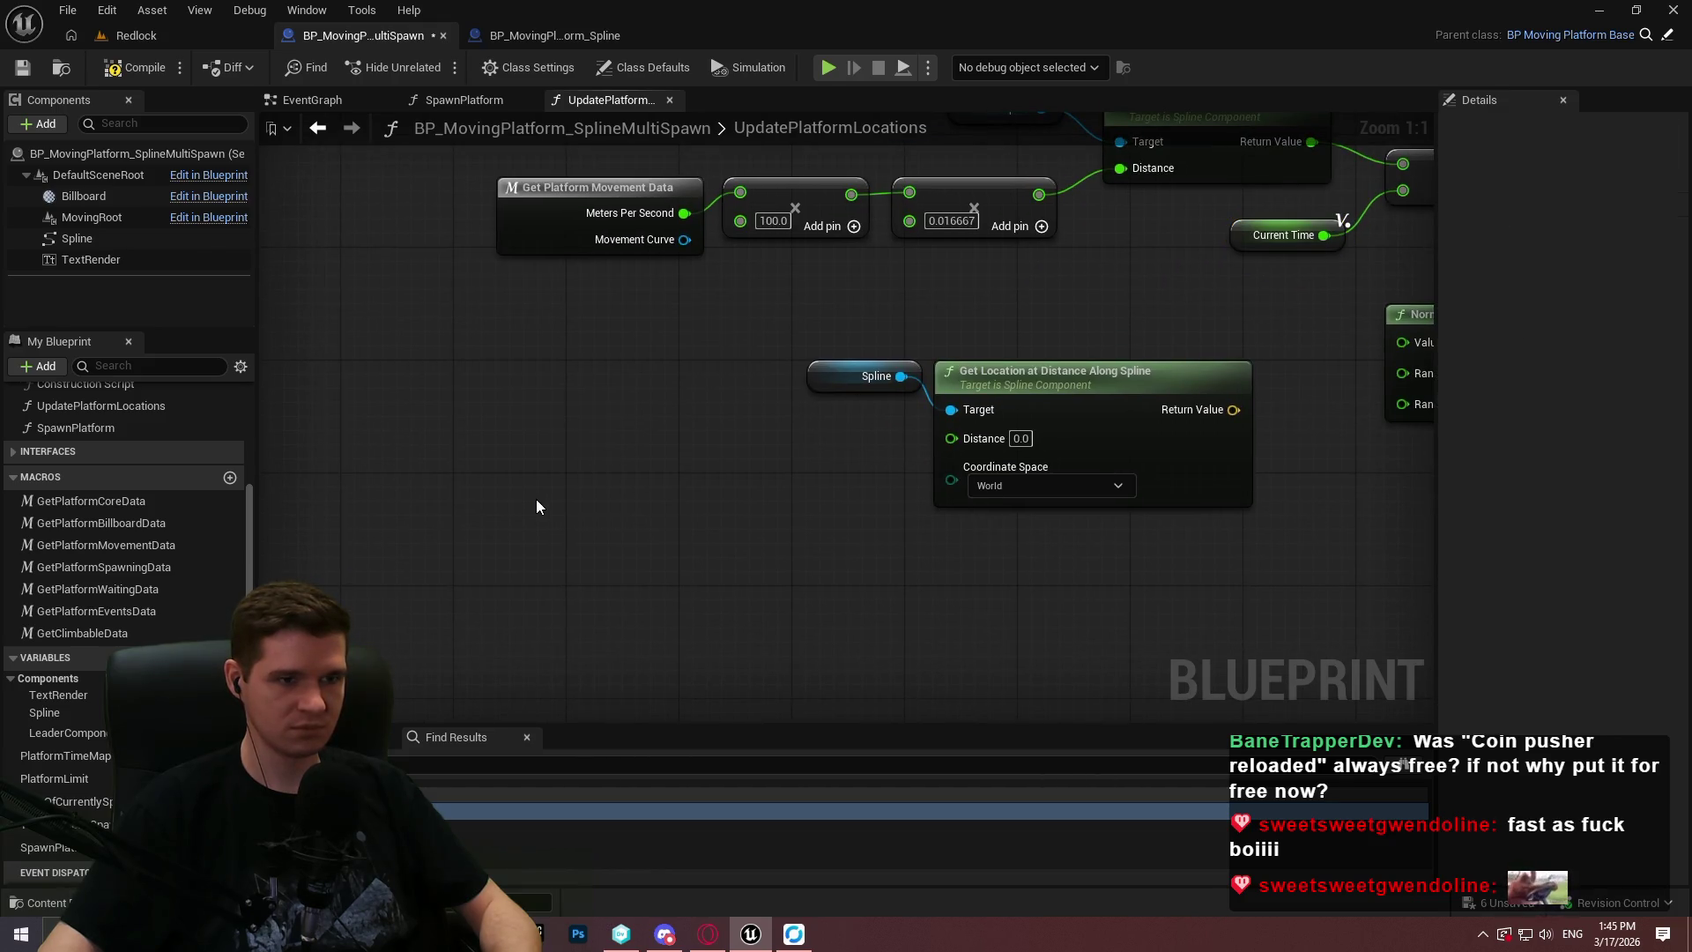
key(ctrl+v)
drag(633, 503, 717, 534)
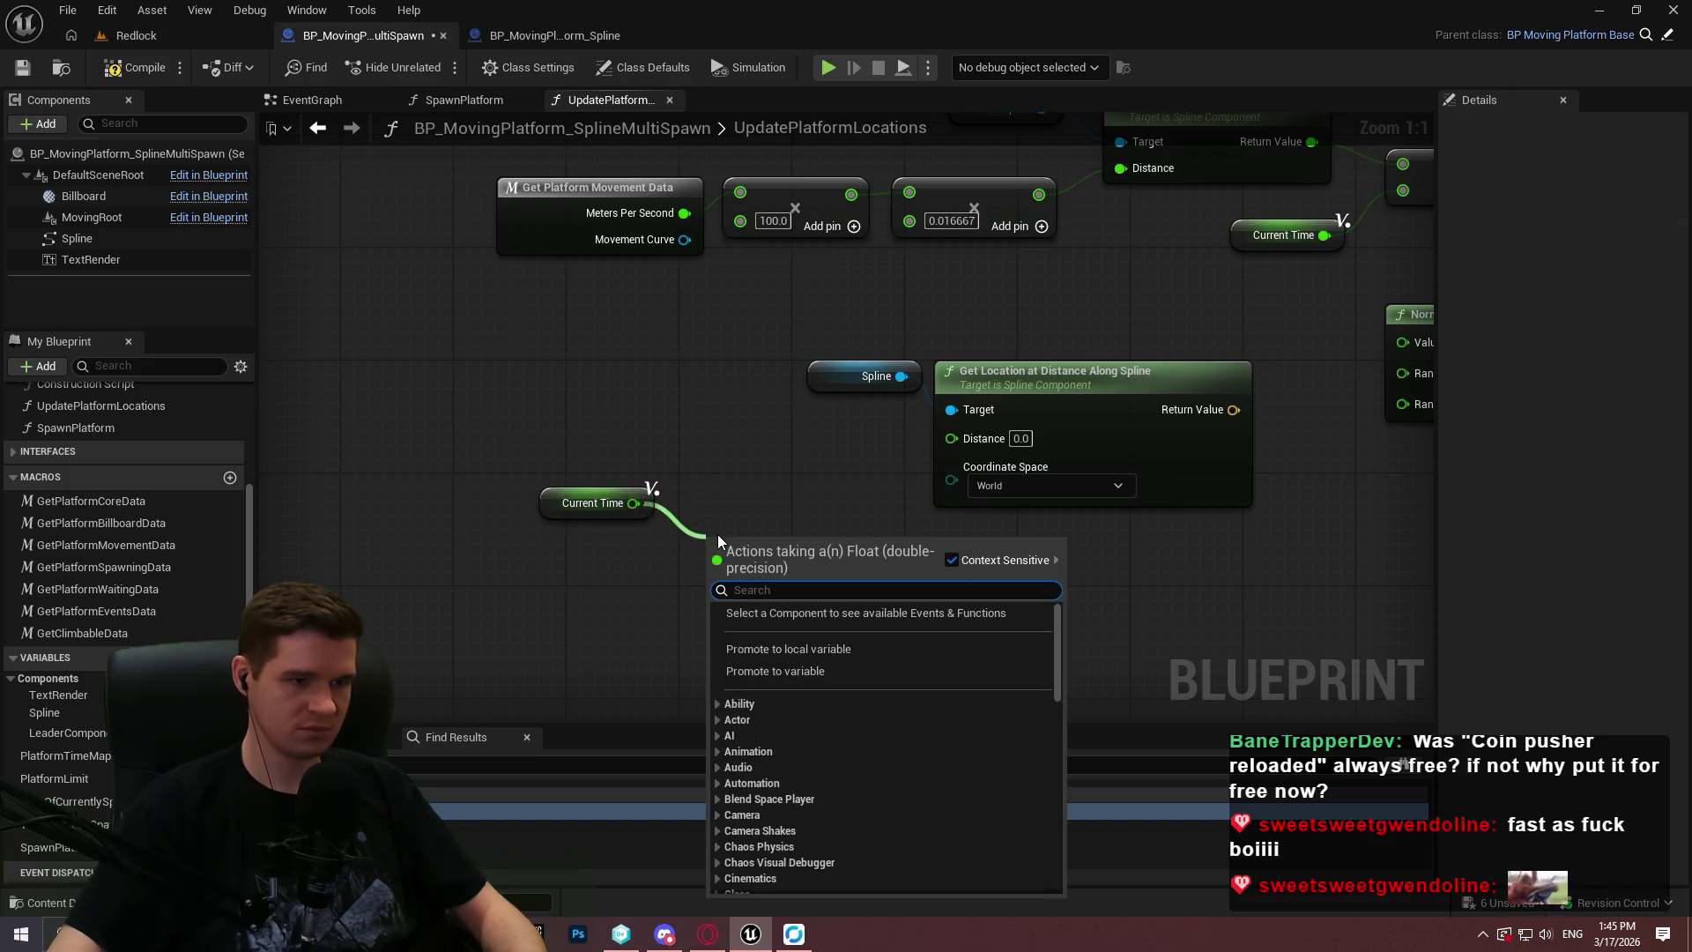
click(769, 405)
Add a Get Distance Along Spline at Location node from the Spline pin via a 'distance' search.
drag(901, 376, 829, 534)
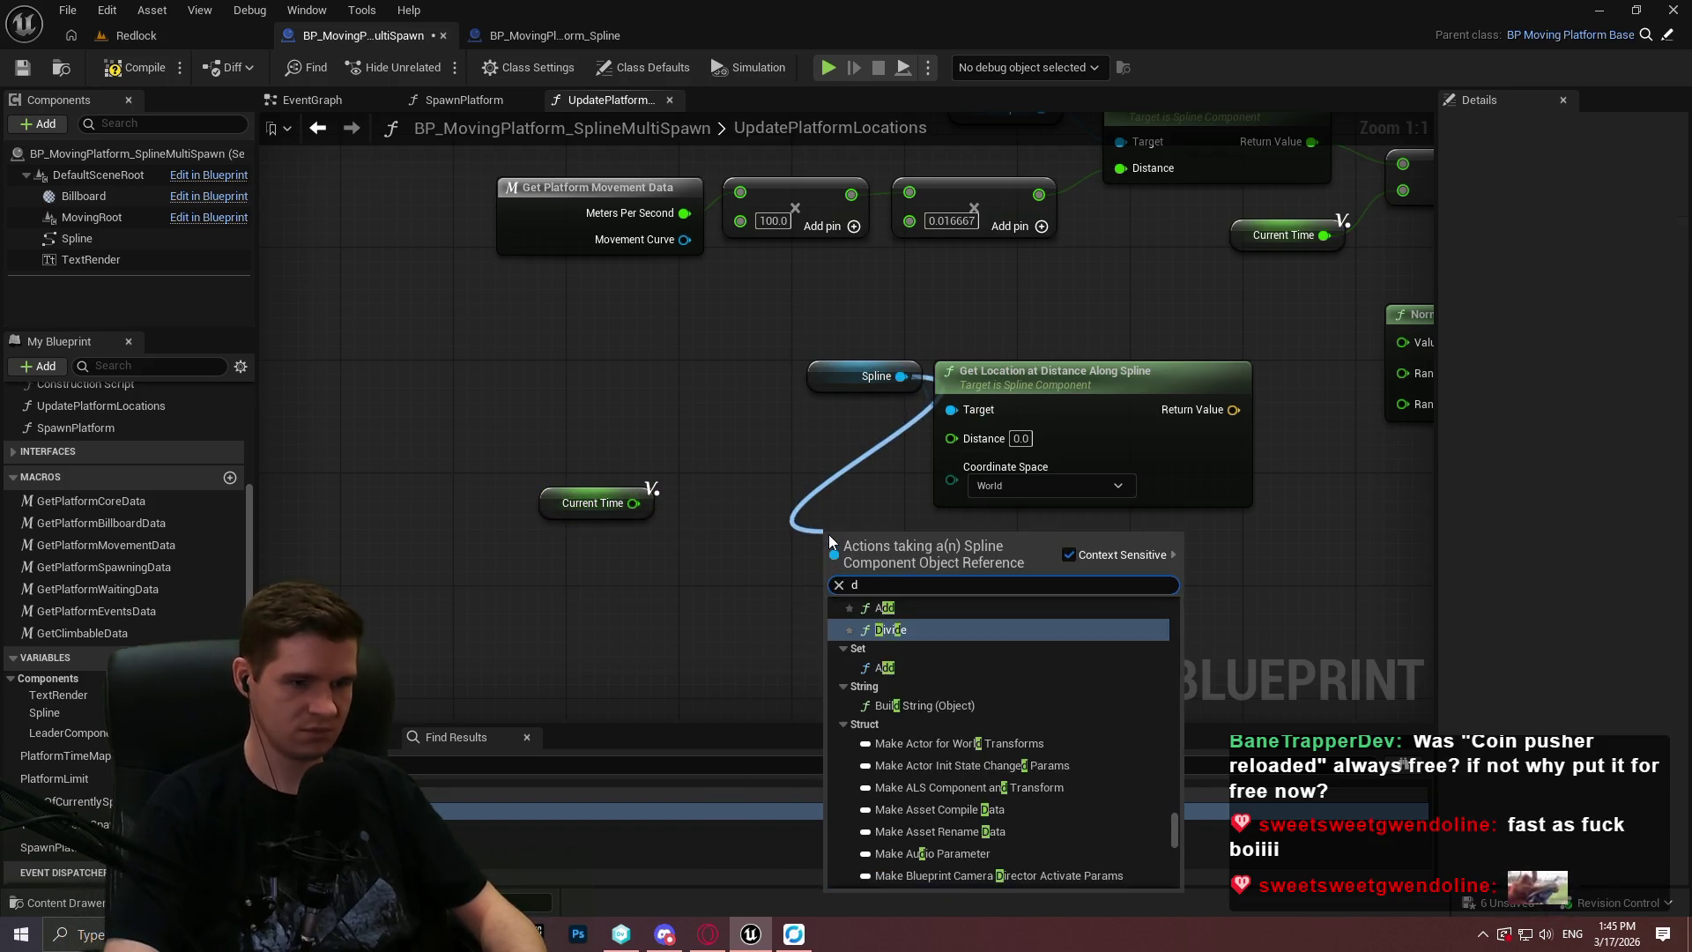
text(distance)
scroll(1049, 668, up, 3)
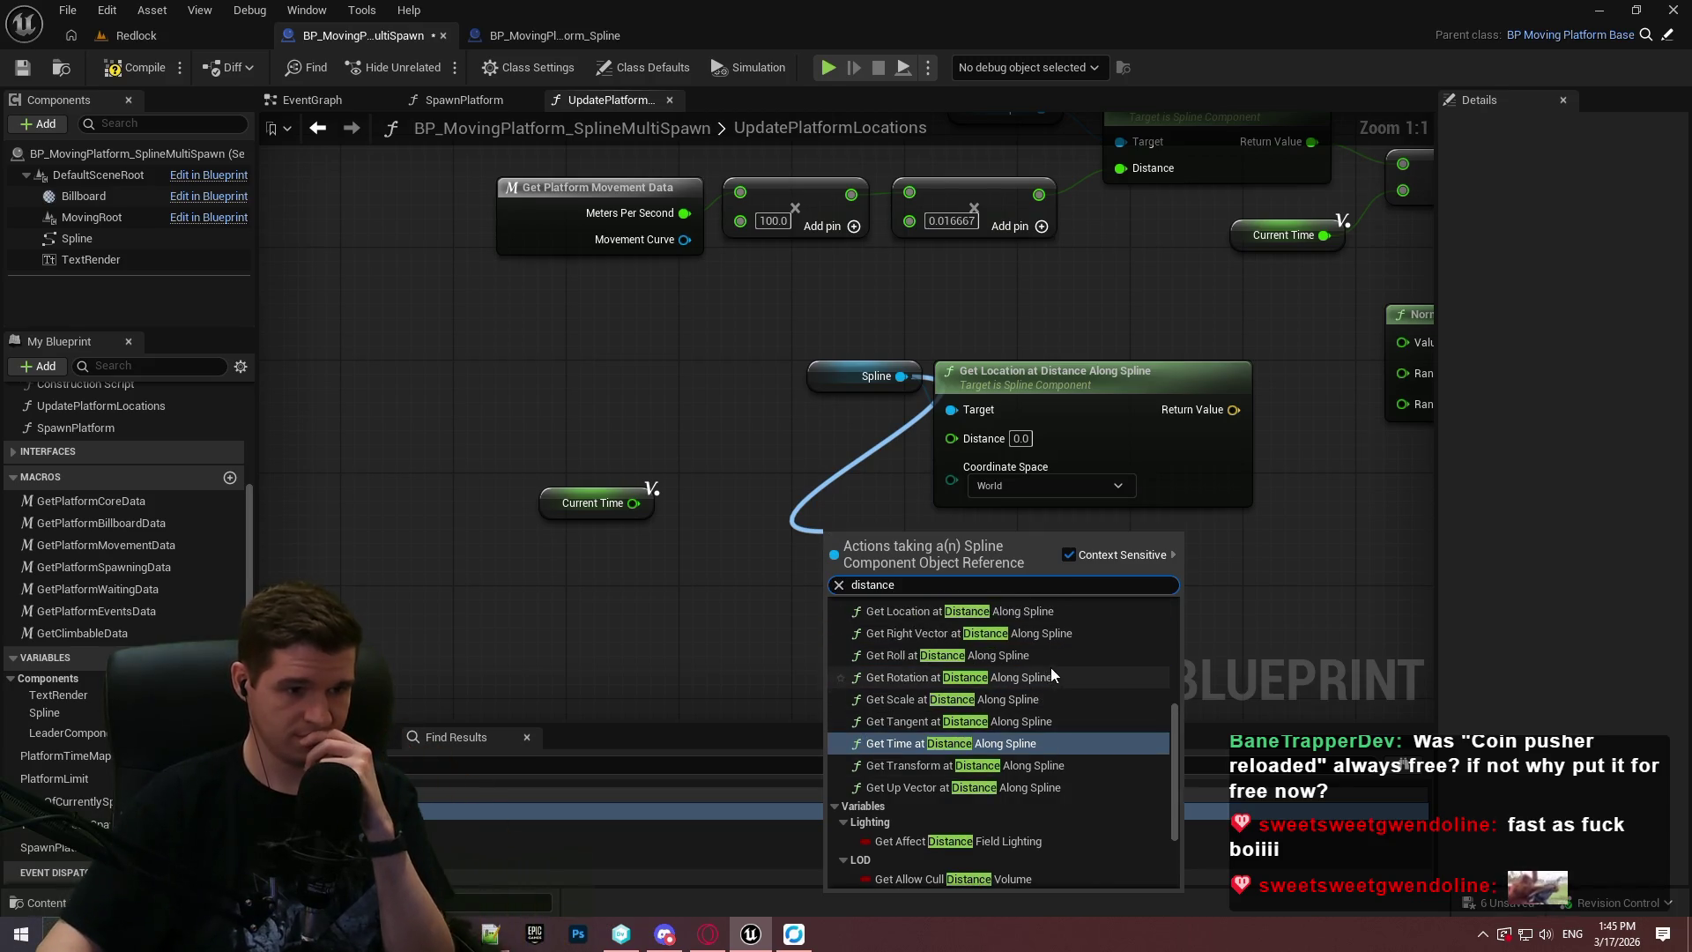
scroll(1040, 683, up, 3)
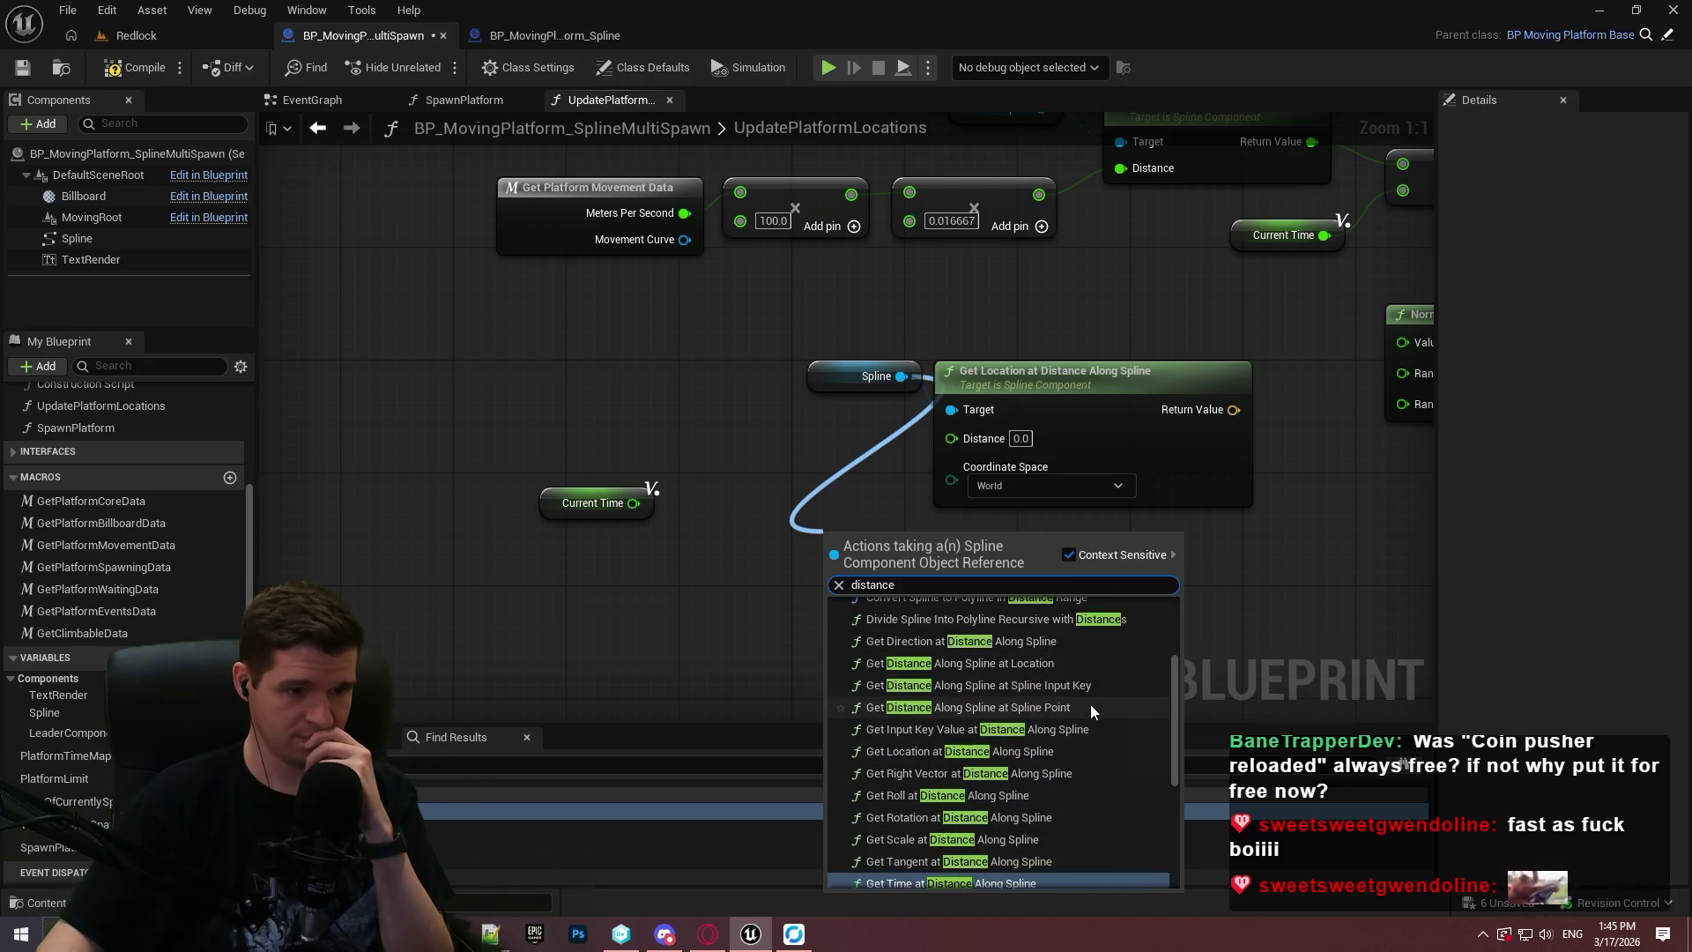
scroll(1172, 684, up, 1)
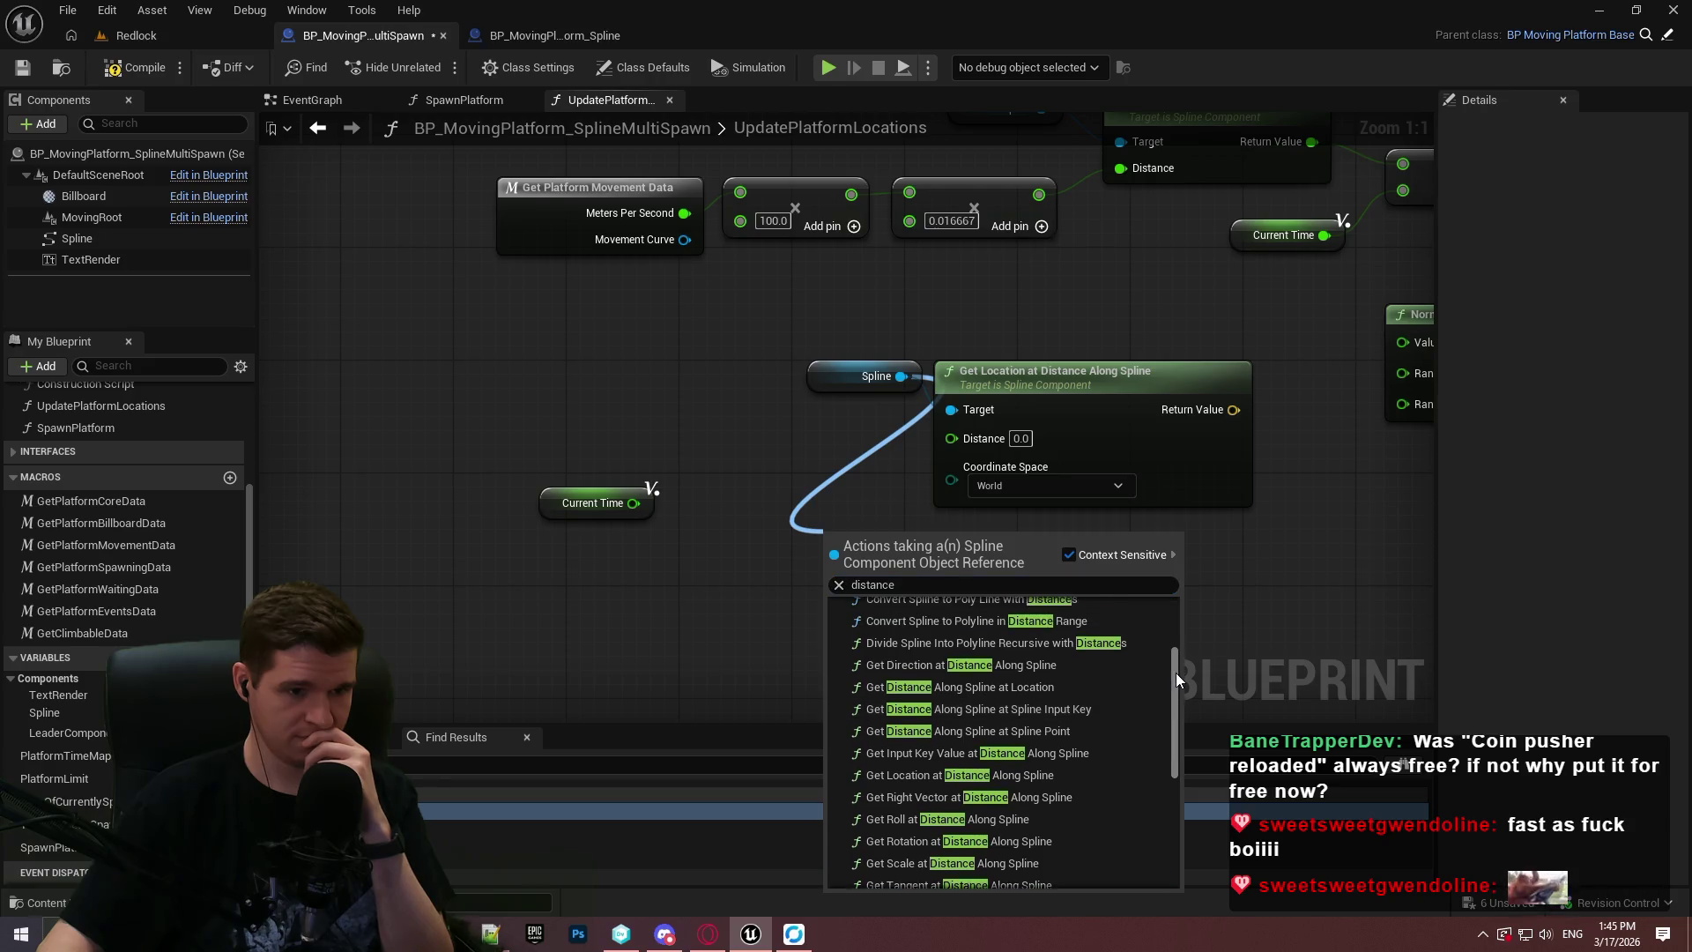
scroll(1180, 634, up, 5)
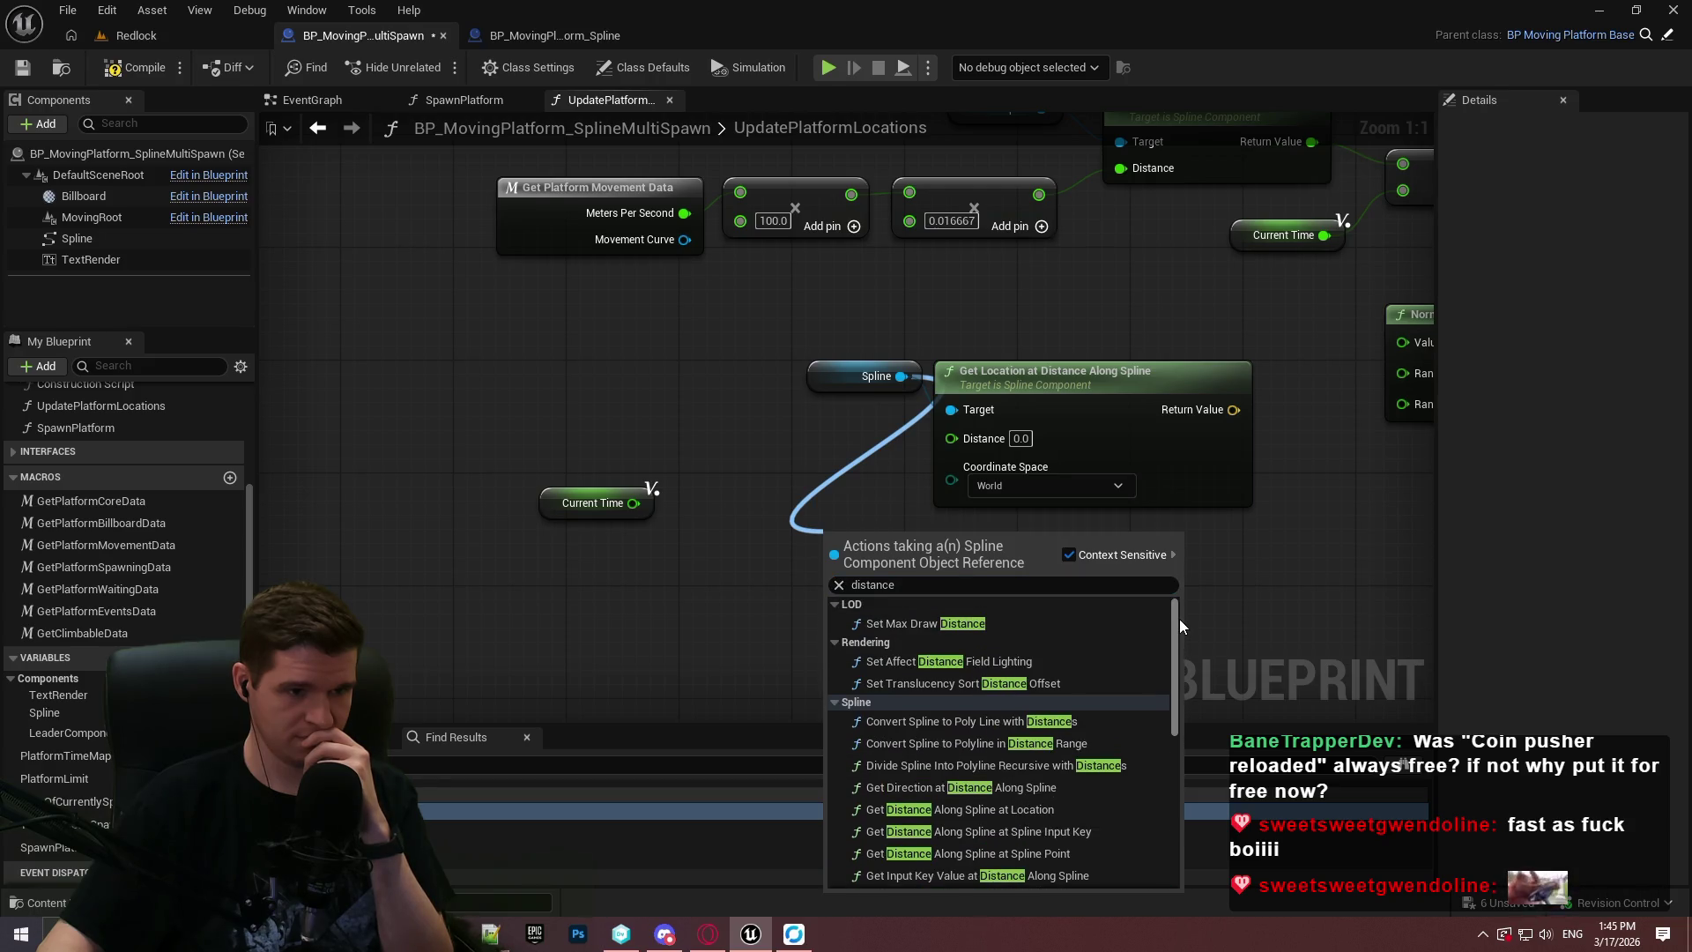
click(1042, 809)
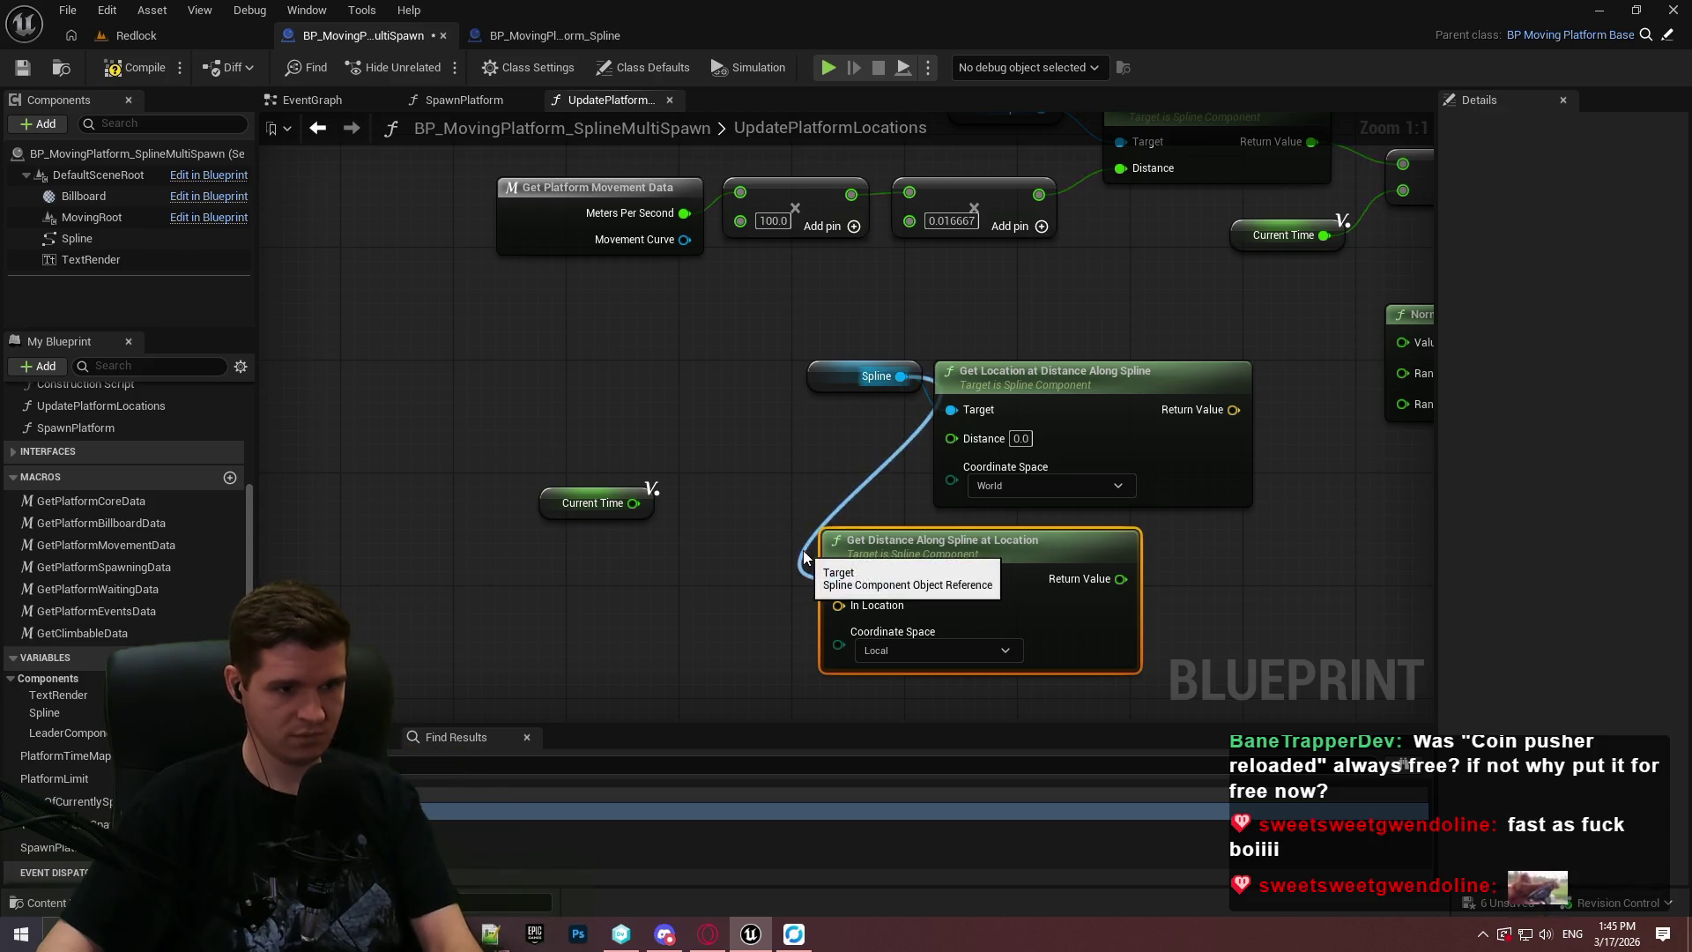
Delete the stray Current Time node and arrange the Spline getter between the spline nodes.
drag(690, 477, 483, 585)
key(Delete)
mouse_move(1068, 578)
mouse_down()
mouse_move(789, 542)
mouse_move(815, 550)
mouse_up()
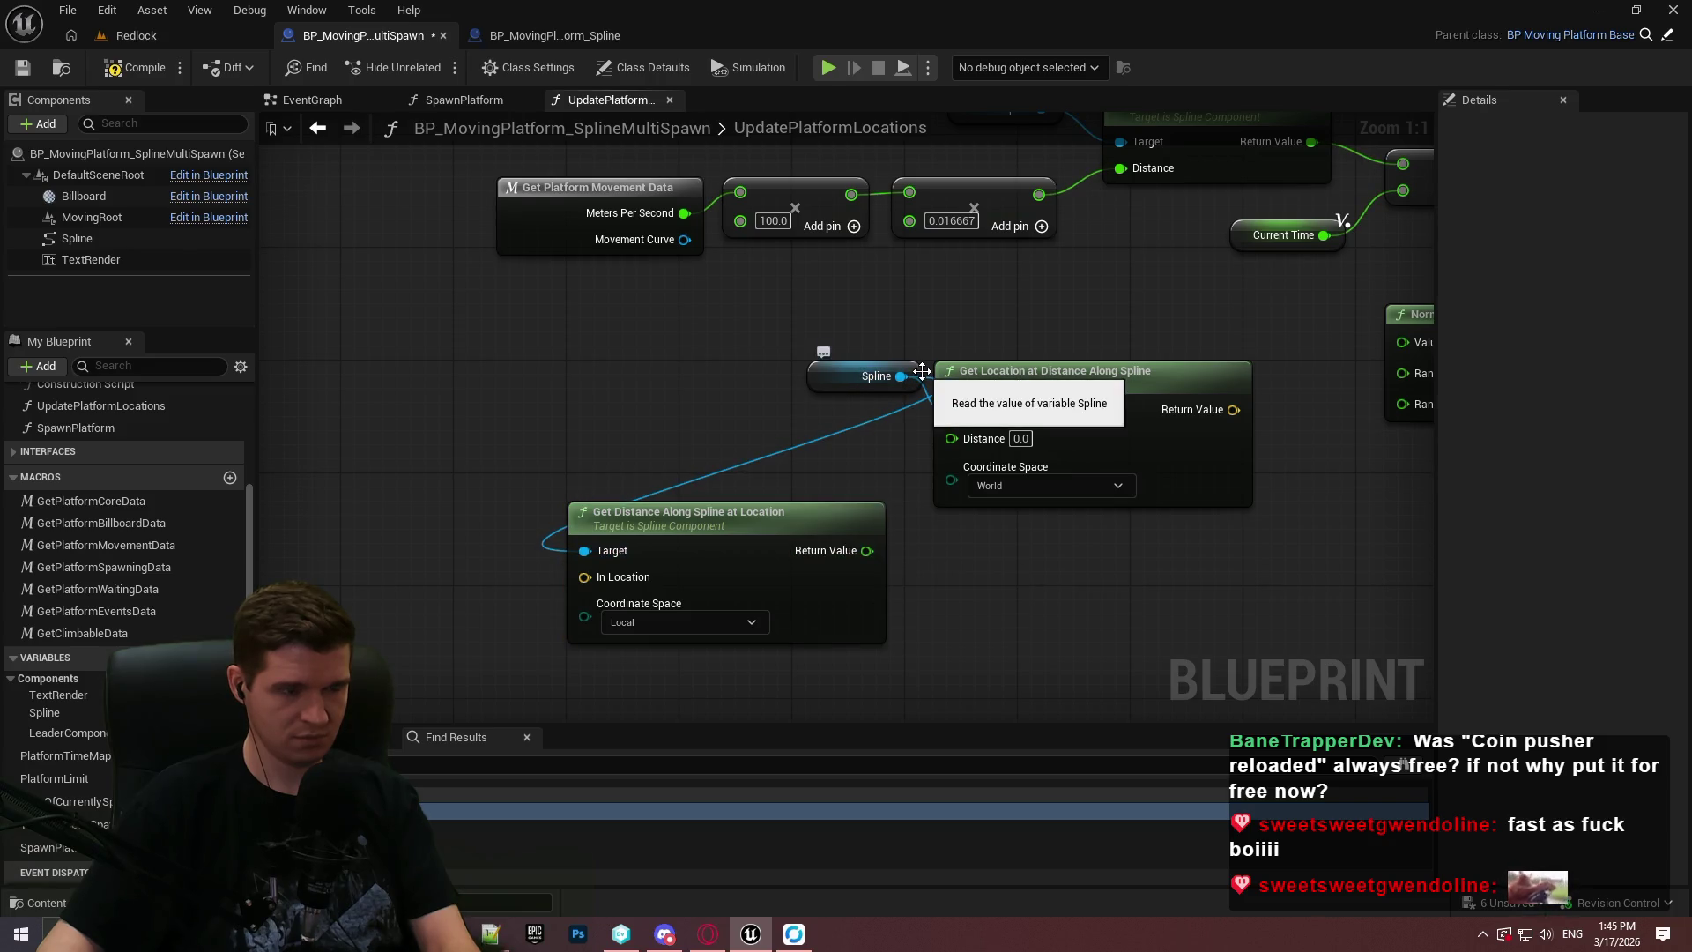
mouse_move(922, 371)
mouse_down()
mouse_move(538, 453)
mouse_move(516, 442)
mouse_move(526, 468)
mouse_up()
click(568, 438)
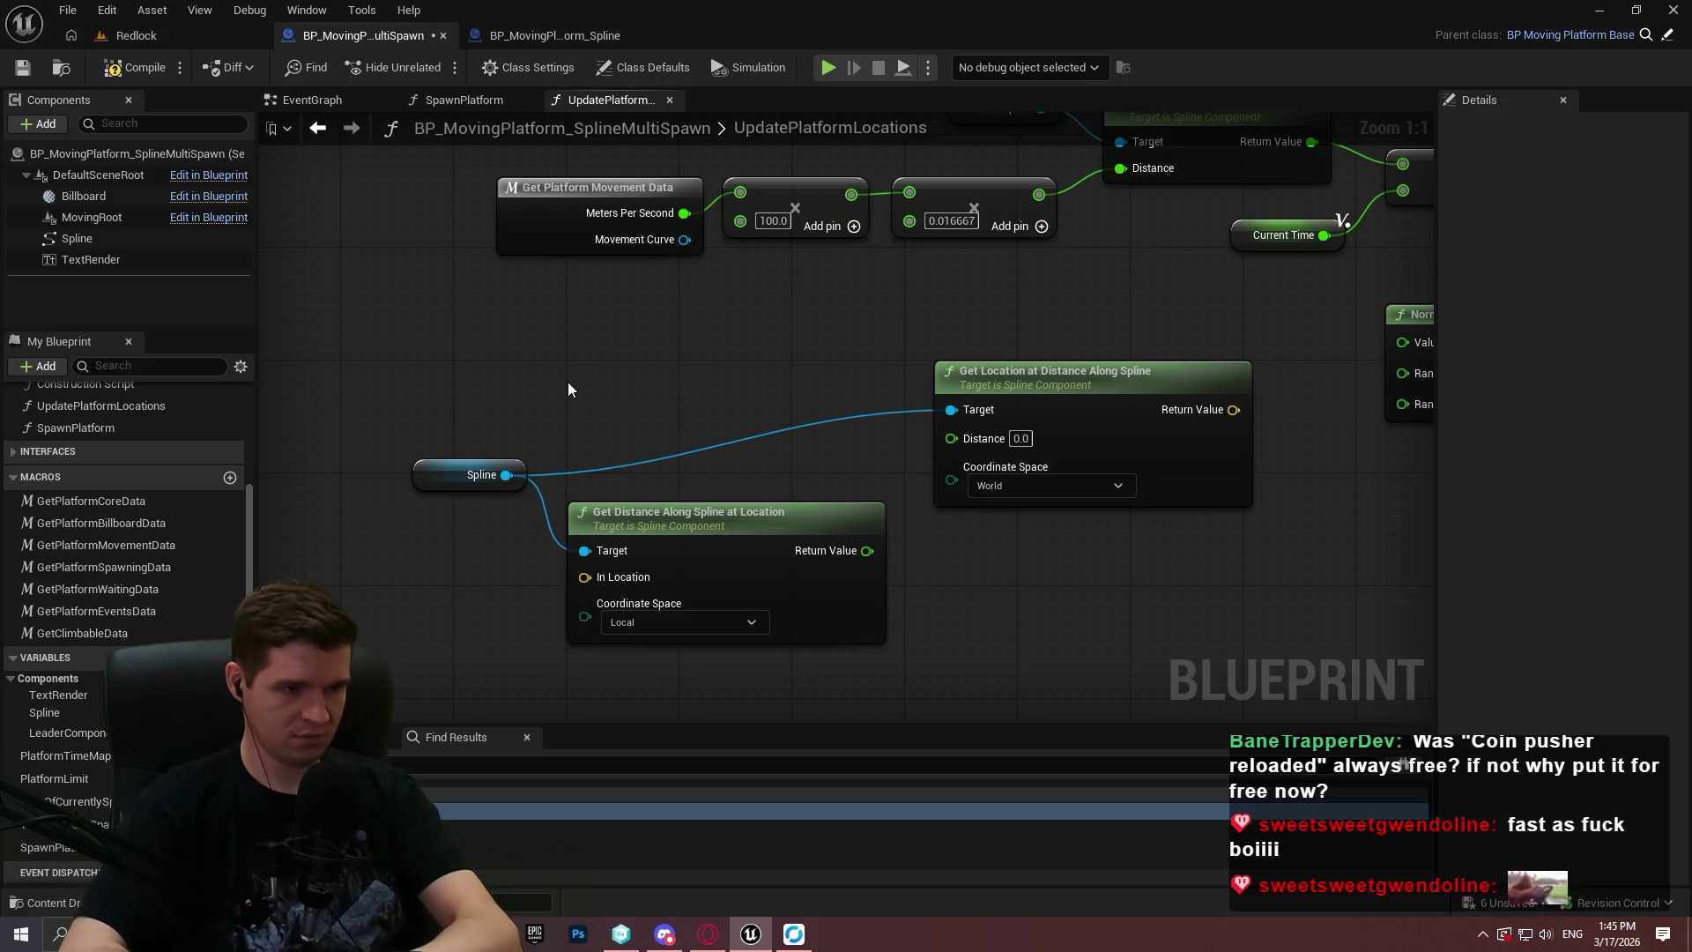
click(577, 529)
Delete Get Distance Along Spline at Location and browse the Spline 'distance' functions without adding one.
key(Delete)
drag(507, 475, 648, 496)
text(distance)
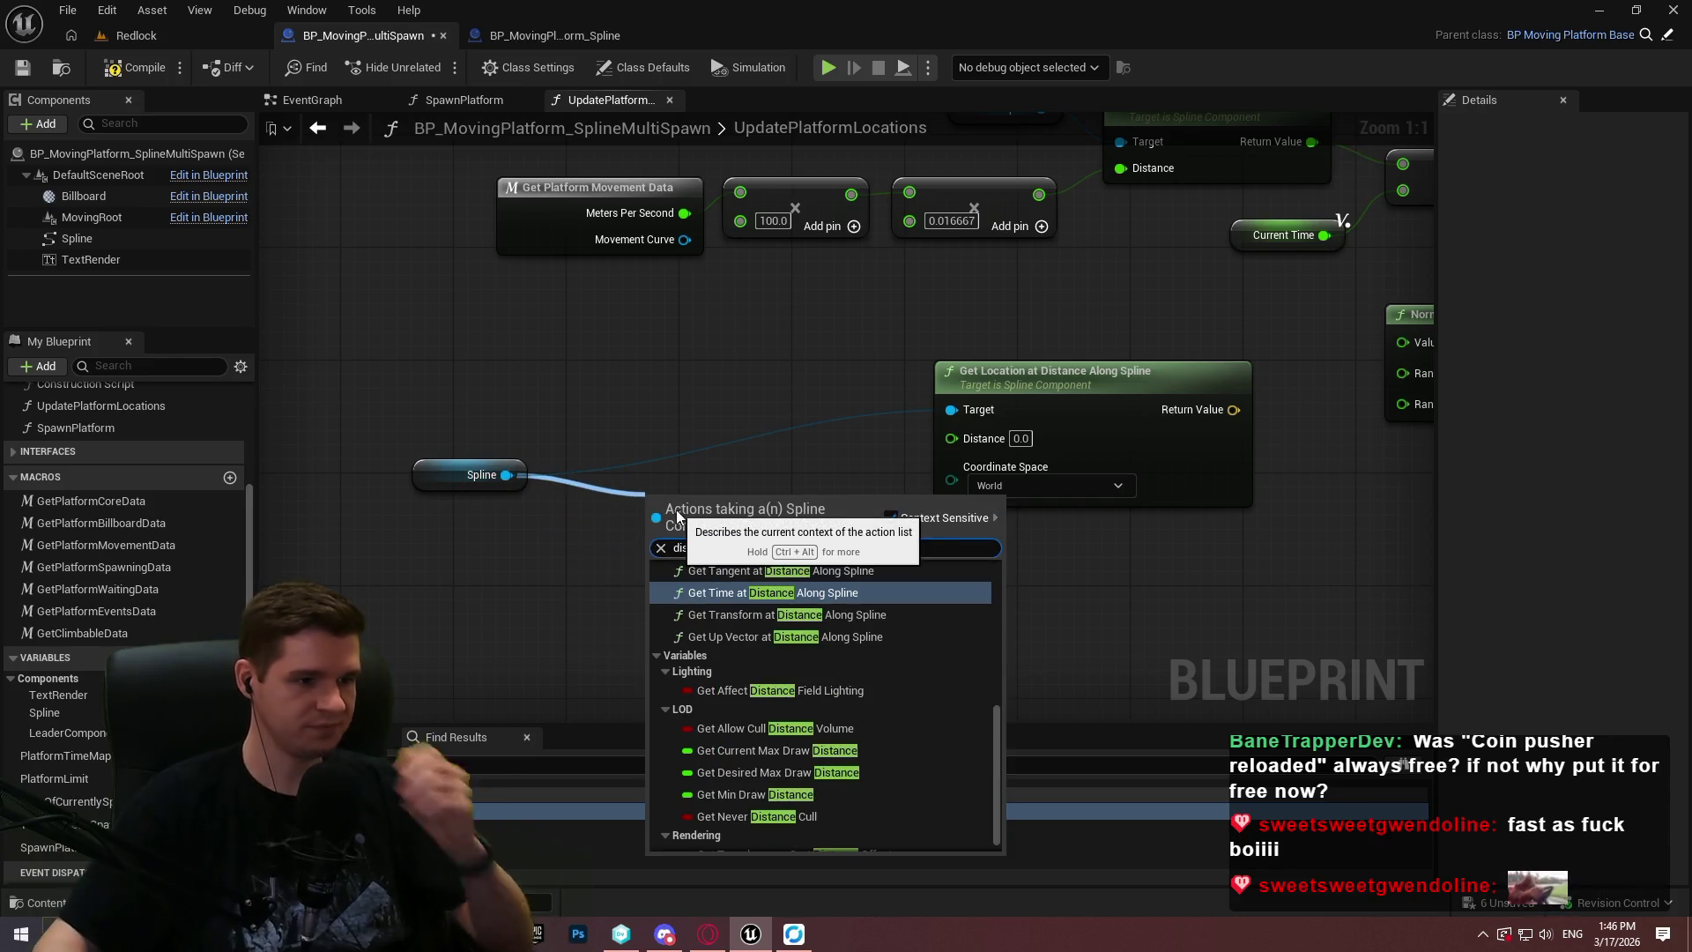
mouse_move(991, 718)
mouse_down()
mouse_move(991, 688)
mouse_move(1007, 870)
mouse_move(1035, 589)
mouse_move(1059, 763)
mouse_move(1075, 683)
mouse_up()
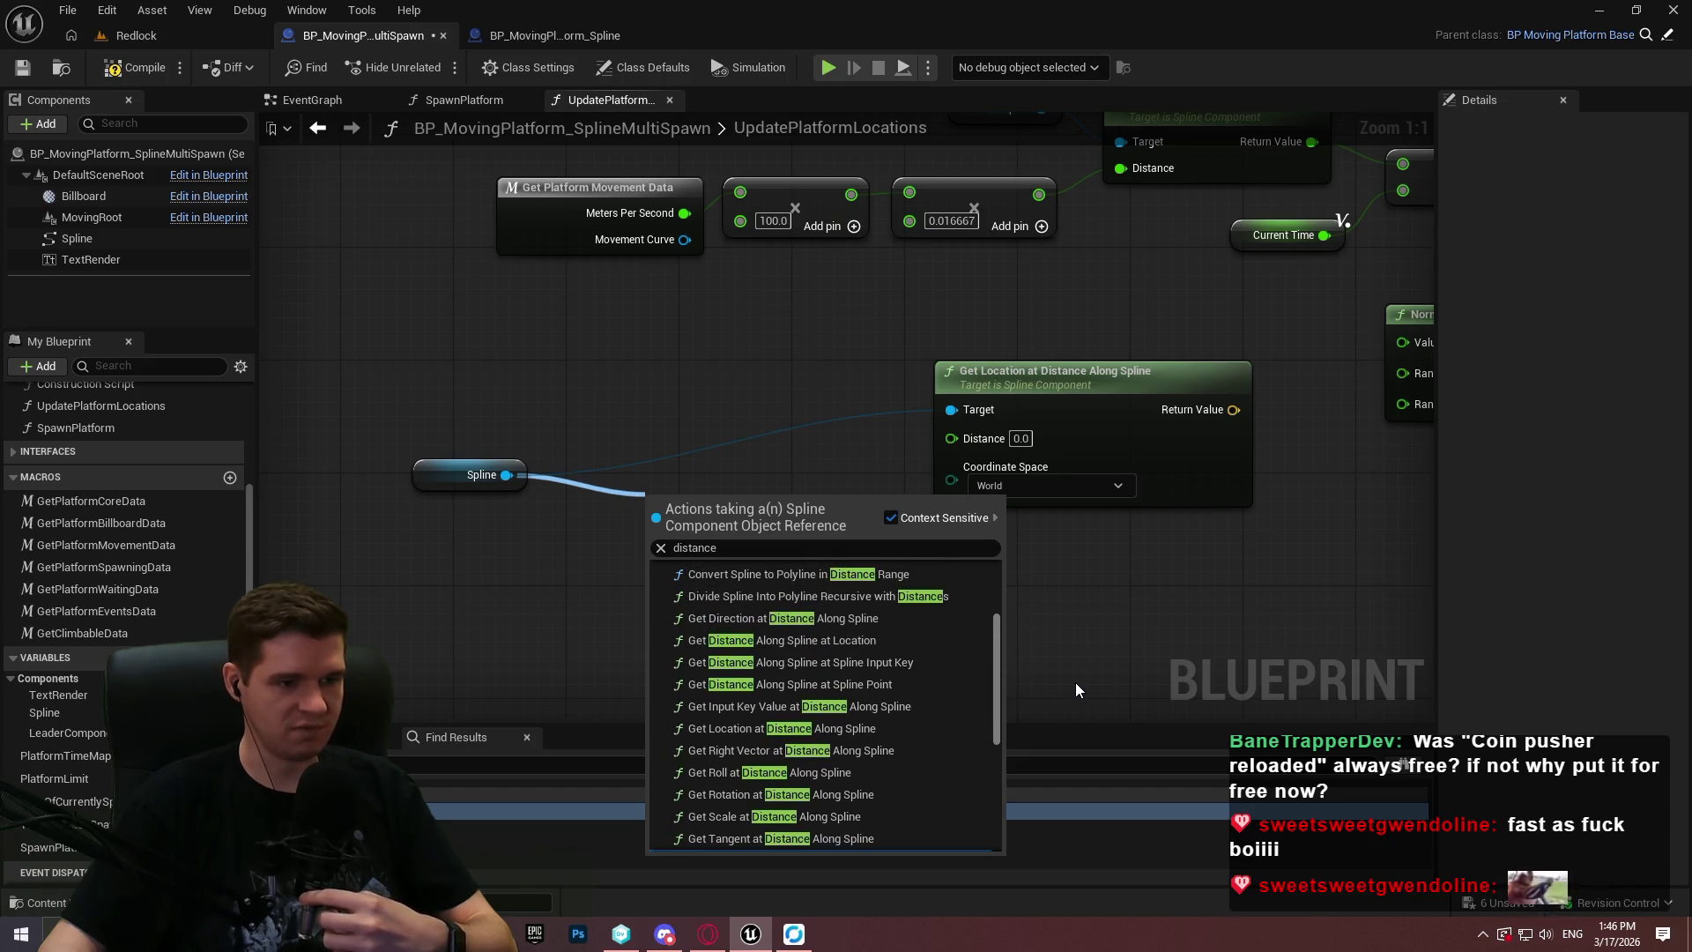
drag(1076, 684, 1086, 656)
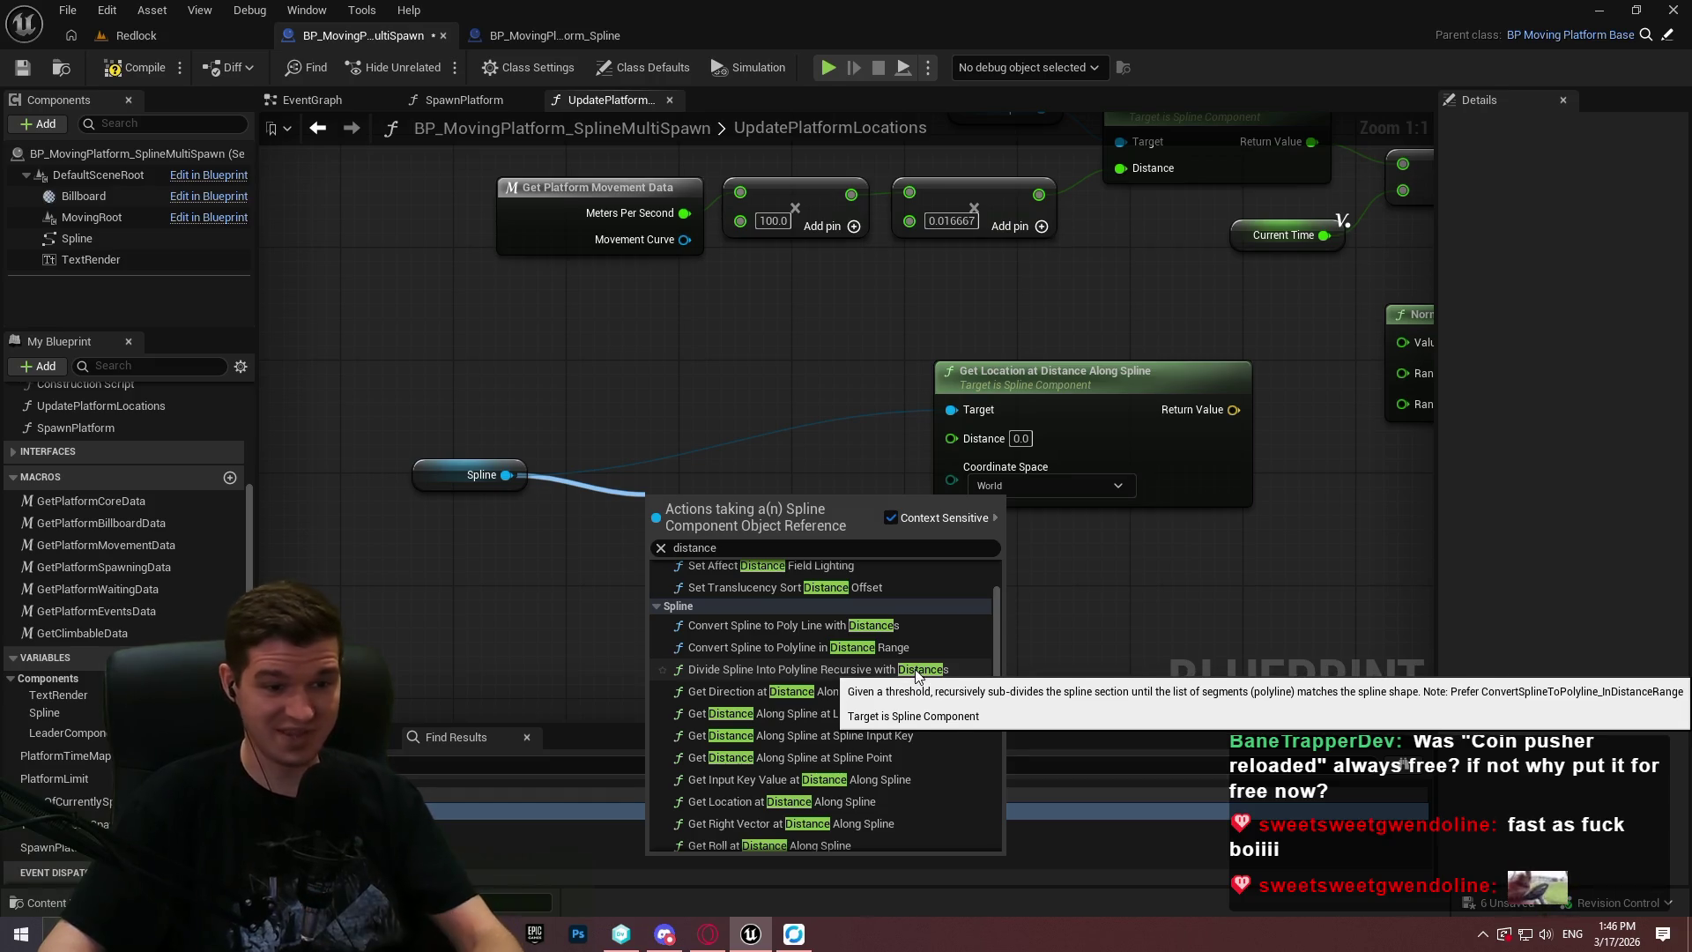
click(578, 466)
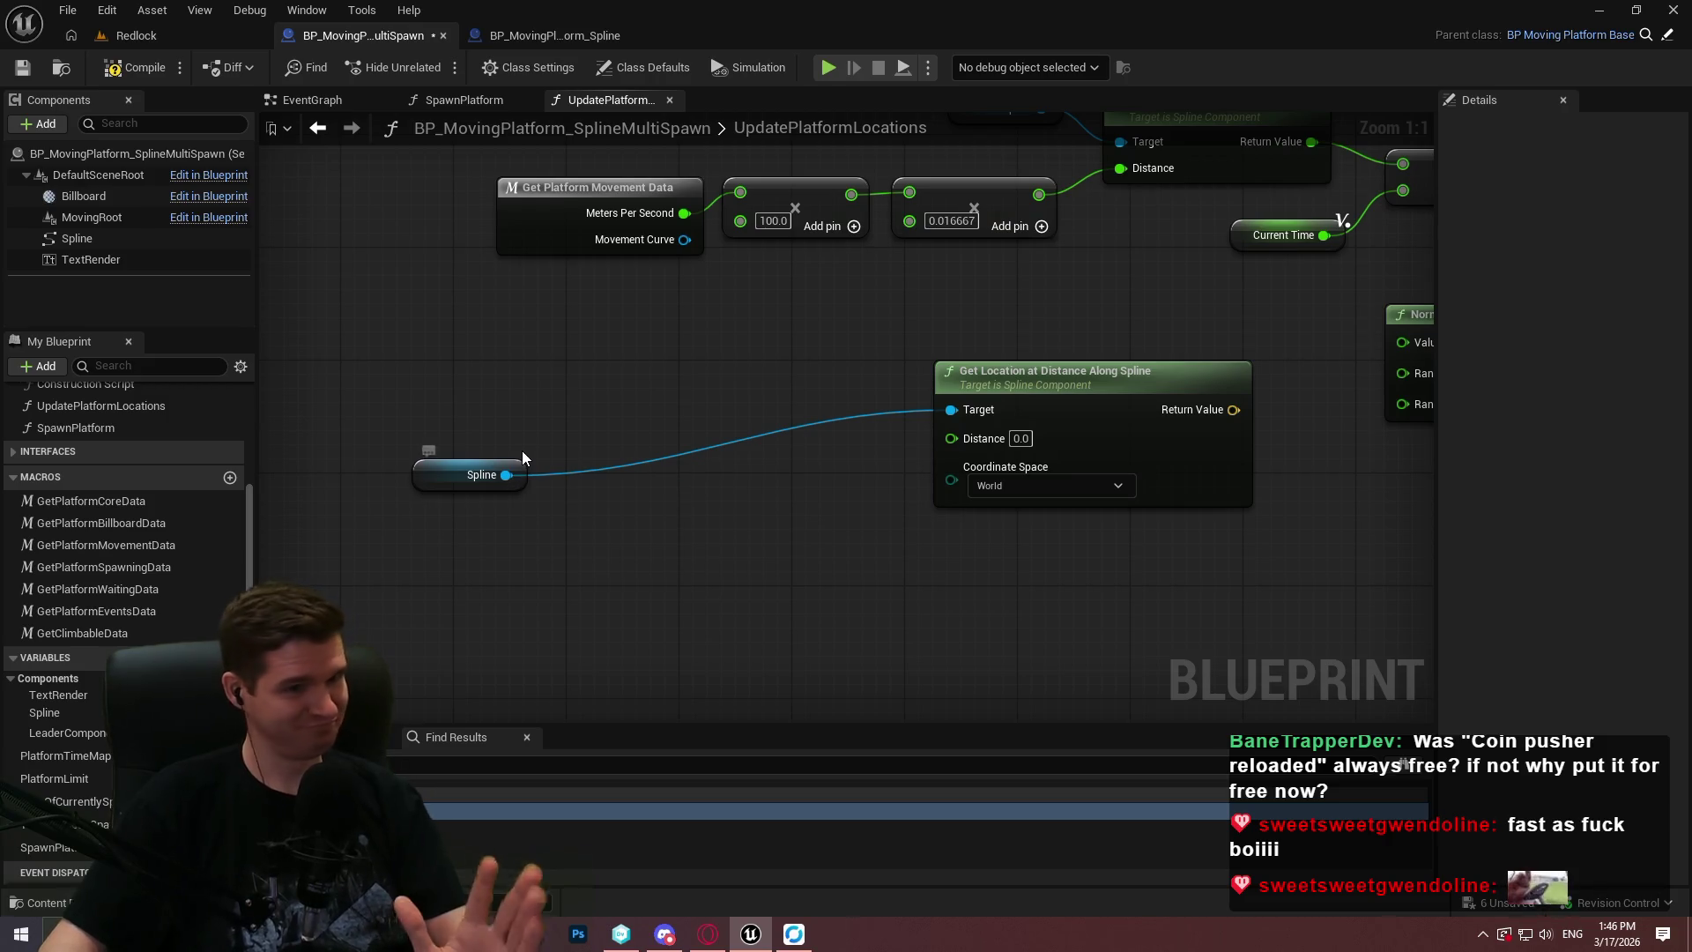
Move the Spline getter beside Get Location at Distance Along Spline.
mouse_move(689, 345)
mouse_down()
mouse_move(702, 490)
mouse_move(678, 566)
mouse_up()
mouse_move(479, 683)
mouse_down()
mouse_move(888, 570)
mouse_move(833, 583)
mouse_up()
click(700, 488)
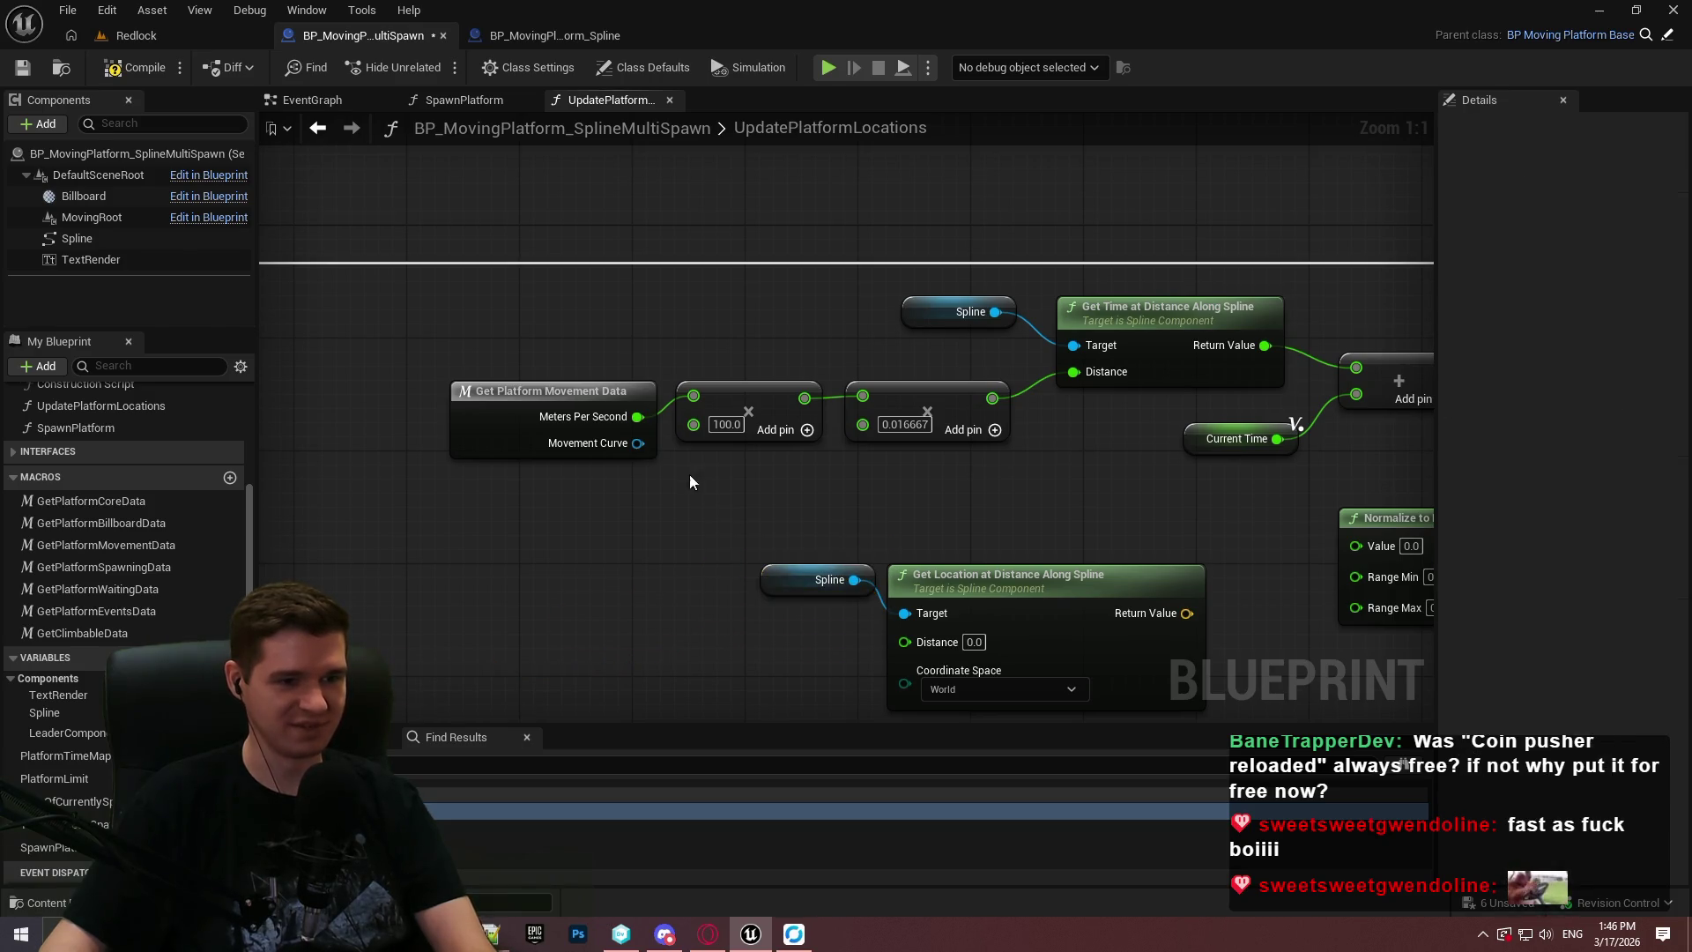
Duplicate the Spline getter that sits above Get Time at Distance Along Spline.
mouse_move(805, 499)
mouse_down()
mouse_move(1074, 548)
mouse_move(1092, 504)
mouse_move(1138, 484)
mouse_move(1012, 612)
mouse_move(1258, 635)
mouse_move(264, 635)
mouse_move(455, 638)
mouse_move(164, 653)
mouse_move(265, 653)
mouse_up()
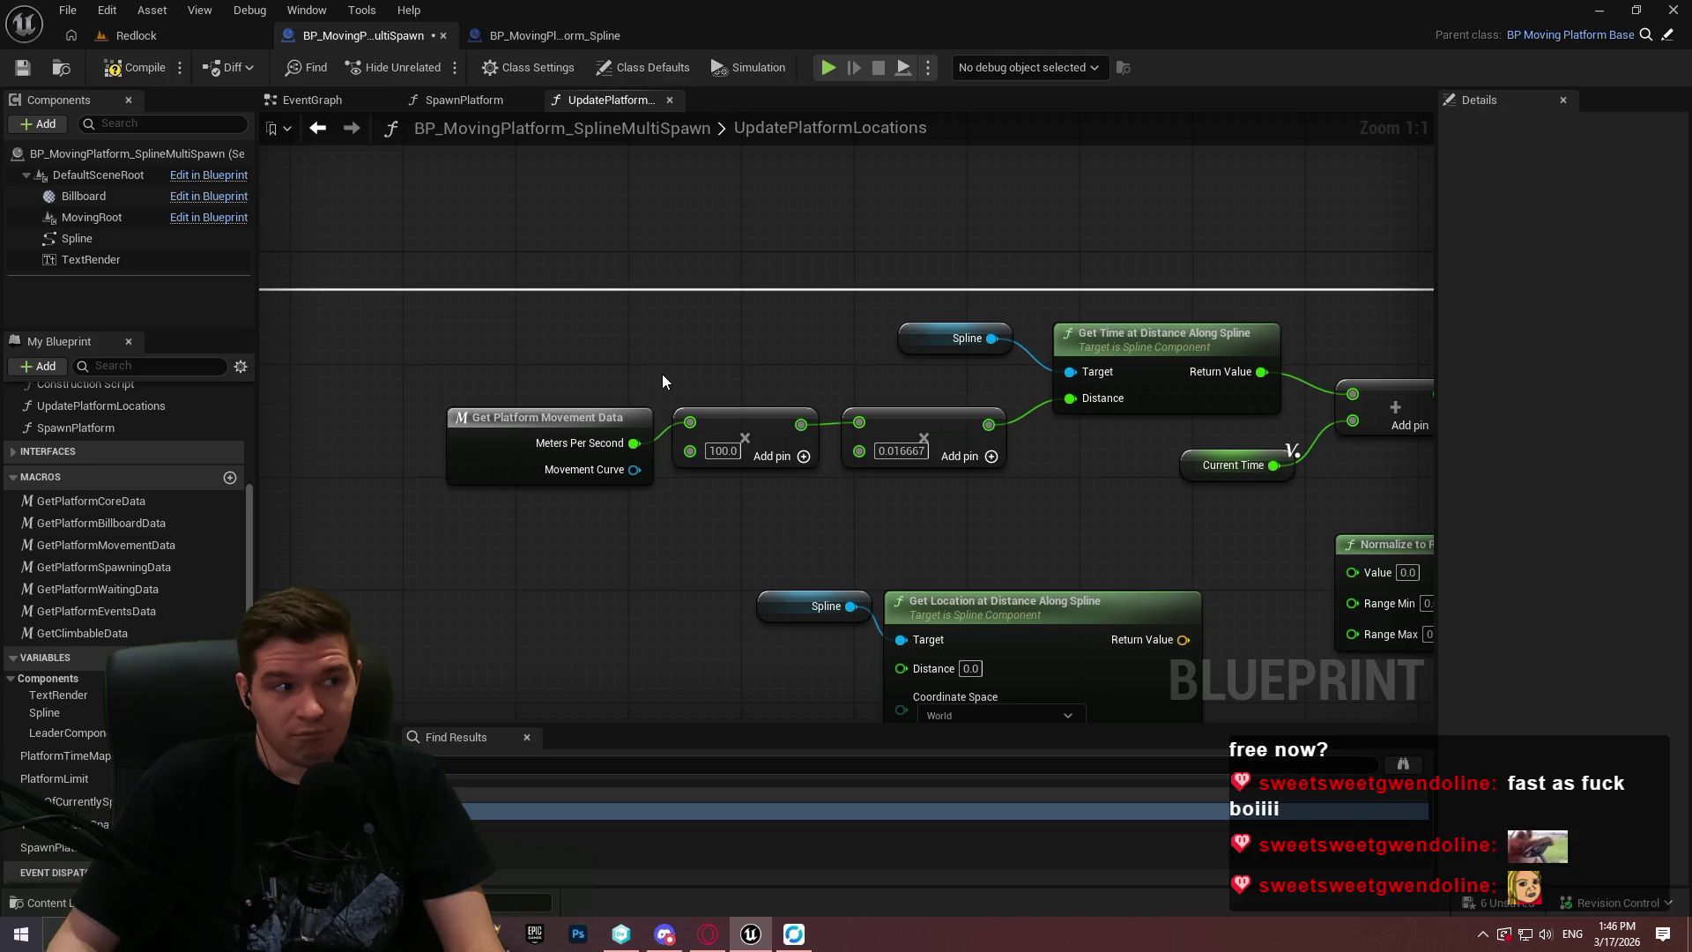
drag(610, 271, 596, 426)
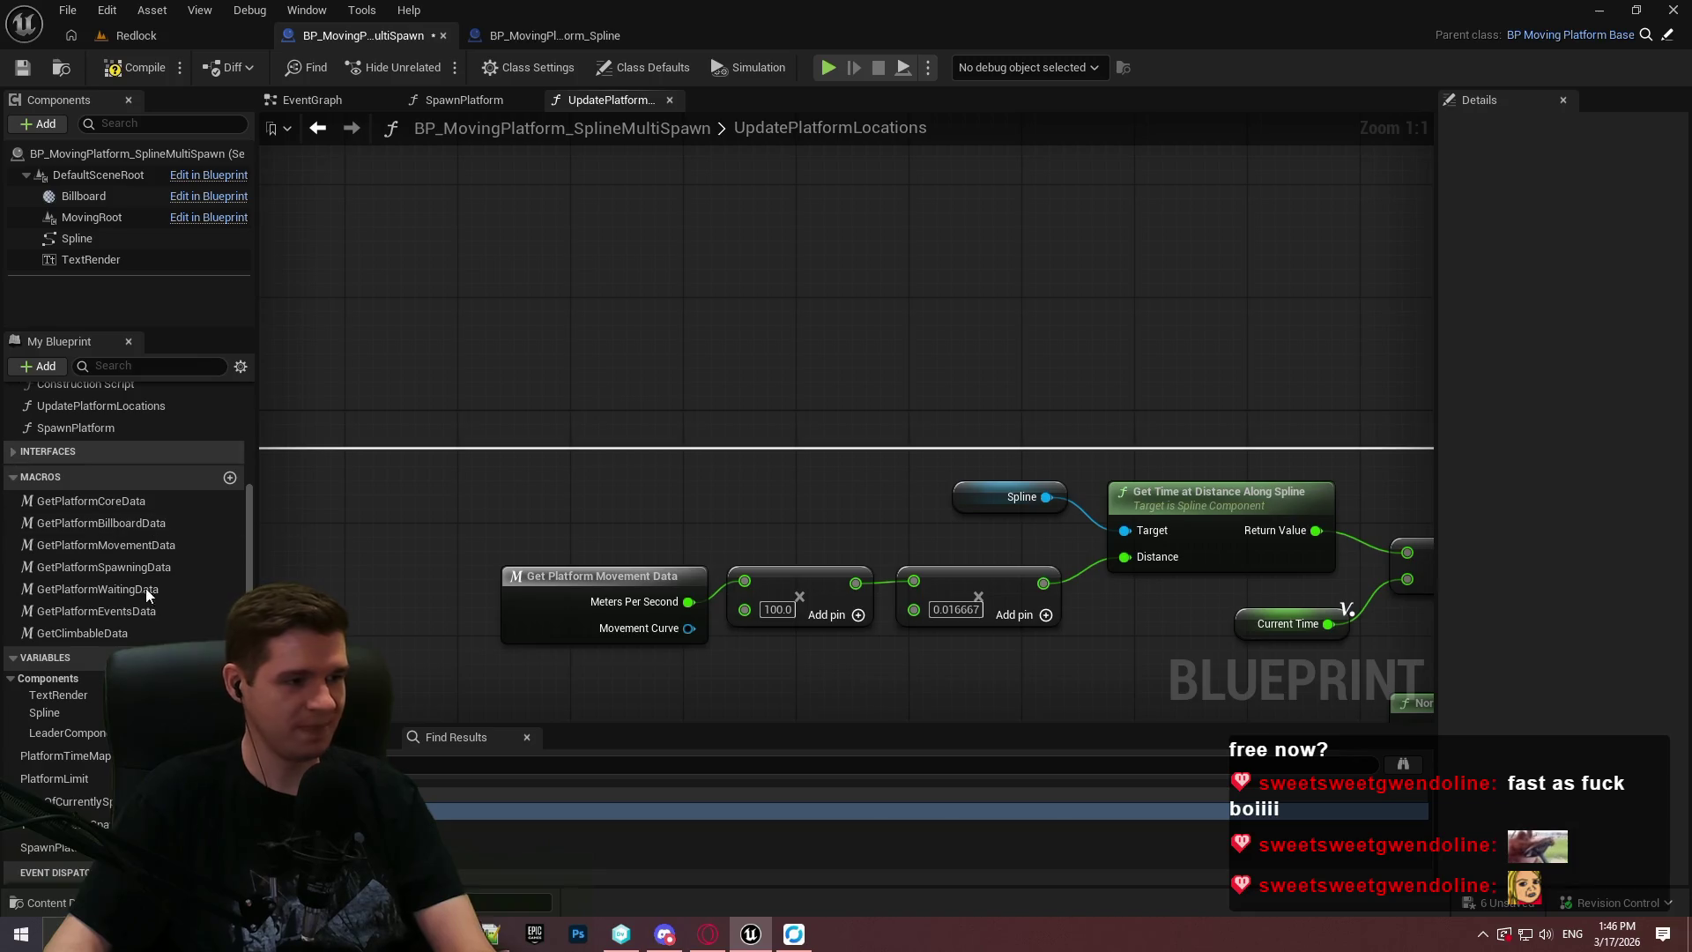
drag(458, 568, 500, 342)
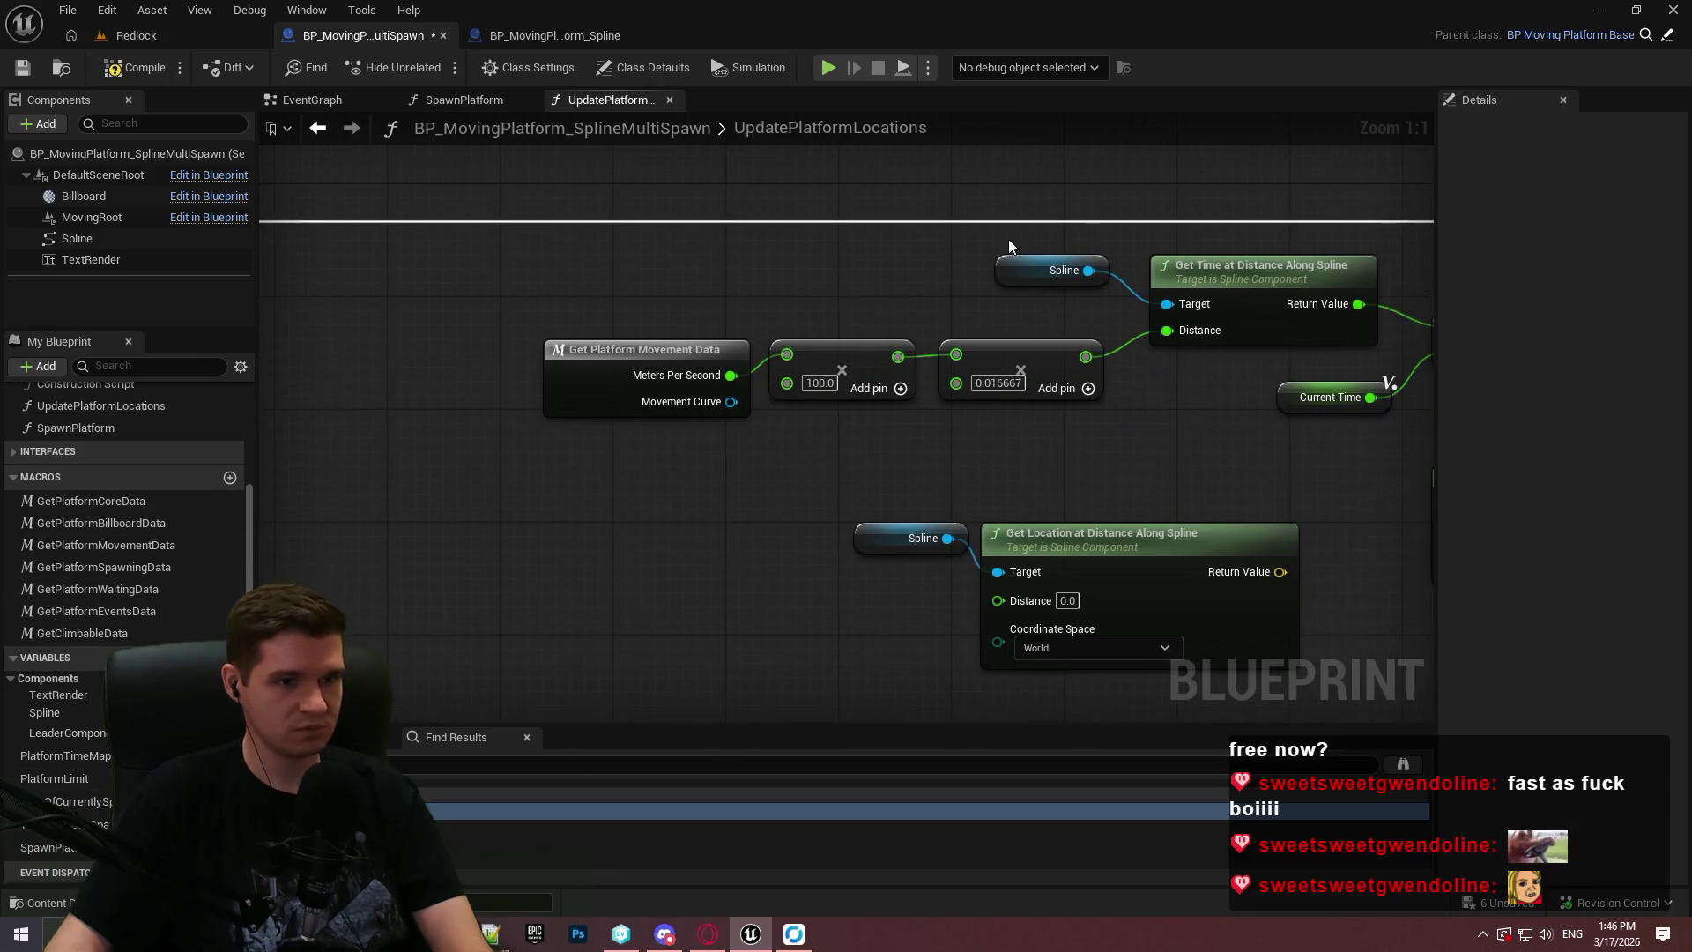
click(1053, 270)
key(ctrl+c)
key(ctrl+v)
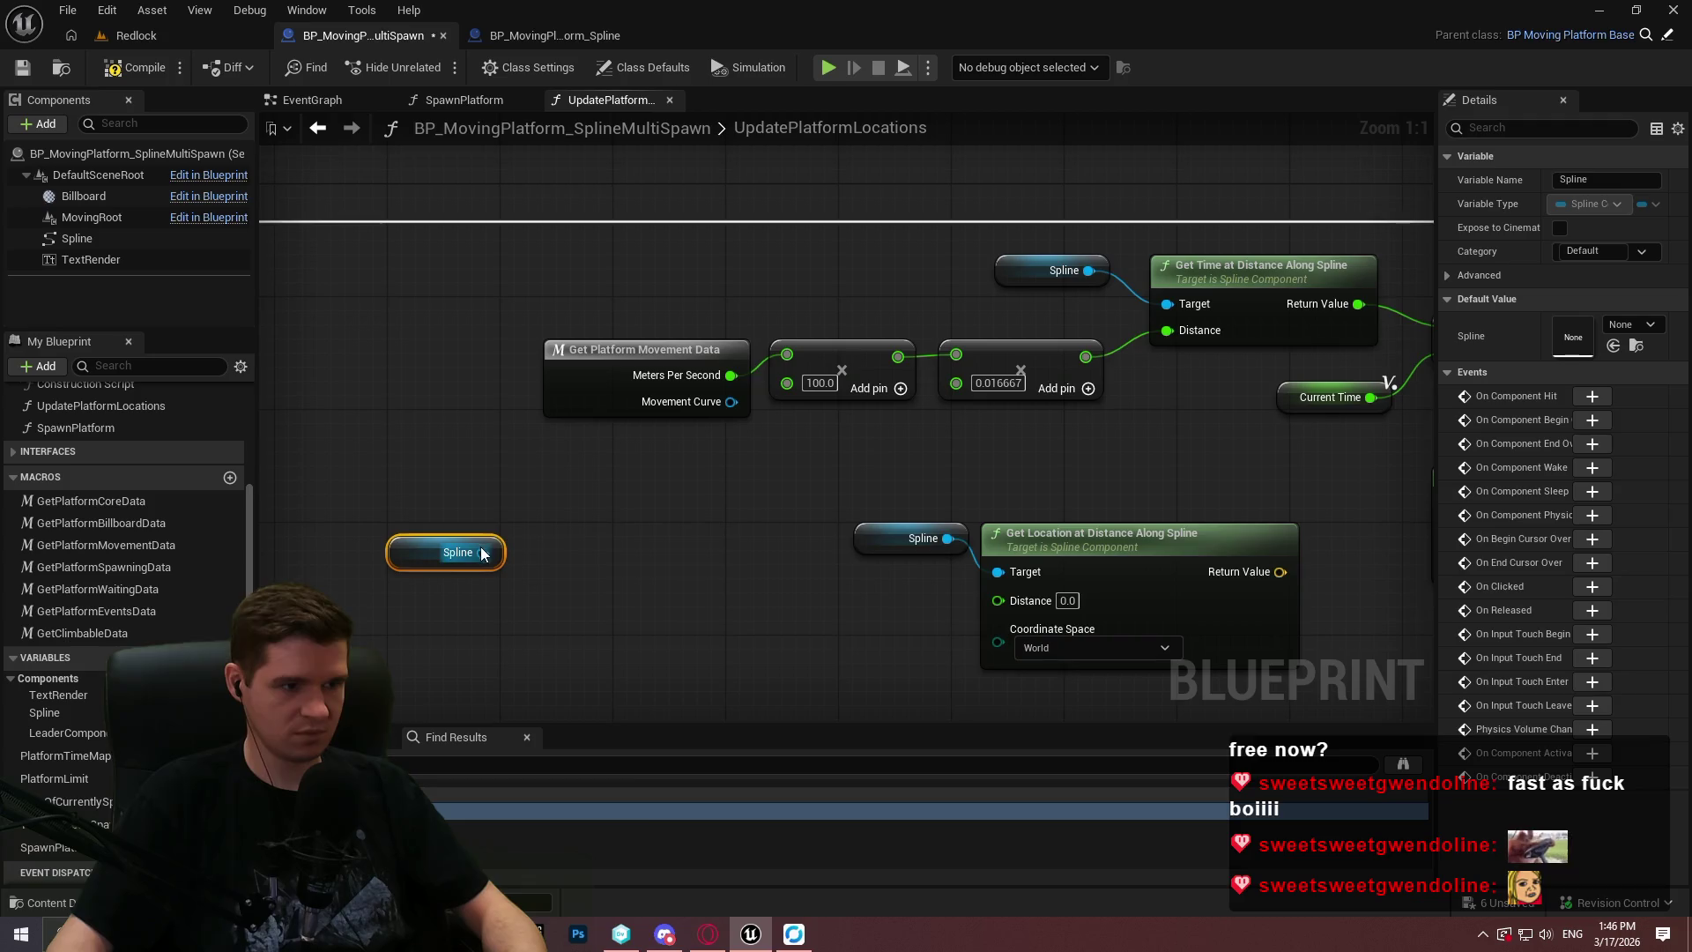
Add a Get Spline Length node fed by the new Spline getter and place it above the chain.
drag(483, 553, 634, 530)
text(distance)
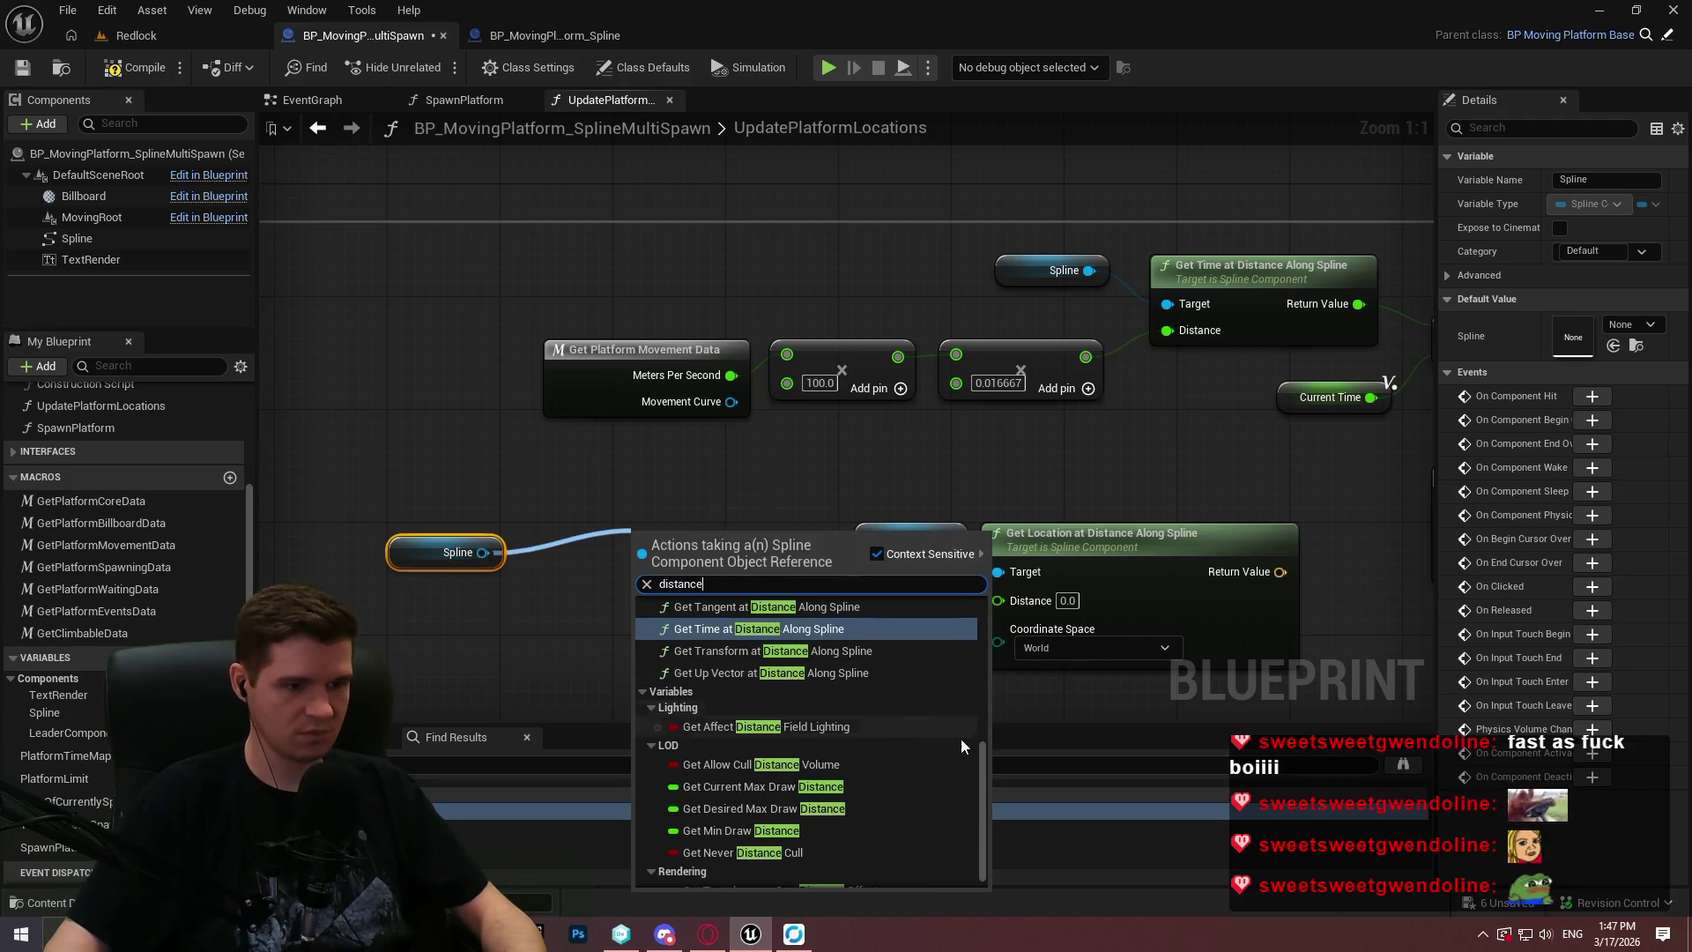
mouse_move(983, 753)
mouse_down()
mouse_move(976, 689)
mouse_move(1021, 608)
mouse_up()
key(ctrl+a)
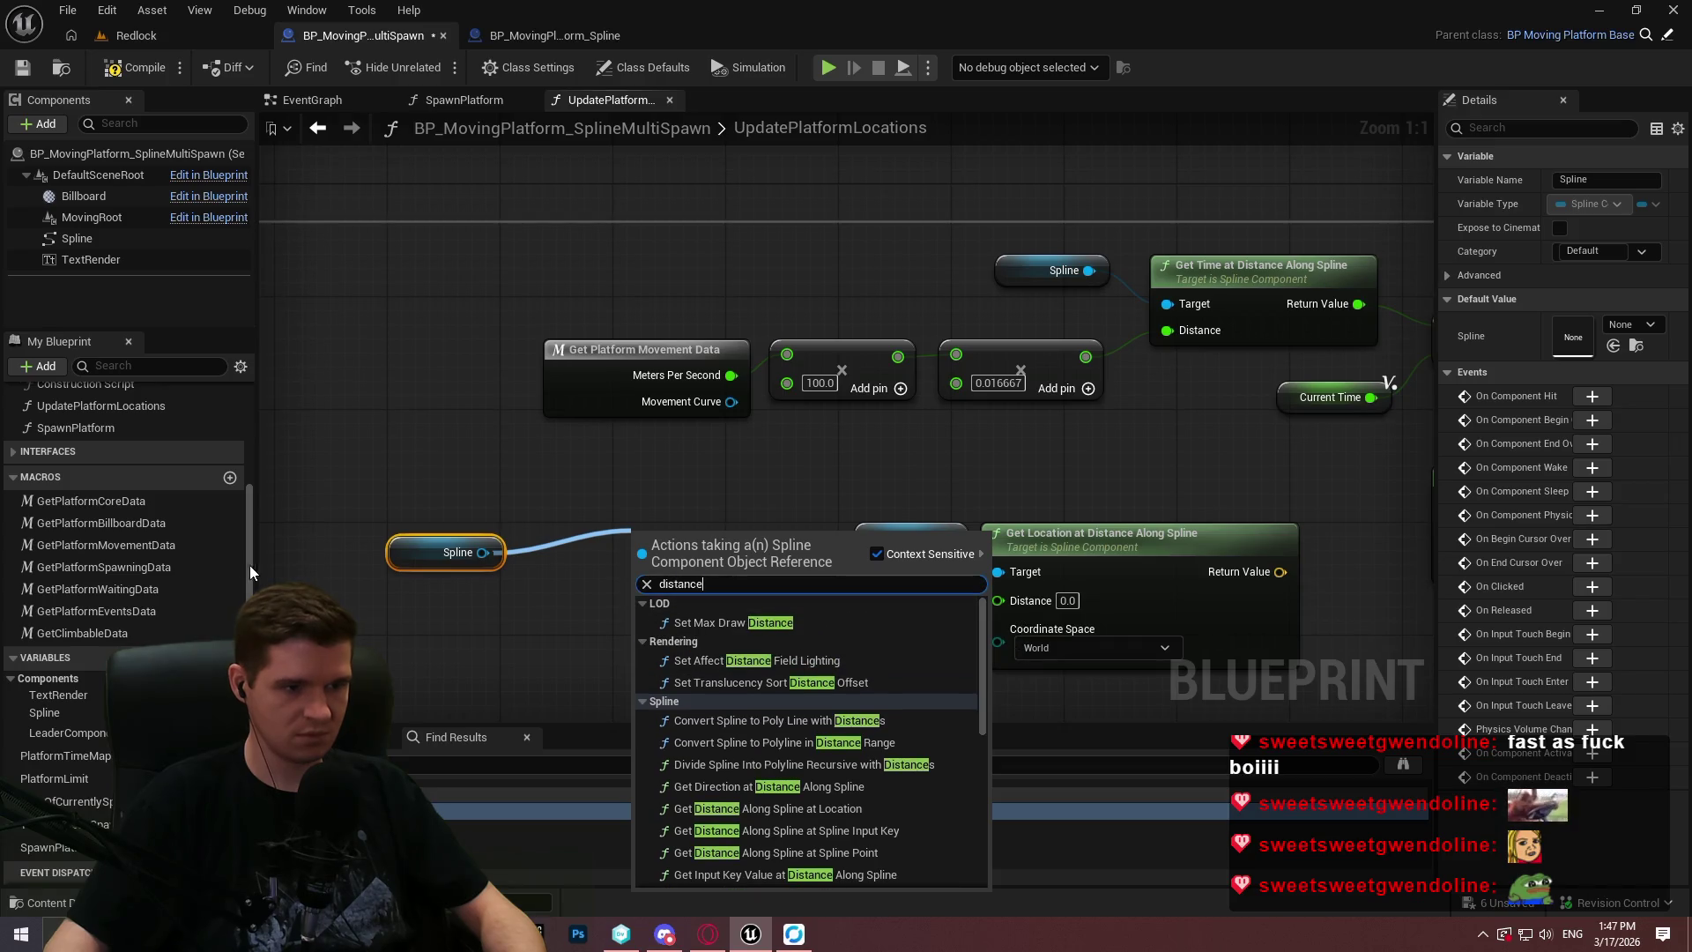
text(length)
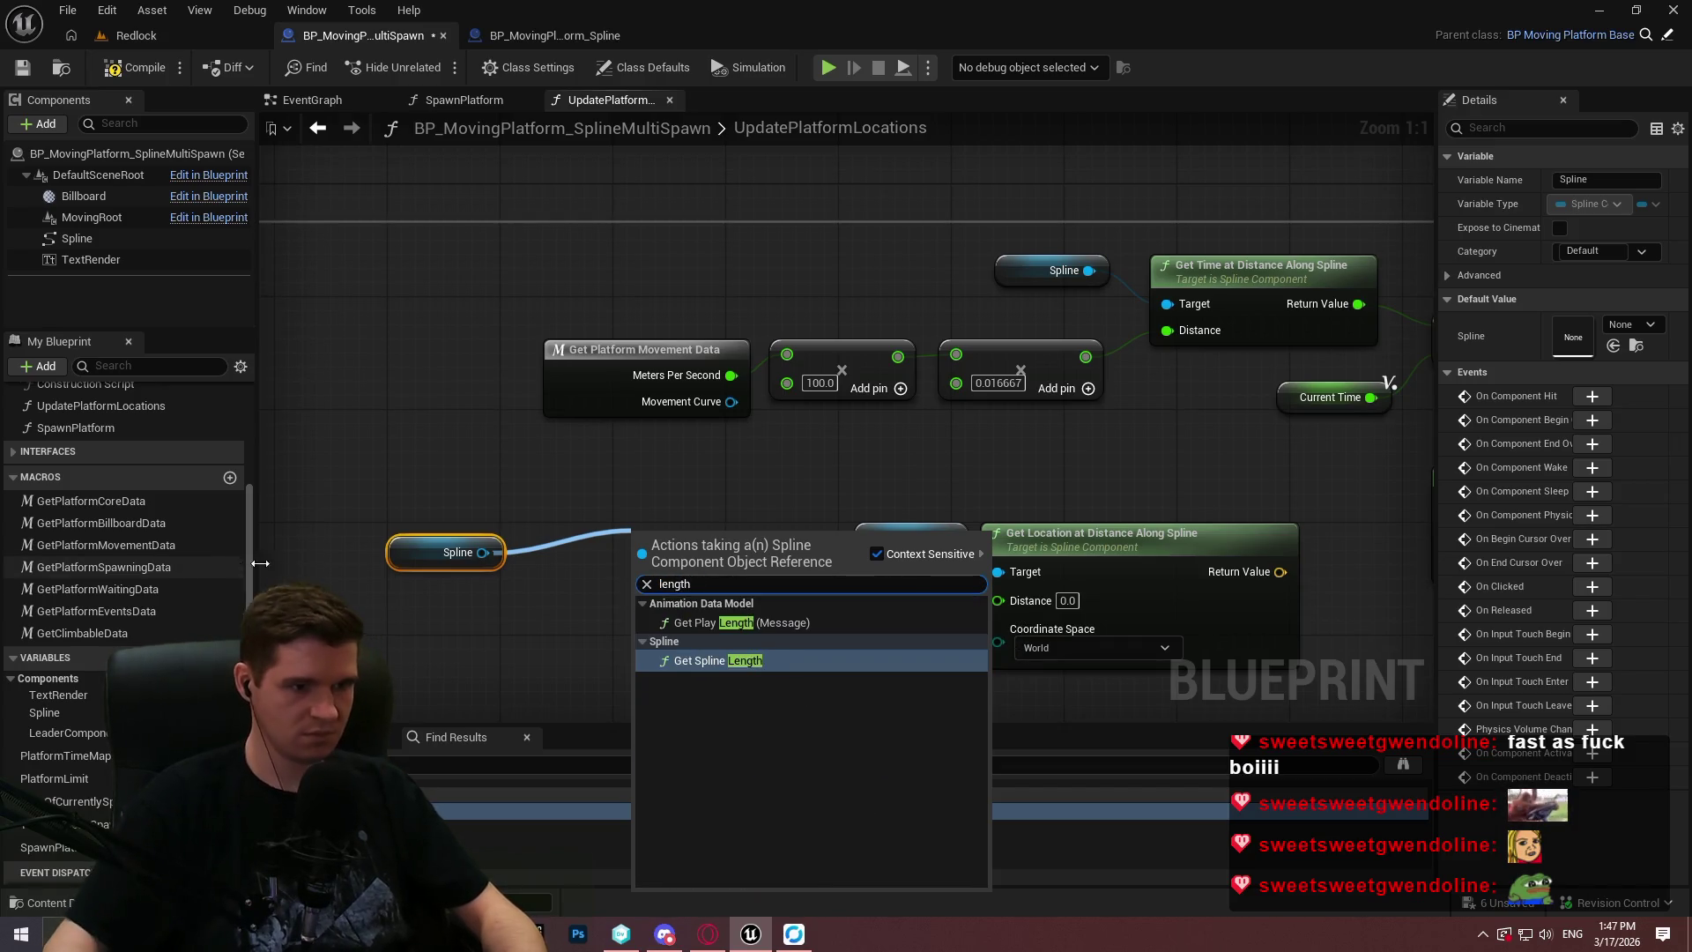
click(718, 660)
drag(668, 564, 580, 563)
mouse_move(435, 464)
mouse_down()
mouse_move(636, 574)
mouse_move(702, 181)
mouse_move(705, 278)
mouse_up()
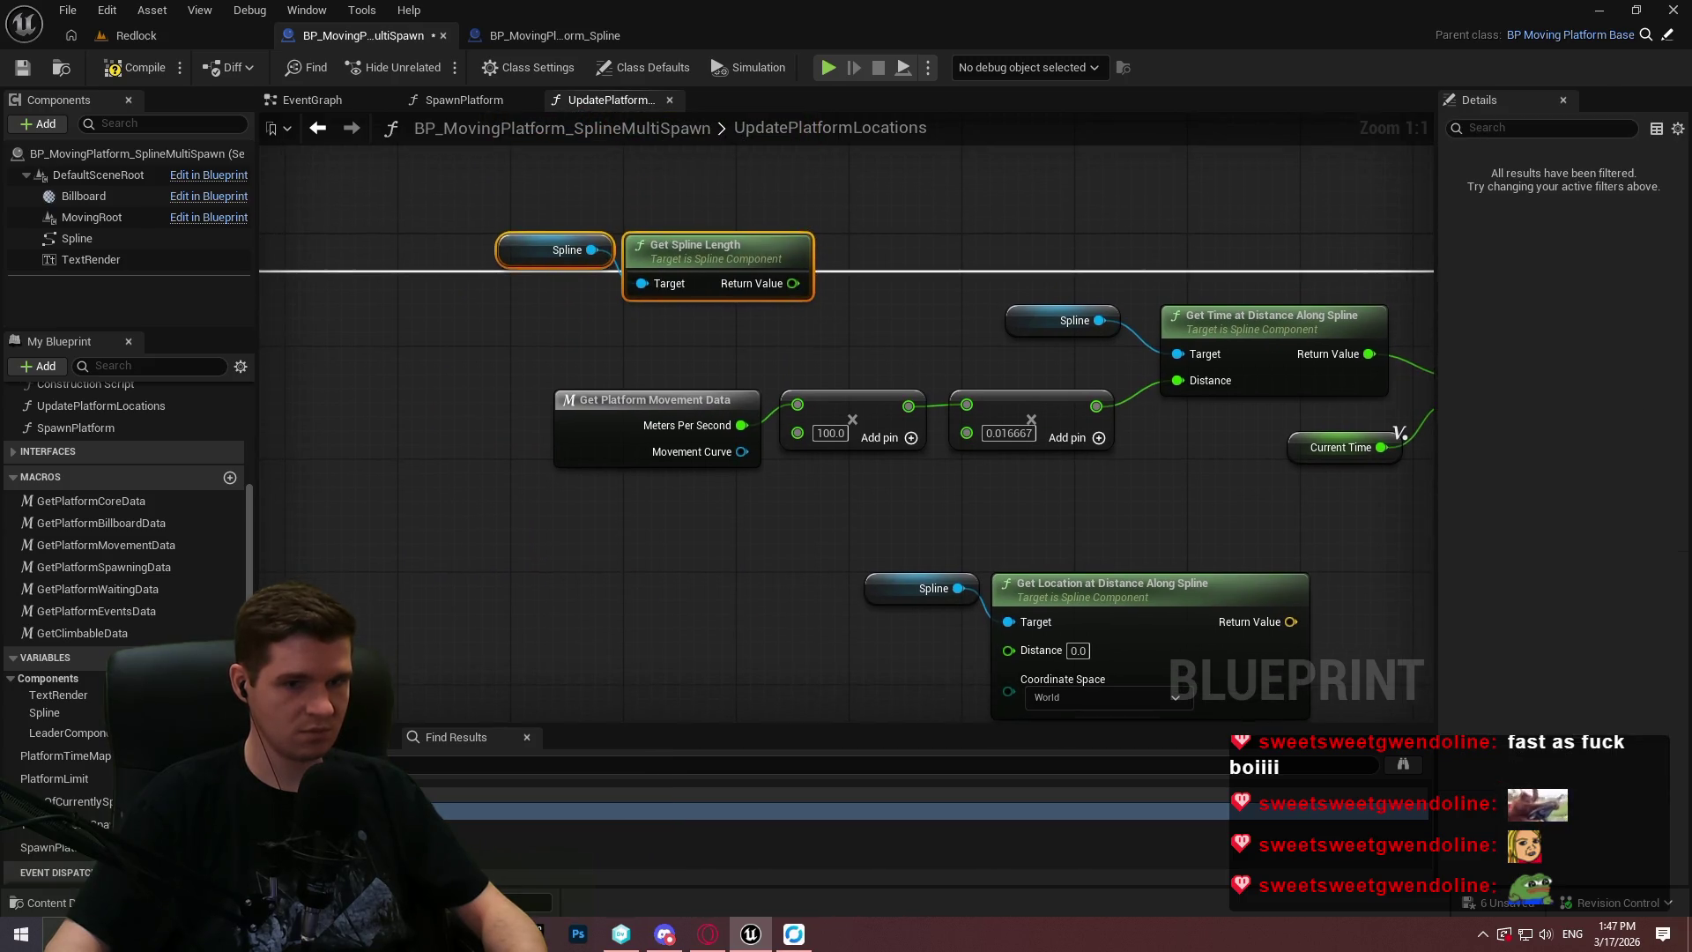
Disconnect the ×100 result from the 0.016667 multiply and rearrange the speed and length nodes.
drag(965, 442, 1013, 516)
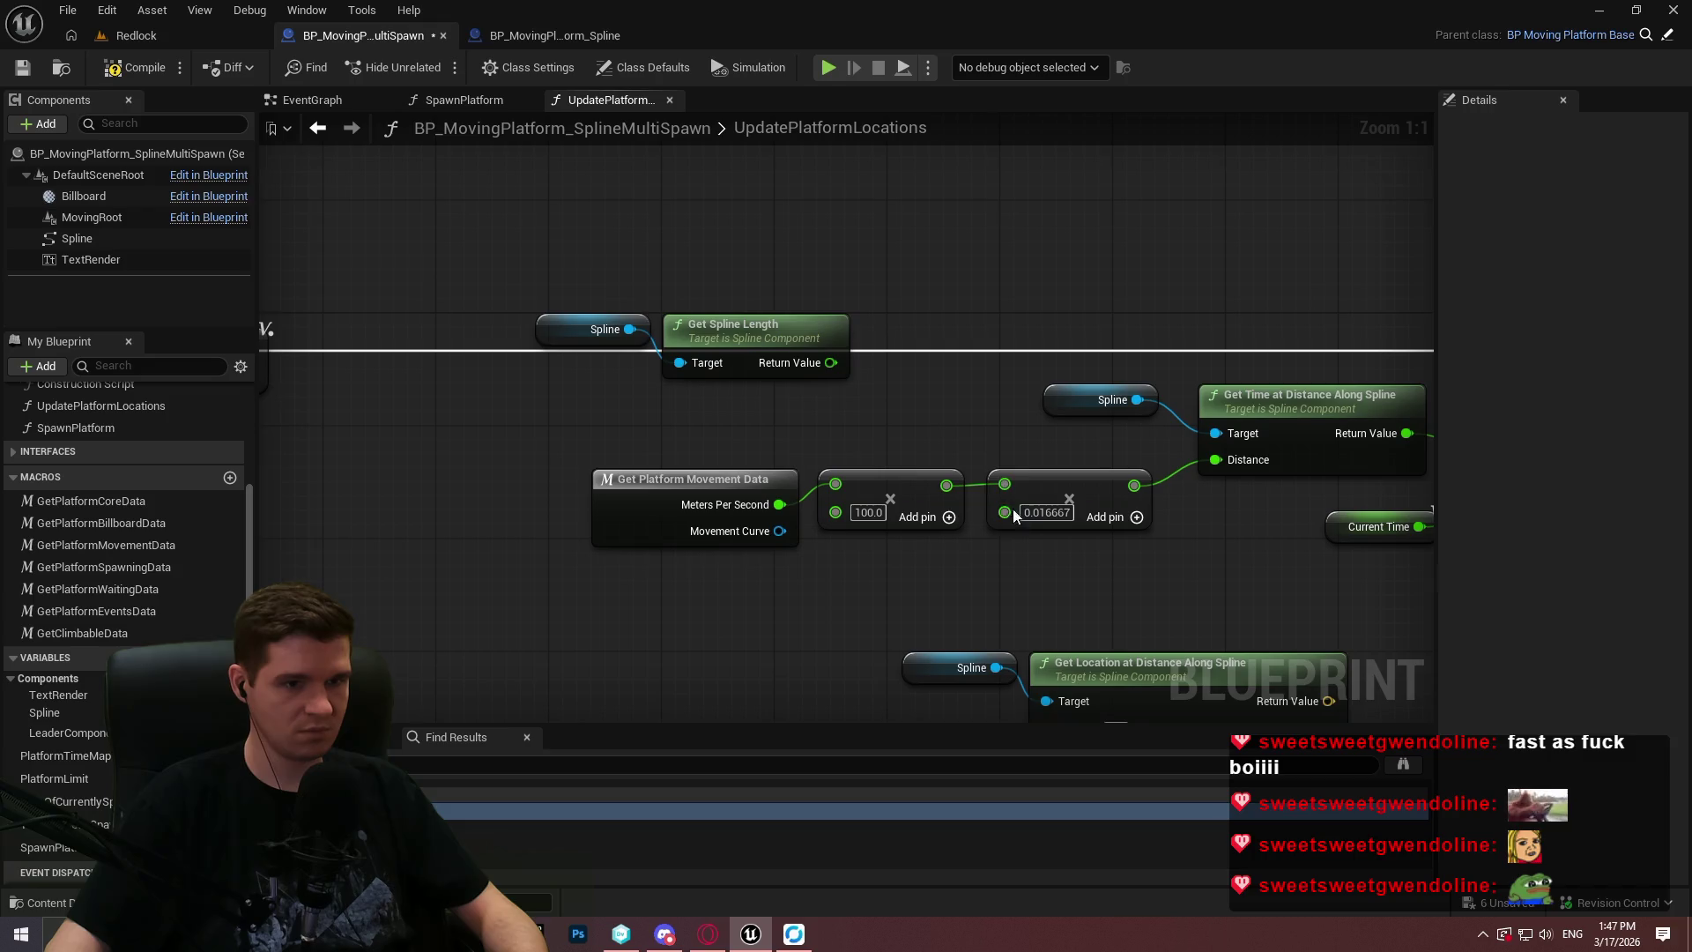
alt+click(945, 487)
drag(573, 460, 955, 543)
drag(696, 481, 400, 522)
drag(548, 256, 678, 339)
mouse_move(726, 323)
mouse_down()
mouse_move(599, 334)
mouse_move(542, 367)
mouse_move(542, 397)
mouse_move(567, 416)
mouse_move(555, 425)
mouse_up()
click(678, 449)
drag(648, 460, 747, 491)
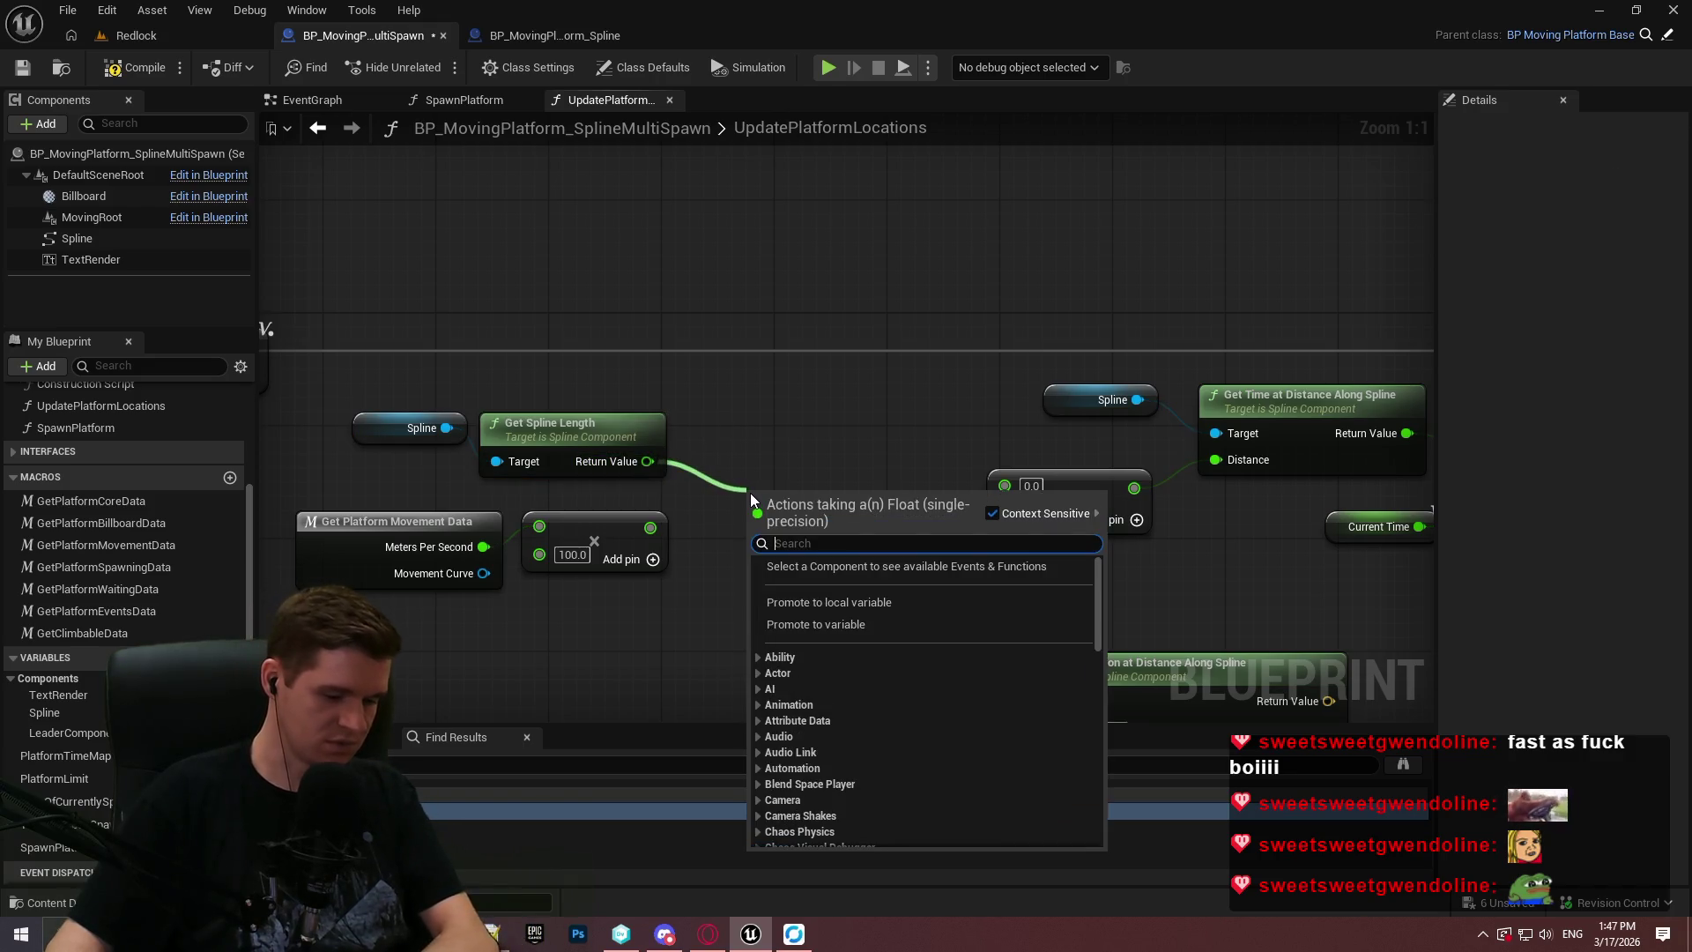
Divide the Get Spline Length value by the ×100 scaled speed with a Divide node.
text(/)
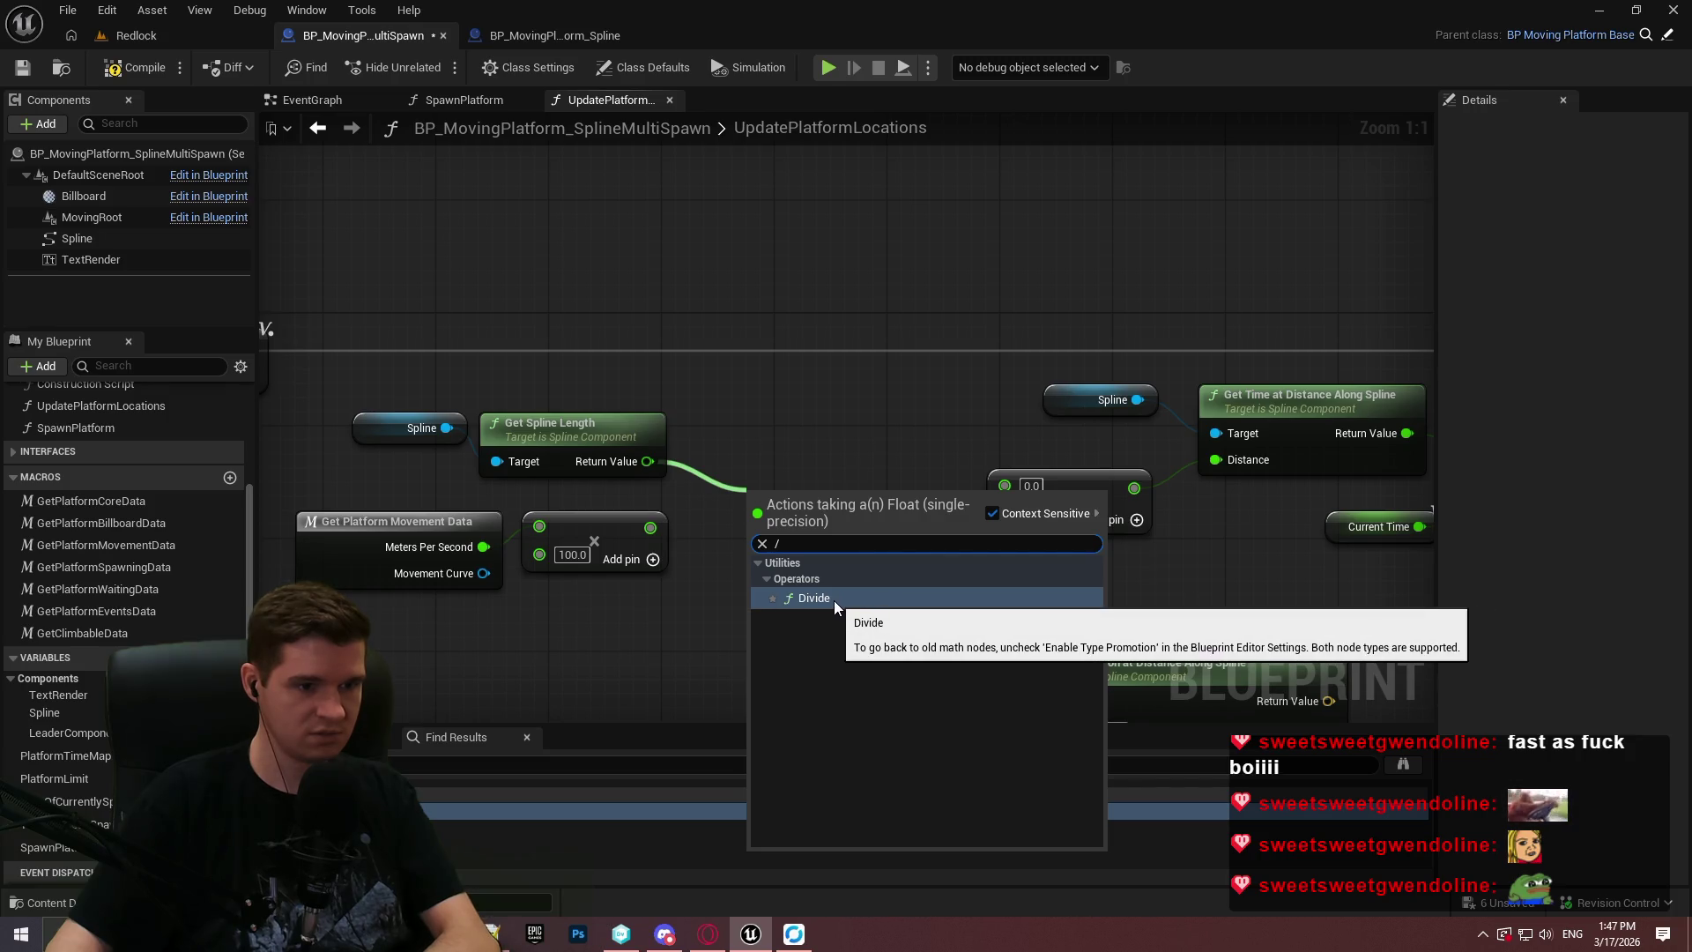
click(832, 598)
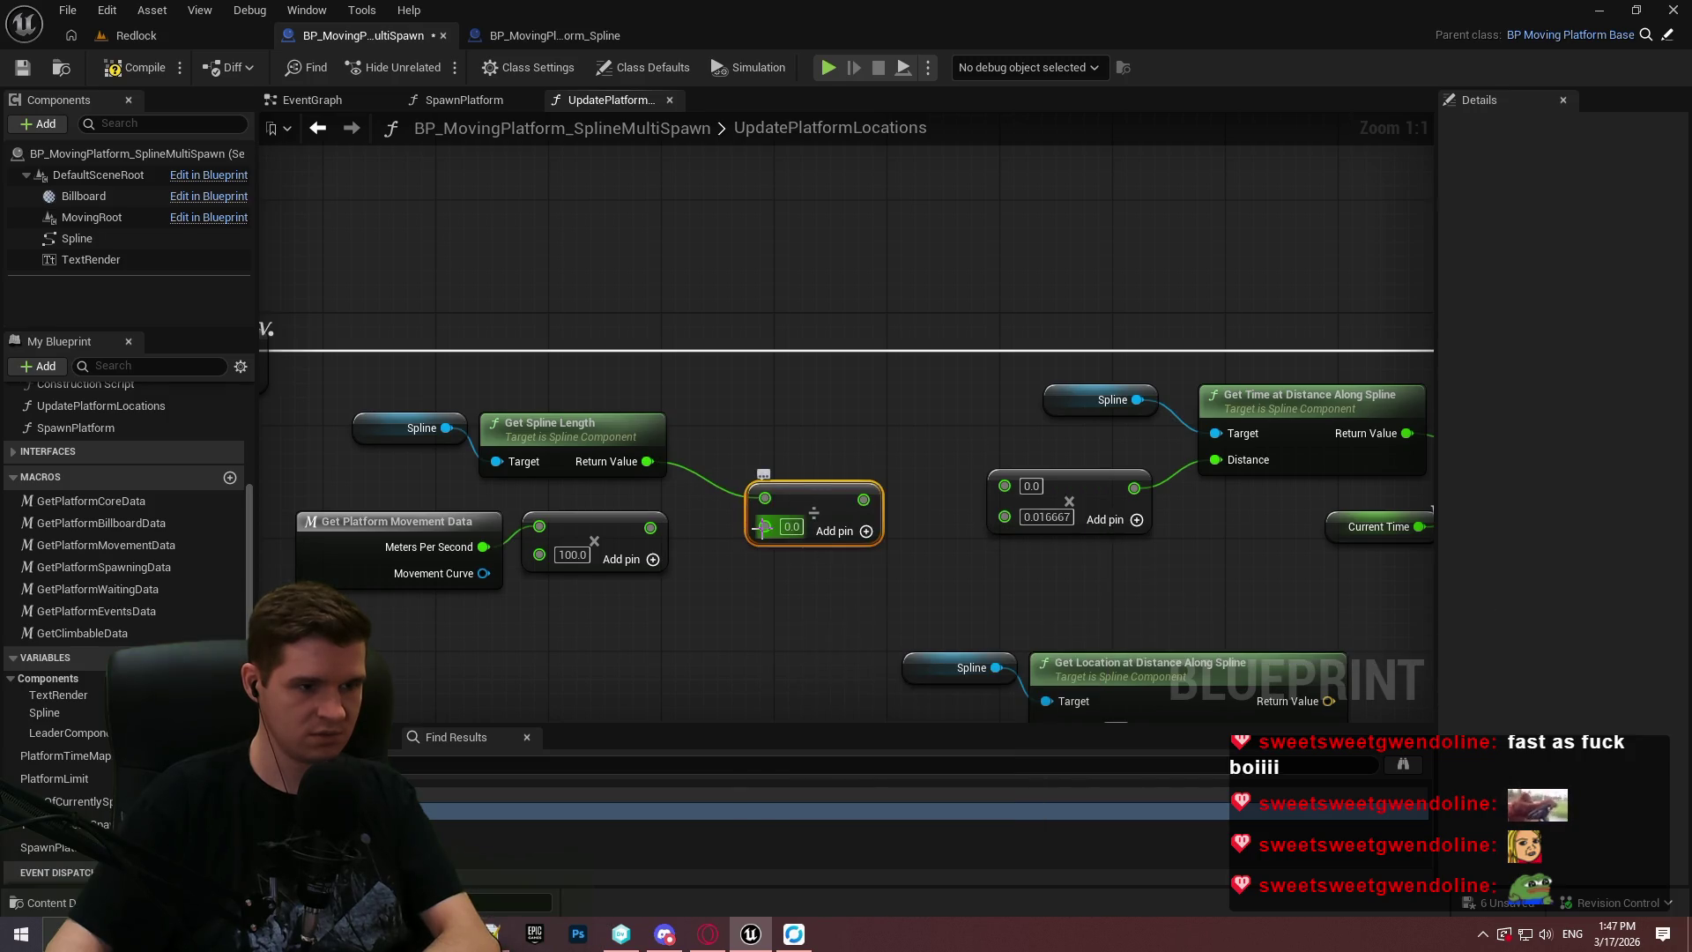
drag(762, 527, 650, 527)
drag(764, 494, 738, 479)
click(848, 441)
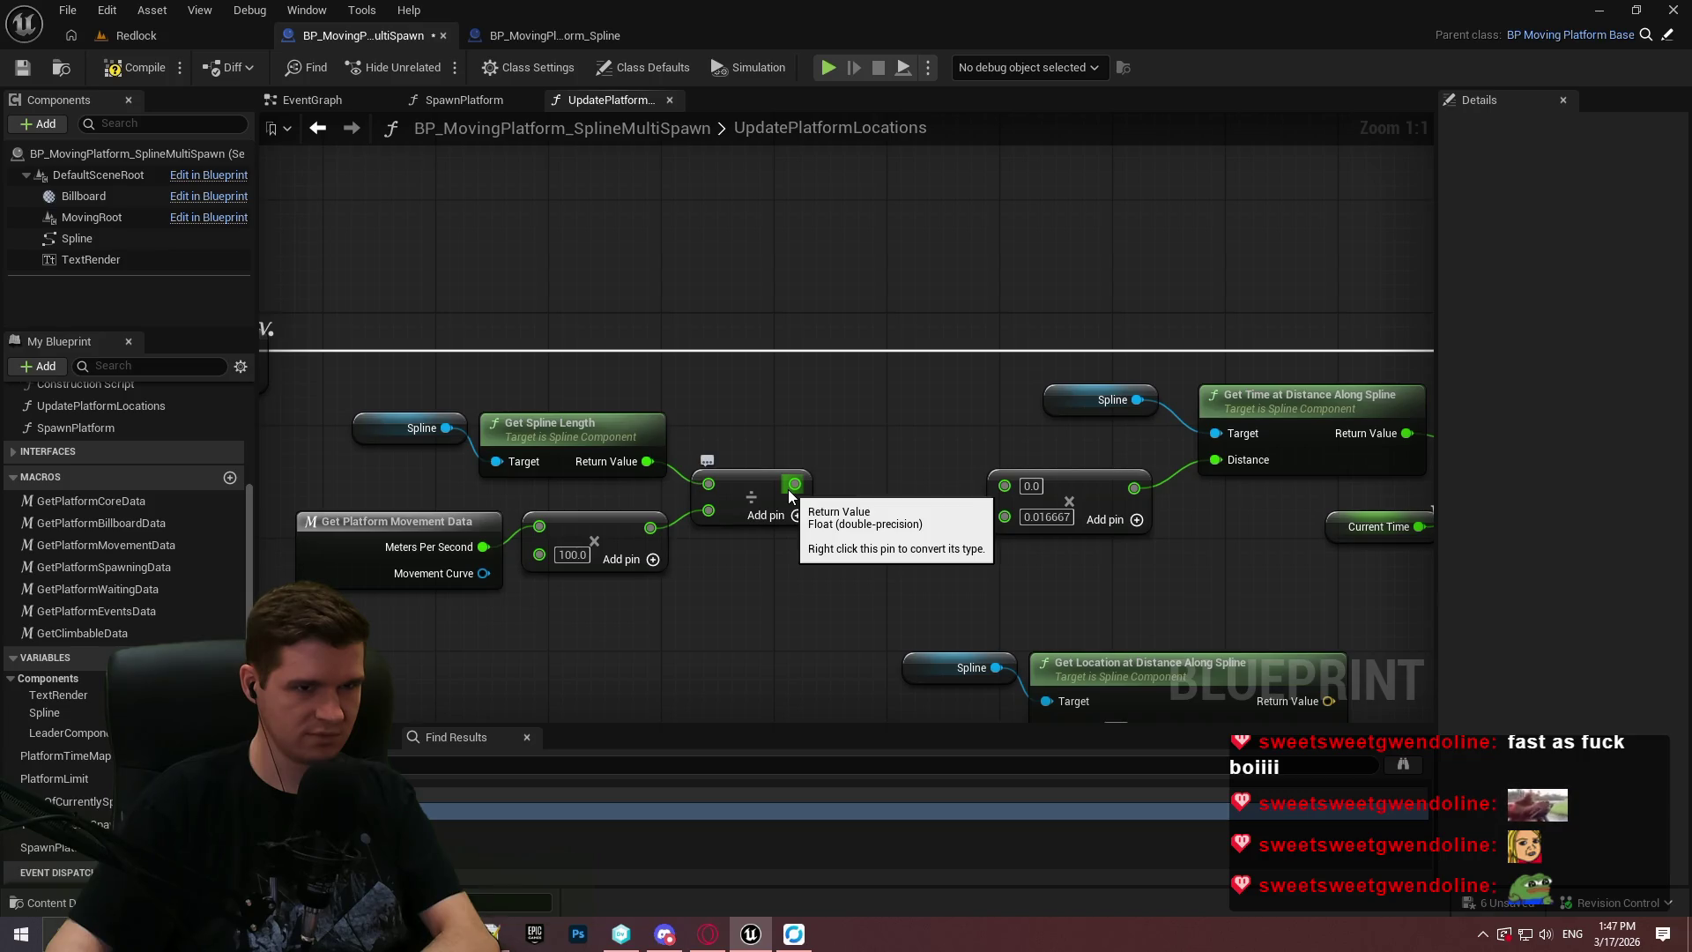
Feed the division result into the 0.016667 multiply and shift the calculation group right.
mouse_move(789, 490)
mouse_down()
mouse_move(1034, 469)
mouse_move(1019, 487)
mouse_up()
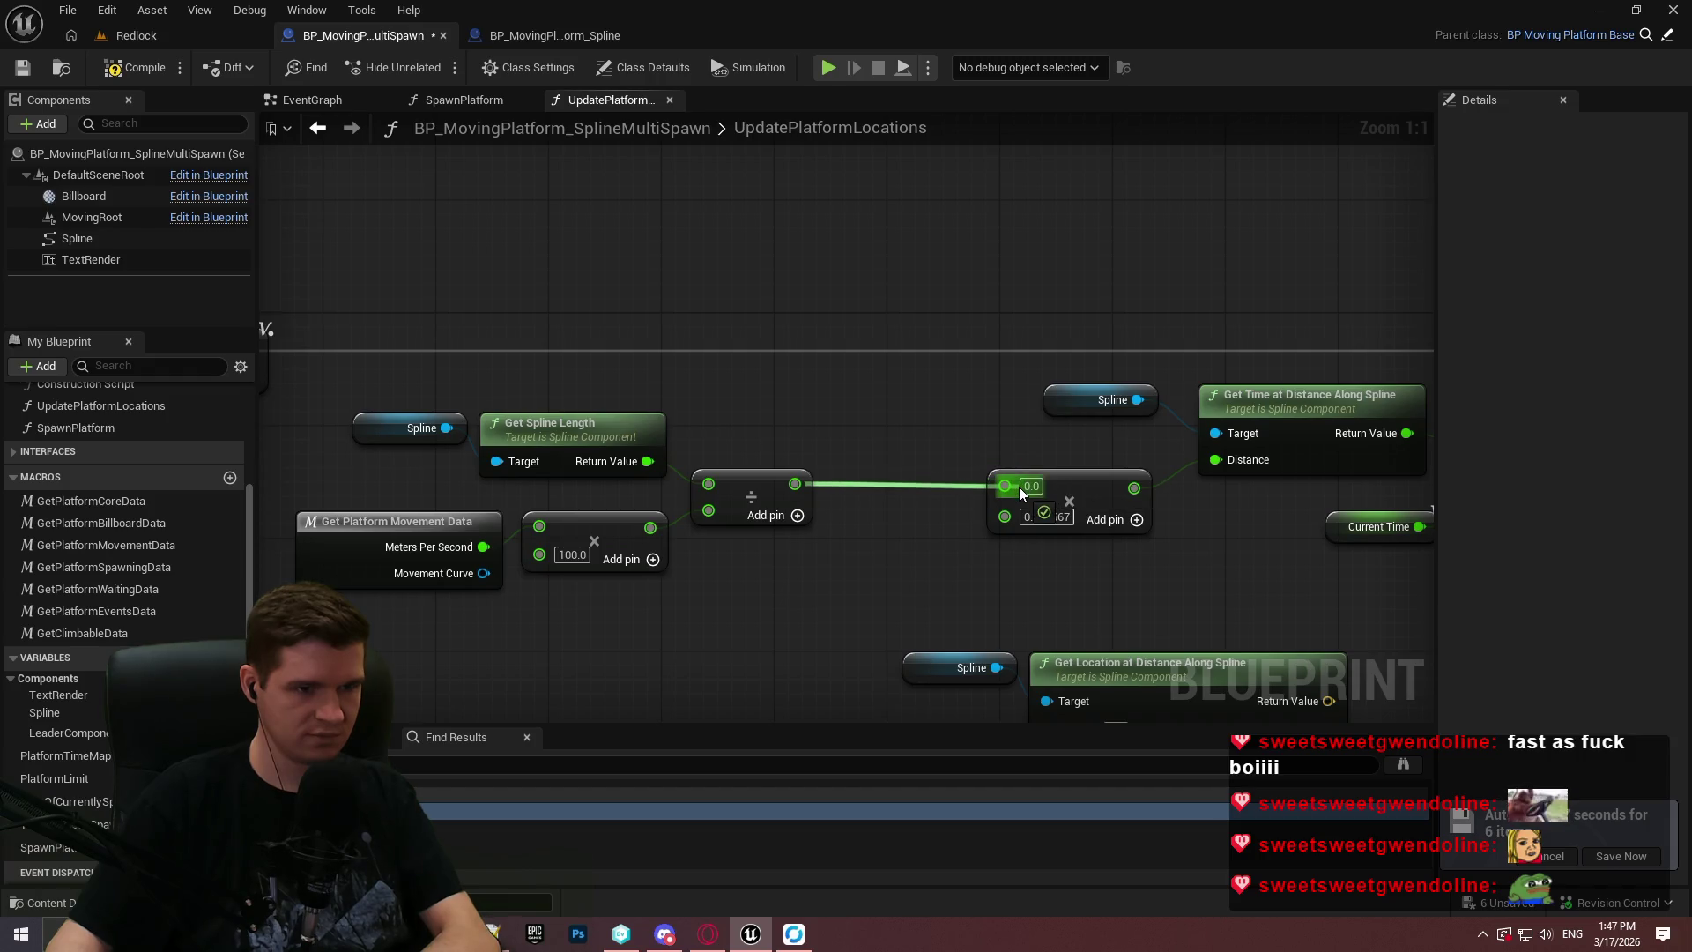
drag(839, 641, 335, 396)
mouse_move(728, 490)
mouse_down()
mouse_move(911, 490)
mouse_move(892, 484)
mouse_up()
click(904, 381)
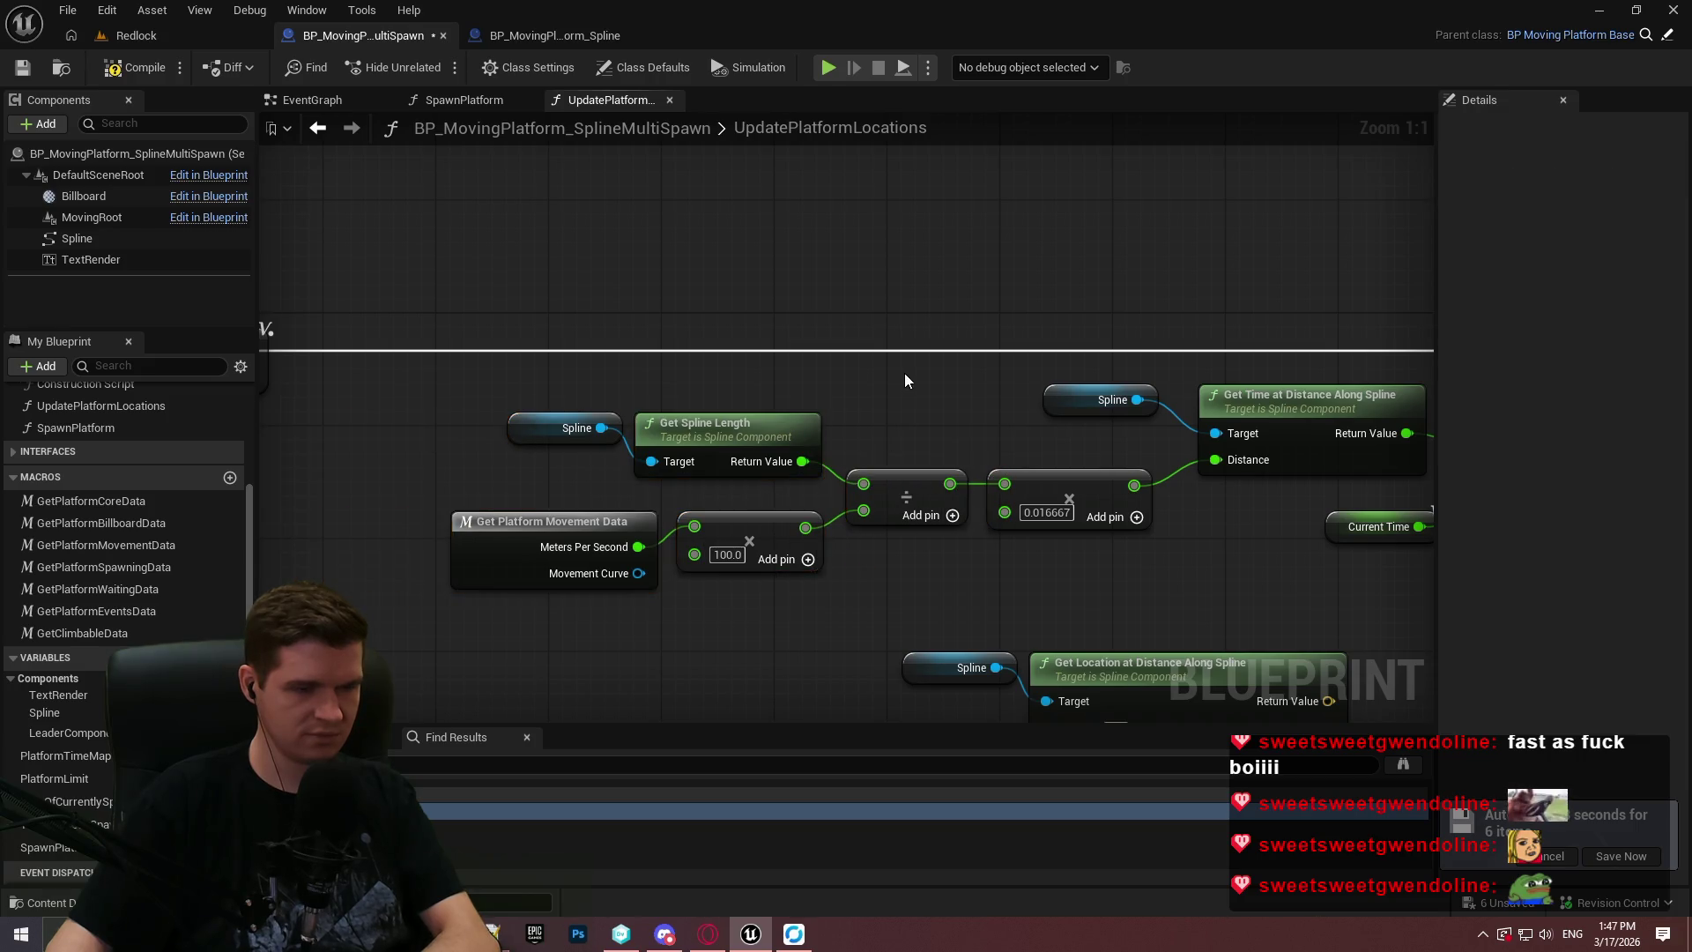
drag(896, 388, 885, 418)
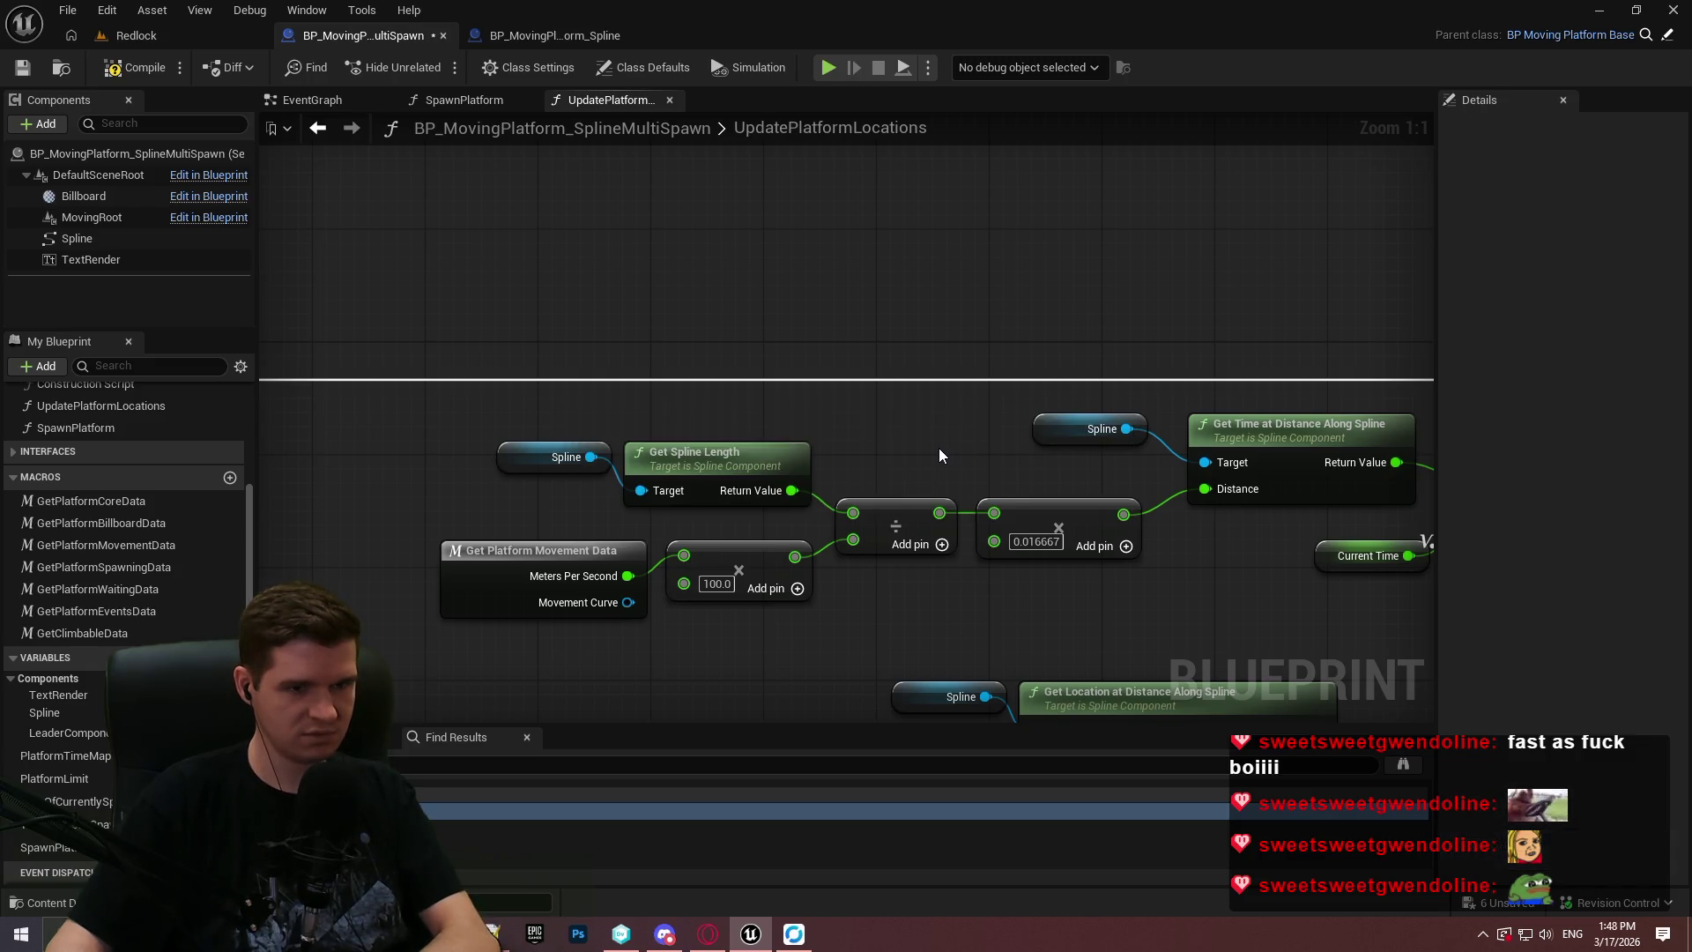
drag(938, 455, 856, 309)
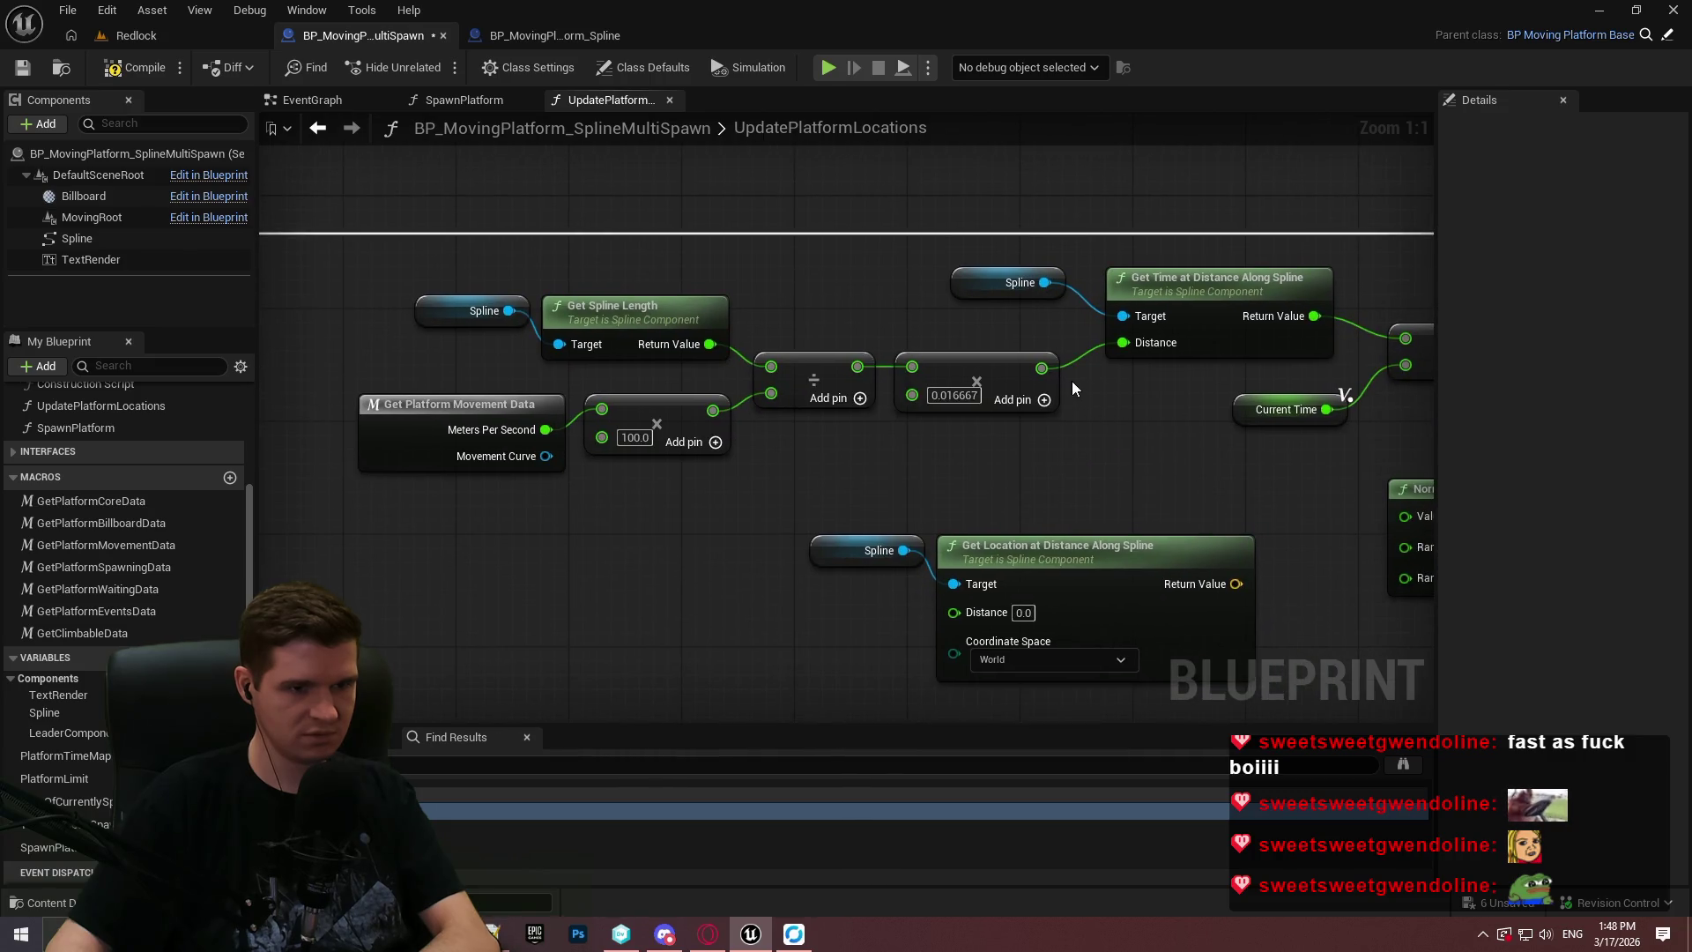
Unhook the multiply from Get Time's Distance and set Get Location at Distance Along Spline to Local space.
alt+click(1042, 367)
click(1008, 663)
drag(1091, 475, 965, 467)
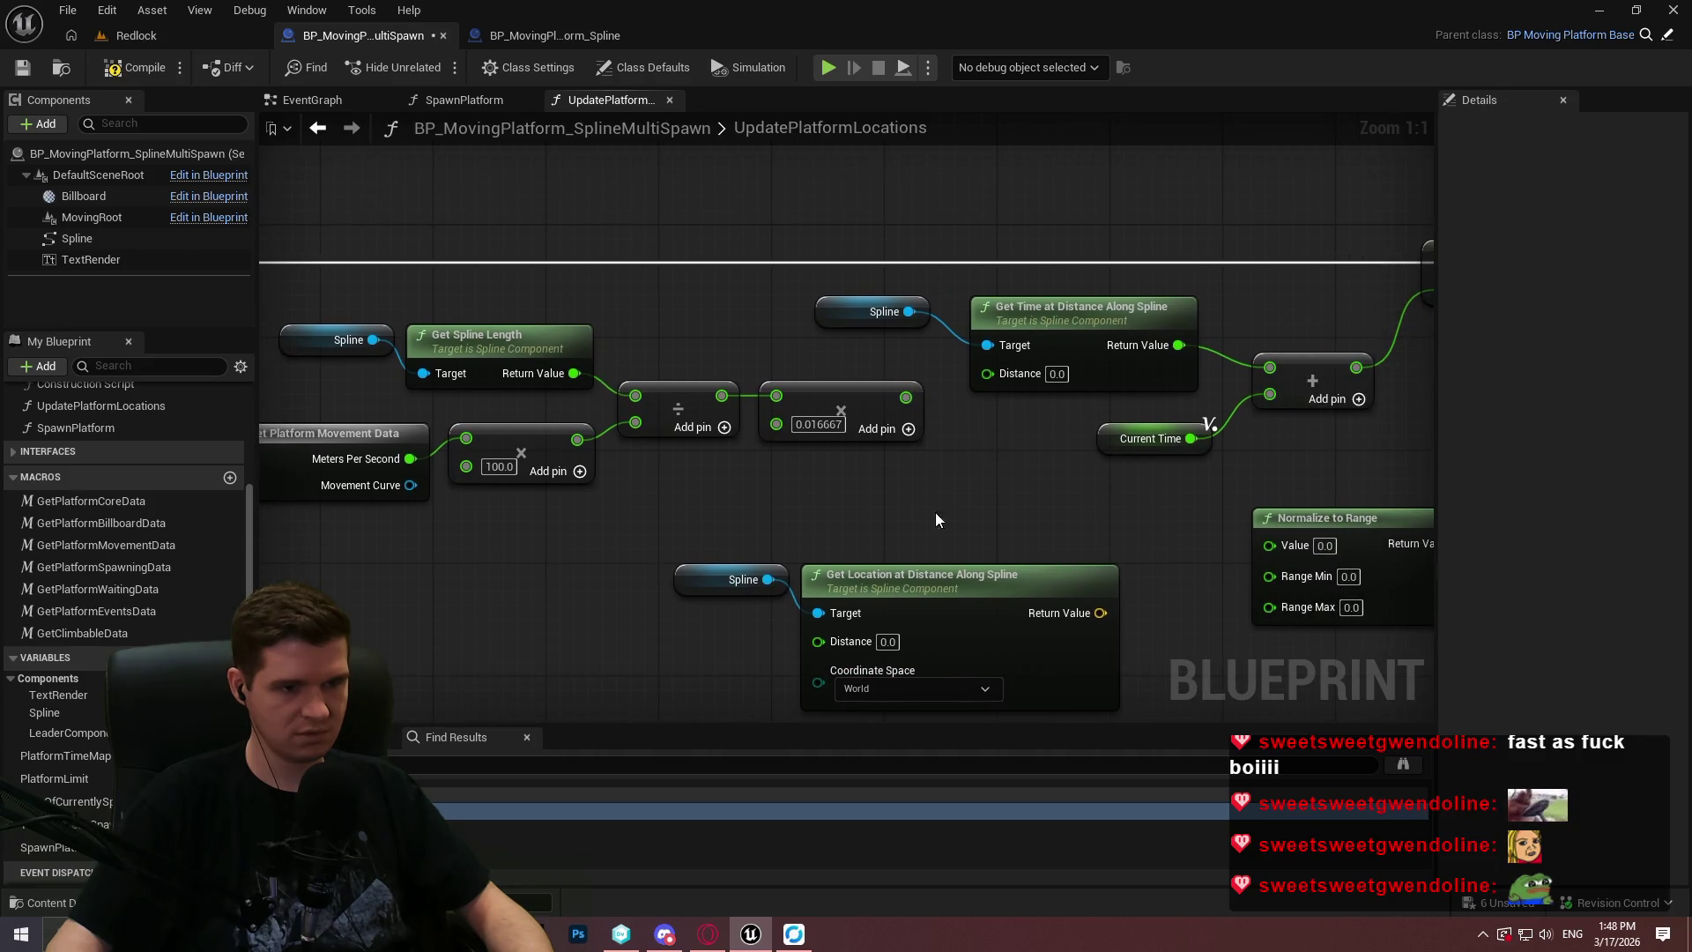
click(901, 691)
click(892, 718)
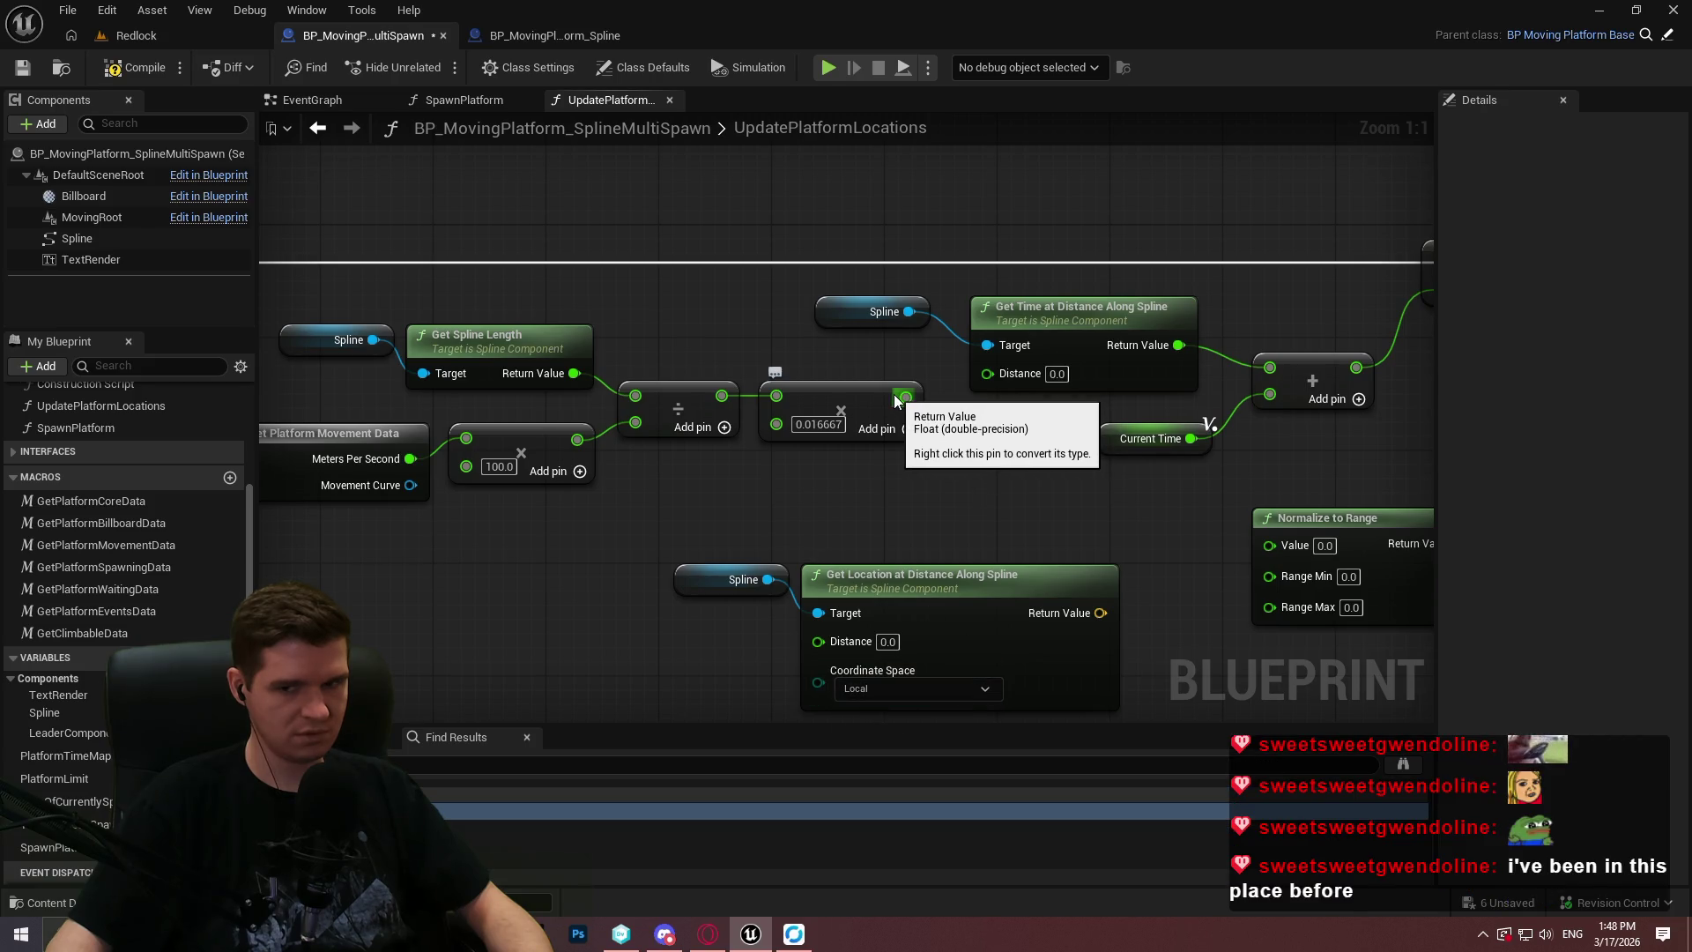
mouse_move(1031, 423)
mouse_down()
mouse_move(458, 392)
mouse_move(1231, 457)
mouse_up()
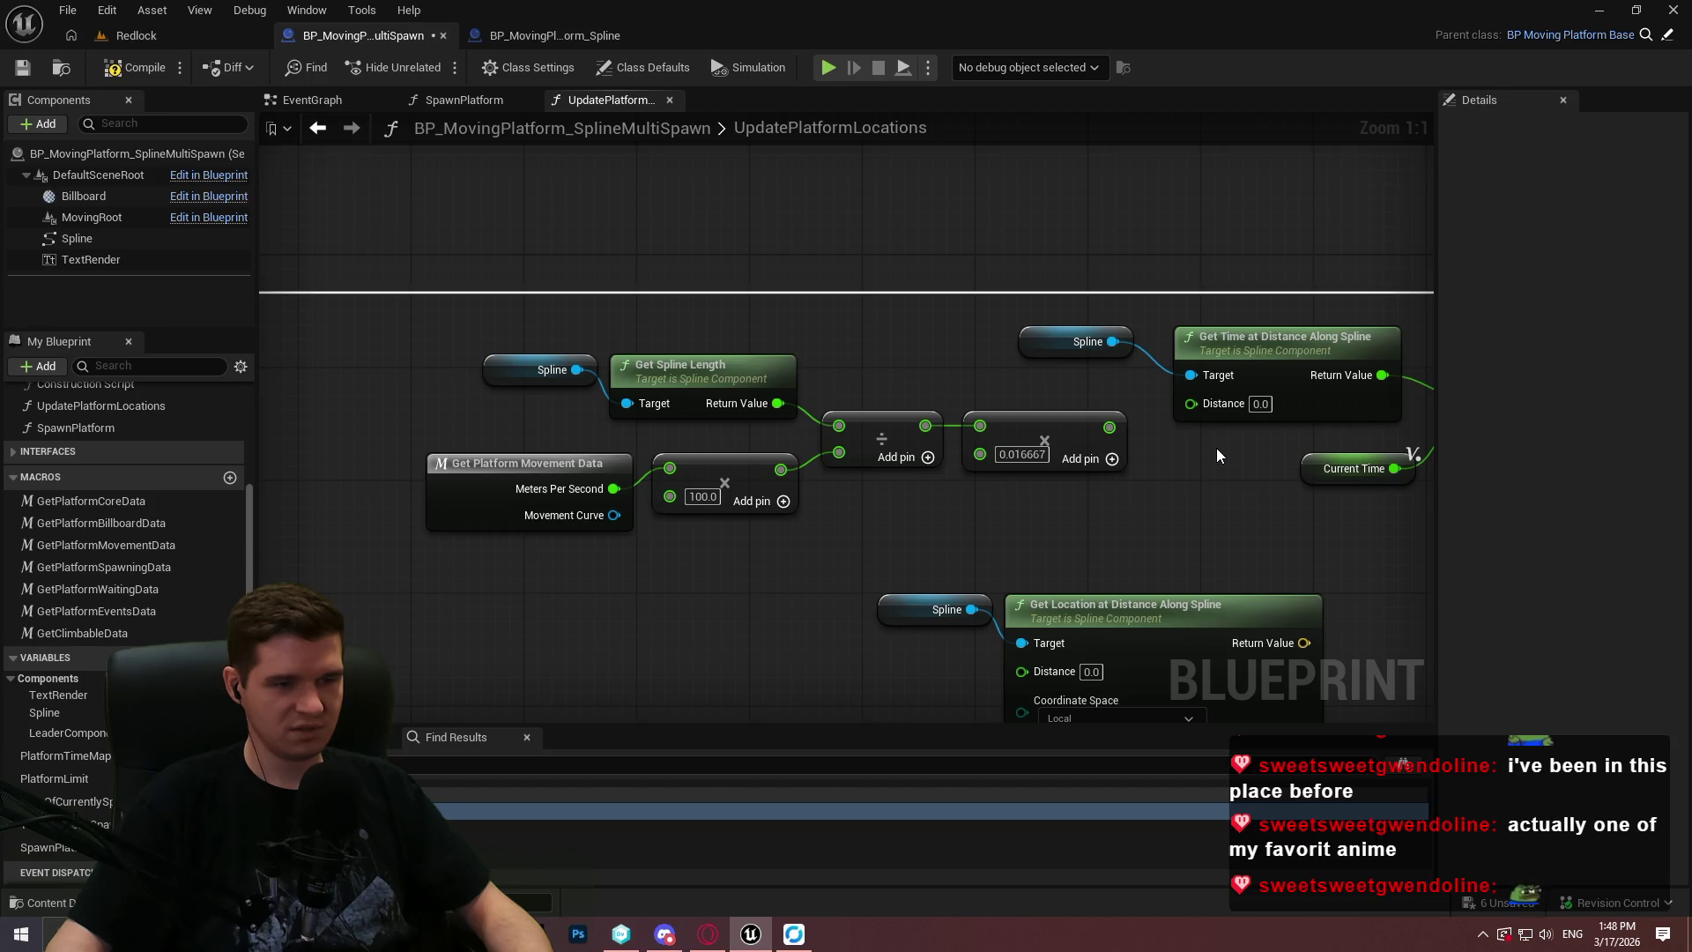
drag(1217, 455, 729, 427)
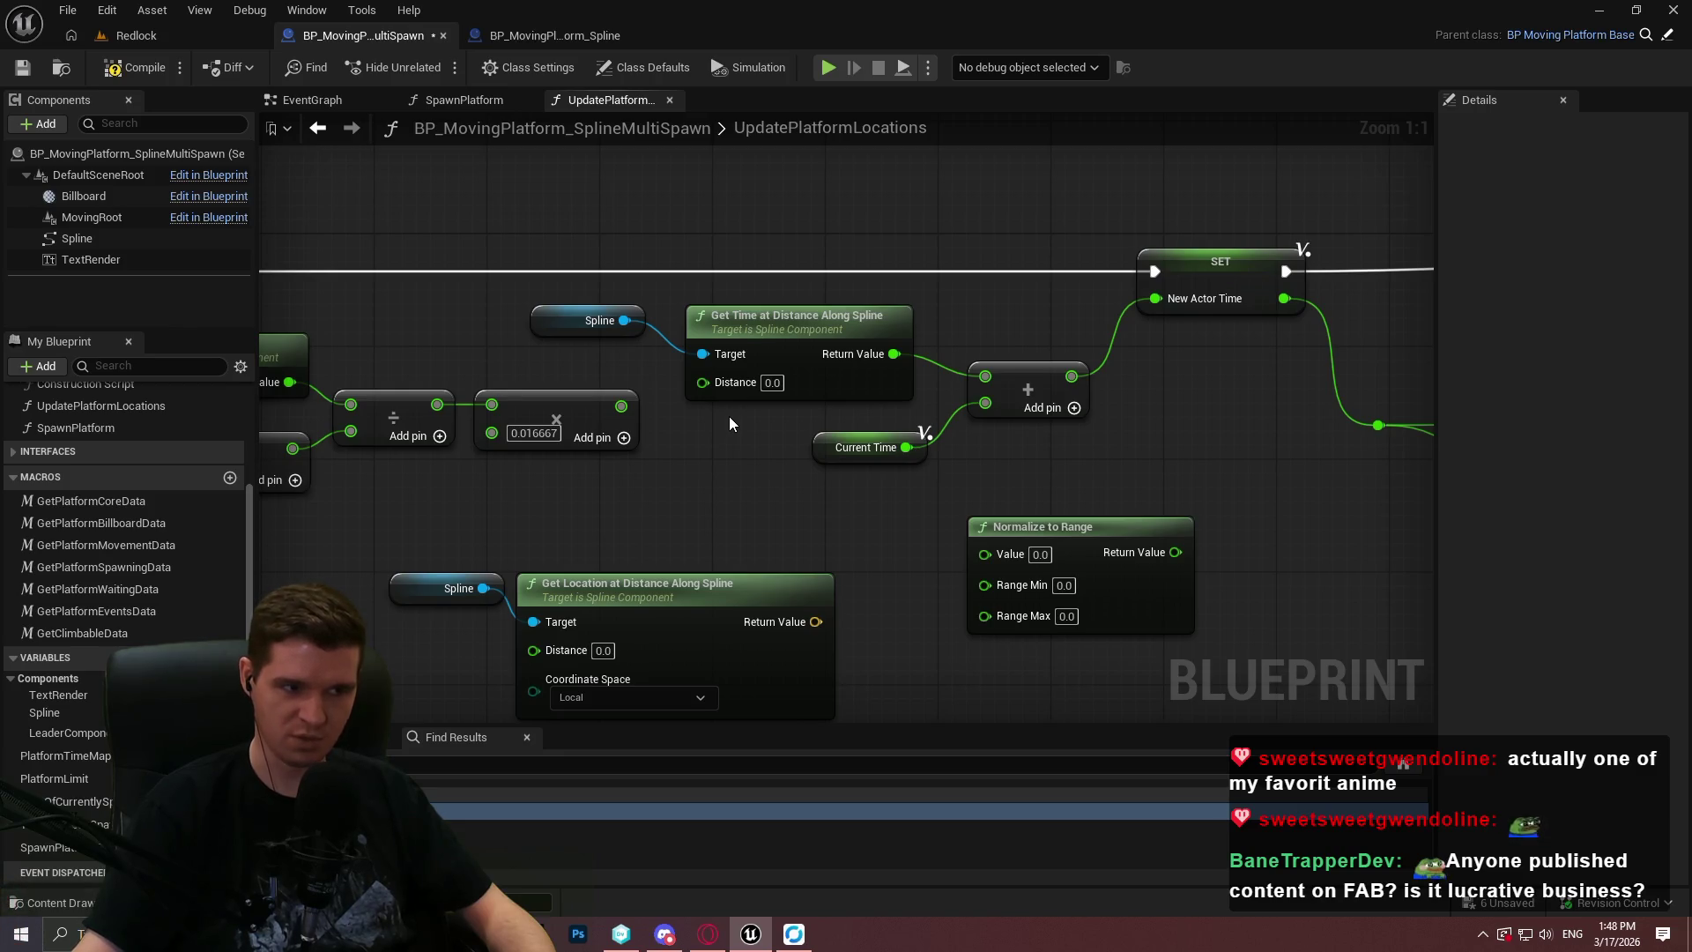
drag(491, 332, 954, 304)
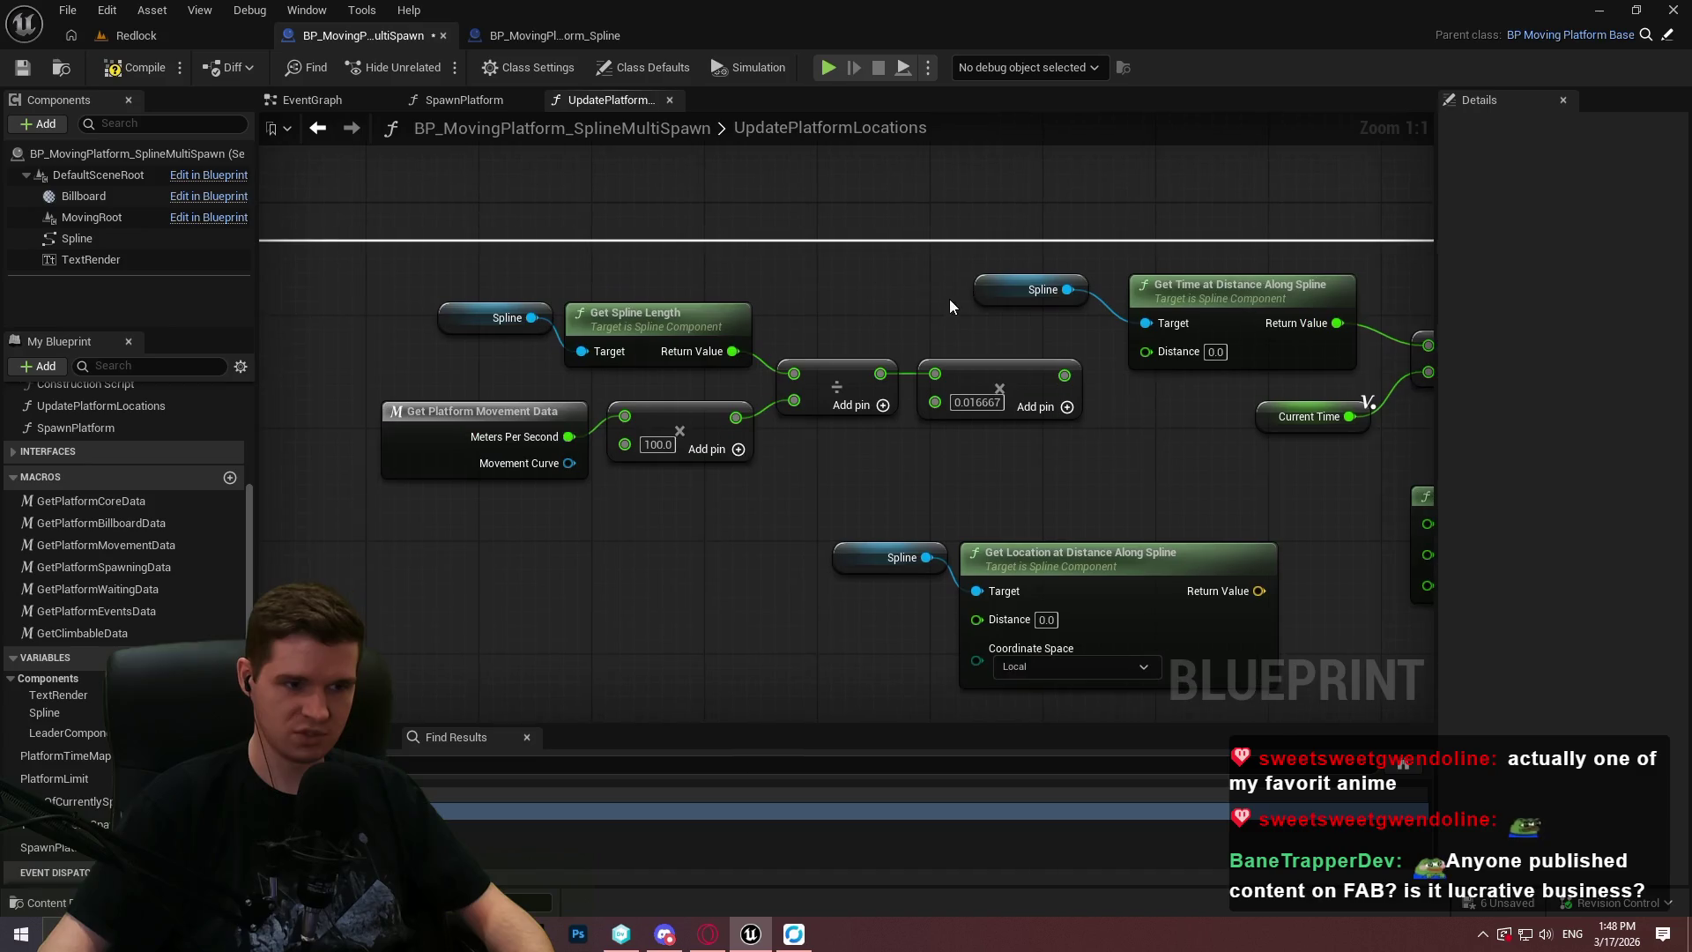
mouse_move(977, 619)
mouse_down()
mouse_move(1073, 378)
mouse_move(1076, 548)
mouse_move(1007, 507)
mouse_move(977, 619)
mouse_up()
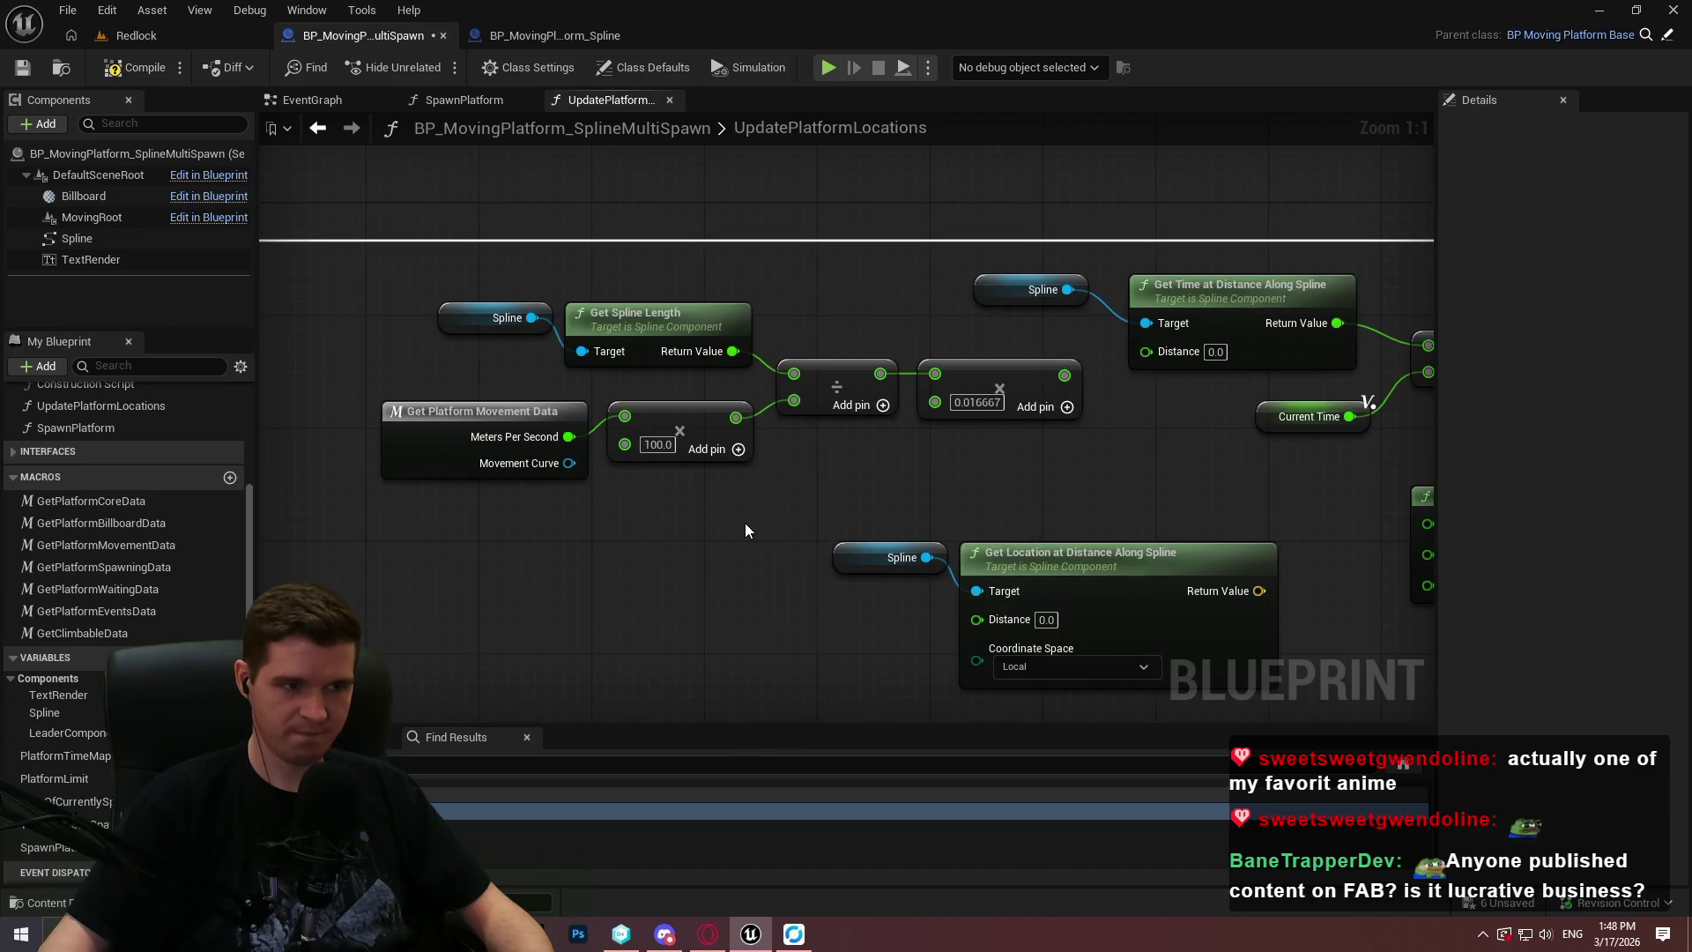
Box-select the speed and spline-length calculation nodes and move them up beside Get Time.
drag(391, 238, 842, 375)
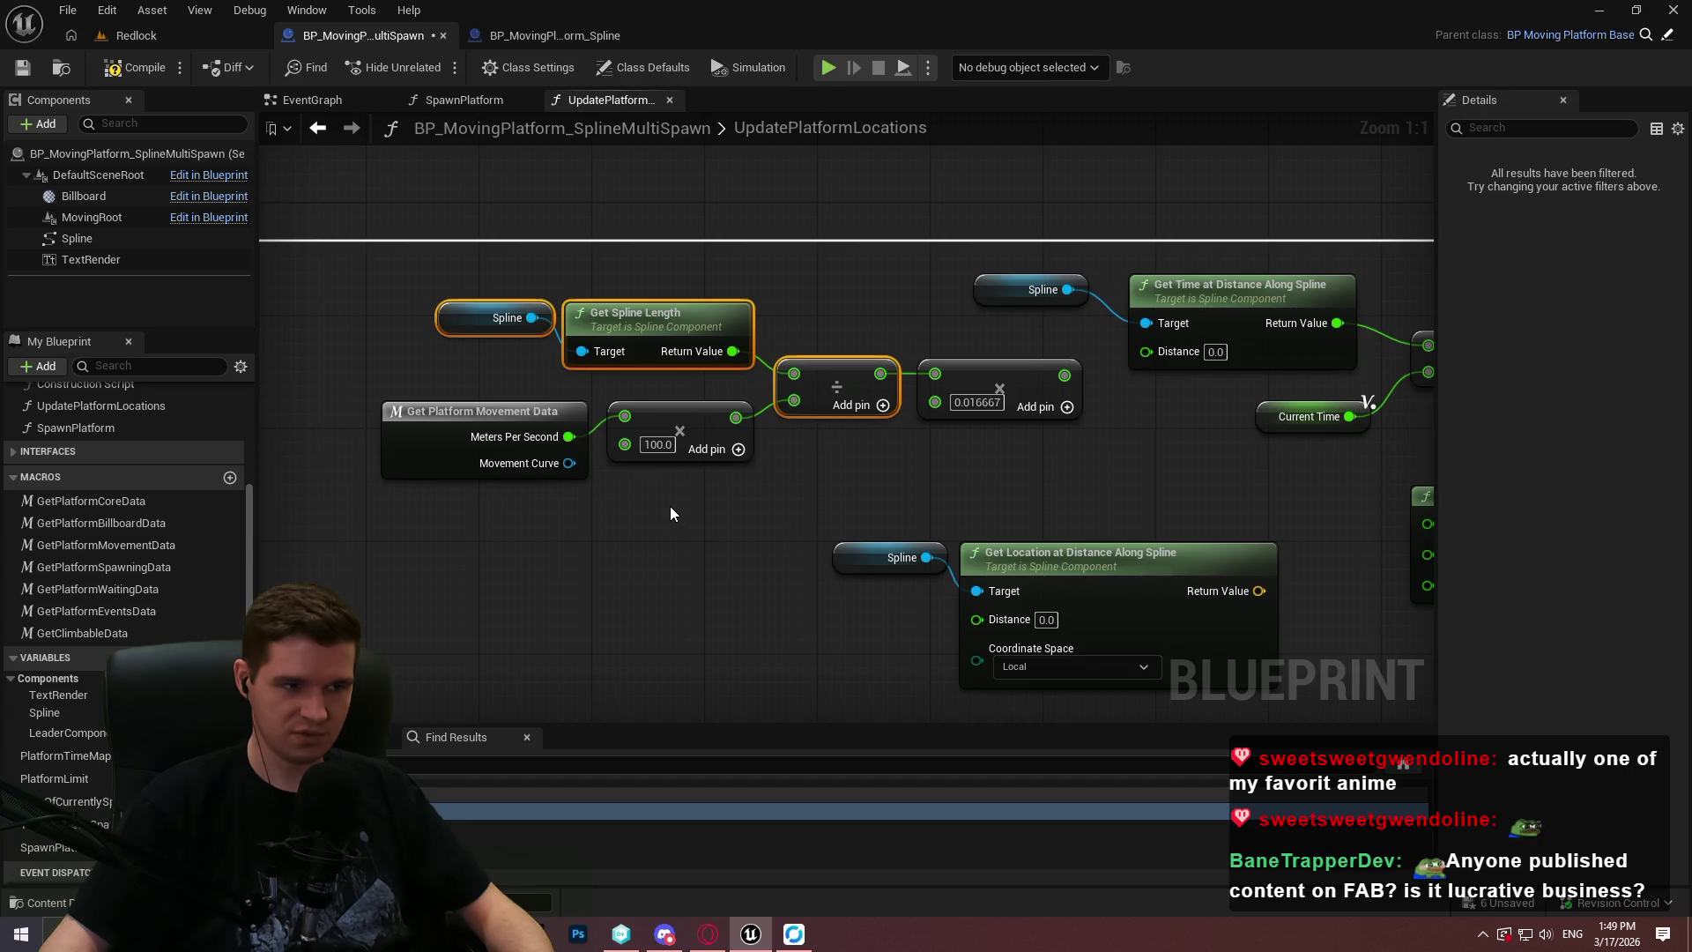
drag(705, 537, 367, 430)
click(763, 494)
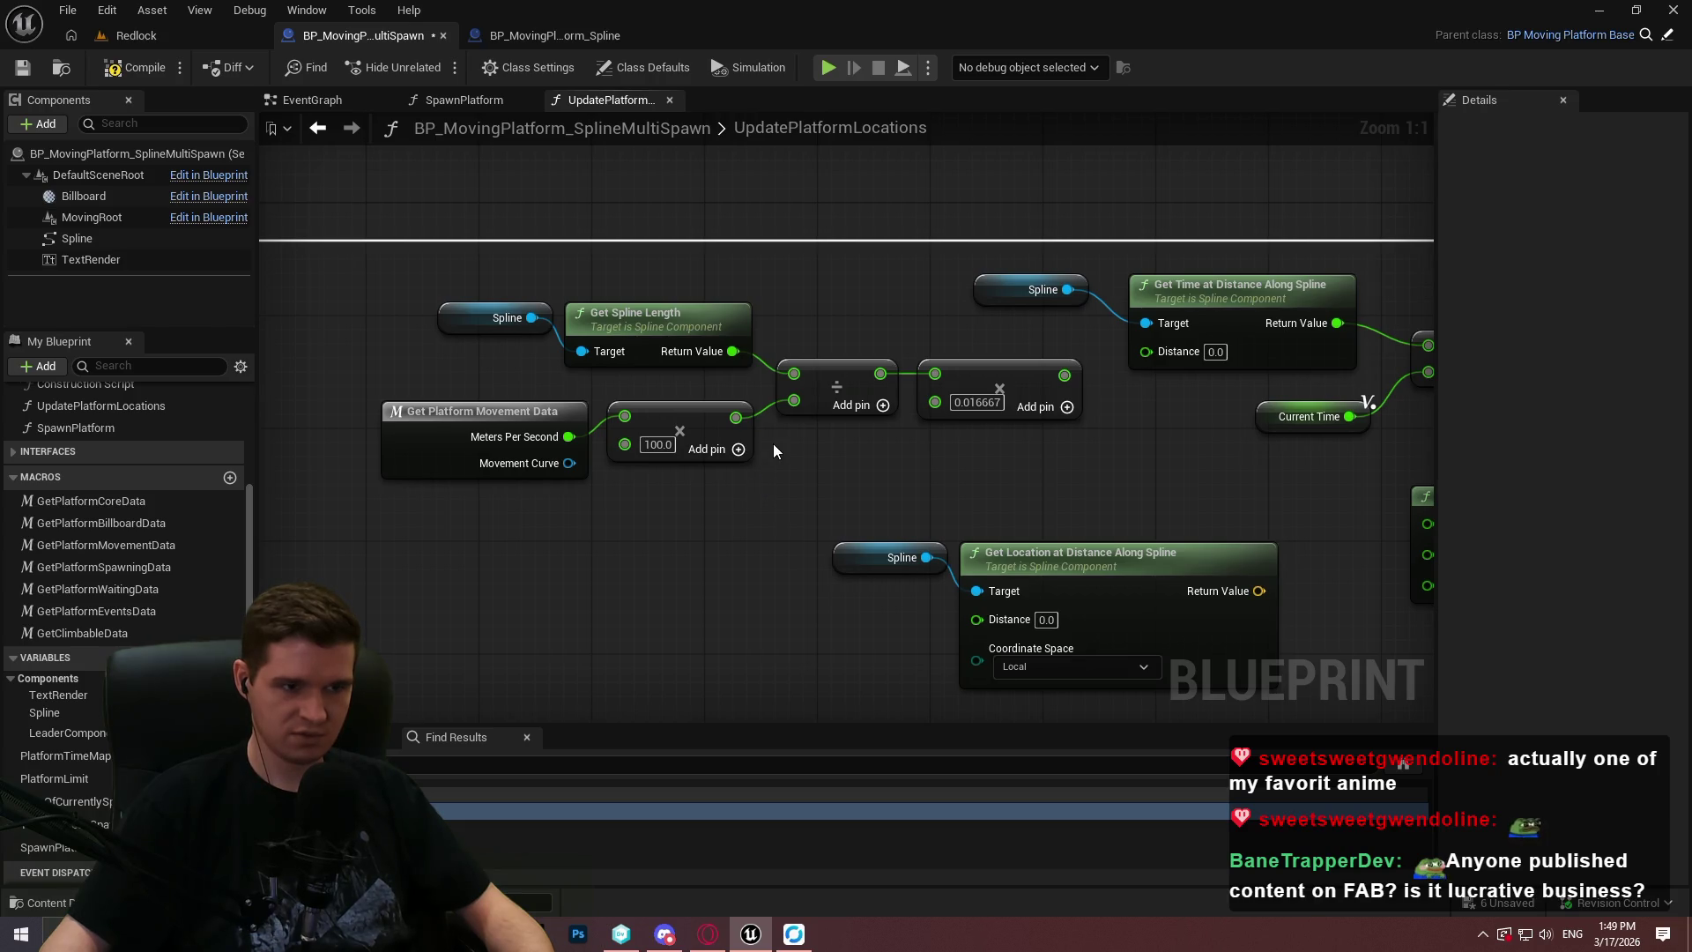
drag(372, 224, 819, 483)
click(1123, 465)
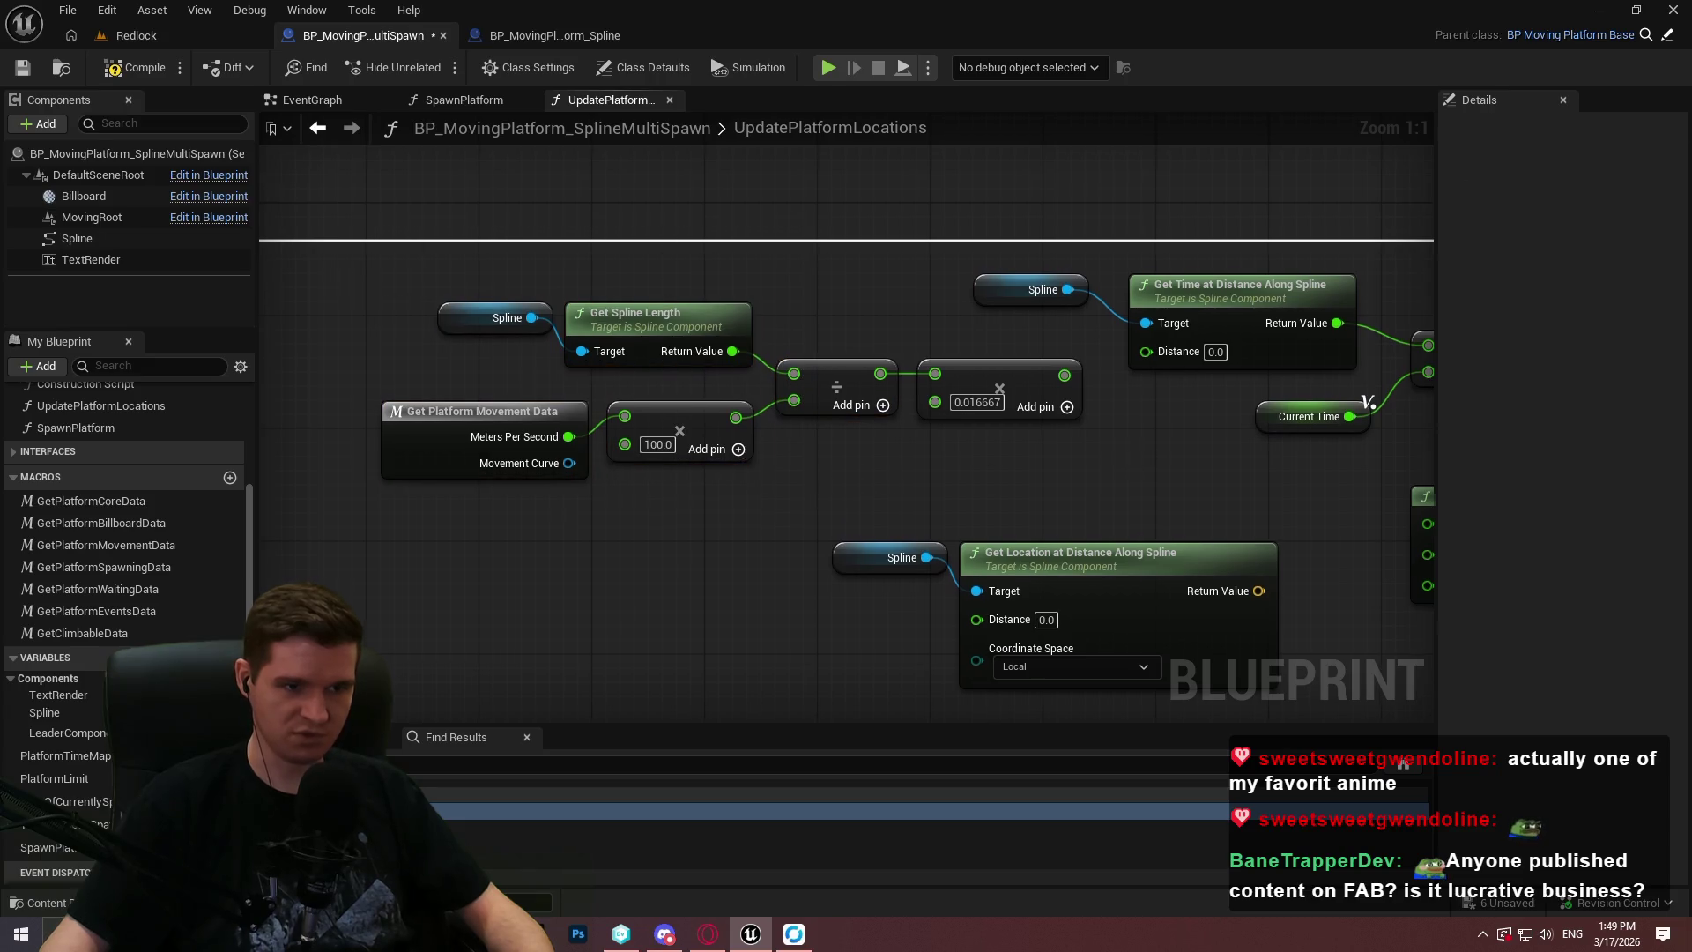
mouse_move(1038, 504)
mouse_down()
mouse_move(522, 423)
mouse_move(458, 339)
mouse_up()
mouse_move(976, 414)
mouse_down()
mouse_move(816, 541)
mouse_move(817, 589)
mouse_move(849, 550)
mouse_move(936, 539)
mouse_up()
drag(408, 649, 943, 450)
drag(877, 580, 877, 411)
mouse_move(1346, 323)
mouse_down()
mouse_move(1095, 379)
mouse_move(1150, 419)
mouse_up()
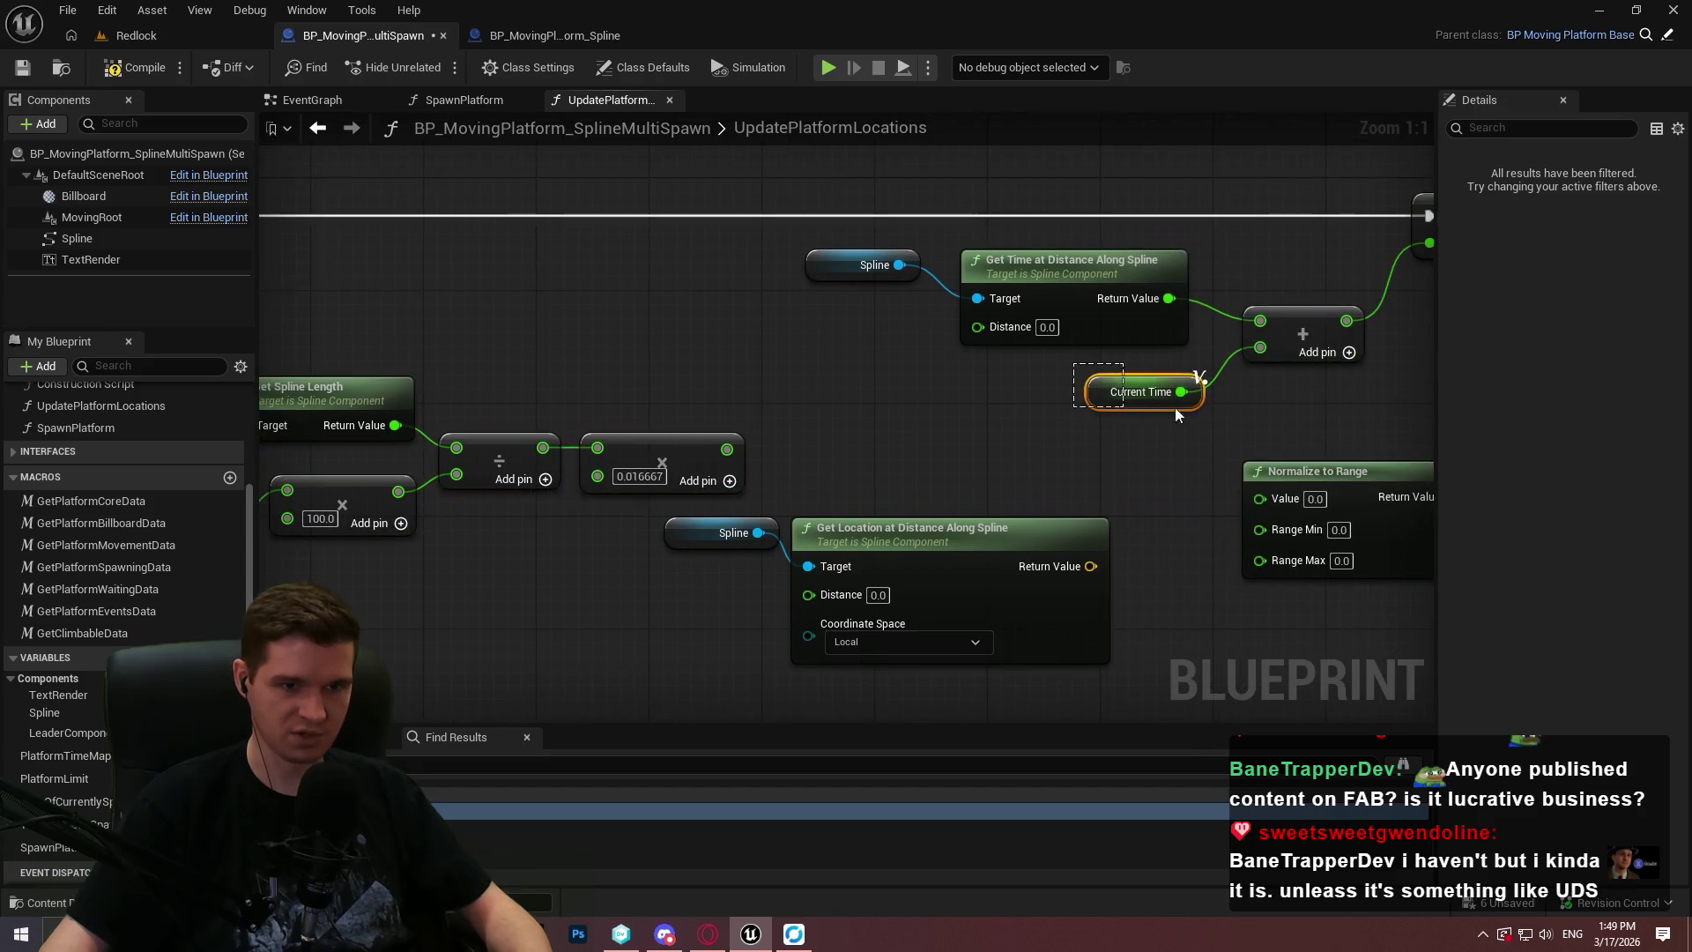
Duplicate the Current Time and Add pair and feed the multiply result into Get Time at Distance's Distance.
key(ctrl+c)
key(ctrl+v)
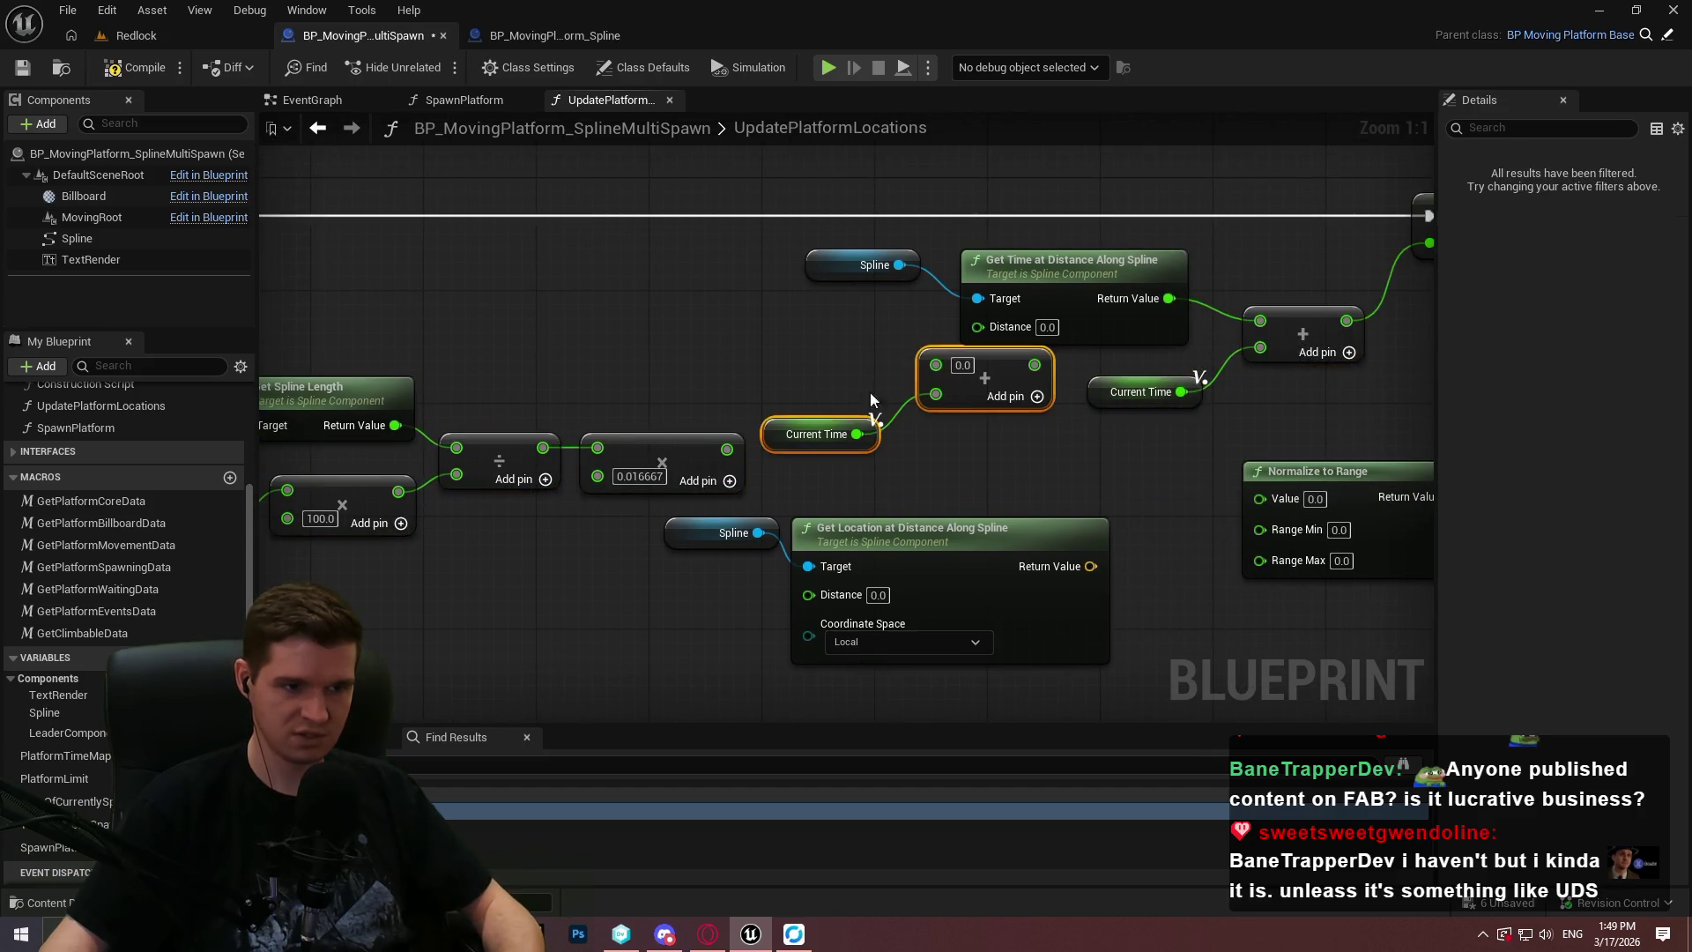
drag(936, 365, 728, 453)
drag(729, 388, 997, 388)
alt+click(1210, 375)
drag(1234, 450, 1086, 373)
mouse_move(1291, 369)
mouse_down()
mouse_move(910, 638)
mouse_move(745, 584)
mouse_up()
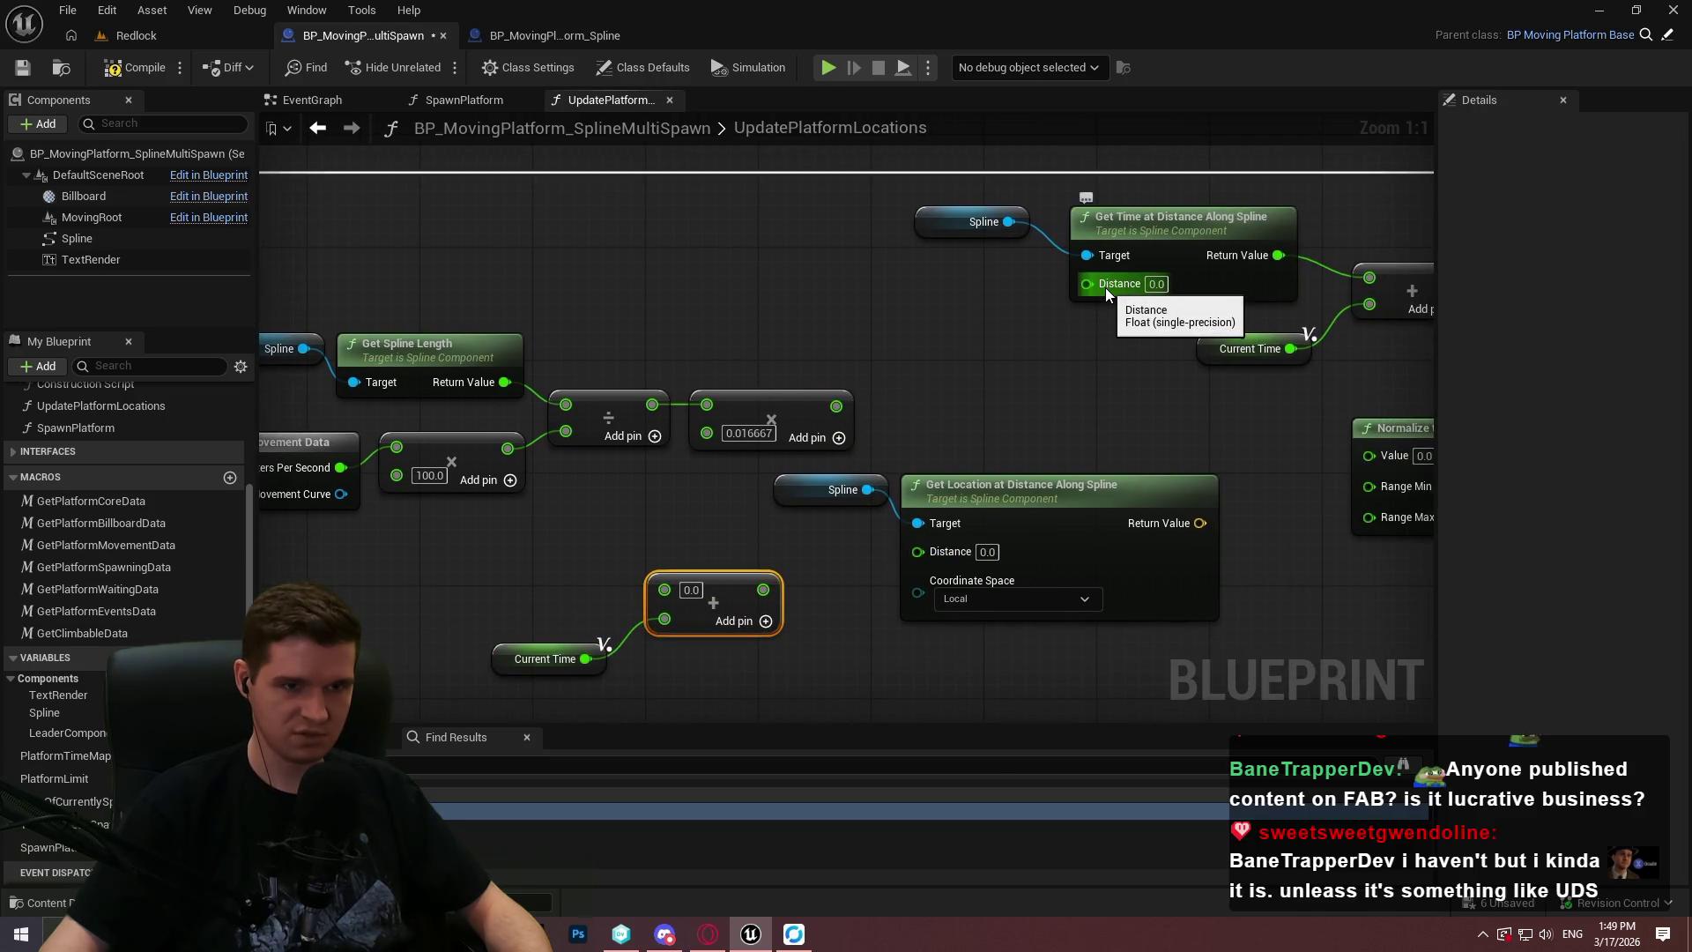
mouse_move(1105, 287)
mouse_down()
mouse_move(786, 401)
mouse_move(836, 406)
mouse_up()
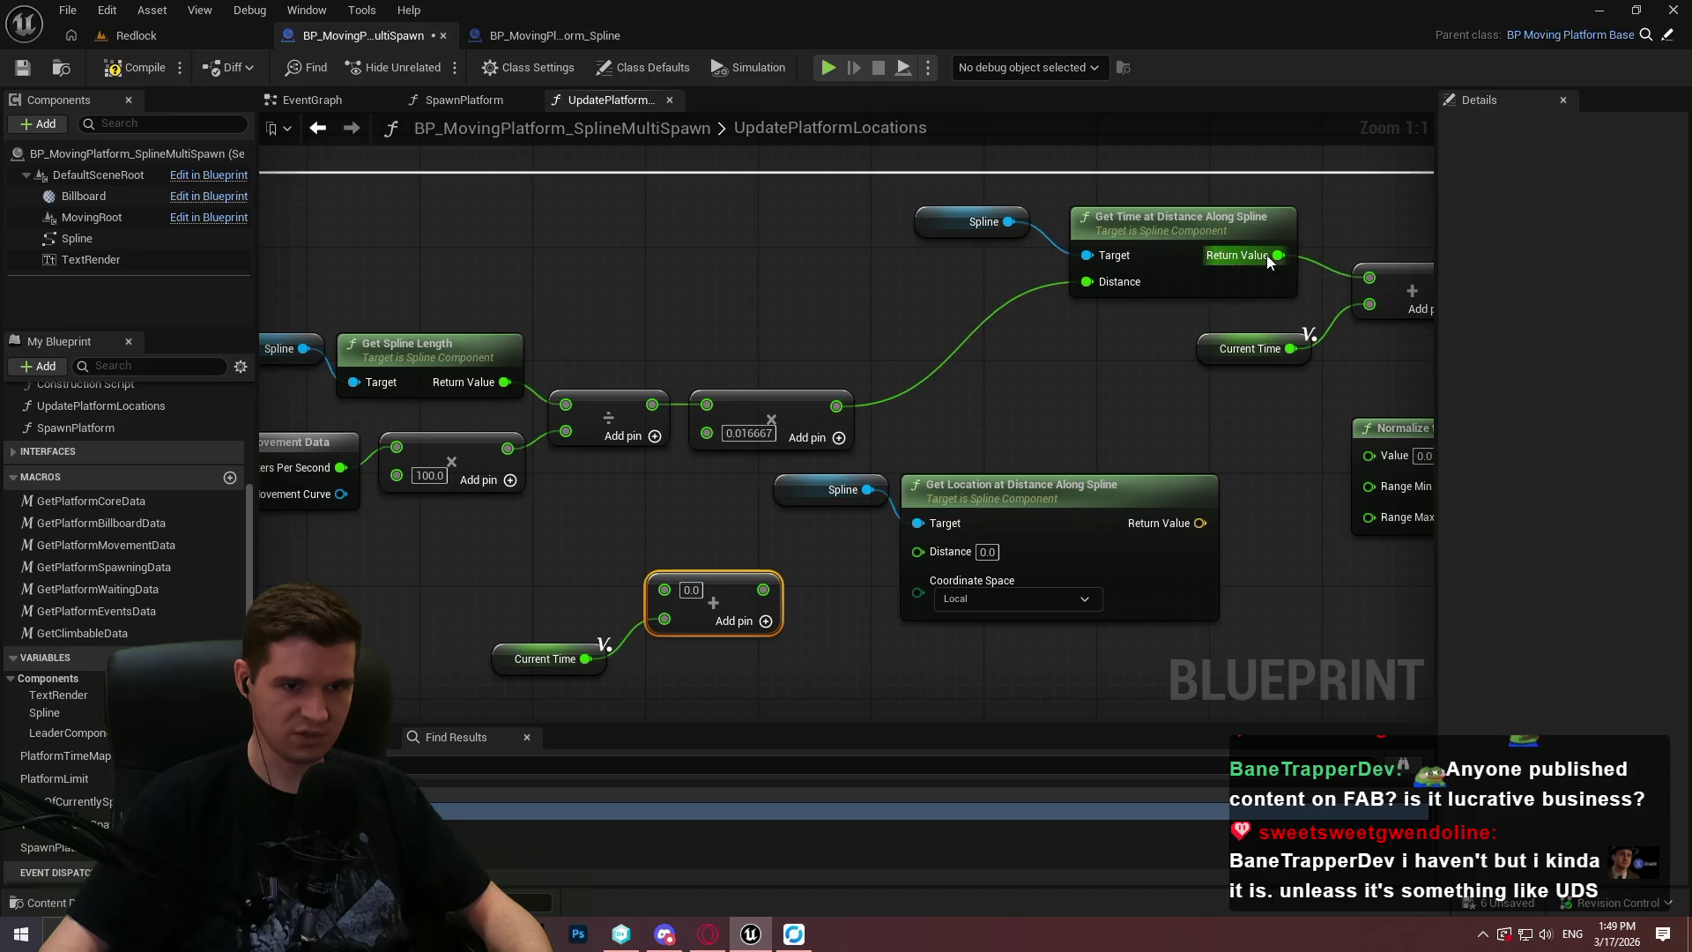
Add Get Time's Return Value to Current Time and feed the sum into SET New Actor Time, removing the old Add pair.
alt+click(1278, 256)
drag(1313, 309, 925, 203)
mouse_move(1162, 257)
mouse_down()
mouse_move(743, 258)
mouse_move(976, 258)
mouse_up()
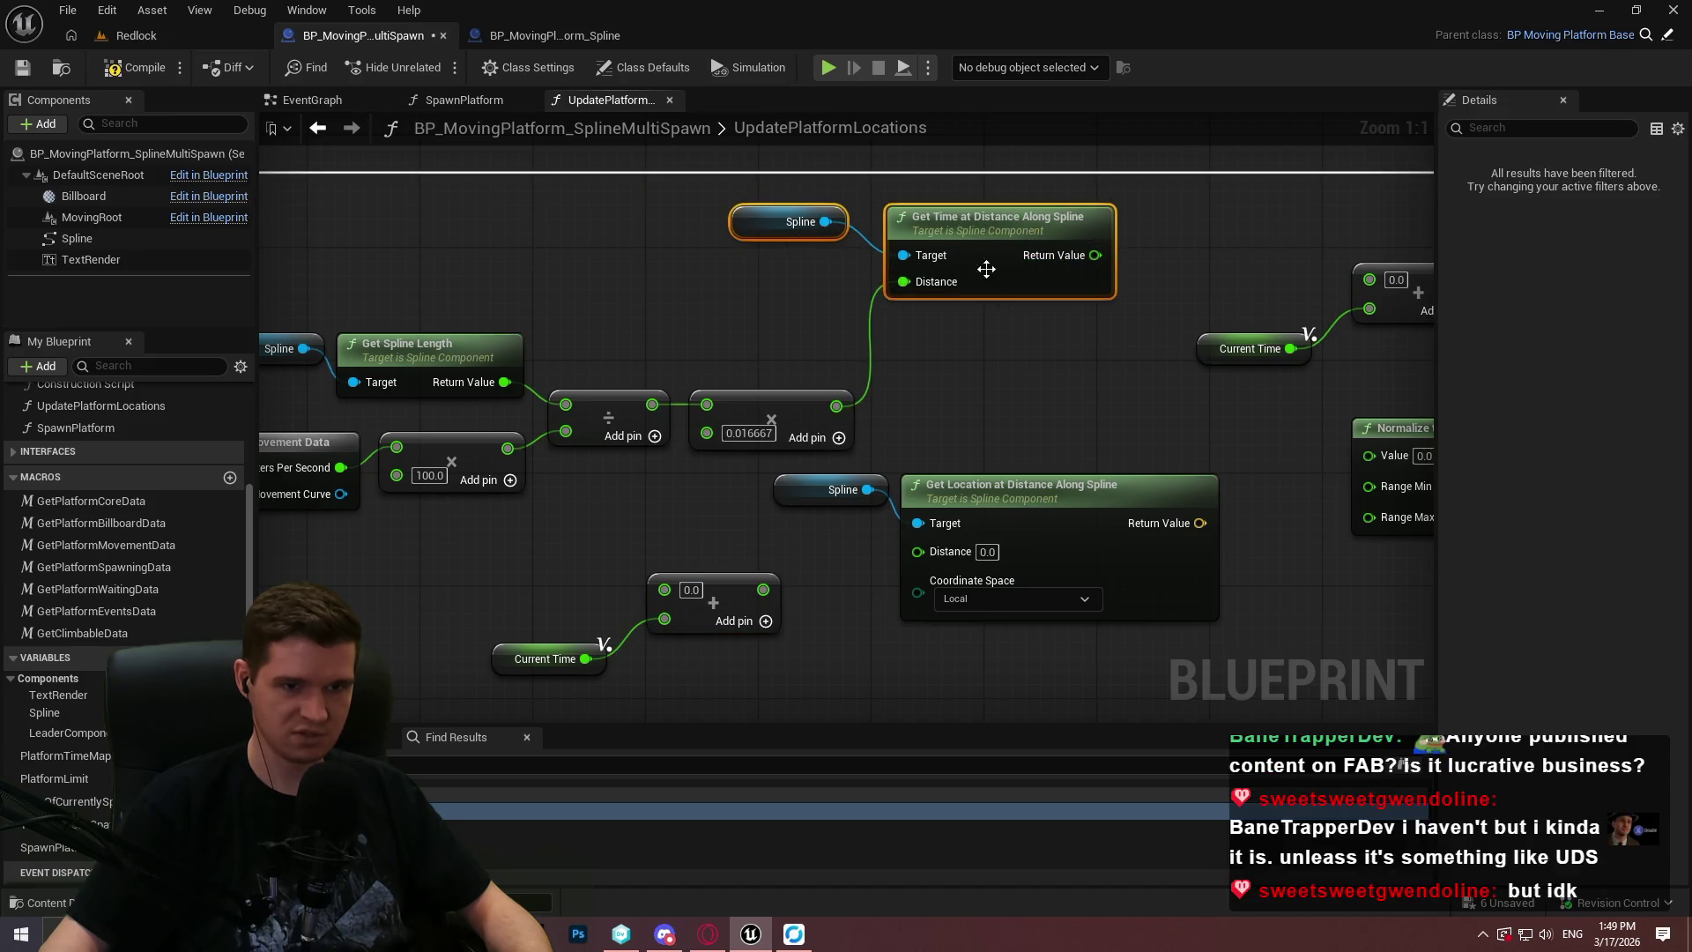
drag(530, 609, 503, 620)
drag(636, 600, 1068, 265)
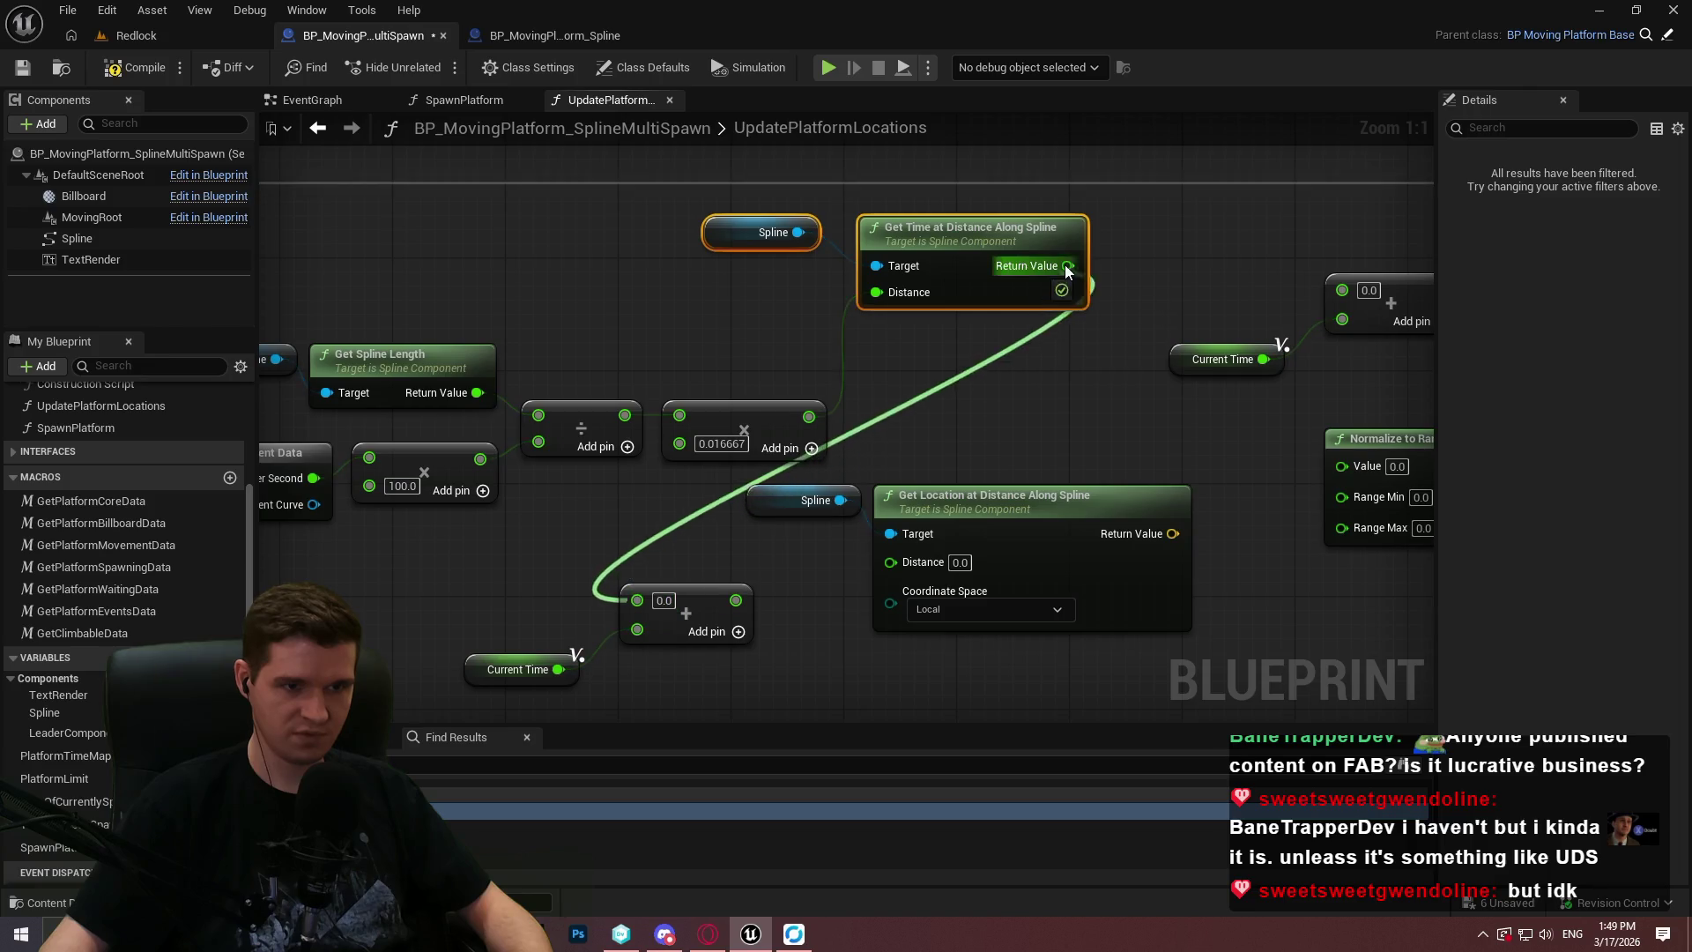
mouse_move(699, 691)
mouse_down()
mouse_move(564, 589)
mouse_move(1086, 355)
mouse_up()
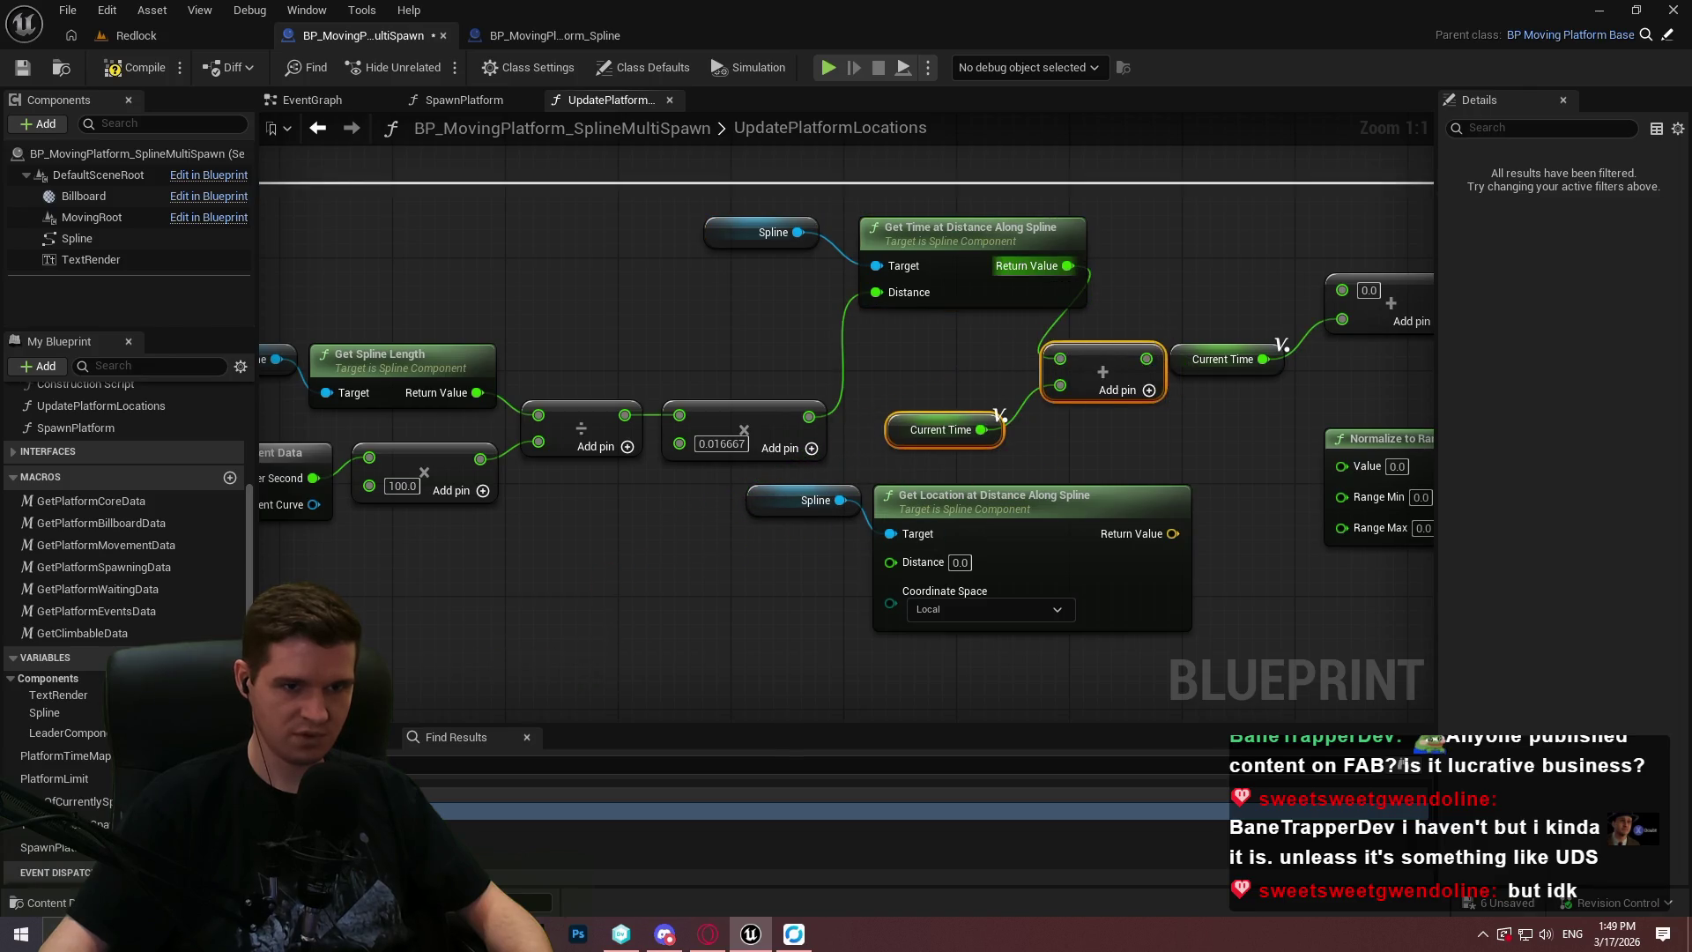
drag(1303, 321, 863, 401)
drag(1040, 344, 749, 445)
key(Delete)
mouse_move(758, 537)
mouse_down()
mouse_move(572, 432)
mouse_move(811, 397)
mouse_move(969, 486)
mouse_move(965, 373)
mouse_move(1071, 292)
mouse_up()
click(974, 401)
mouse_move(1188, 404)
mouse_down()
mouse_move(608, 397)
mouse_move(1134, 327)
mouse_move(1291, 330)
mouse_up()
Cut out the unused Spline, Get Location and Normalize nodes.
mouse_move(1260, 705)
mouse_down()
mouse_move(617, 608)
mouse_move(520, 515)
mouse_up()
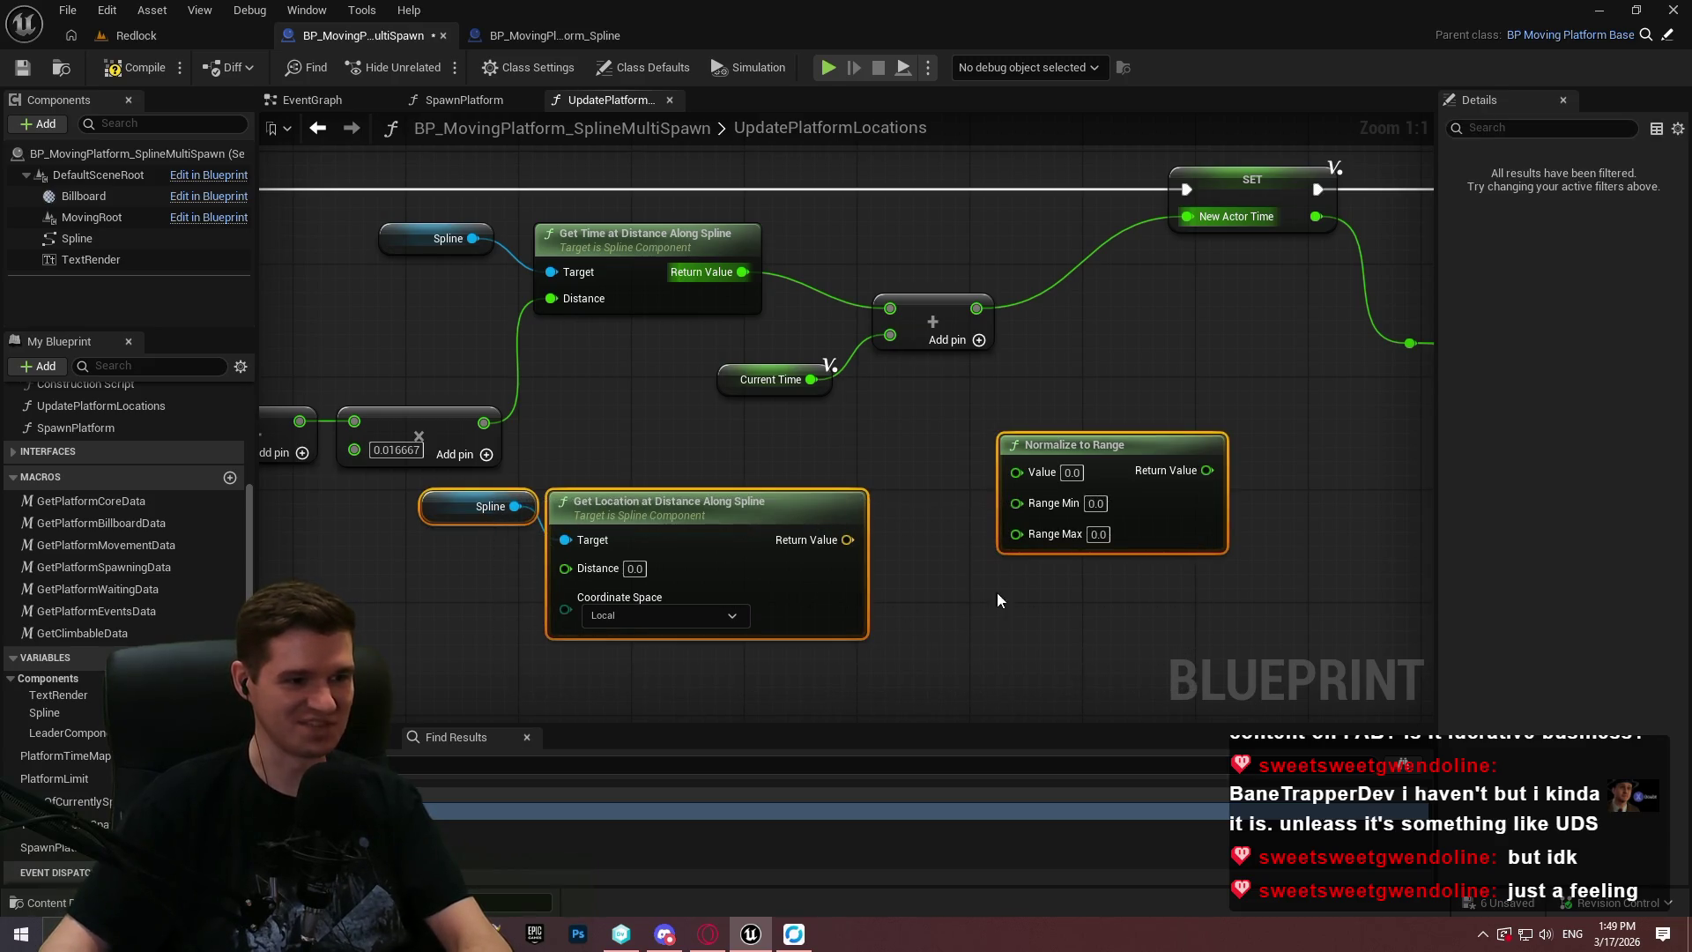
key(ctrl+x)
drag(1046, 566, 662, 618)
key(ctrl+v)
click(132, 35)
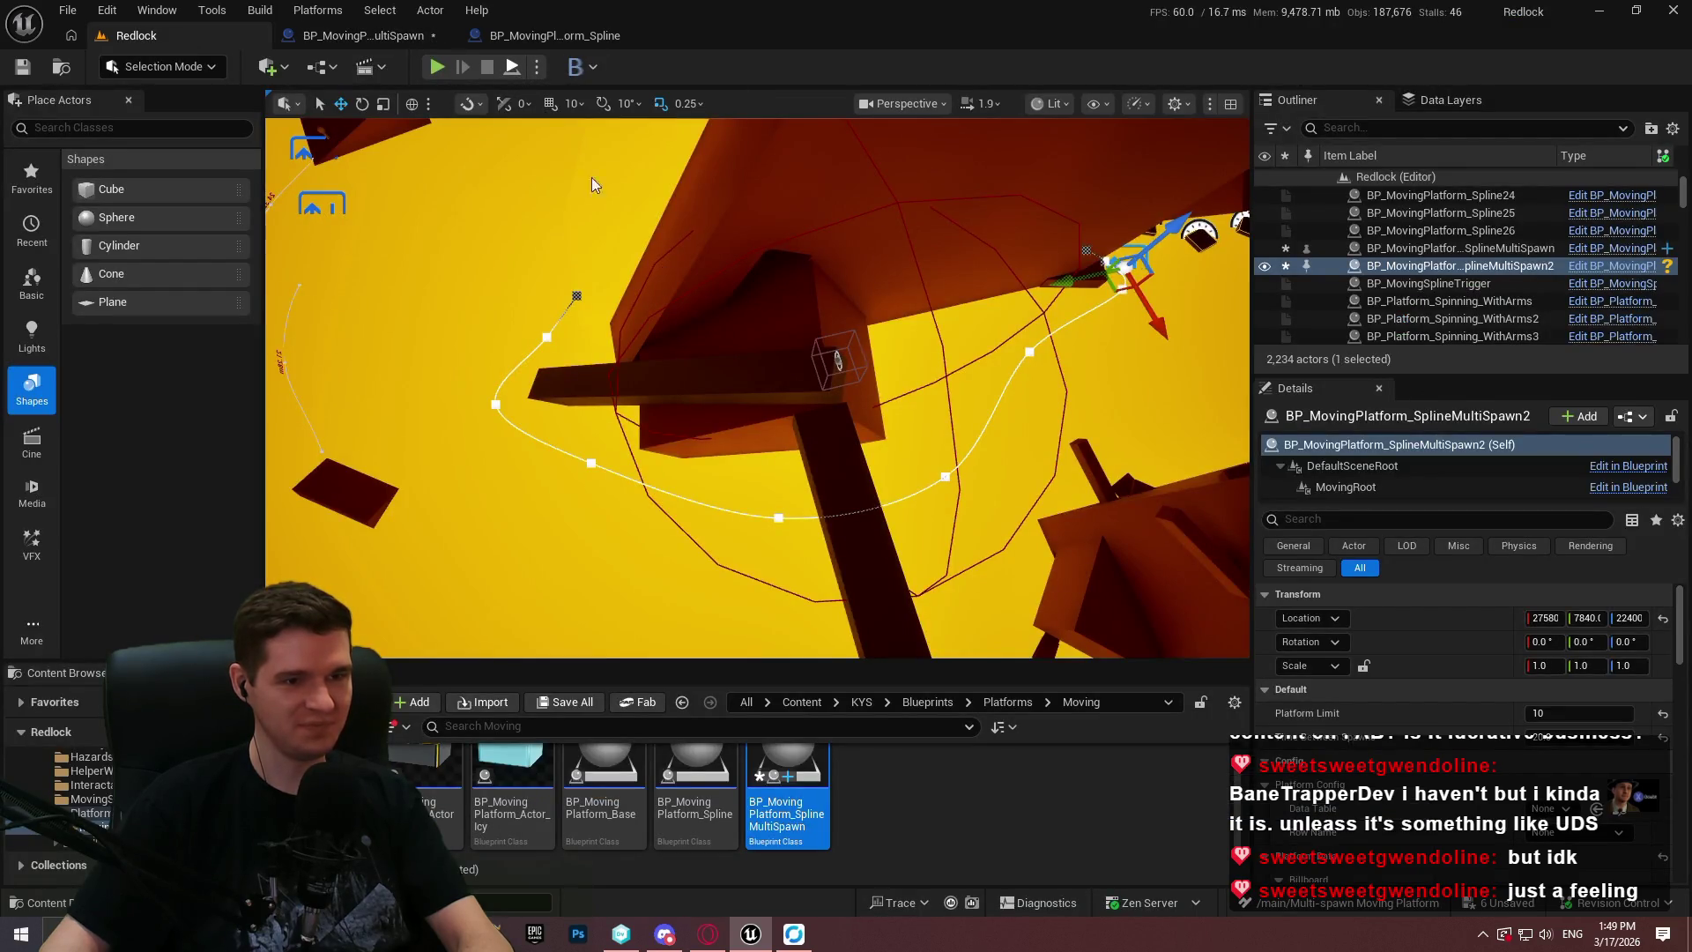
Start a Play-In-Editor session of Redlock and dismiss the welcome dialog.
key(alt+p)
click(757, 554)
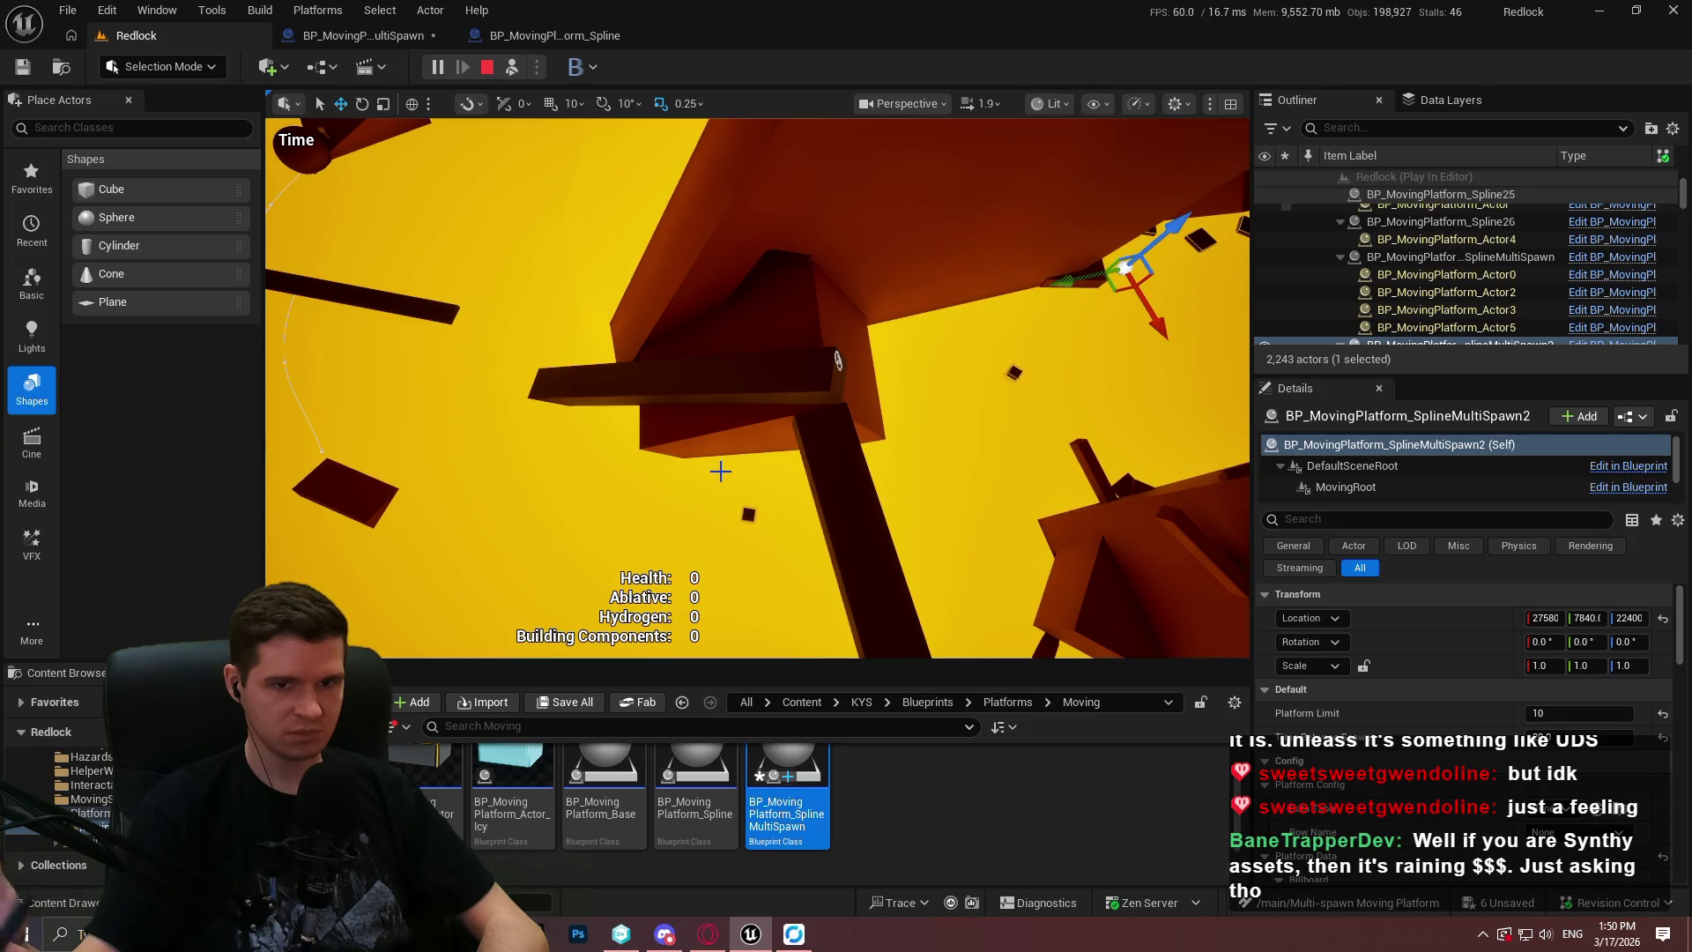
Select the SplineMultiSpawn actor, review its Details and enlarge the Outliner list.
click(1458, 257)
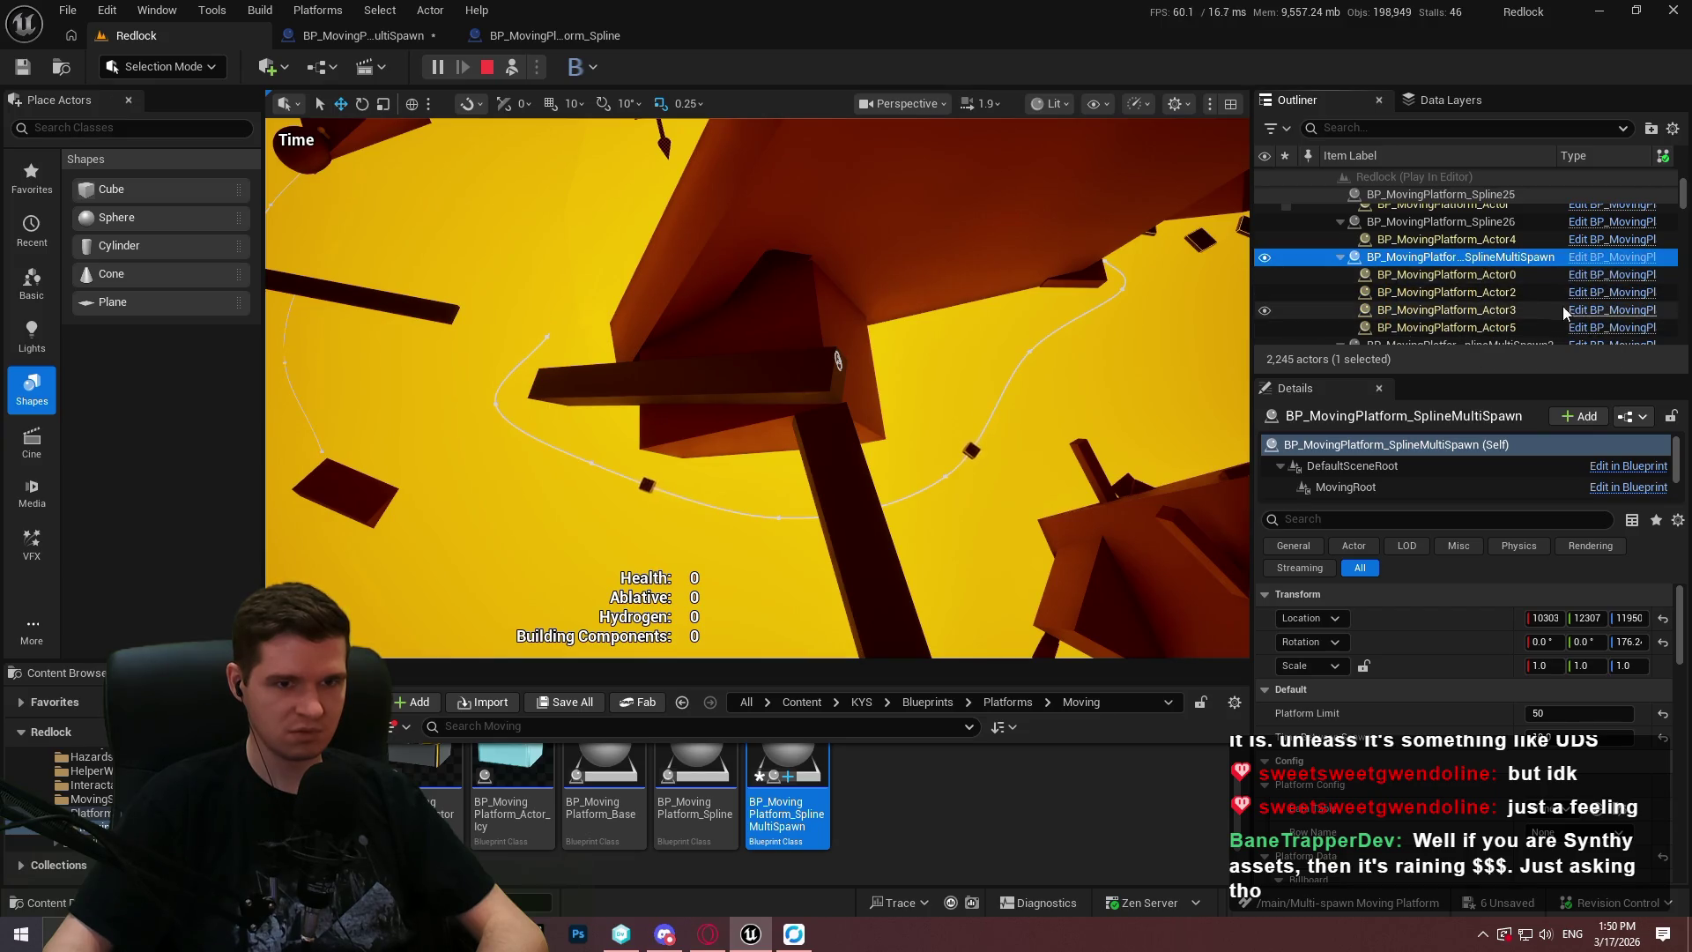
scroll(1555, 288, down, 2)
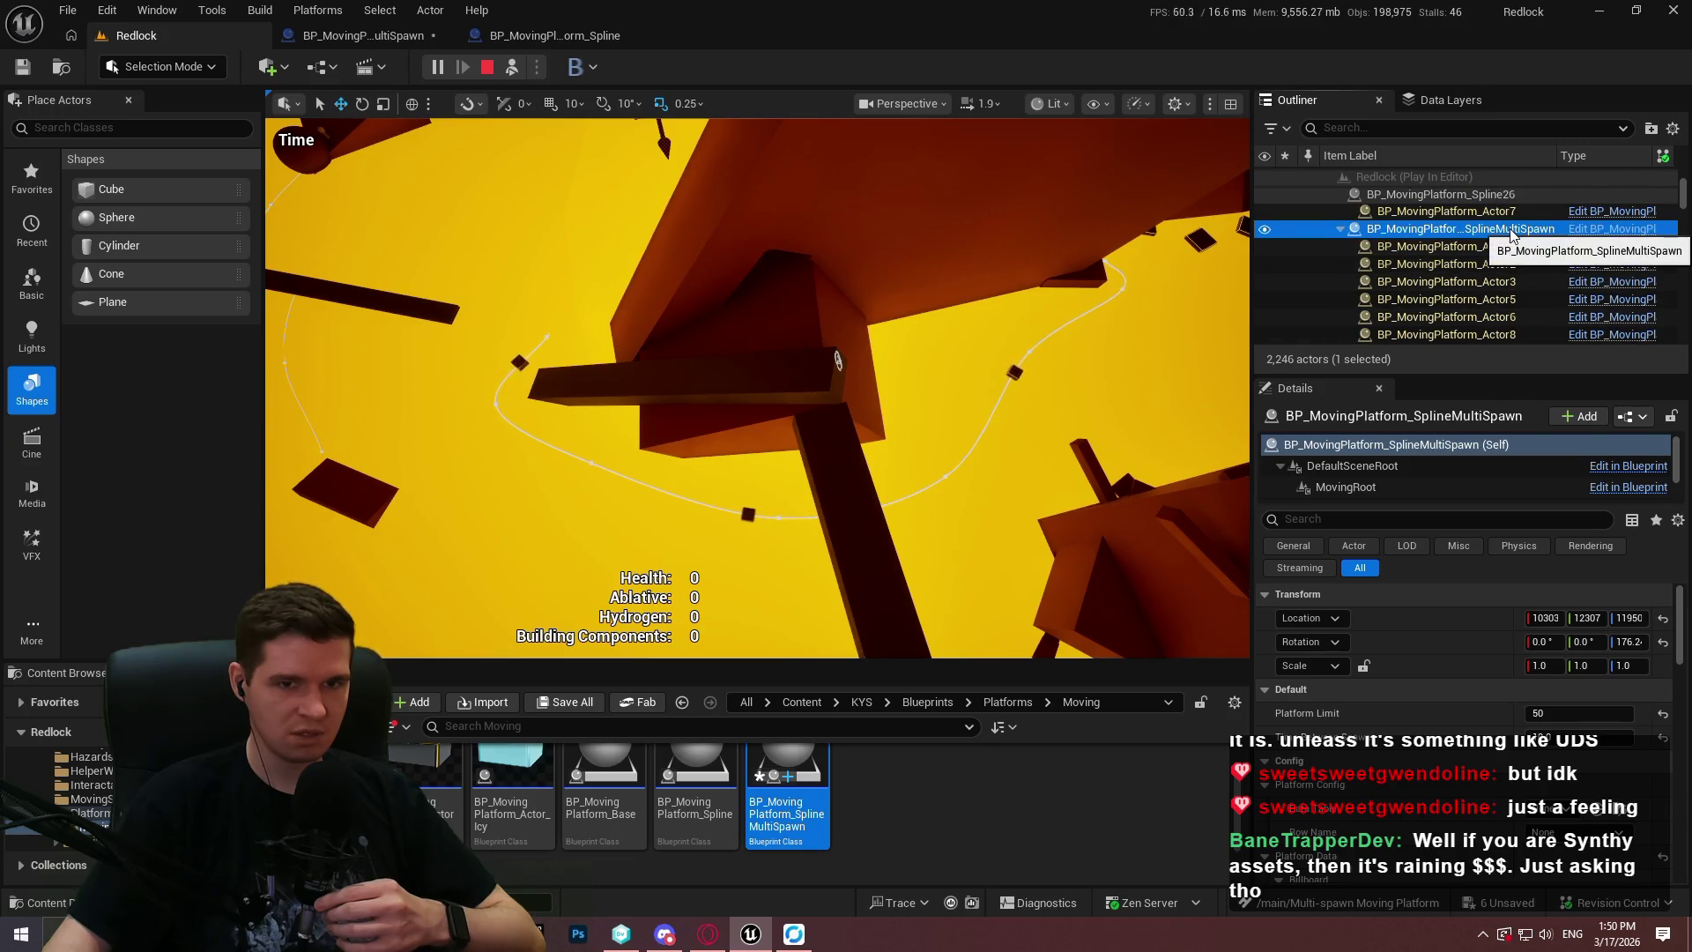
scroll(1514, 242, down, 2)
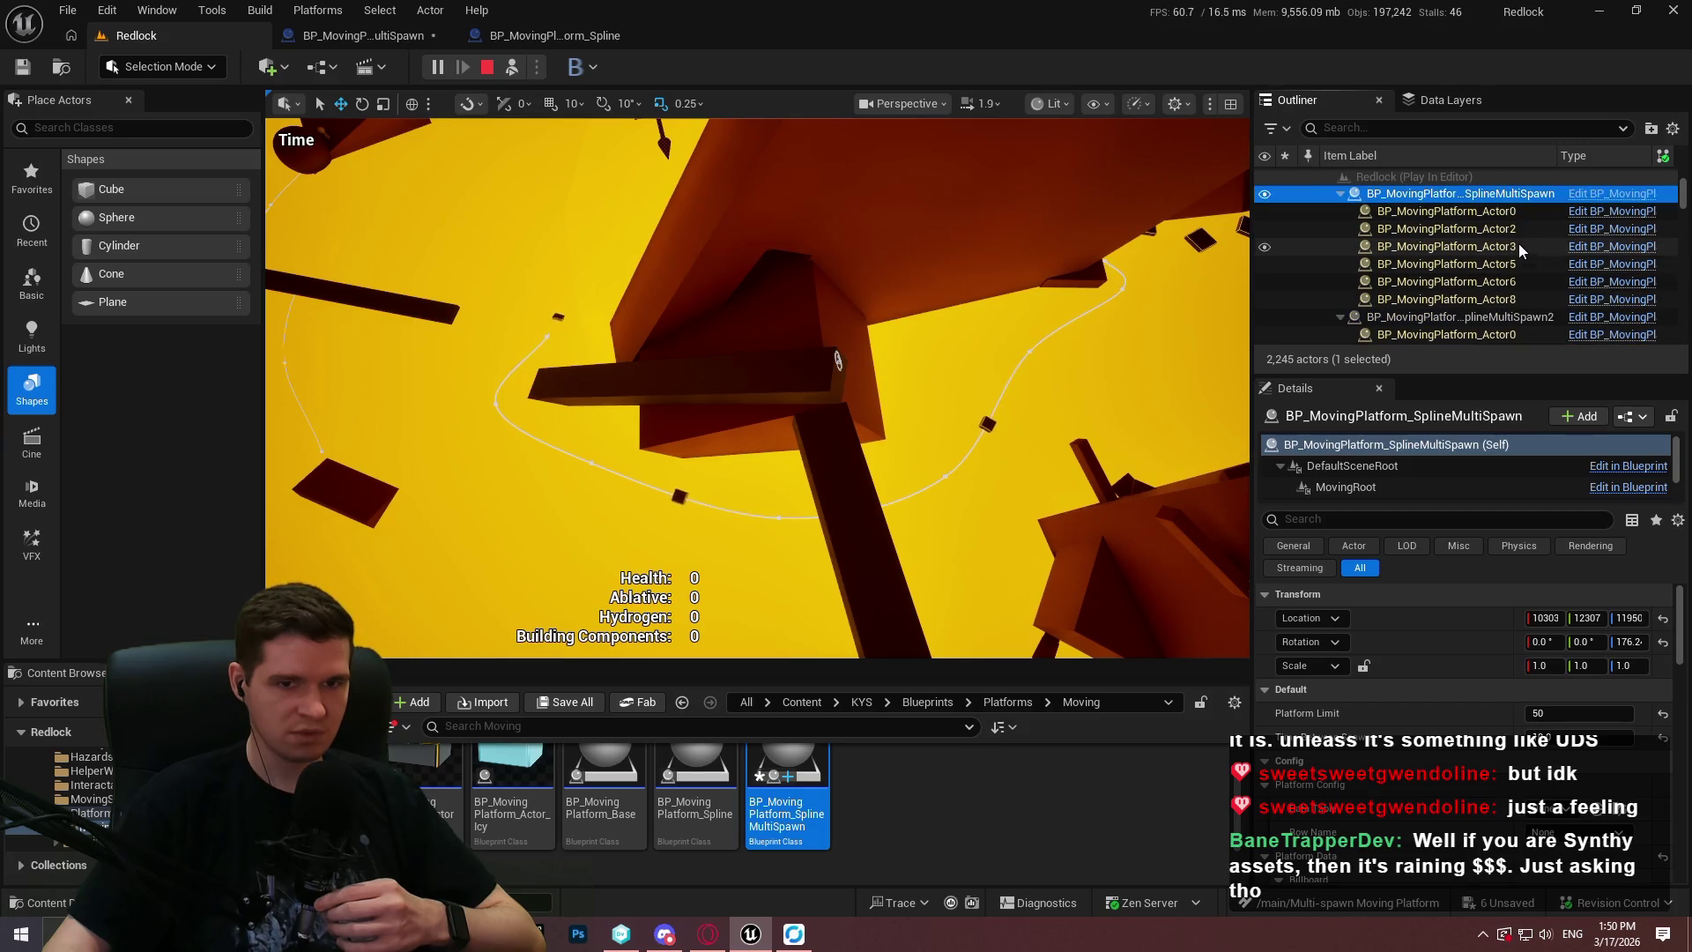
scroll(1528, 251, down, 3)
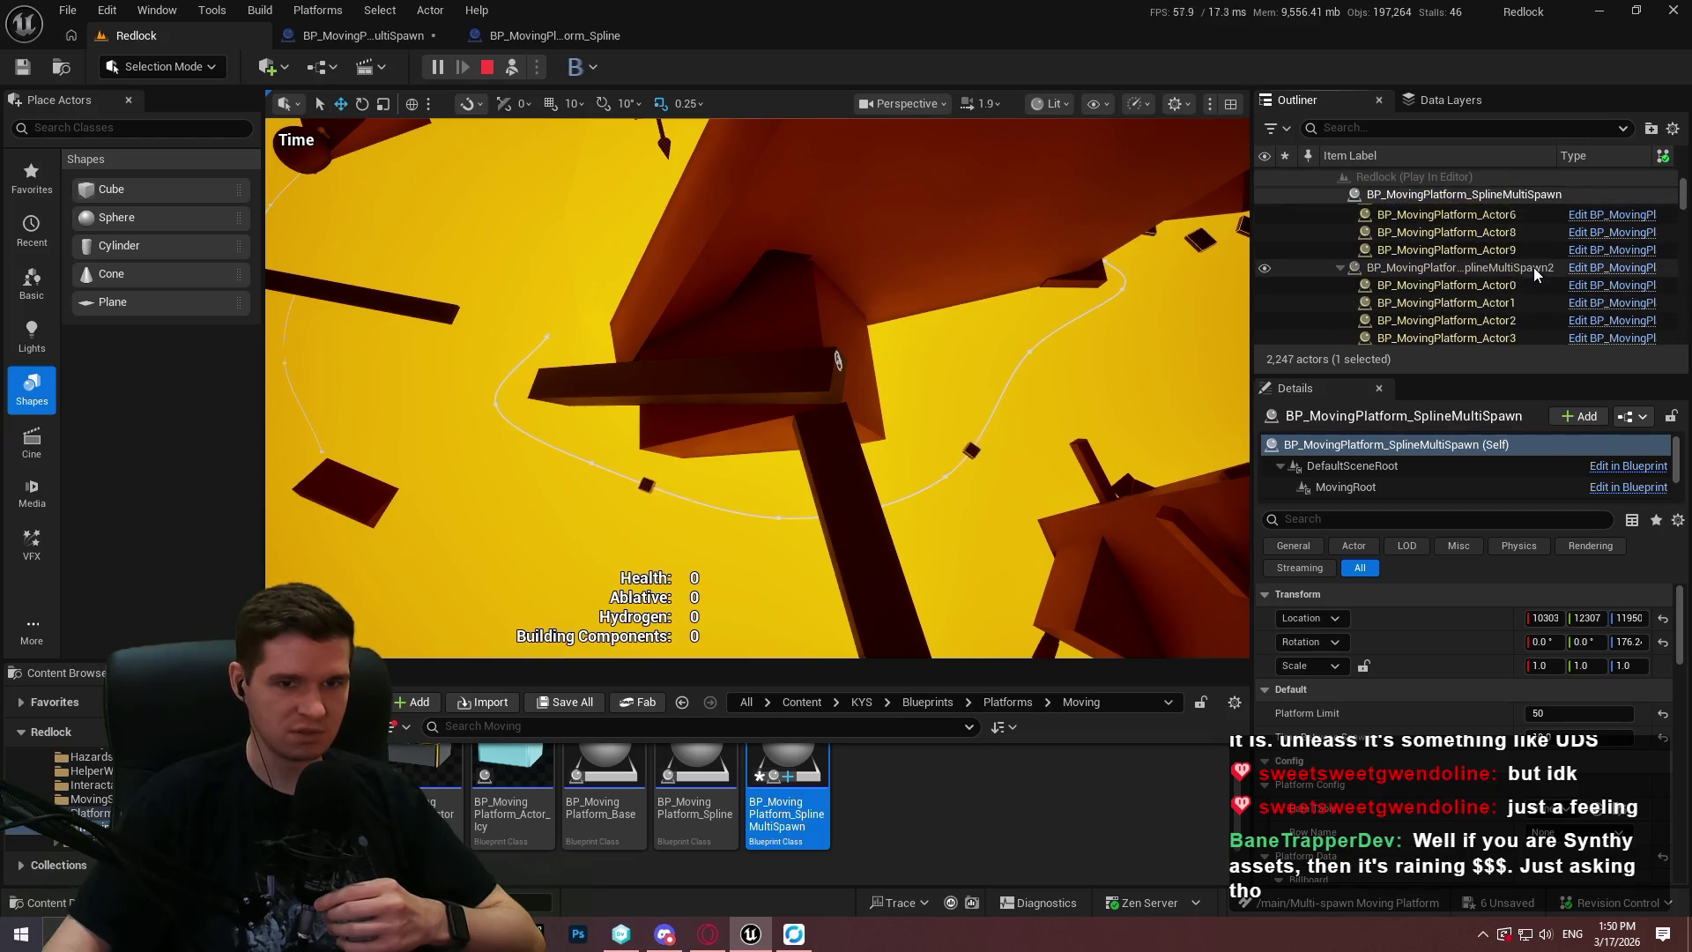
scroll(1535, 245, up, 3)
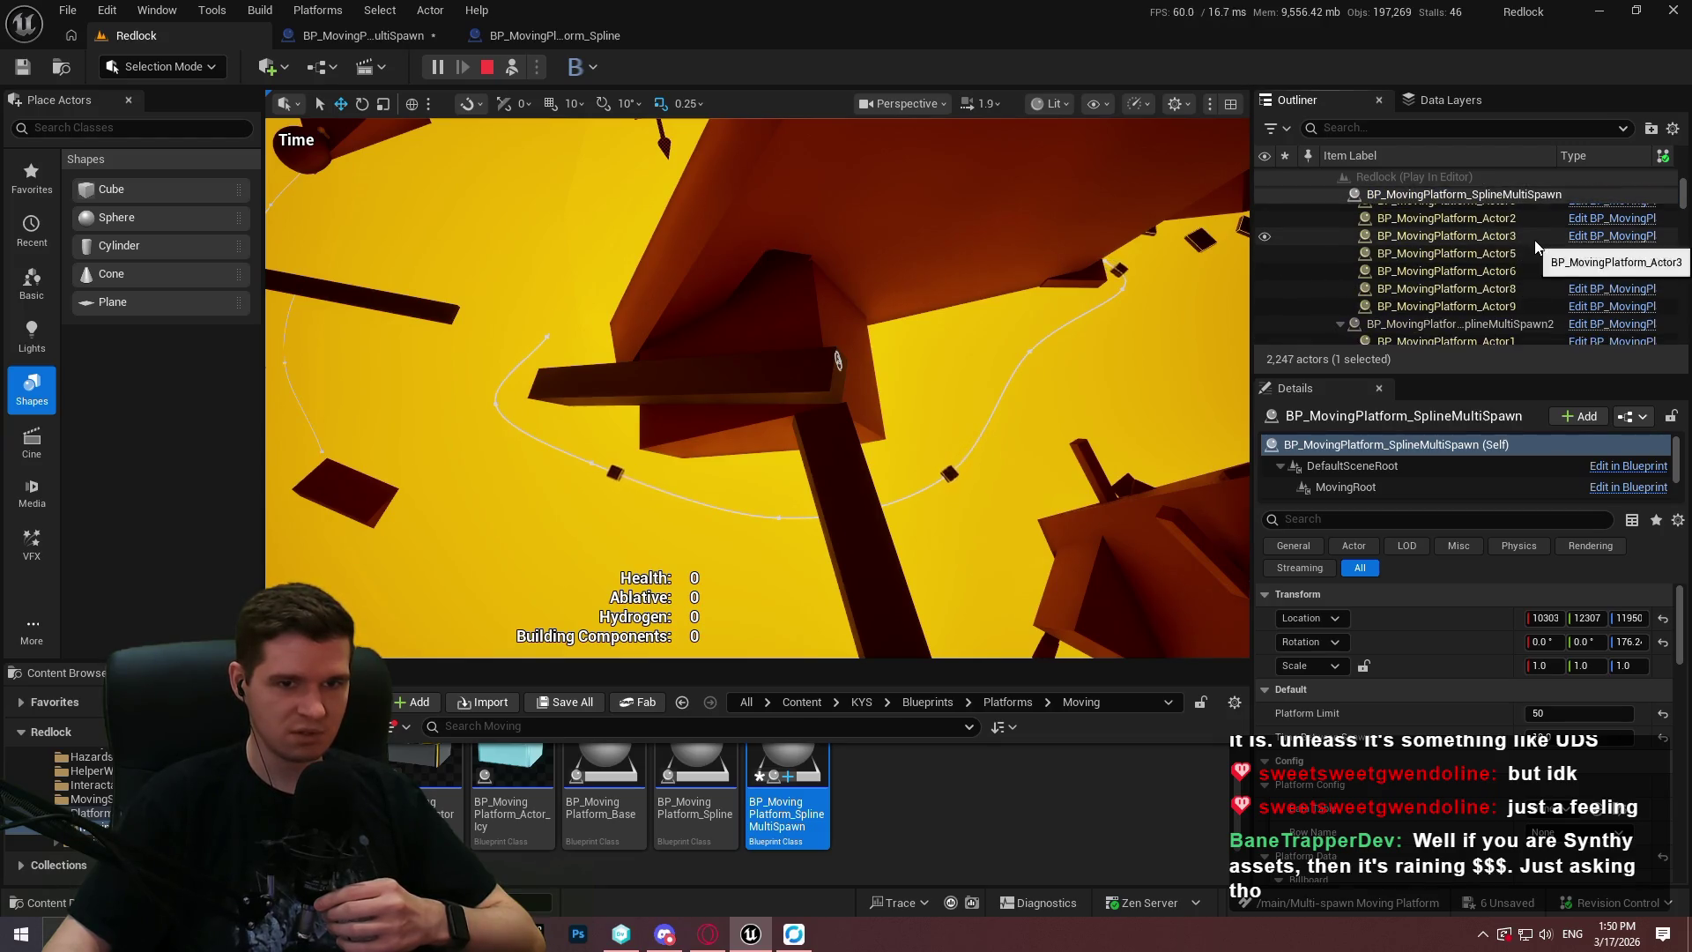
scroll(1530, 224, up, 1)
click(1492, 495)
mouse_move(1491, 495)
mouse_down()
mouse_move(1481, 608)
mouse_move(1478, 555)
mouse_up()
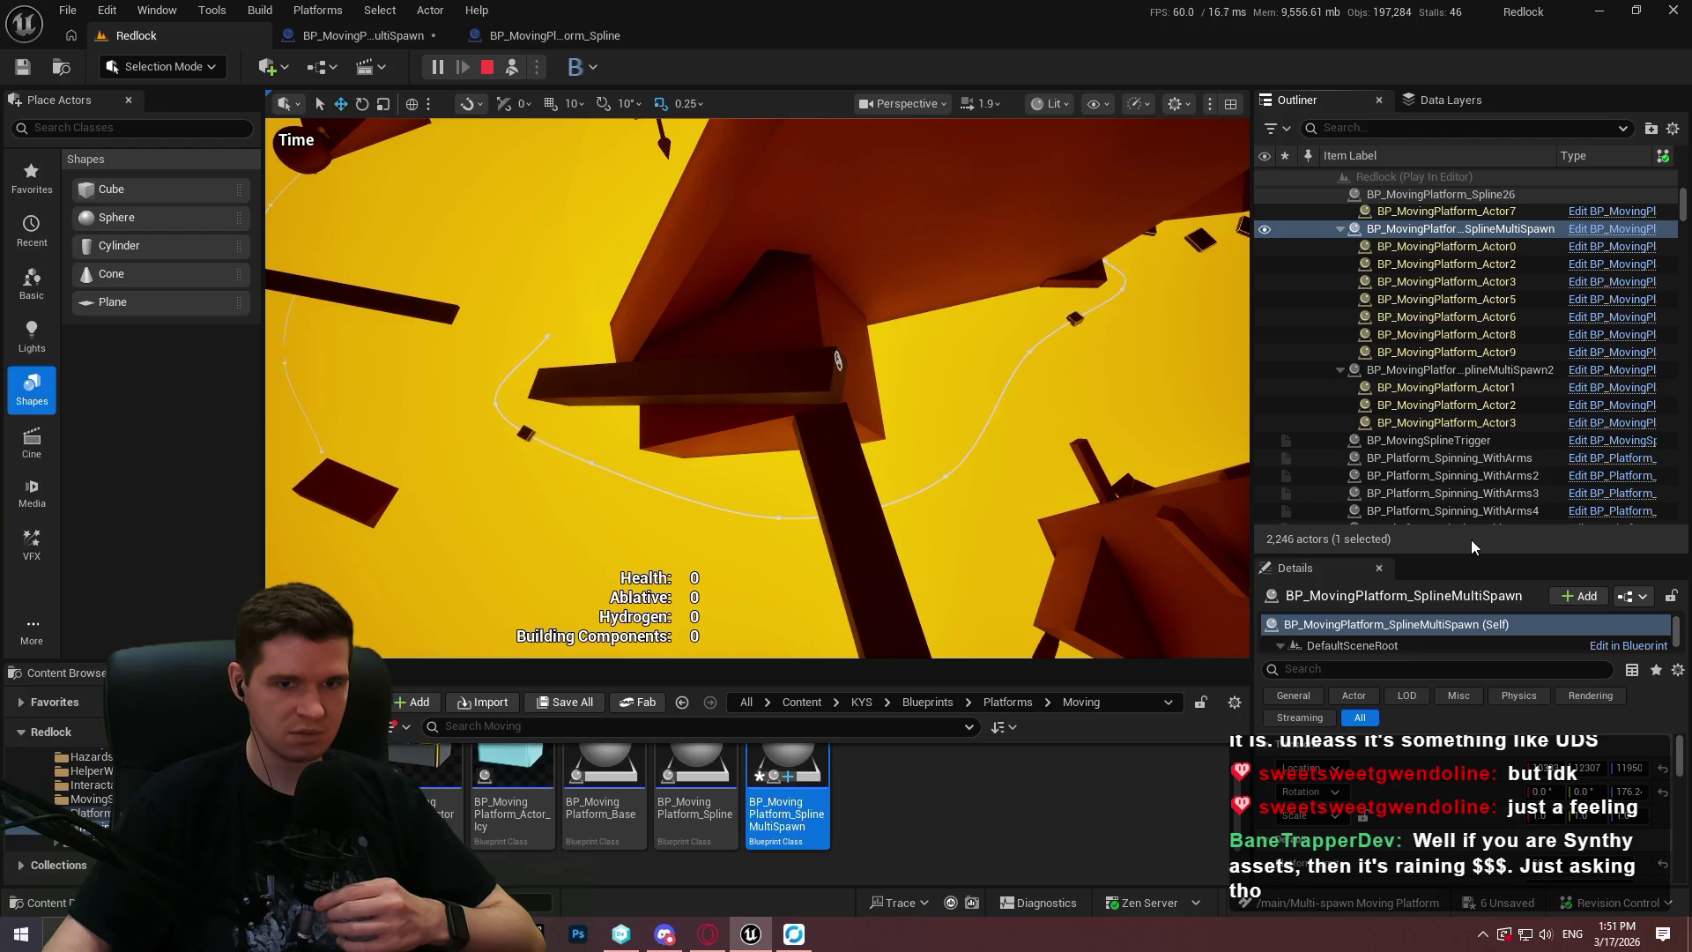
scroll(1445, 282, up, 2)
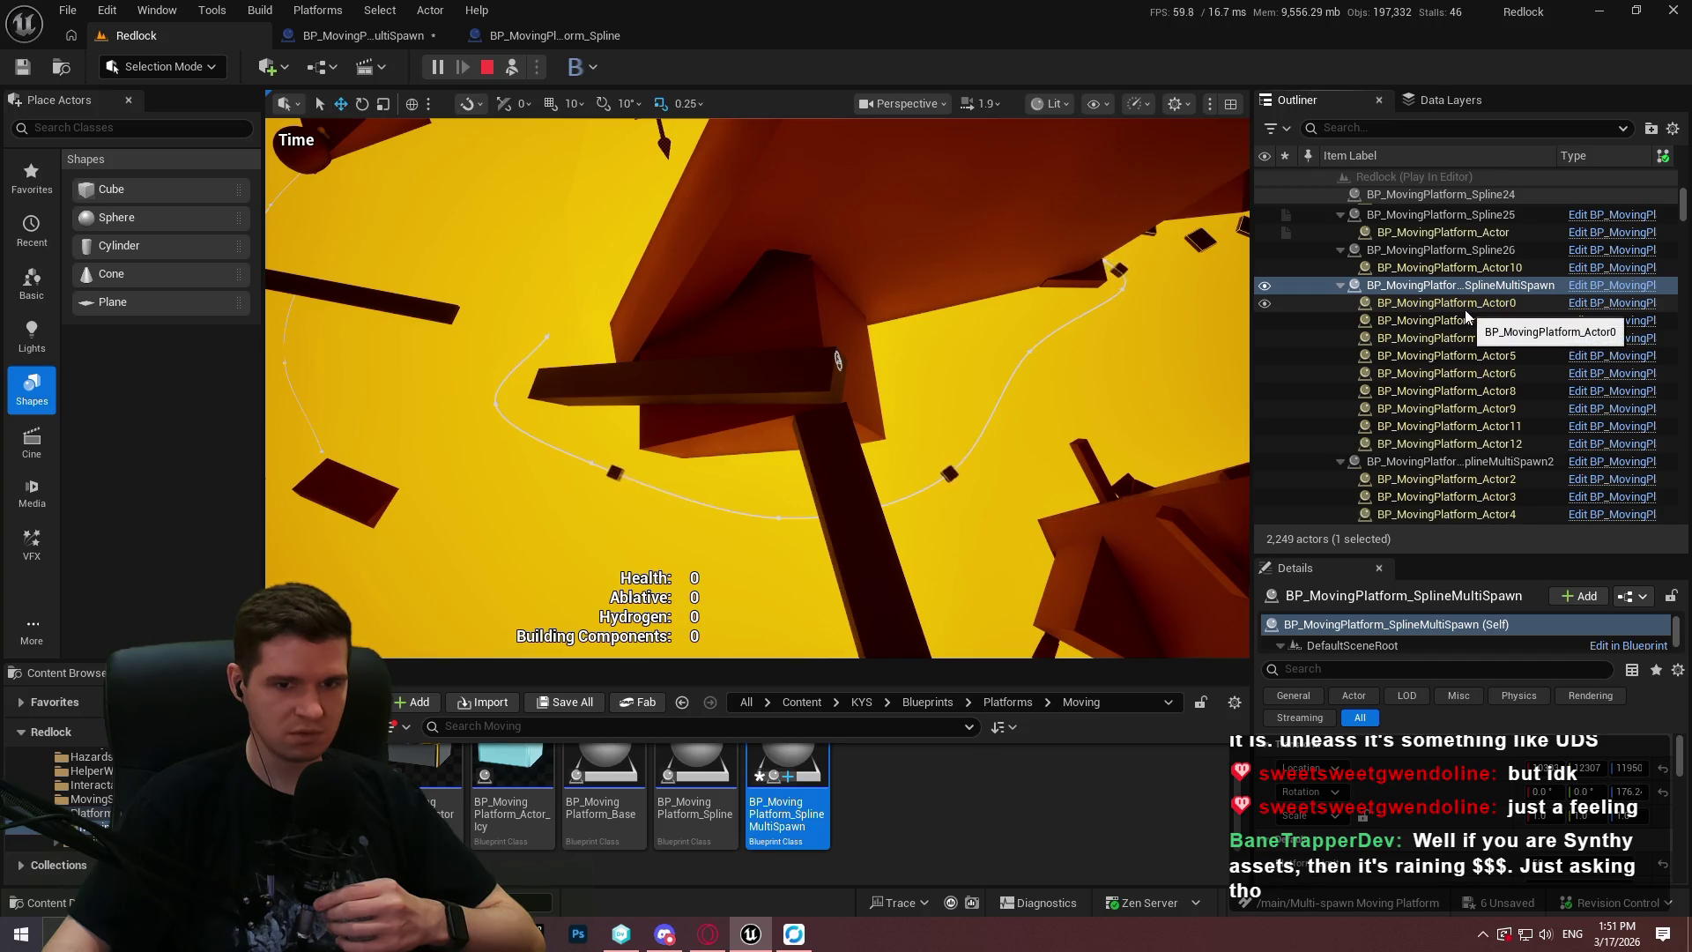
scroll(1465, 309, down, 2)
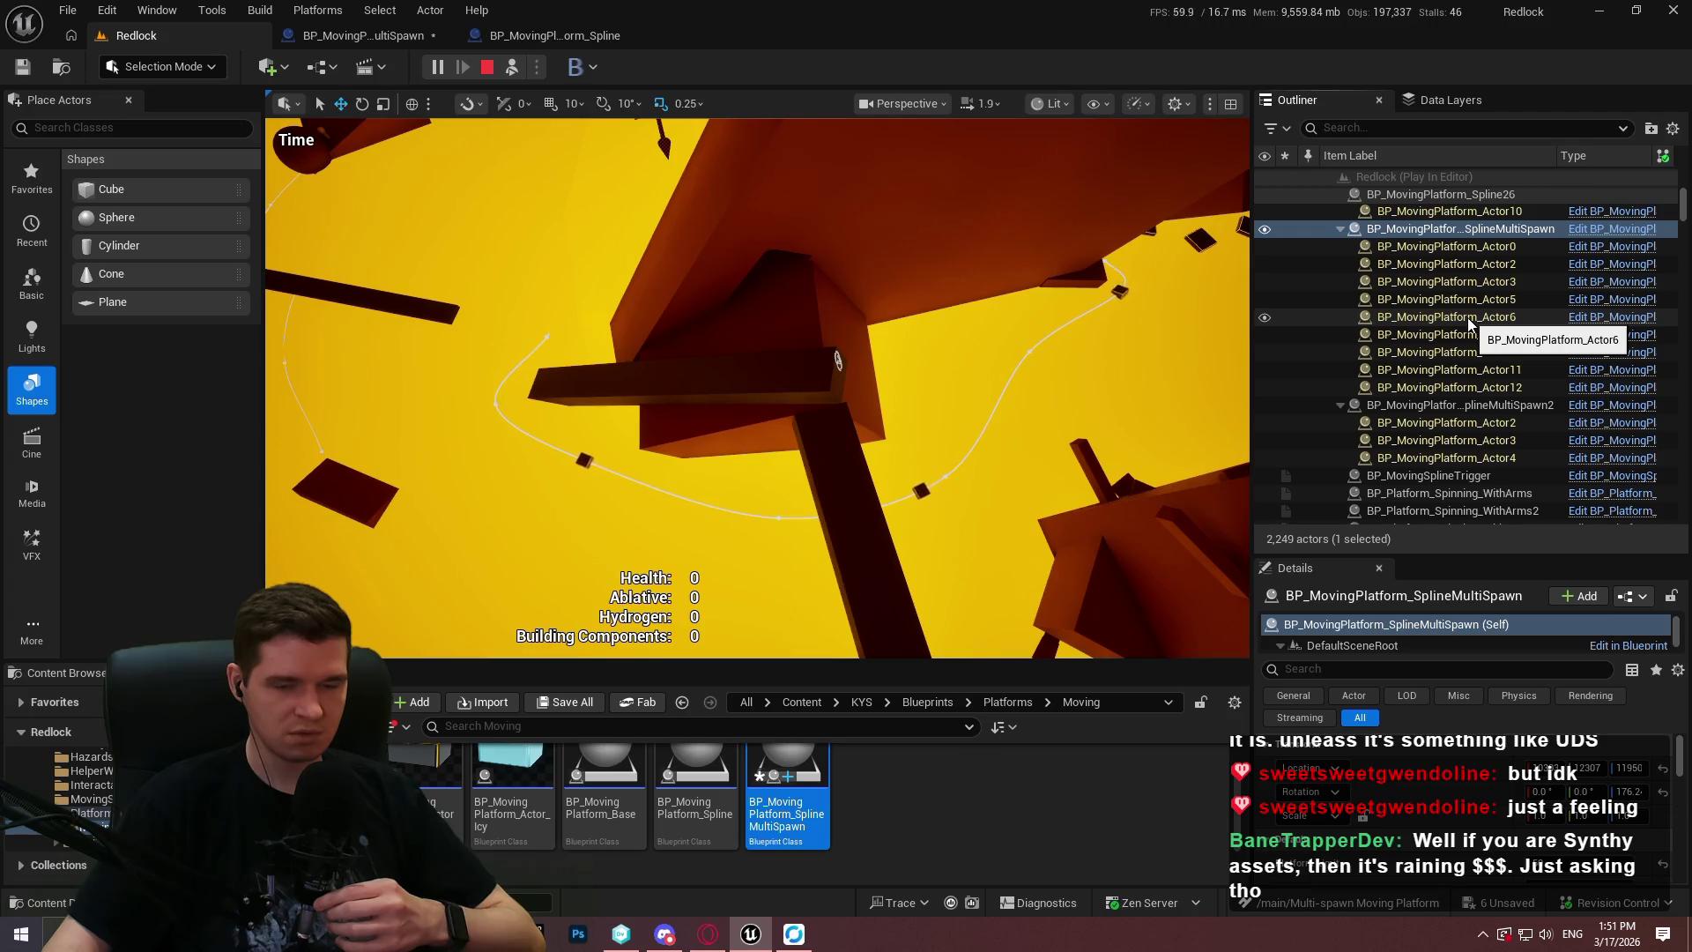
Select SplineMultiSpawn2, focus the view on SplineMultiSpawn and watch the platforms spread along the spline.
click(1473, 404)
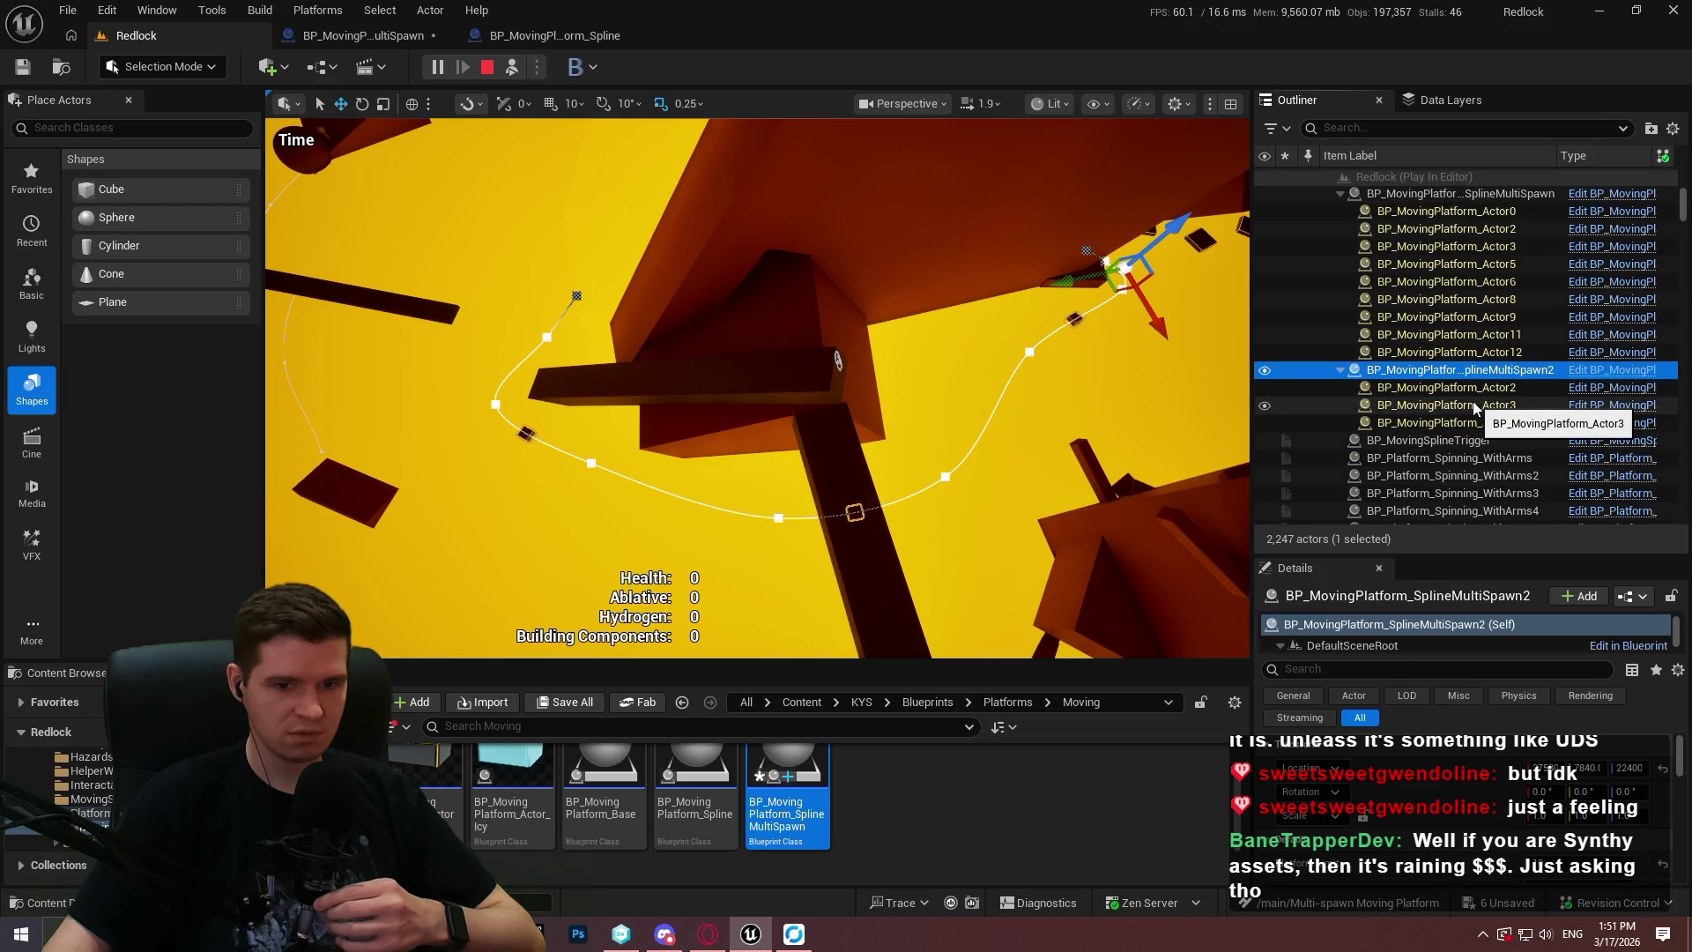
scroll(1476, 409, up, 1)
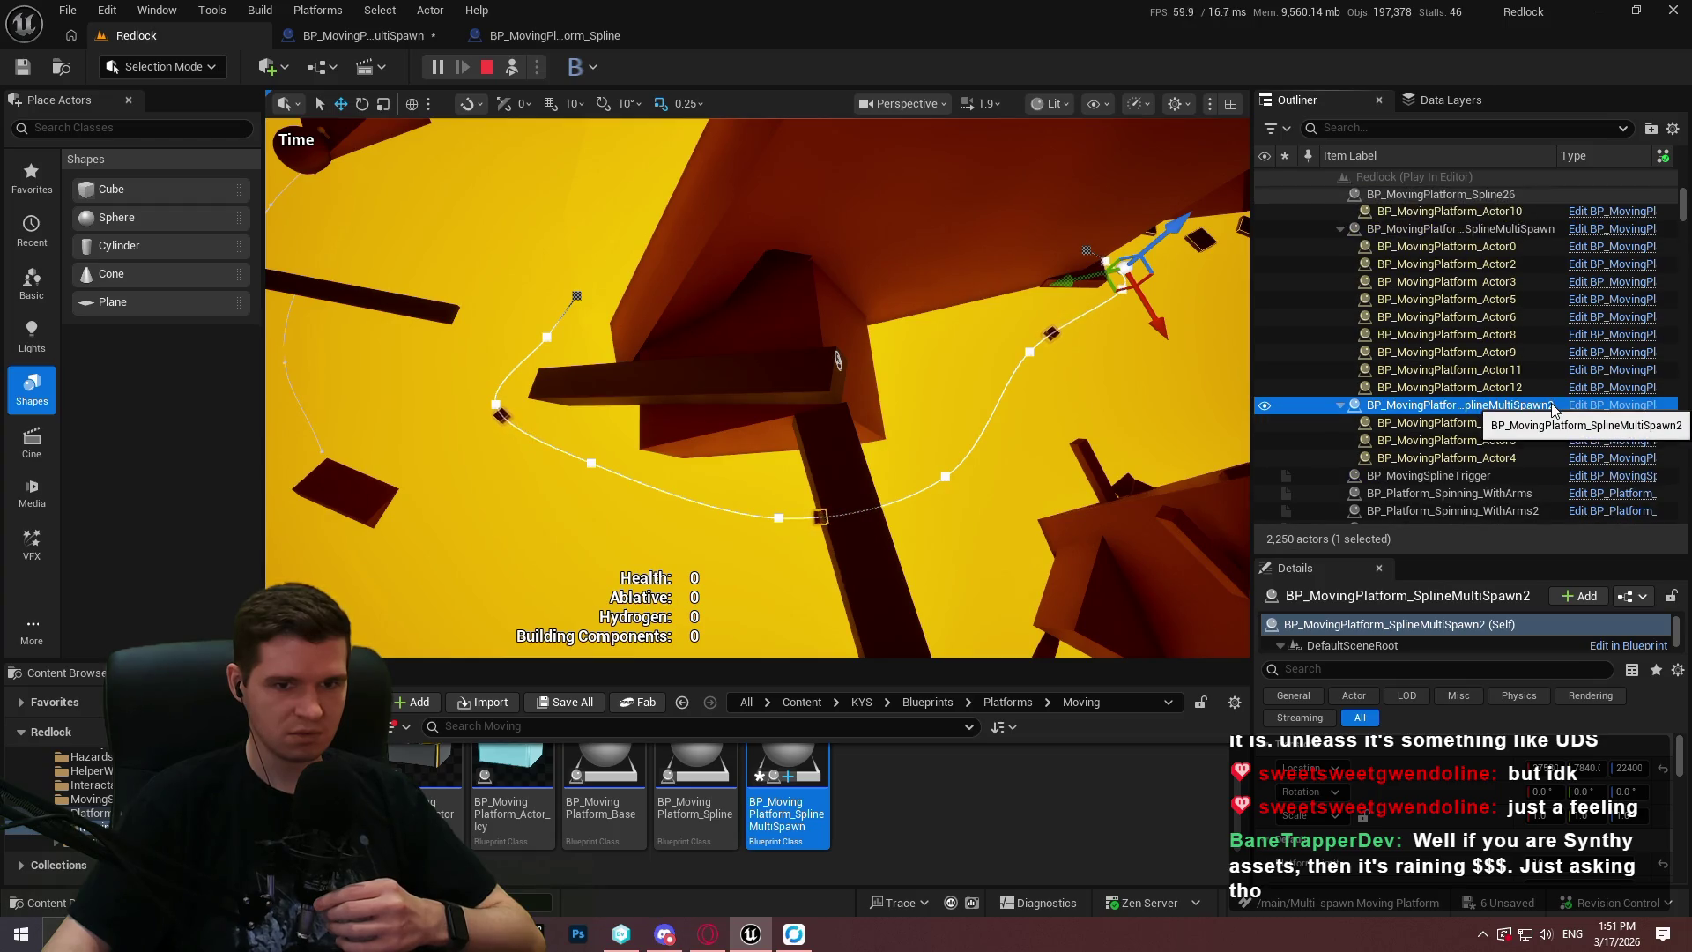
double_click(1454, 229)
scroll(922, 553, up, 3)
scroll(758, 388, up, 1)
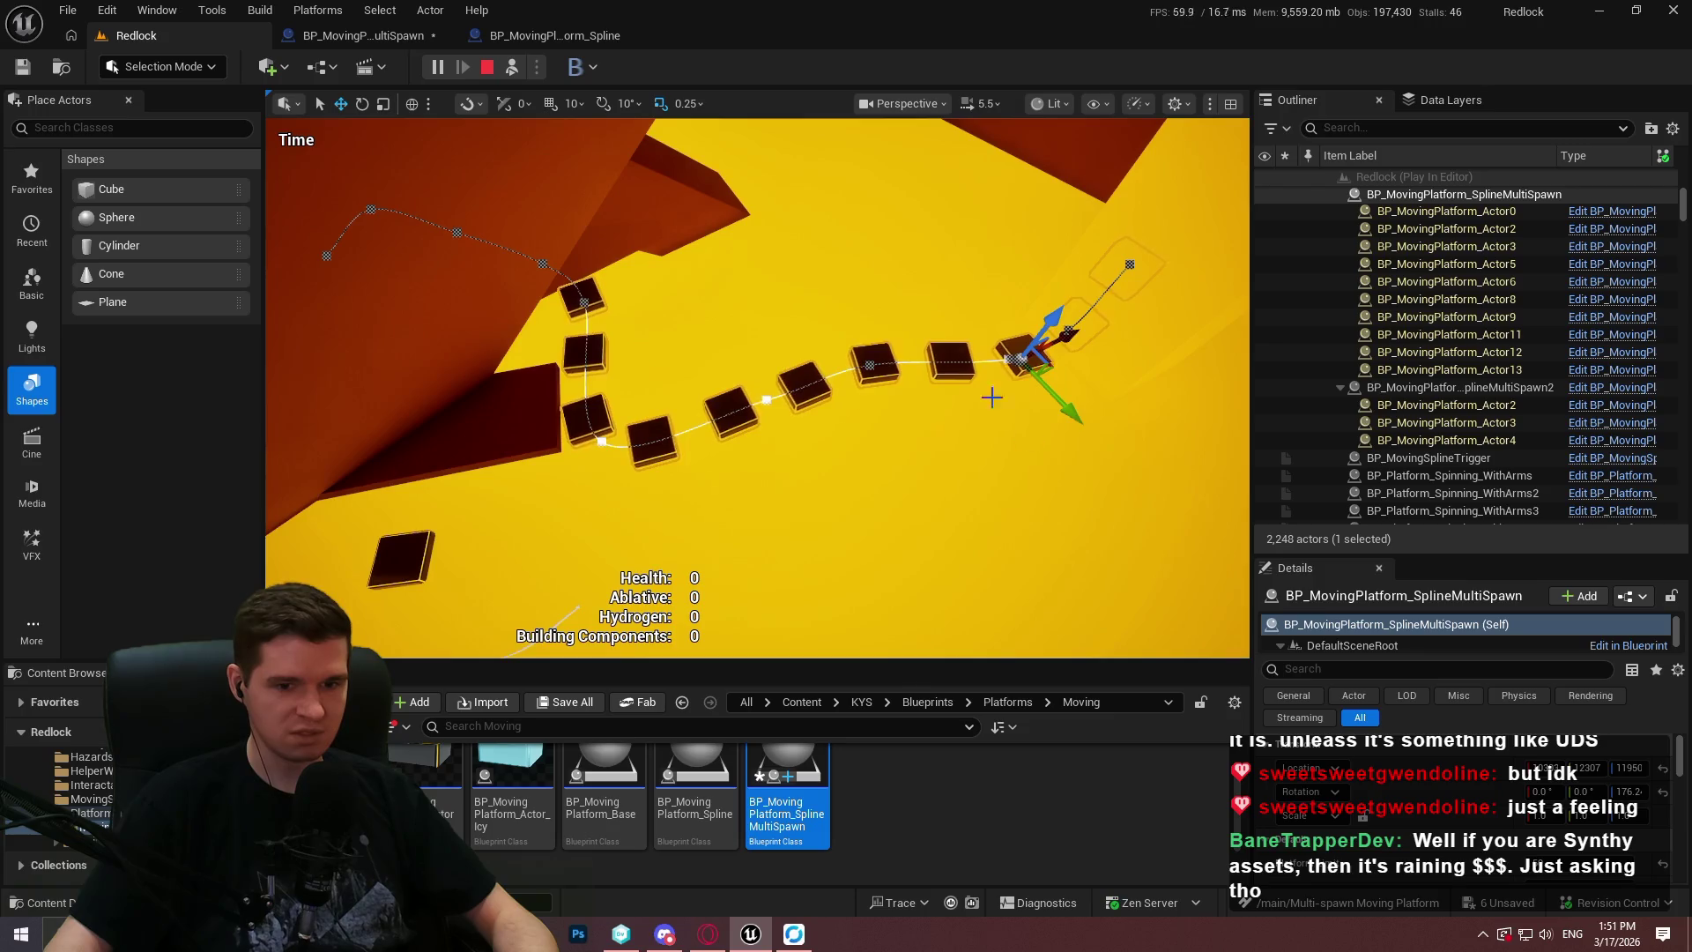
scroll(1540, 758, down, 2)
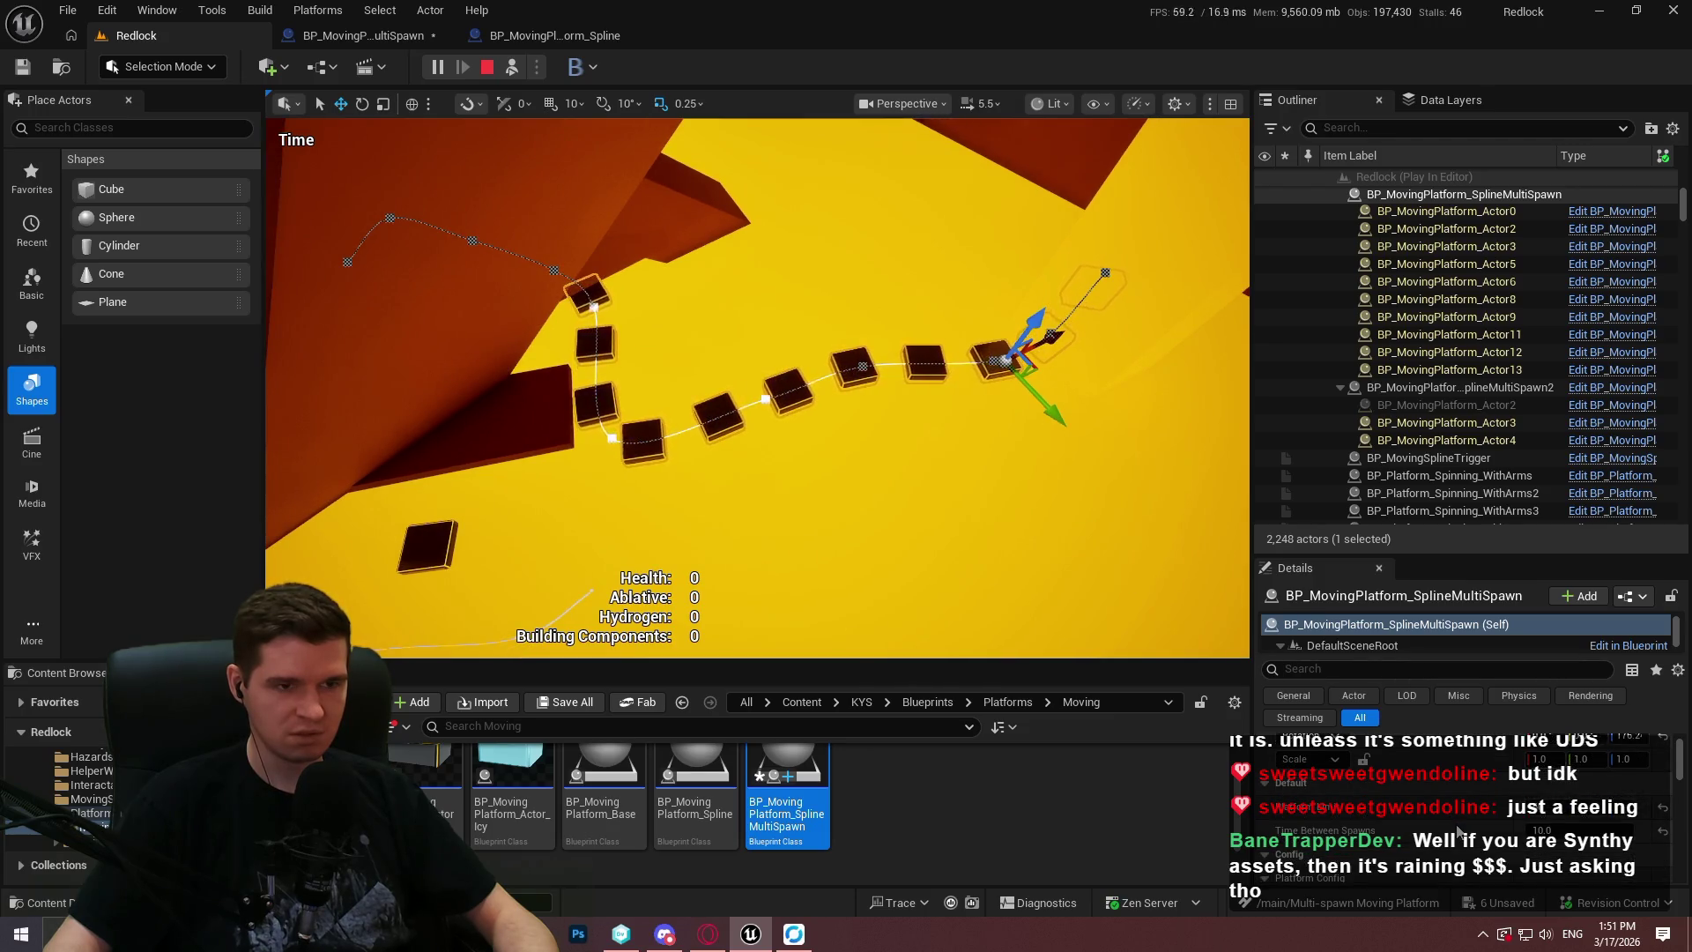
scroll(1478, 826, down, 5)
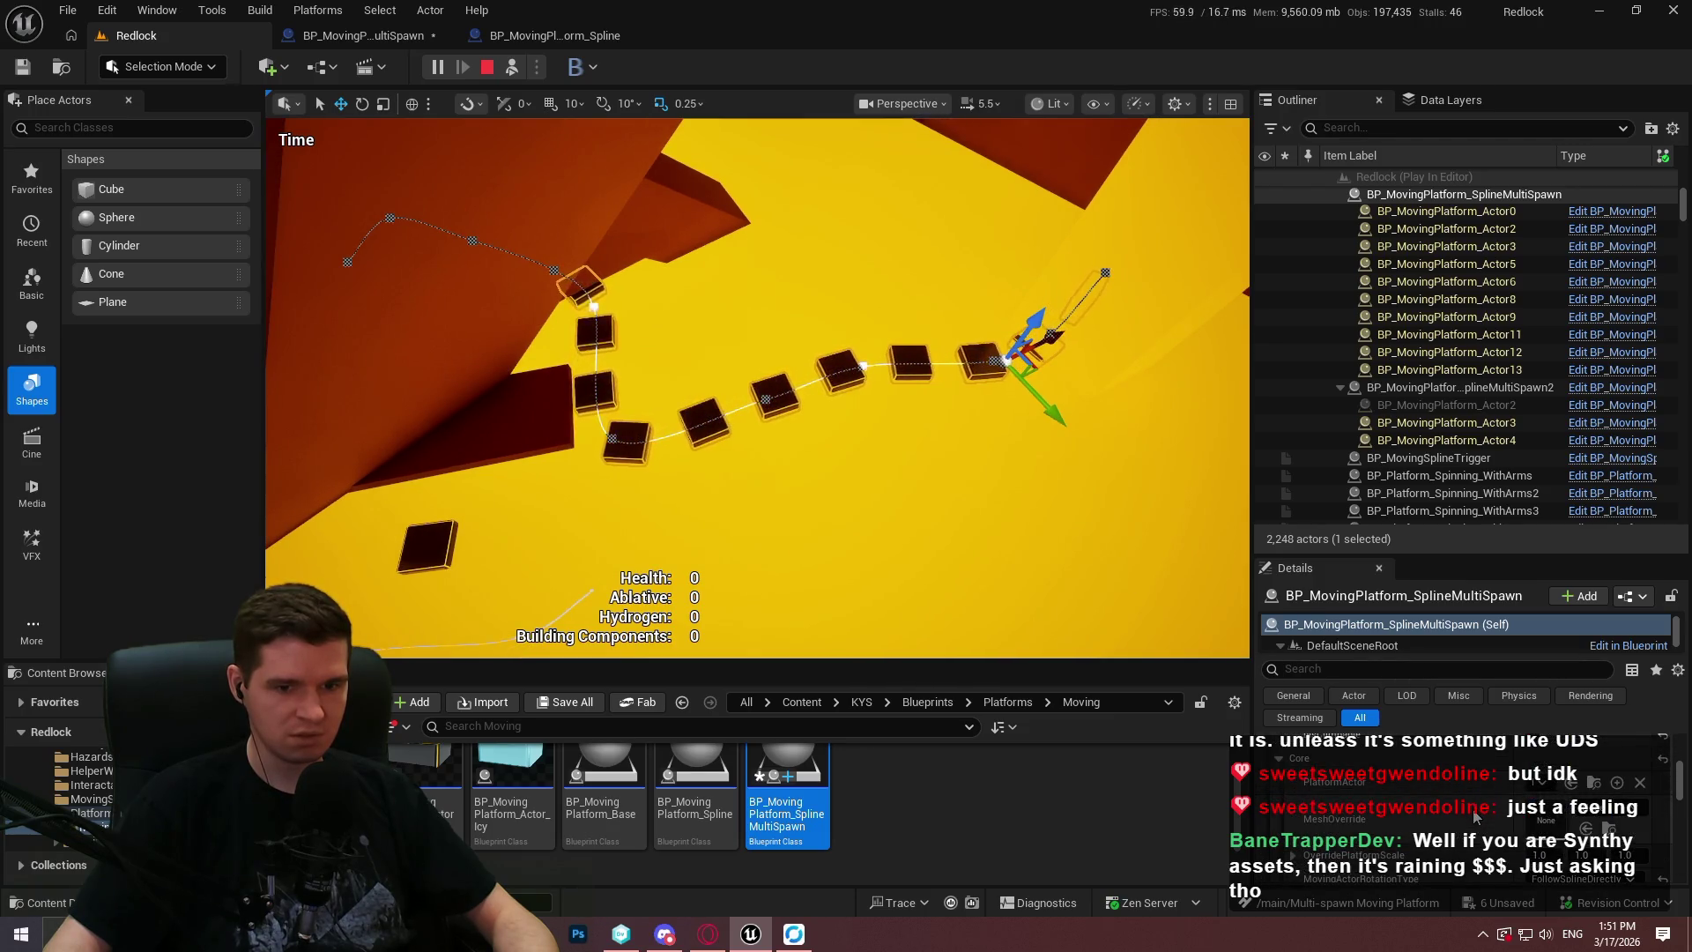
scroll(1473, 812, down, 3)
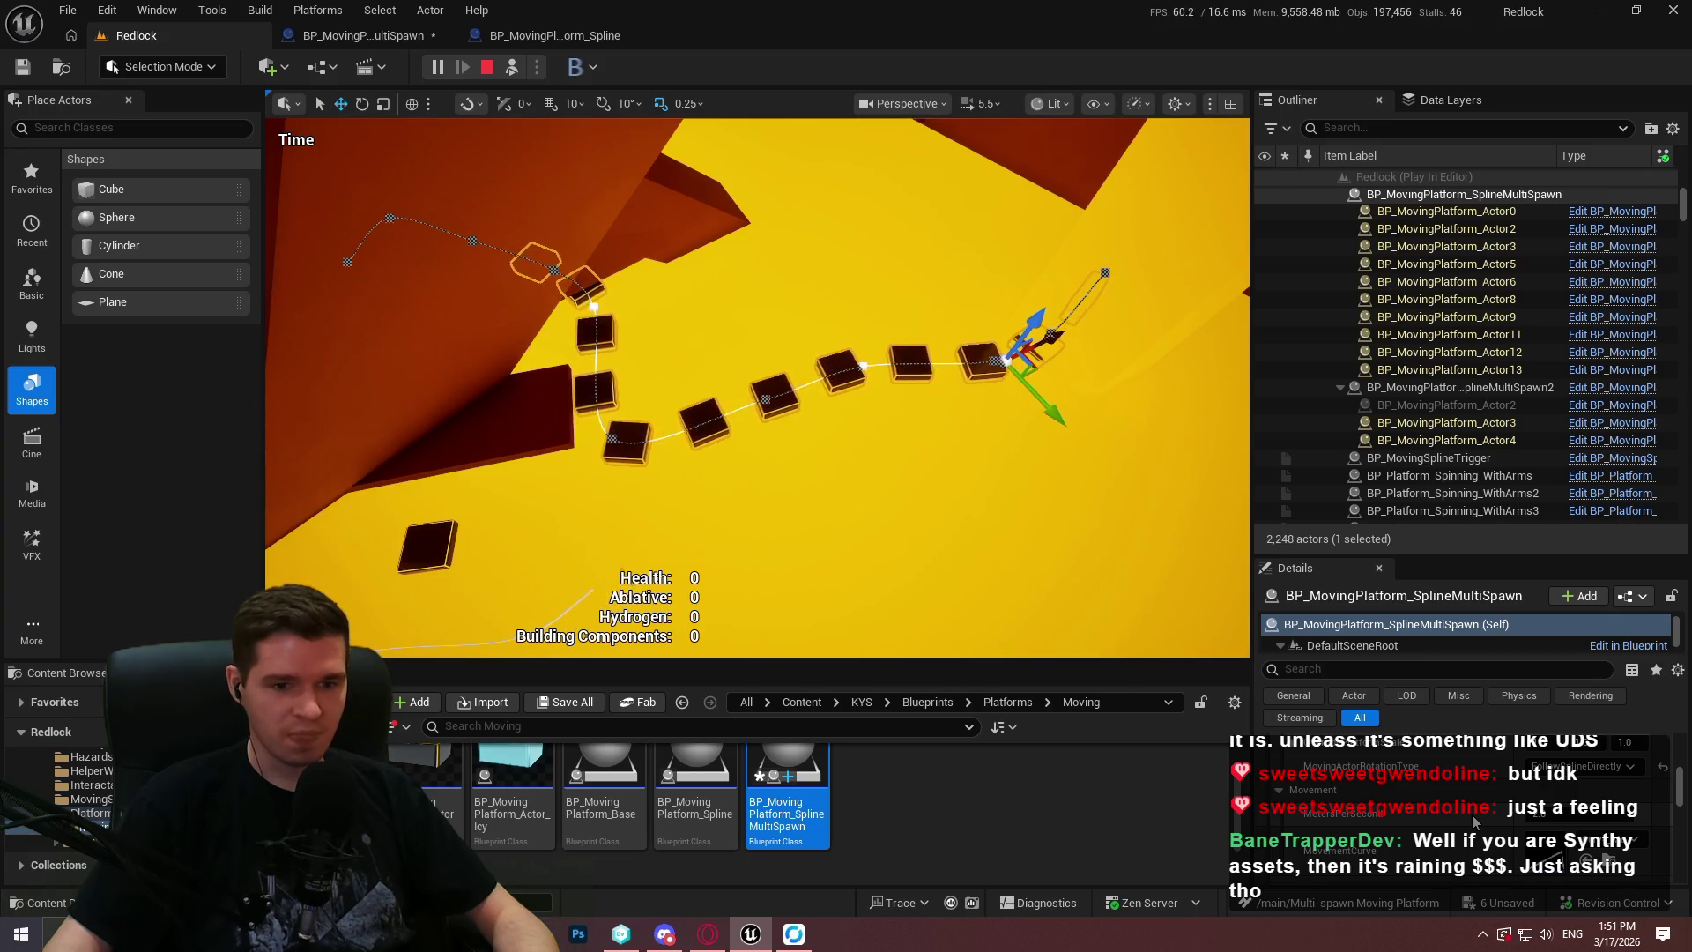
drag(758, 388, 811, 361)
click(367, 33)
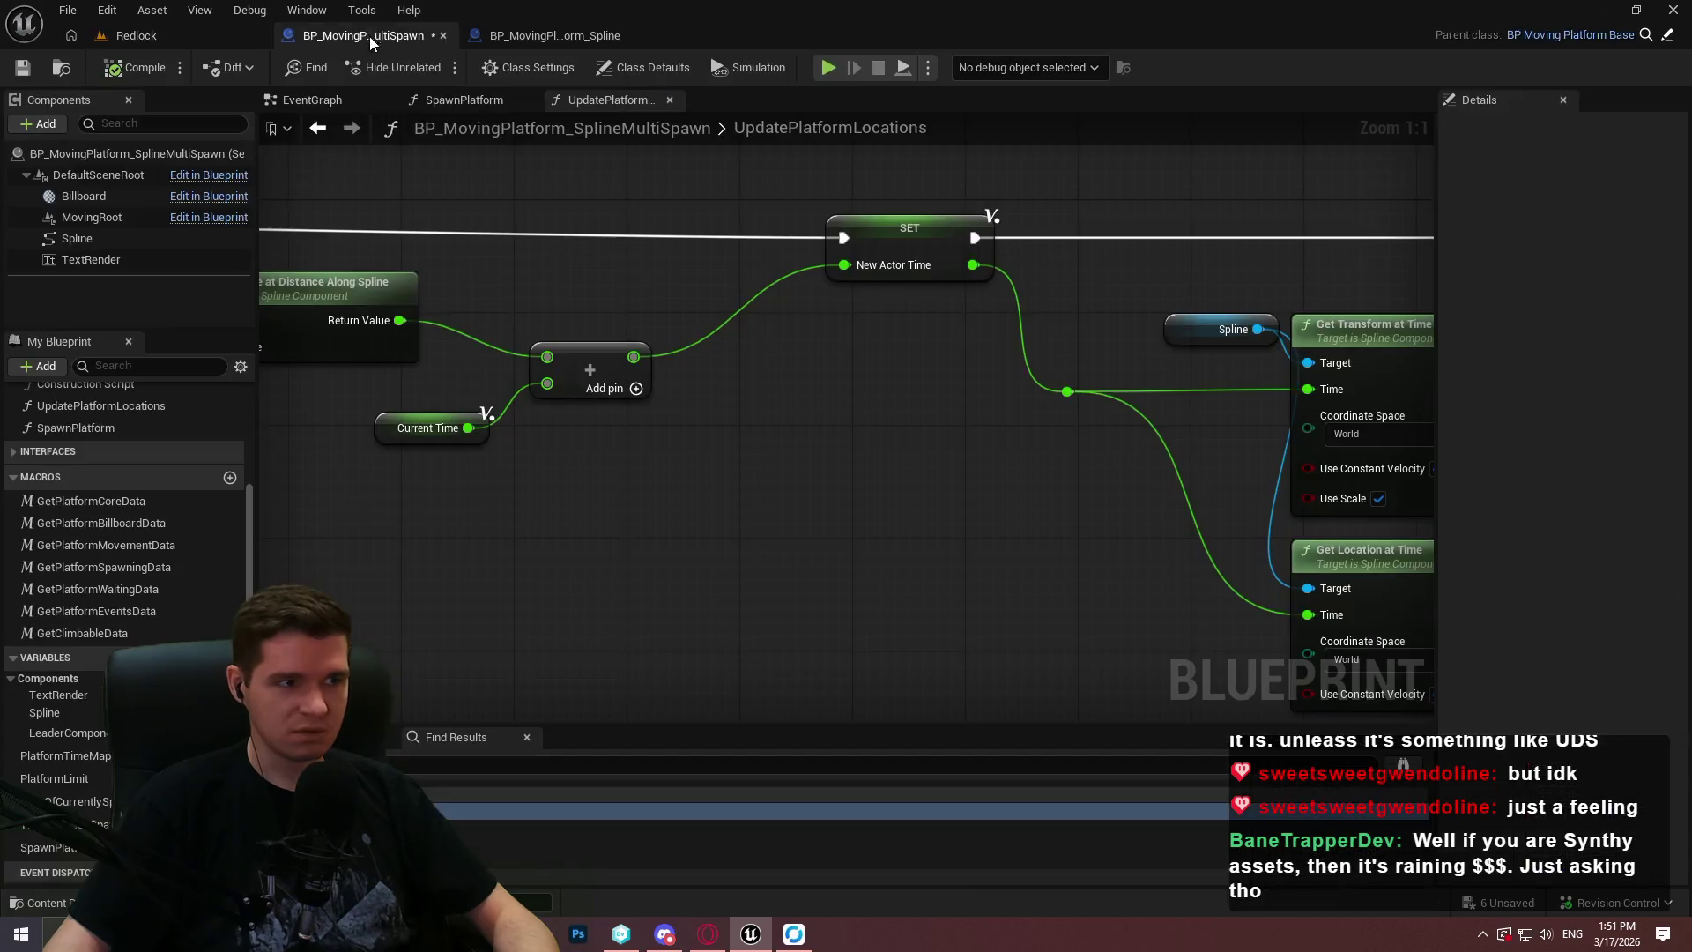
Delete the leftover Get Location at Time node from the UpdatePlatformLocations graph.
drag(1107, 409, 480, 297)
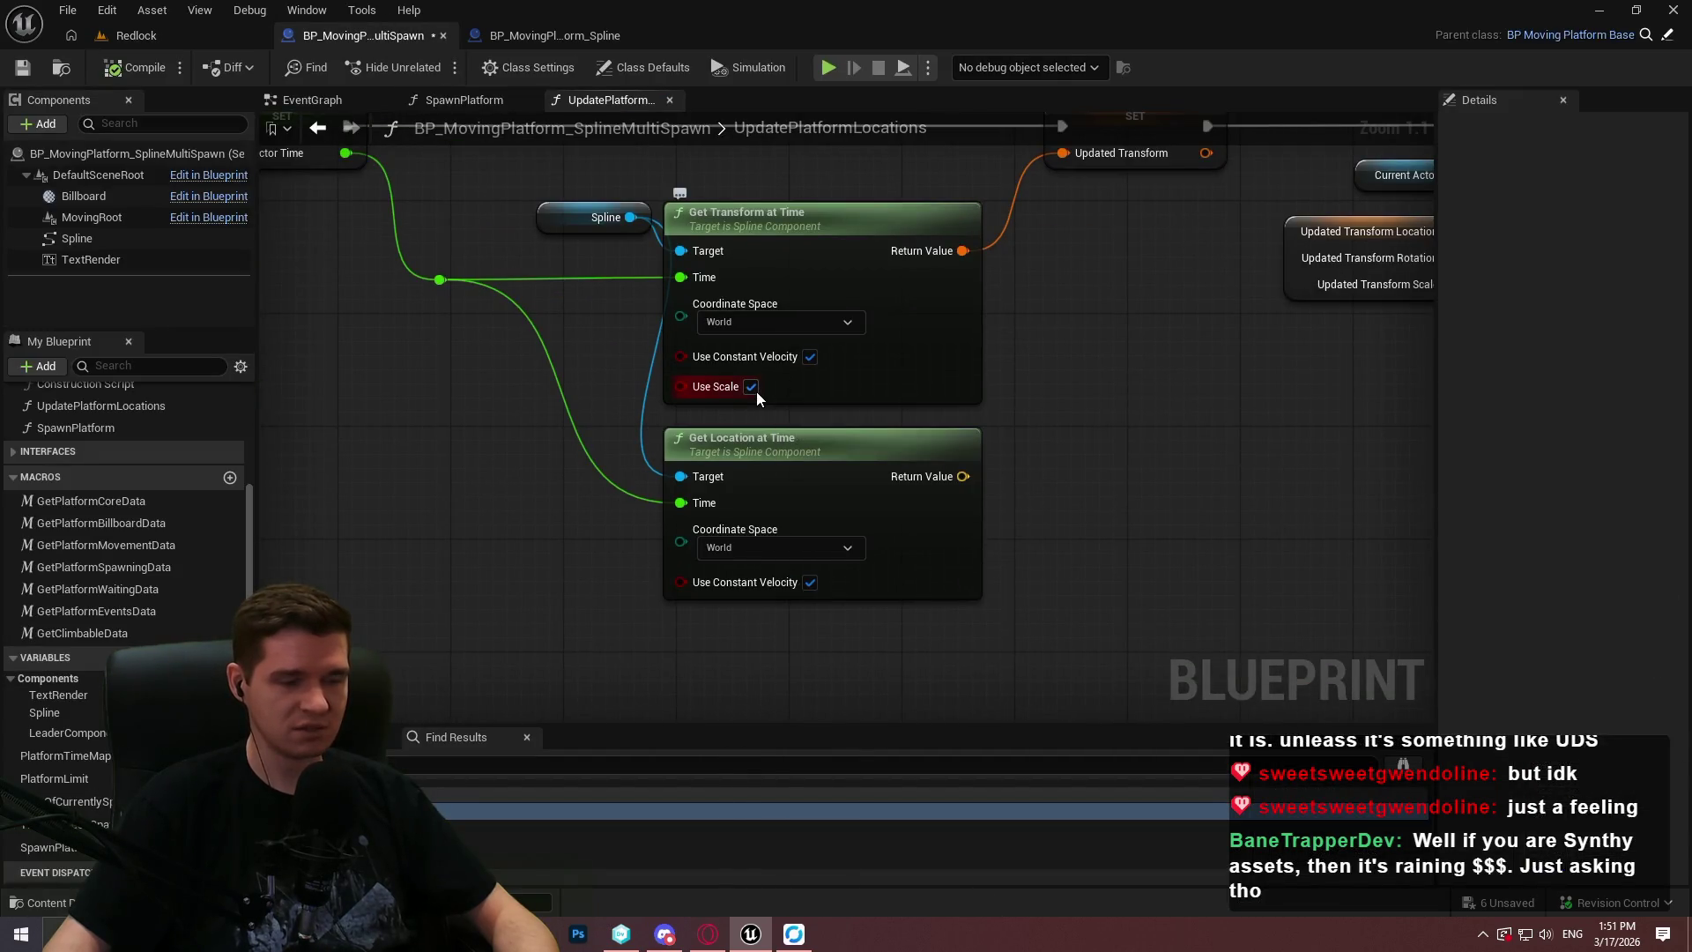
drag(640, 402, 838, 513)
mouse_move(1152, 423)
mouse_down()
mouse_move(651, 420)
mouse_move(880, 540)
mouse_up()
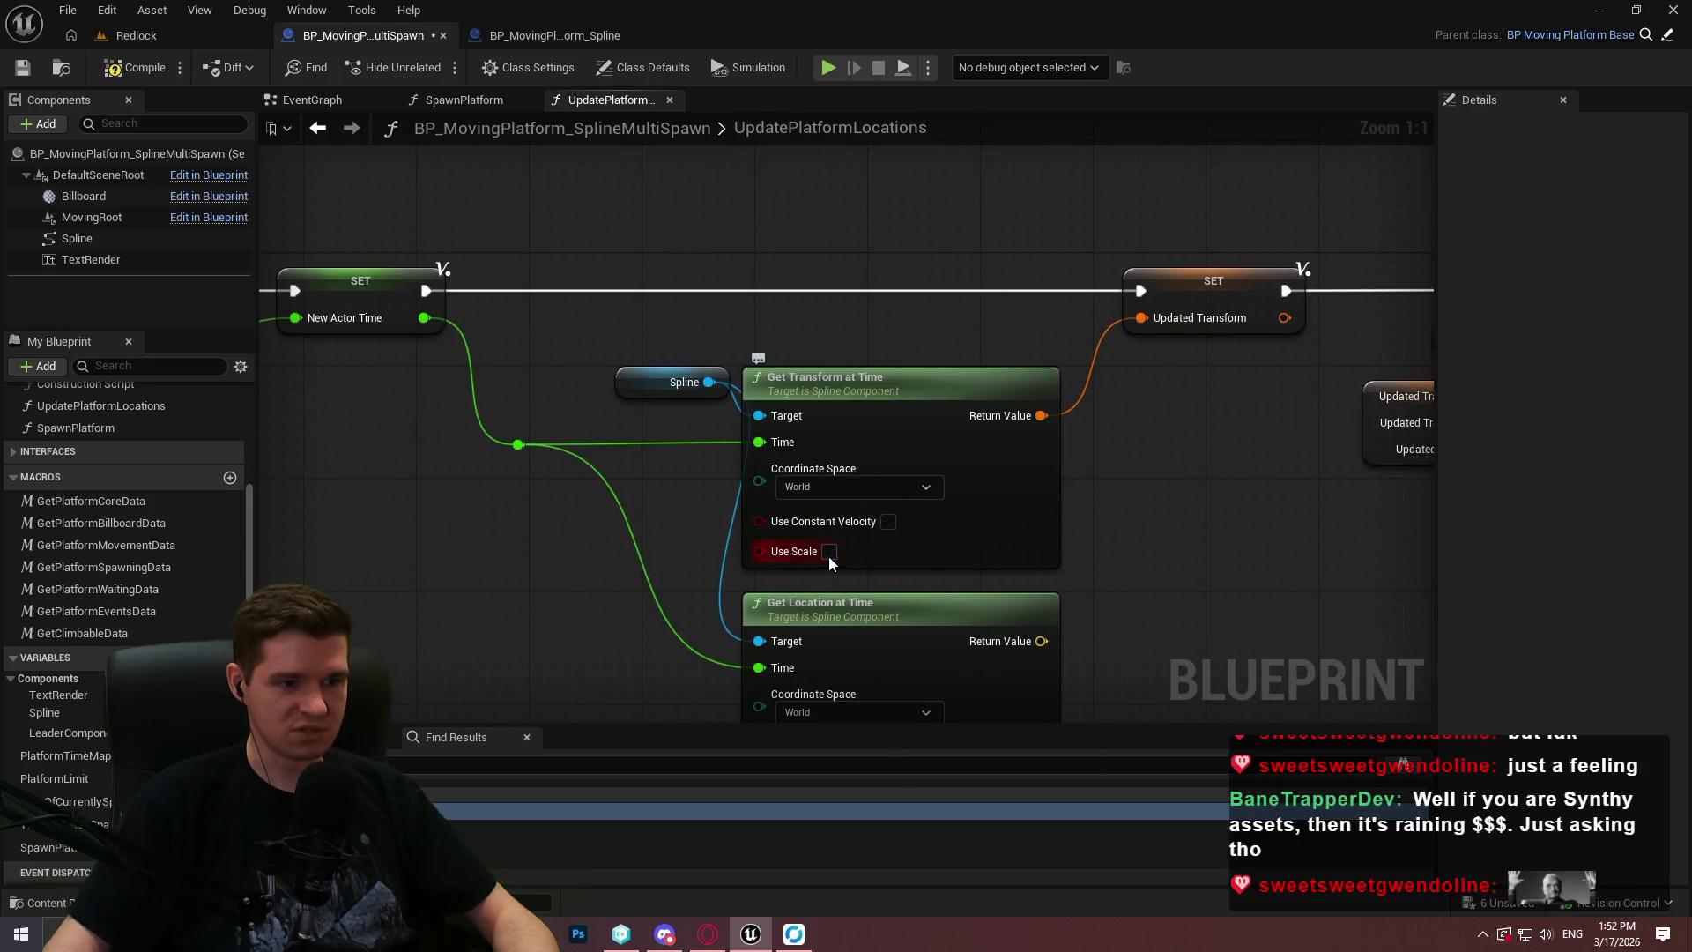
drag(1322, 453, 1134, 520)
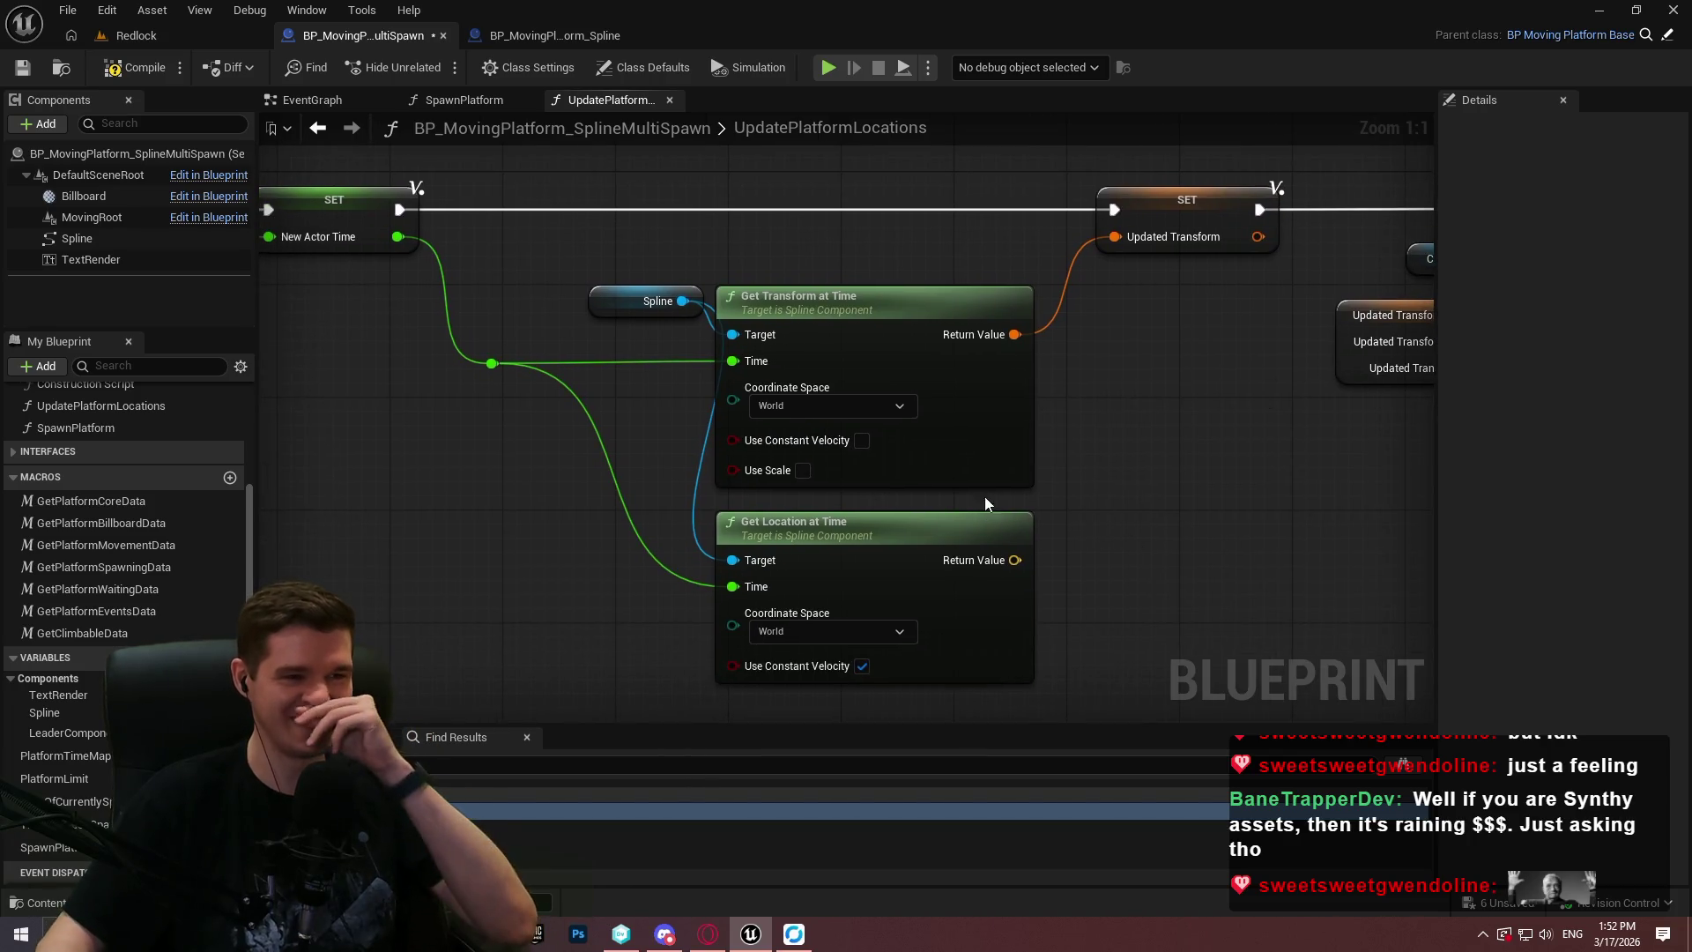
click(811, 555)
key(Delete)
drag(586, 500, 985, 559)
scroll(985, 559, down, 2)
mouse_move(1352, 525)
mouse_down()
mouse_move(797, 445)
mouse_move(1280, 463)
mouse_up()
click(159, 37)
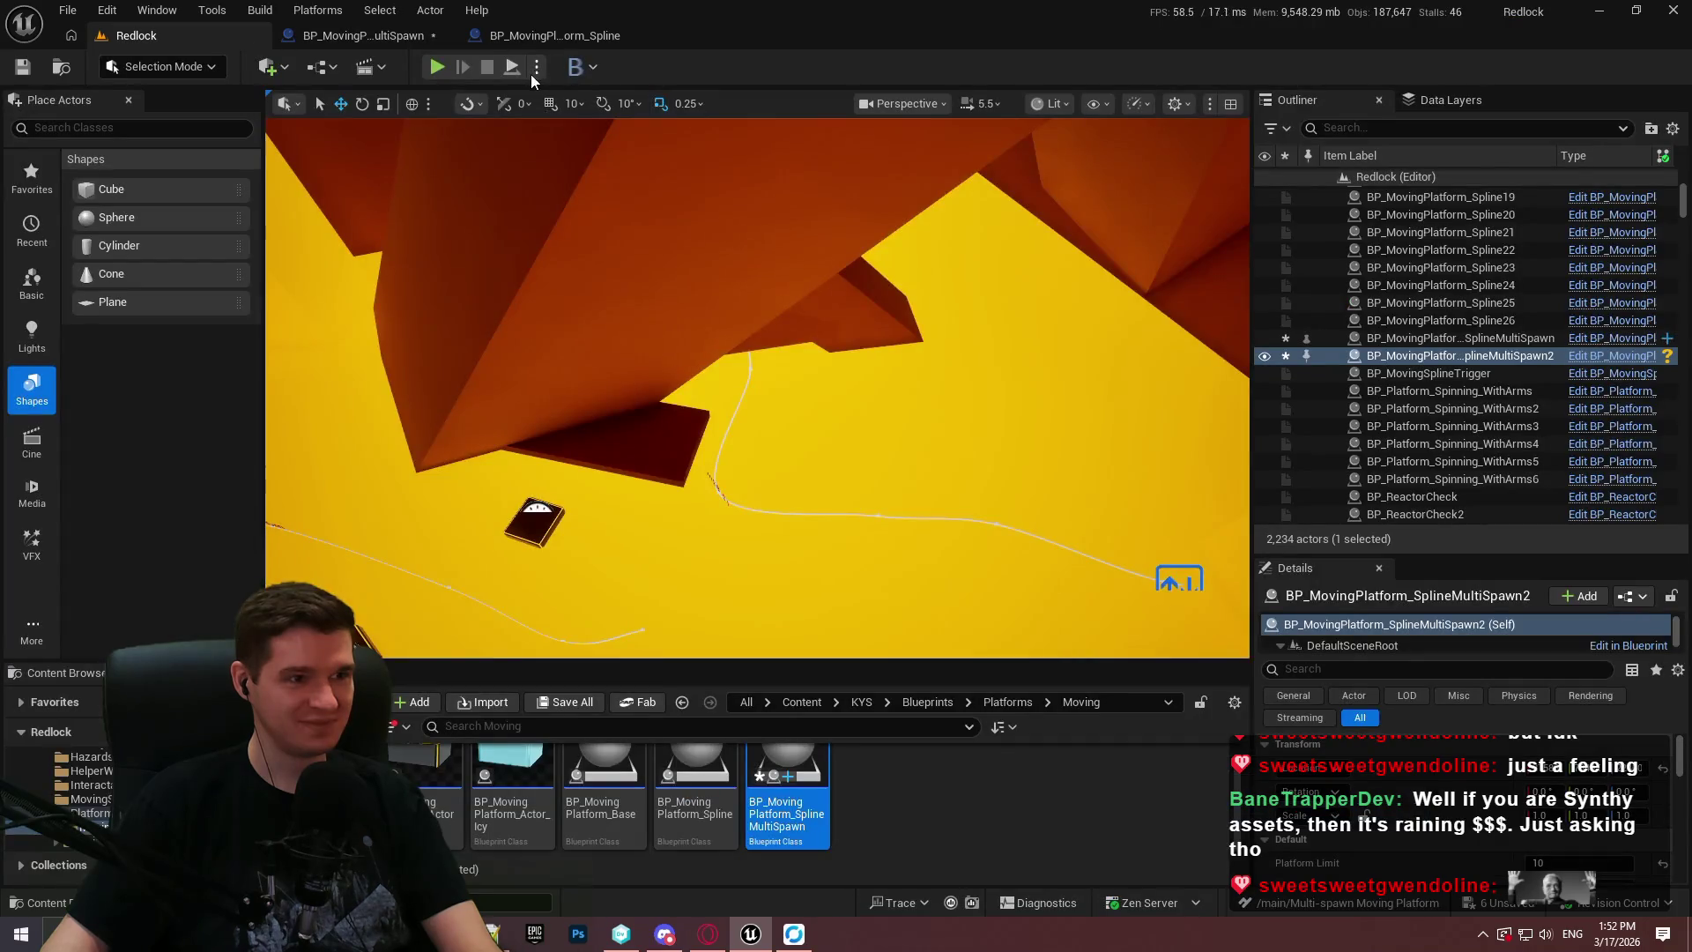
Focus on SplineMultiSpawn2, play-test the level, select the first SplineMultiSpawn's spline, then stop play.
key(f)
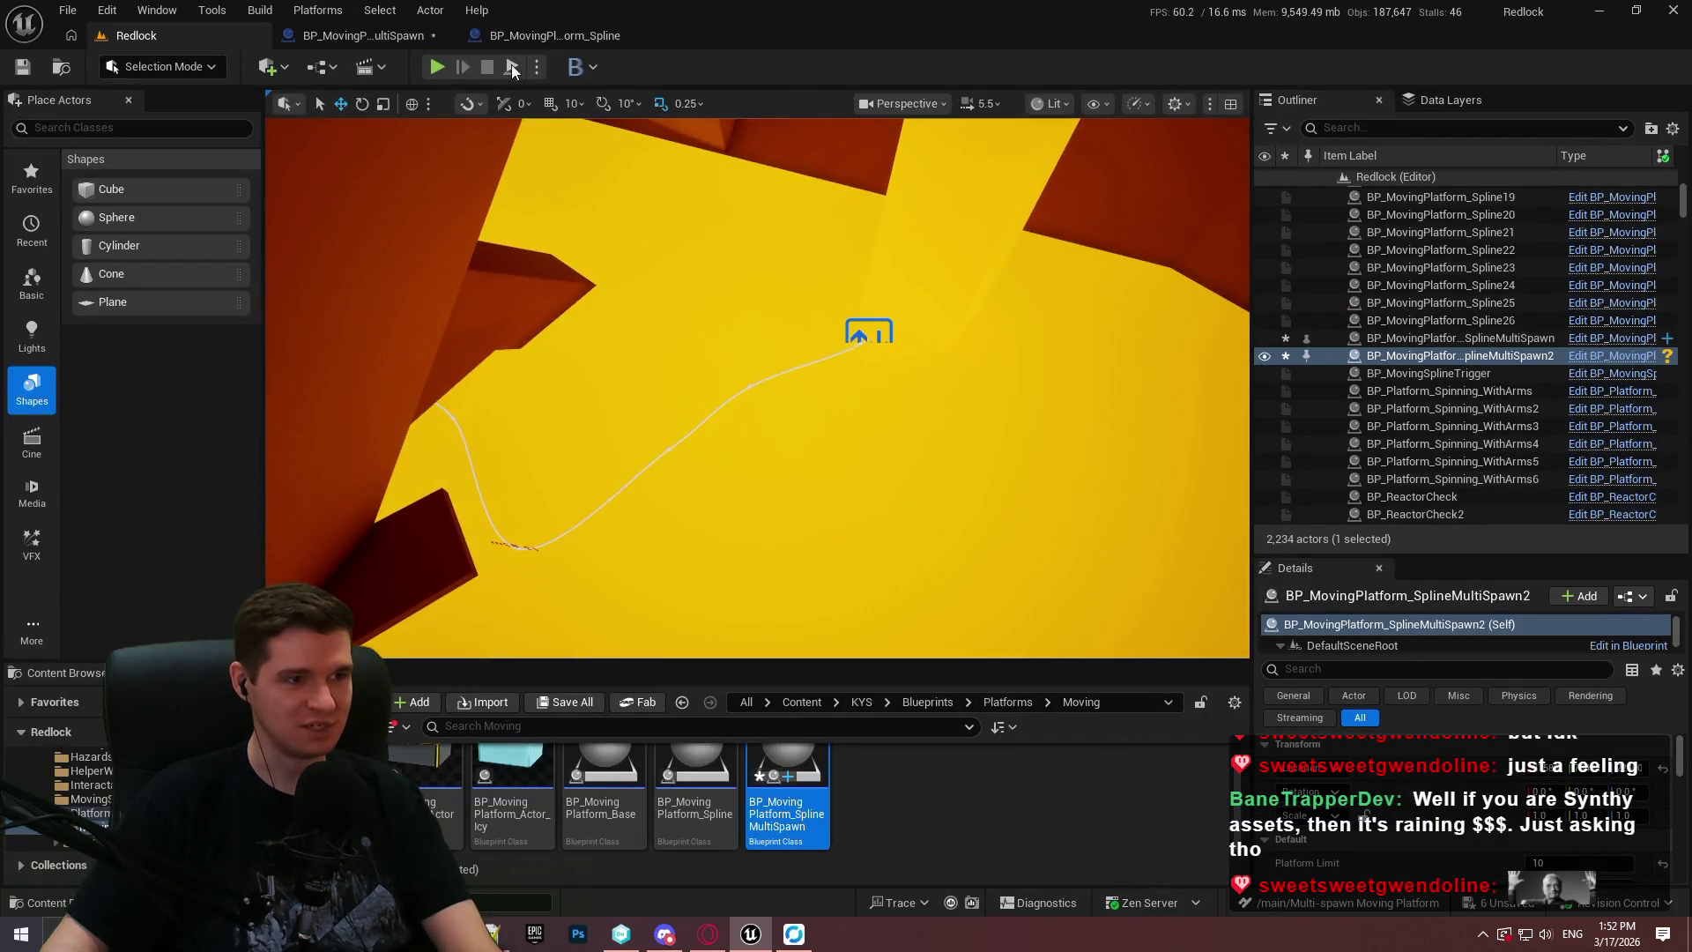
key(alt+p)
click(754, 552)
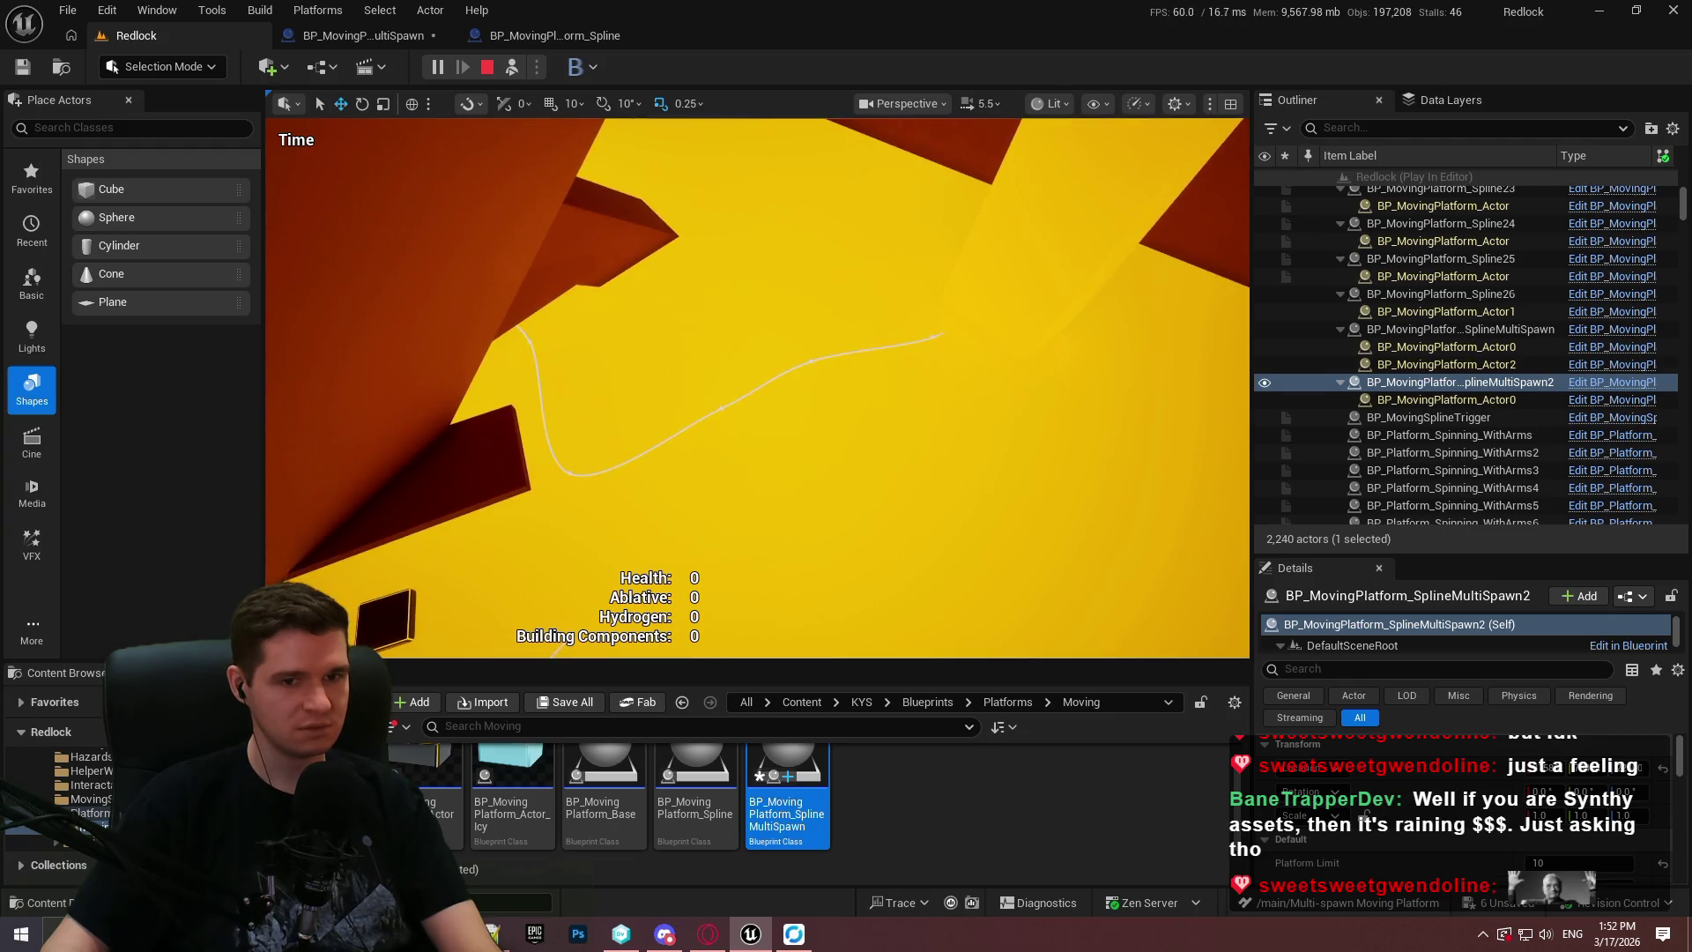
click(1467, 329)
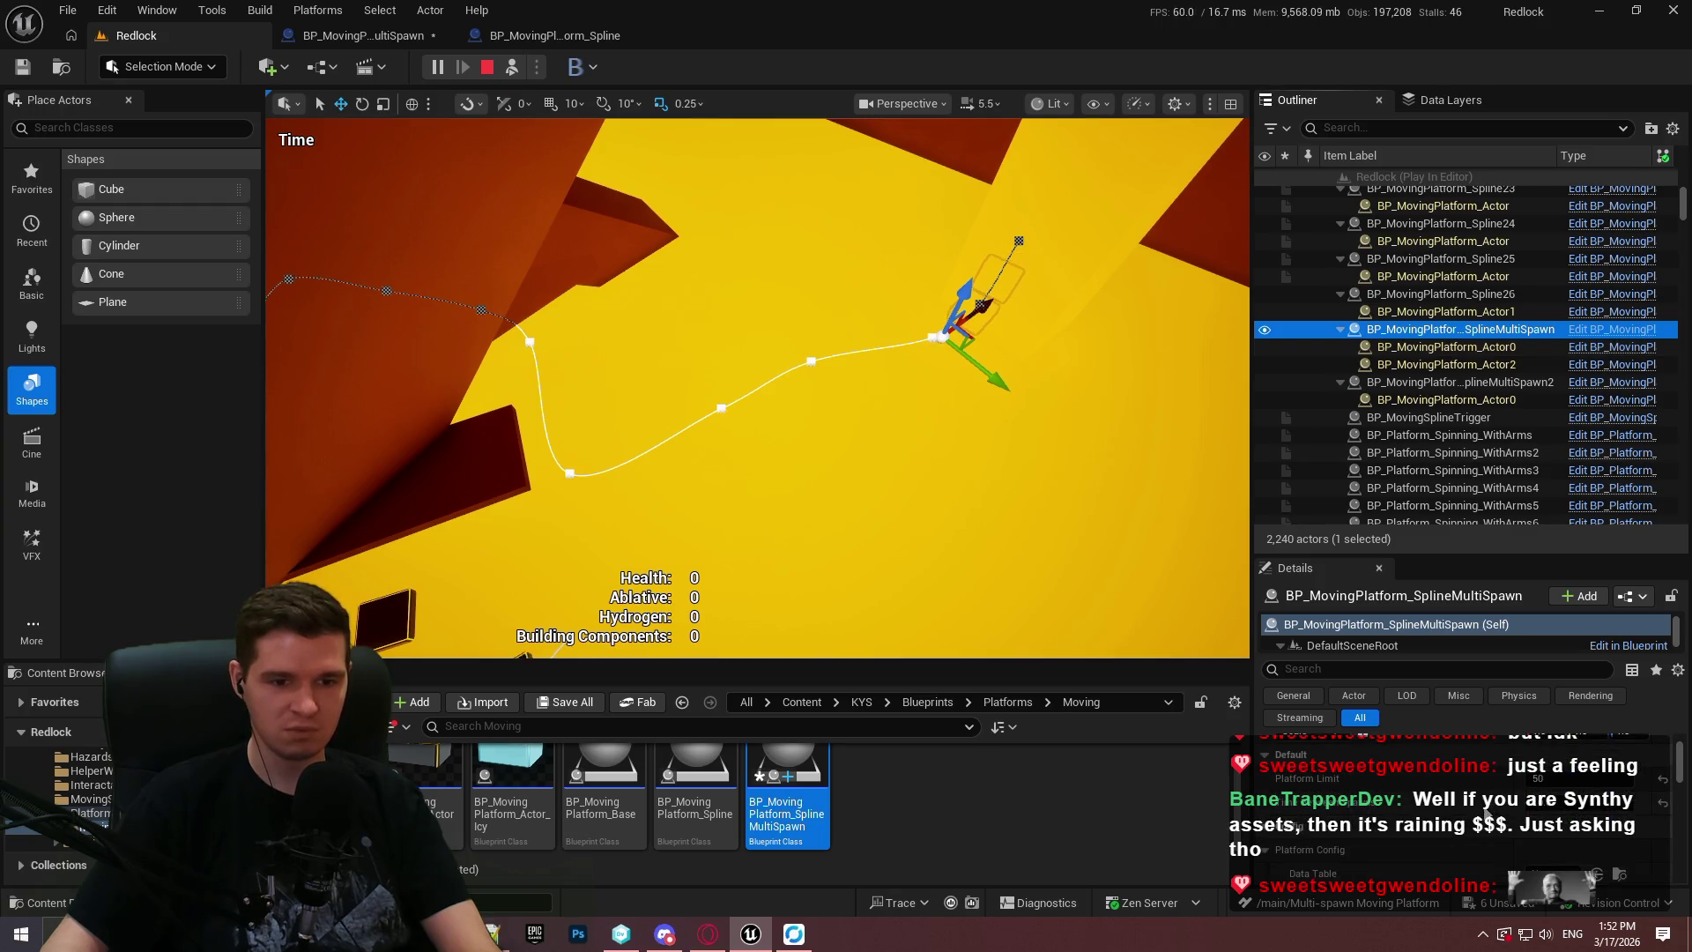
click(488, 69)
Fly the camera out to view the 72.82m spline label.
scroll(1433, 809, down, 5)
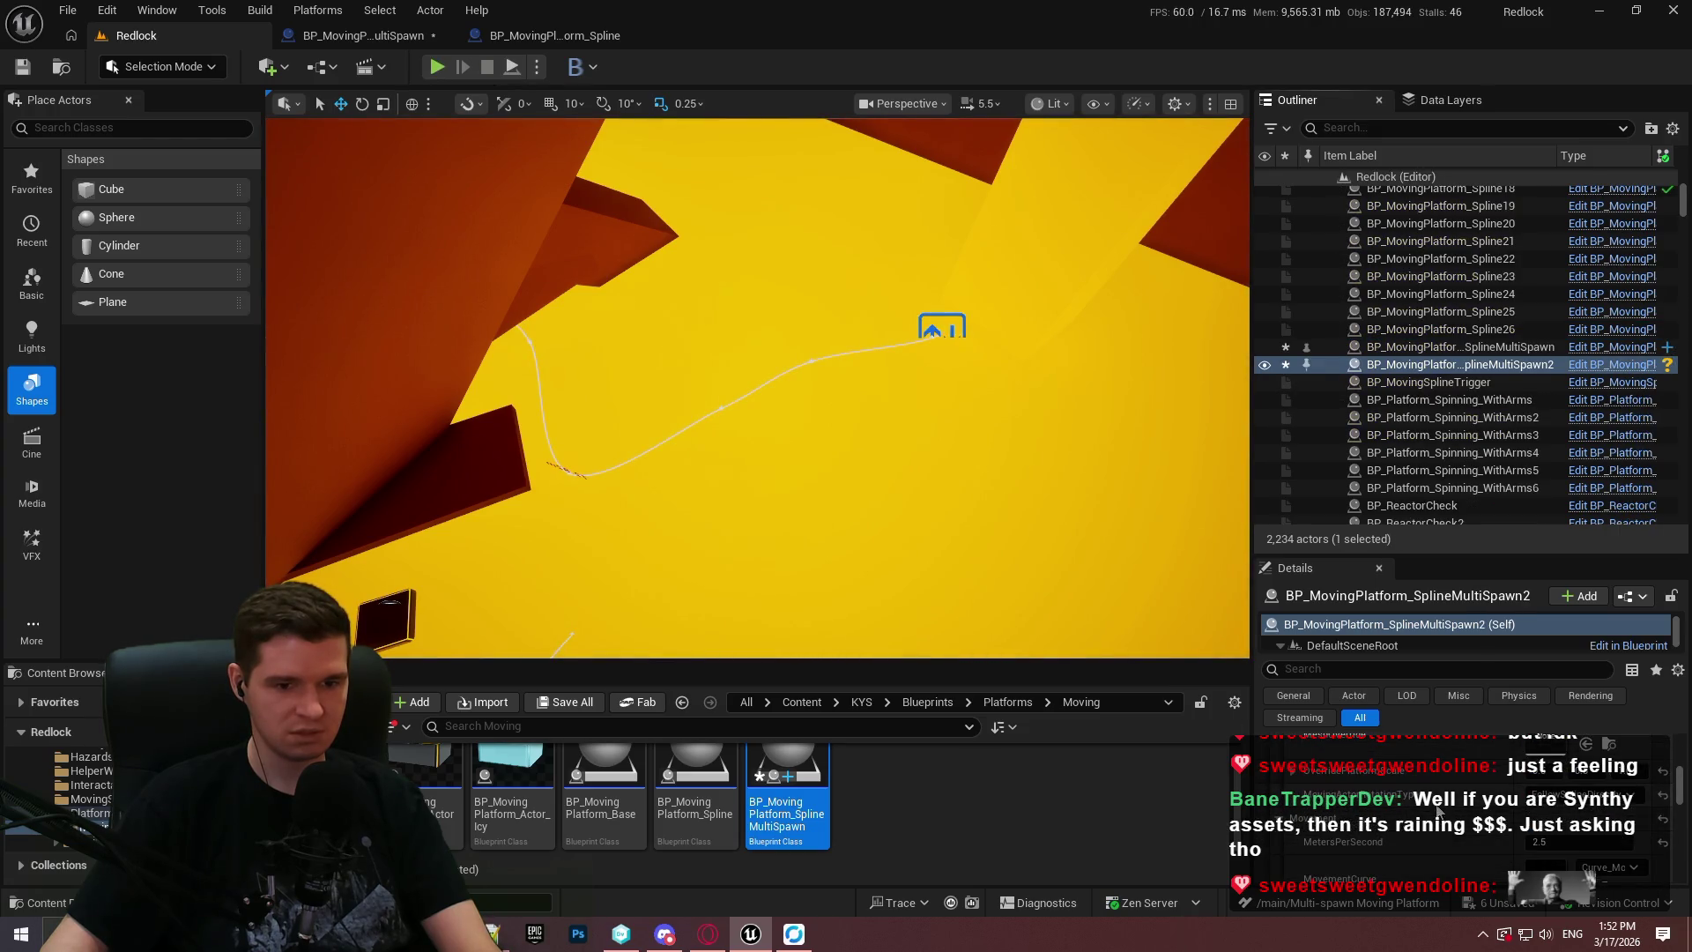
scroll(959, 520, down, 2)
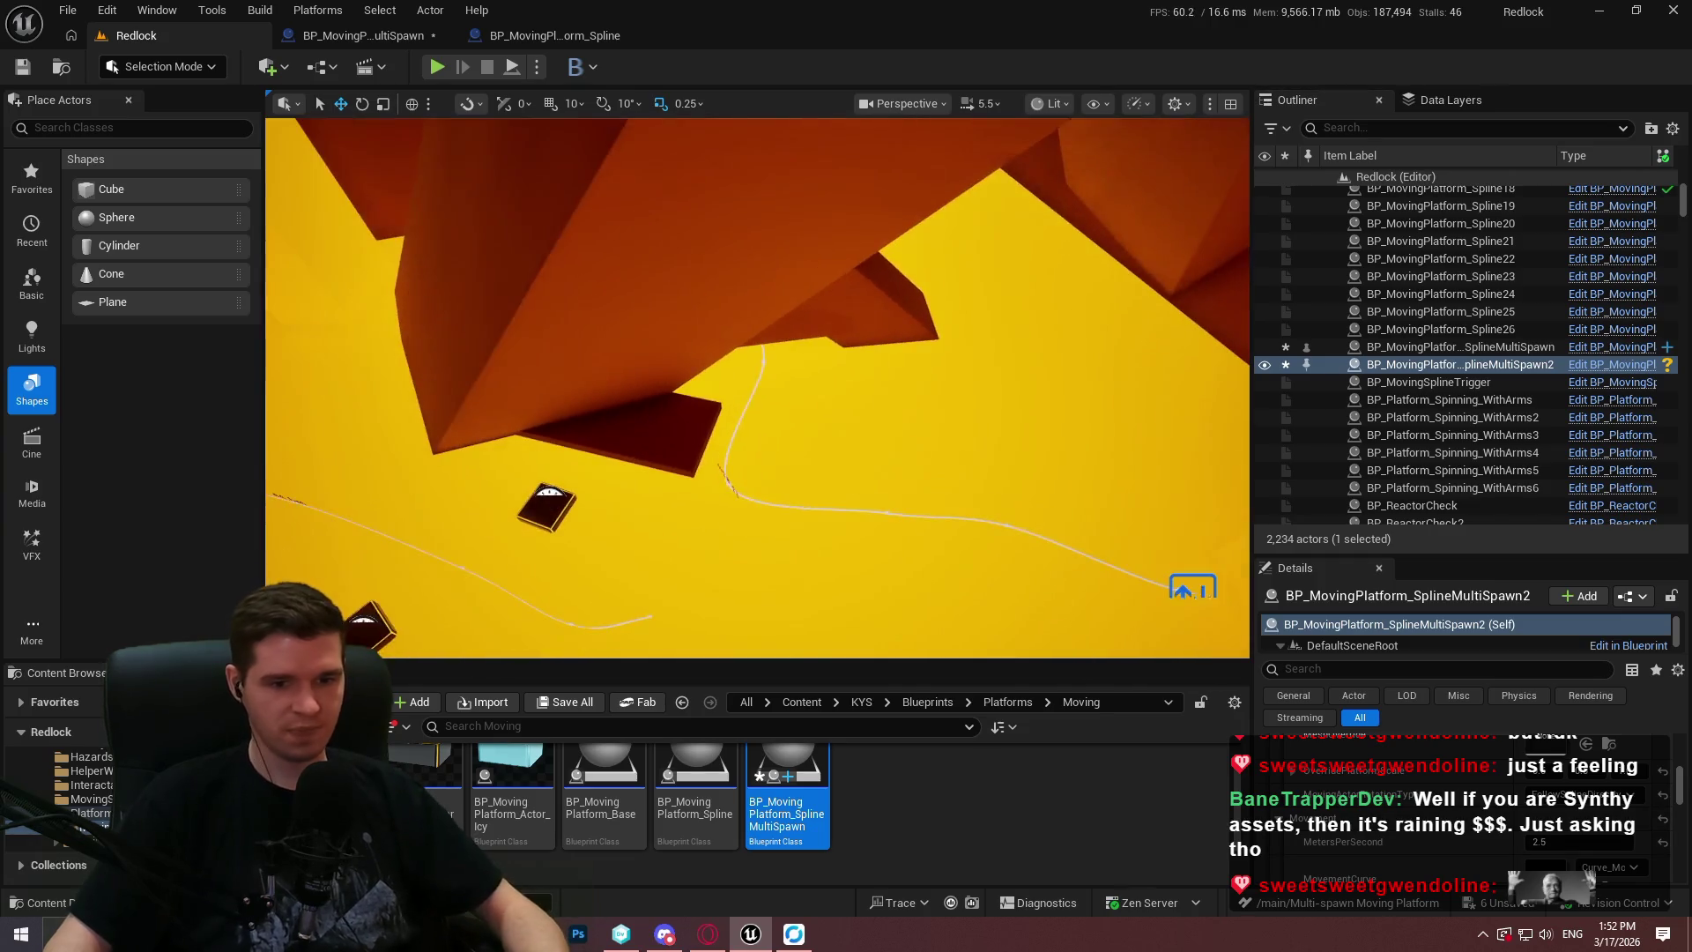
key(s)
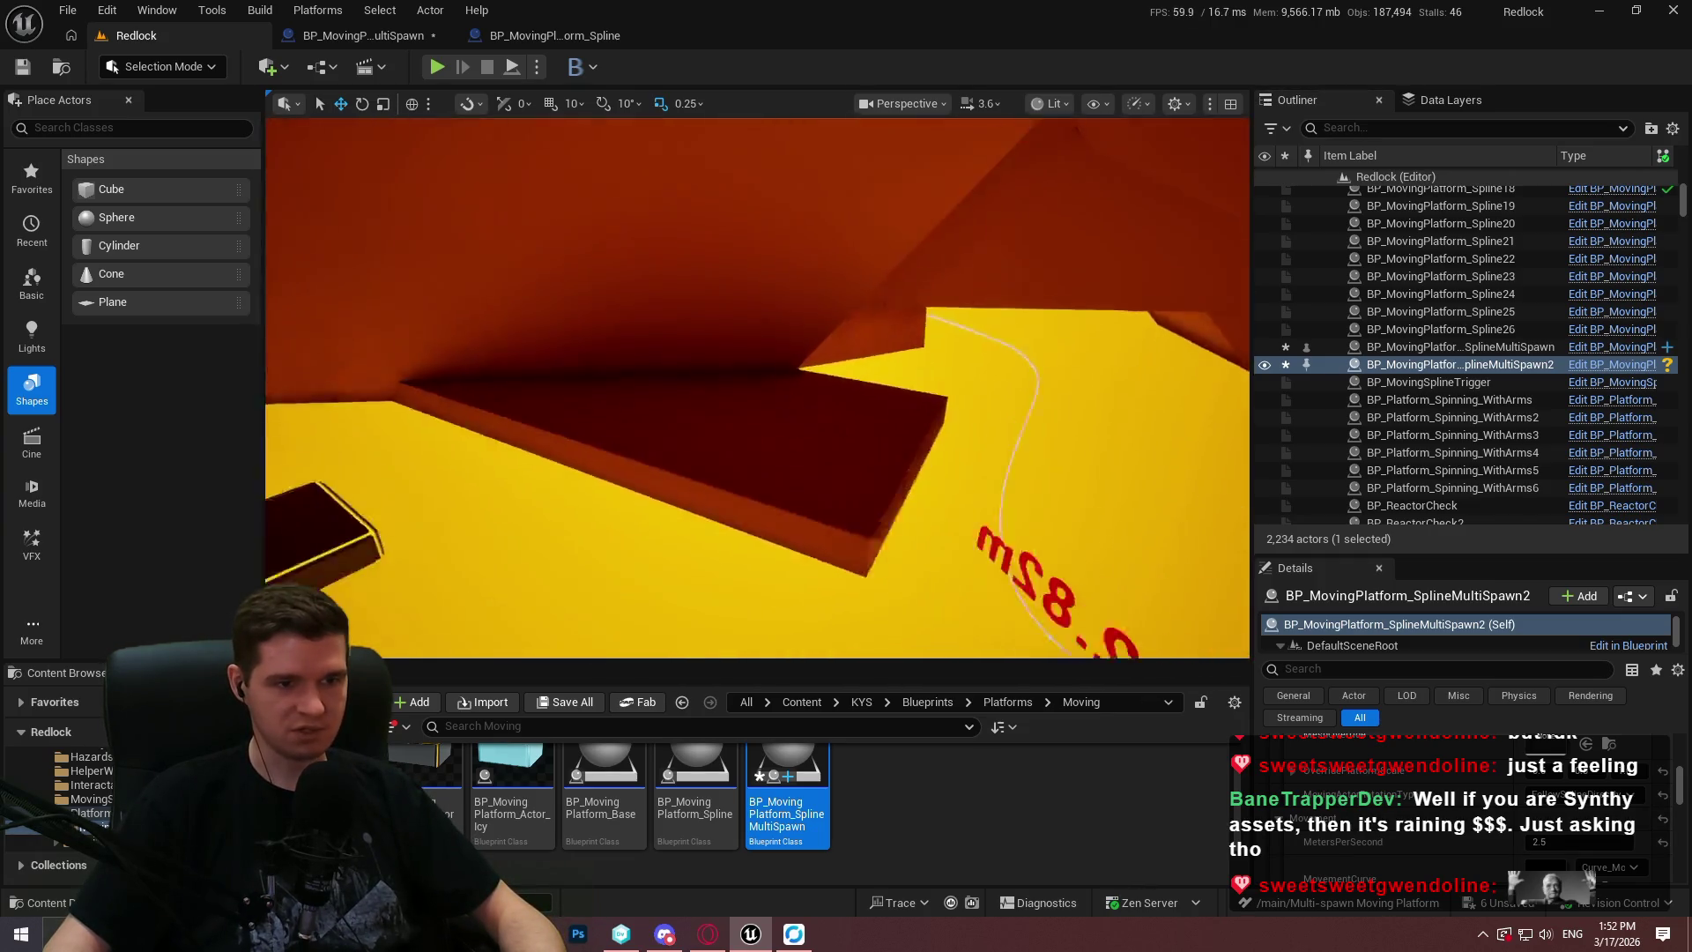
key(w)
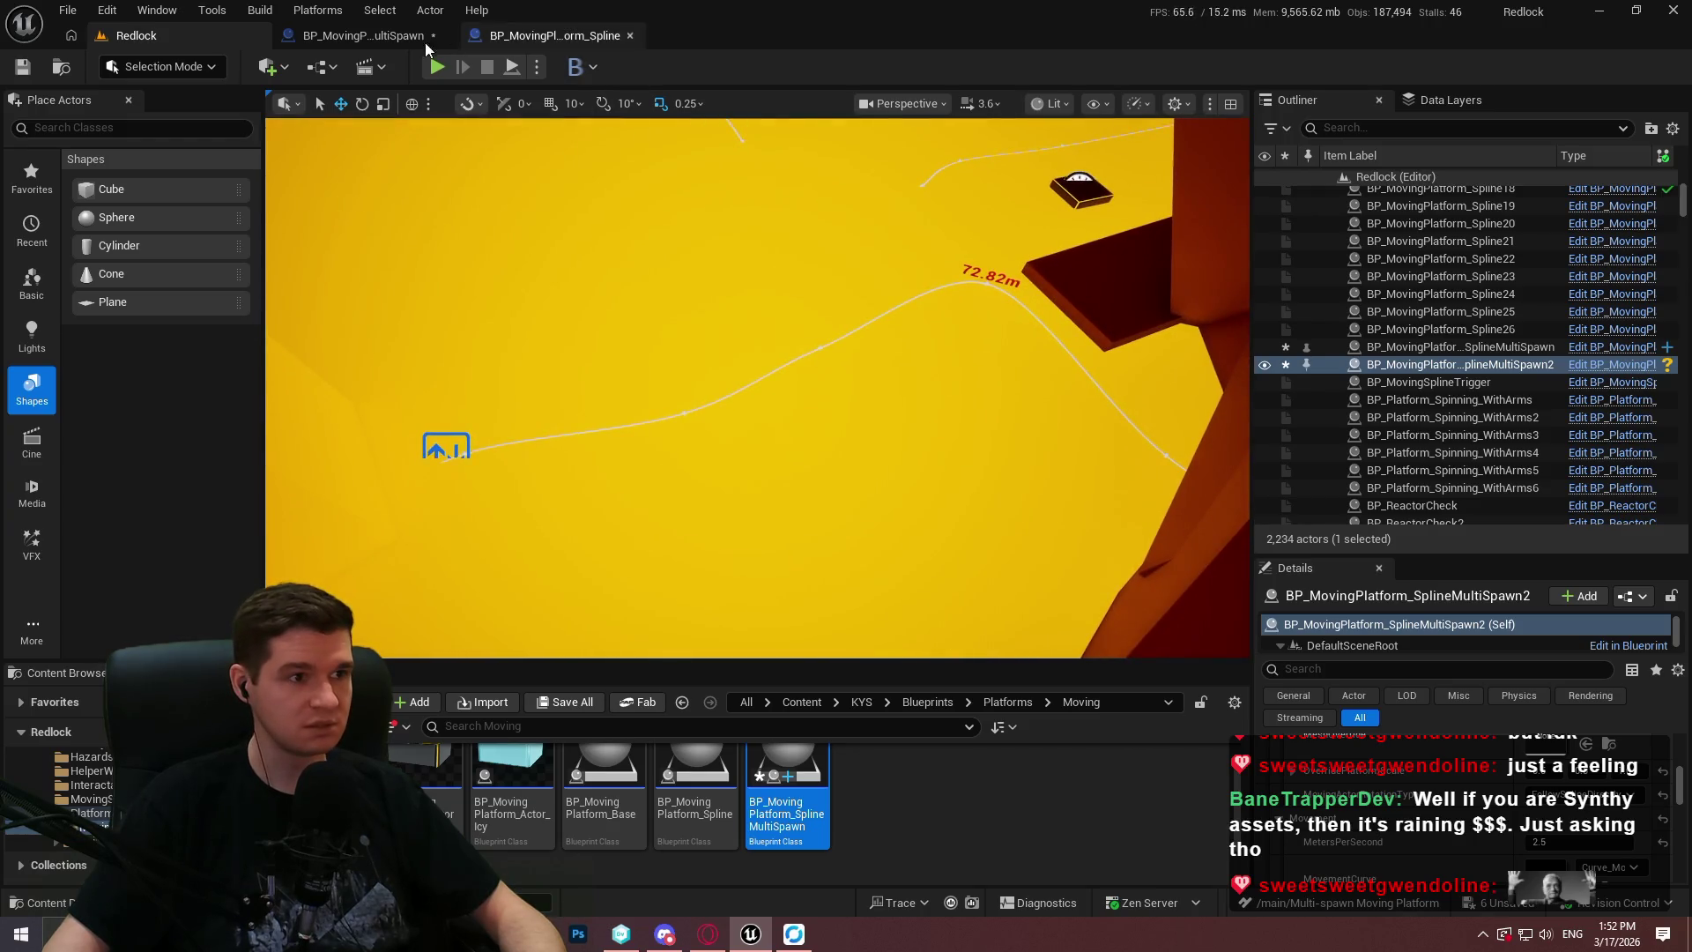
click(357, 36)
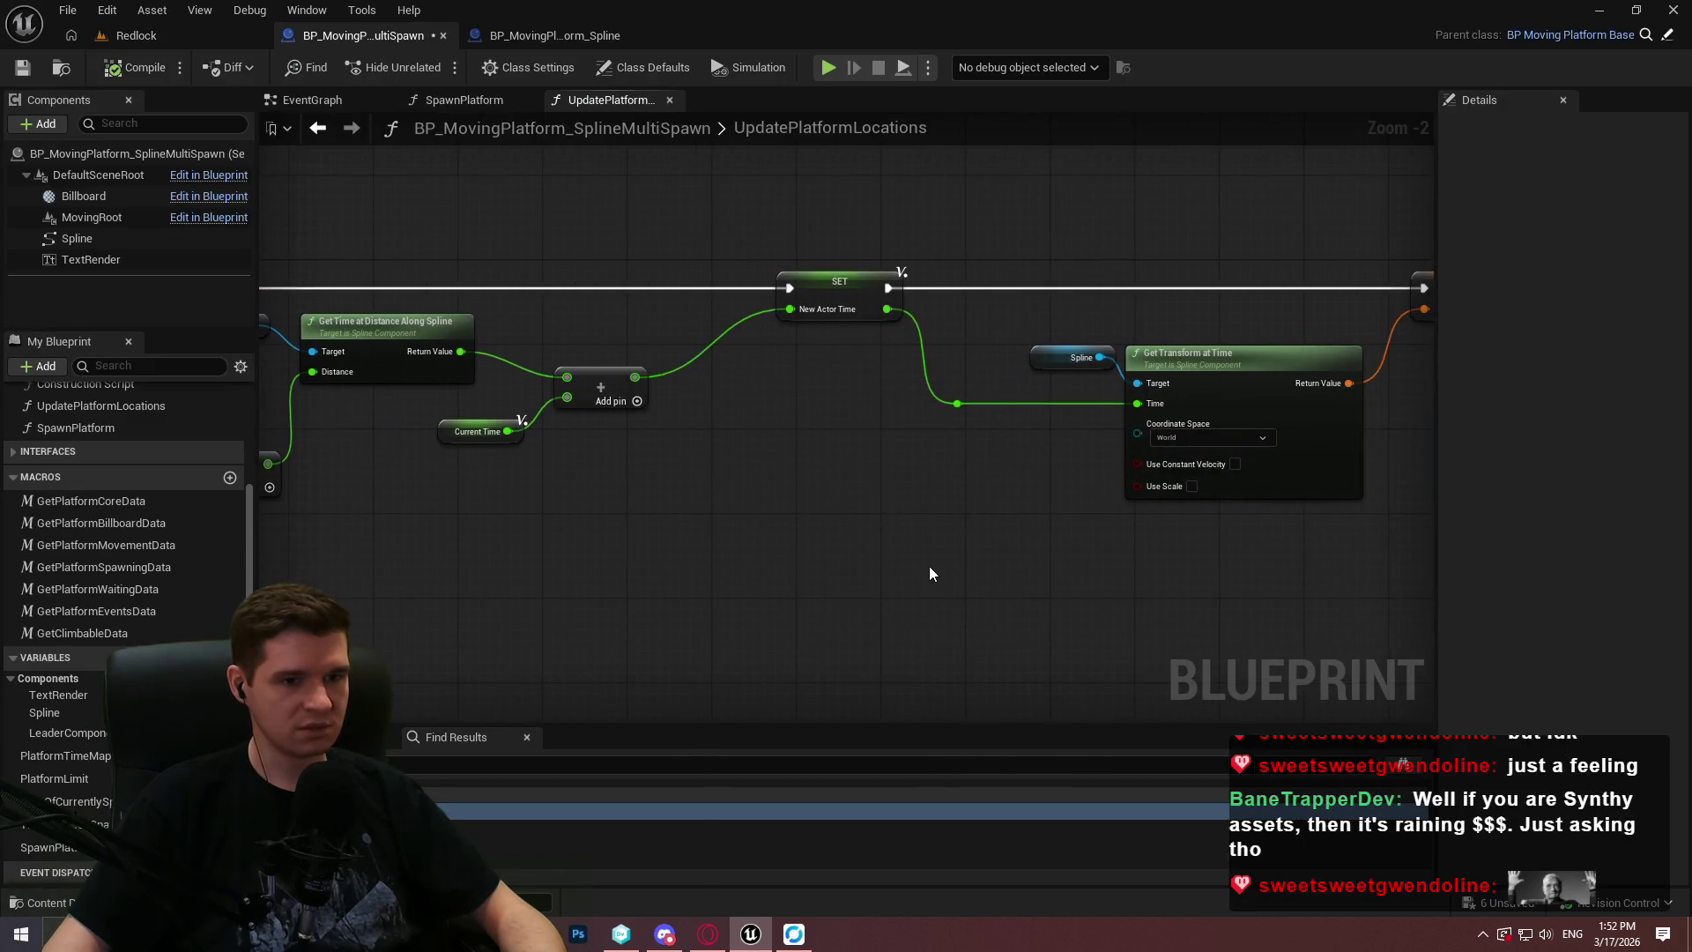
Align the Get Spline Length and speed math nodes in one row and save the MultiSpawn Blueprint.
scroll(934, 540, up, 2)
mouse_move(1142, 449)
mouse_down()
mouse_move(756, 460)
mouse_move(974, 433)
mouse_move(405, 215)
mouse_move(861, 525)
mouse_move(453, 540)
mouse_move(264, 520)
mouse_move(1069, 473)
mouse_move(1210, 629)
mouse_move(1221, 582)
mouse_move(491, 446)
mouse_up()
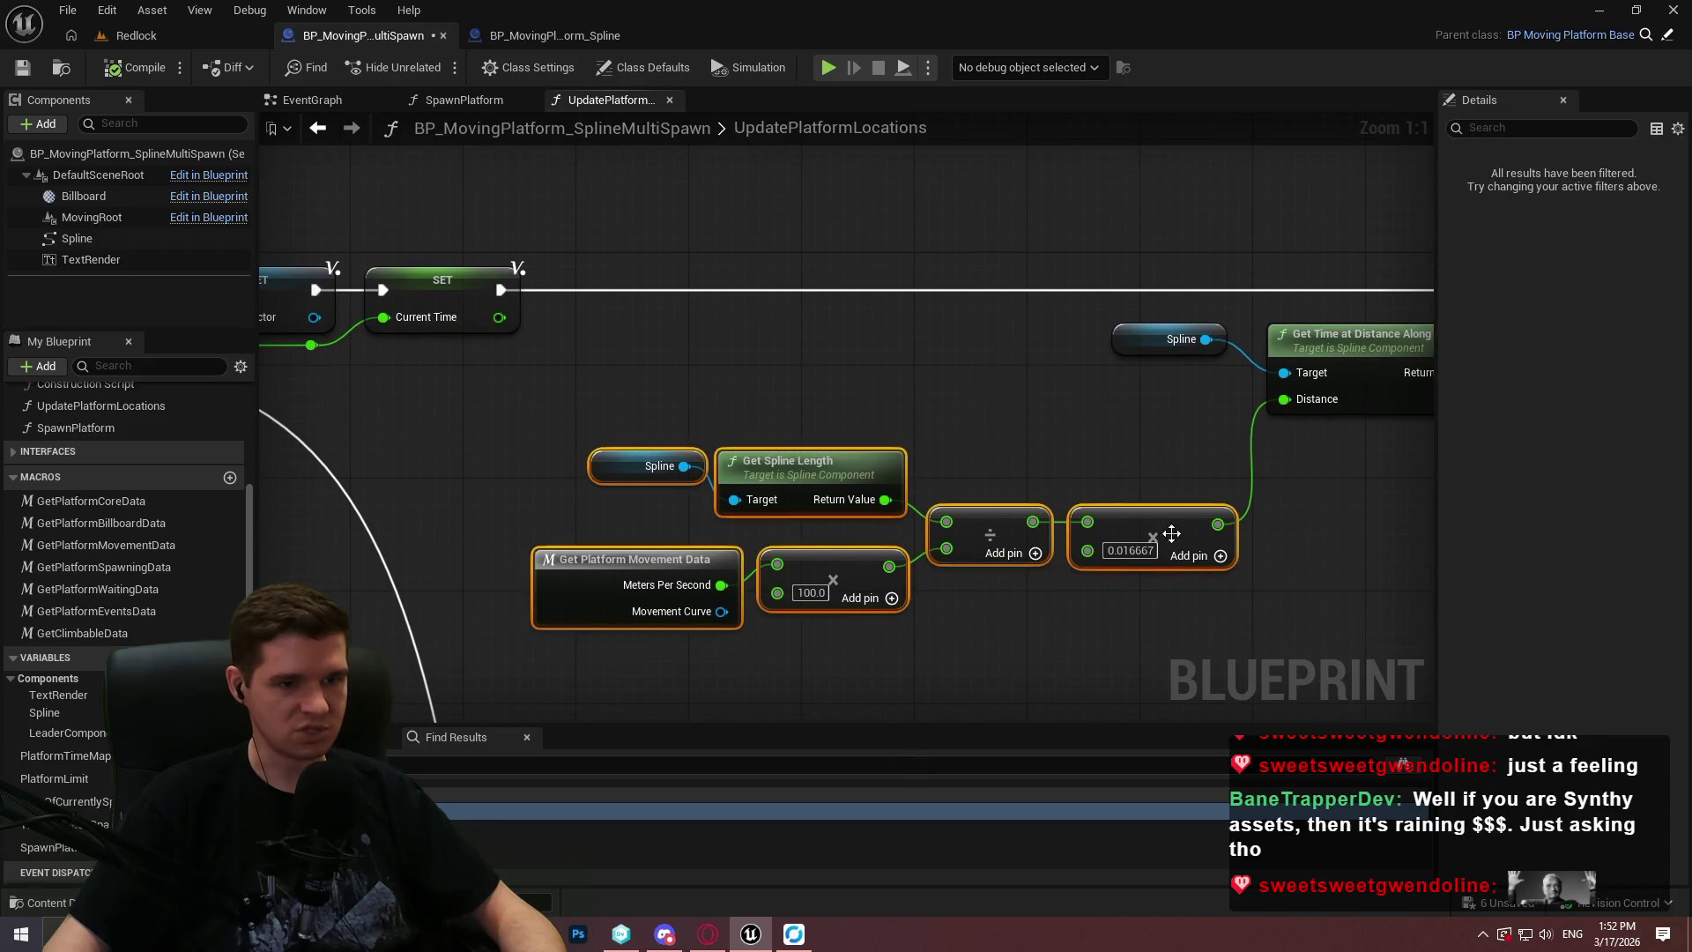
mouse_move(1155, 529)
mouse_down()
mouse_move(1160, 397)
mouse_move(1162, 416)
mouse_up()
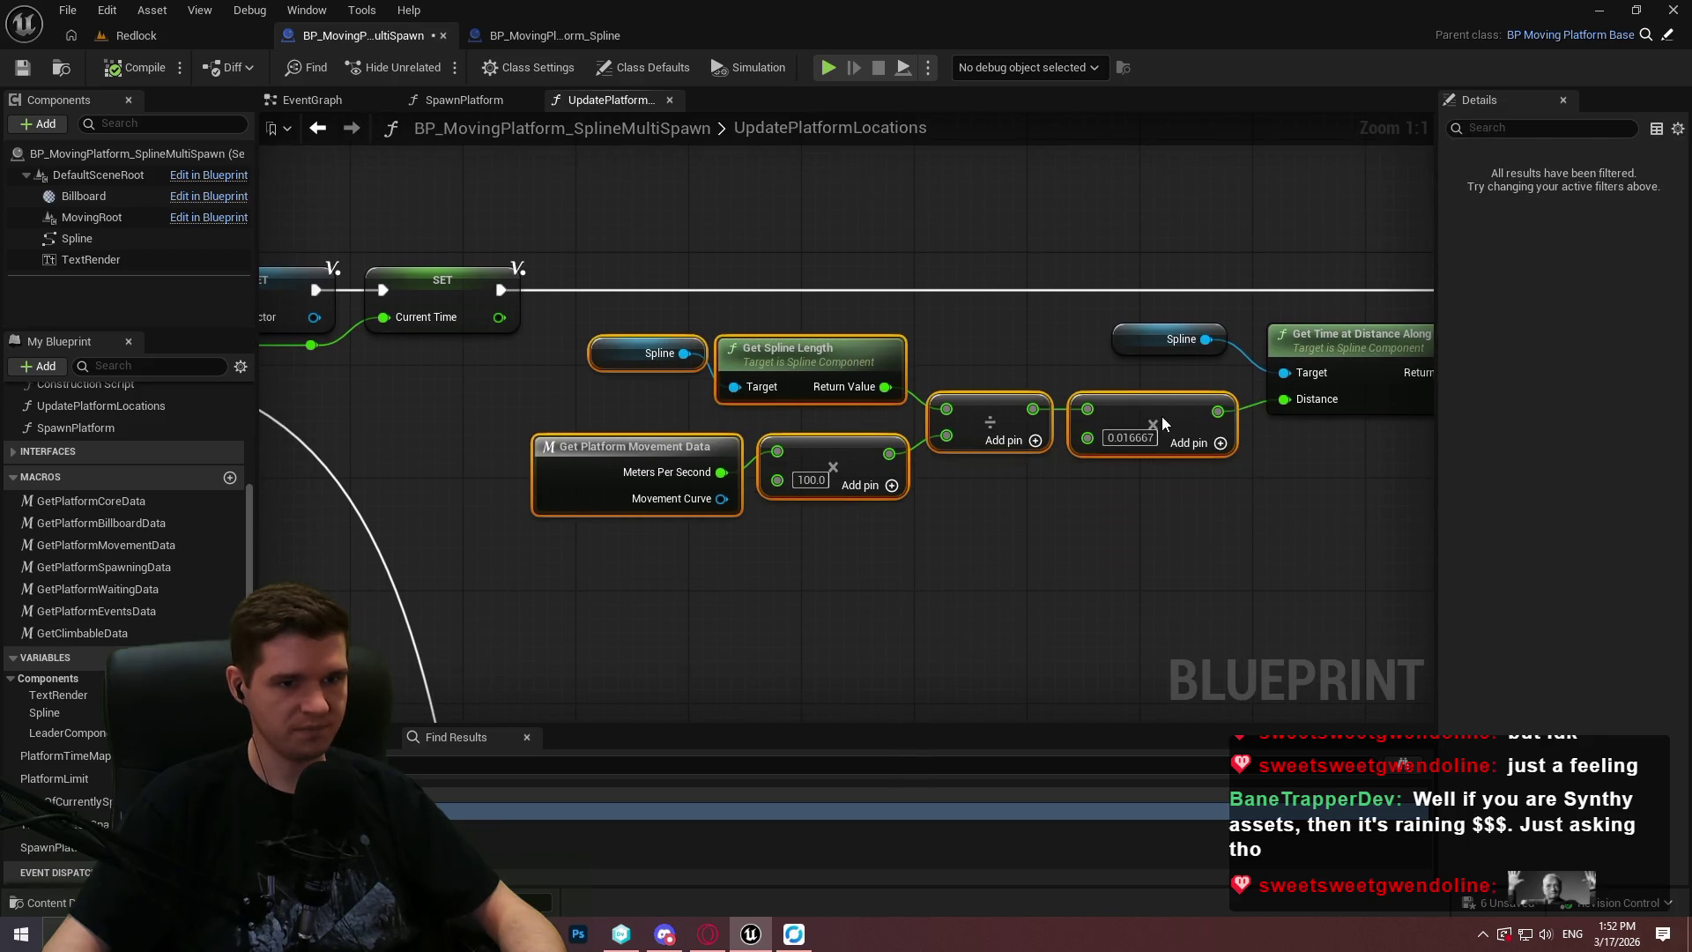
scroll(1269, 534, down, 8)
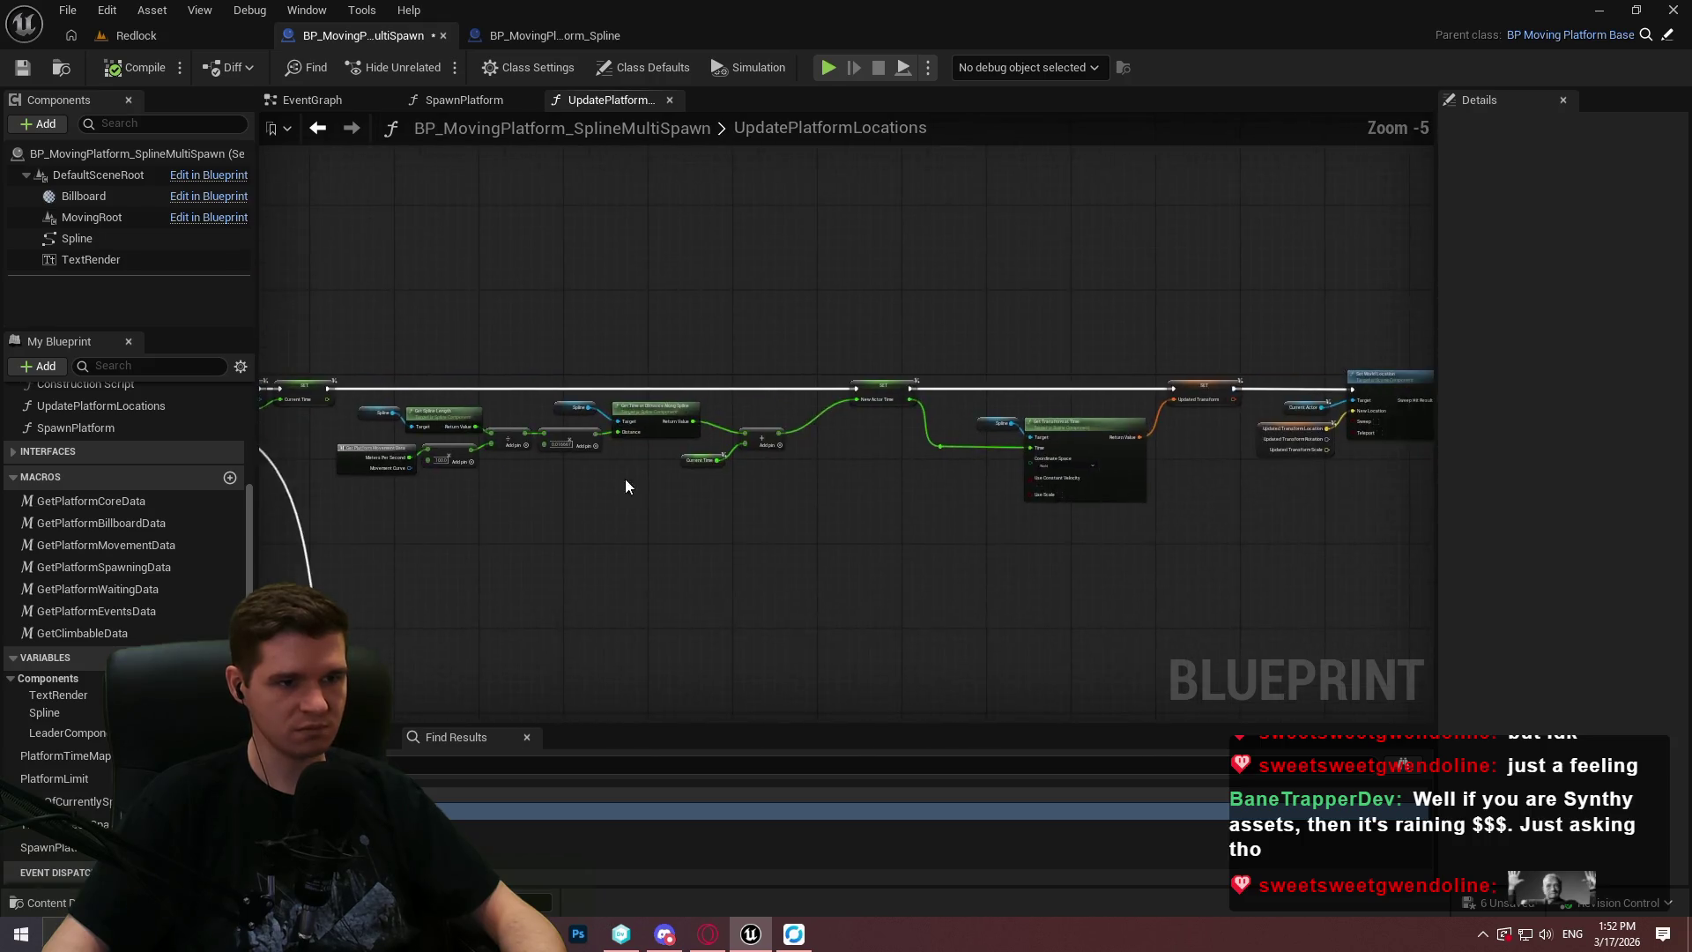
drag(1261, 574, 573, 320)
scroll(659, 390, up, 5)
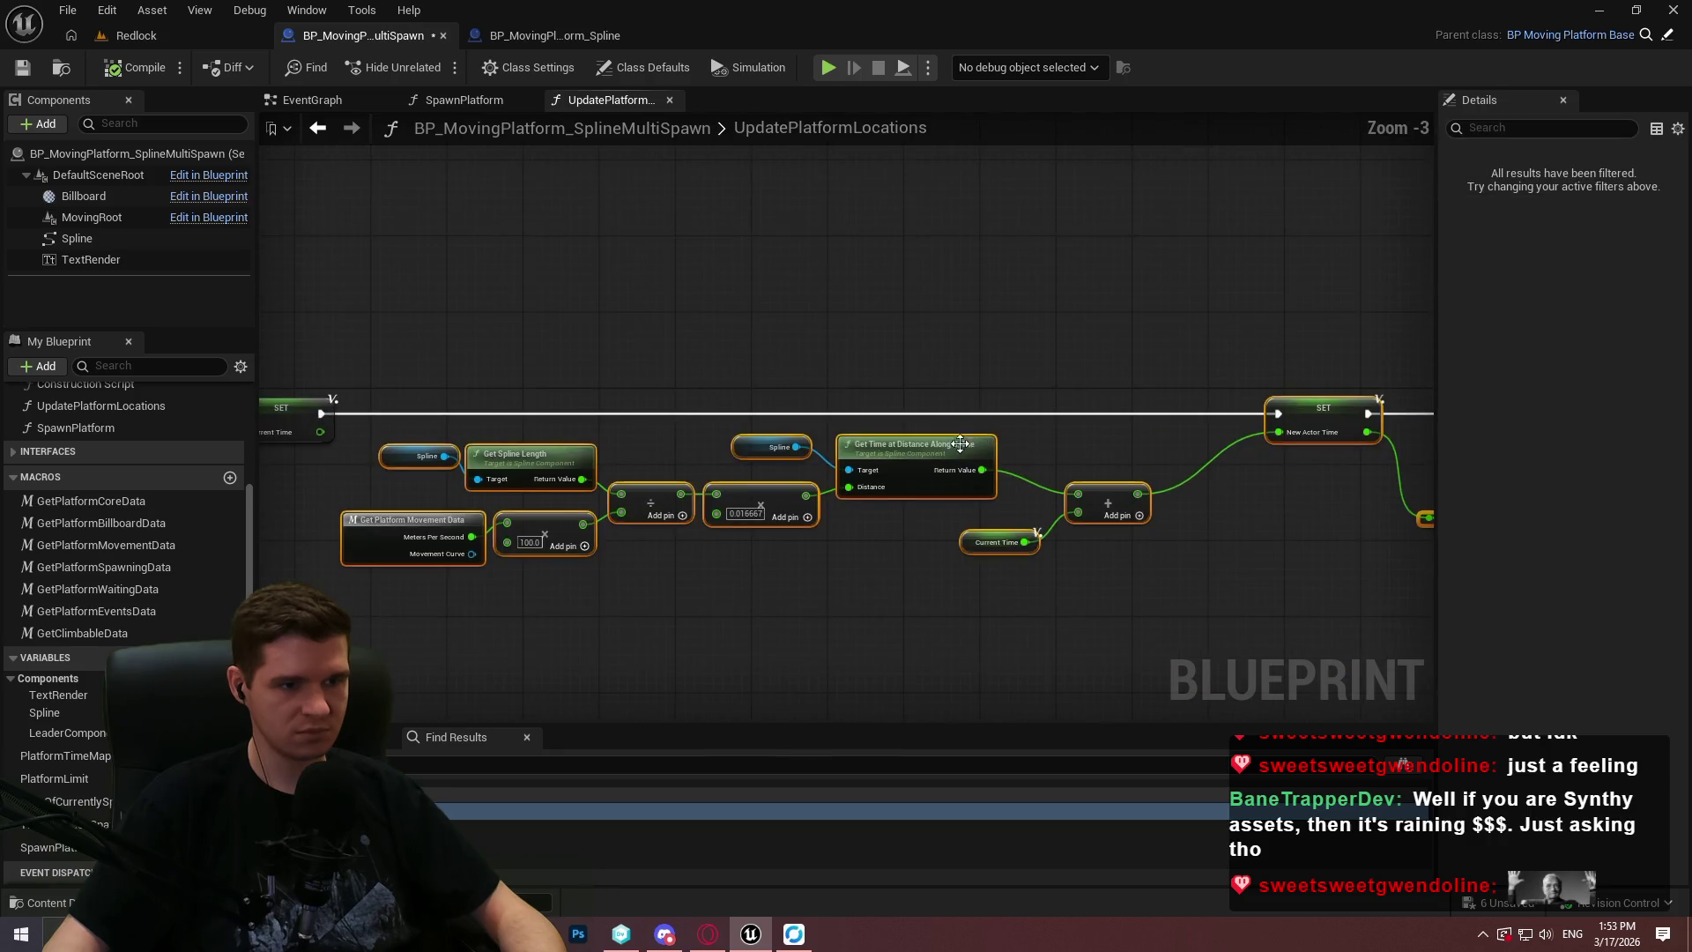
click(895, 388)
scroll(895, 388, up, 3)
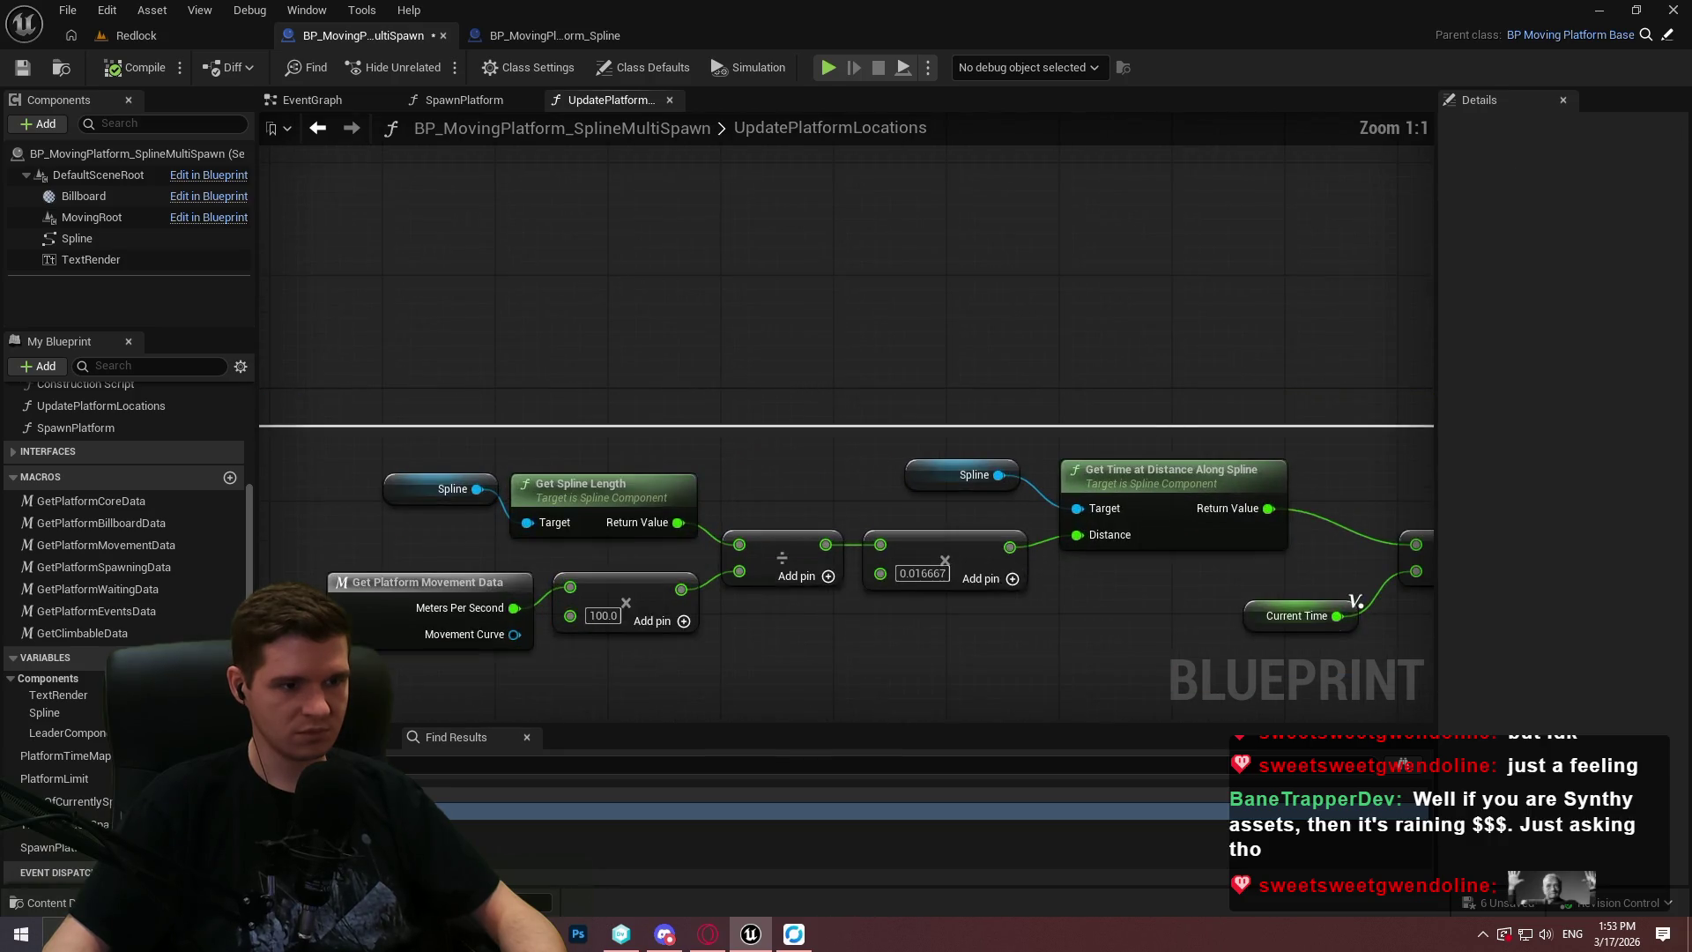
click(112, 75)
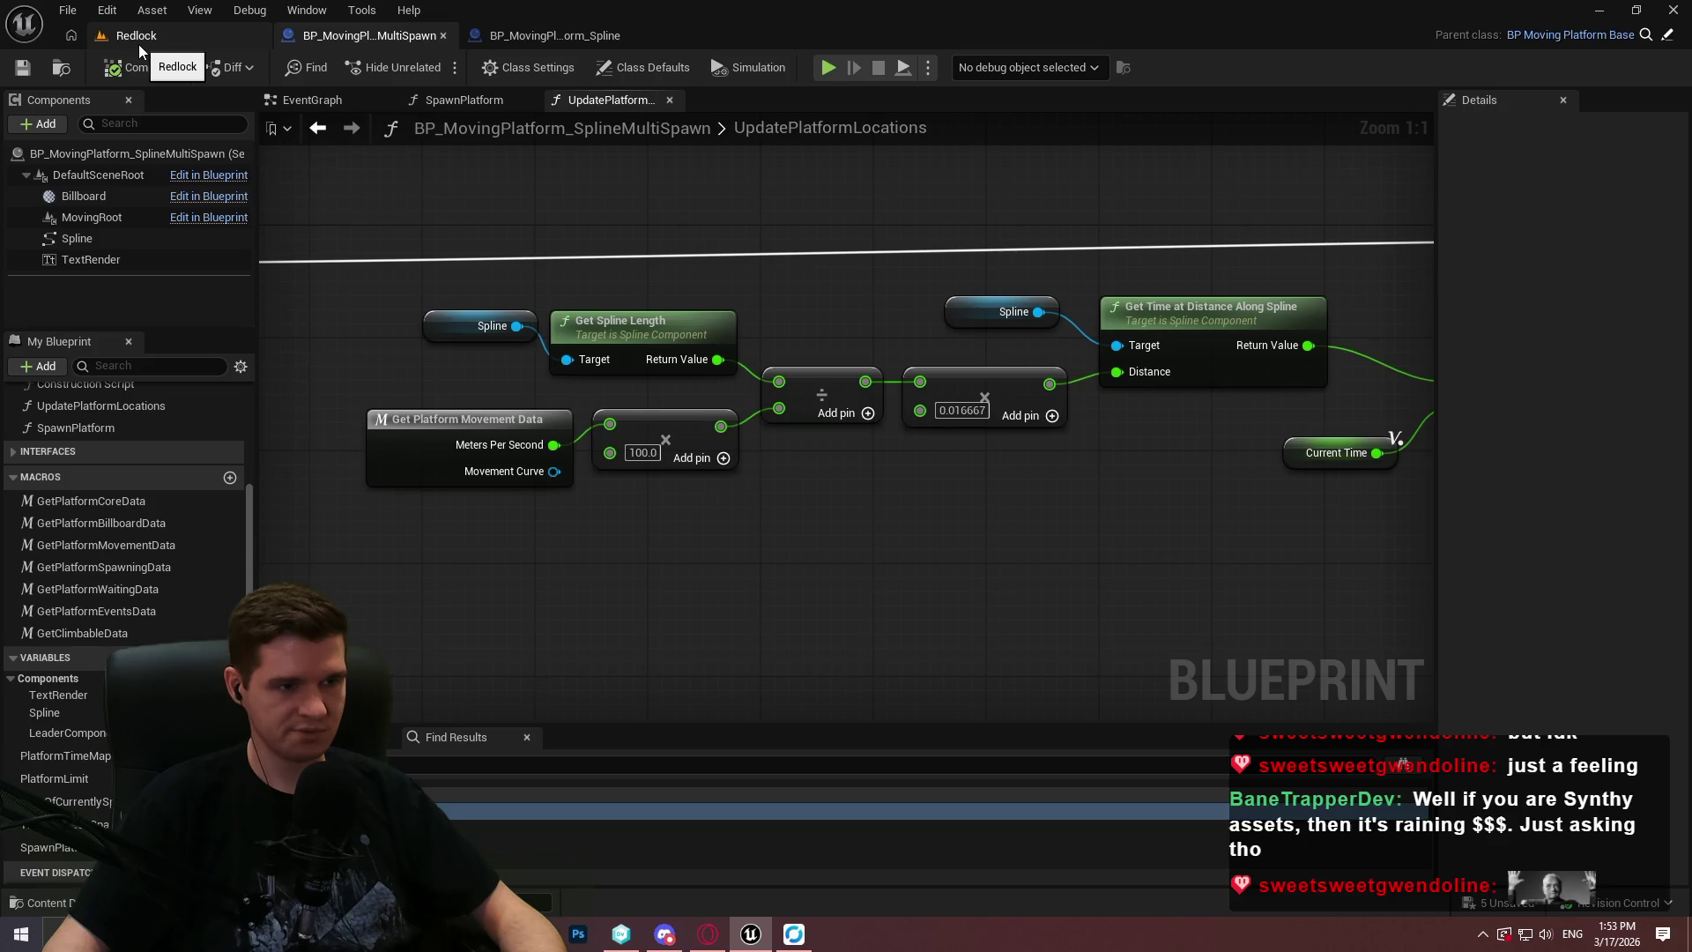
mouse_move(1322, 242)
mouse_down()
mouse_move(1178, 220)
mouse_move(812, 238)
mouse_move(1221, 246)
mouse_up()
Debug BP_MovingPlatform_SplineMultiSpawn and add a breakpoint on SET New Actor Time.
scroll(1222, 245, down, 1)
click(1027, 67)
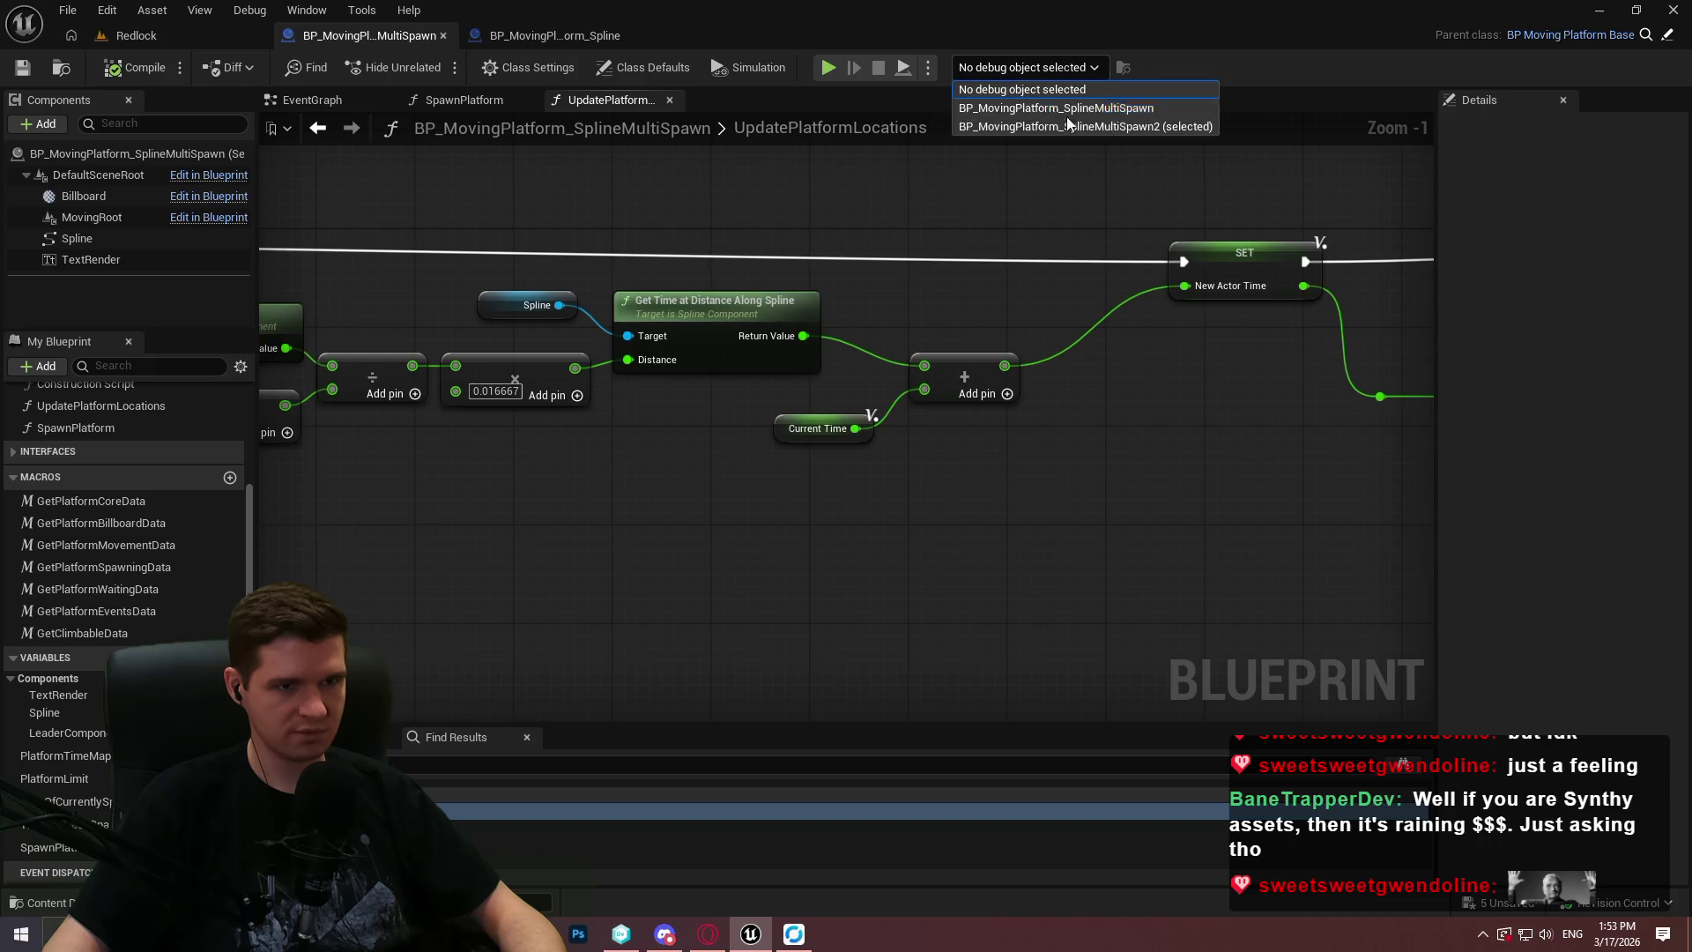
click(1058, 109)
right_click(1231, 249)
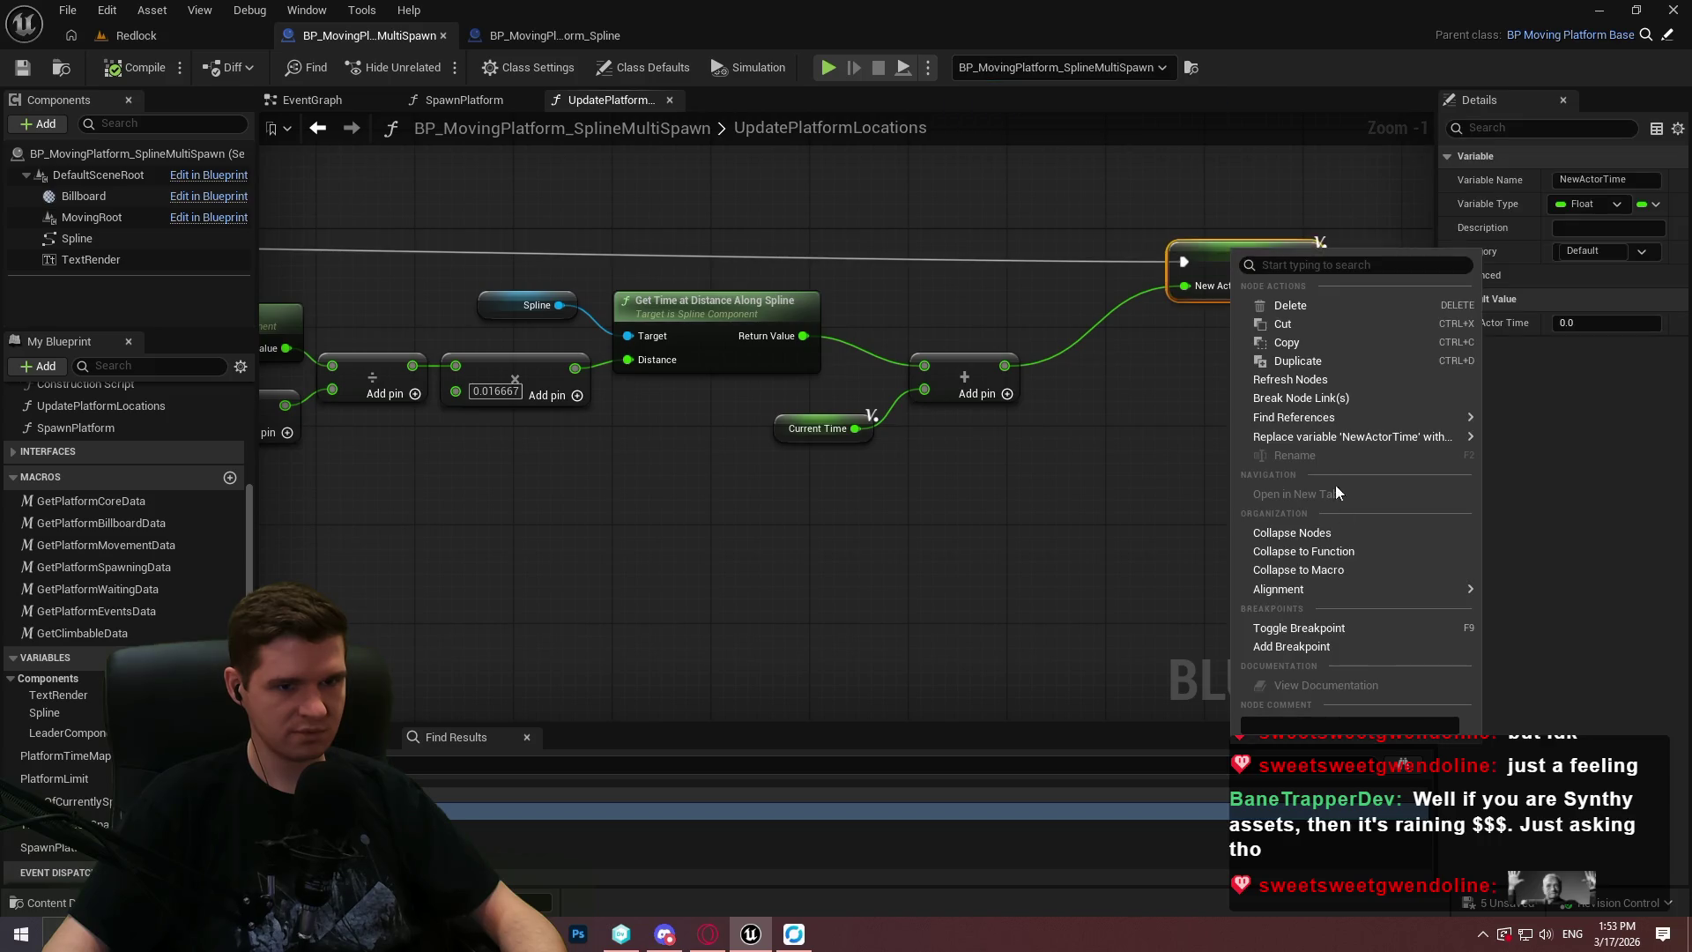
click(1317, 651)
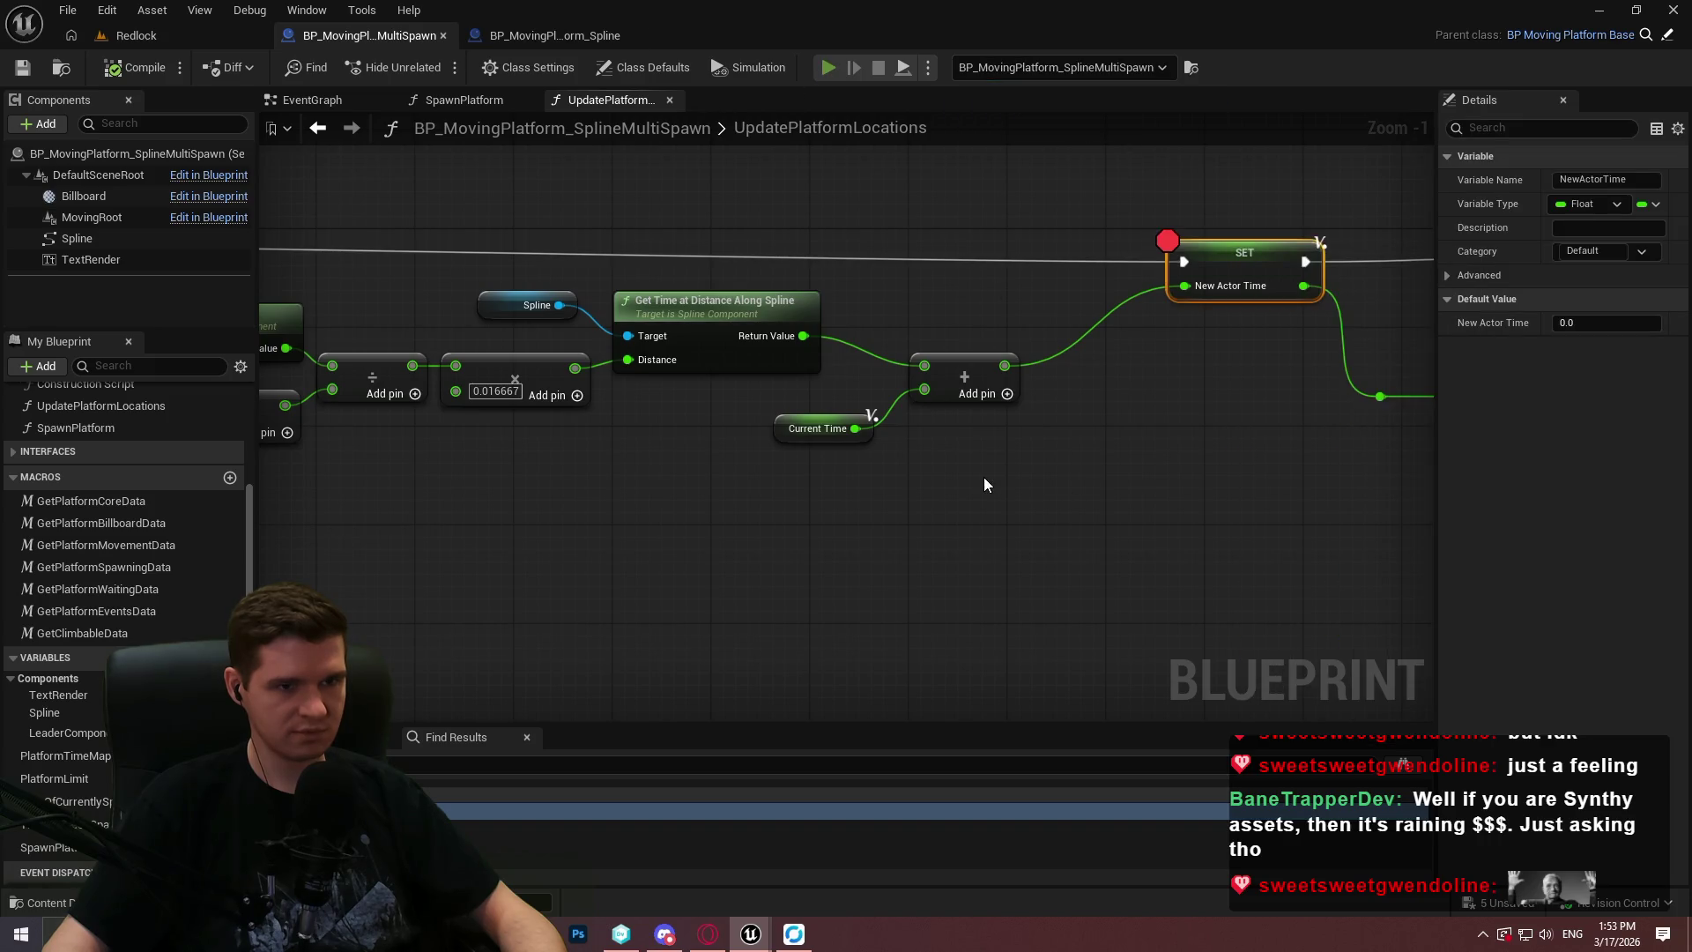
Play until the breakpoint pauses execution and inspect the spline length pin values.
key(alt+p)
click(848, 851)
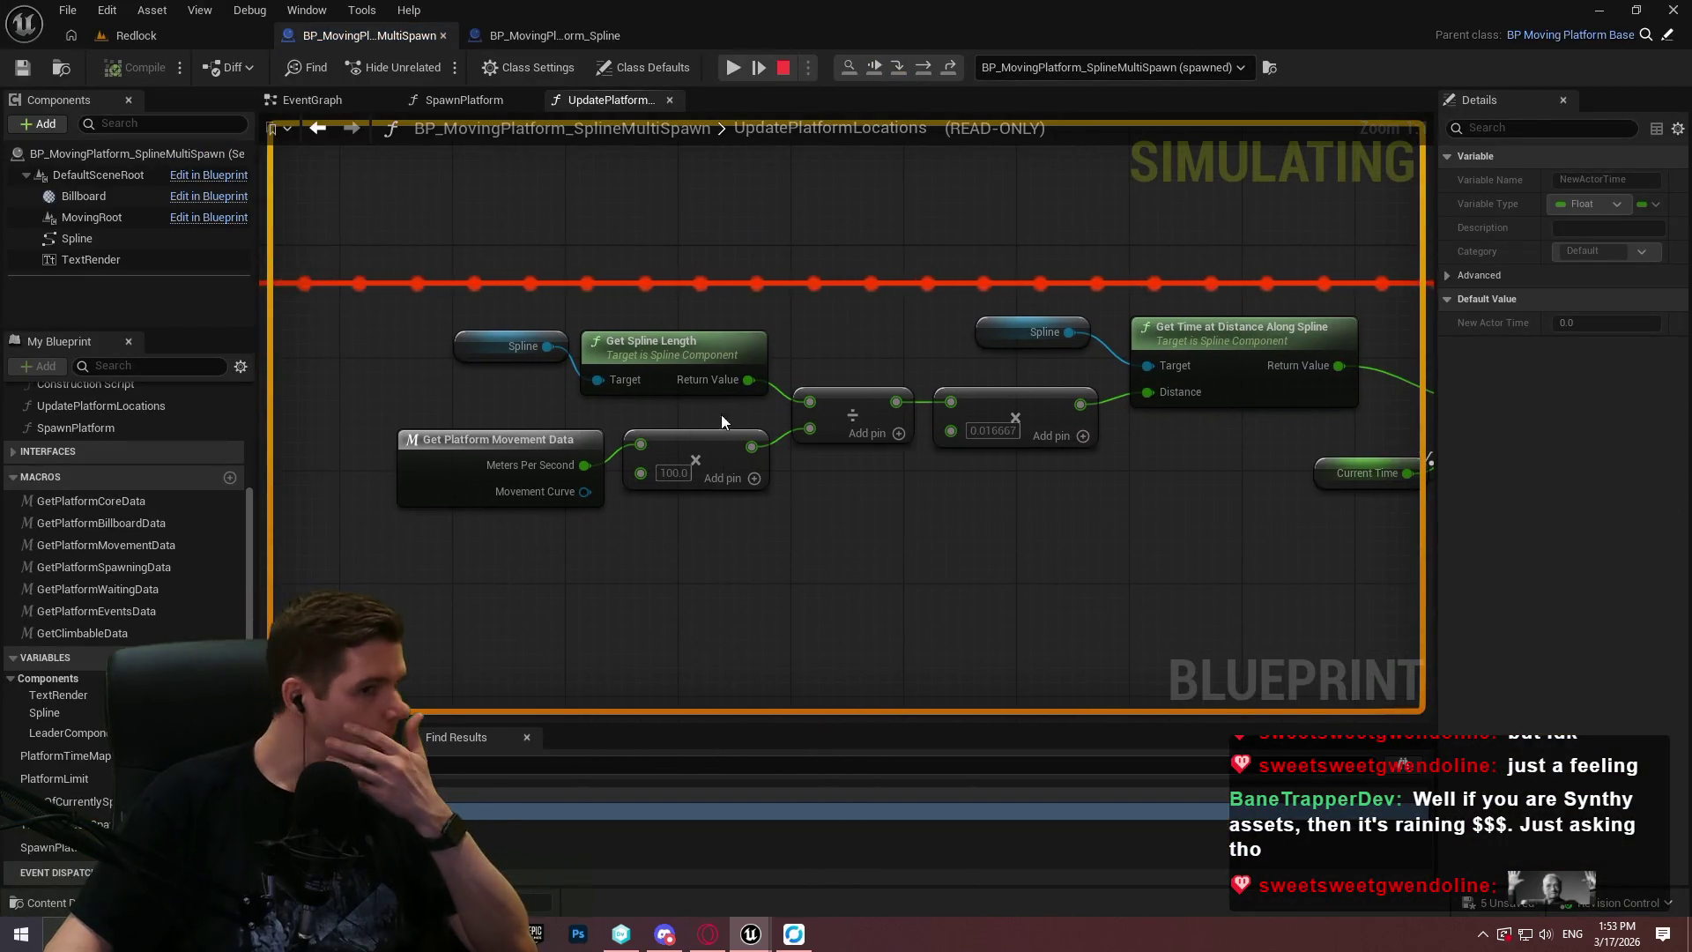
mouse_move(579, 465)
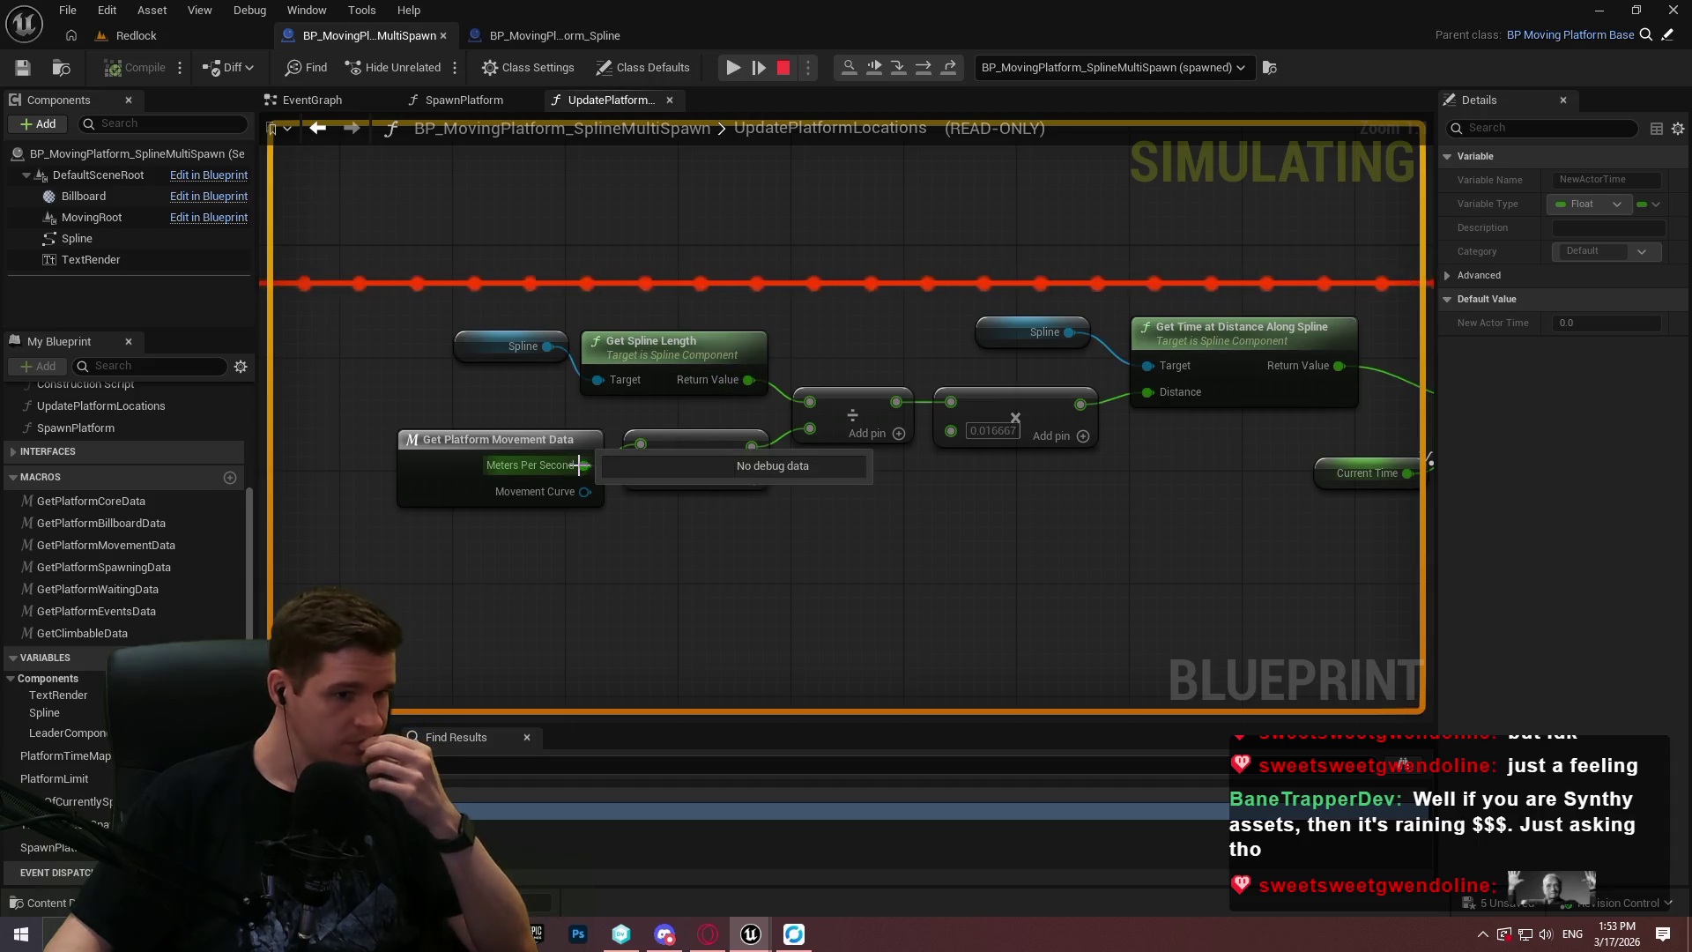
mouse_move(811, 404)
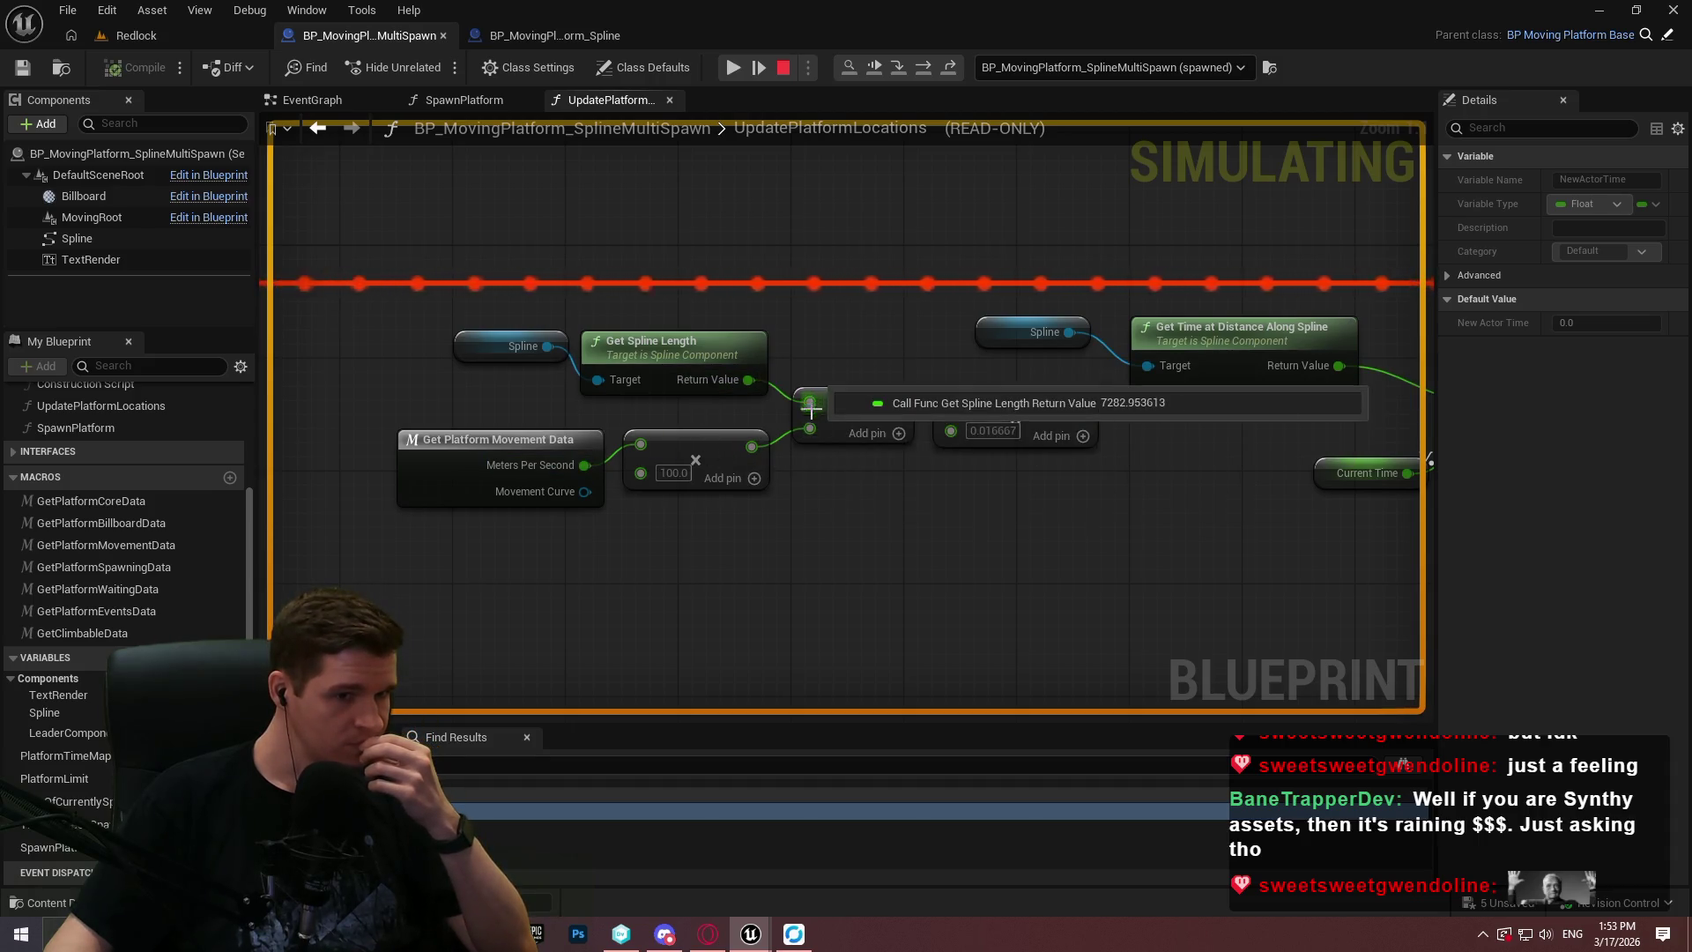
mouse_move(900, 403)
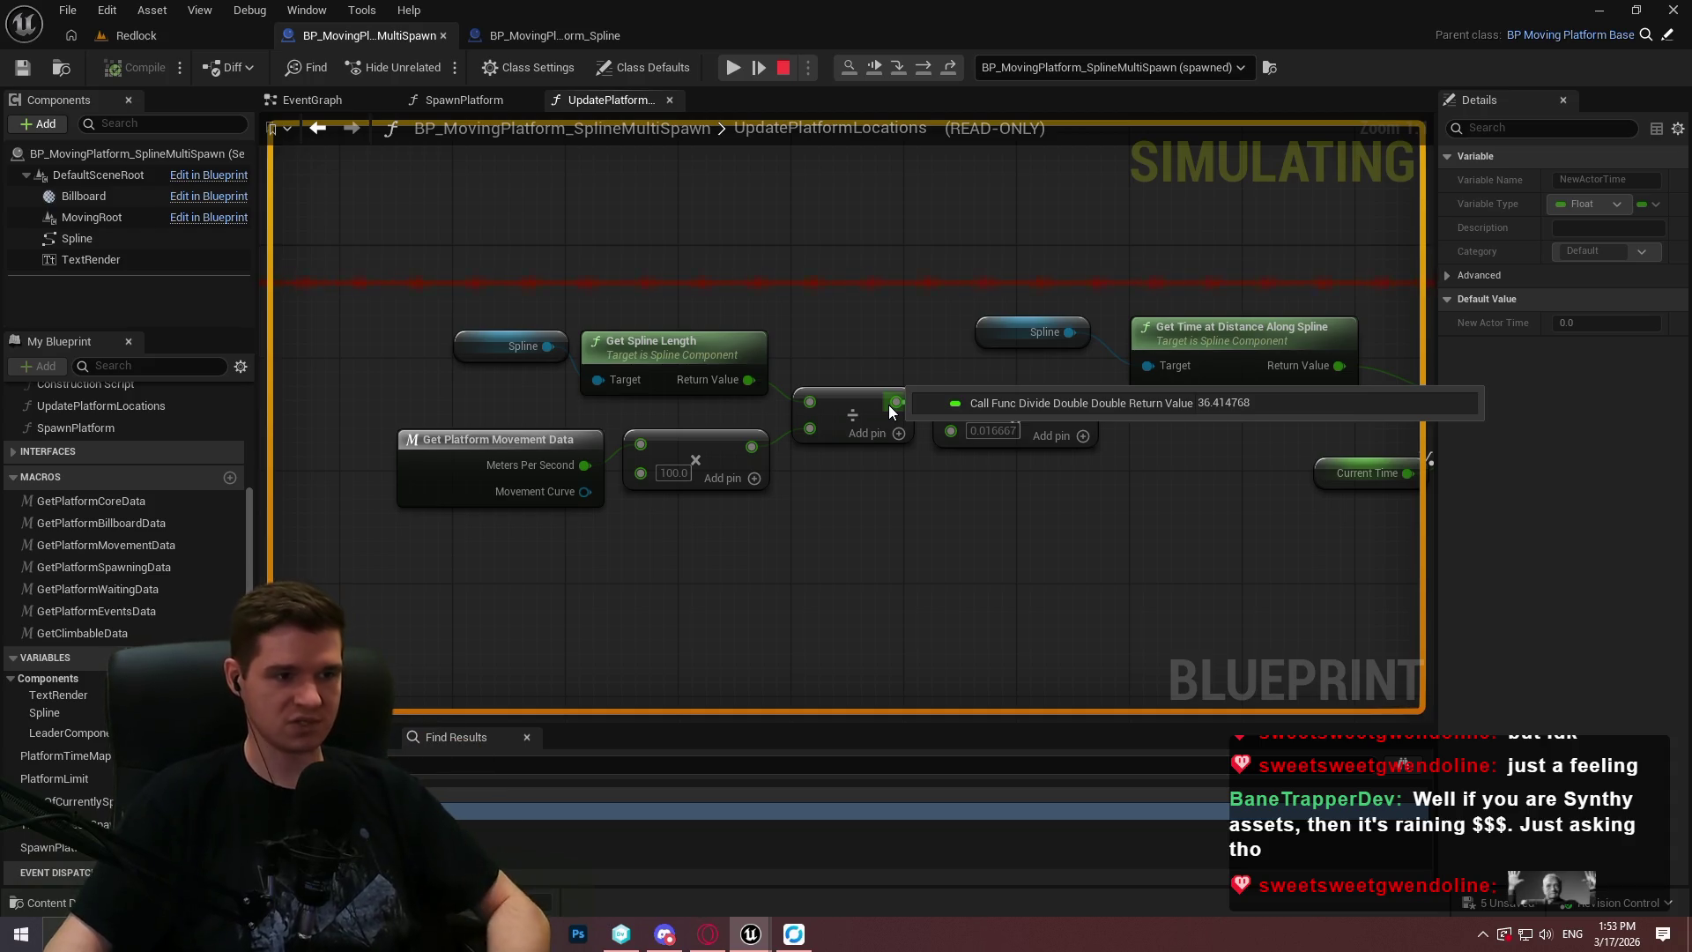
mouse_move(708, 388)
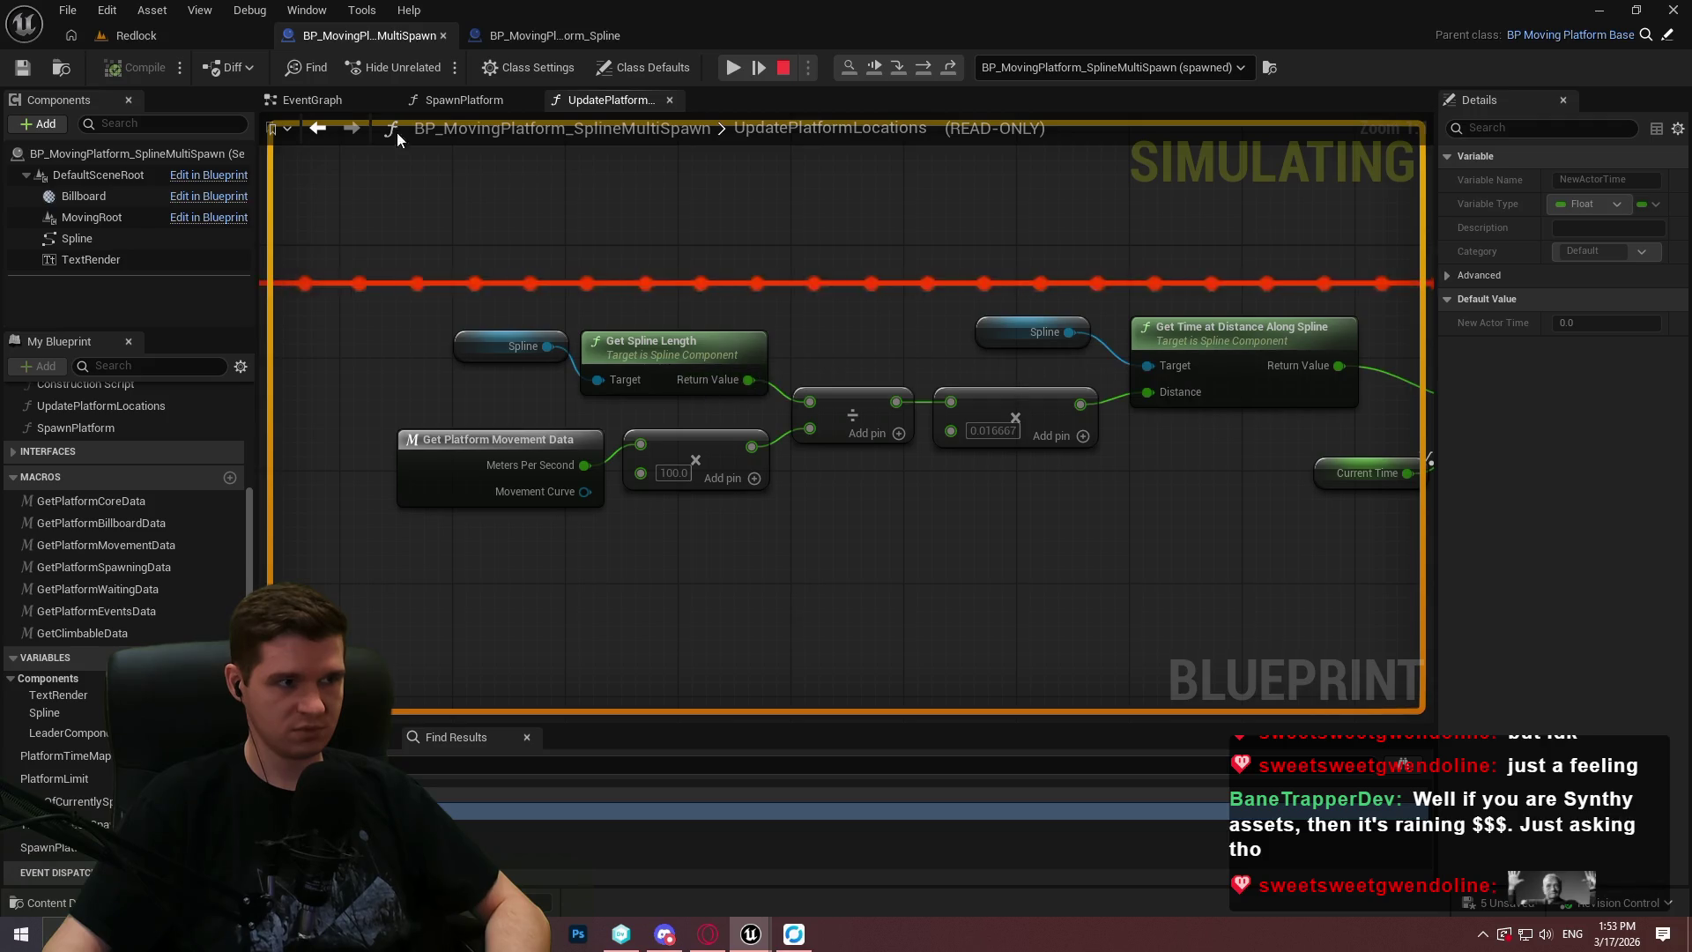
click(185, 37)
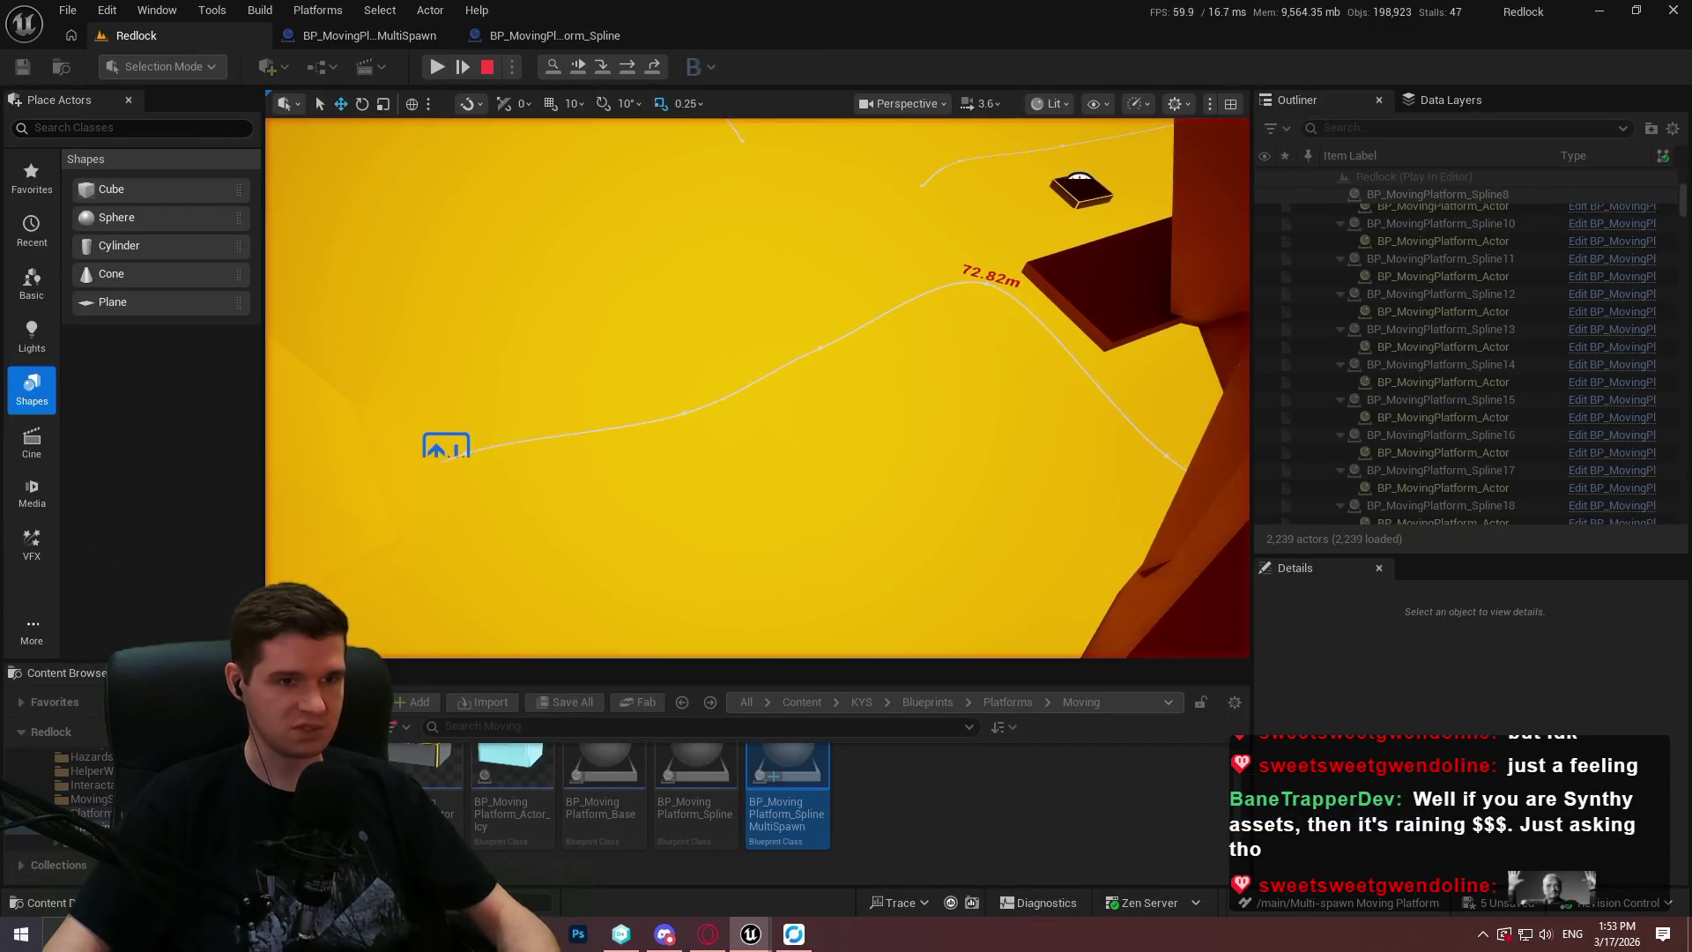
Compare the Spline Blueprint's EventGraph and check the final Add node's debug value in the MultiSpawn graph.
right_click(926, 273)
click(928, 44)
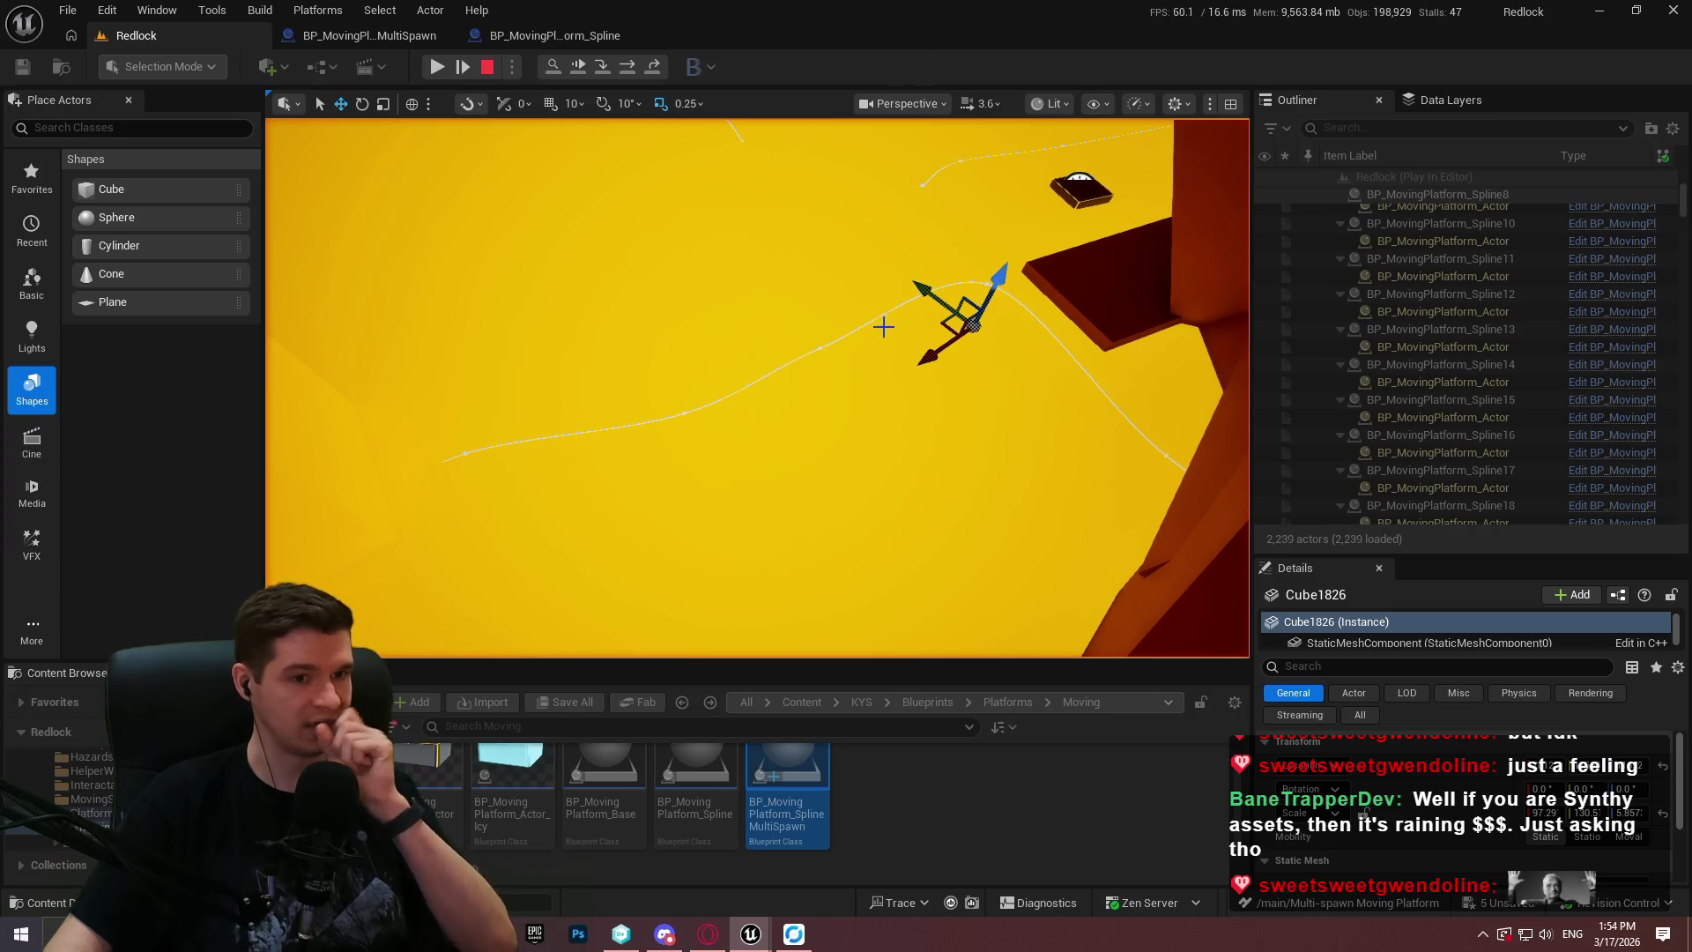
click(547, 33)
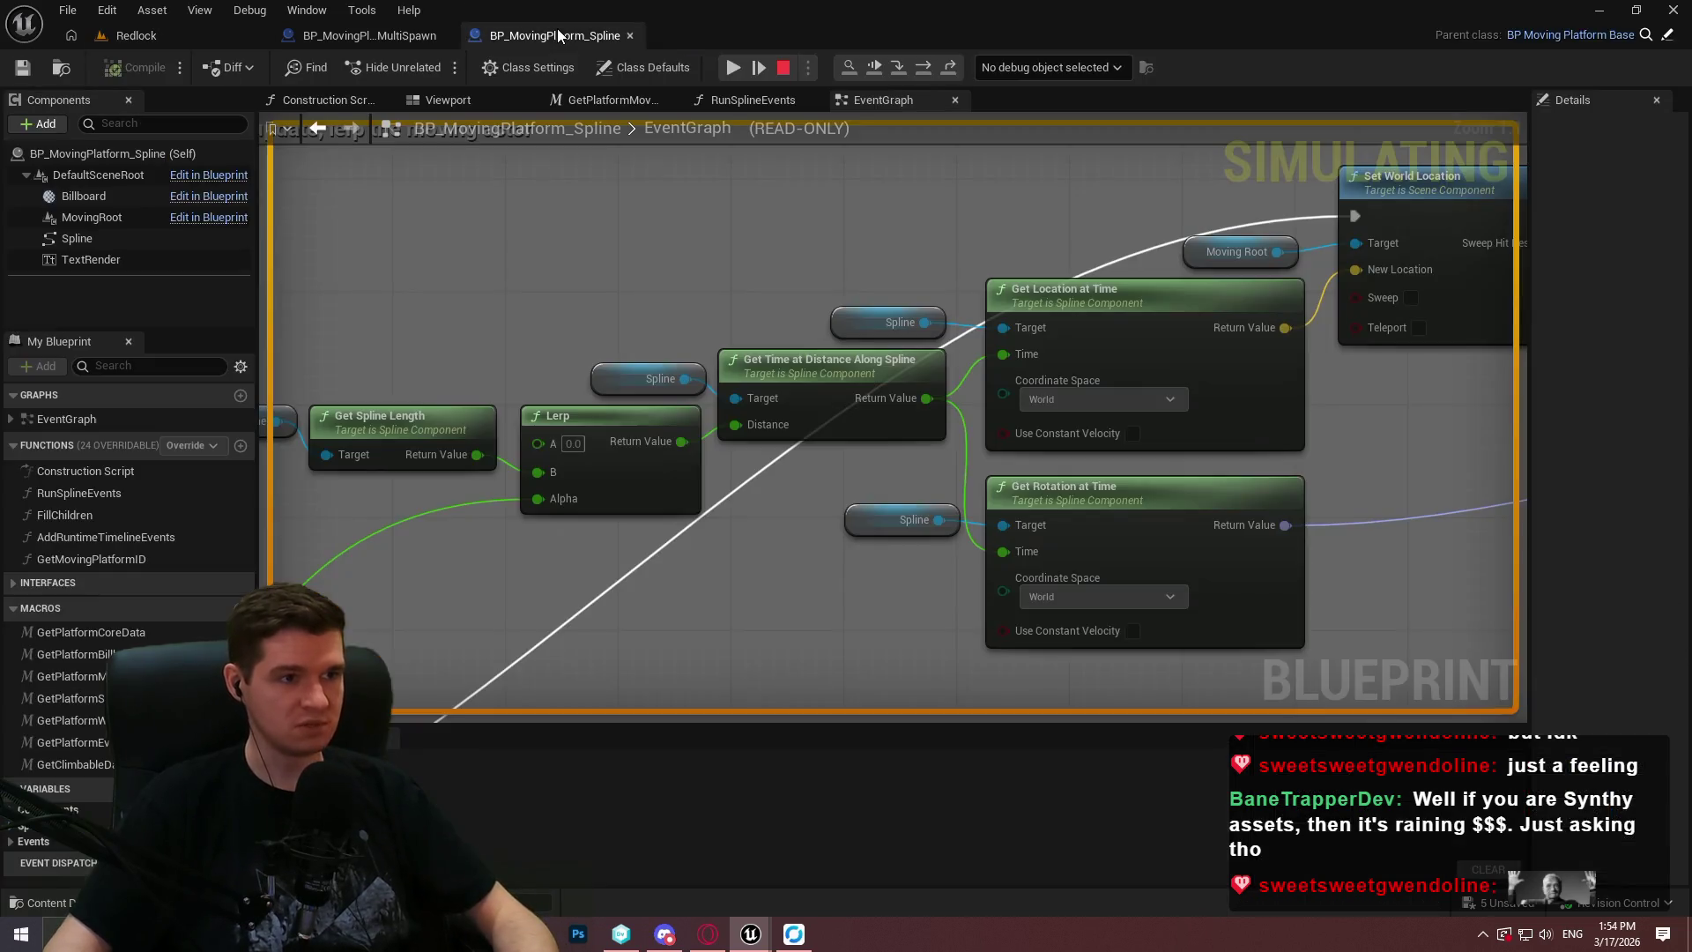
click(386, 37)
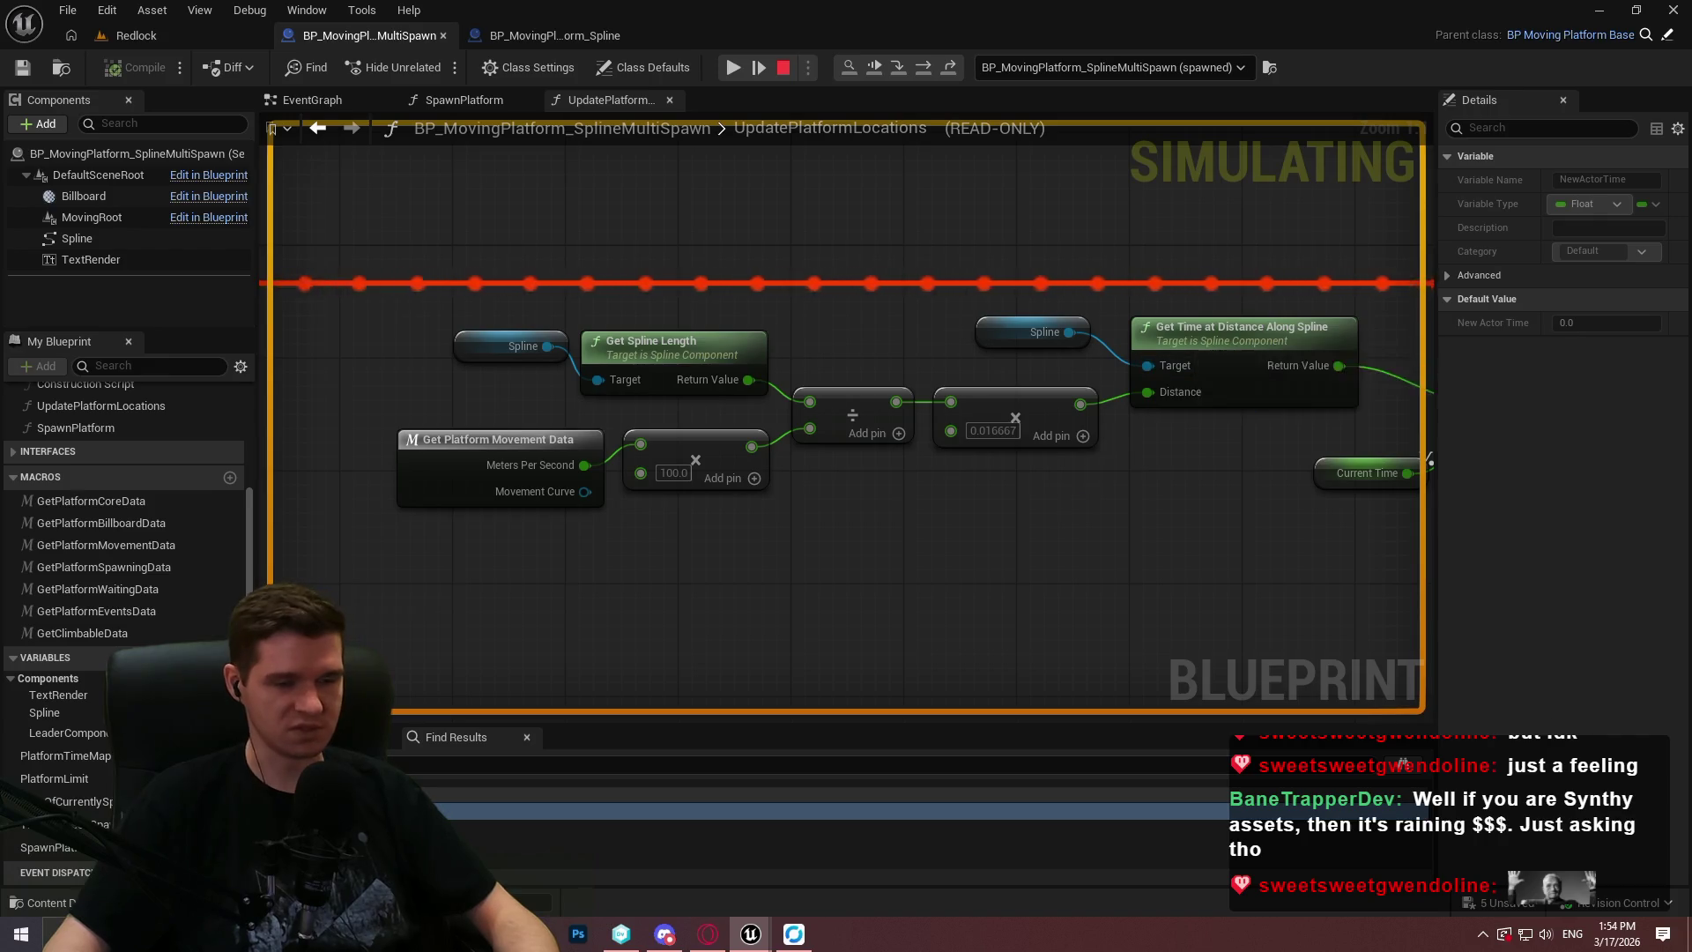
drag(1121, 406, 980, 431)
mouse_move(755, 426)
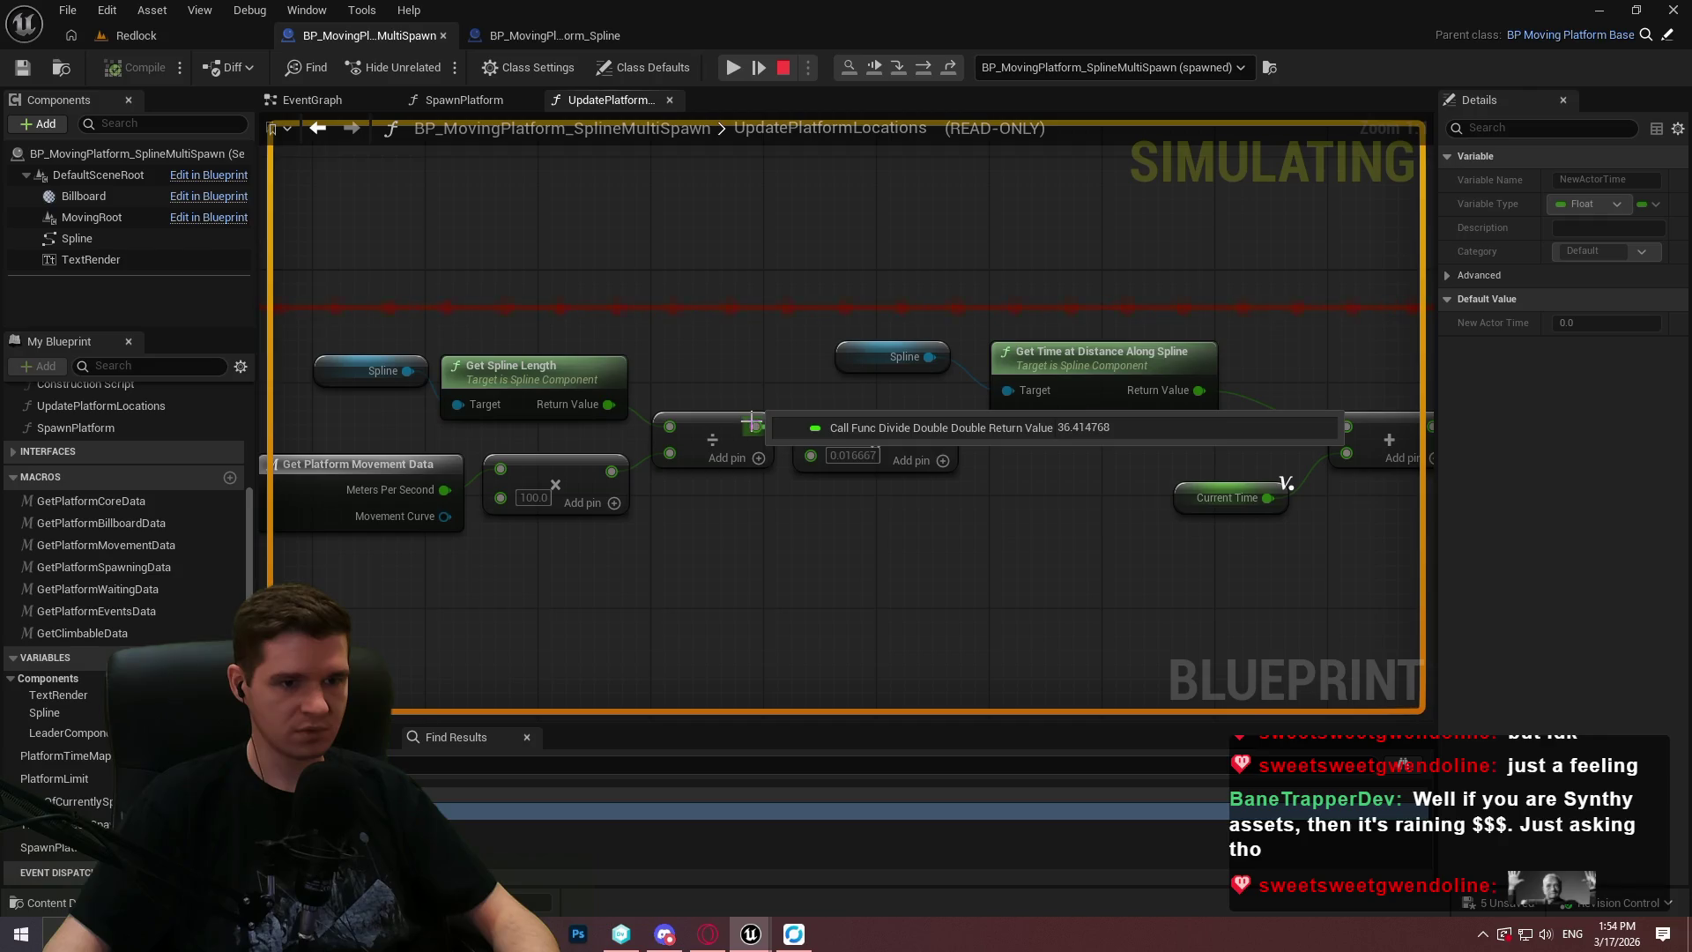
Compute 36 × 2.5 in the Calculator.
key(super)
text(calc)
key(Return)
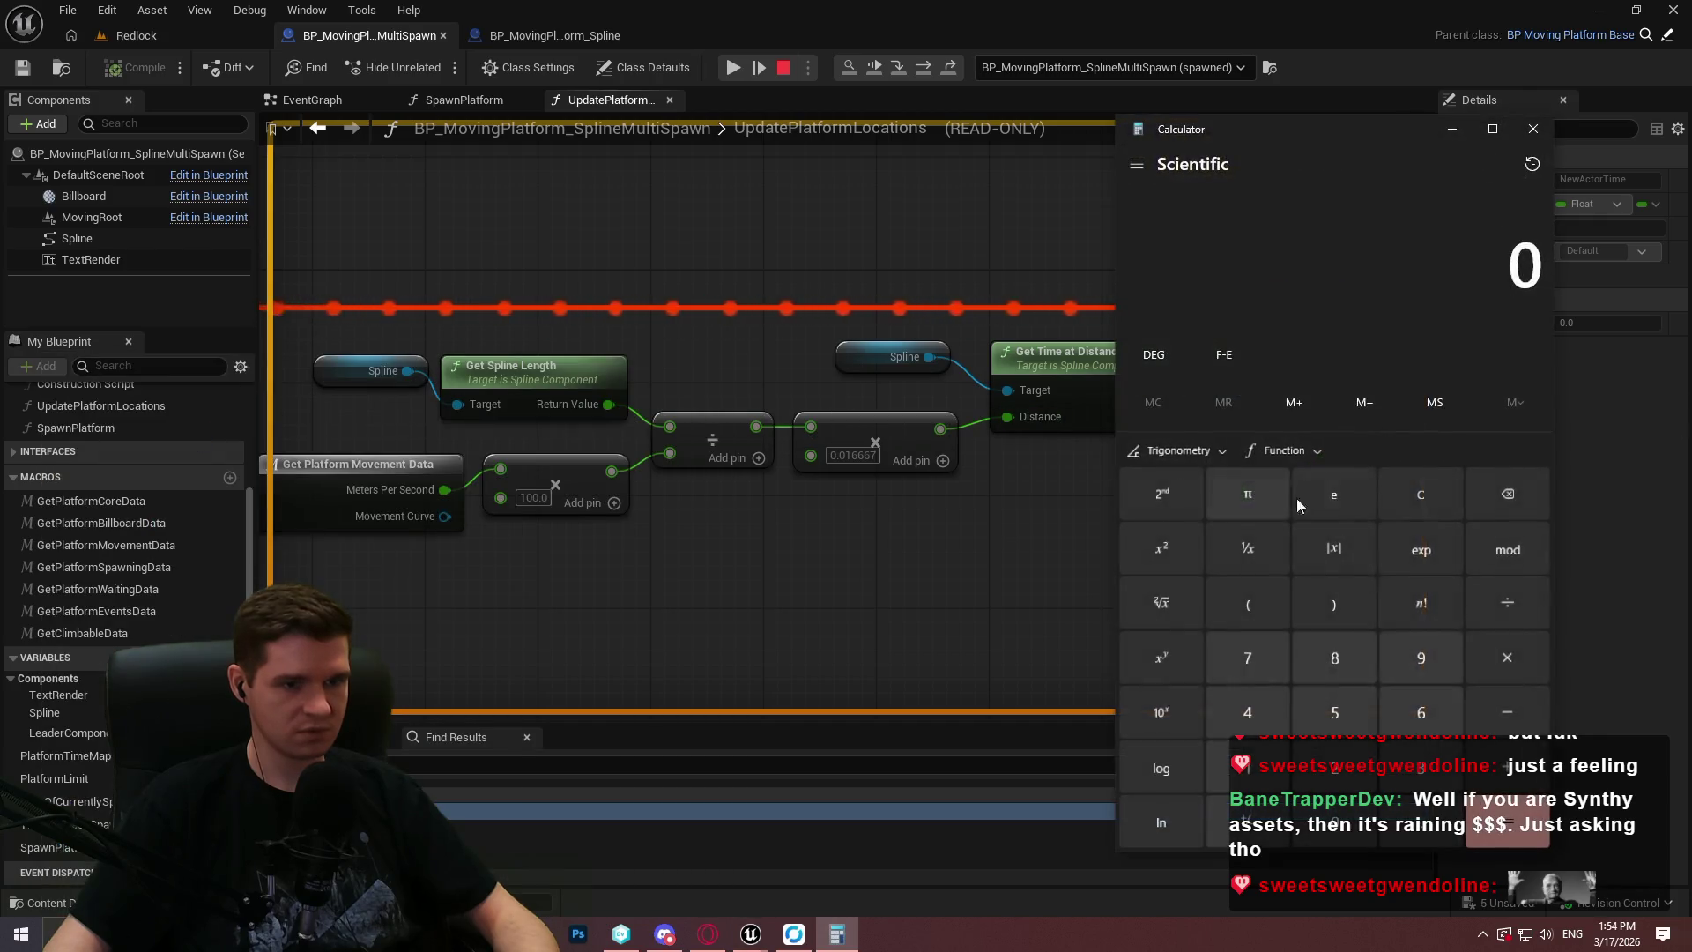
text(36 × 2.5)
click(1495, 815)
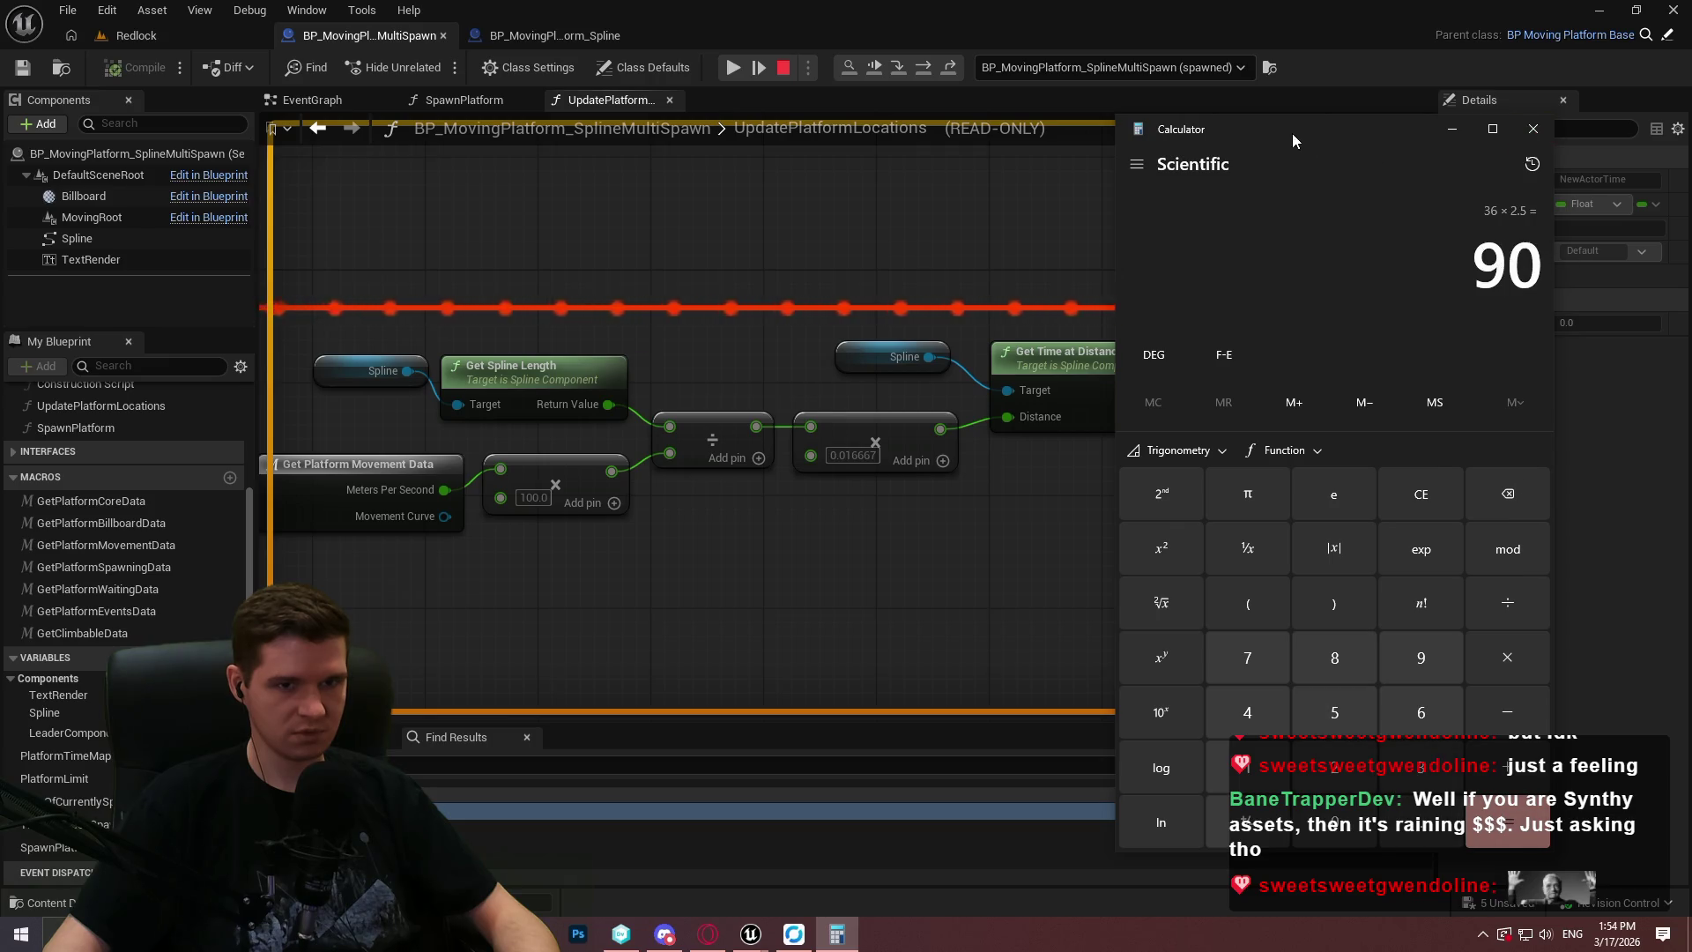
click(1533, 128)
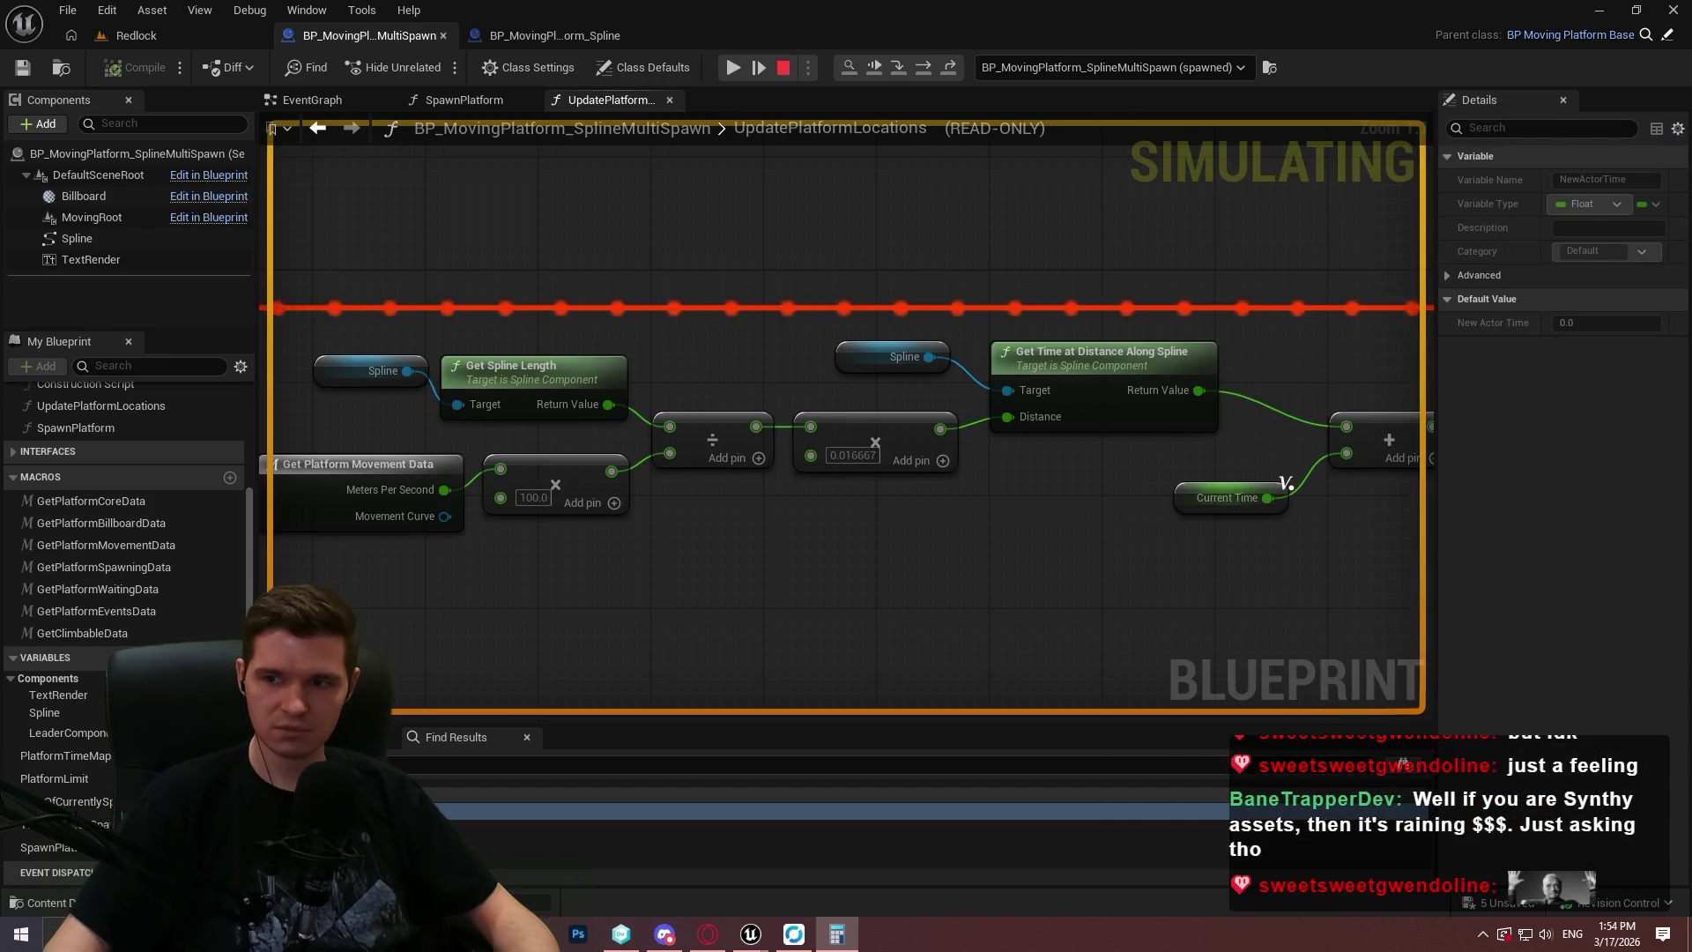
Recheck the MultiSpawn graph's speed pin values, then stop the Play-In-Editor session.
click(520, 35)
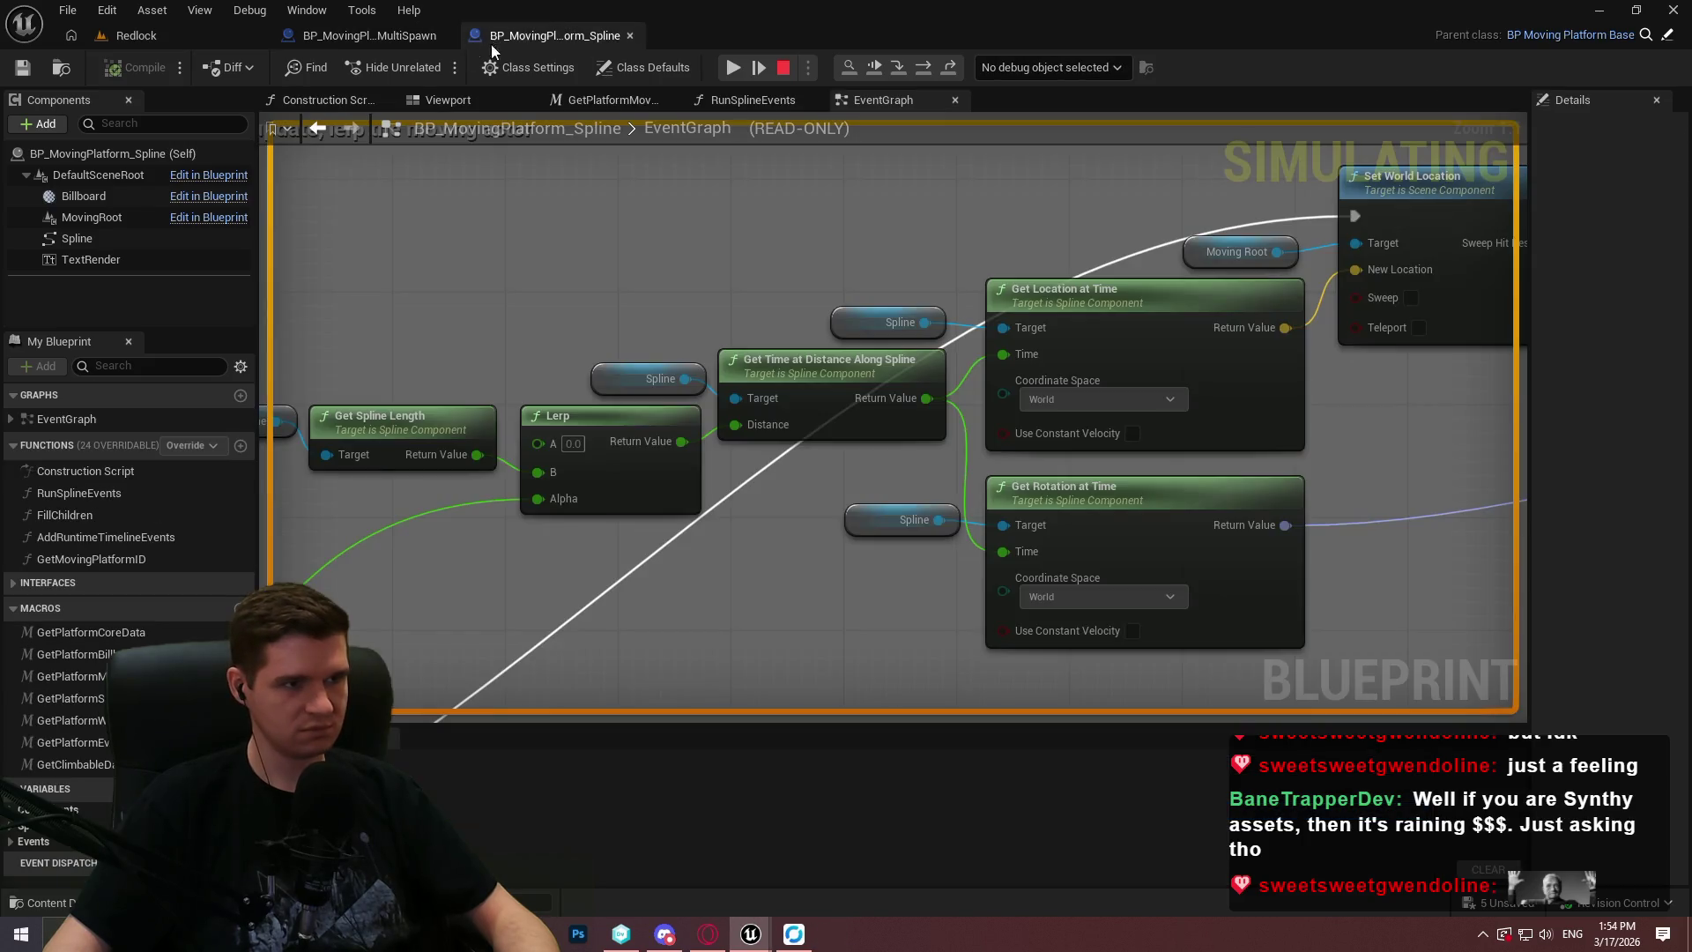
click(176, 34)
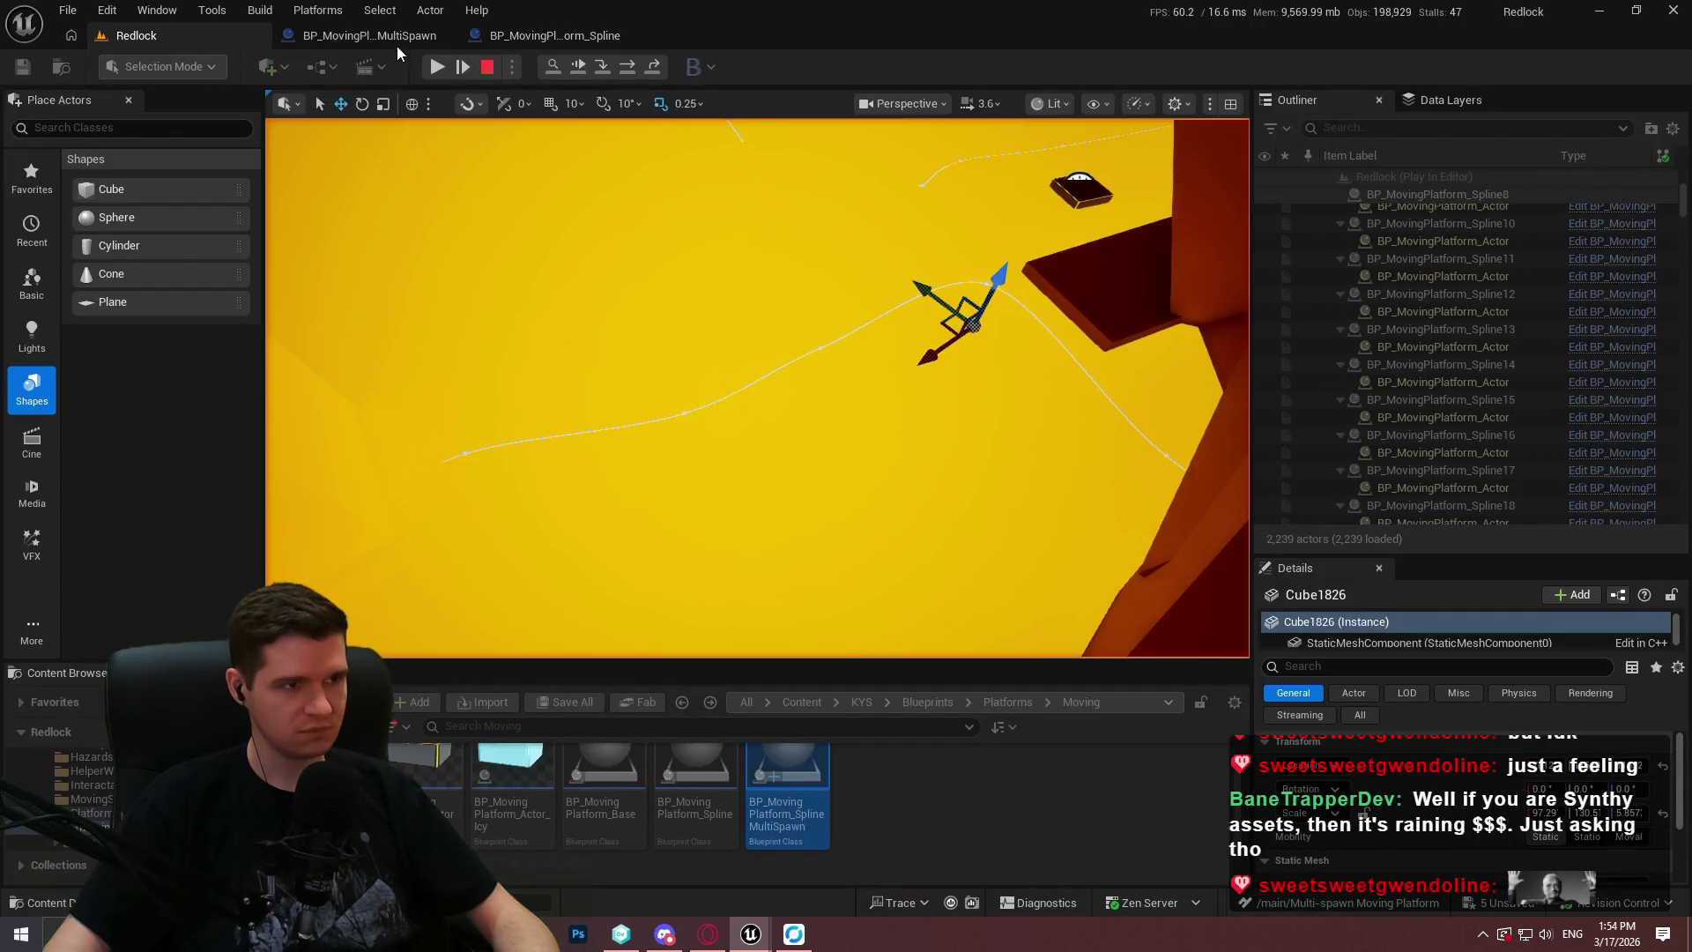
click(397, 37)
scroll(1005, 353, up, 2)
mouse_move(833, 370)
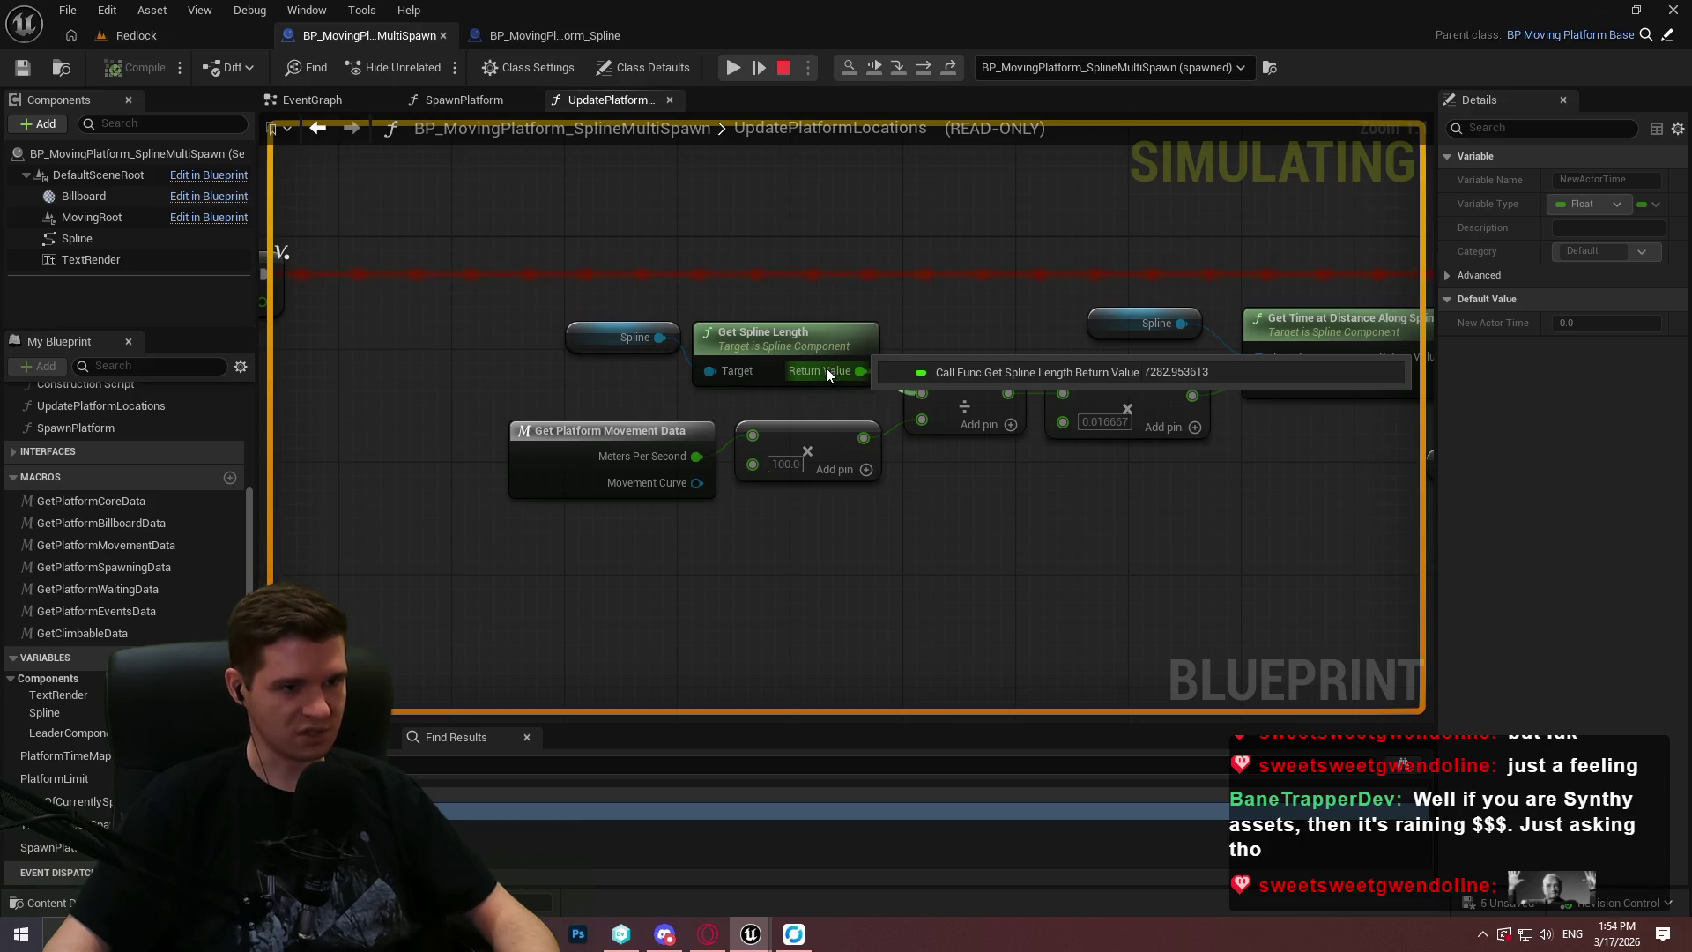
mouse_move(773, 469)
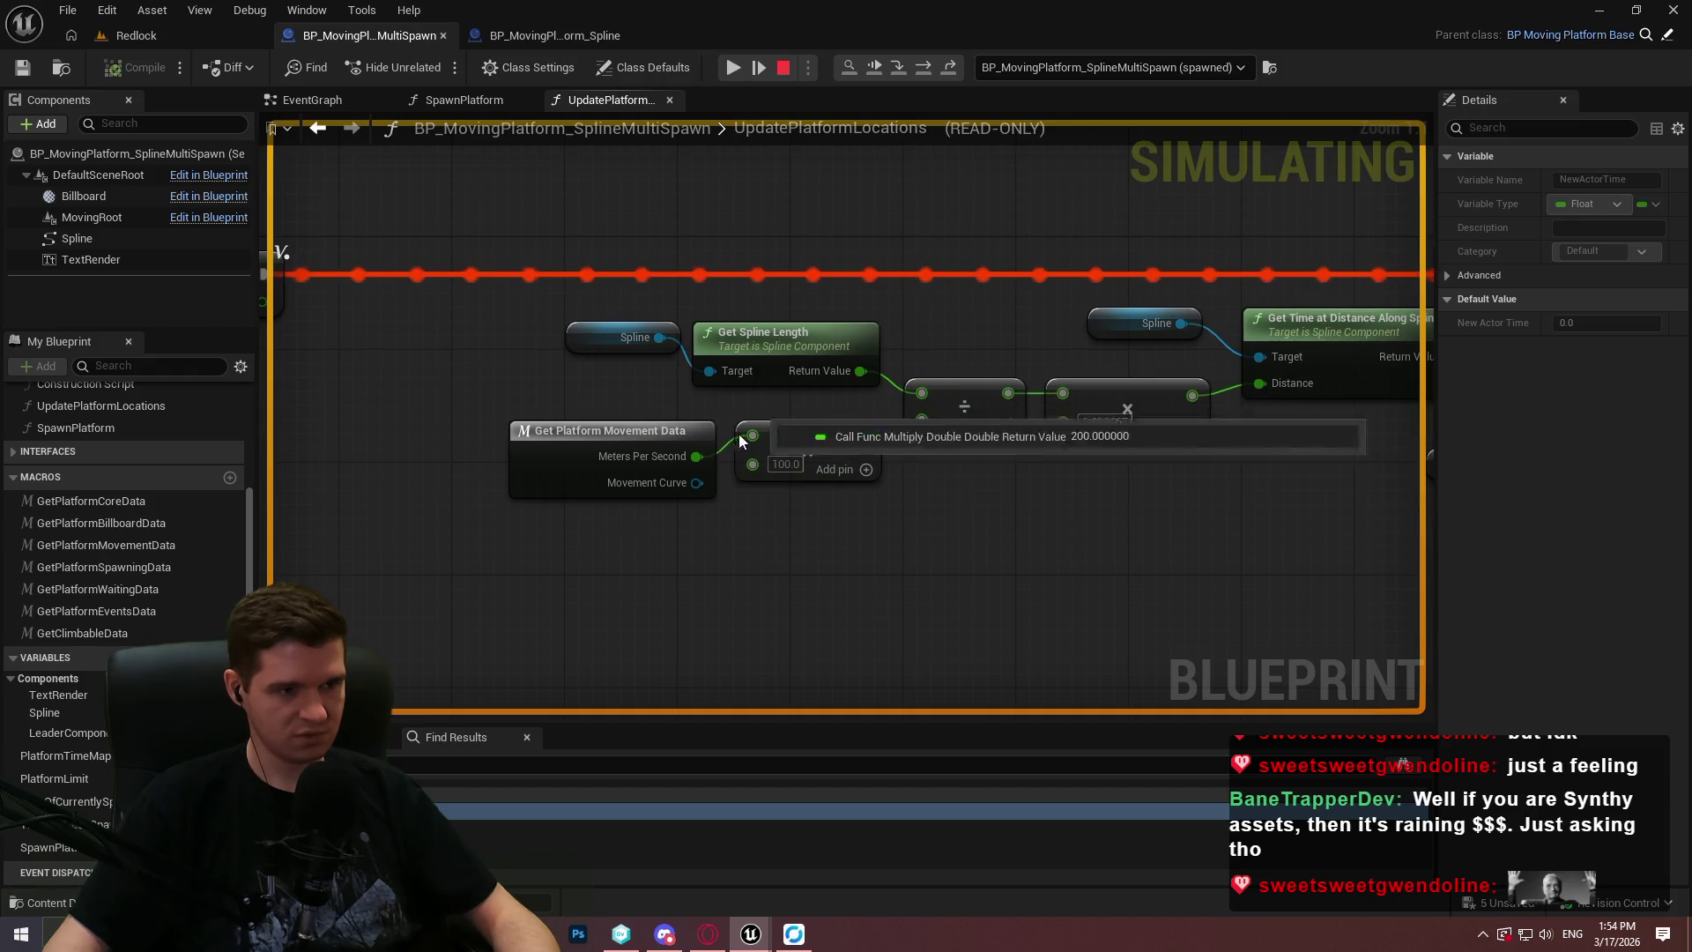
click(132, 35)
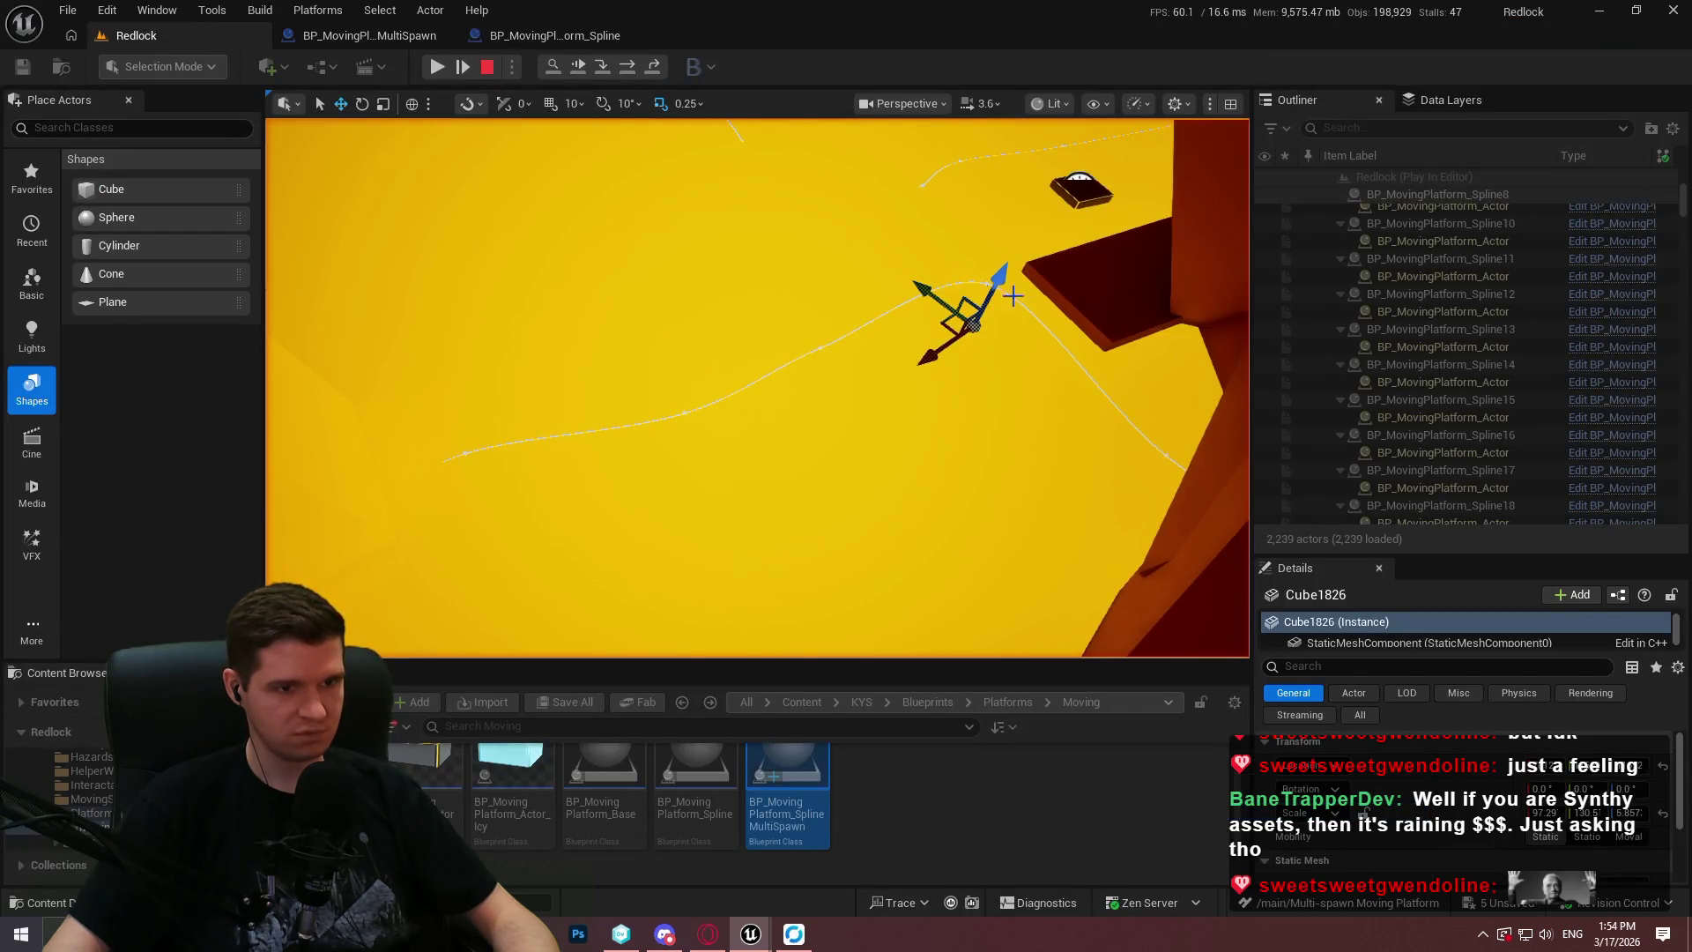
click(407, 37)
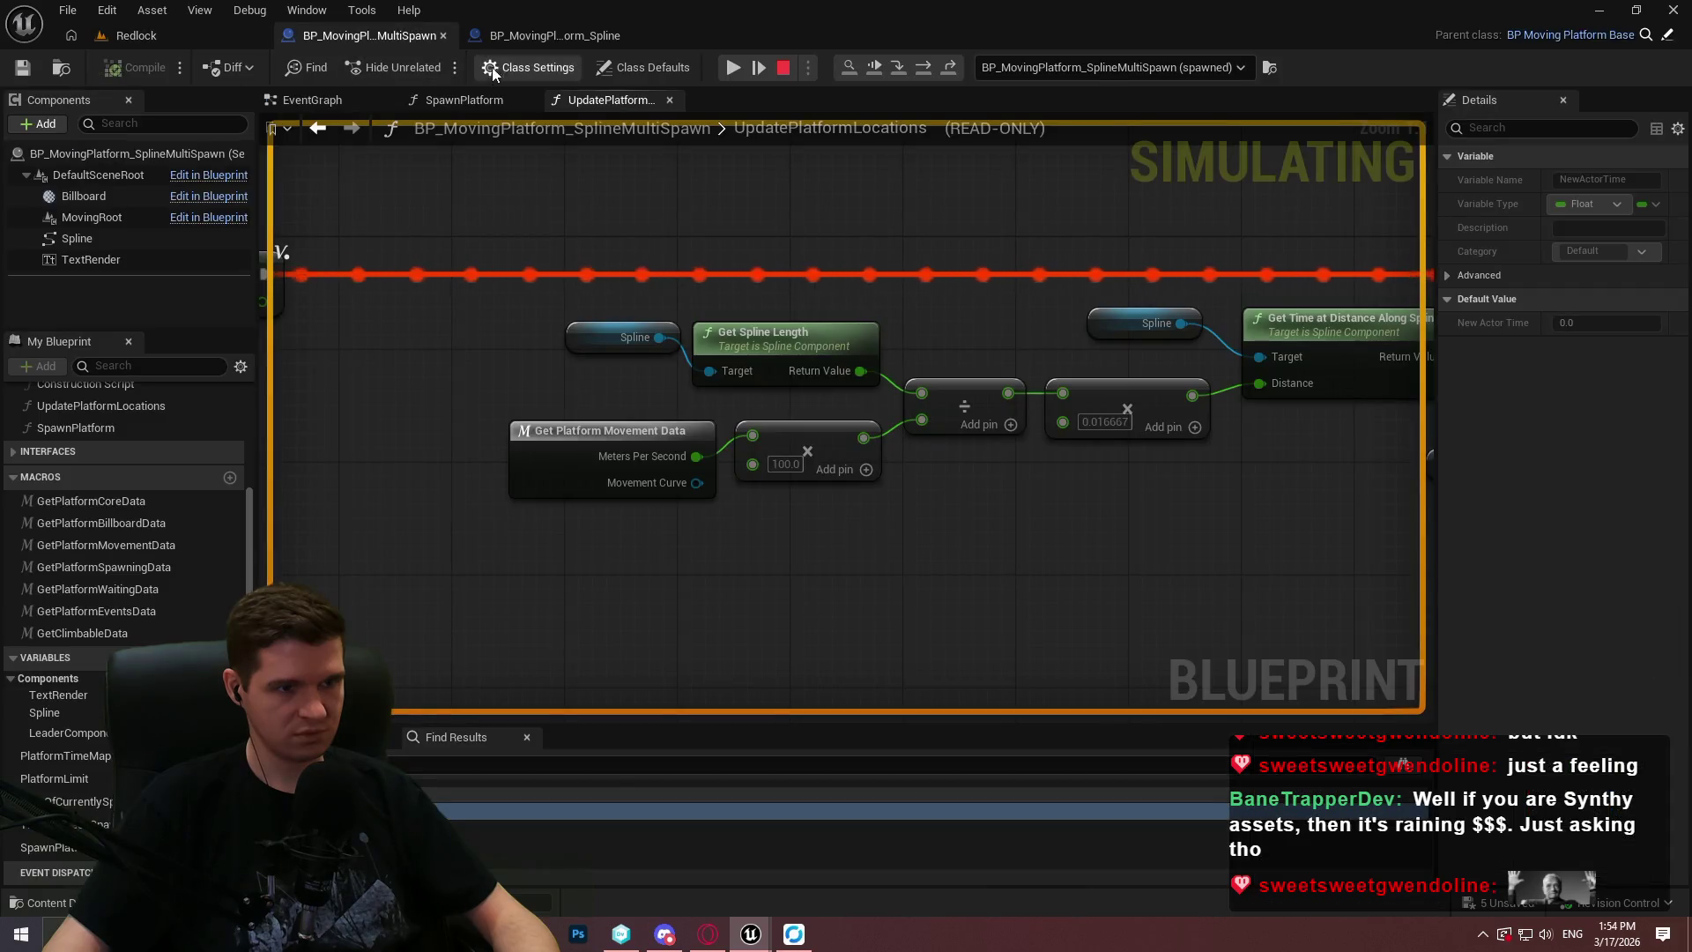
click(124, 36)
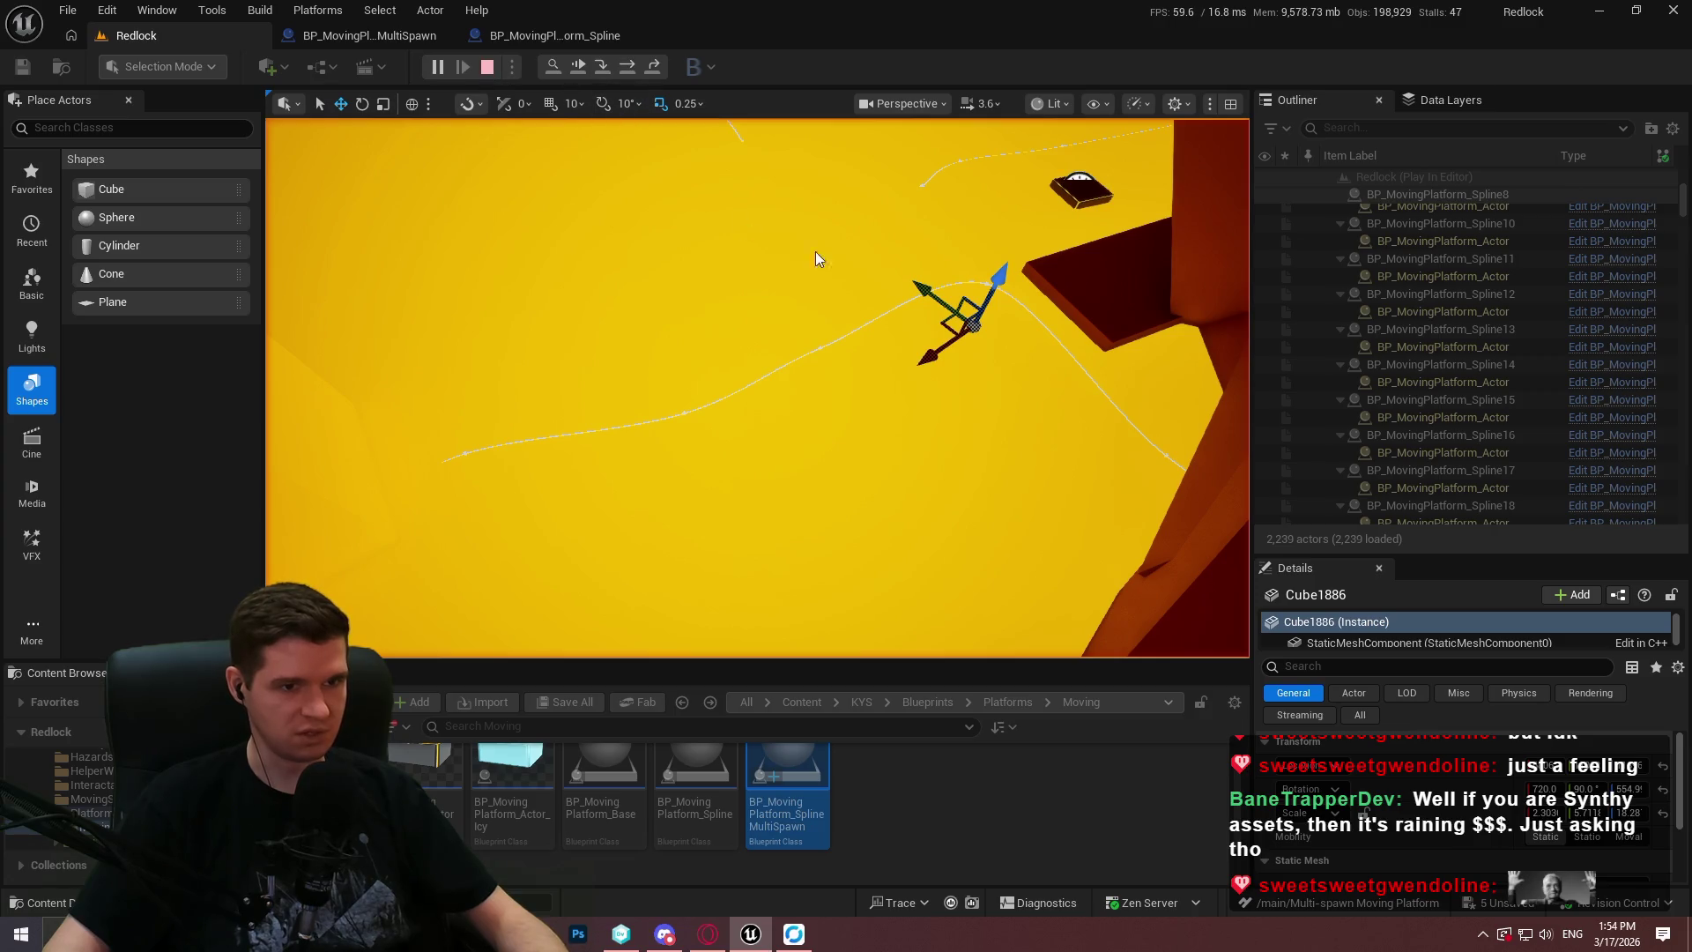
key(Escape)
Relaunch the Calculator and return to the MultiSpawn platform Blueprint.
key(super)
text(ca)
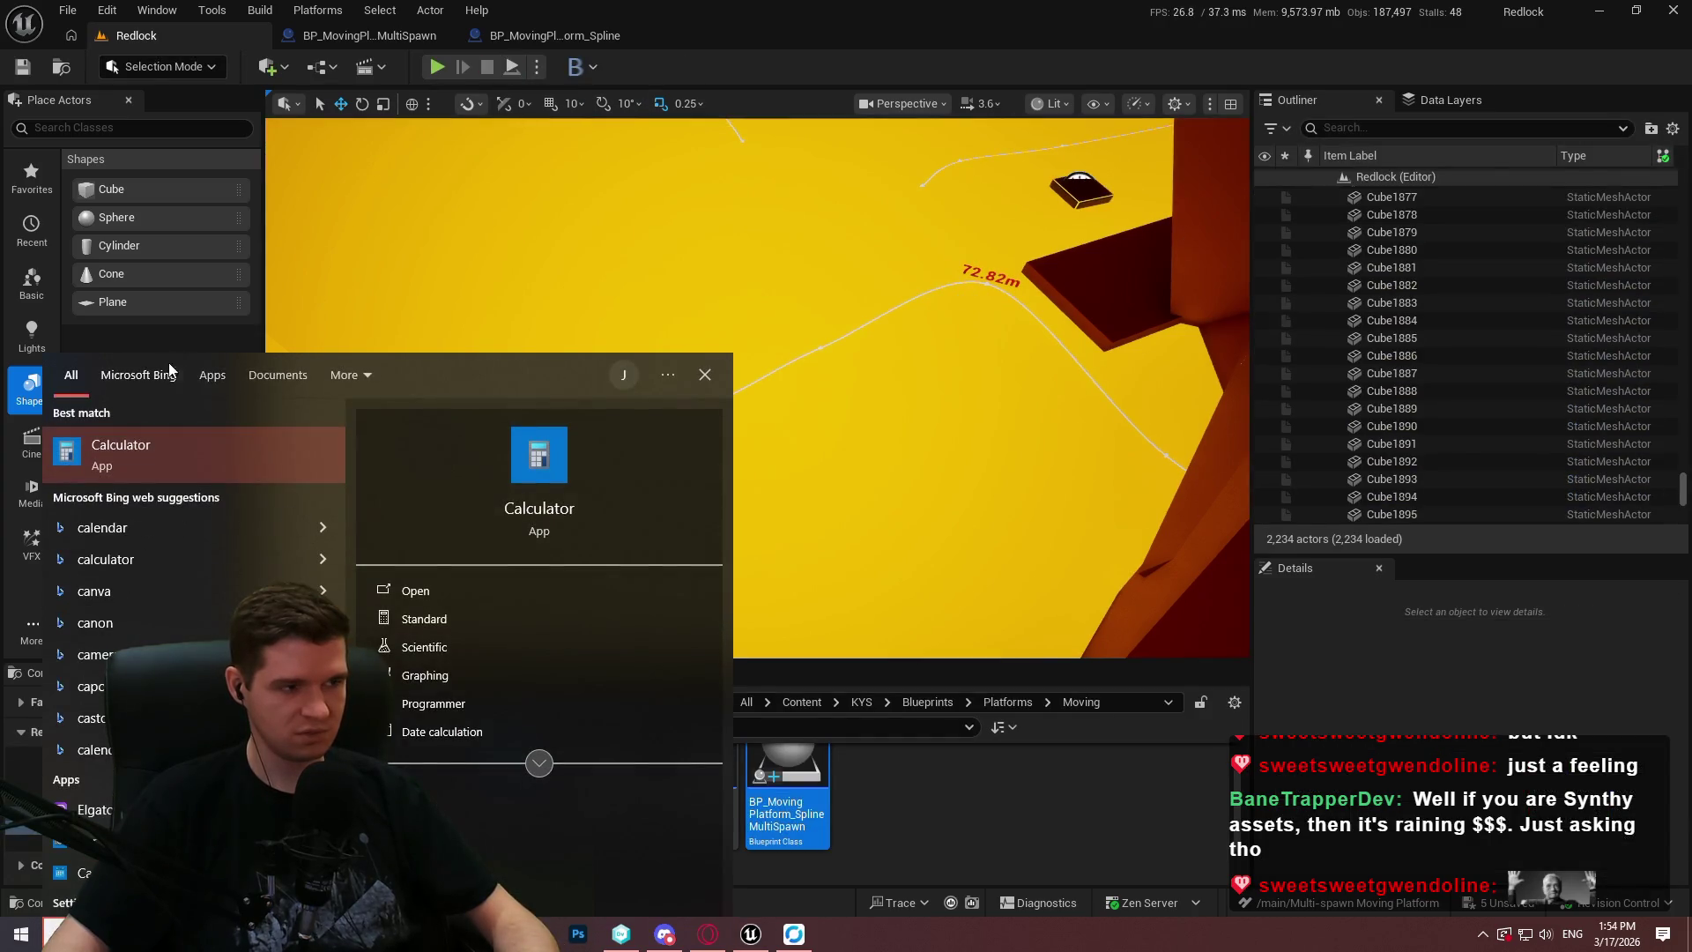
click(135, 446)
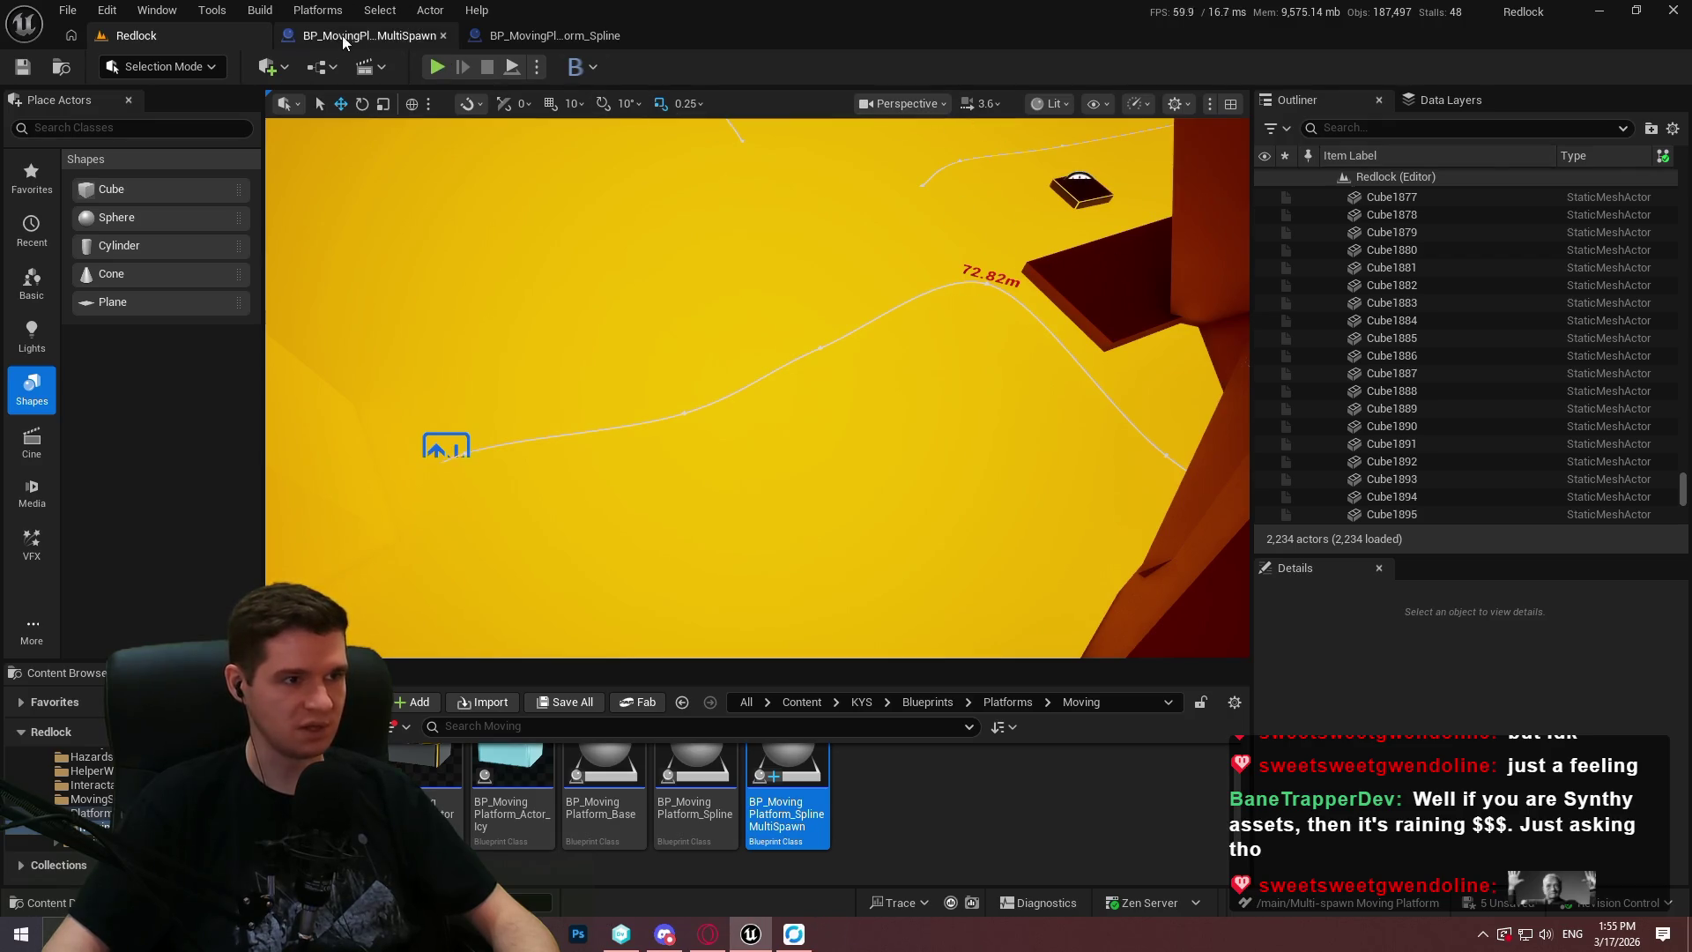
click(394, 44)
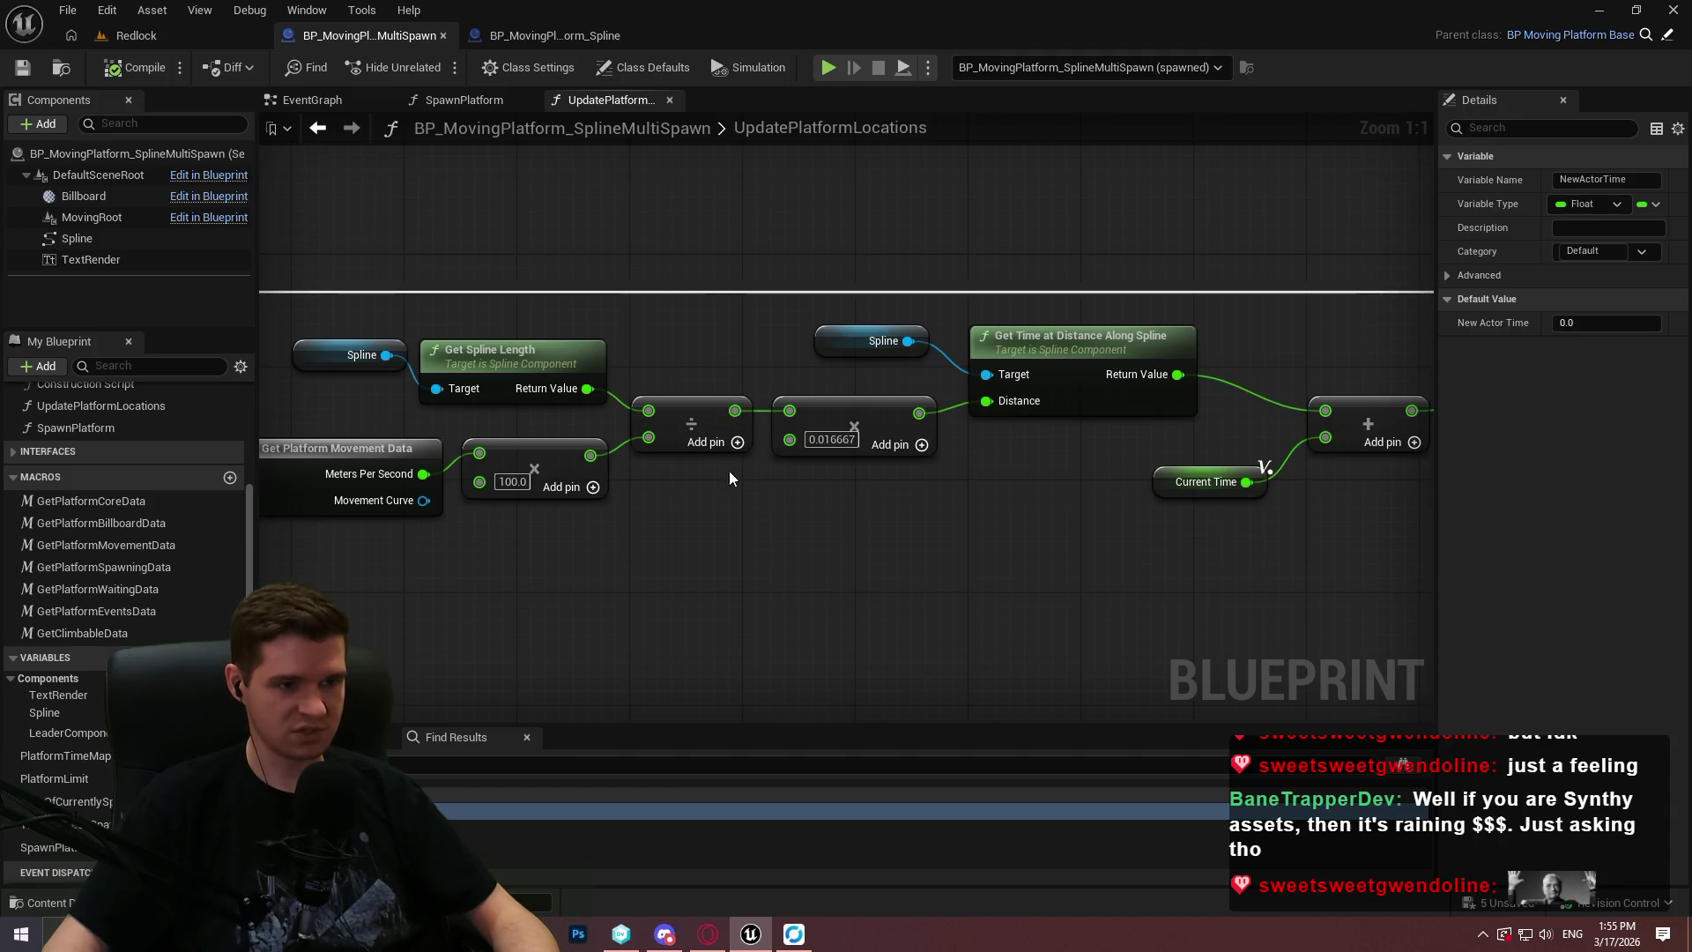
Review the multiply, Get Time at Distance and spline-length speed nodes by selecting them.
drag(903, 564, 770, 419)
click(902, 542)
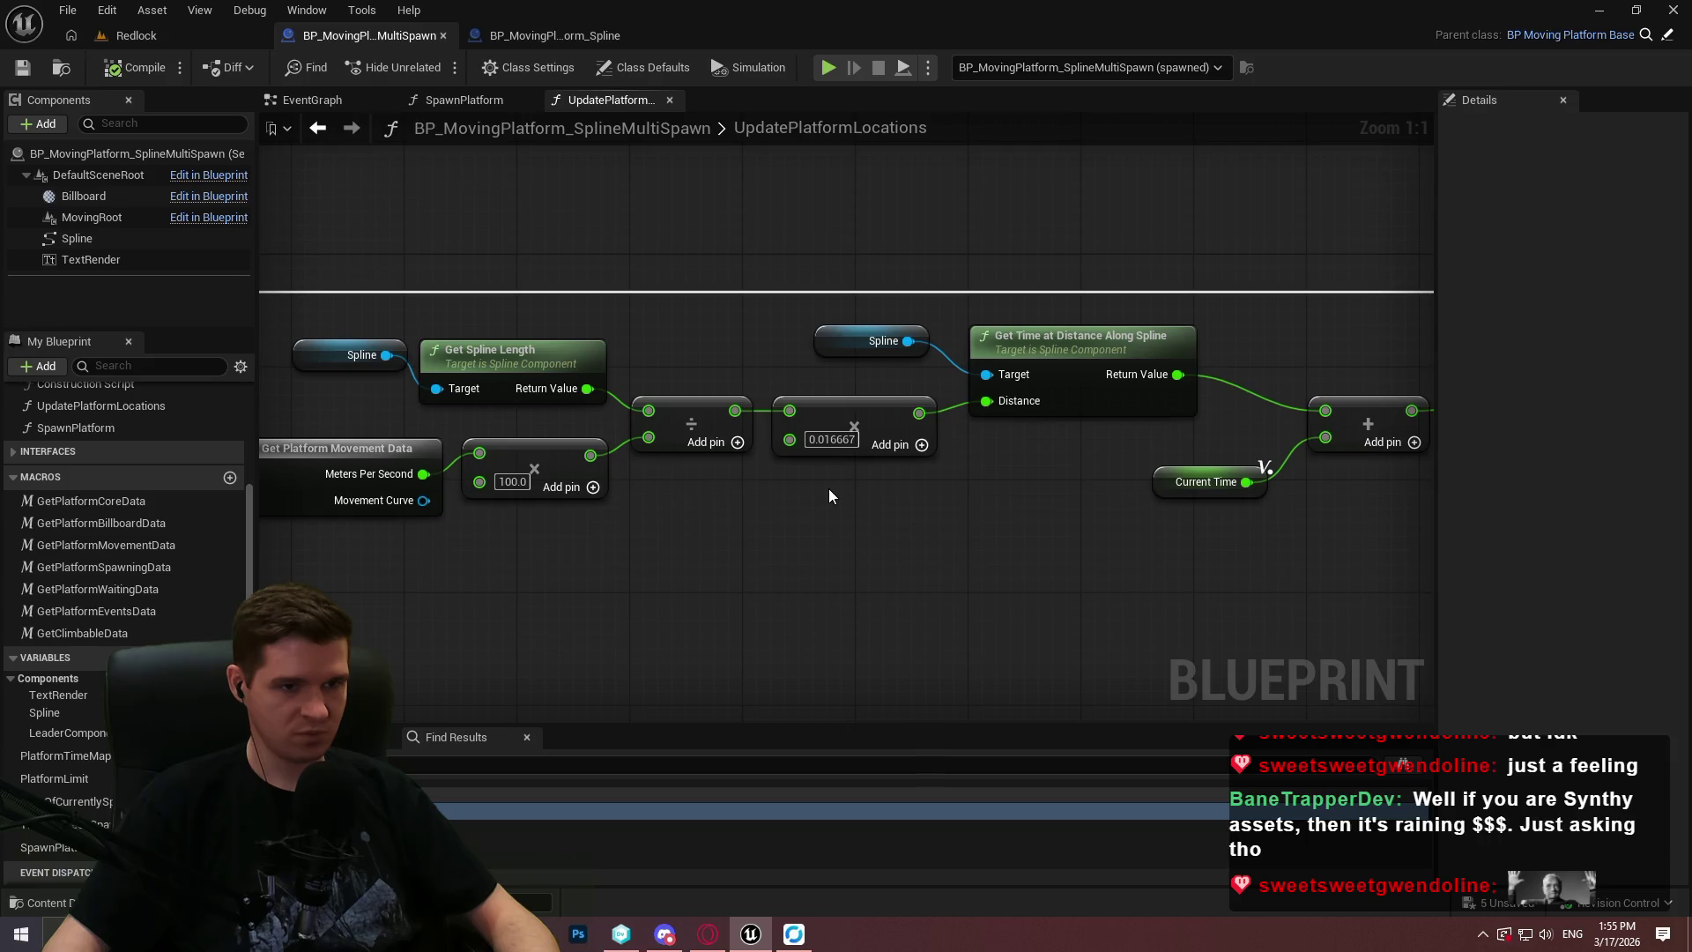
drag(1123, 453, 943, 272)
mouse_move(1254, 324)
mouse_down()
mouse_move(961, 280)
mouse_move(1417, 293)
mouse_move(1255, 308)
mouse_up()
click(958, 282)
mouse_move(302, 310)
mouse_down()
mouse_move(924, 585)
mouse_move(1097, 616)
mouse_up()
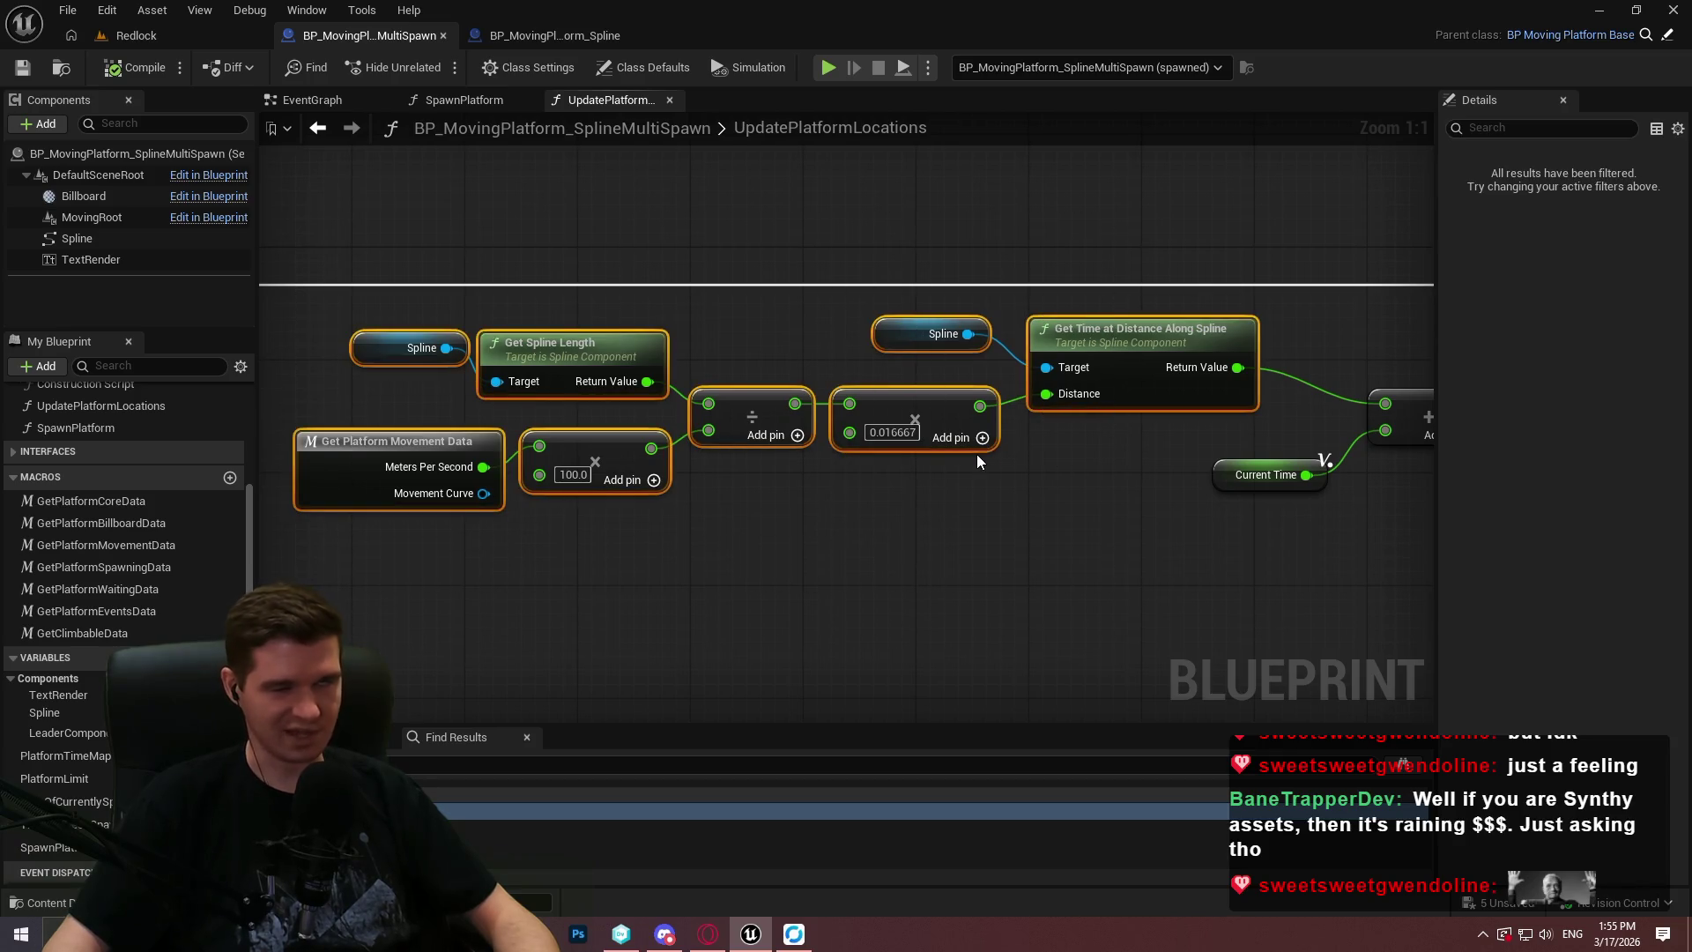
drag(1098, 532, 573, 268)
click(1024, 538)
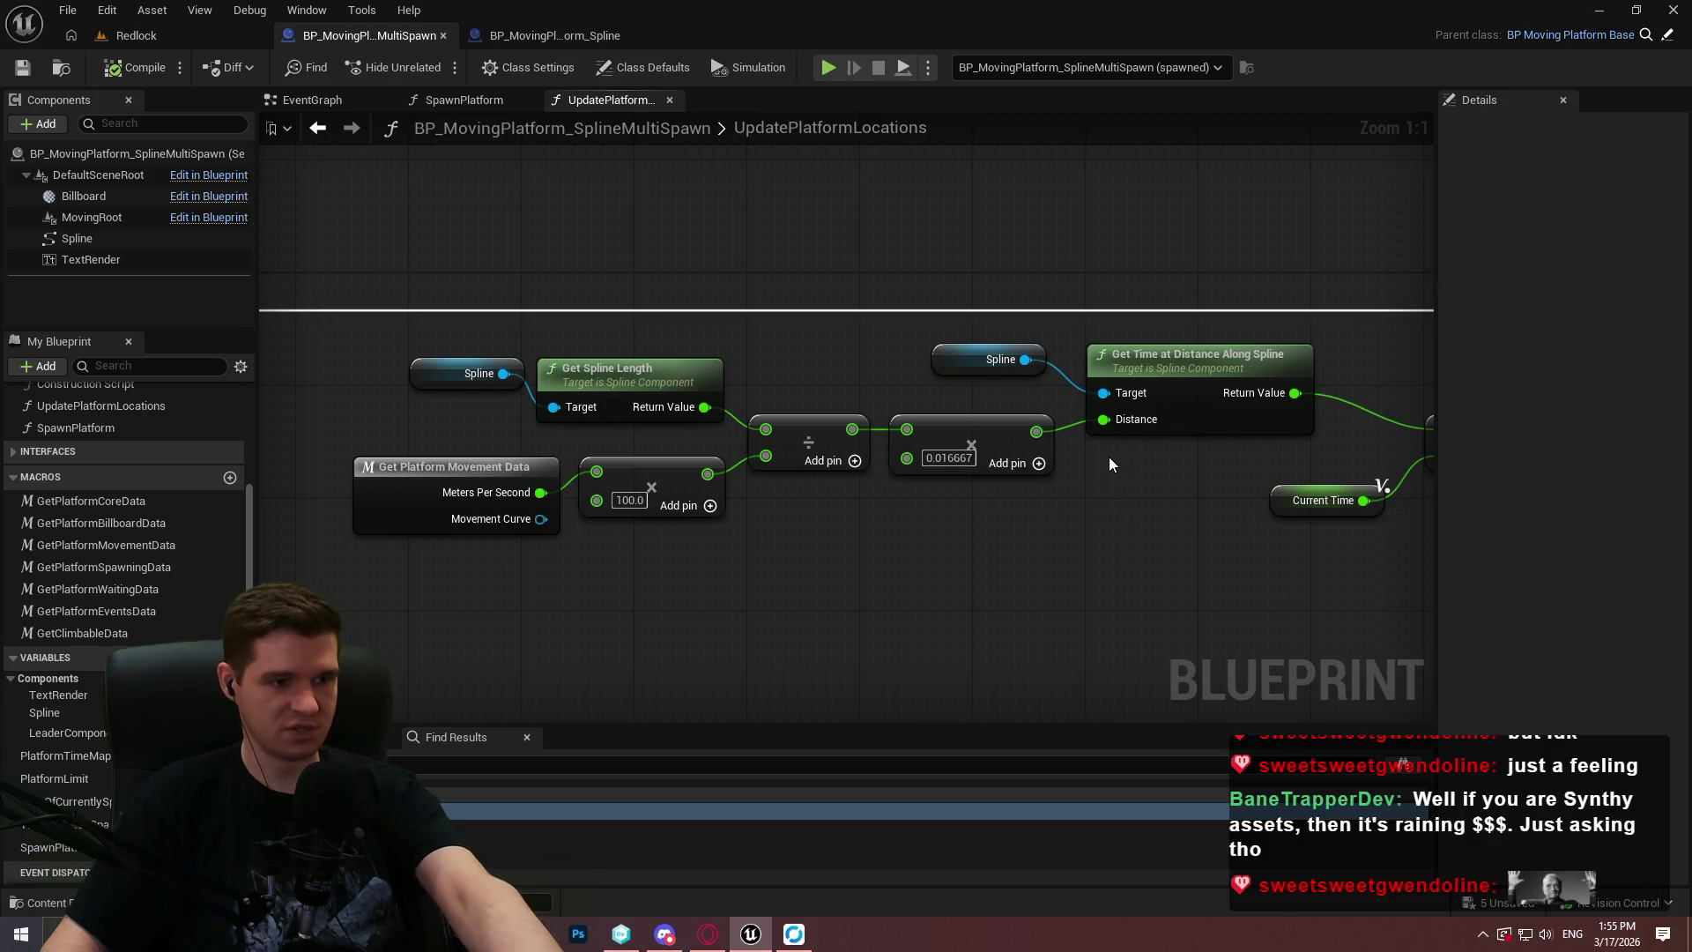
Pan to SET New Actor Time and Get Transform at Time, then search 'get location'.
drag(1093, 444, 731, 477)
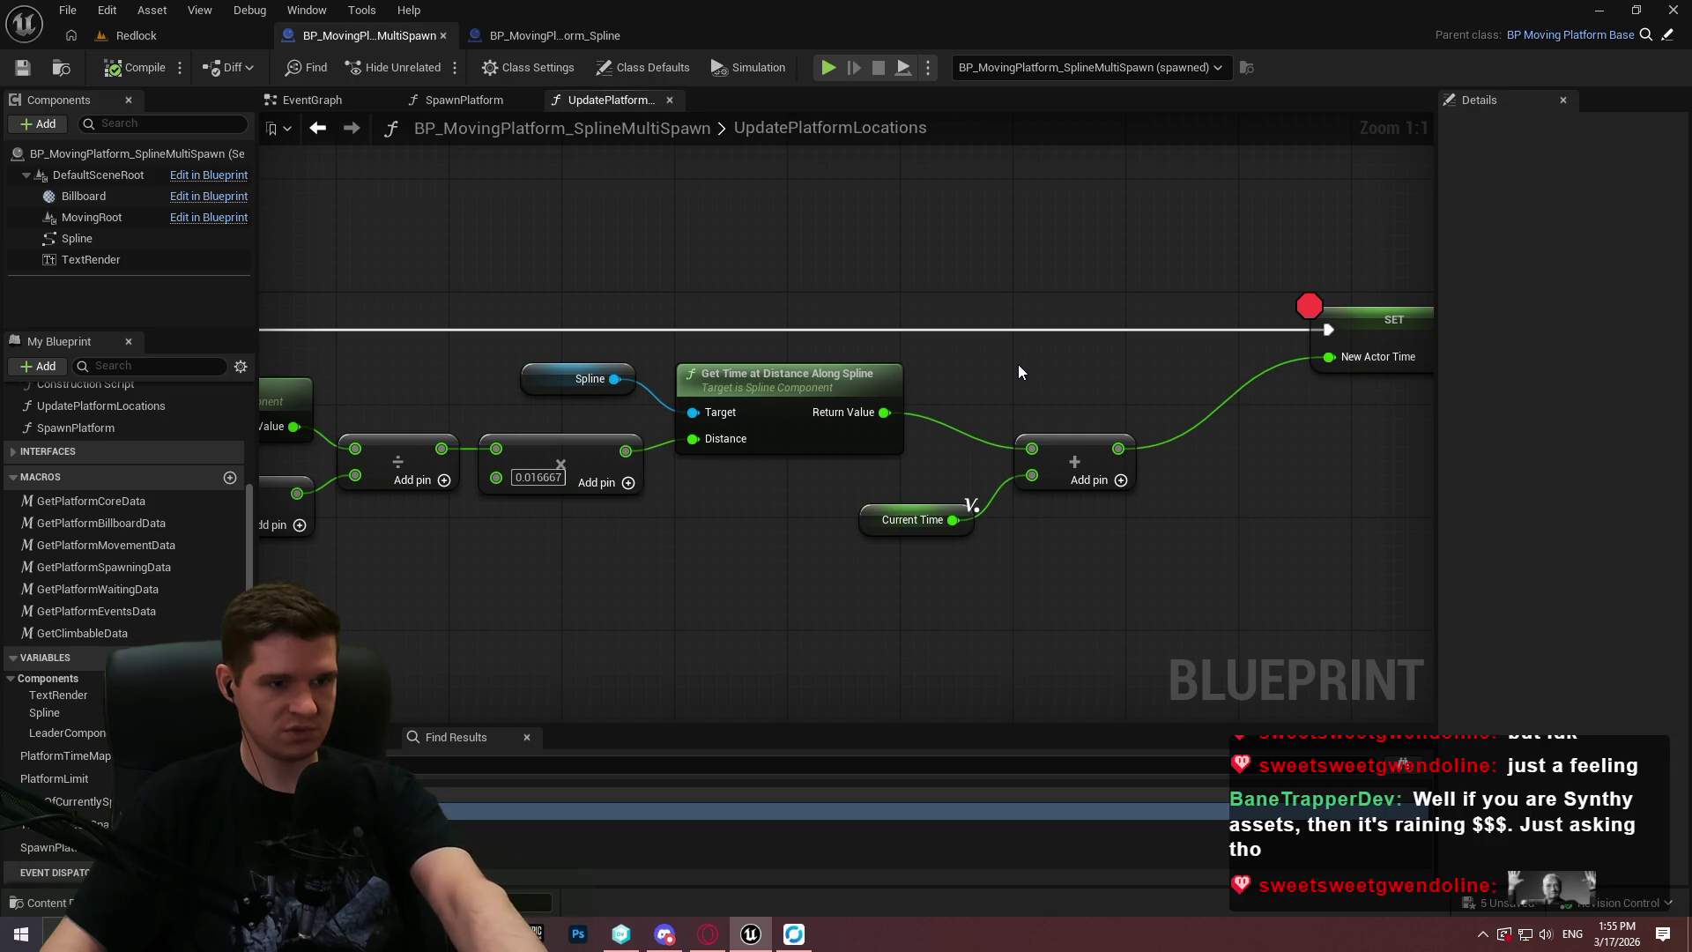
mouse_move(1161, 511)
mouse_down()
mouse_move(550, 476)
mouse_move(1403, 455)
mouse_move(372, 499)
mouse_move(544, 663)
mouse_up()
text(get location)
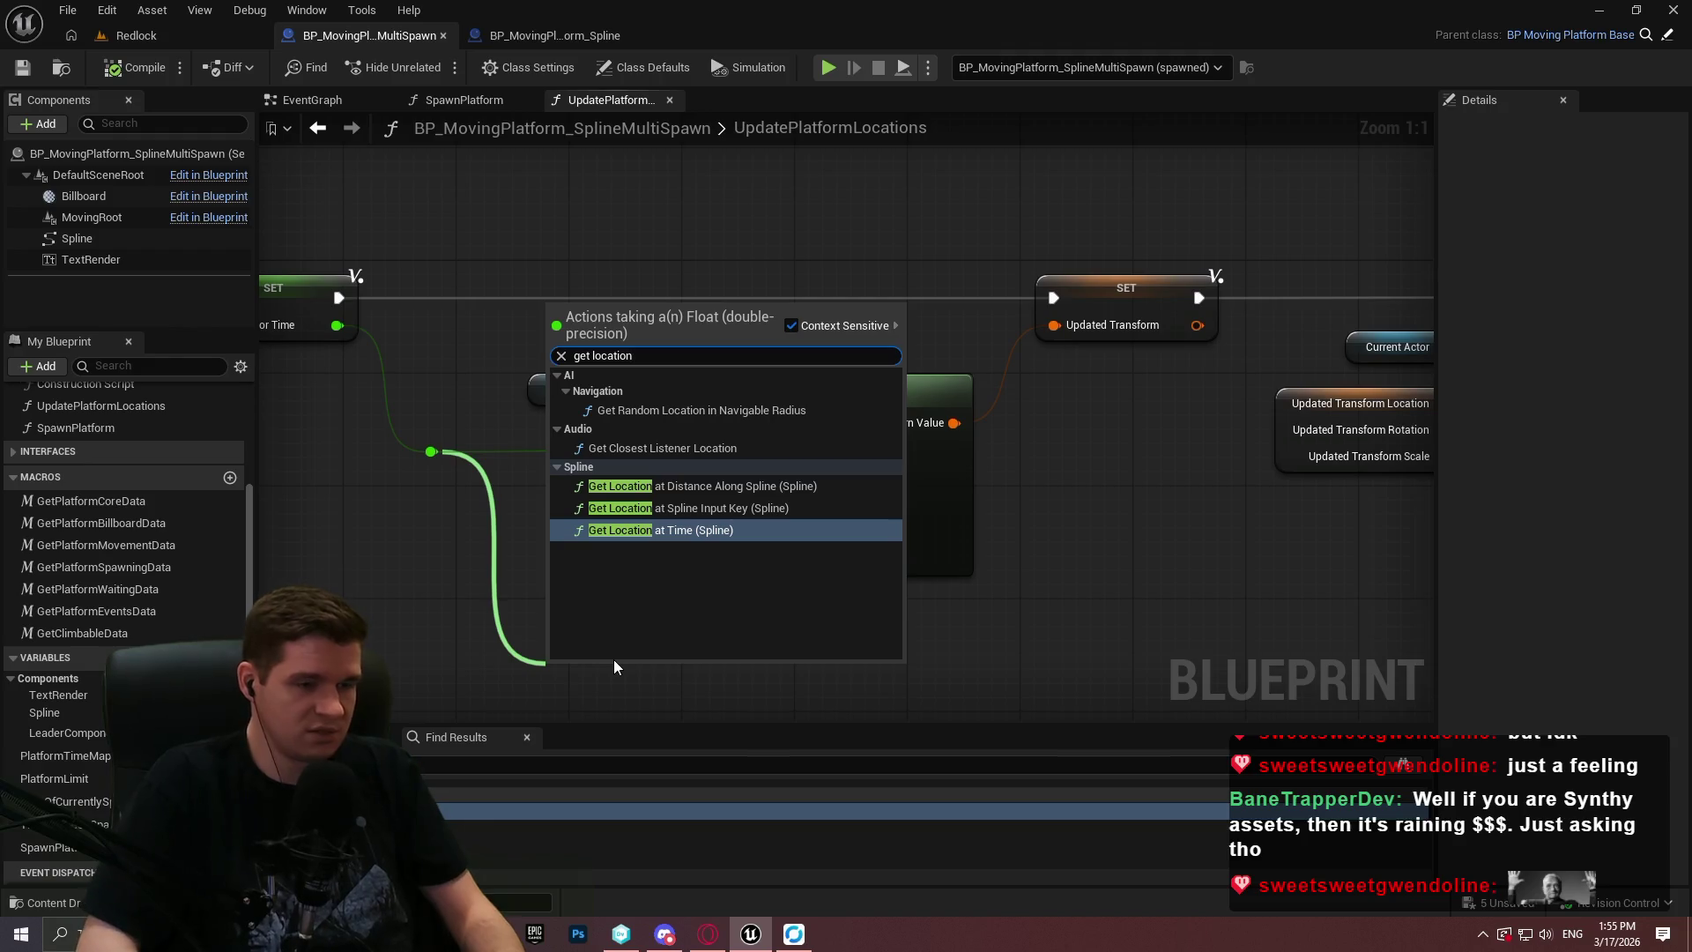
Add a World-space Get Location at Time node and wire its location into the Updated Transform.
key(Return)
drag(689, 787, 785, 539)
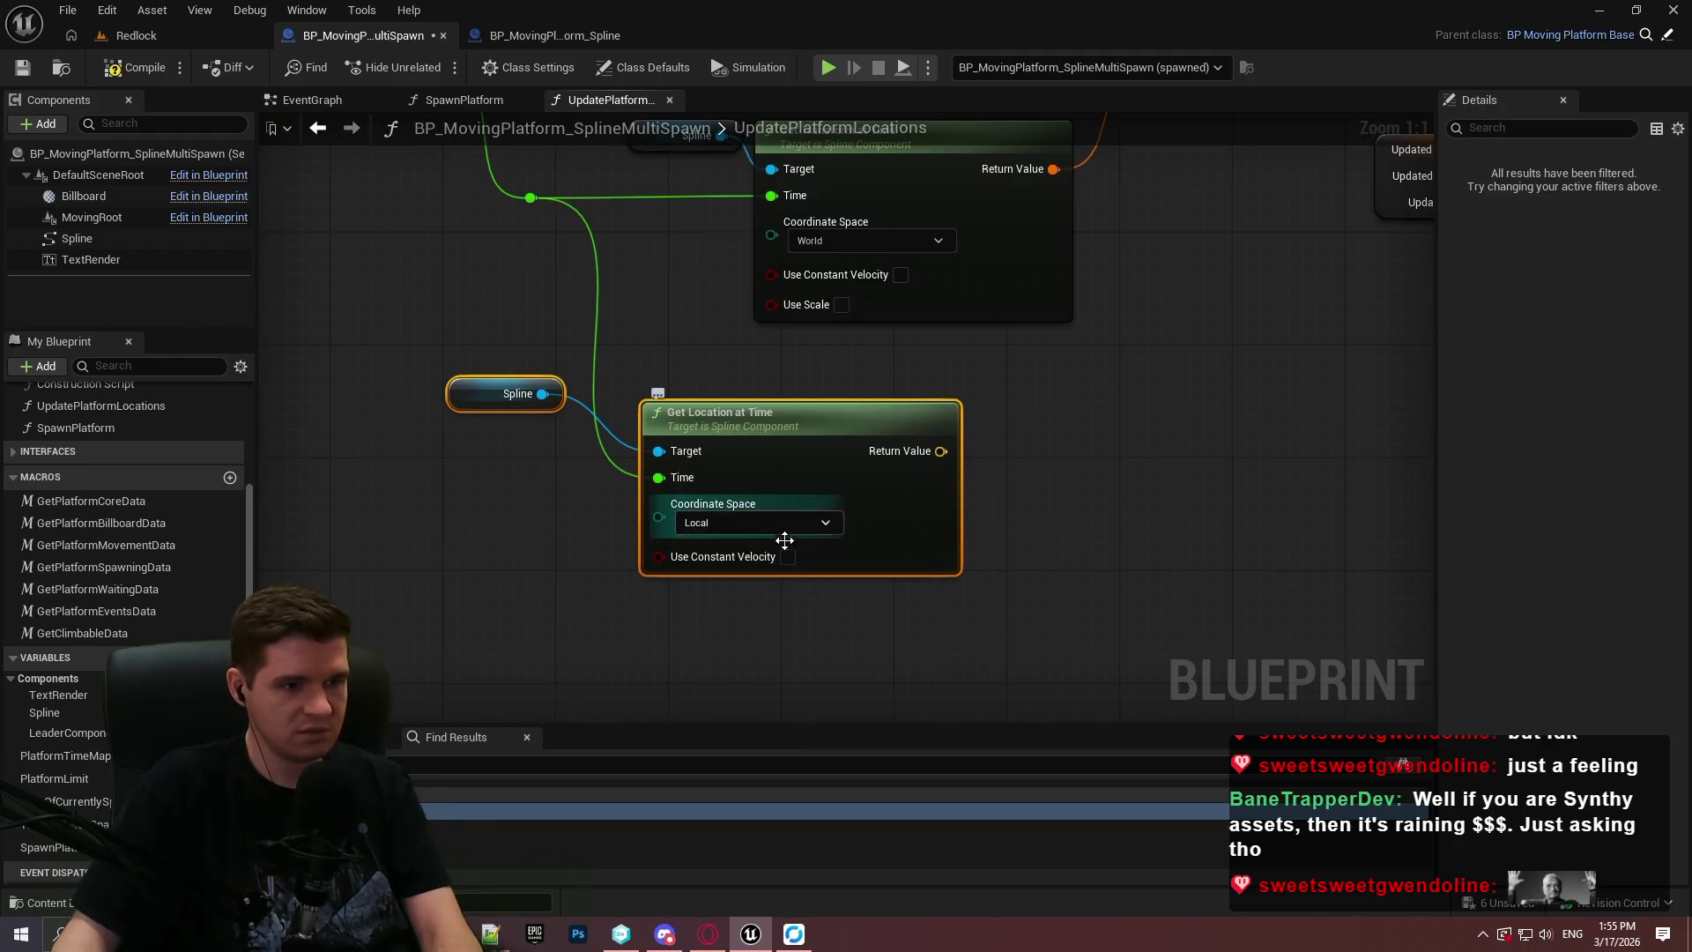
click(749, 524)
click(751, 558)
mouse_move(942, 451)
mouse_down()
mouse_move(1278, 287)
mouse_move(1136, 370)
mouse_up()
drag(1156, 460, 1225, 389)
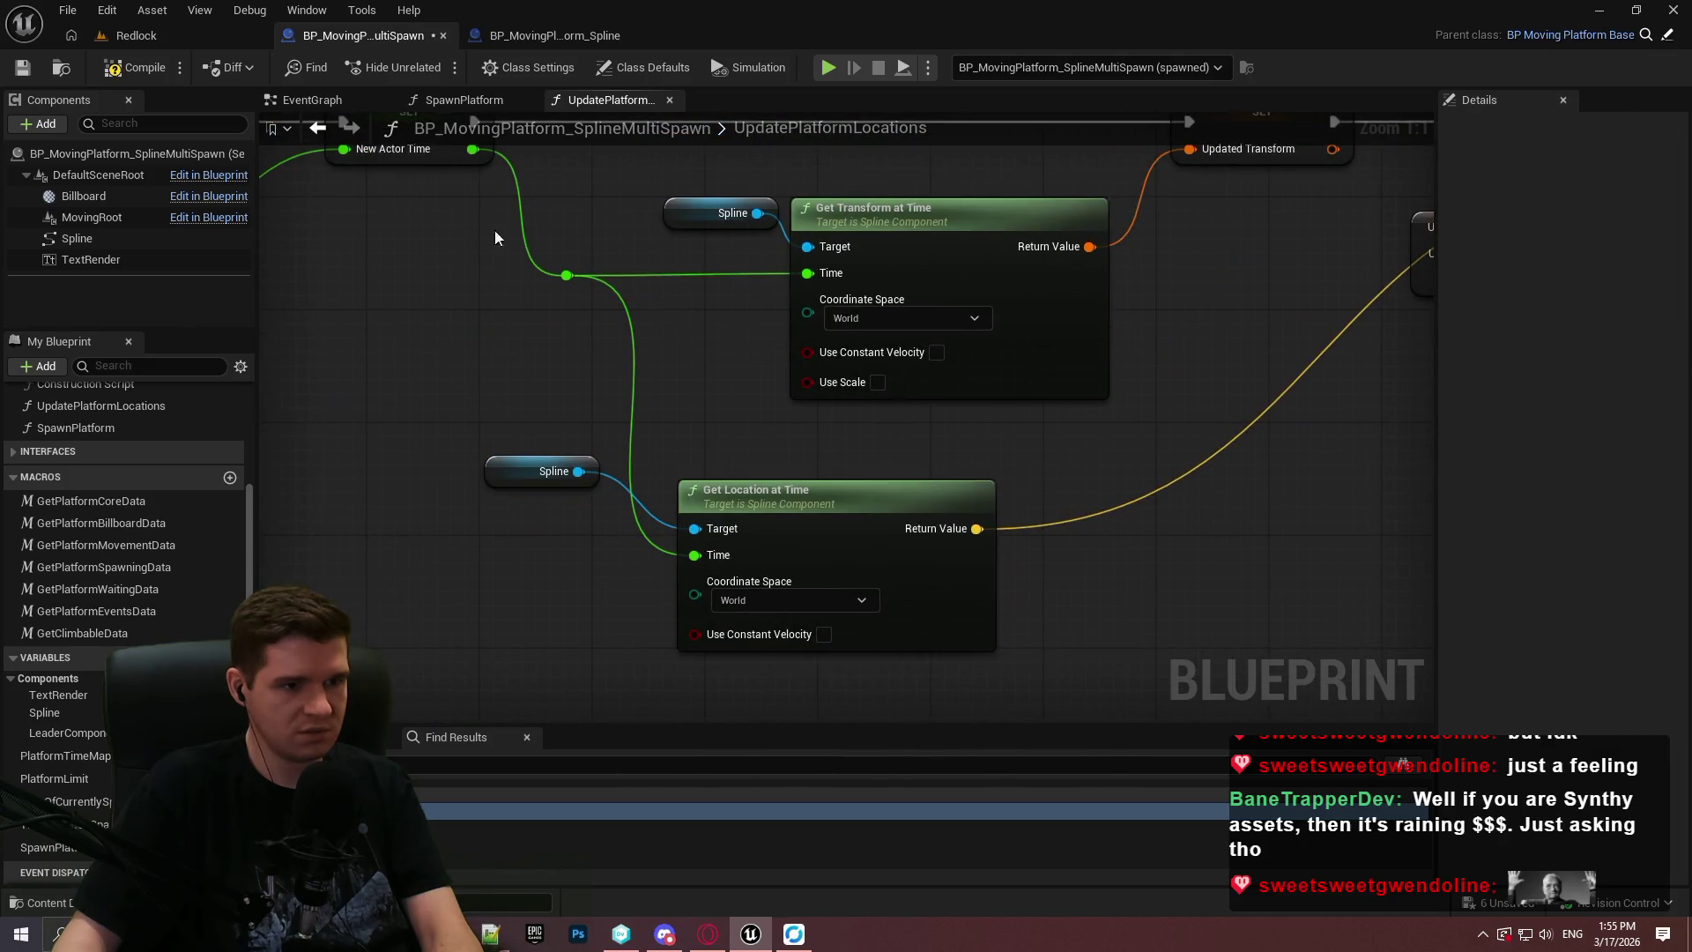
click(132, 35)
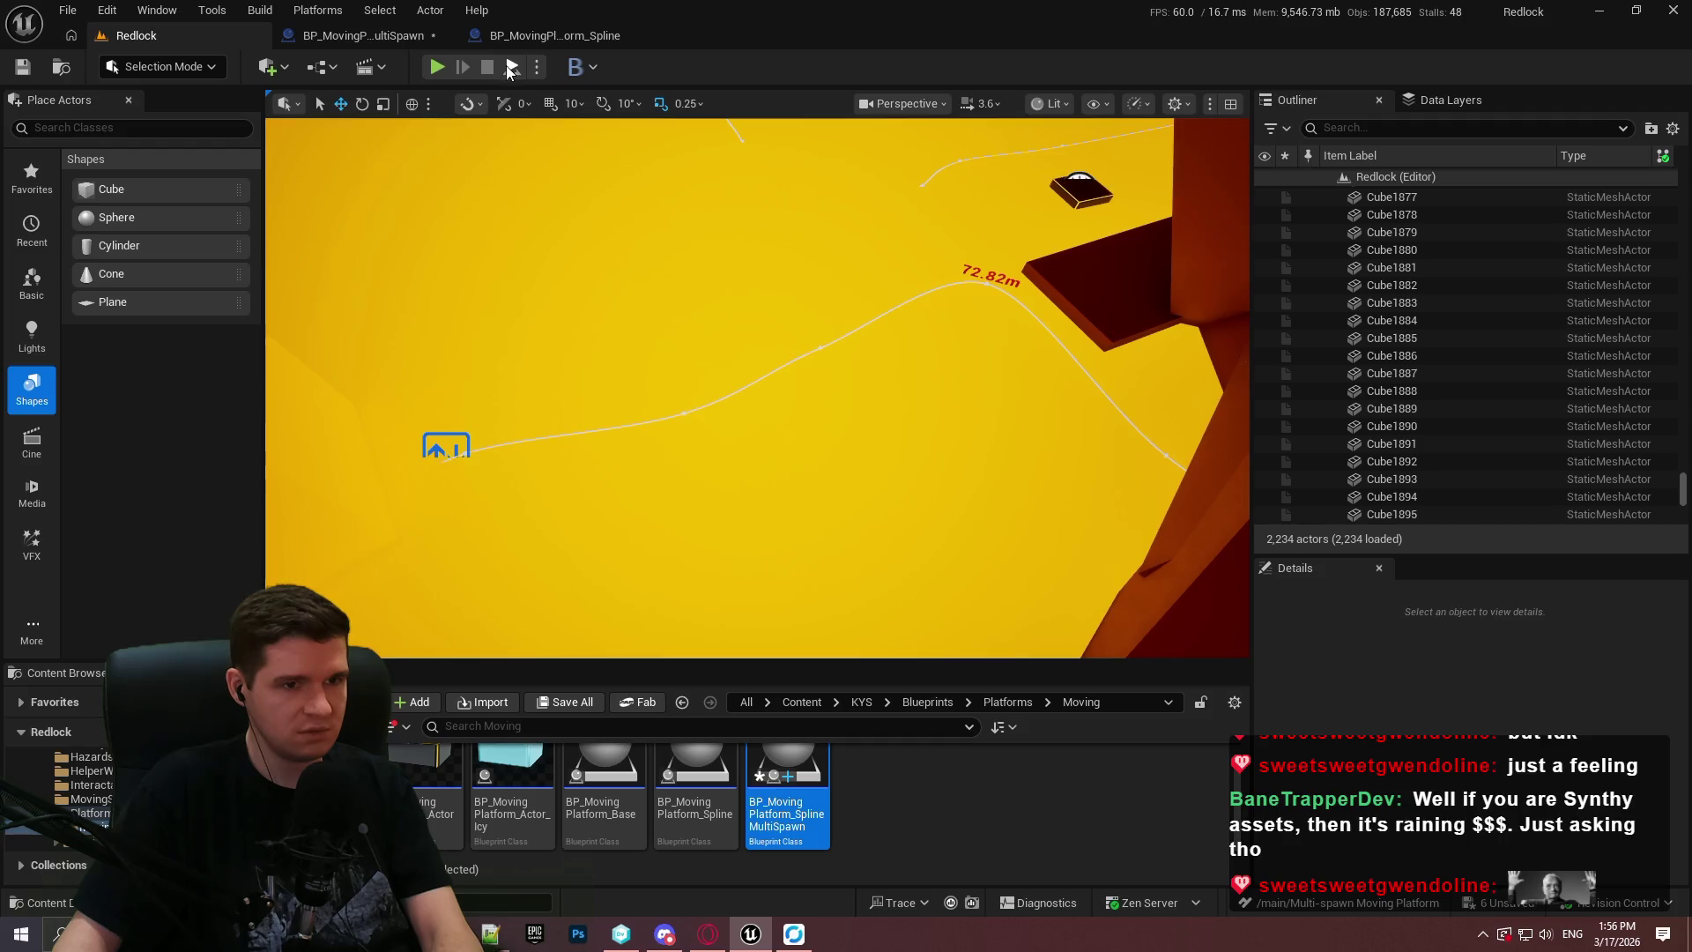
Start a play-in-editor run and enter 0.000107 into Windows Calculator.
key(alt+p)
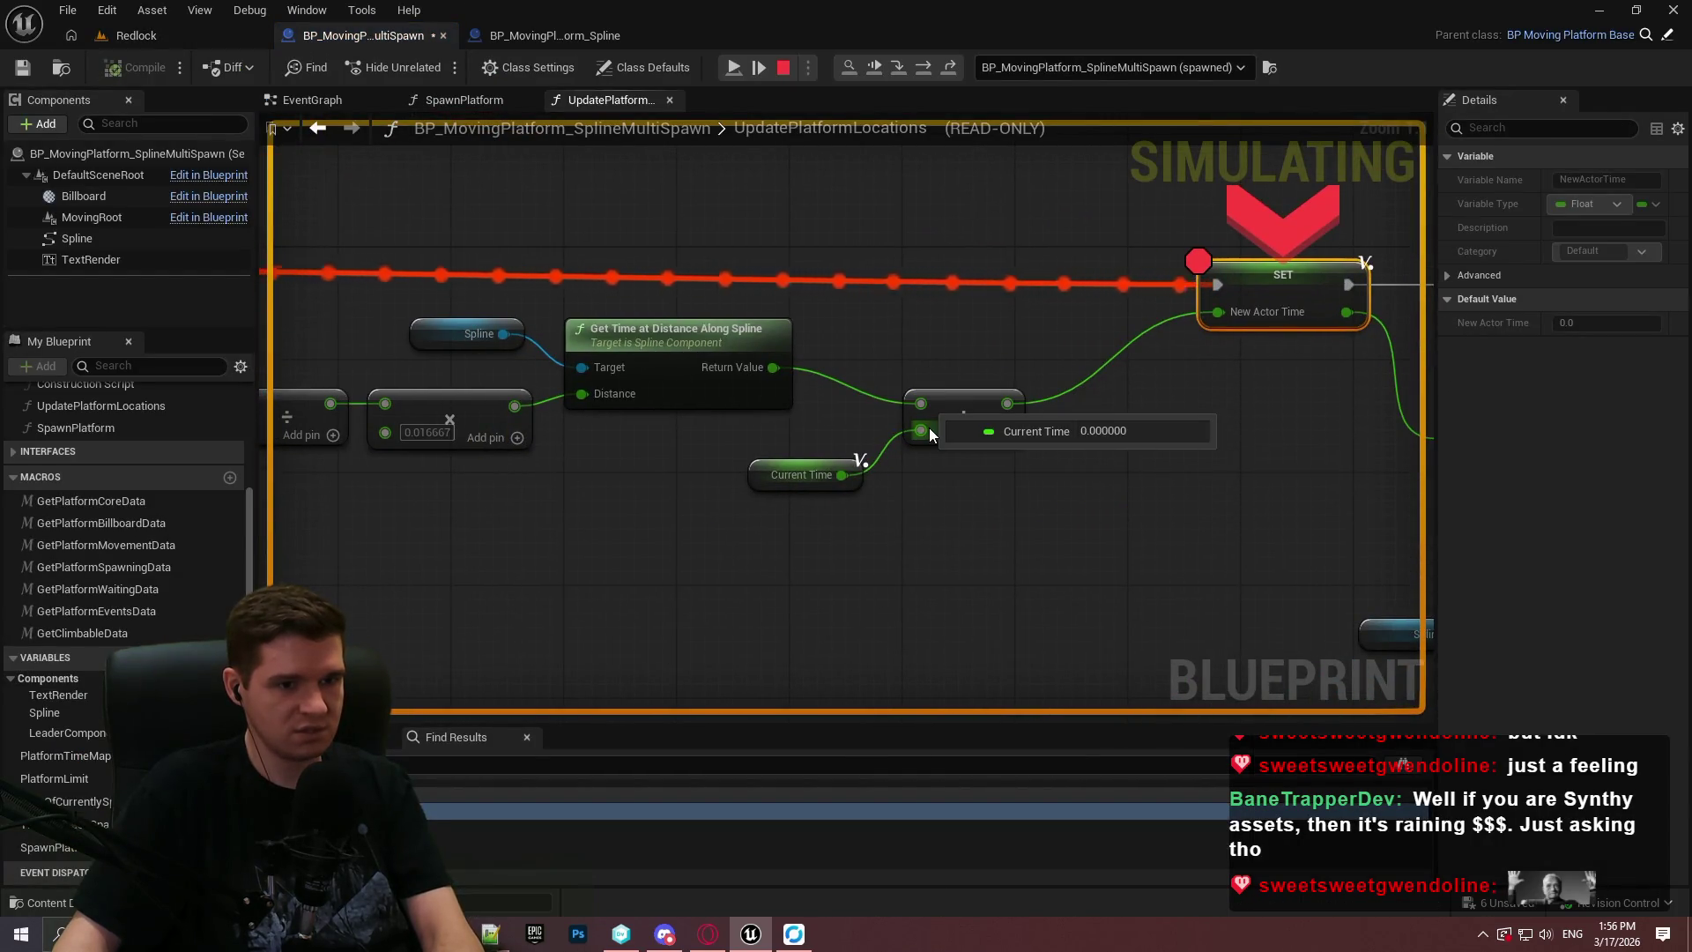
mouse_move(1003, 404)
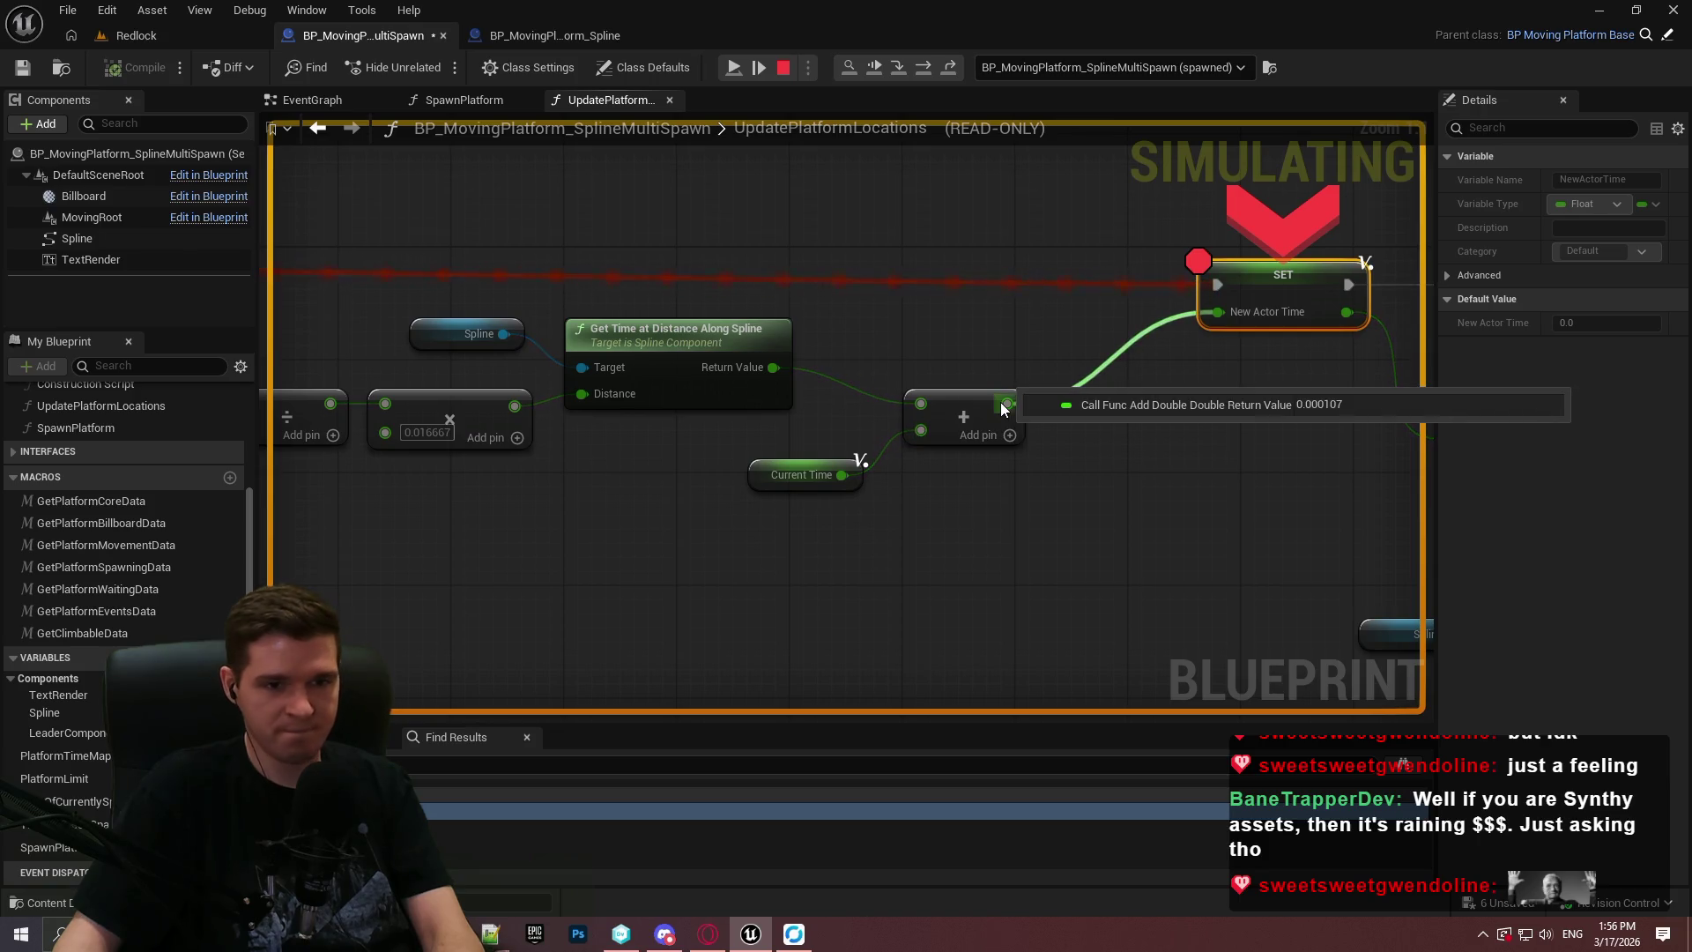
key(super)
text(calc)
key(Return)
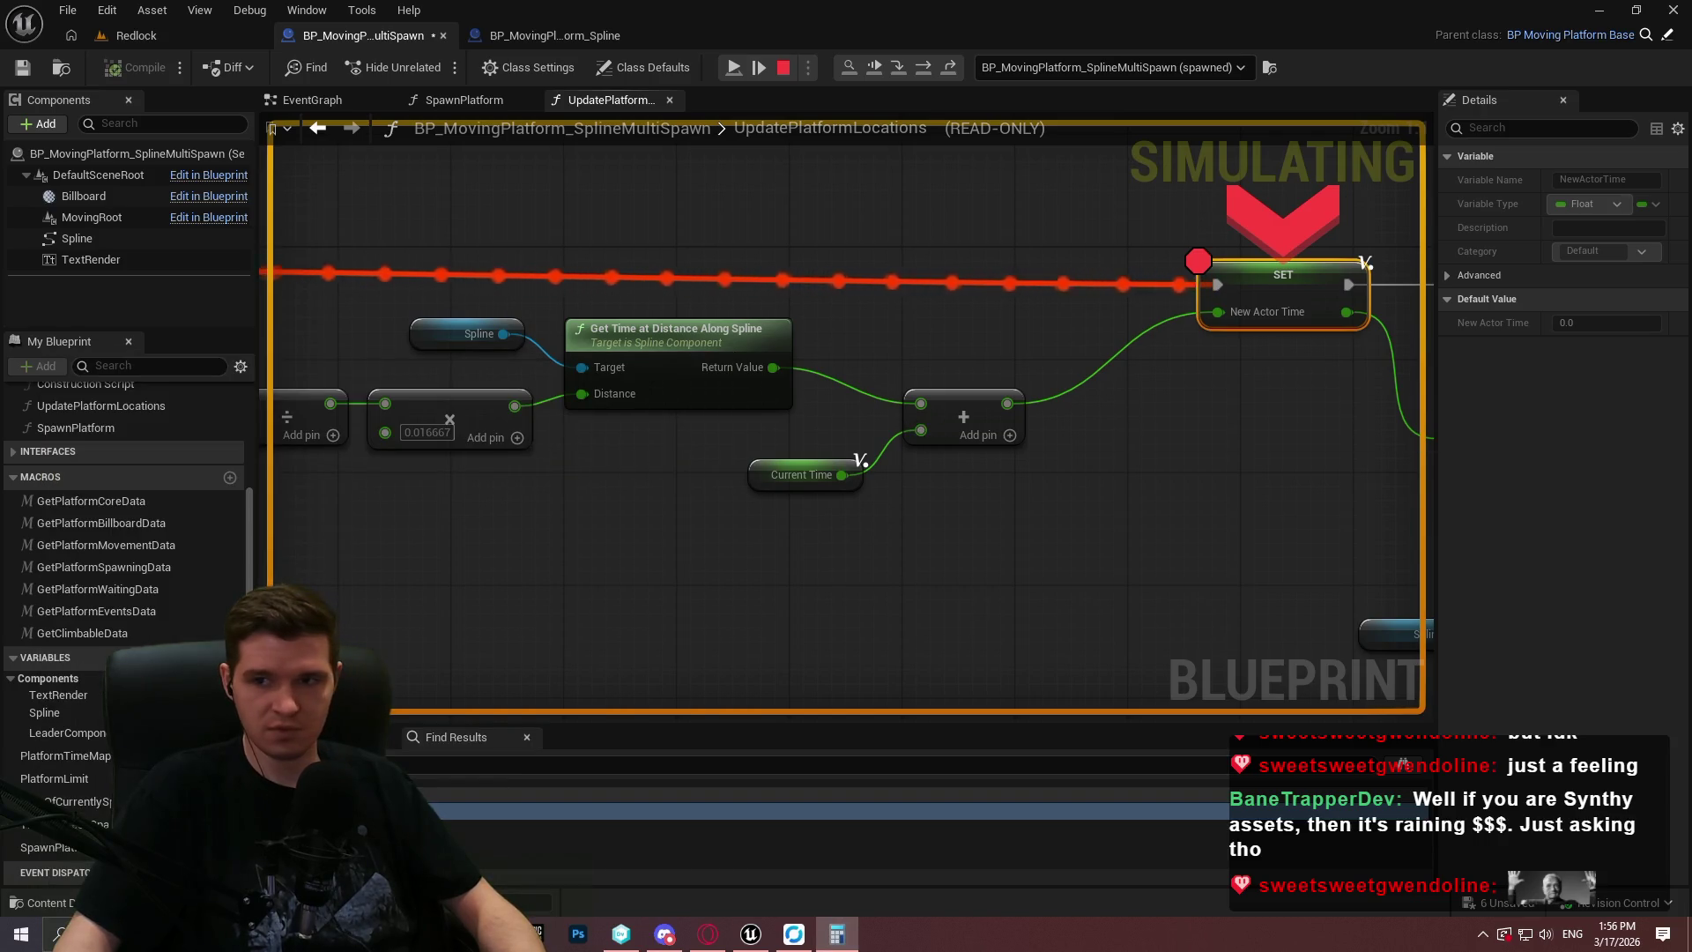
click(1156, 817)
click(1113, 816)
click(1113, 816)
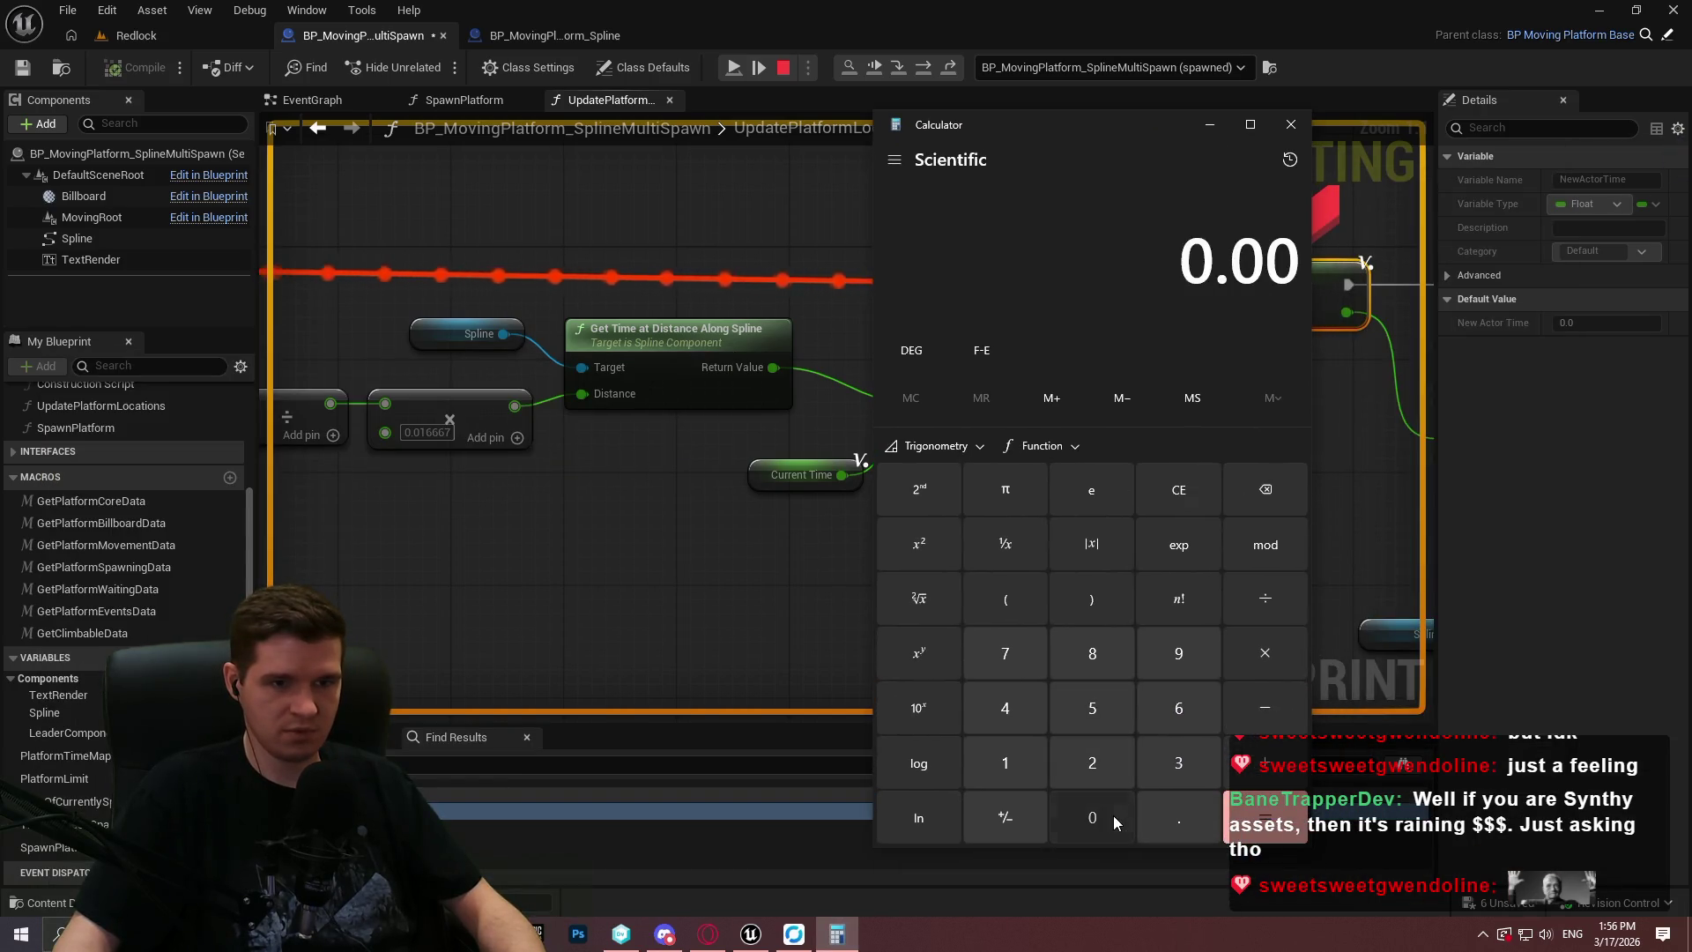
click(1113, 816)
click(1023, 762)
click(1092, 817)
click(1004, 653)
Compute 0.000107 × 60 × 35 in Calculator, then clear and close it.
click(1264, 653)
click(1179, 708)
click(1092, 817)
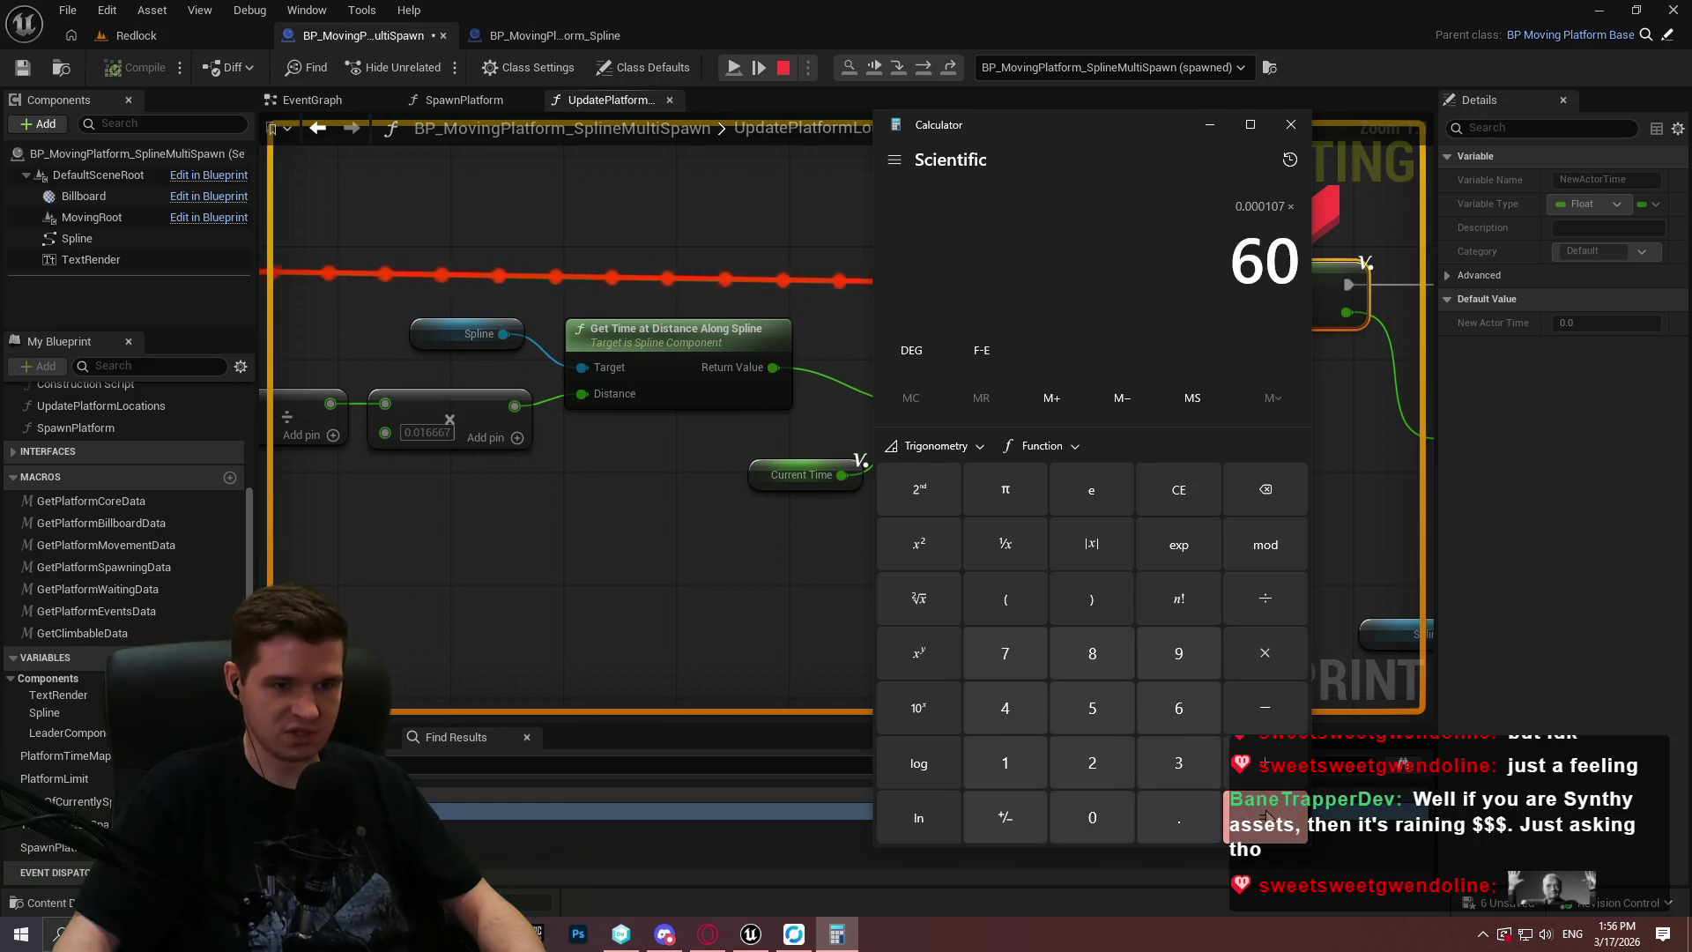
click(1286, 802)
click(1265, 653)
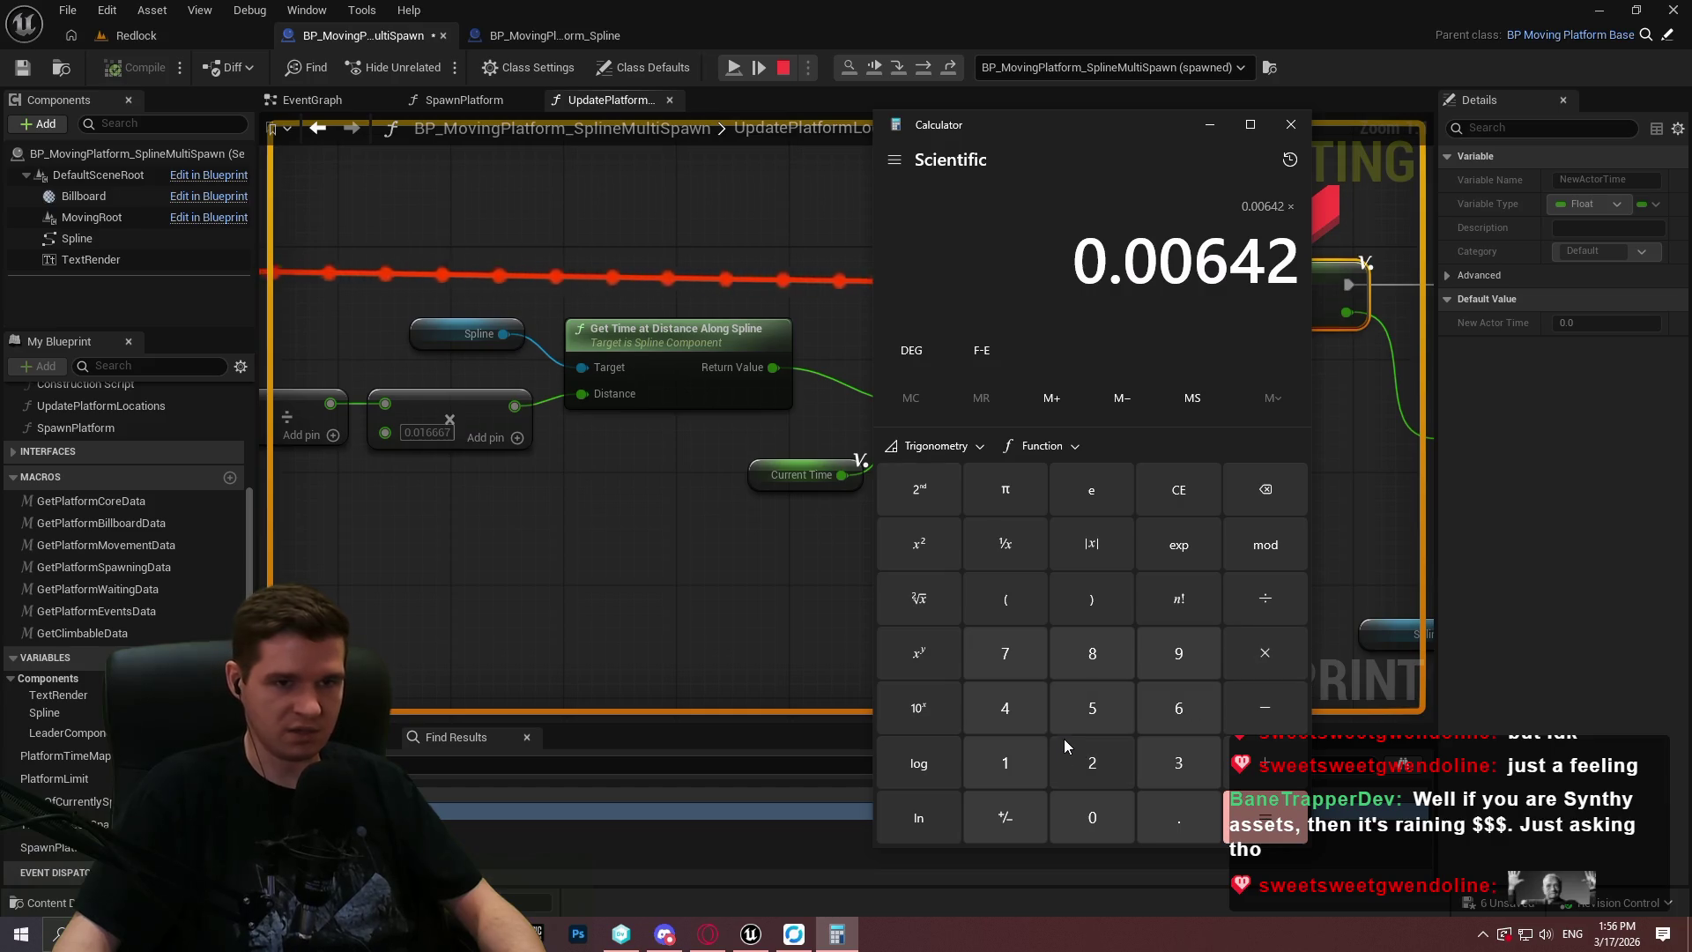
click(1166, 763)
click(1092, 707)
click(1280, 835)
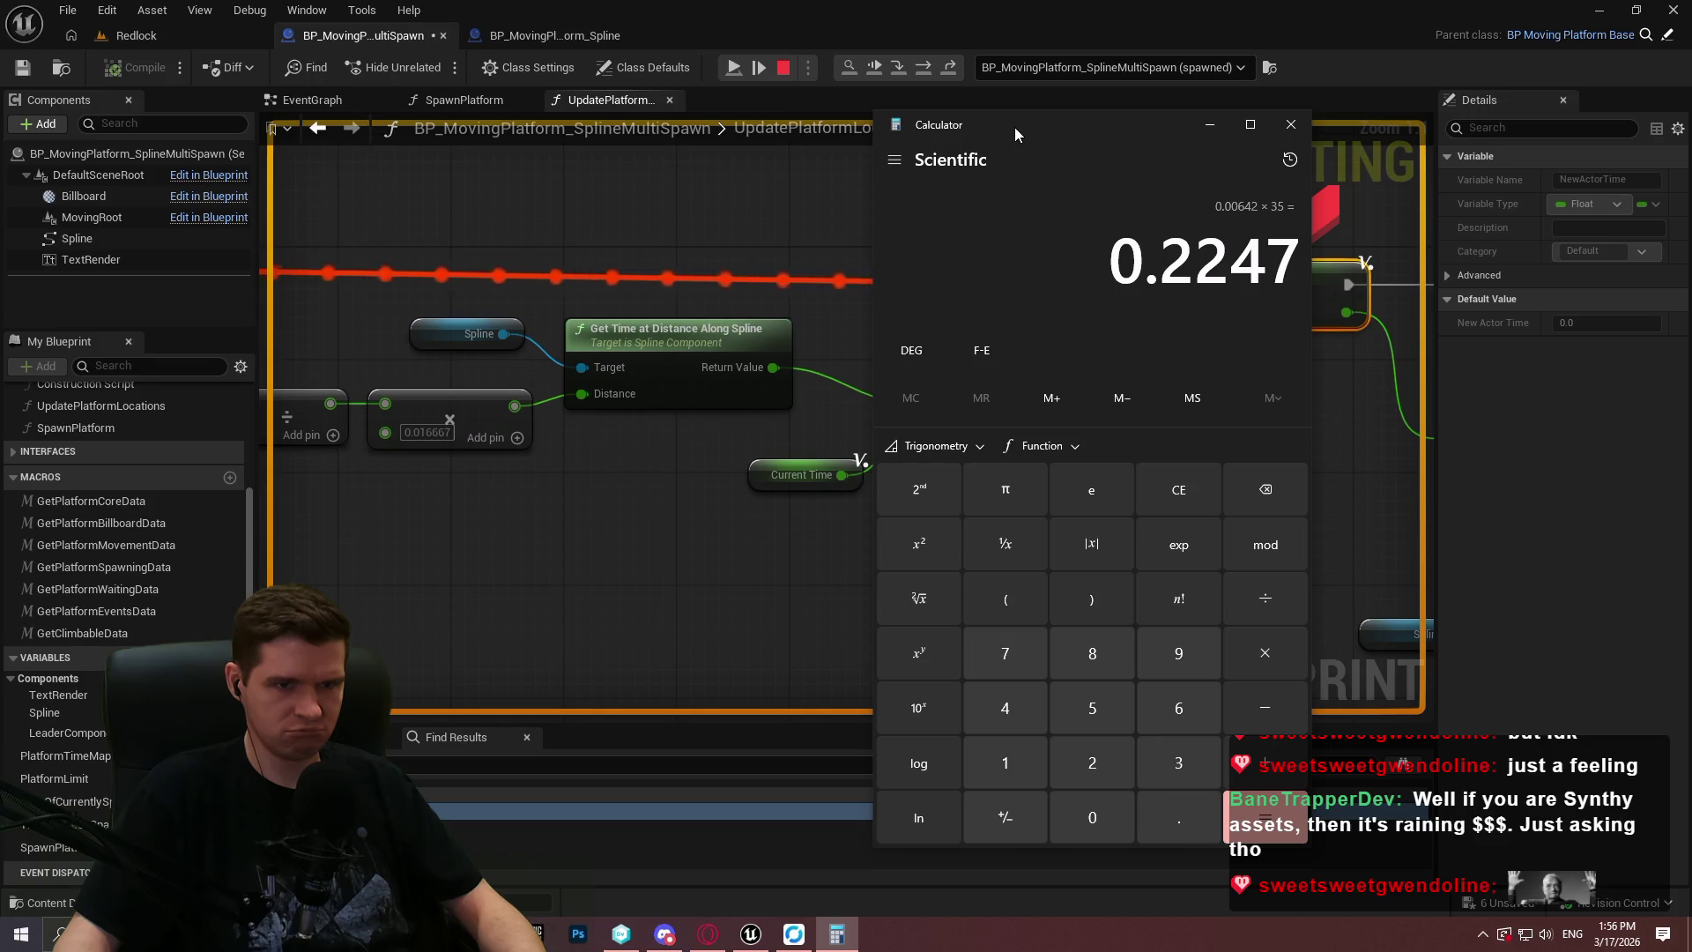
click(1181, 486)
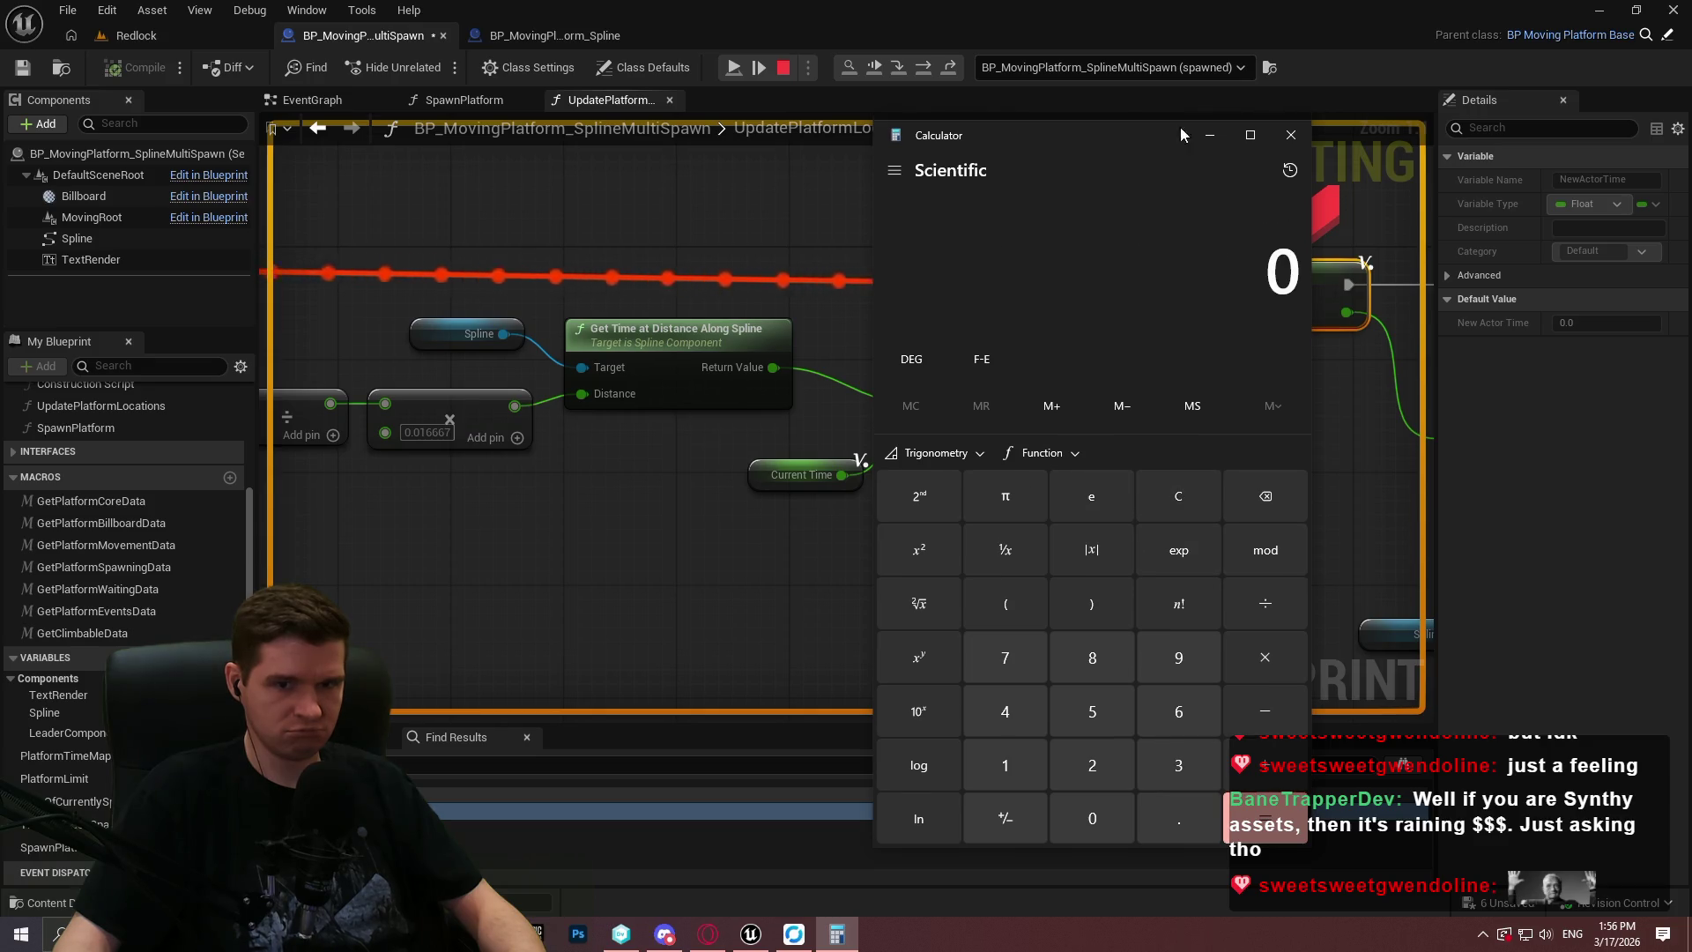
click(1291, 124)
Pan to the spline length, speed and time-along-spline nodes and read their live values.
mouse_move(268, 500)
mouse_down()
mouse_move(1149, 524)
mouse_move(807, 590)
mouse_up()
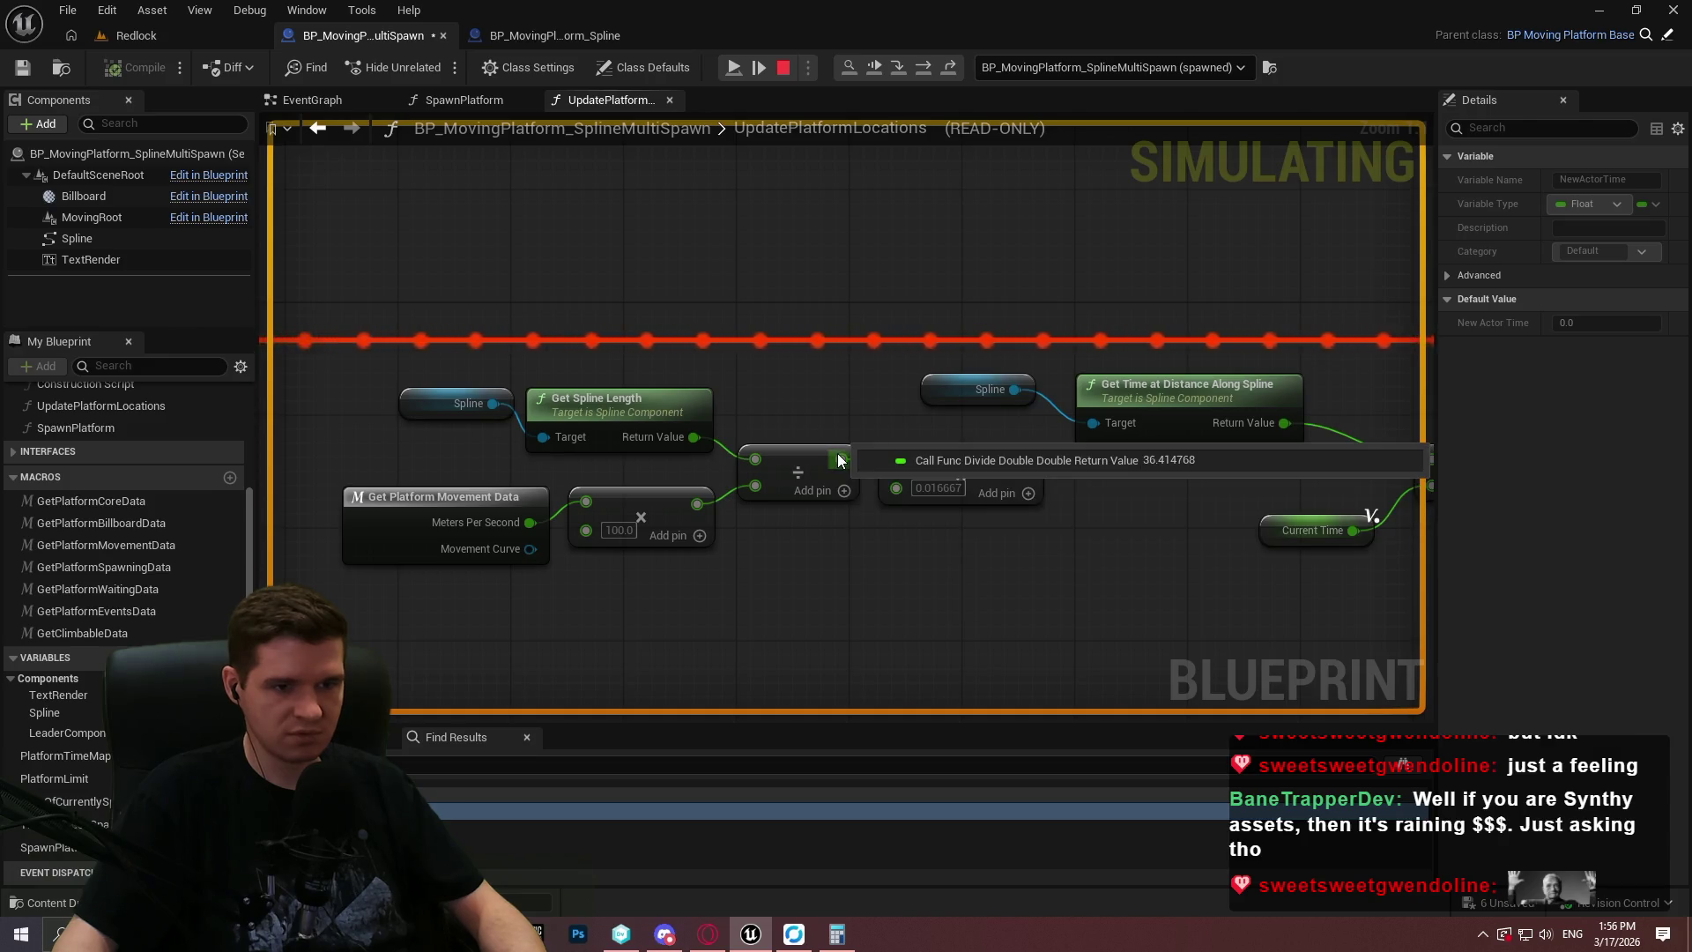
mouse_move(1021, 462)
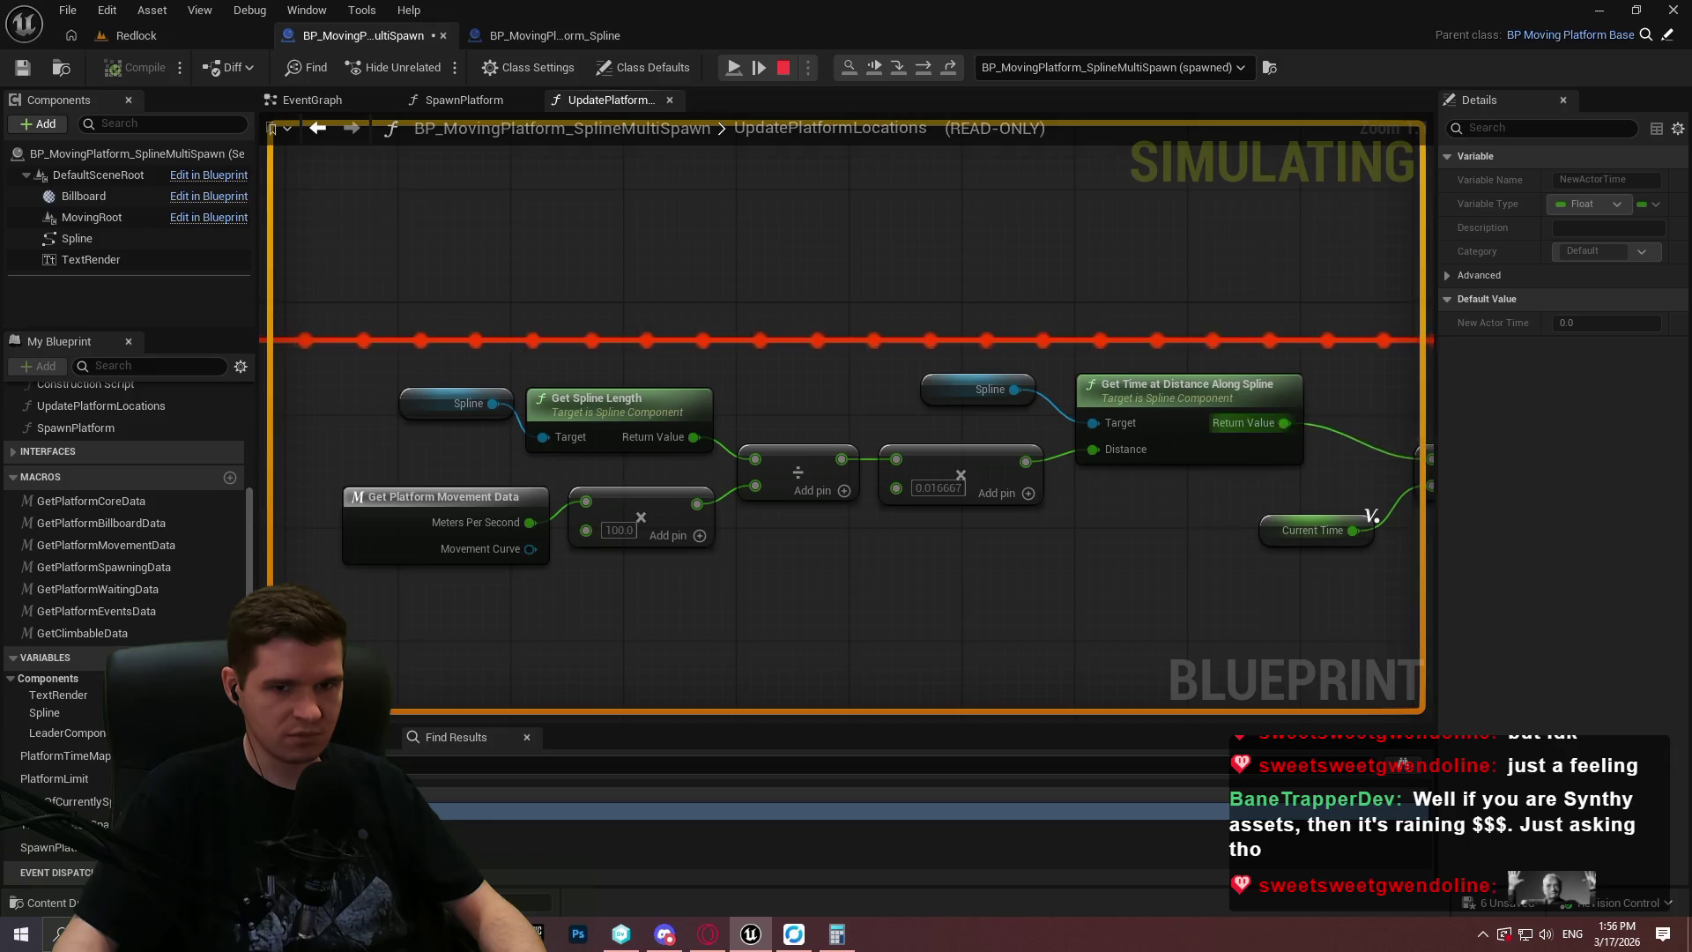
drag(1286, 428, 992, 445)
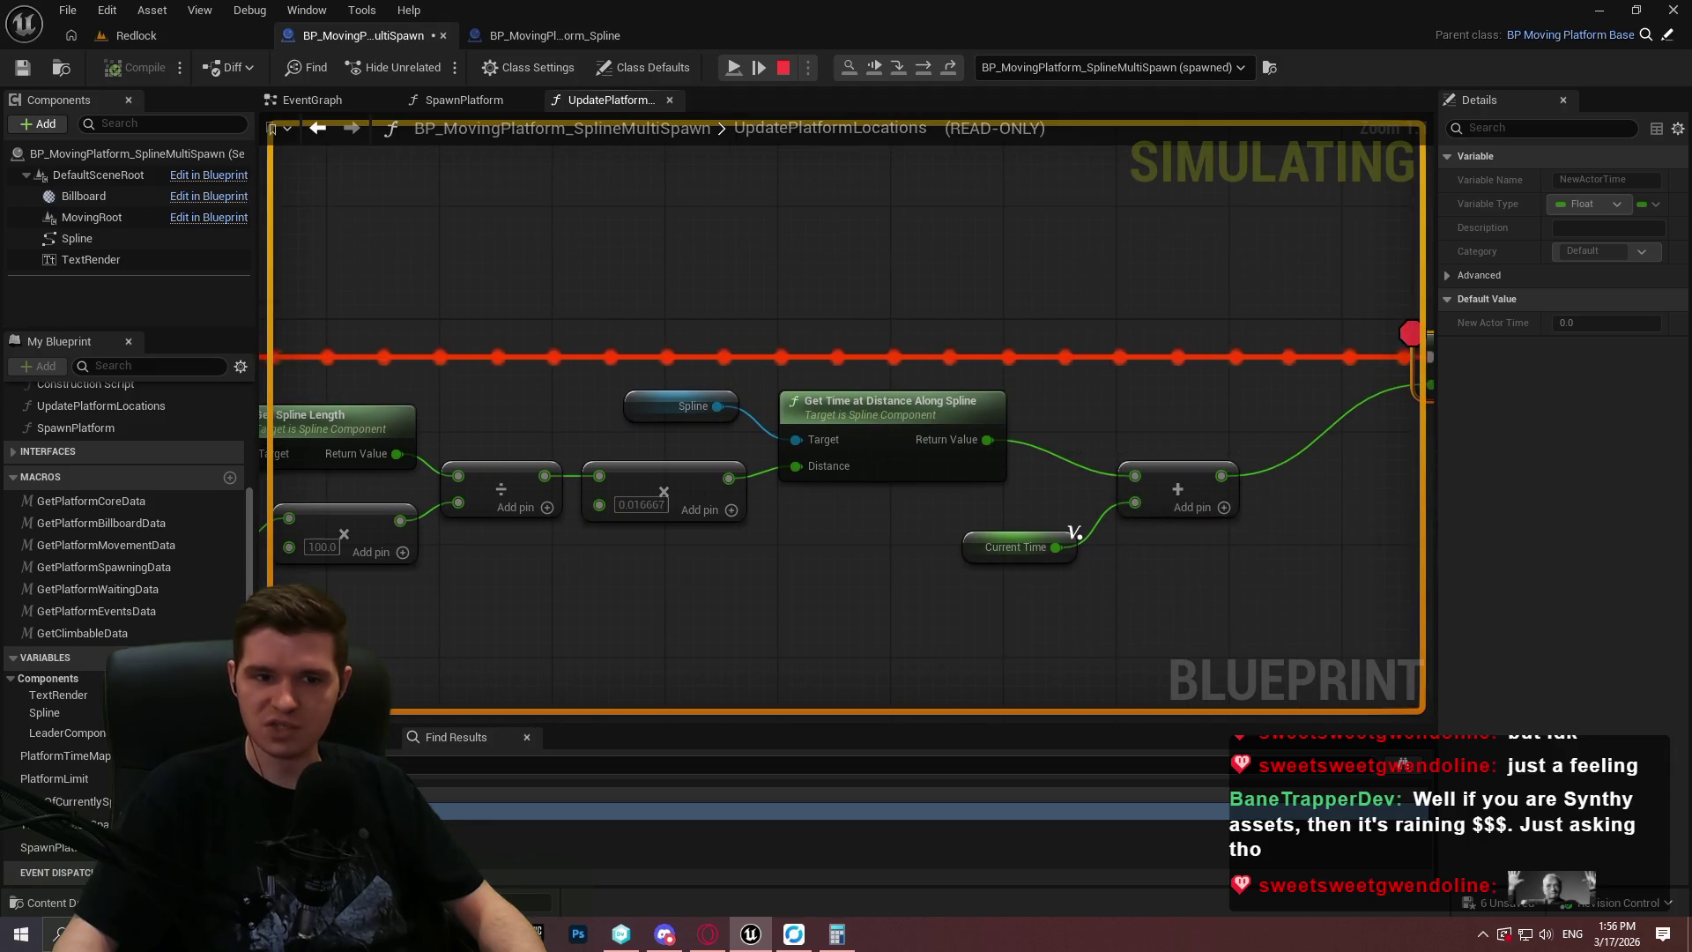
Open Calculator beside the graph and compute 0.000107 × 60 = 0.00642.
click(836, 933)
drag(1175, 103, 1357, 119)
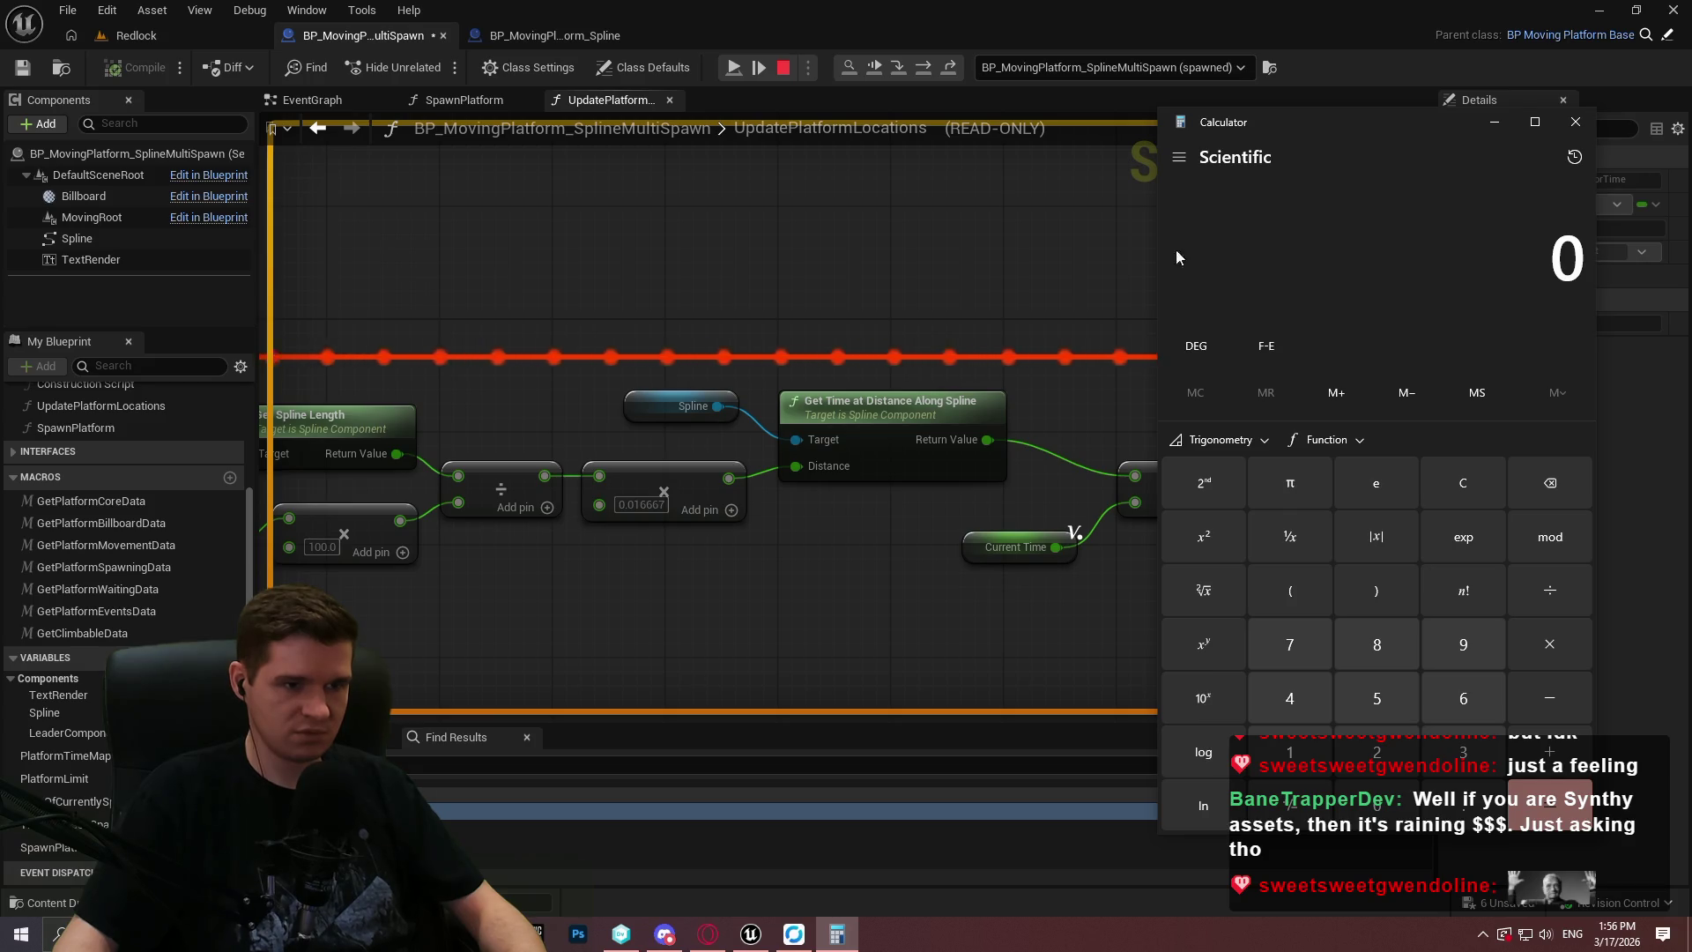
mouse_move(975, 446)
text(0.000107)
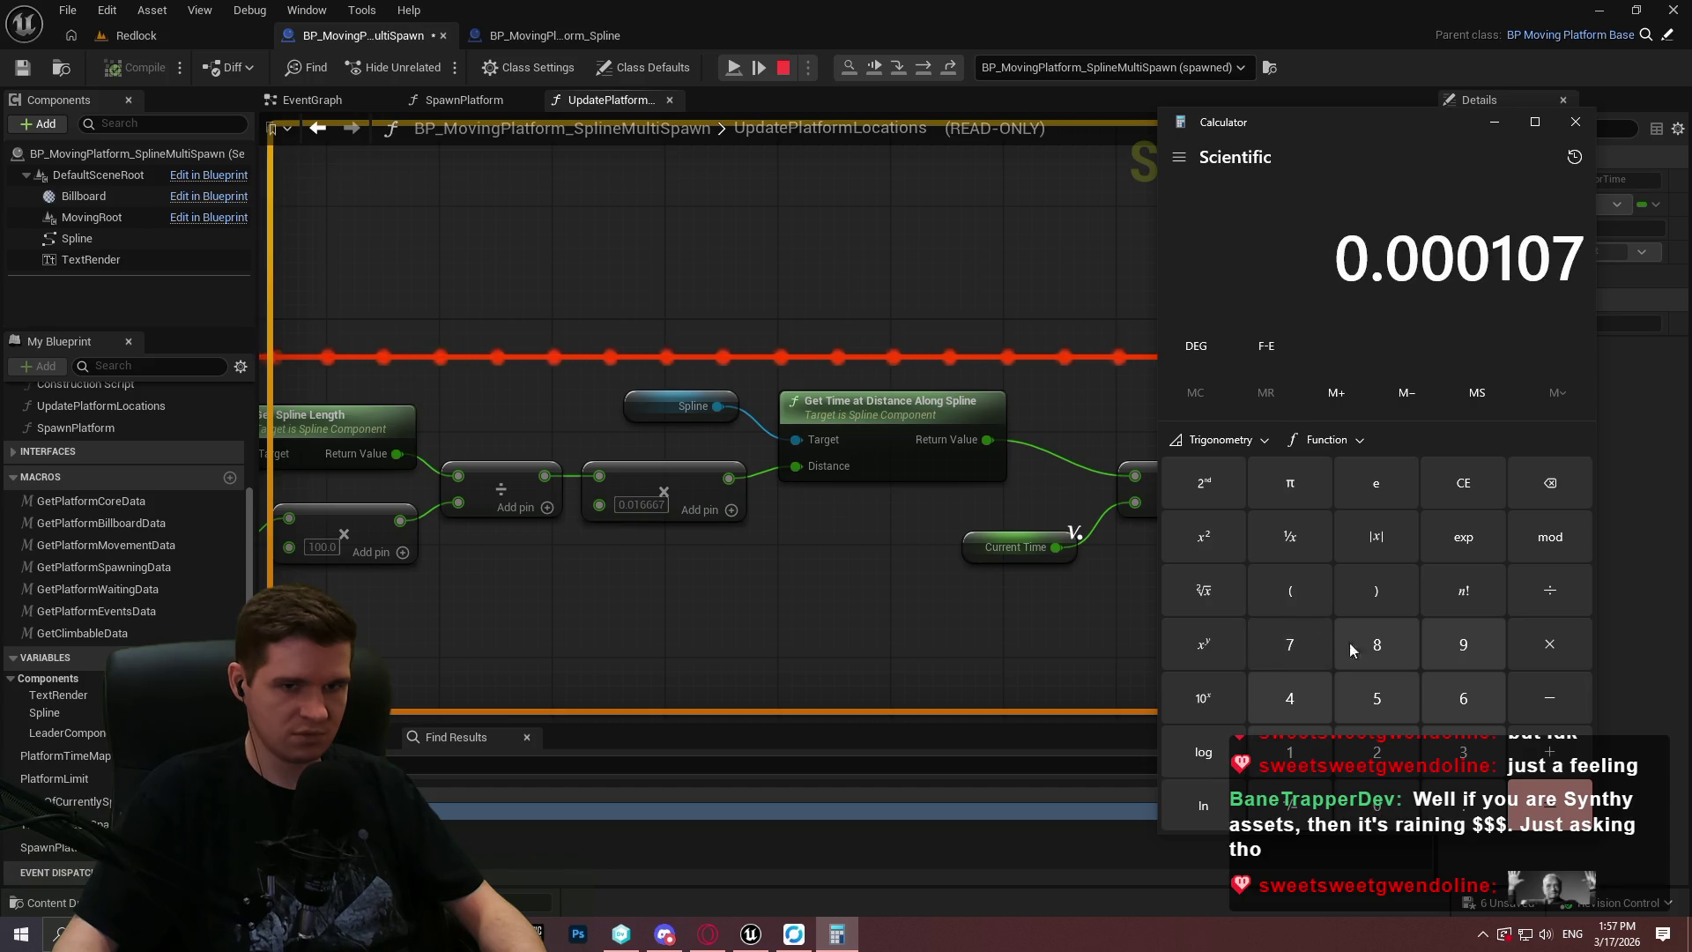
click(1542, 638)
click(1445, 699)
click(1377, 805)
click(1564, 808)
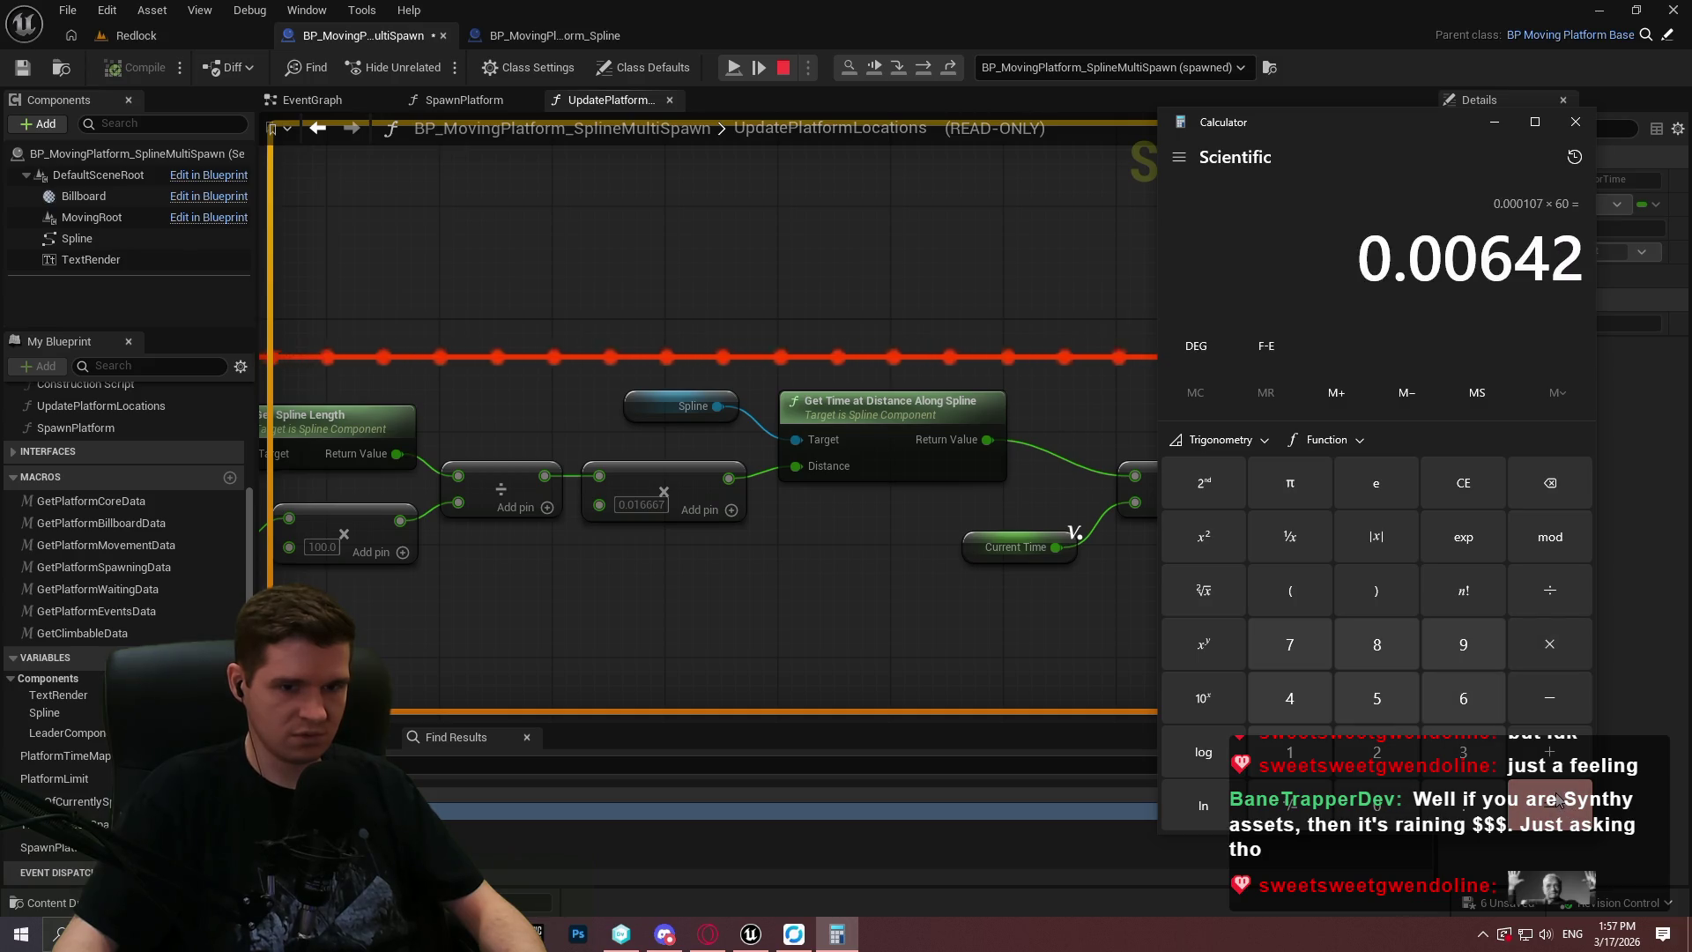
Multiply 0.00642 by 36 to get 0.23112, then close Calculator.
click(1535, 652)
click(1458, 747)
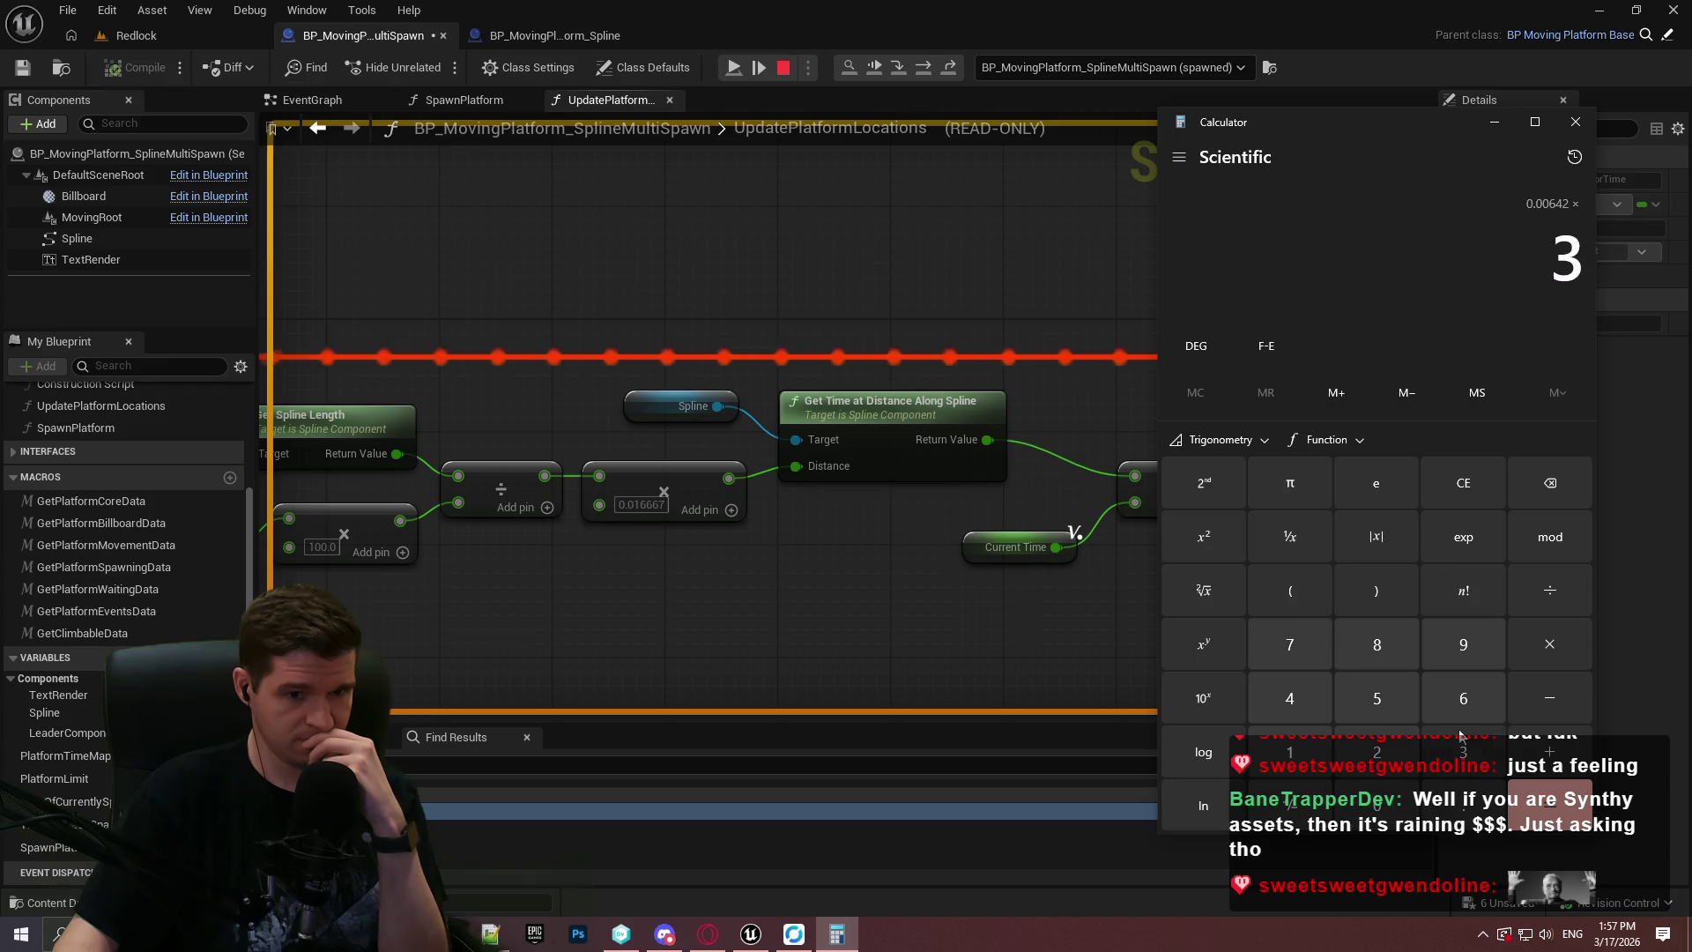
click(1463, 698)
click(1548, 809)
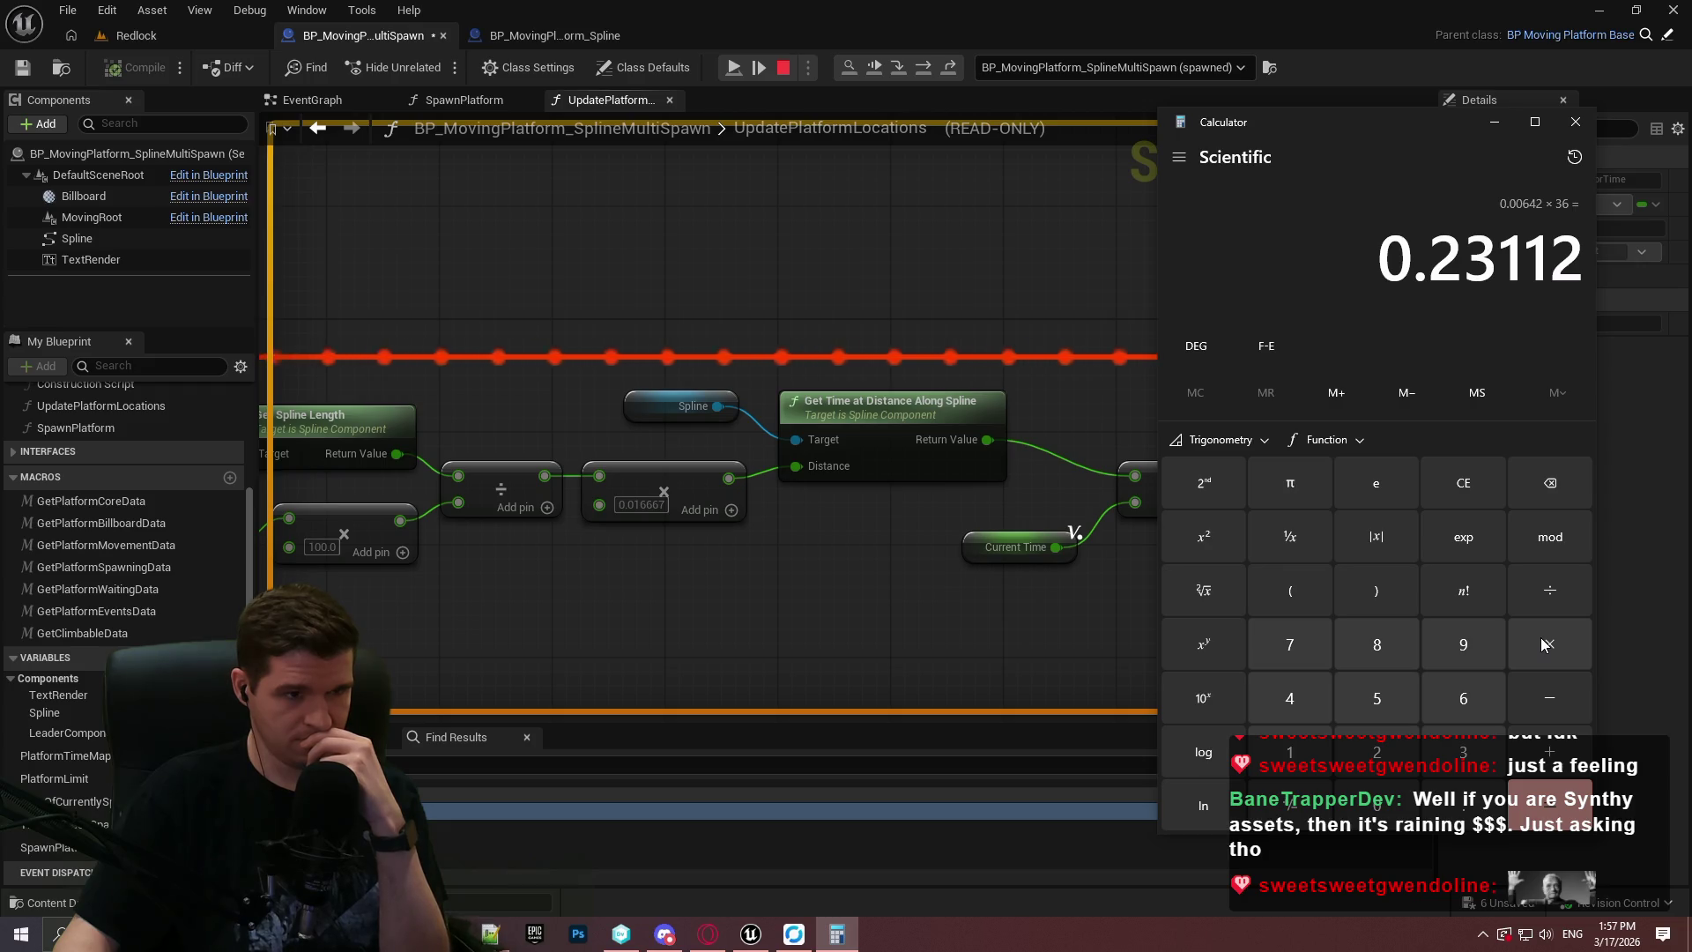
mouse_move(739, 489)
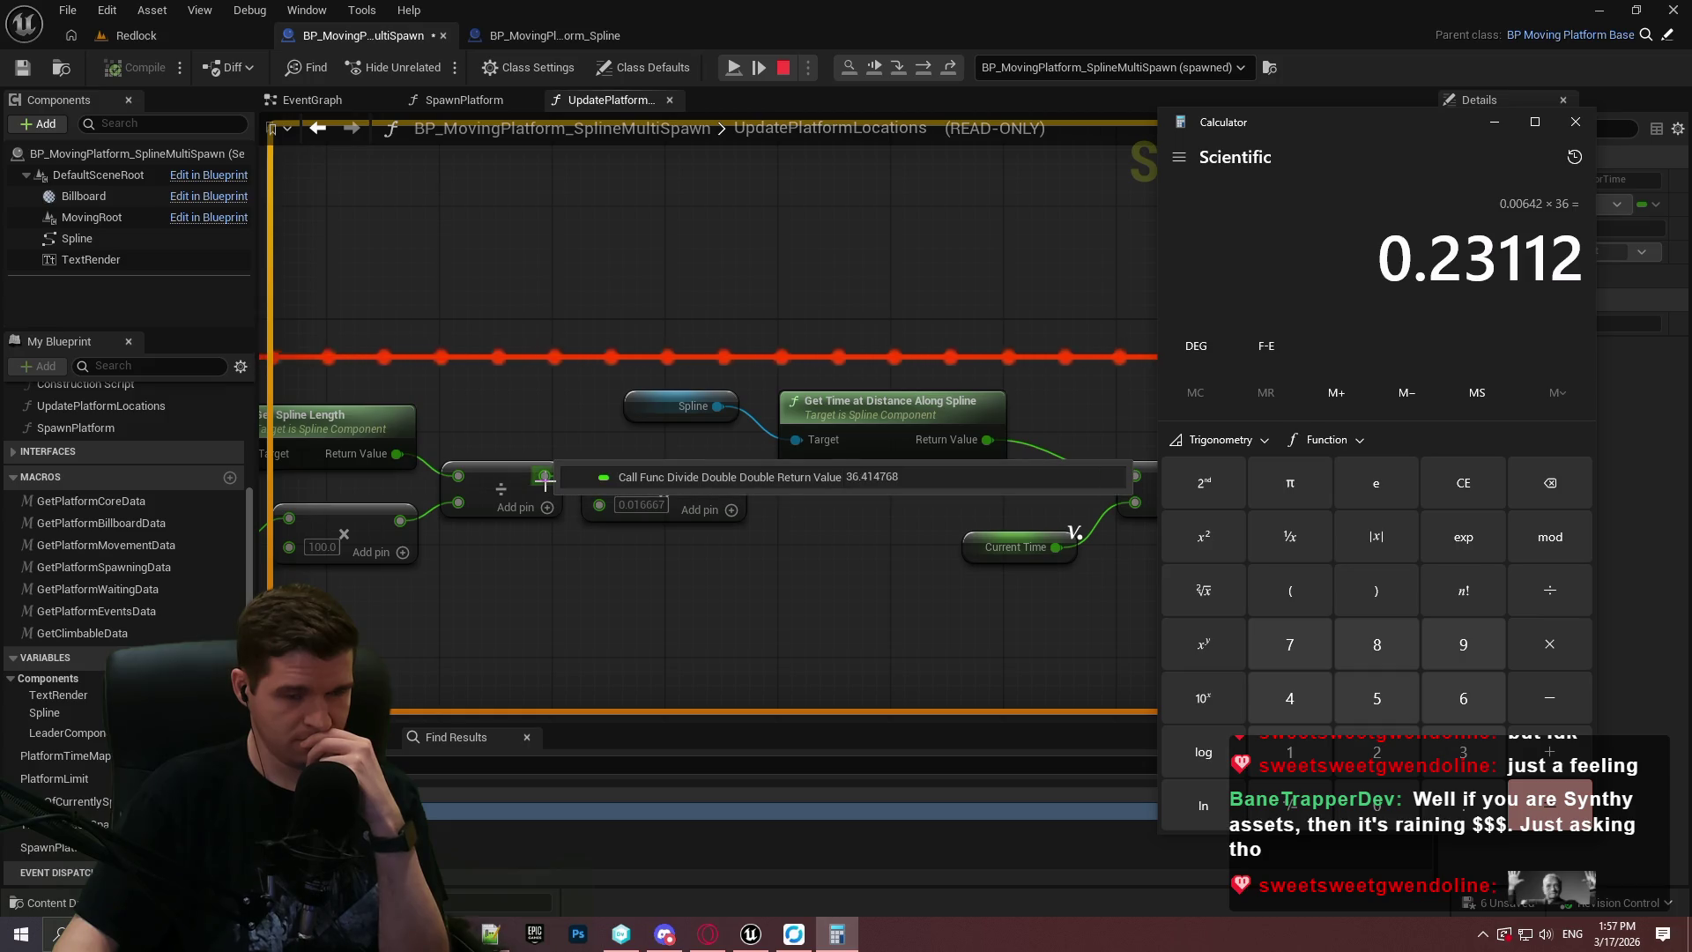
click(1576, 122)
Stop the simulation and go back to the Redlock level.
drag(638, 545, 1167, 496)
click(786, 69)
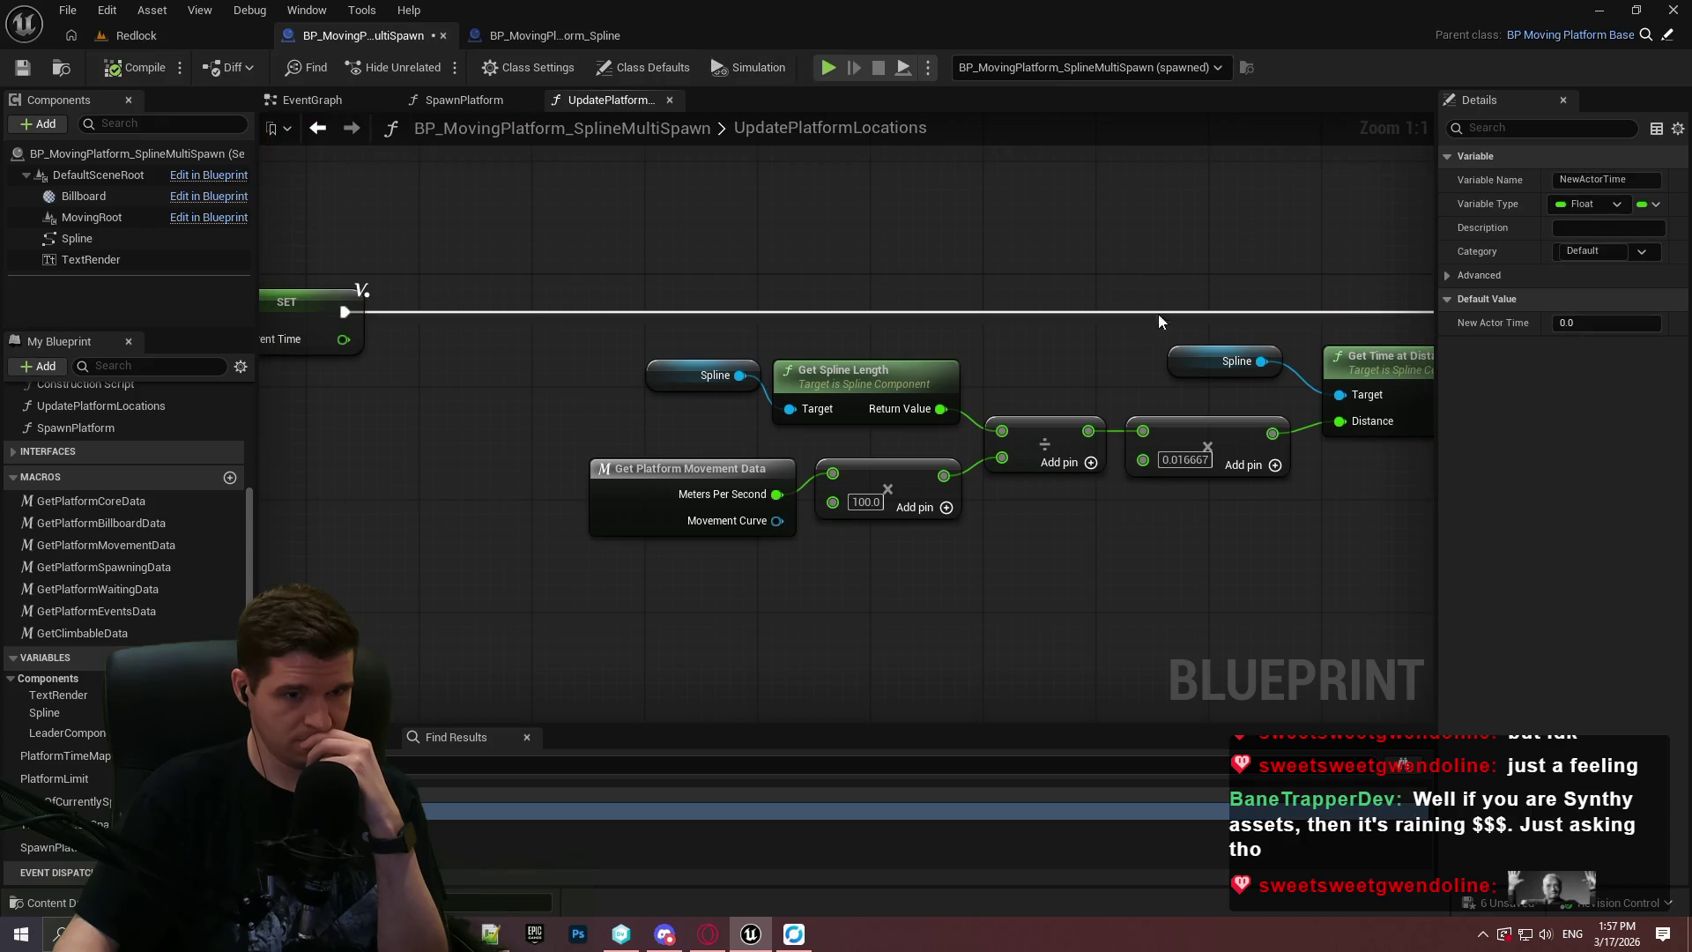
drag(1117, 294, 757, 286)
click(132, 35)
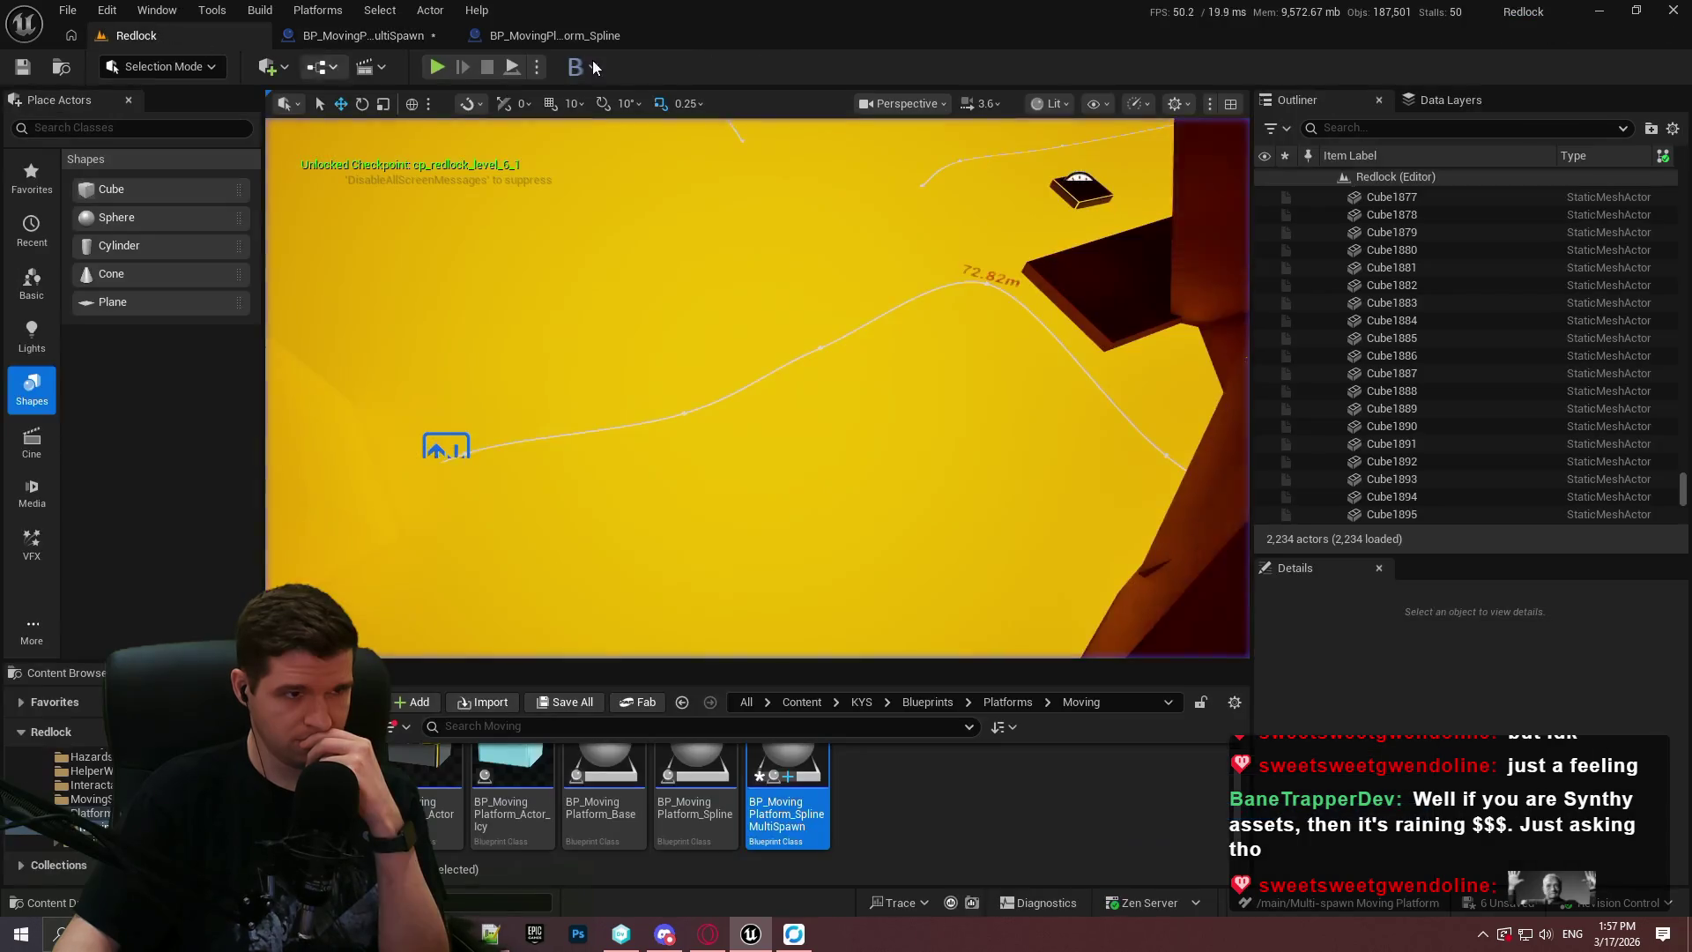
Play the level, clear the SET node breakpoint, resume, and select the spline platform actor.
key(alt+p)
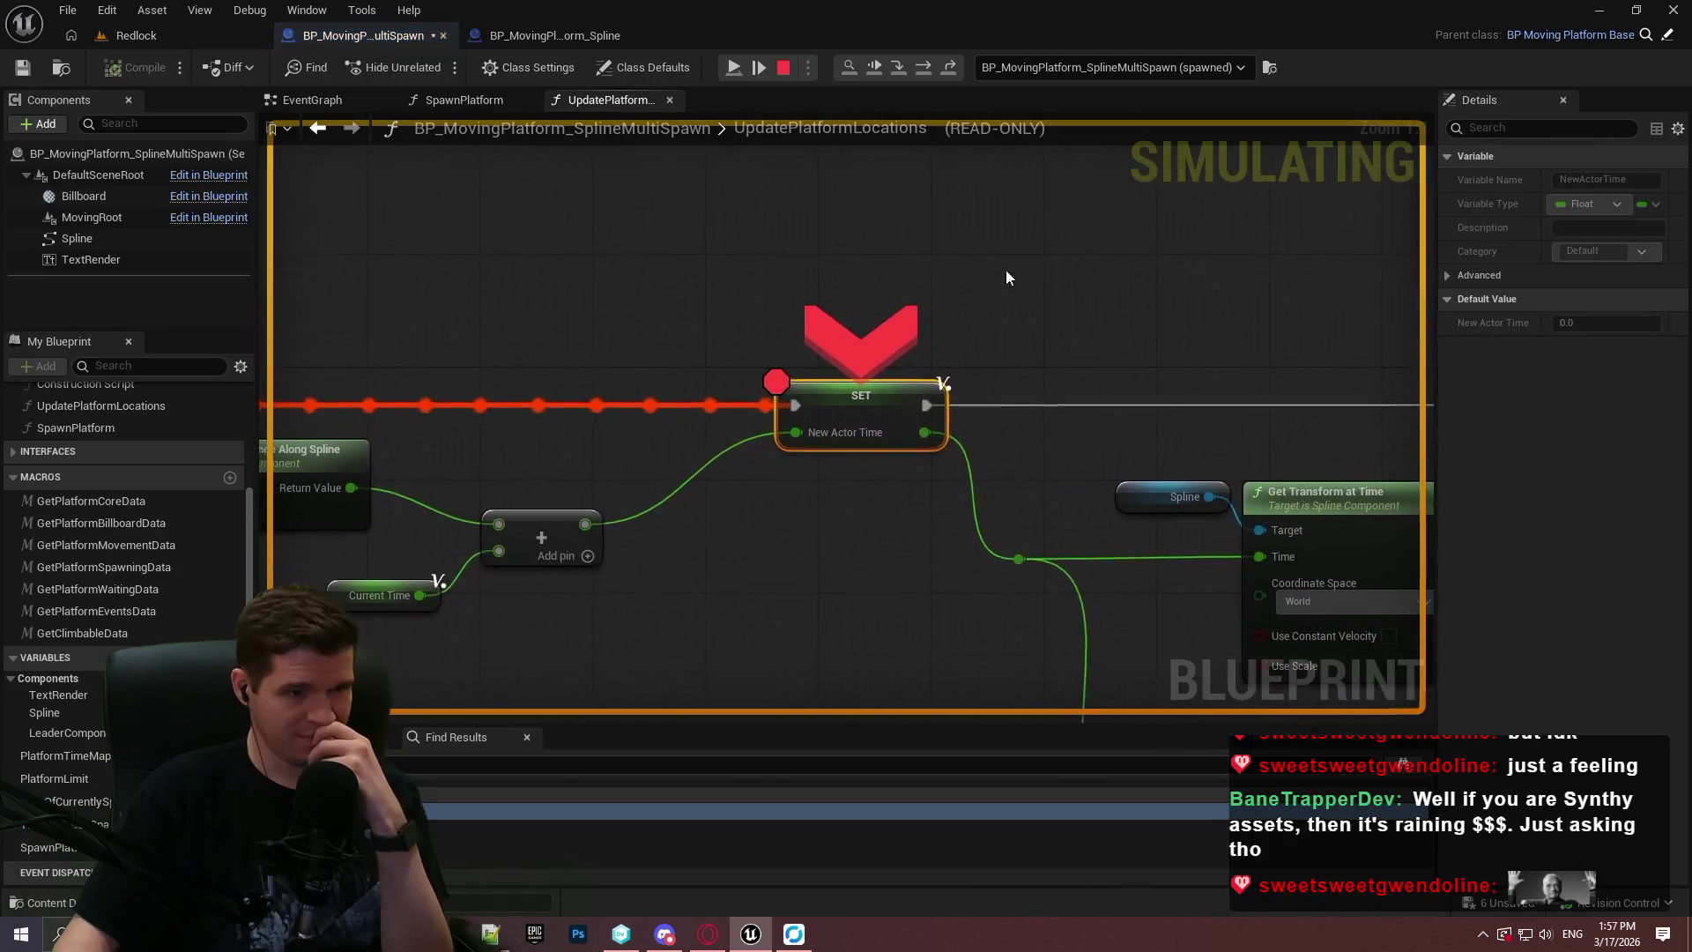
right_click(844, 396)
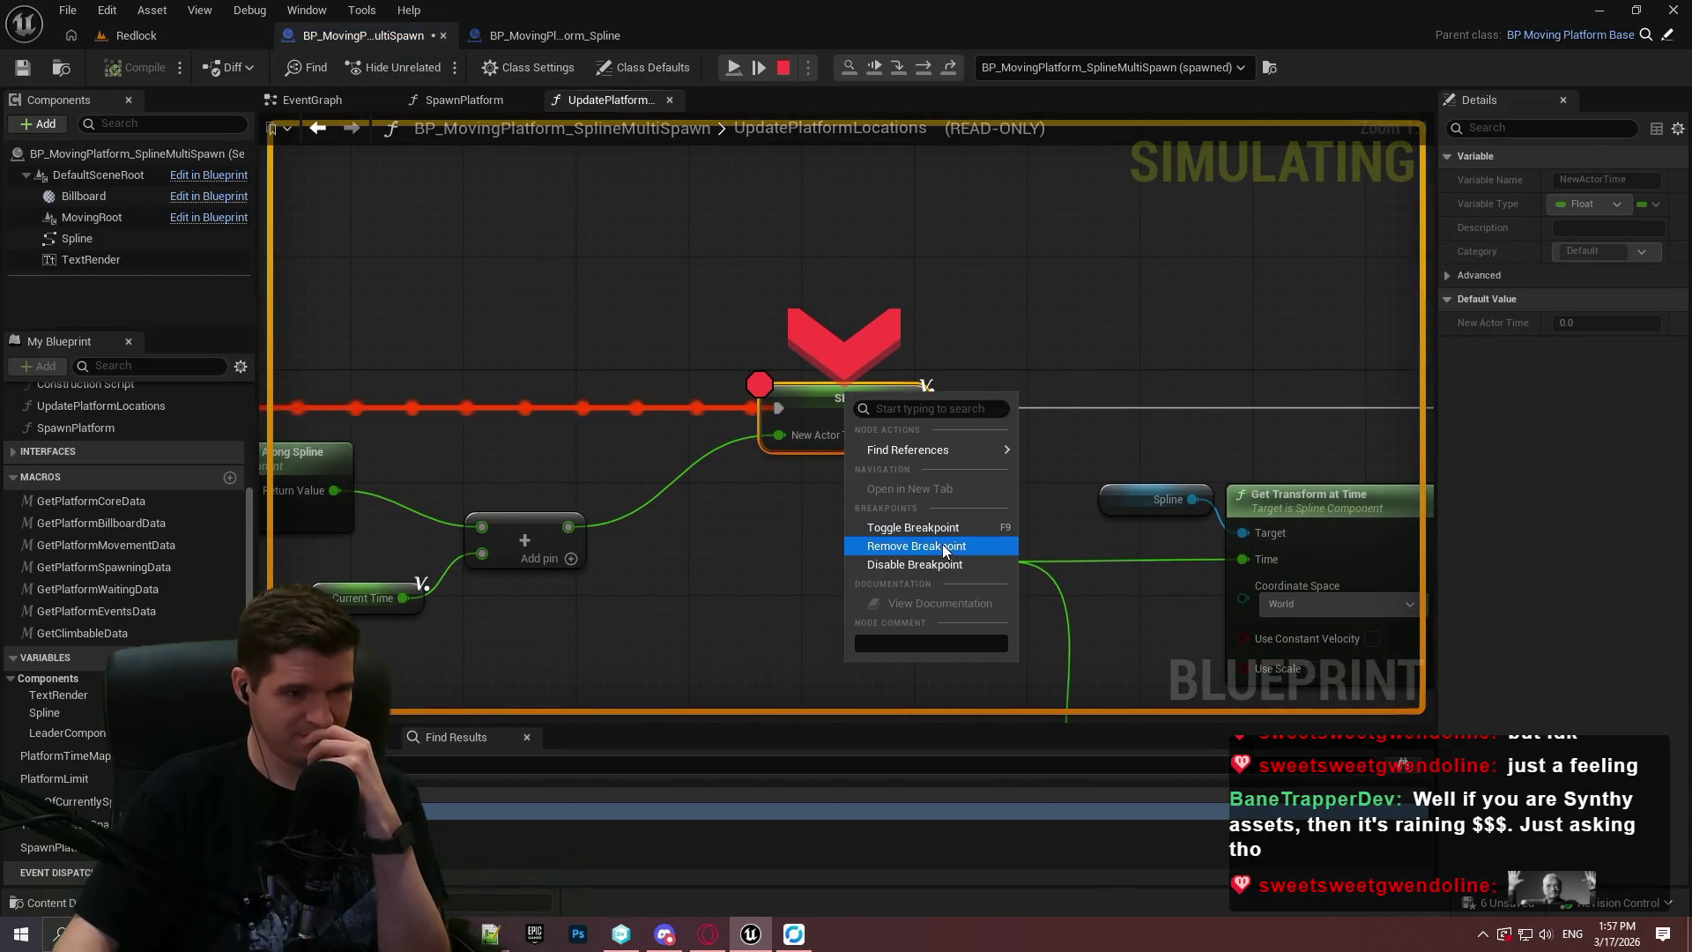
click(916, 545)
click(743, 68)
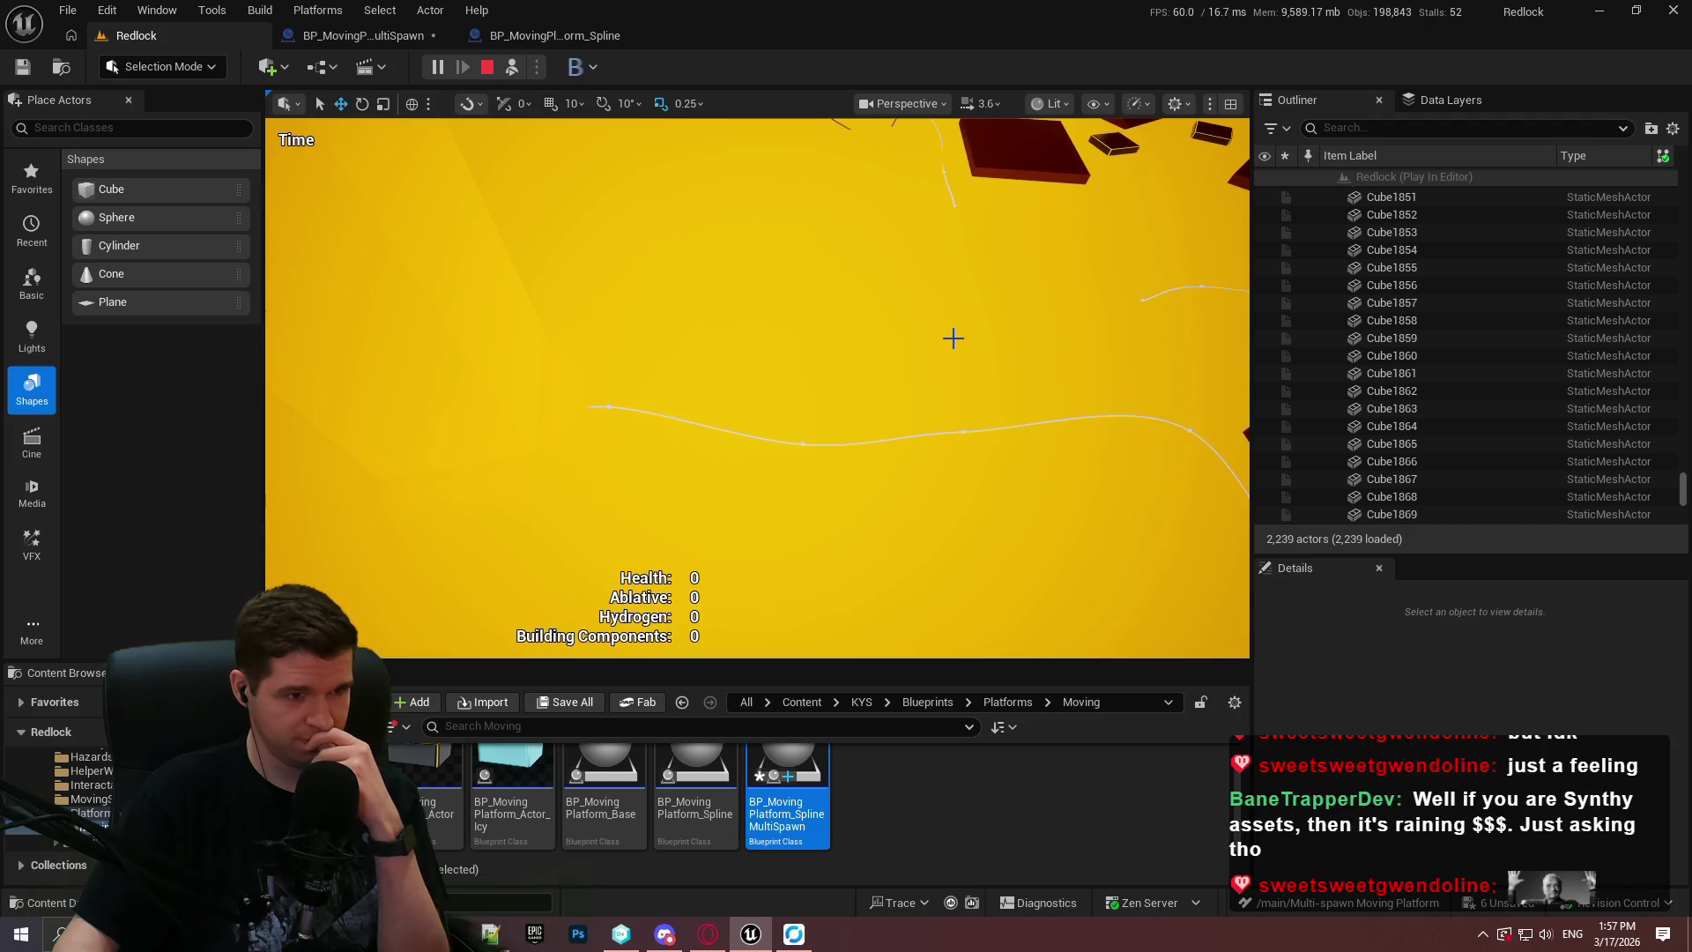
click(801, 442)
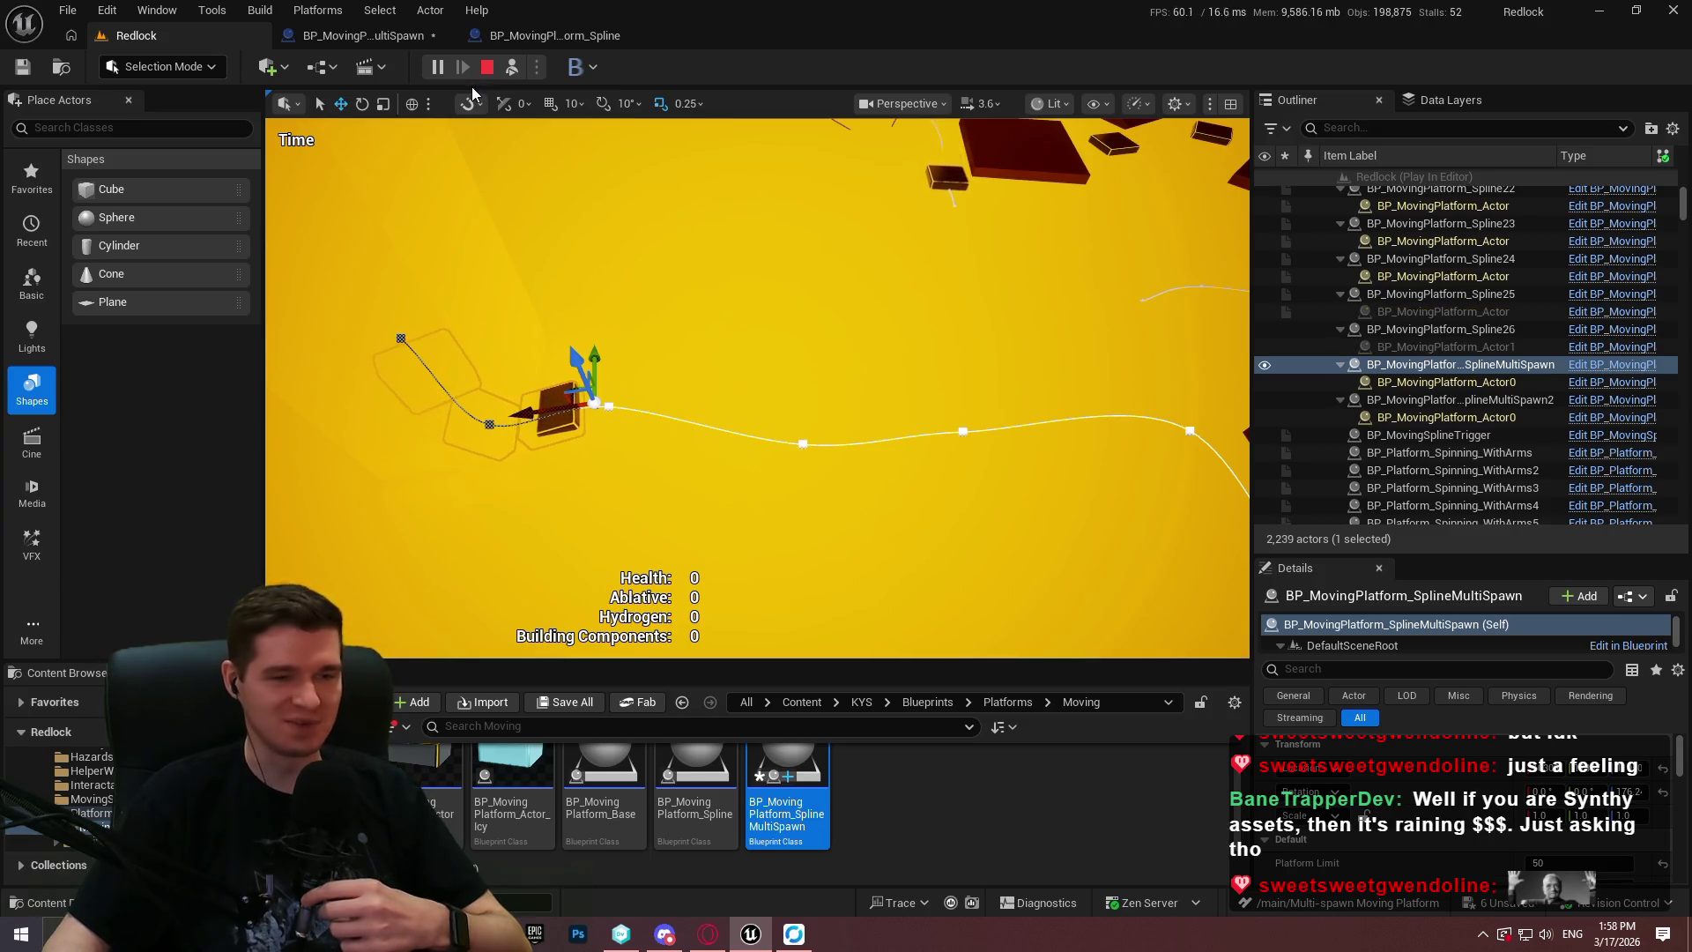
Return to the multi-spawn platform graph and survey UpdatePlatformLocations during play.
click(534, 43)
click(363, 37)
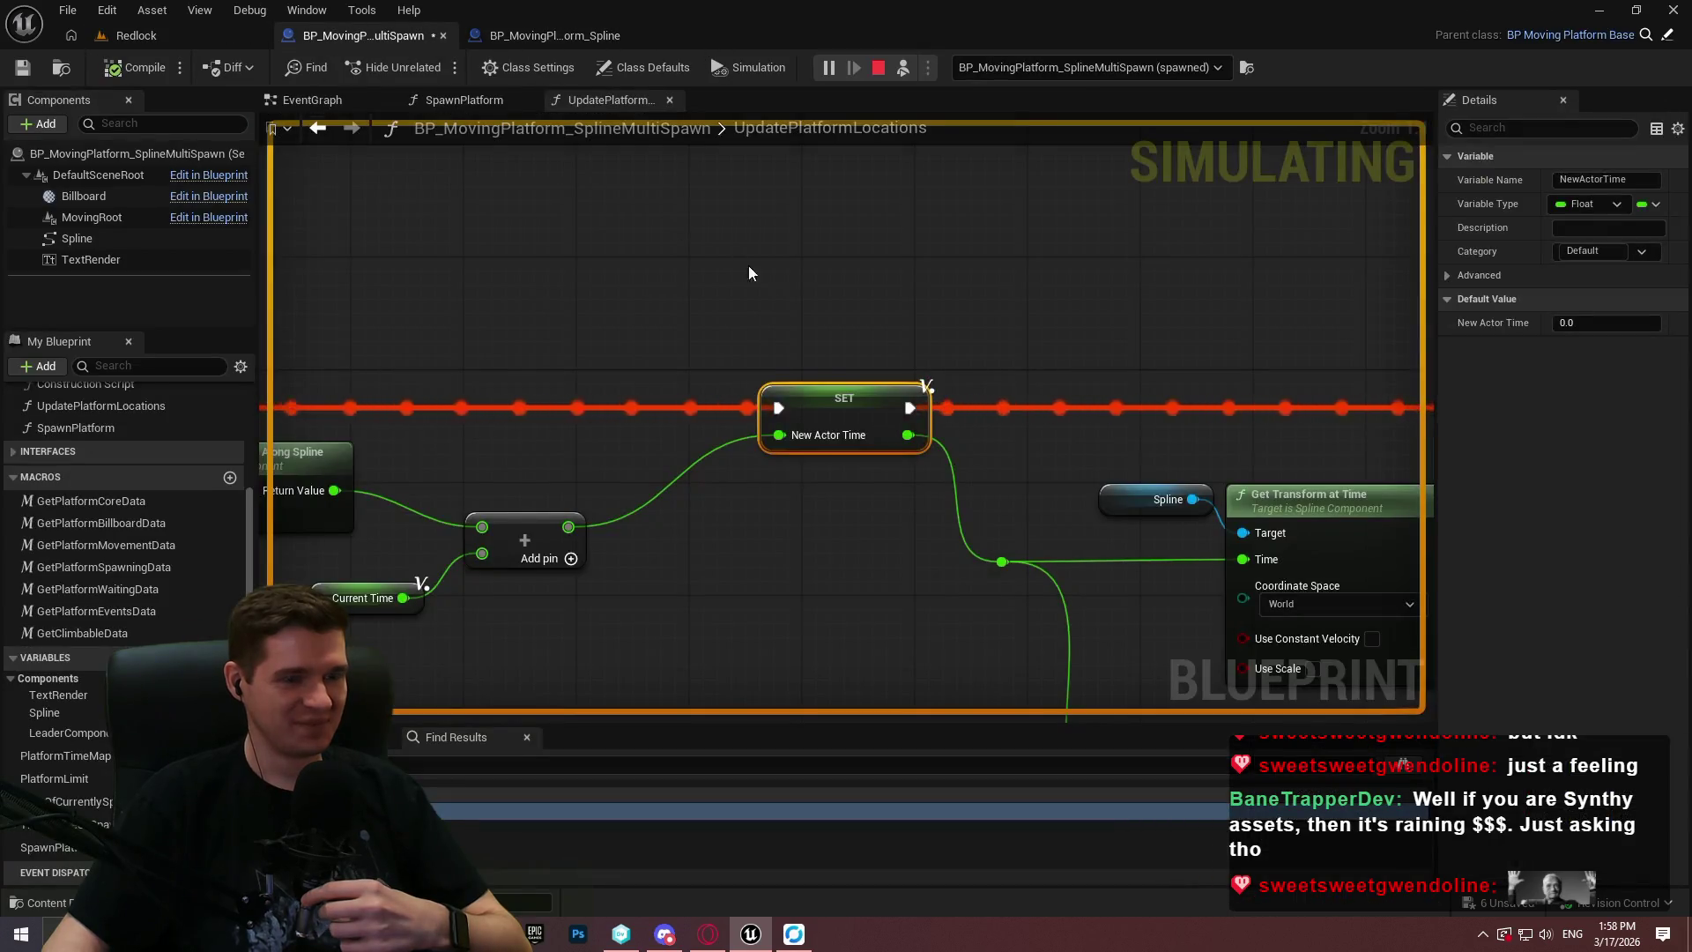
drag(1315, 241, 963, 272)
scroll(961, 266, down, 2)
drag(947, 176, 154, 183)
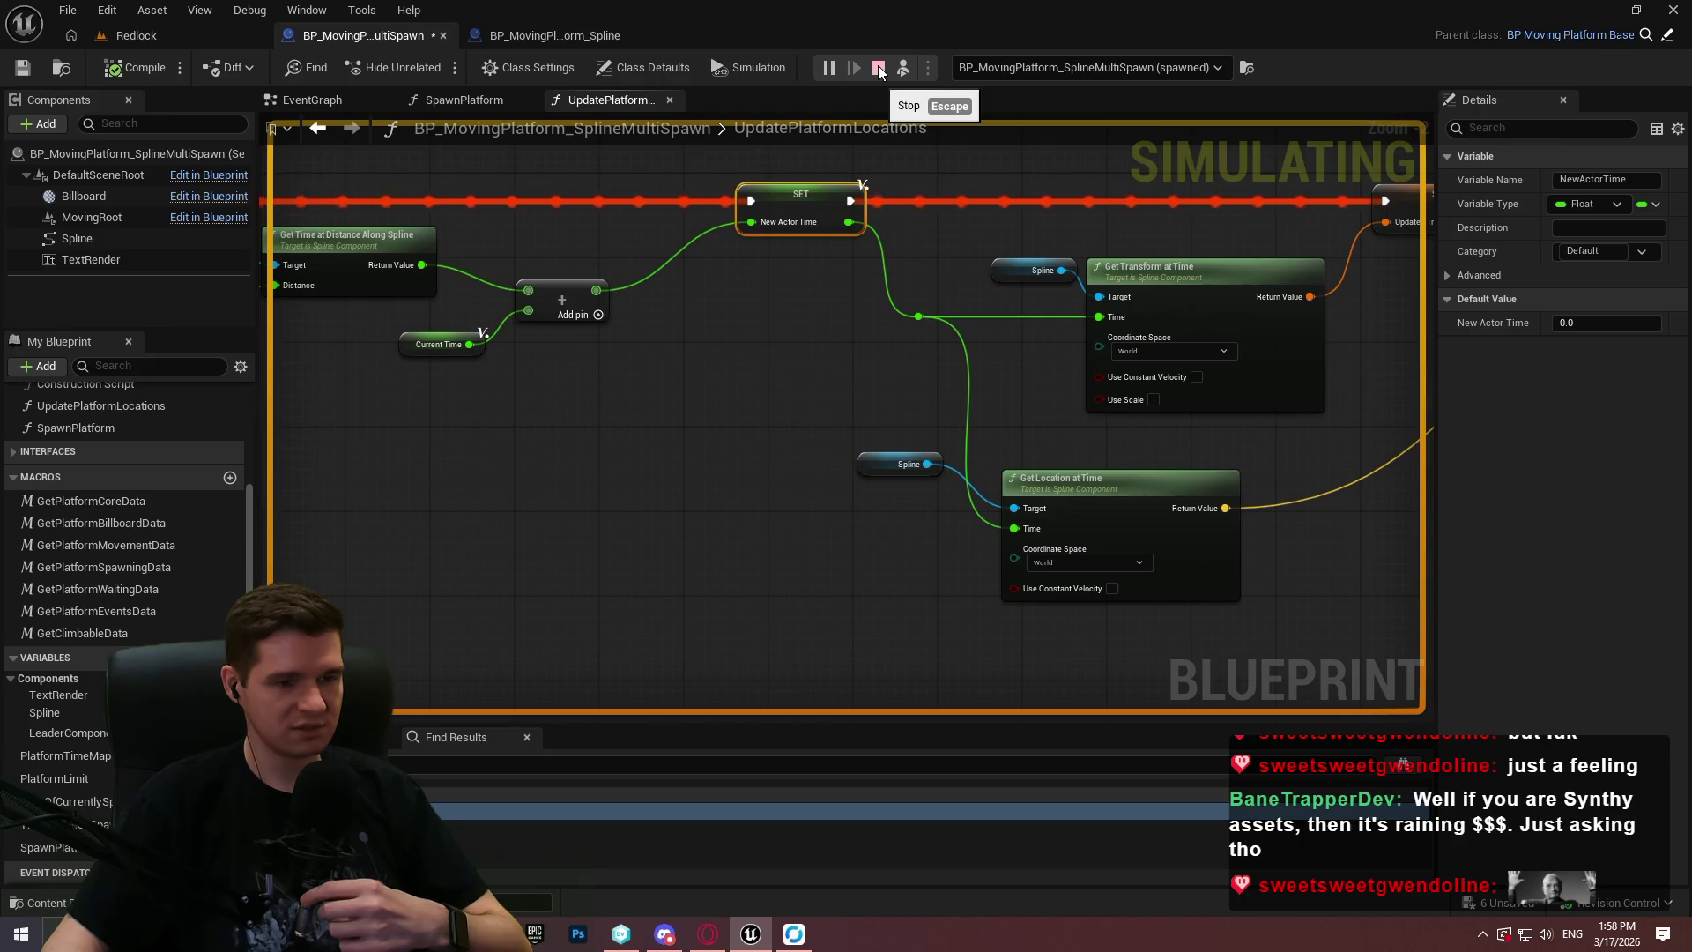
Stop the simulation and pan to Get Time at Distance Along Spline and Get Spline Length.
click(878, 71)
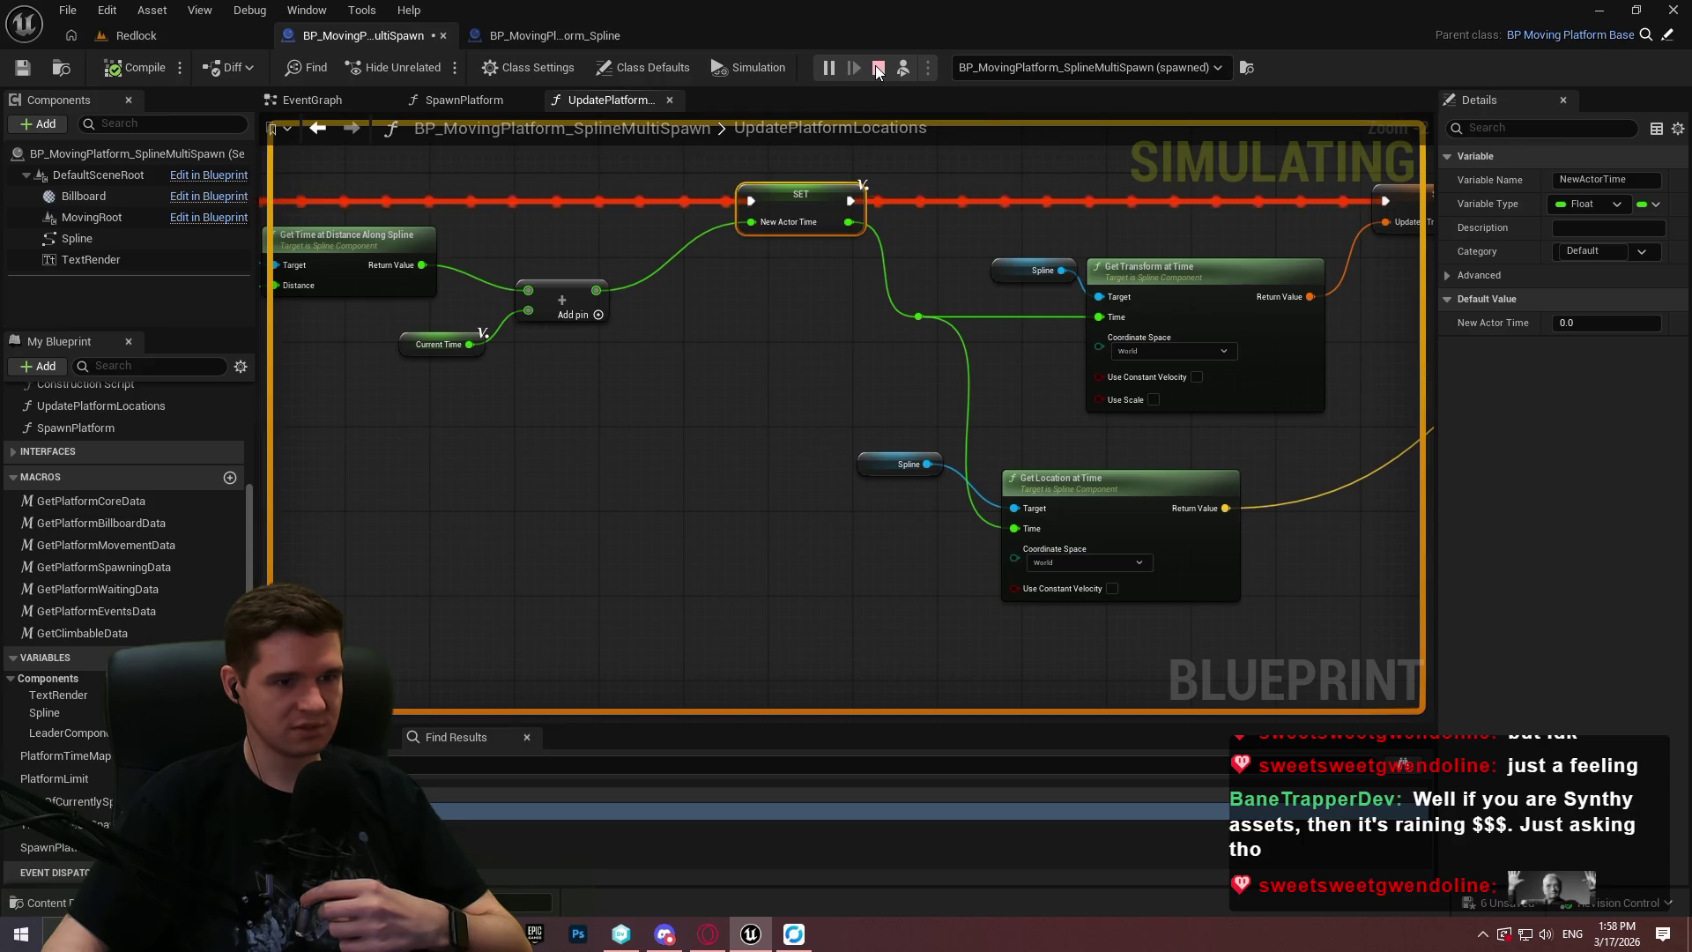
scroll(830, 272, up, 2)
mouse_move(830, 273)
mouse_down()
mouse_move(944, 408)
mouse_move(1202, 472)
mouse_move(1179, 523)
mouse_move(1558, 544)
mouse_up()
drag(856, 564, 732, 583)
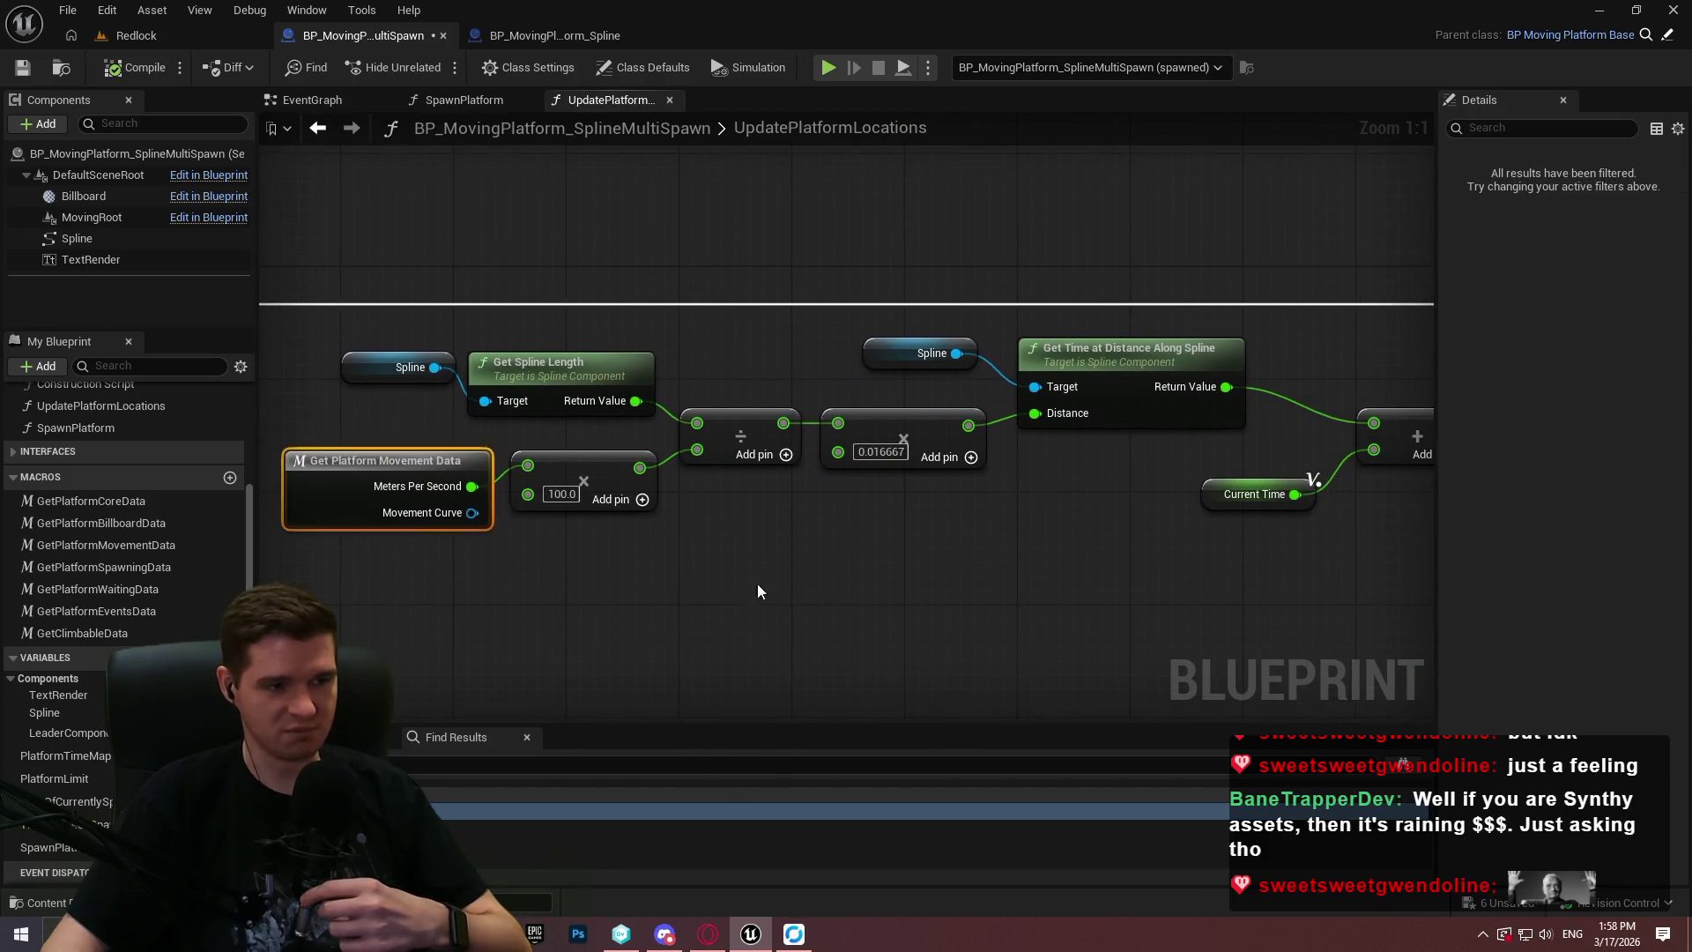
Rewire the Divide so the multiply output is A and spline length B, compile, then go to Redlock.
click(811, 577)
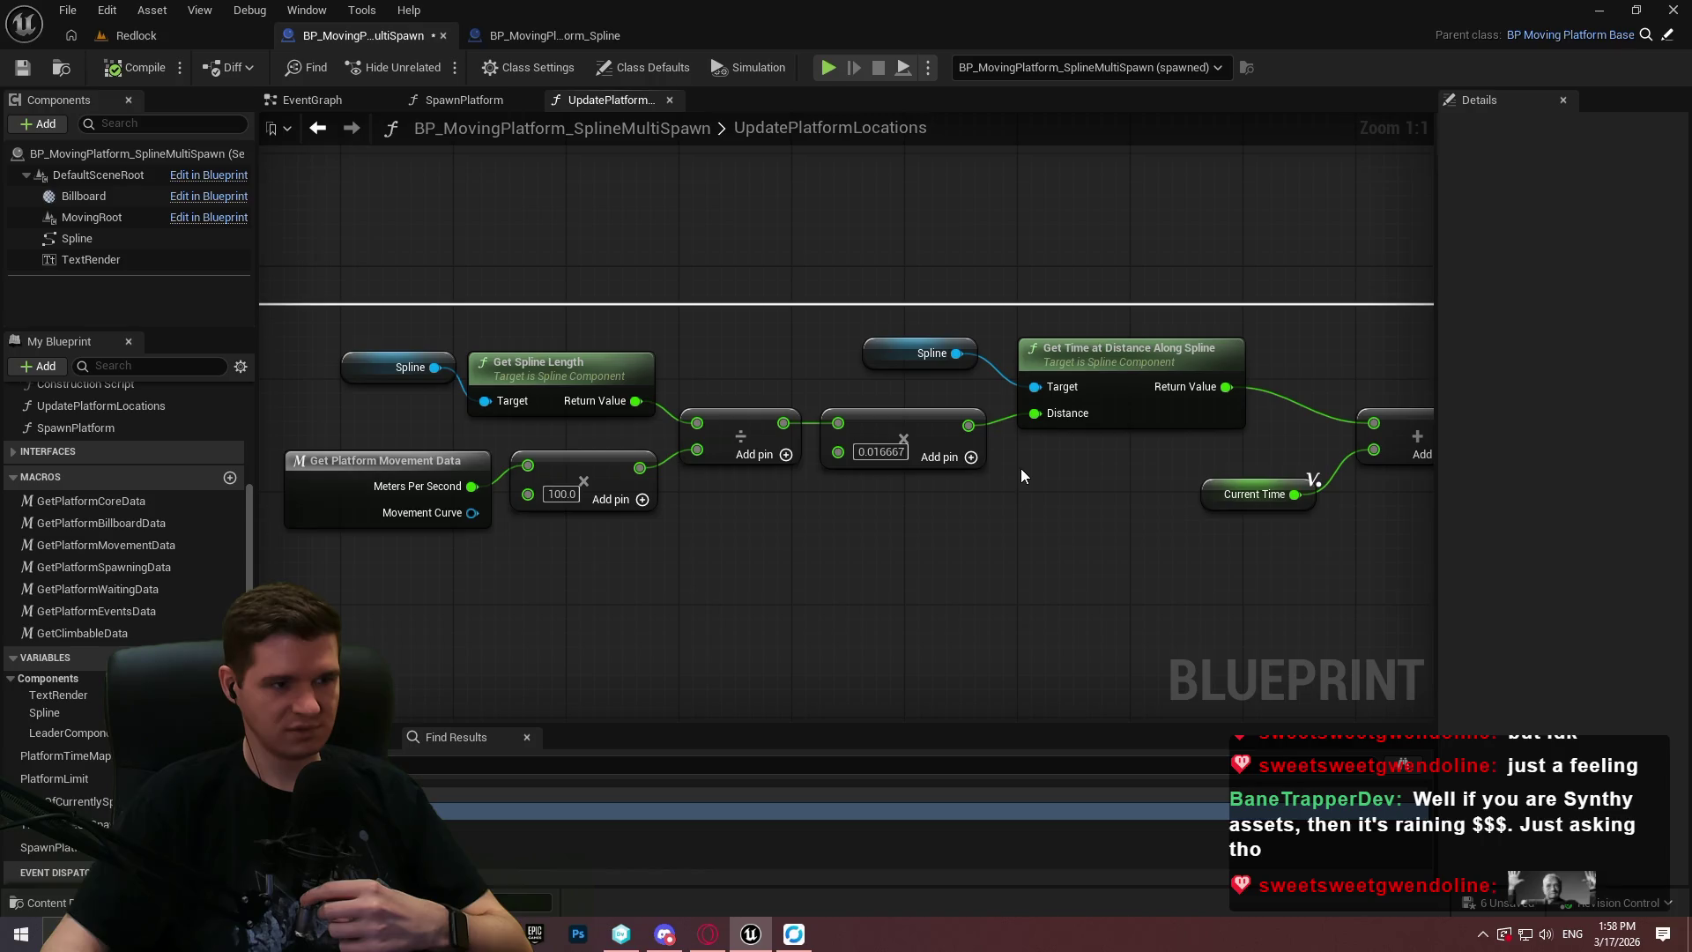
drag(360, 299, 609, 411)
mouse_move(633, 603)
mouse_down()
mouse_move(346, 444)
mouse_move(362, 441)
mouse_up()
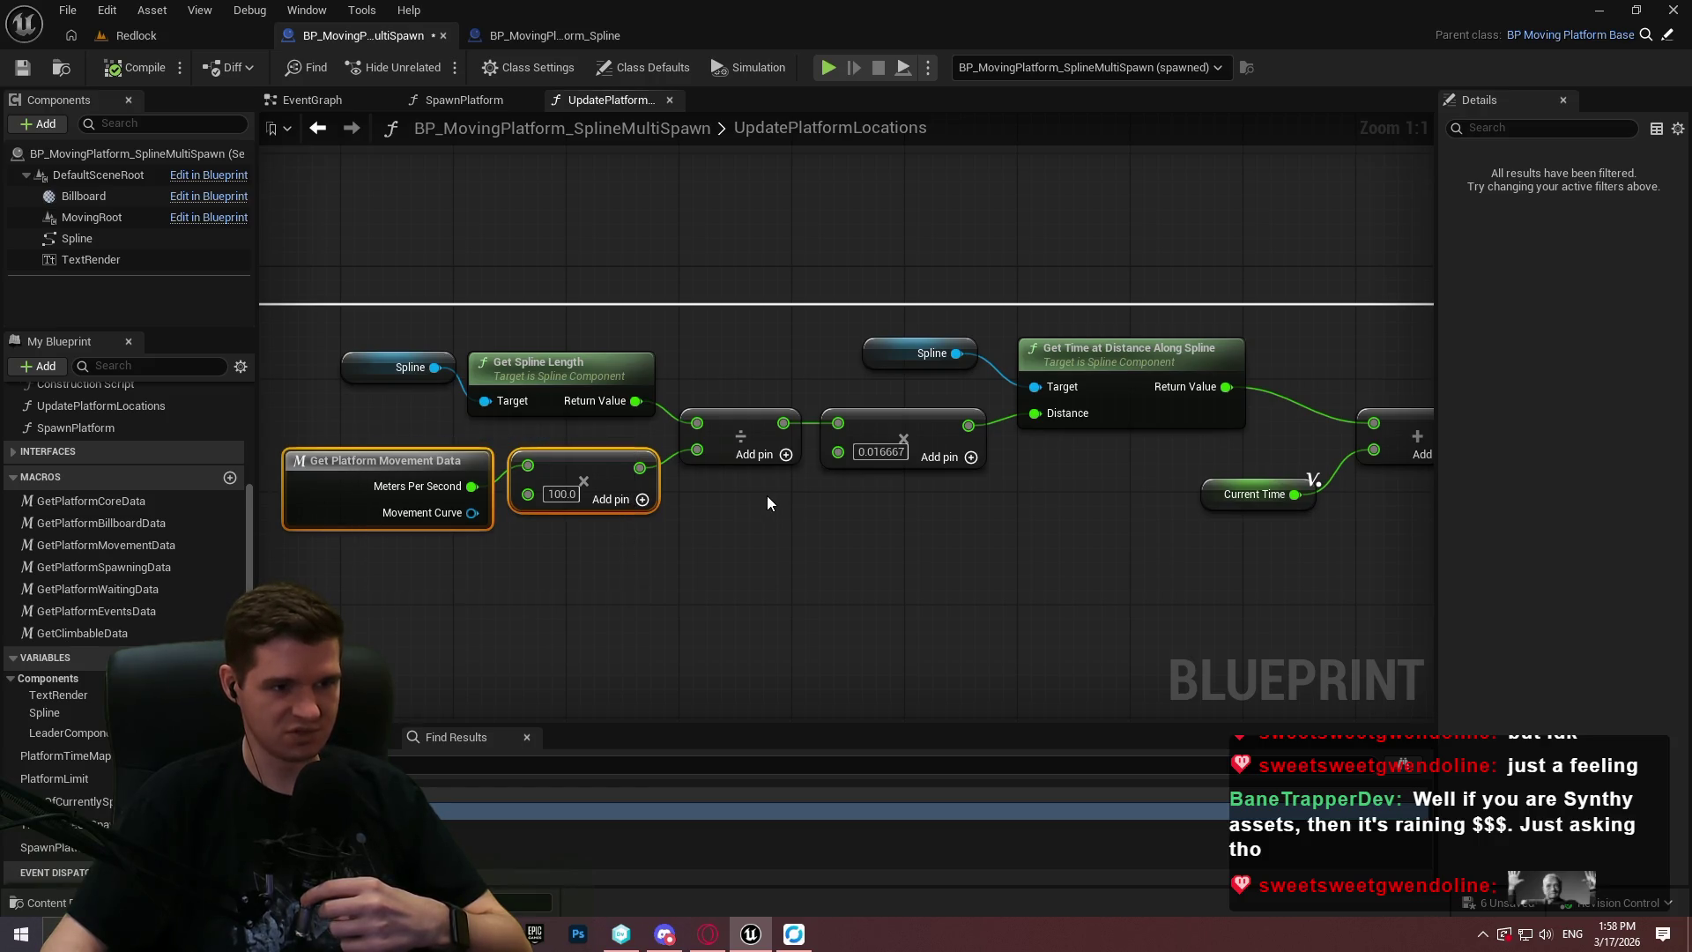
mouse_move(733, 471)
mouse_down()
mouse_move(853, 487)
mouse_move(828, 527)
mouse_up()
click(843, 518)
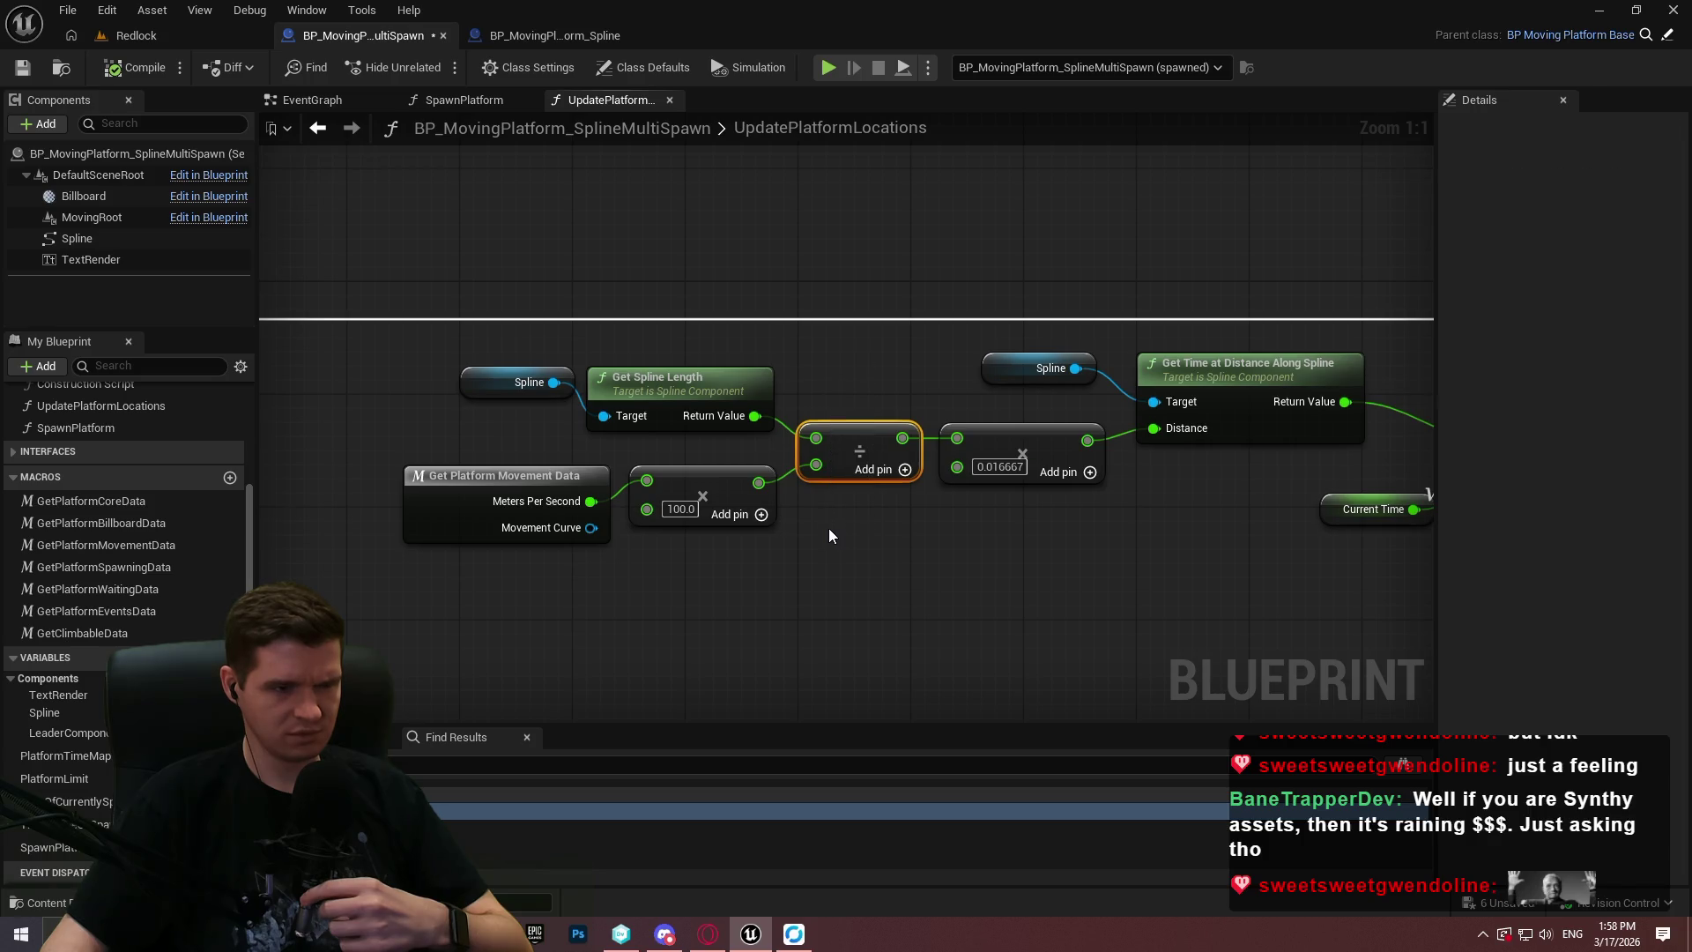
mouse_move(816, 438)
mouse_down()
mouse_move(762, 484)
mouse_move(755, 415)
mouse_up()
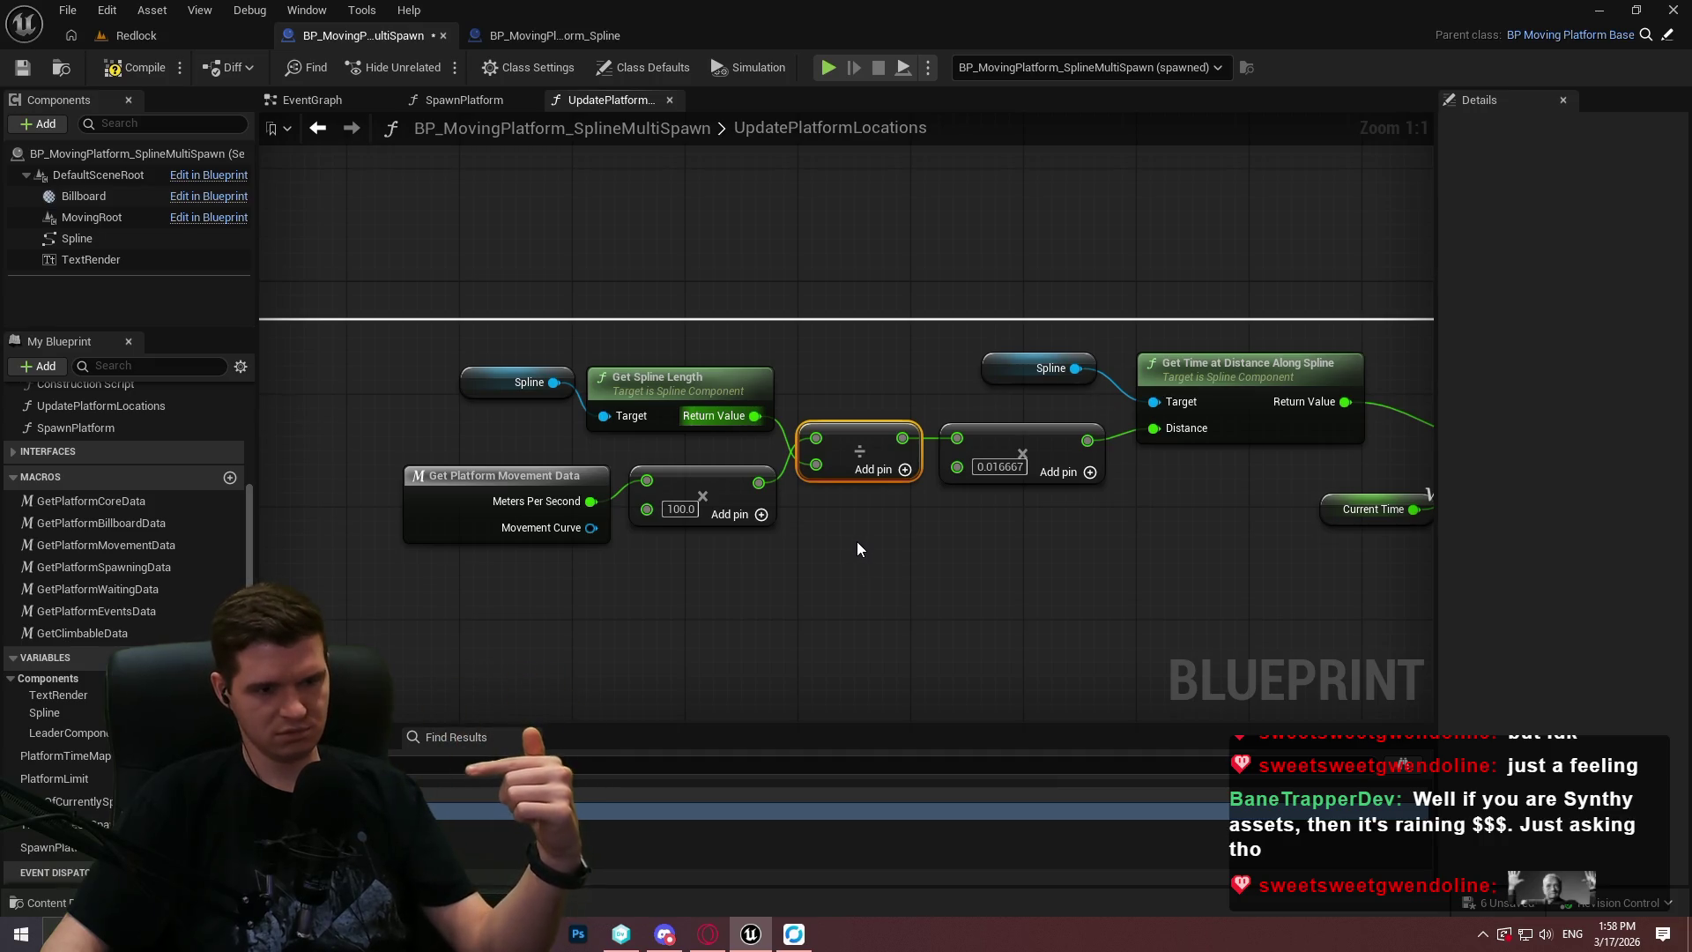
click(138, 69)
click(134, 35)
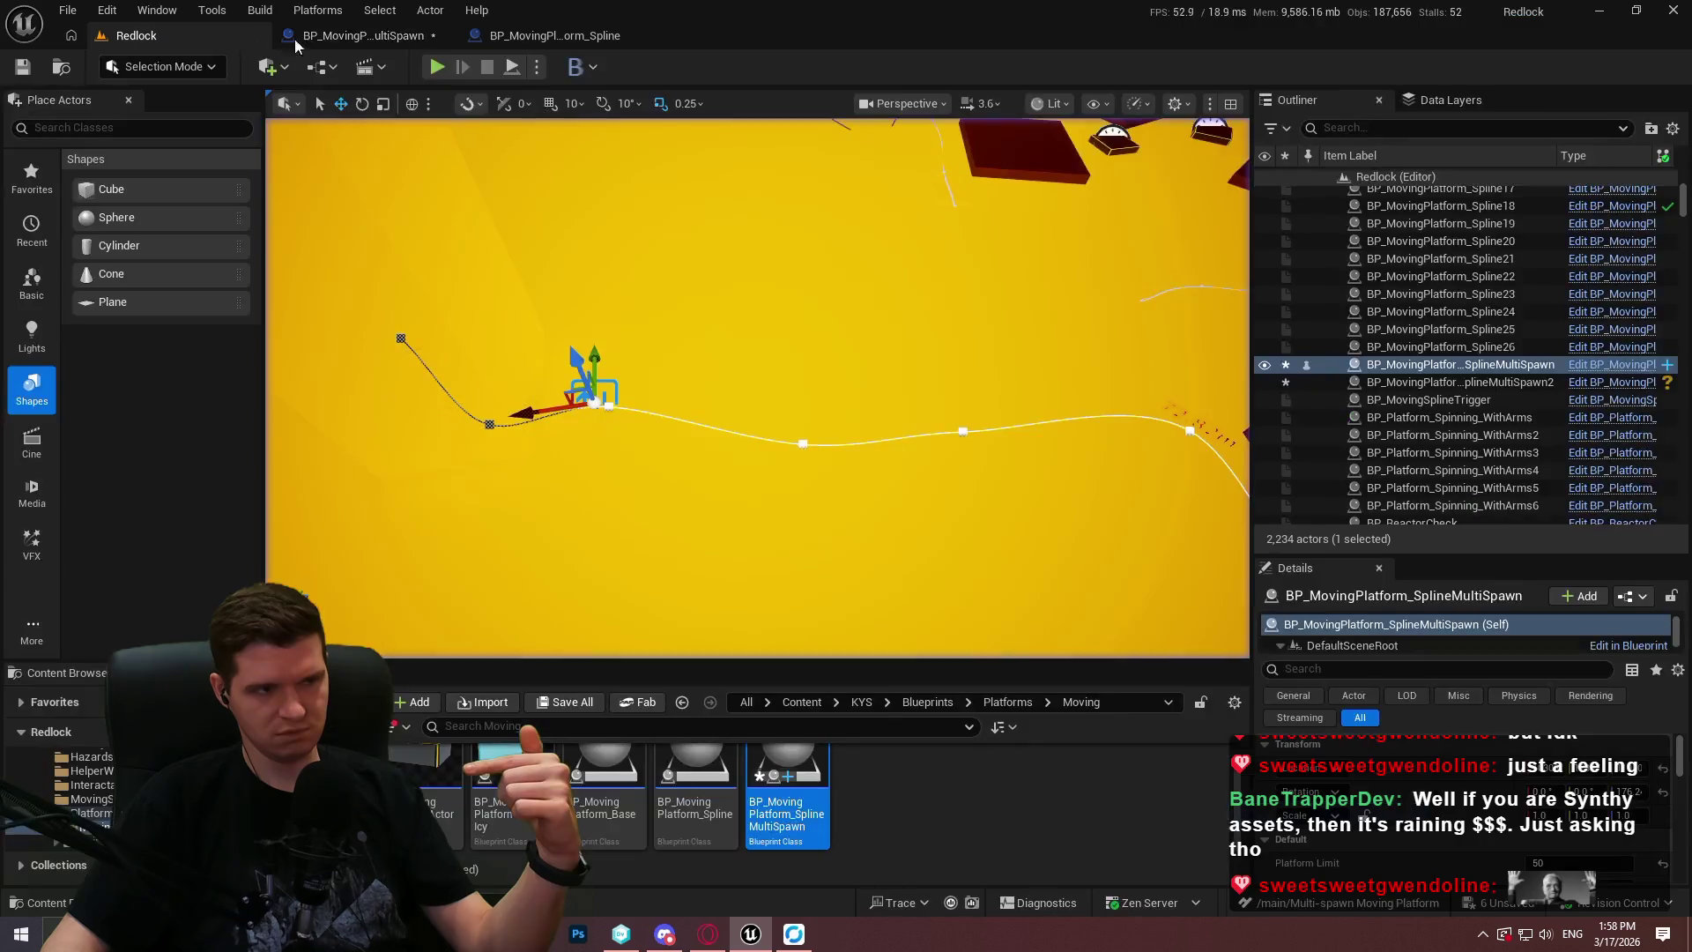
Test-play the level briefly, stop it, and reopen the multi-spawn platform Blueprint.
key(alt+p)
click(755, 550)
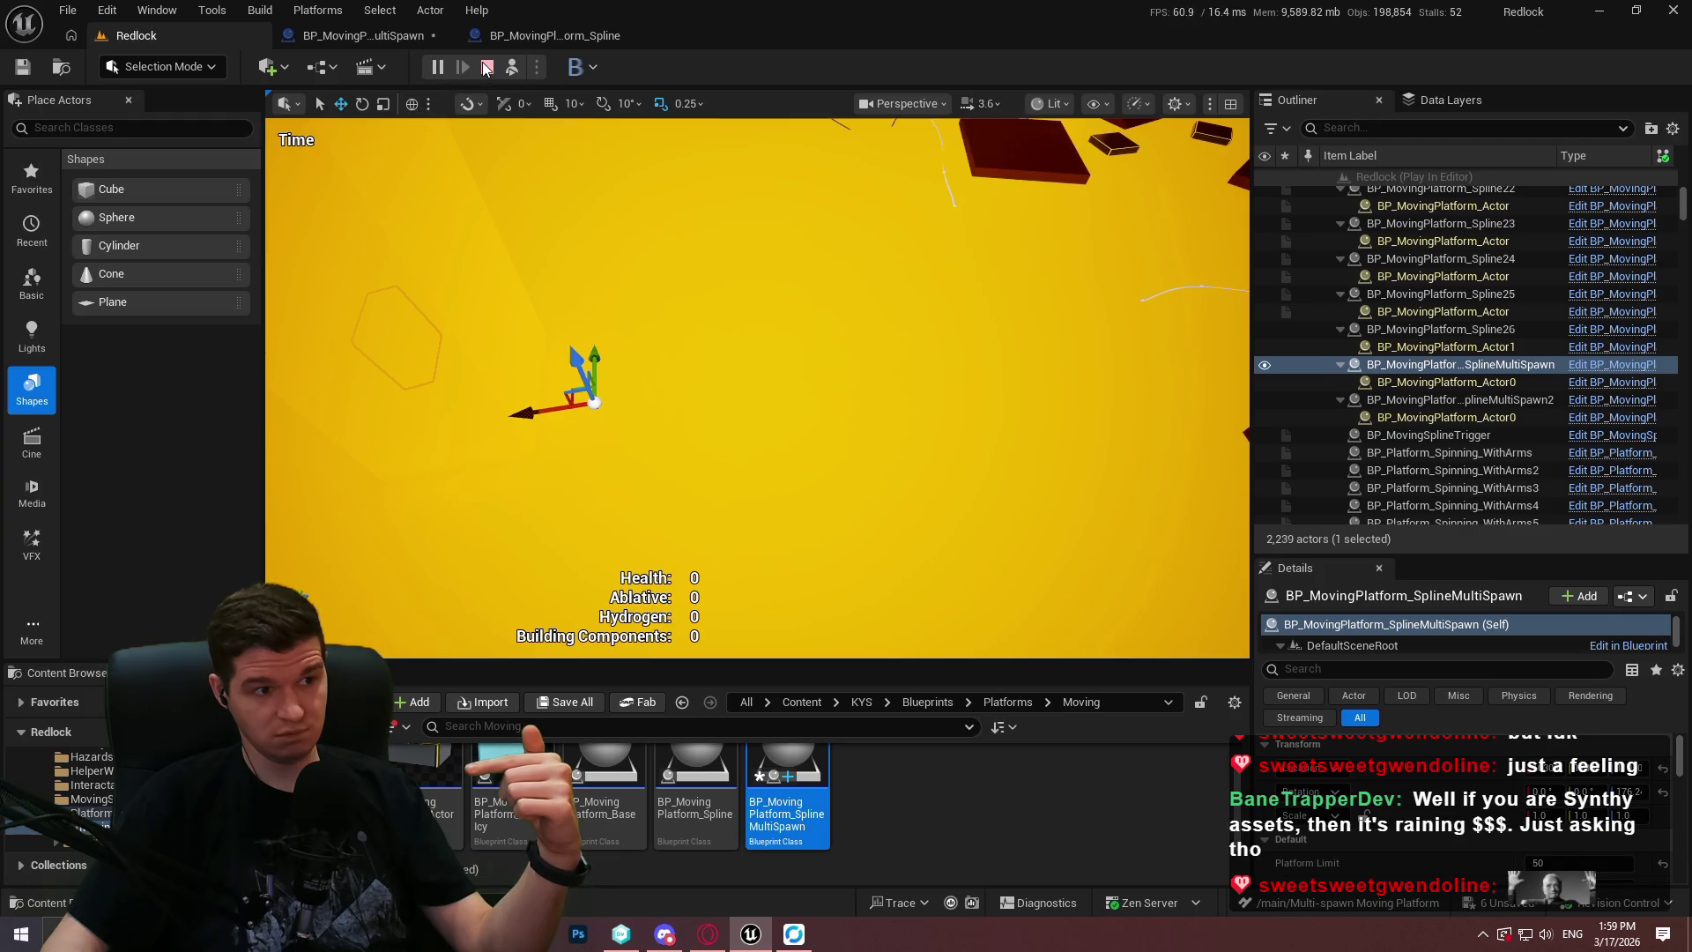
click(483, 69)
click(394, 43)
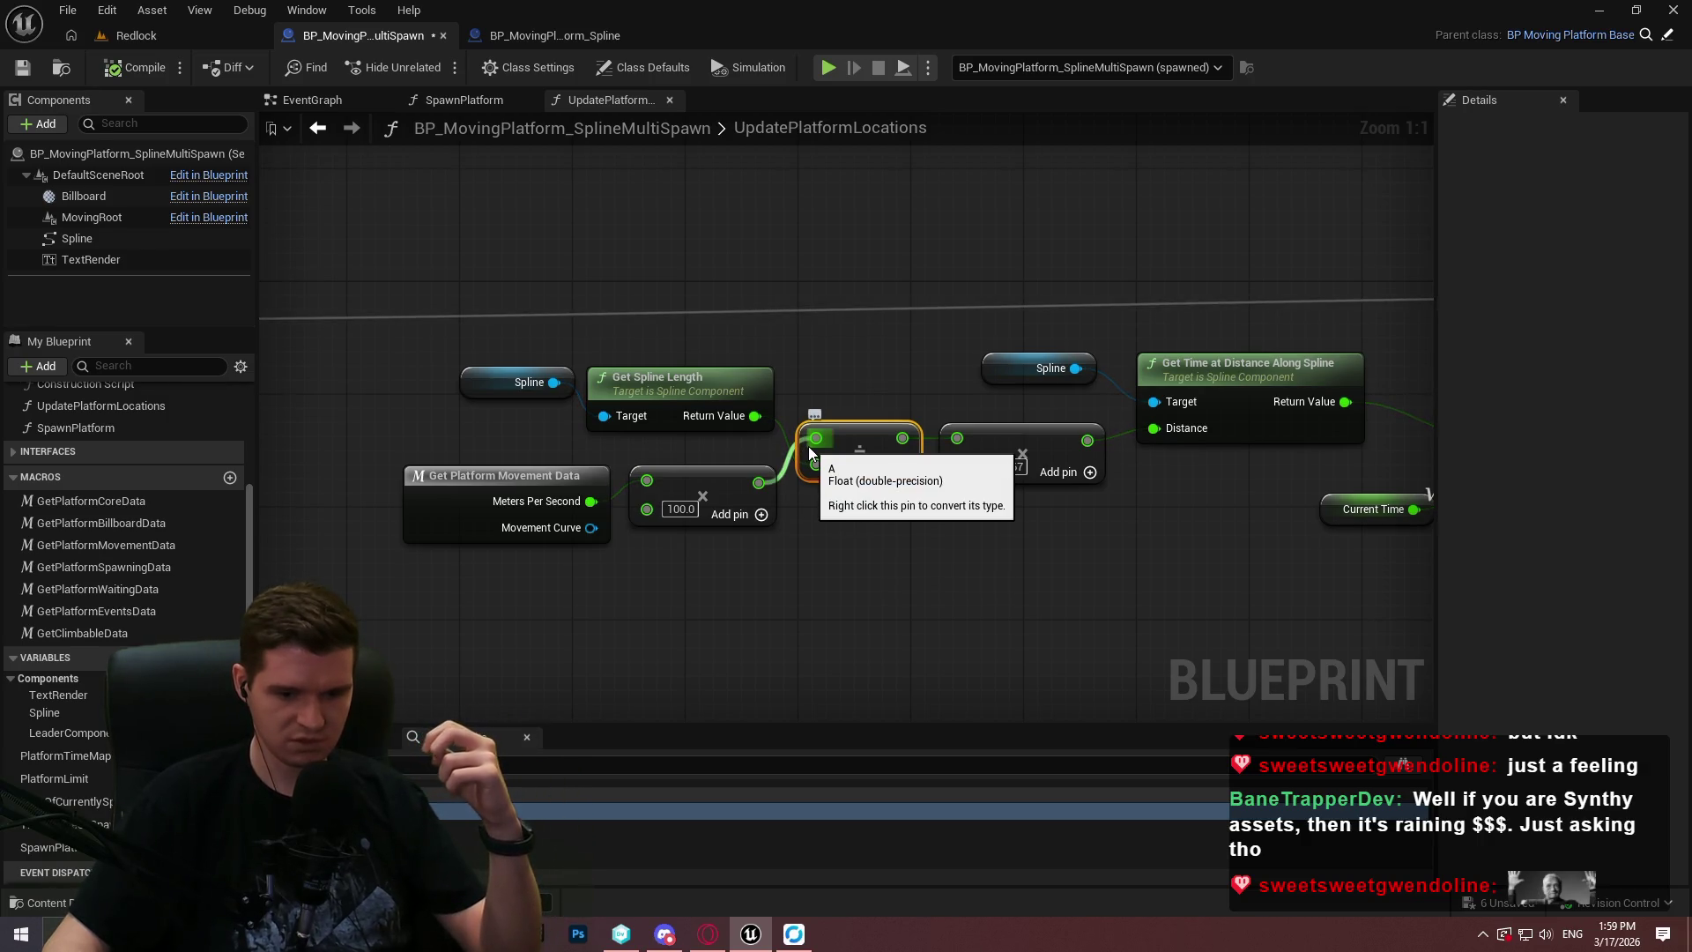
Undo the divide swap so spline length is again divided by the scaled speed.
key(ctrl+z)
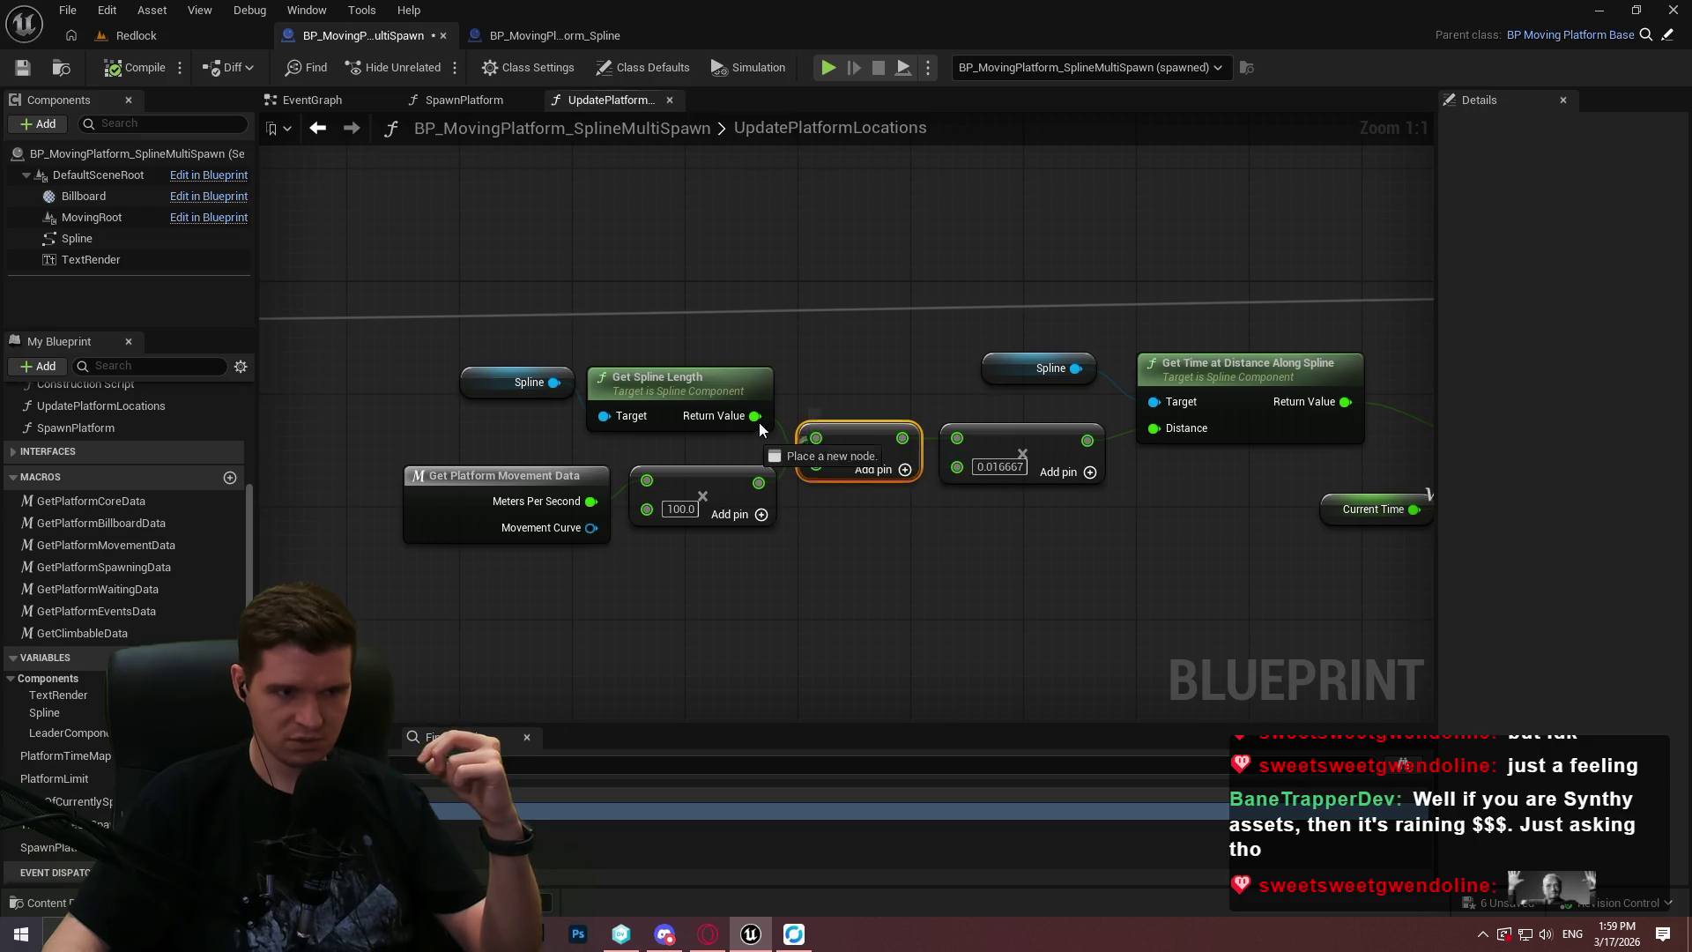
drag(809, 466, 816, 465)
key(Escape)
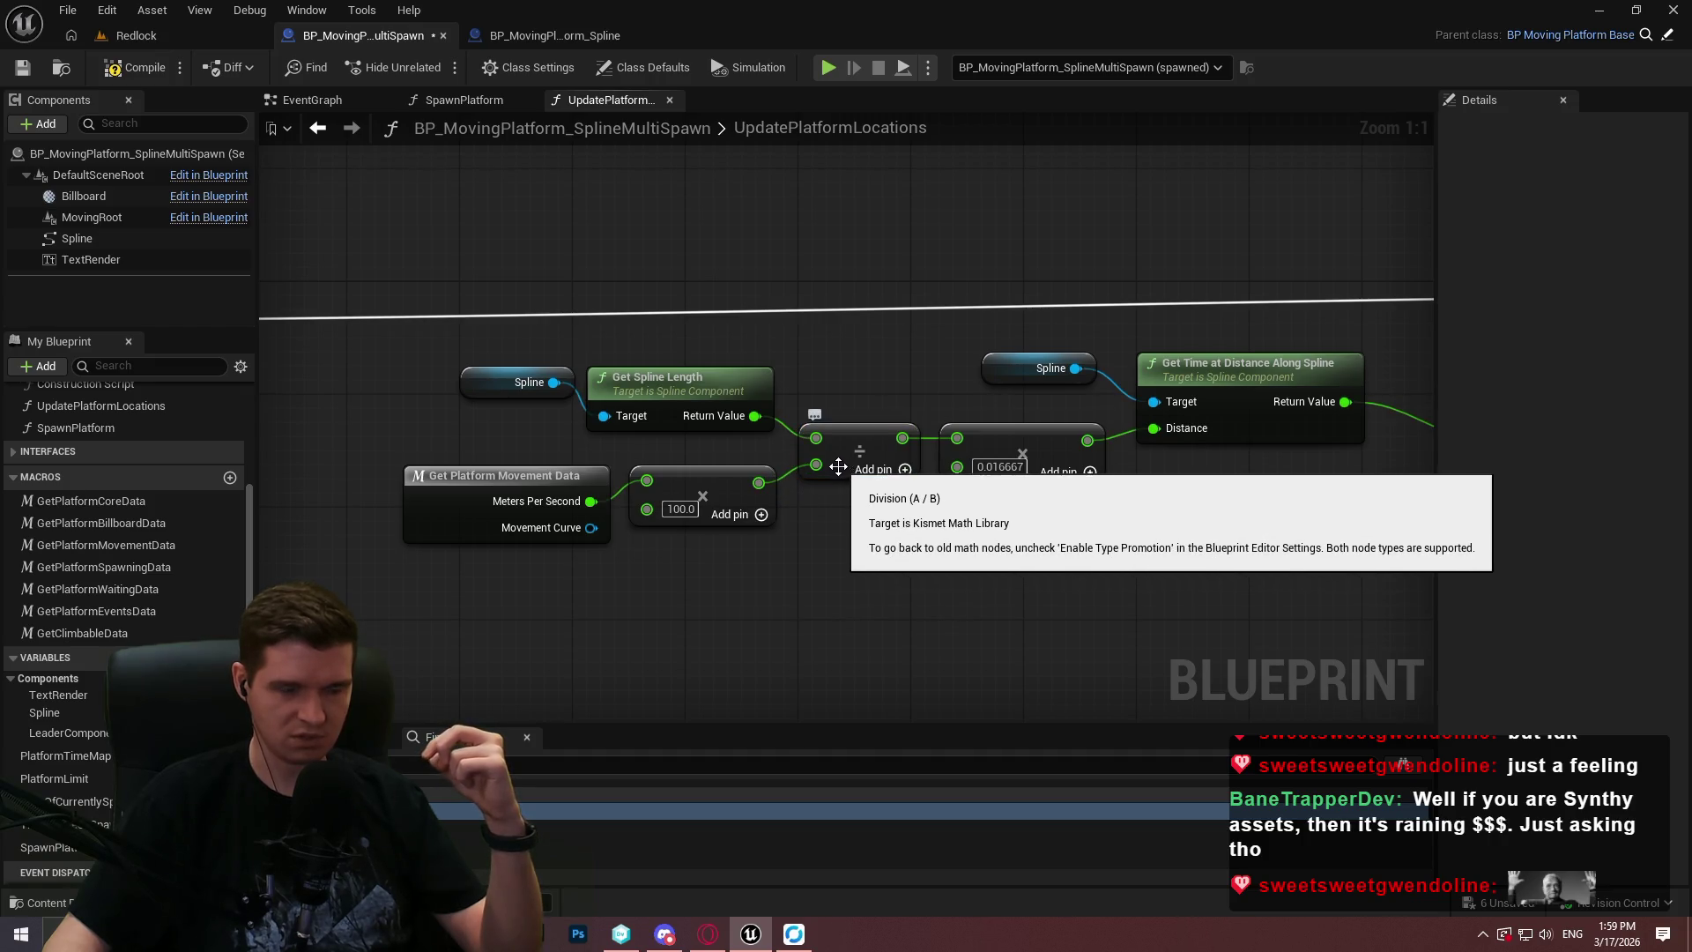
drag(864, 334, 464, 581)
click(876, 558)
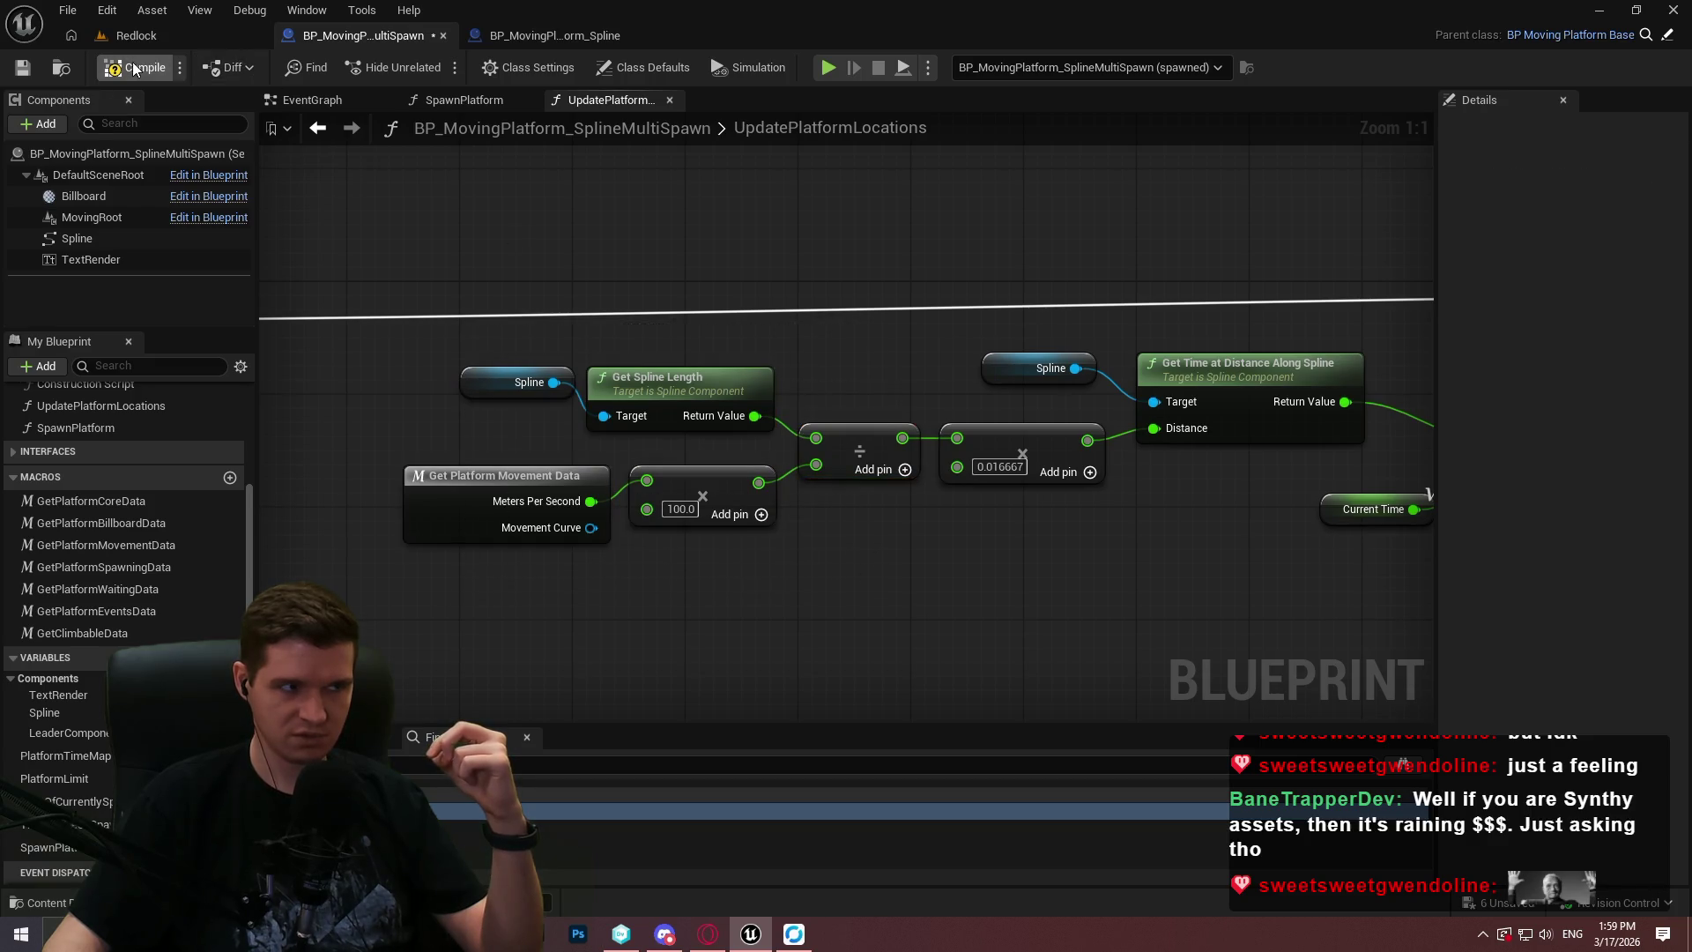
In Redlock, frame the spline platform and Cube1826 near the spline end, then switch back to the Blueprint.
click(137, 35)
scroll(1488, 767, down, 5)
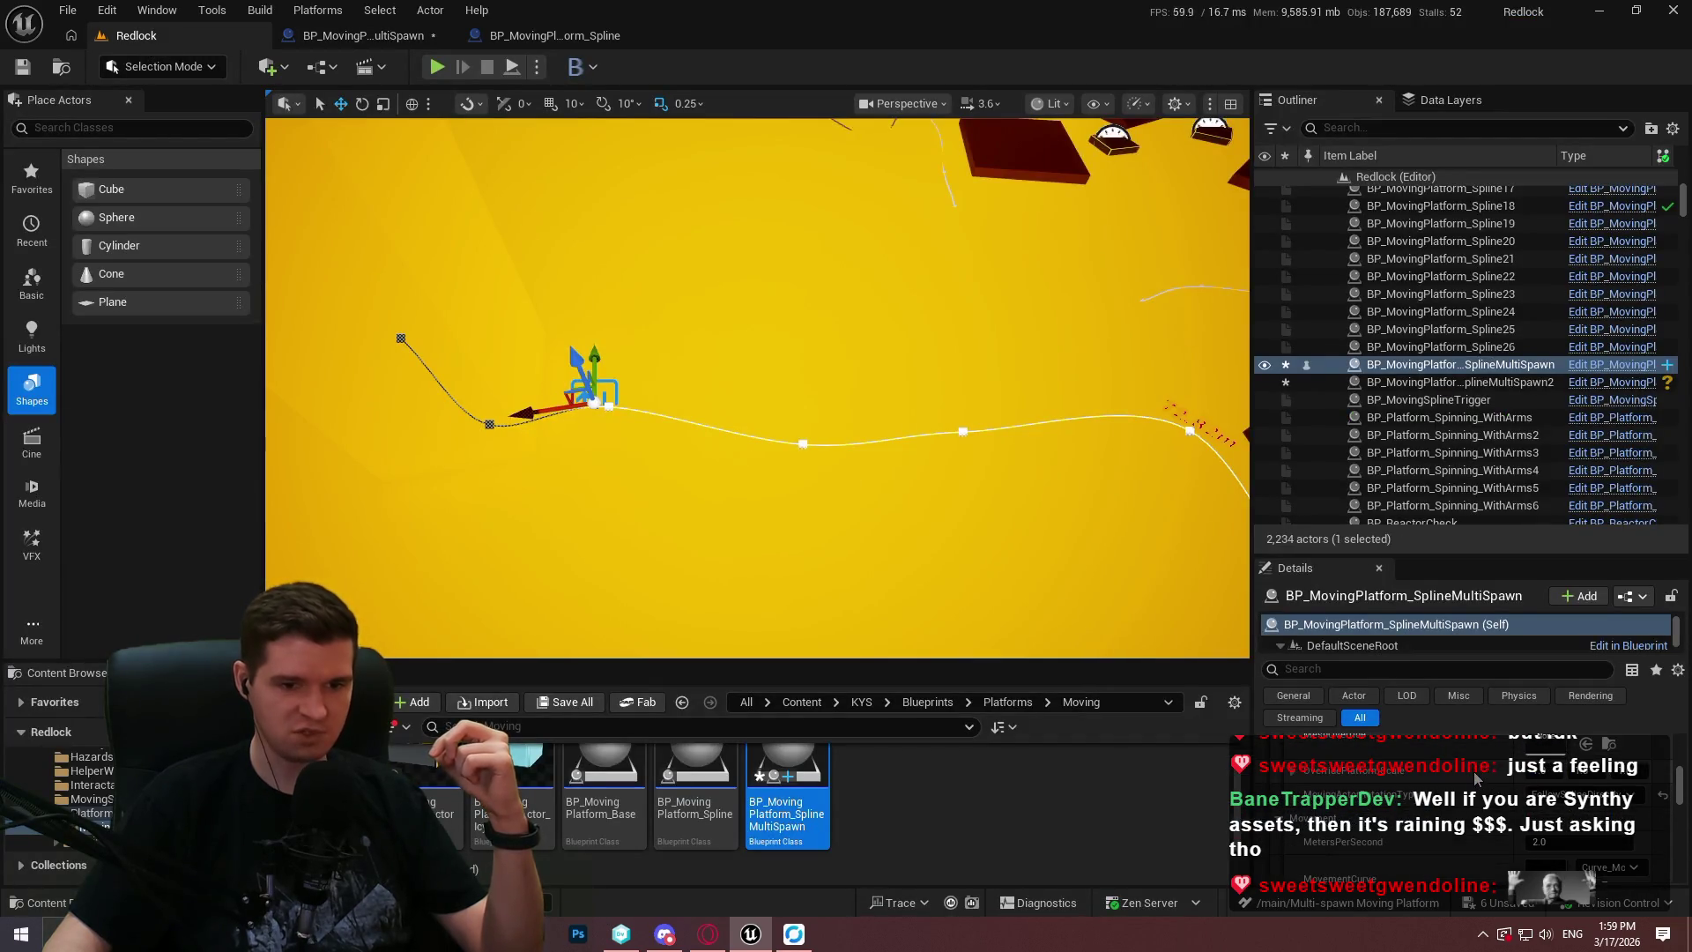
key(f)
click(1069, 453)
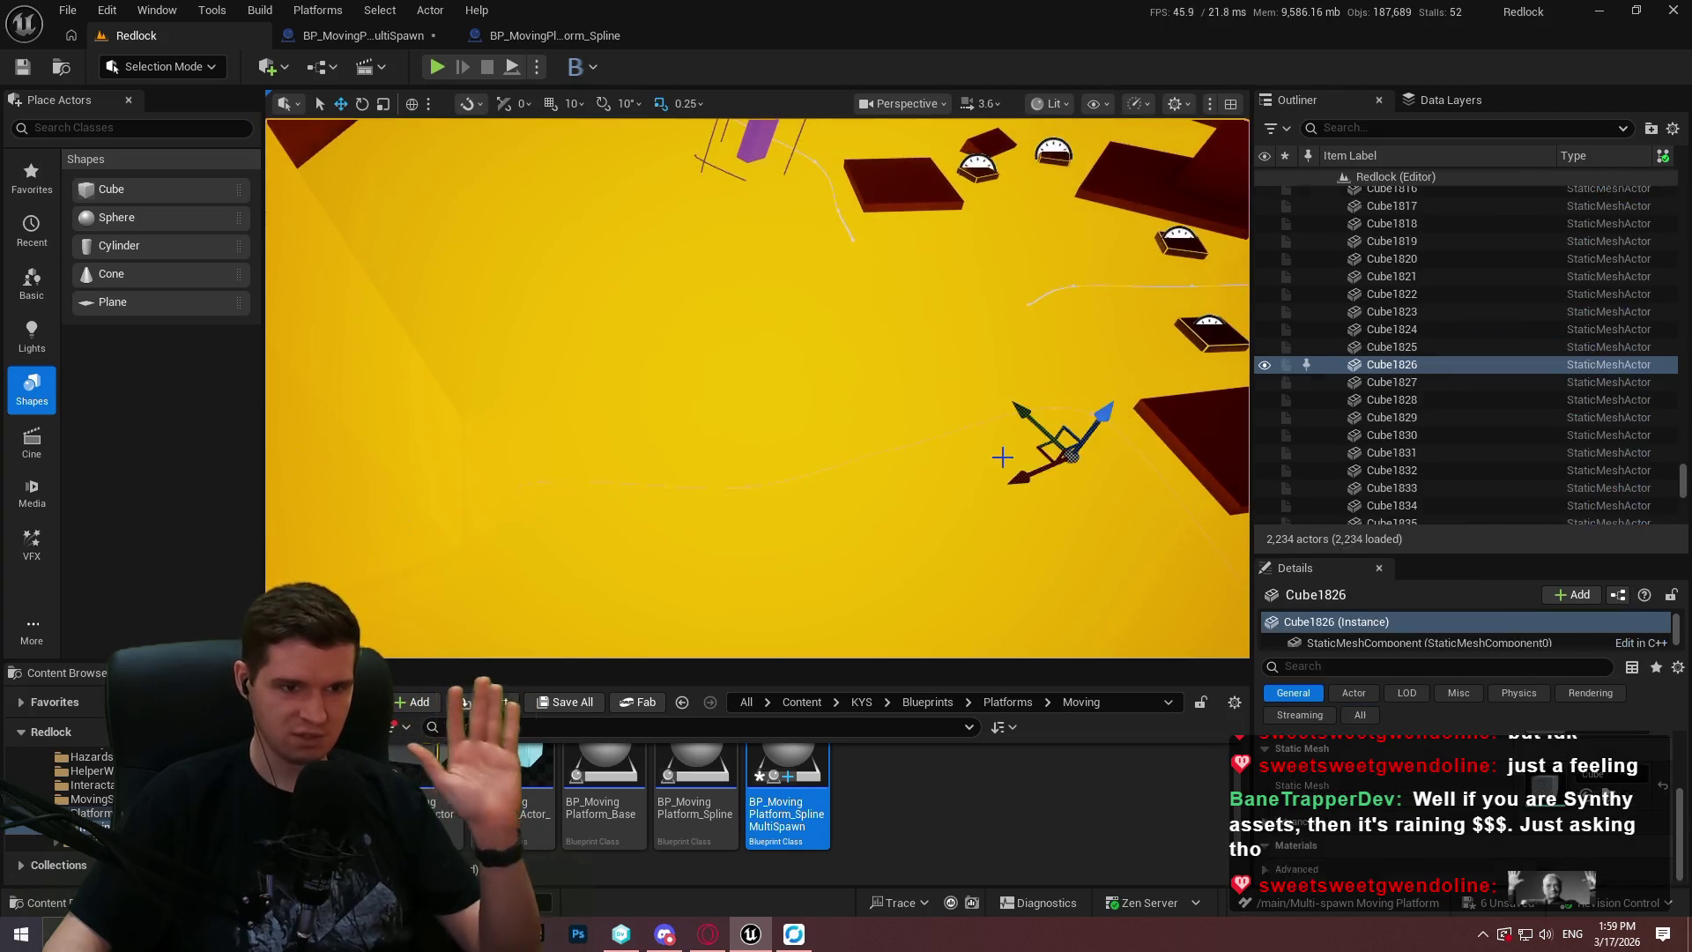
key(f)
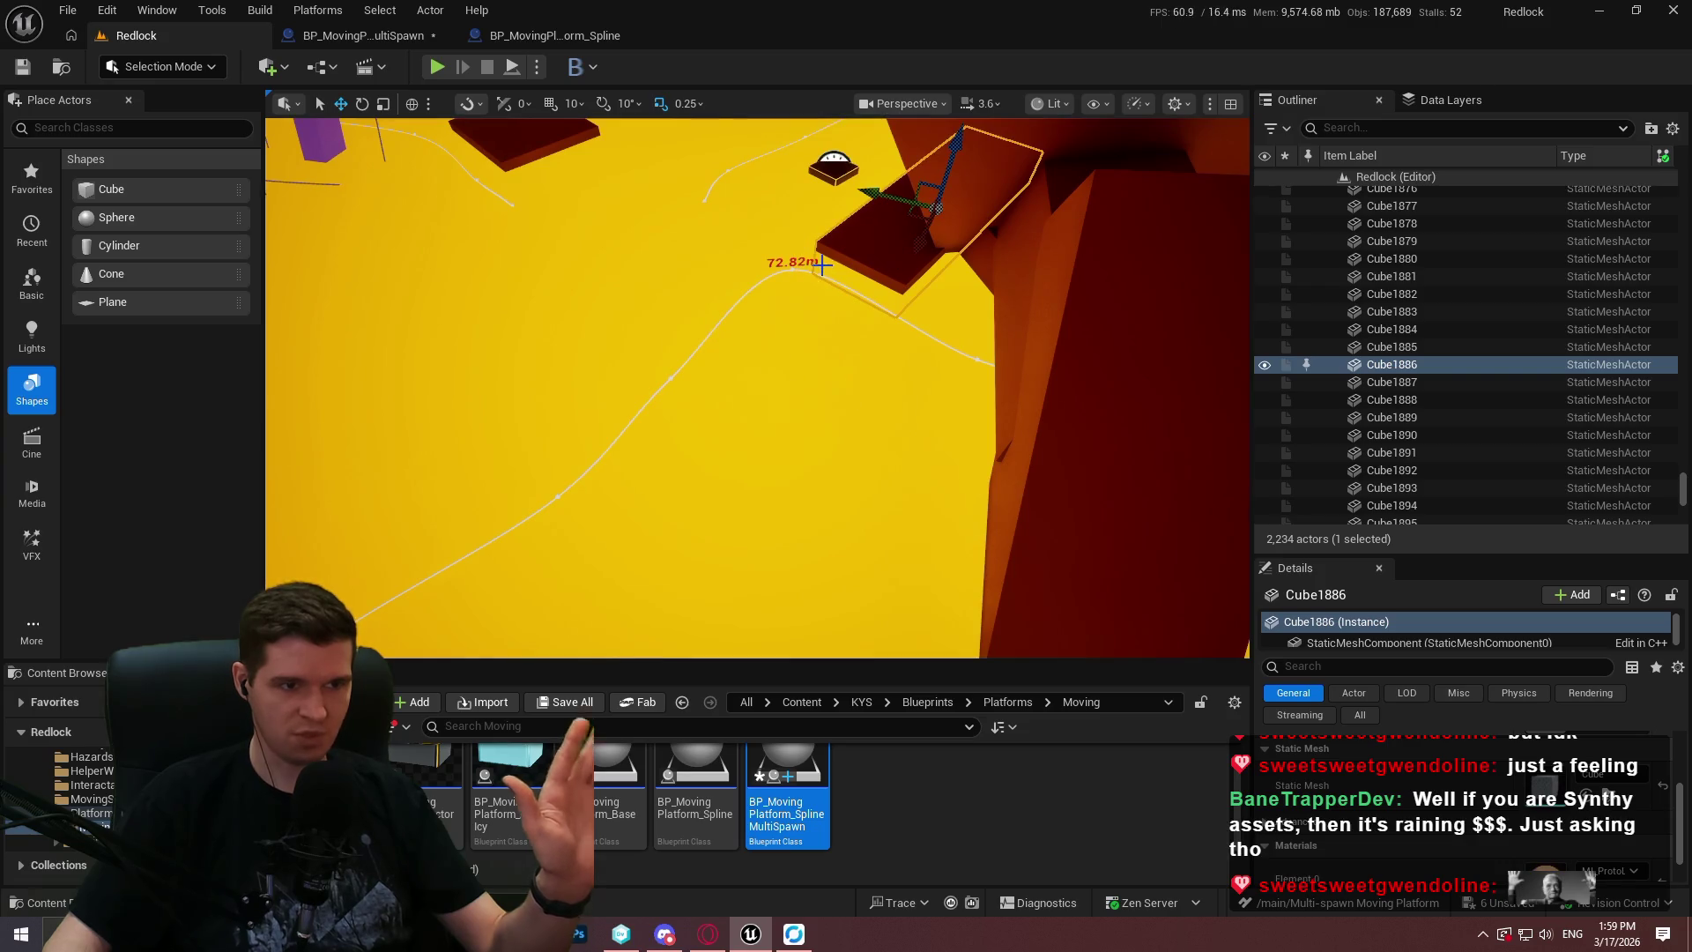
key(ctrl+Tab)
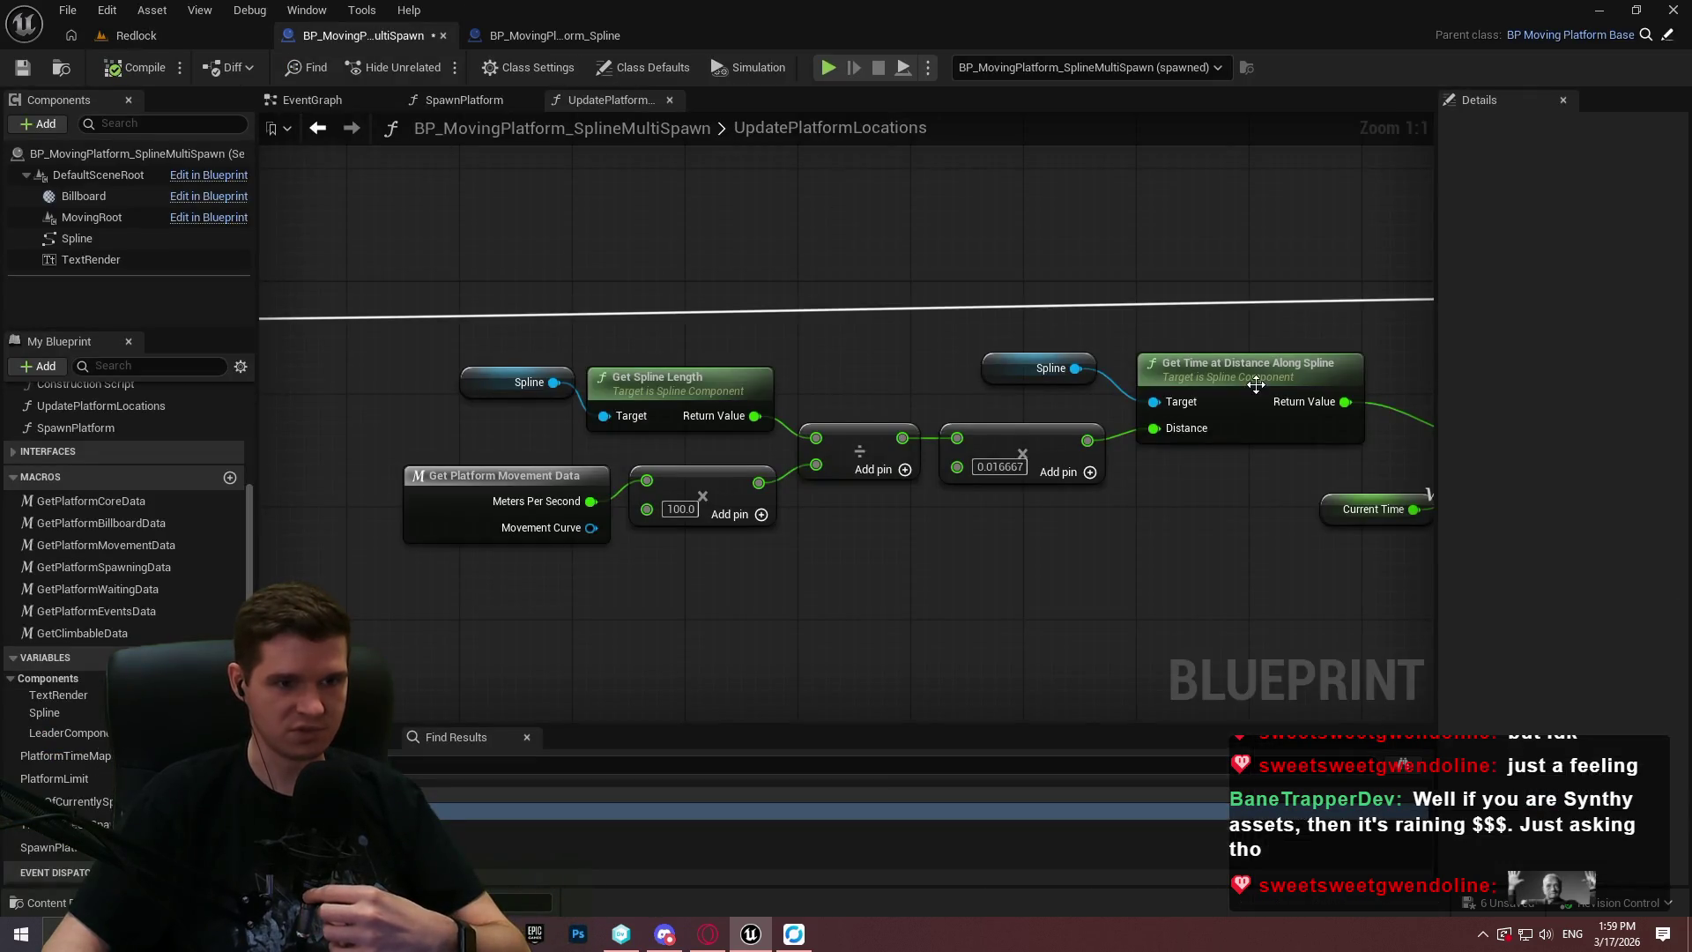
Add a breakpoint on the New Actor Time SET node and start simulating.
right_click(1289, 335)
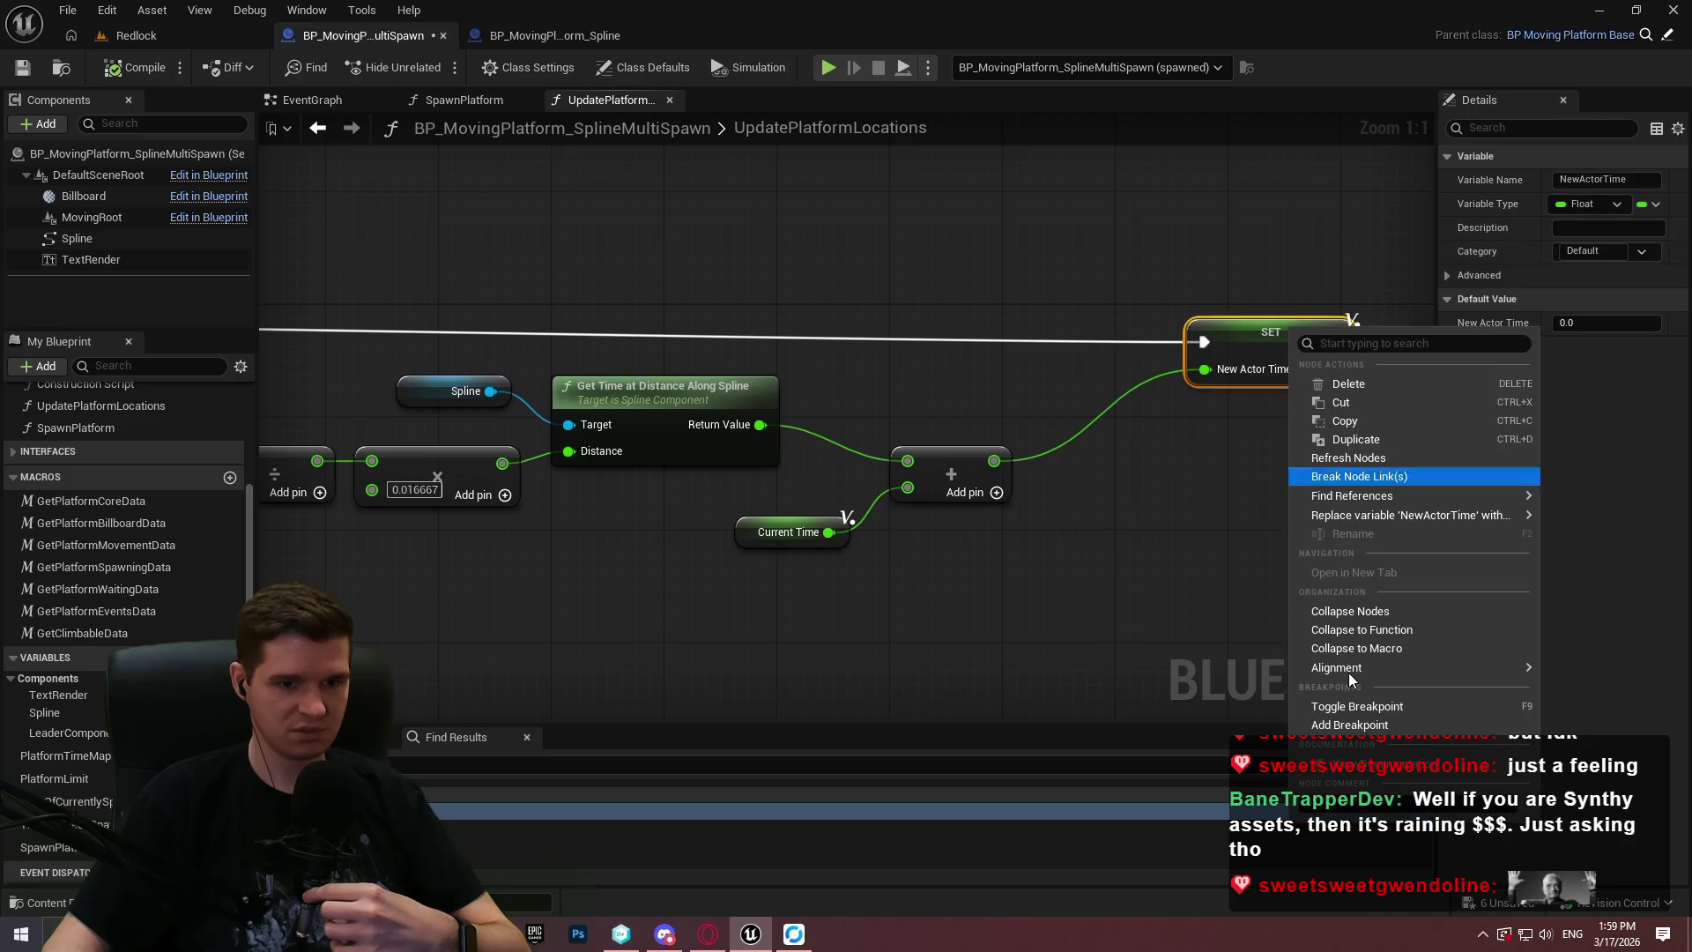
click(1349, 725)
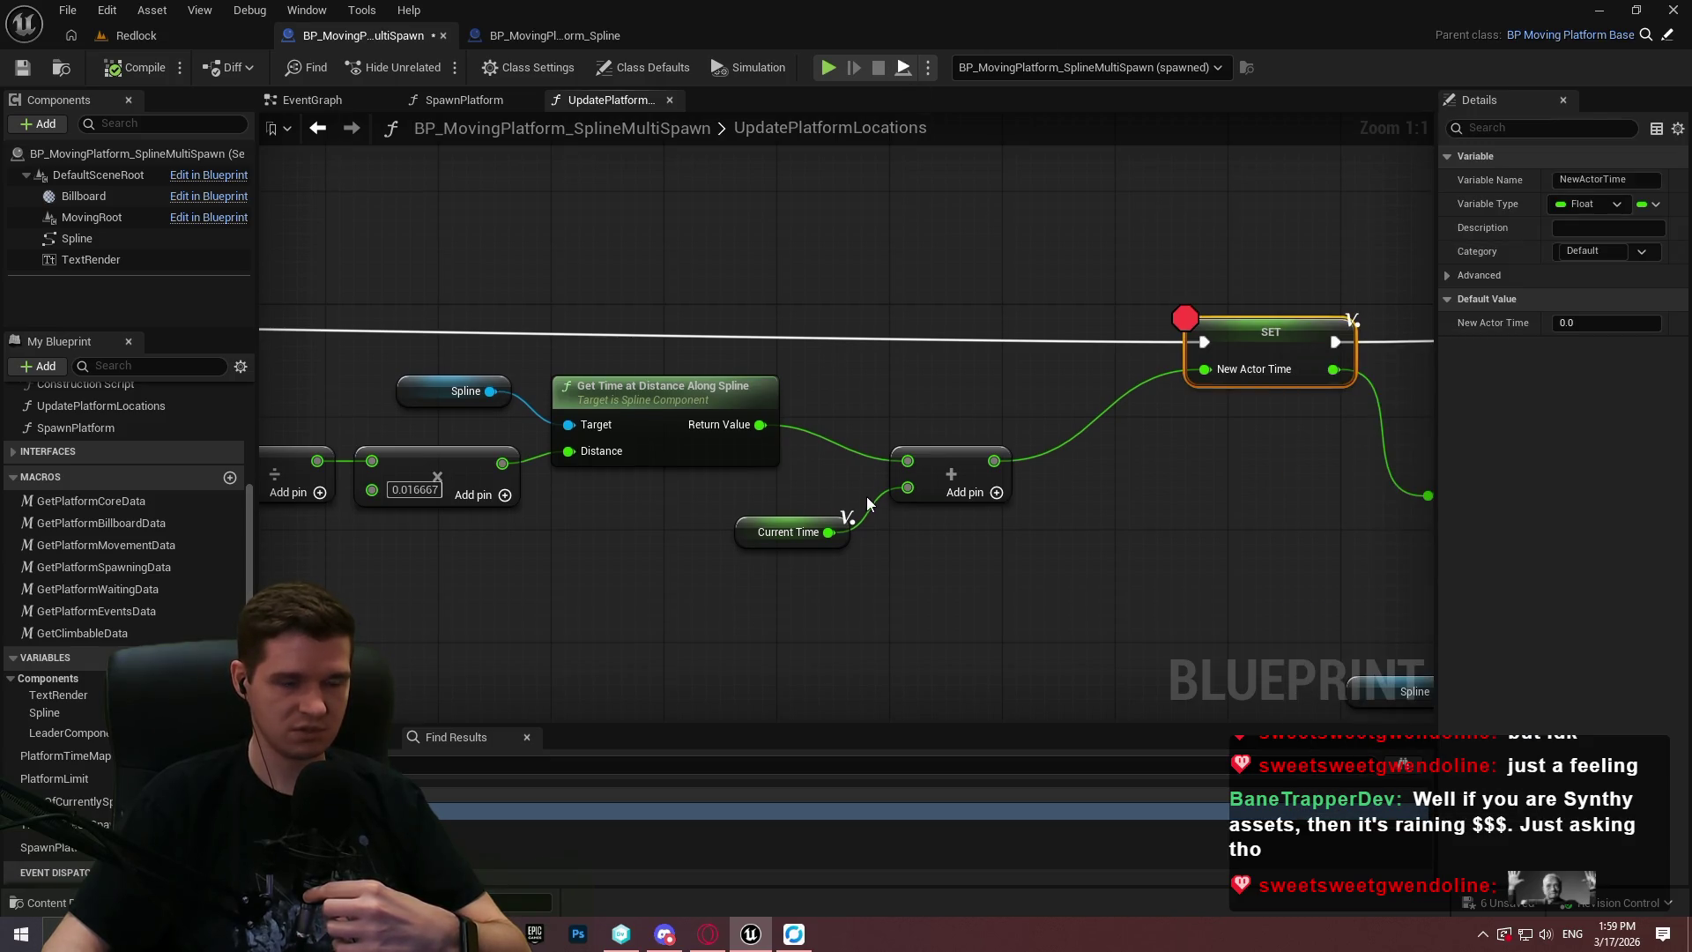
key(alt+p)
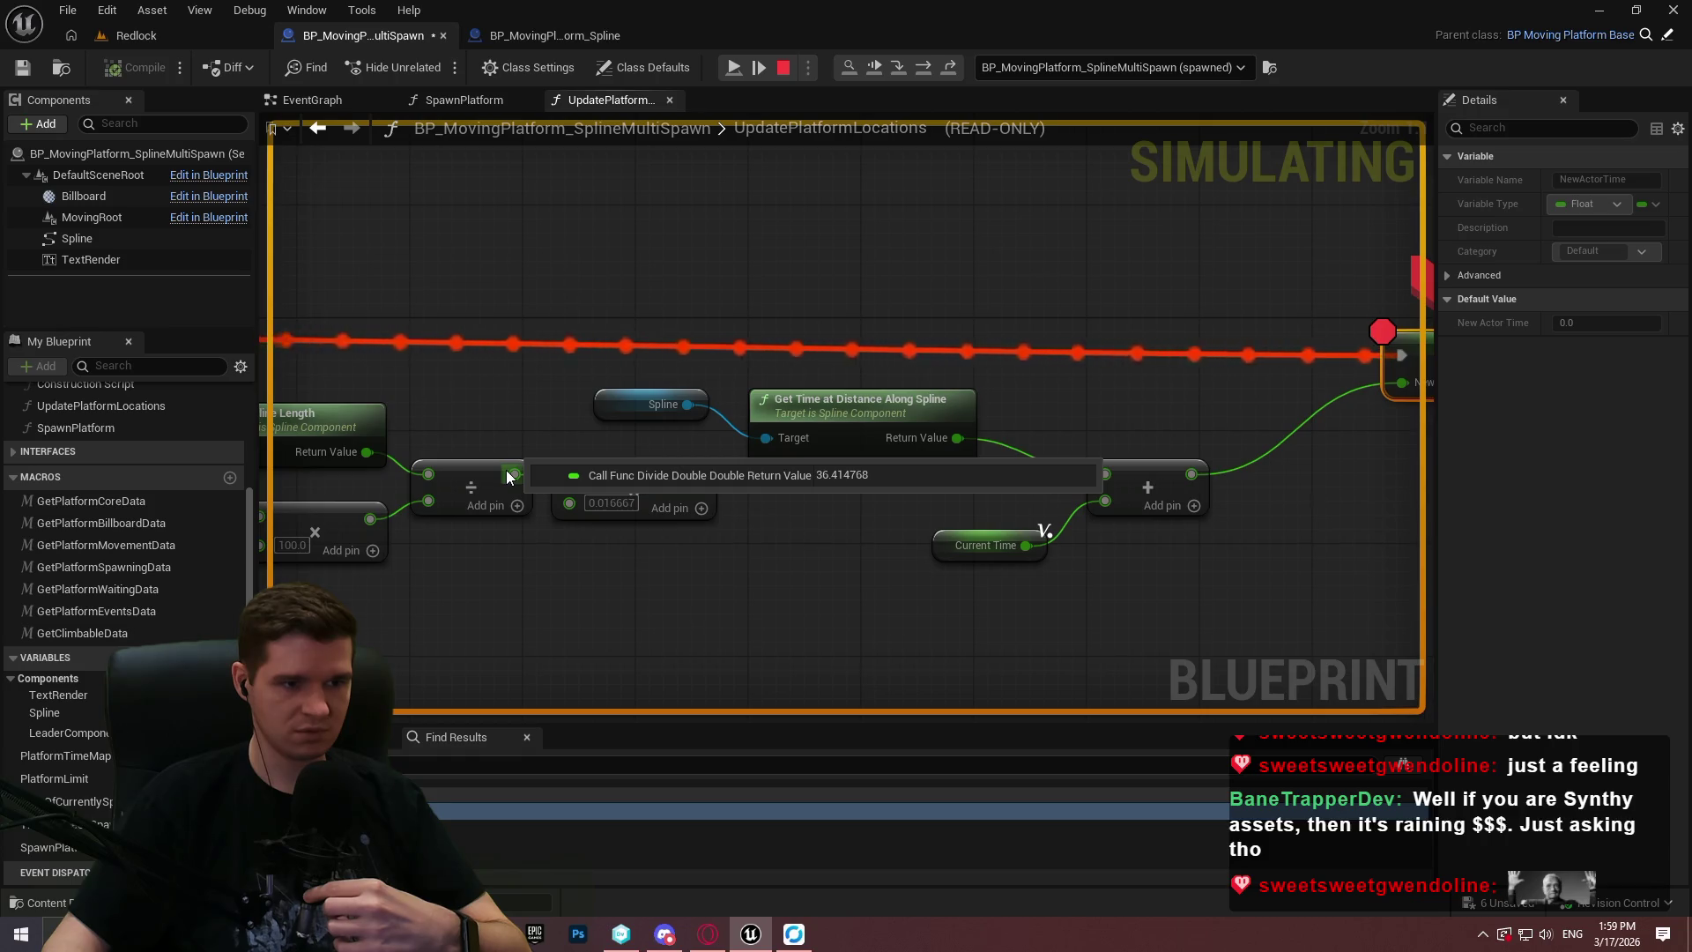
Read the live Divide result 36.414768 and the ×0.016667 multiply output 0.606925.
drag(622, 526, 887, 531)
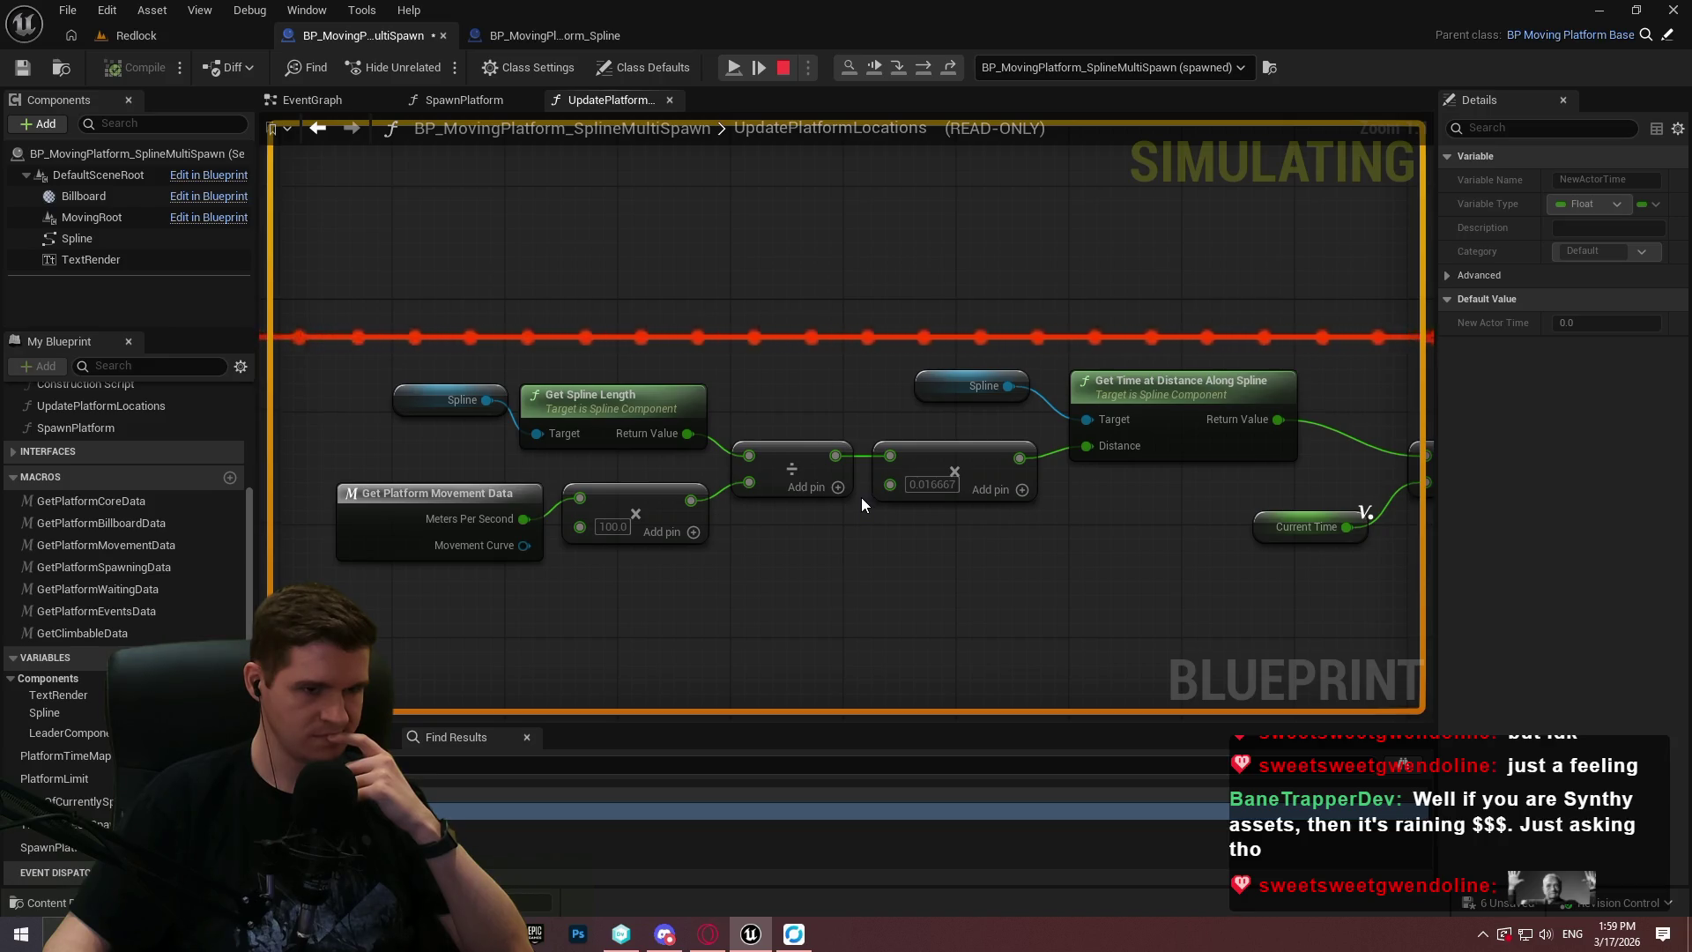
mouse_move(835, 458)
mouse_move(1017, 459)
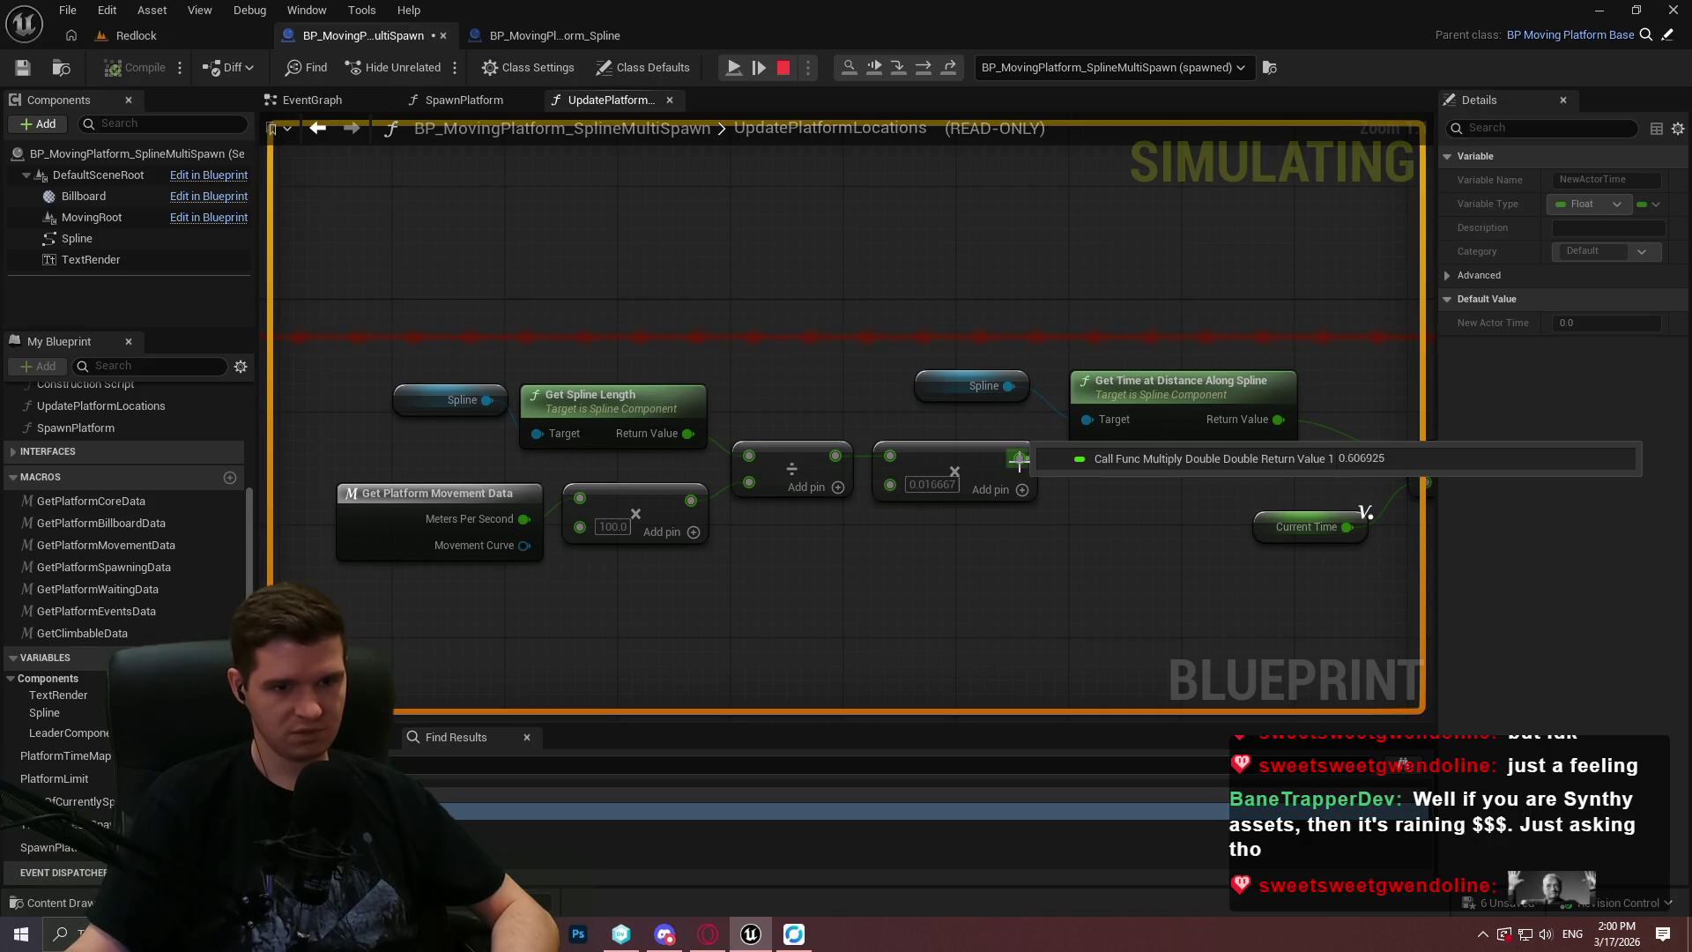
click(46, 924)
click(1128, 613)
mouse_move(891, 457)
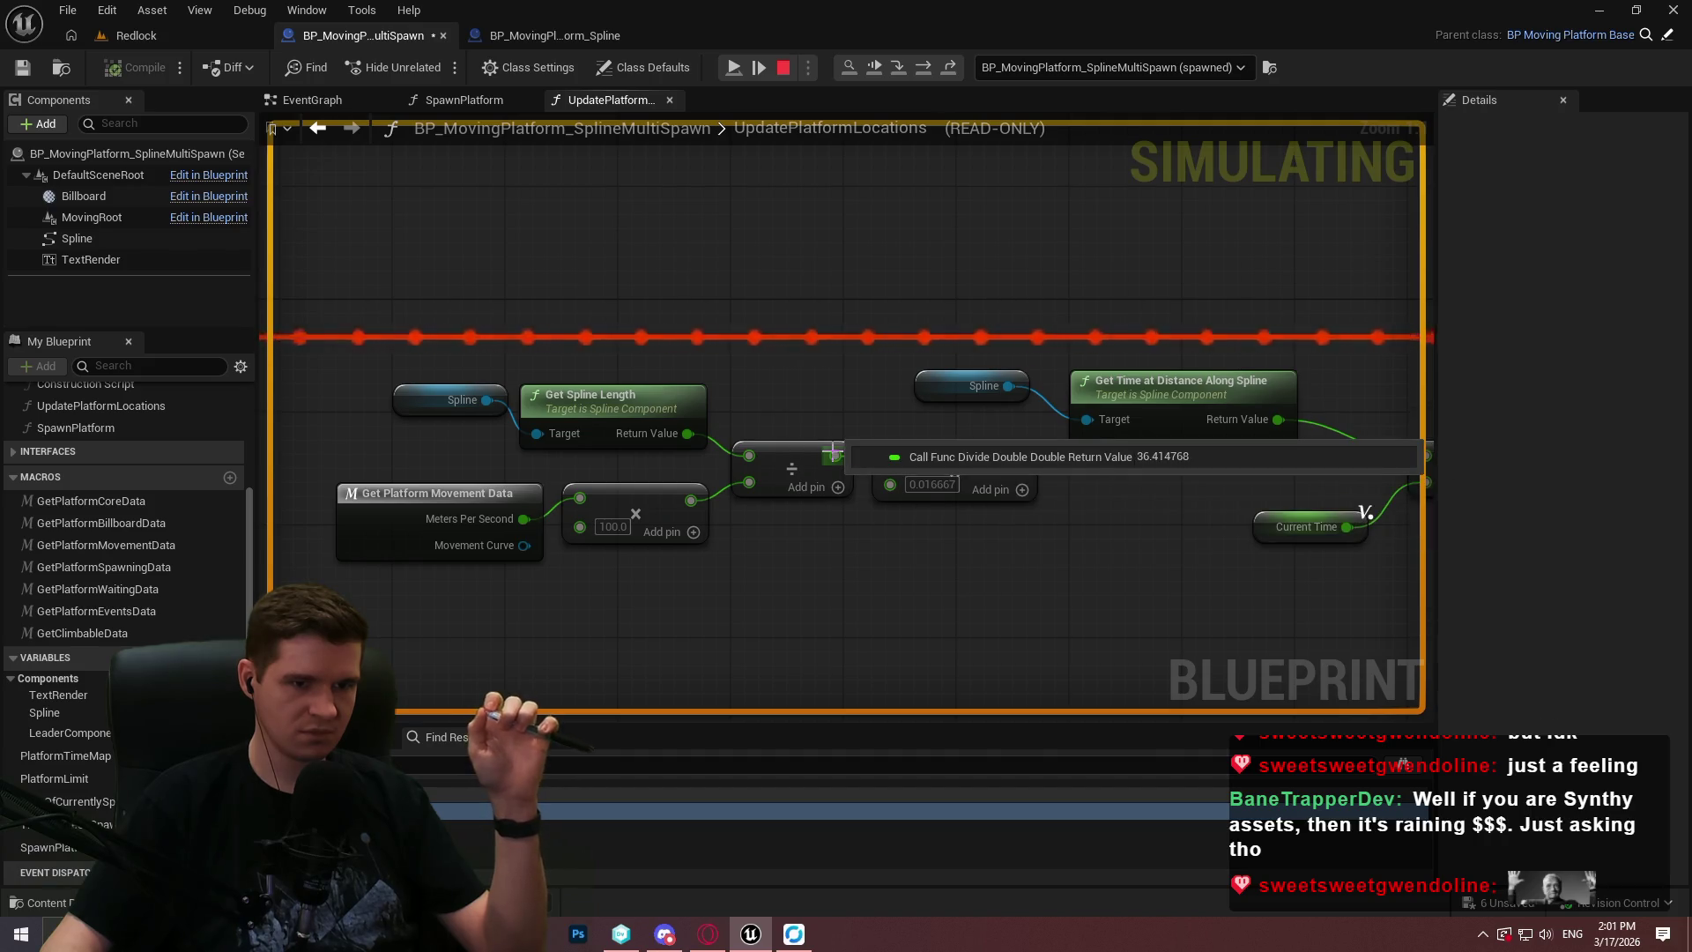
Launch Calculator and enter 36.41, clearing a mistaken multiplication.
key(super)
text(calc)
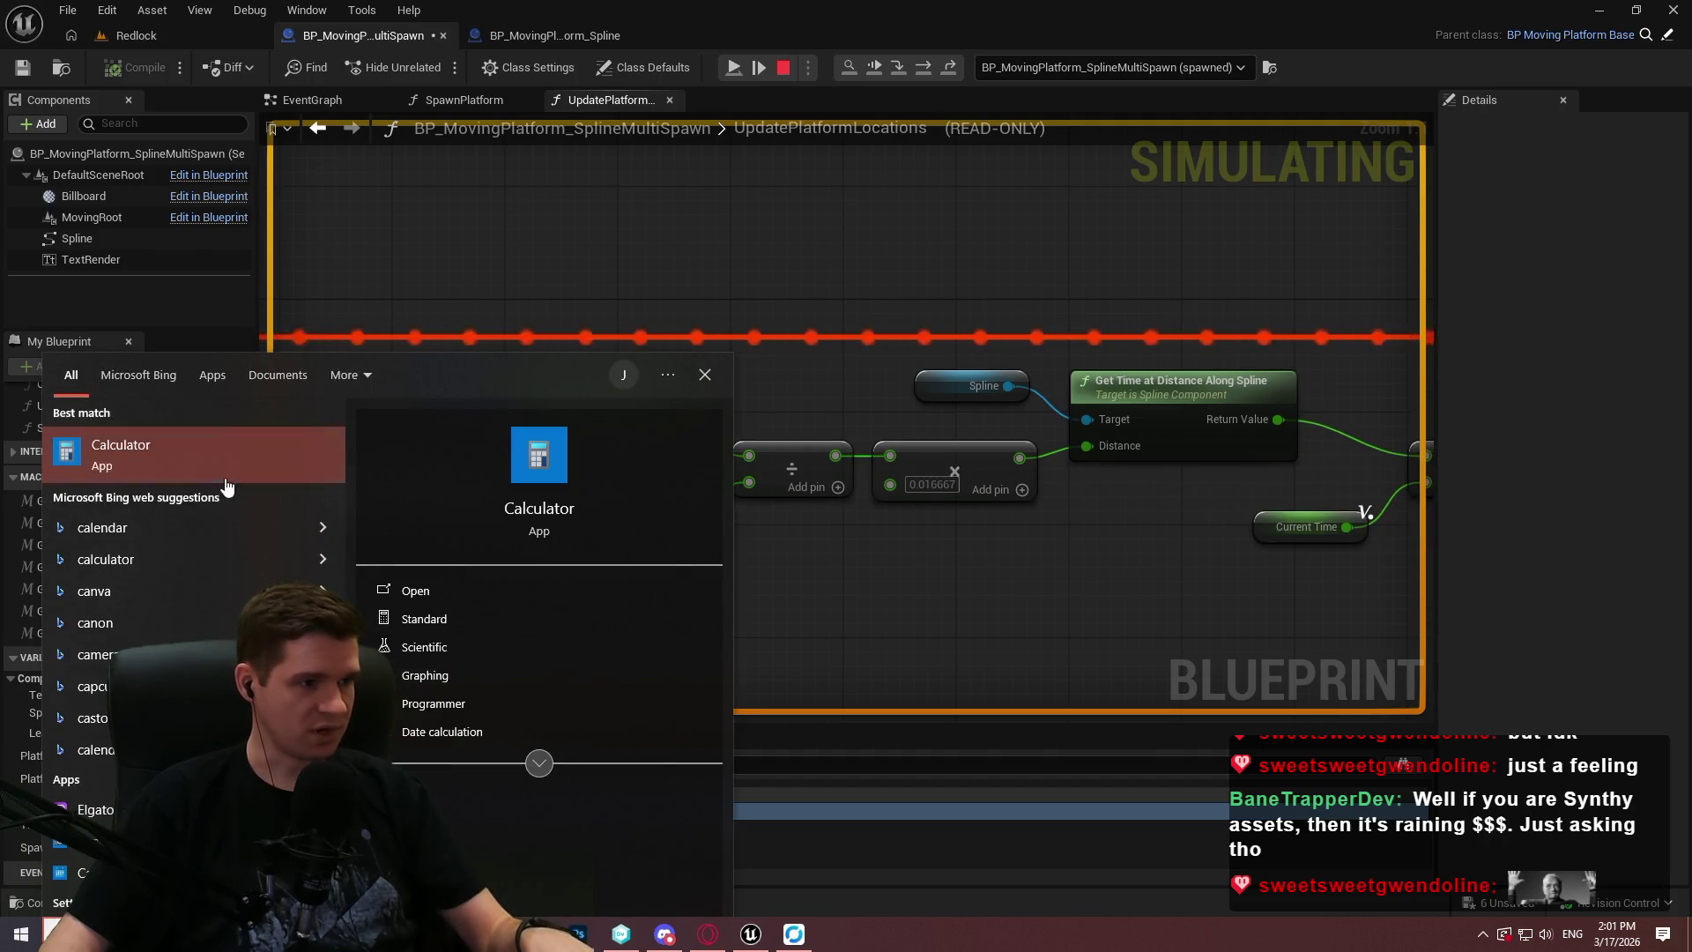
key(Return)
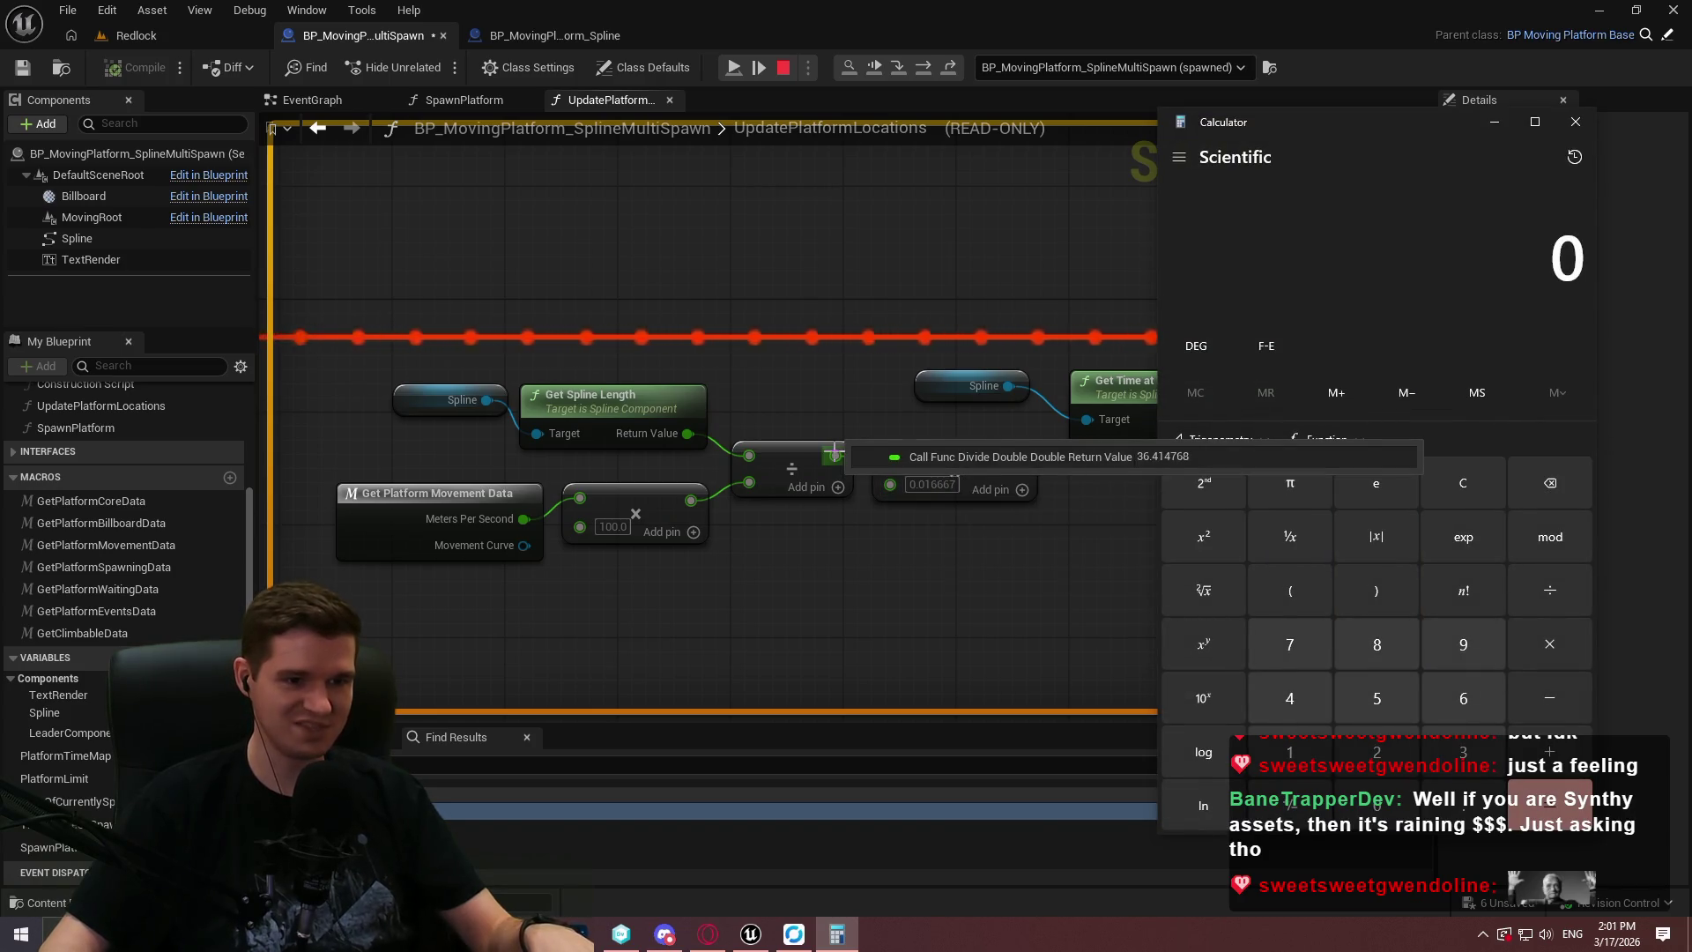
click(1463, 752)
click(1463, 698)
click(1463, 805)
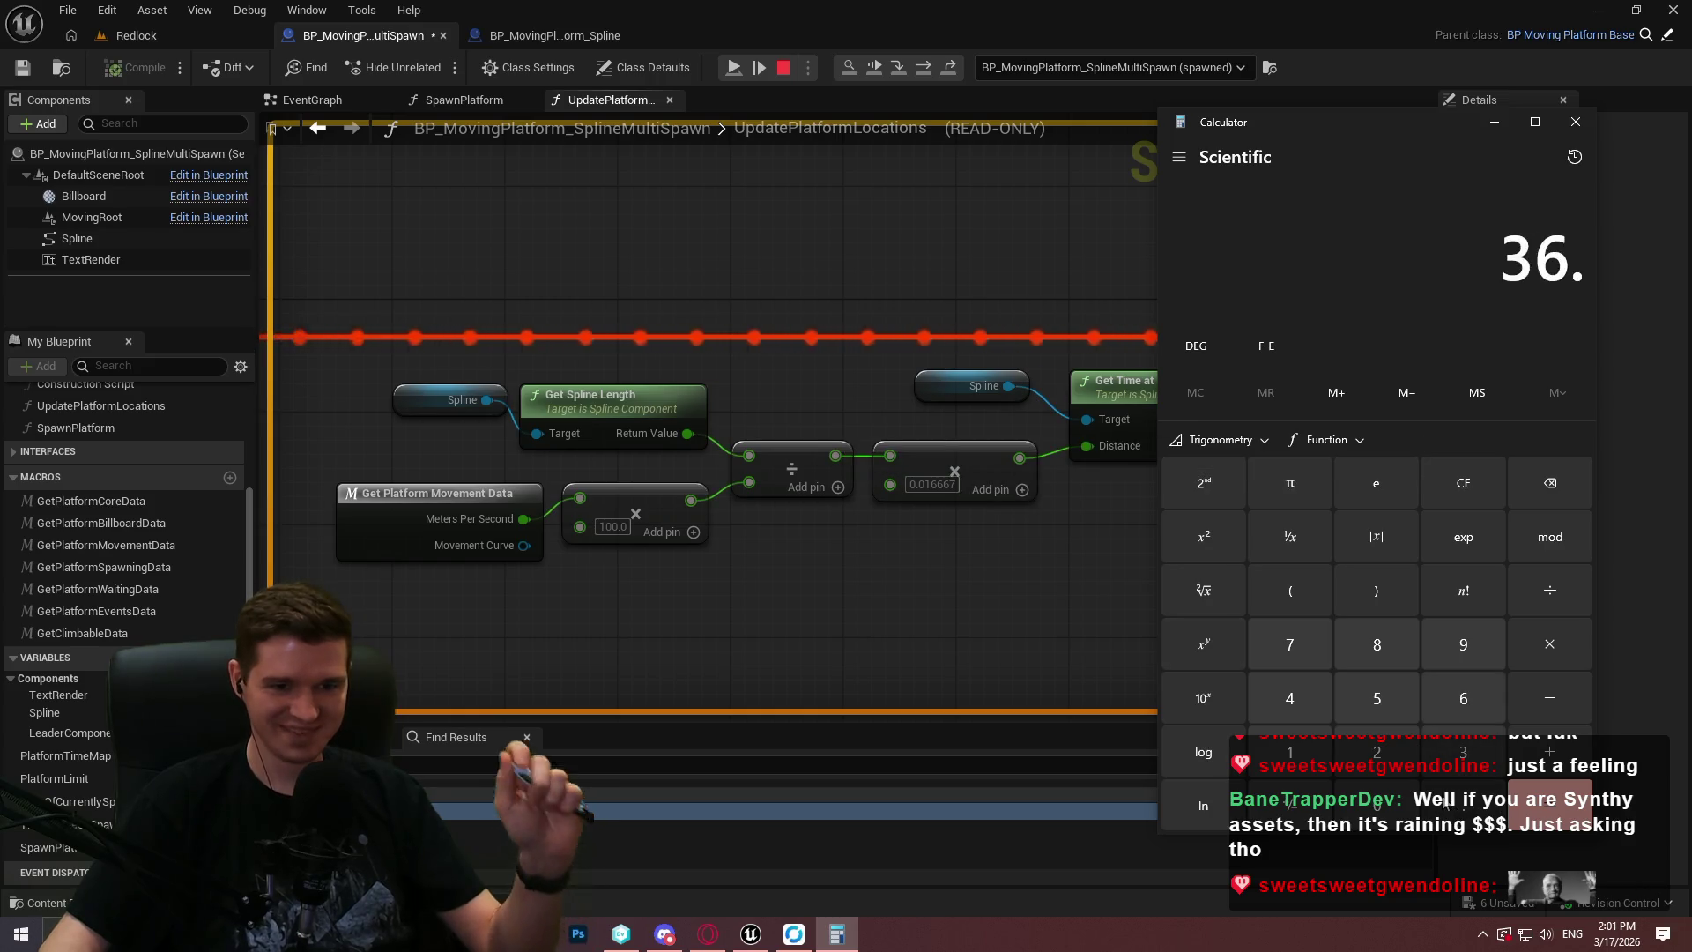
click(1289, 698)
click(1297, 739)
click(1548, 640)
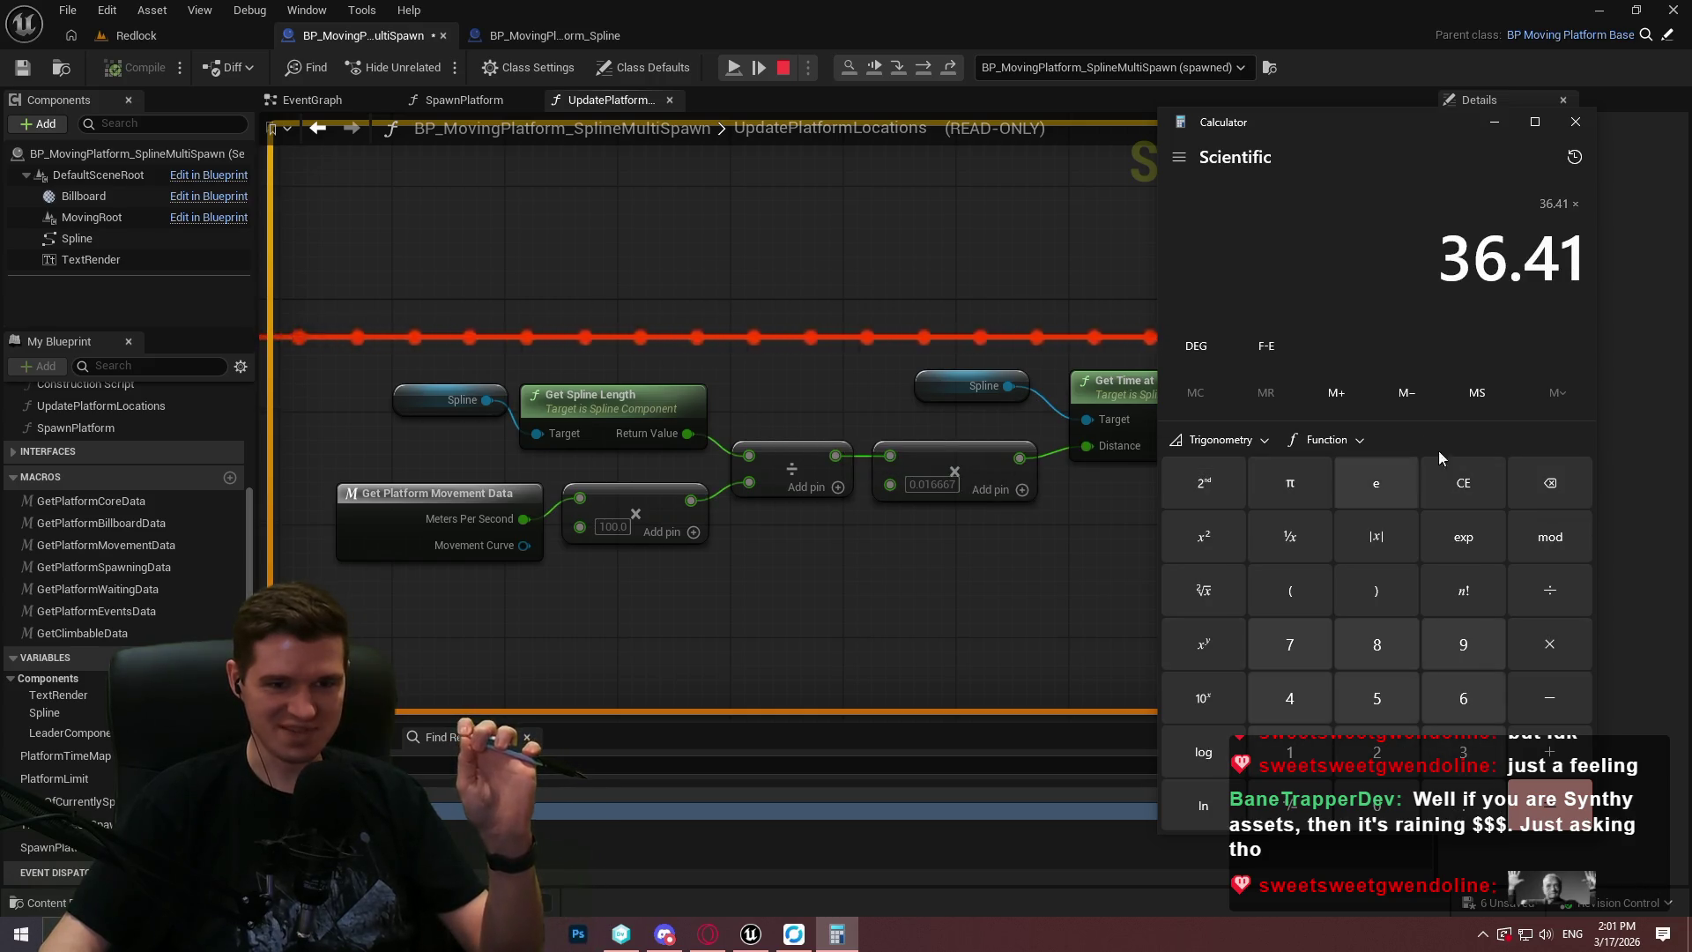
click(1461, 494)
Re-enter 36.41 and divide it by 60 to get 0.606833.
click(1463, 752)
click(1467, 705)
click(1463, 805)
click(1289, 698)
click(1289, 752)
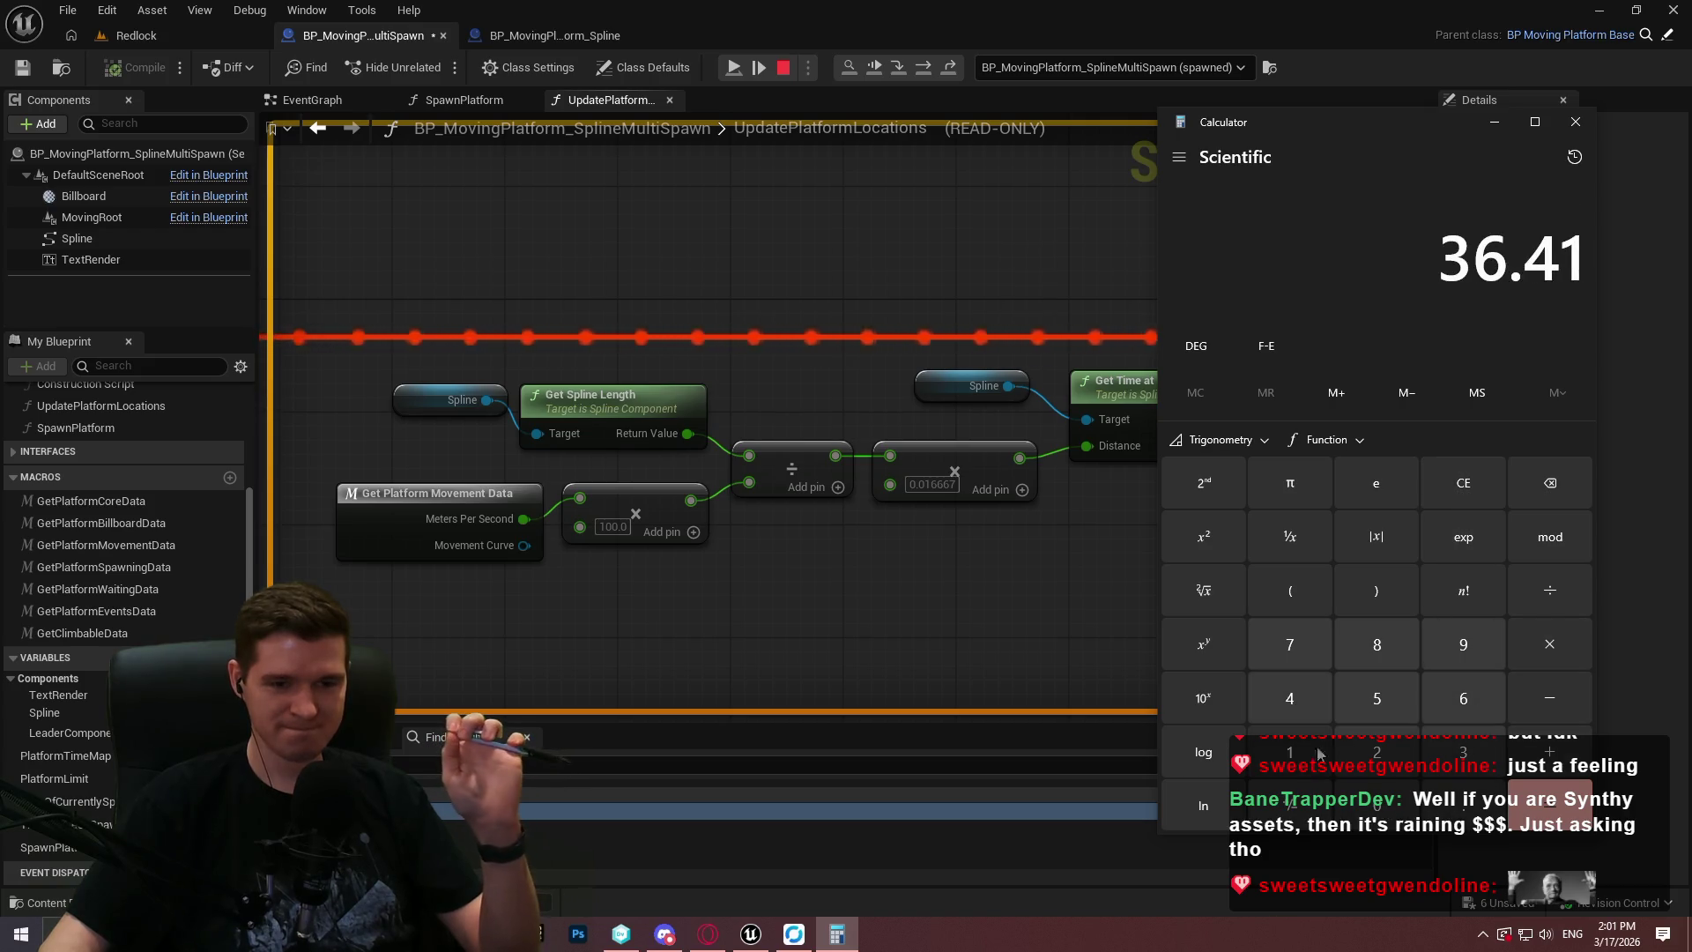
click(1551, 591)
click(1463, 698)
click(1377, 805)
click(1563, 805)
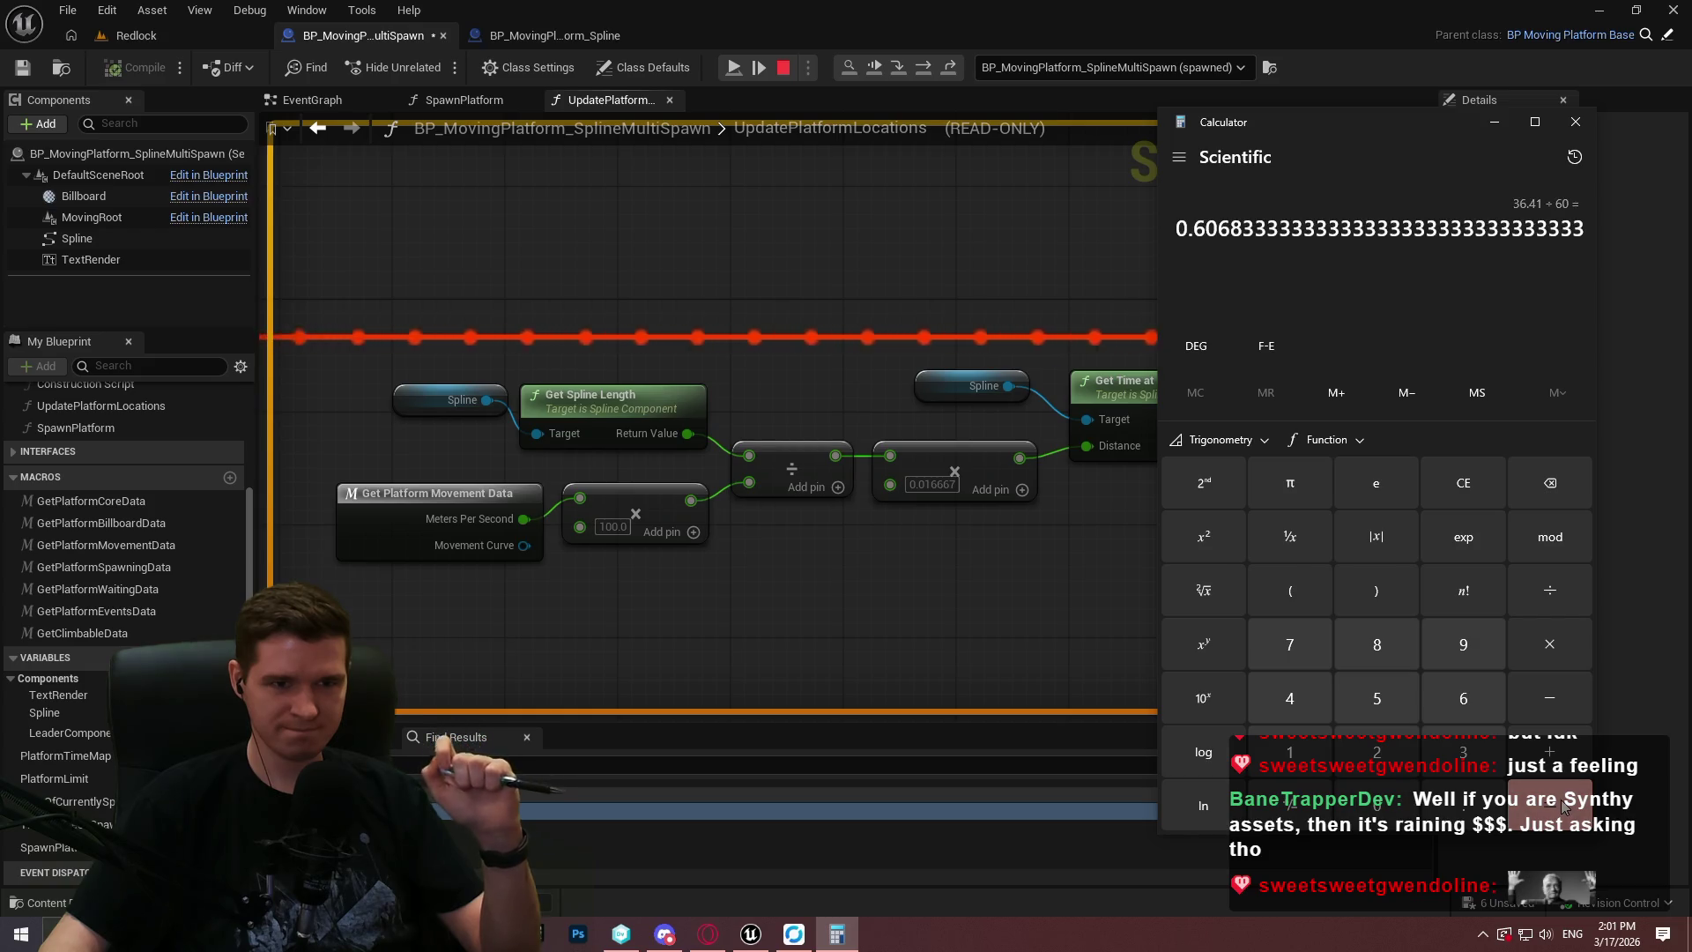
Move the Calculator window off the graph onto the other monitor.
mouse_move(1019, 459)
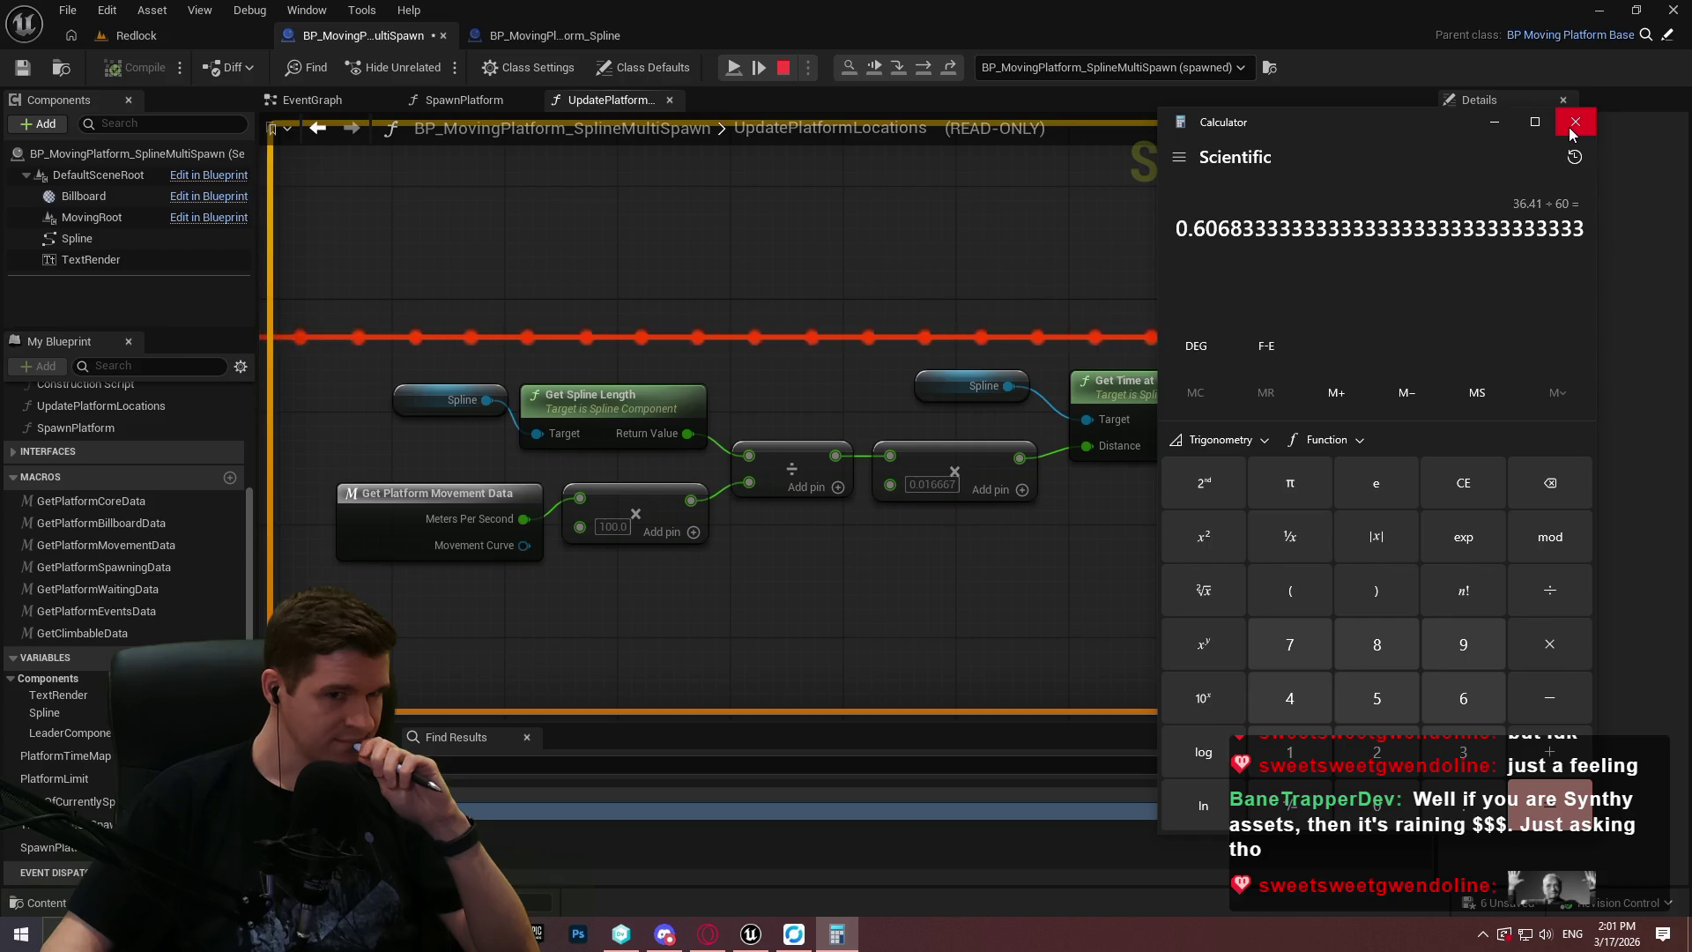
mouse_move(1405, 128)
mouse_down()
mouse_move(1292, 440)
mouse_move(596, 119)
mouse_up()
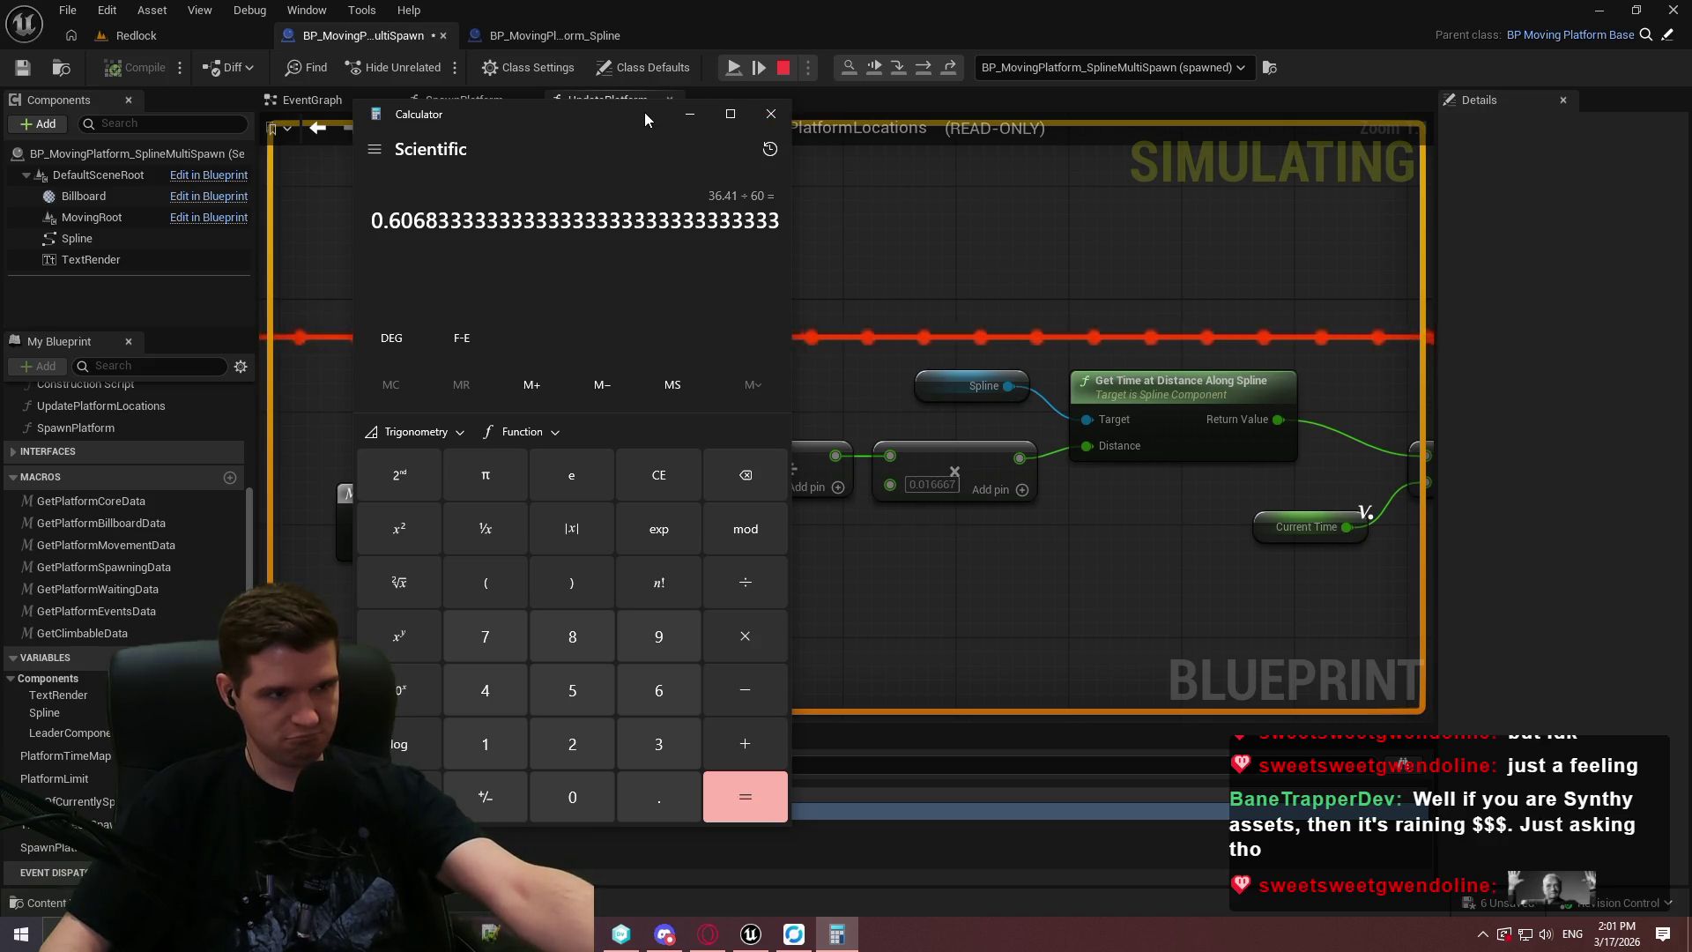
mouse_move(644, 112)
mouse_down()
mouse_move(806, 276)
mouse_move(1691, 441)
mouse_up()
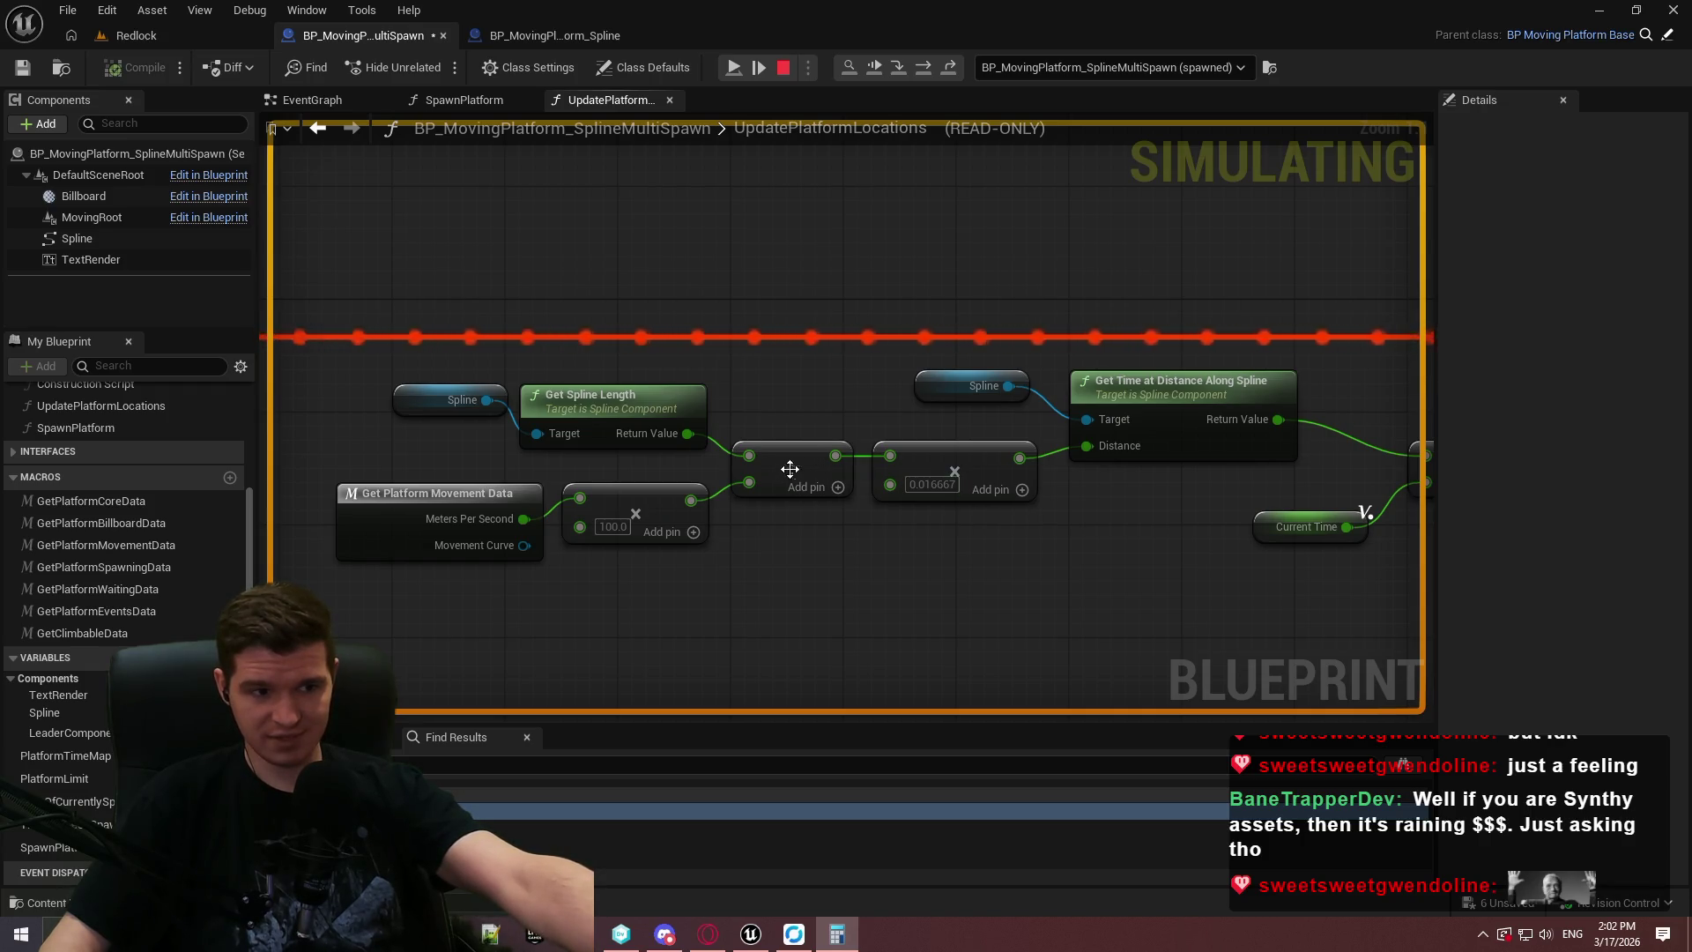
mouse_move(837, 455)
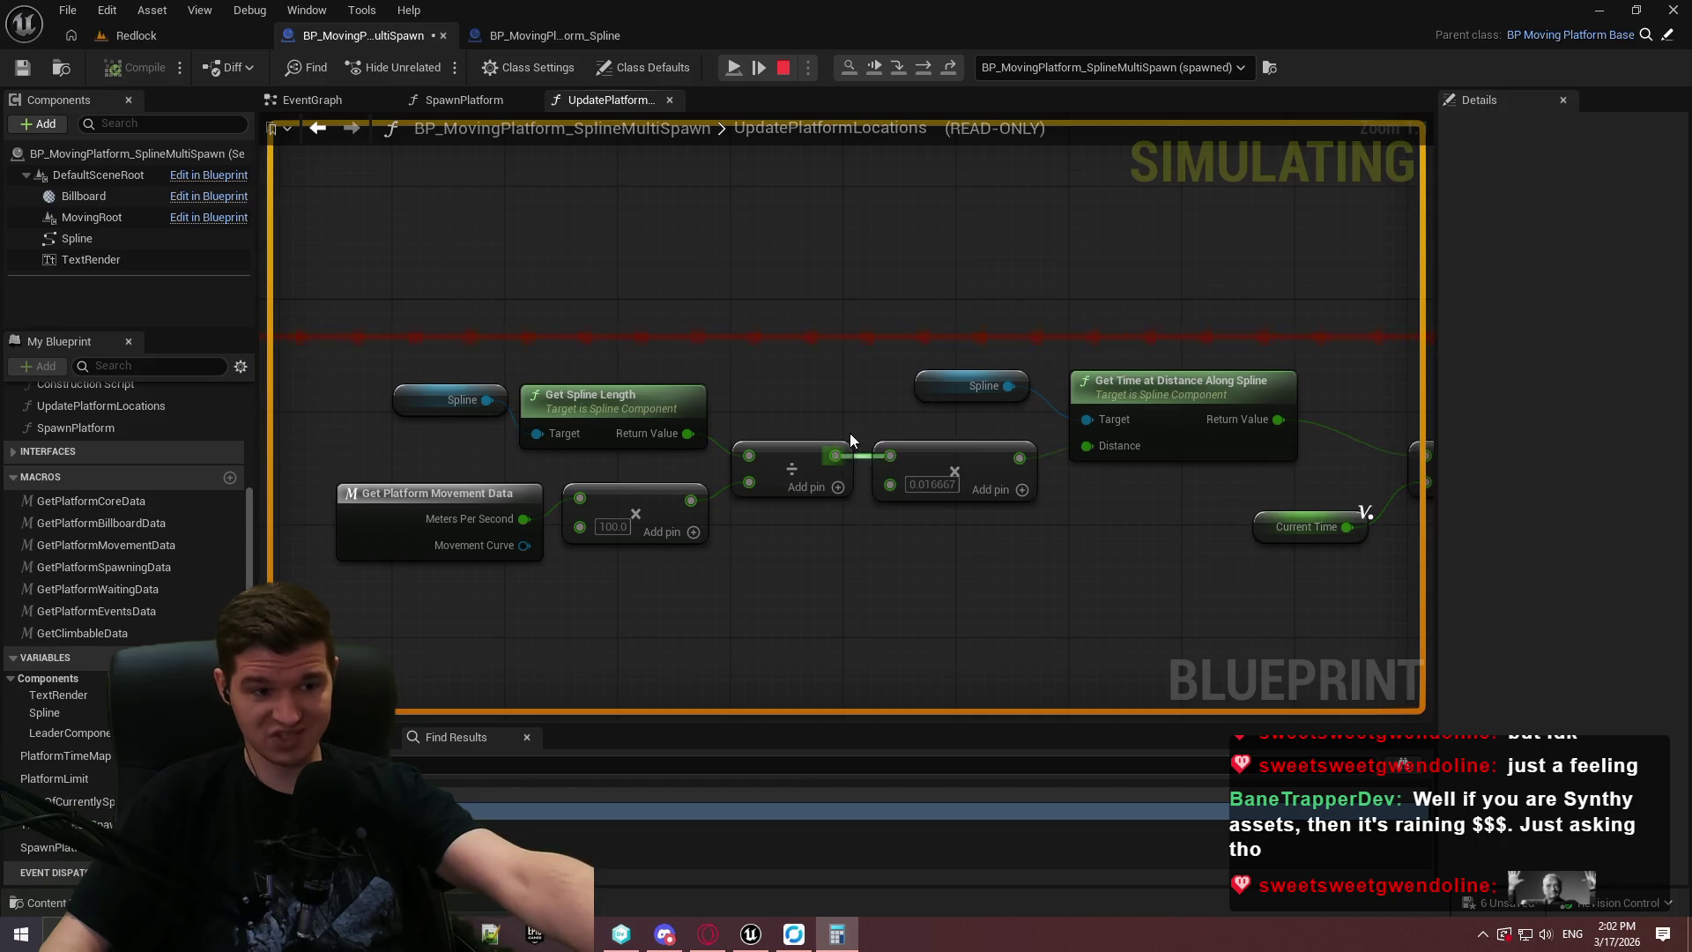
mouse_move(1024, 467)
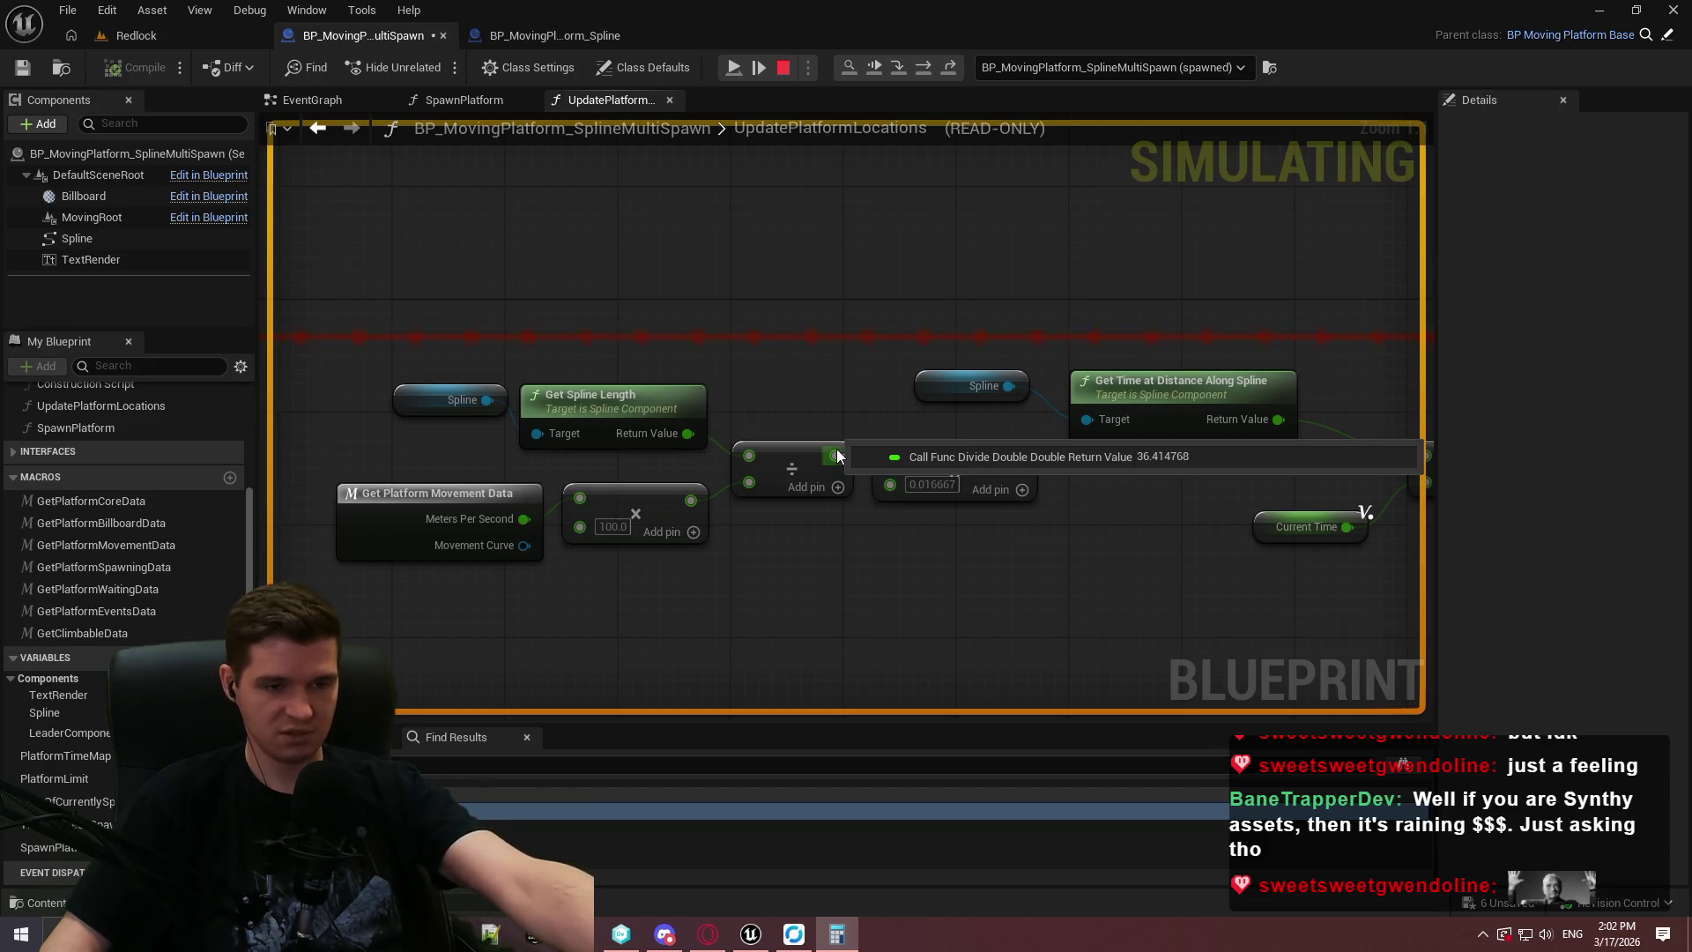
mouse_move(655, 433)
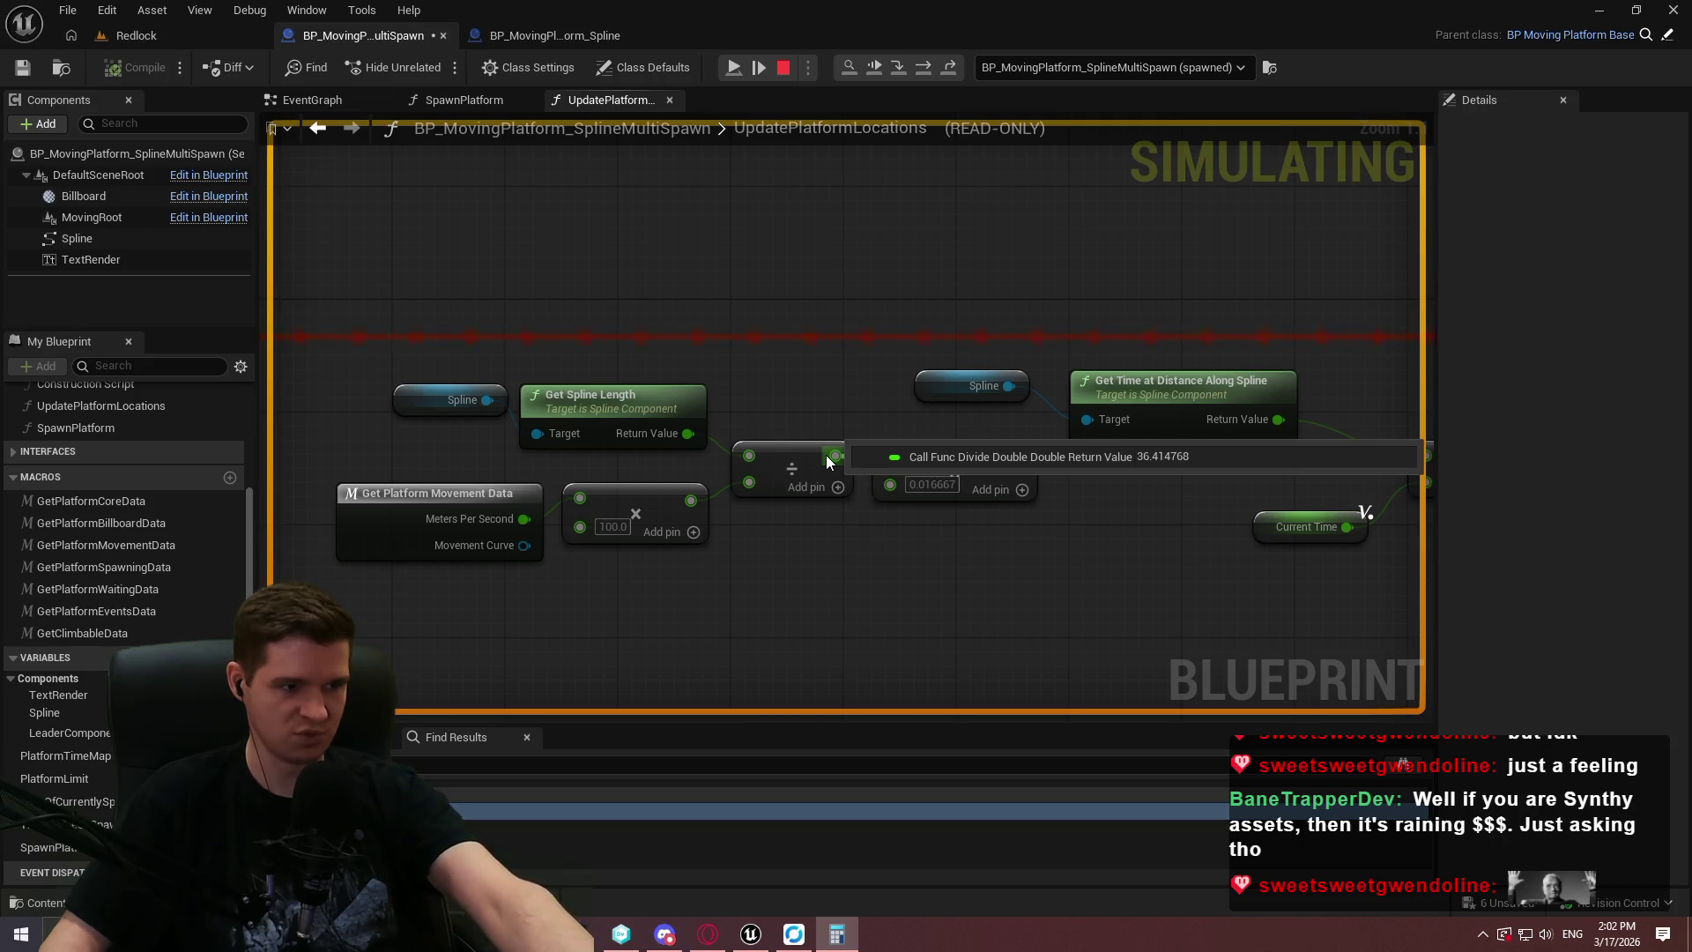
mouse_move(695, 510)
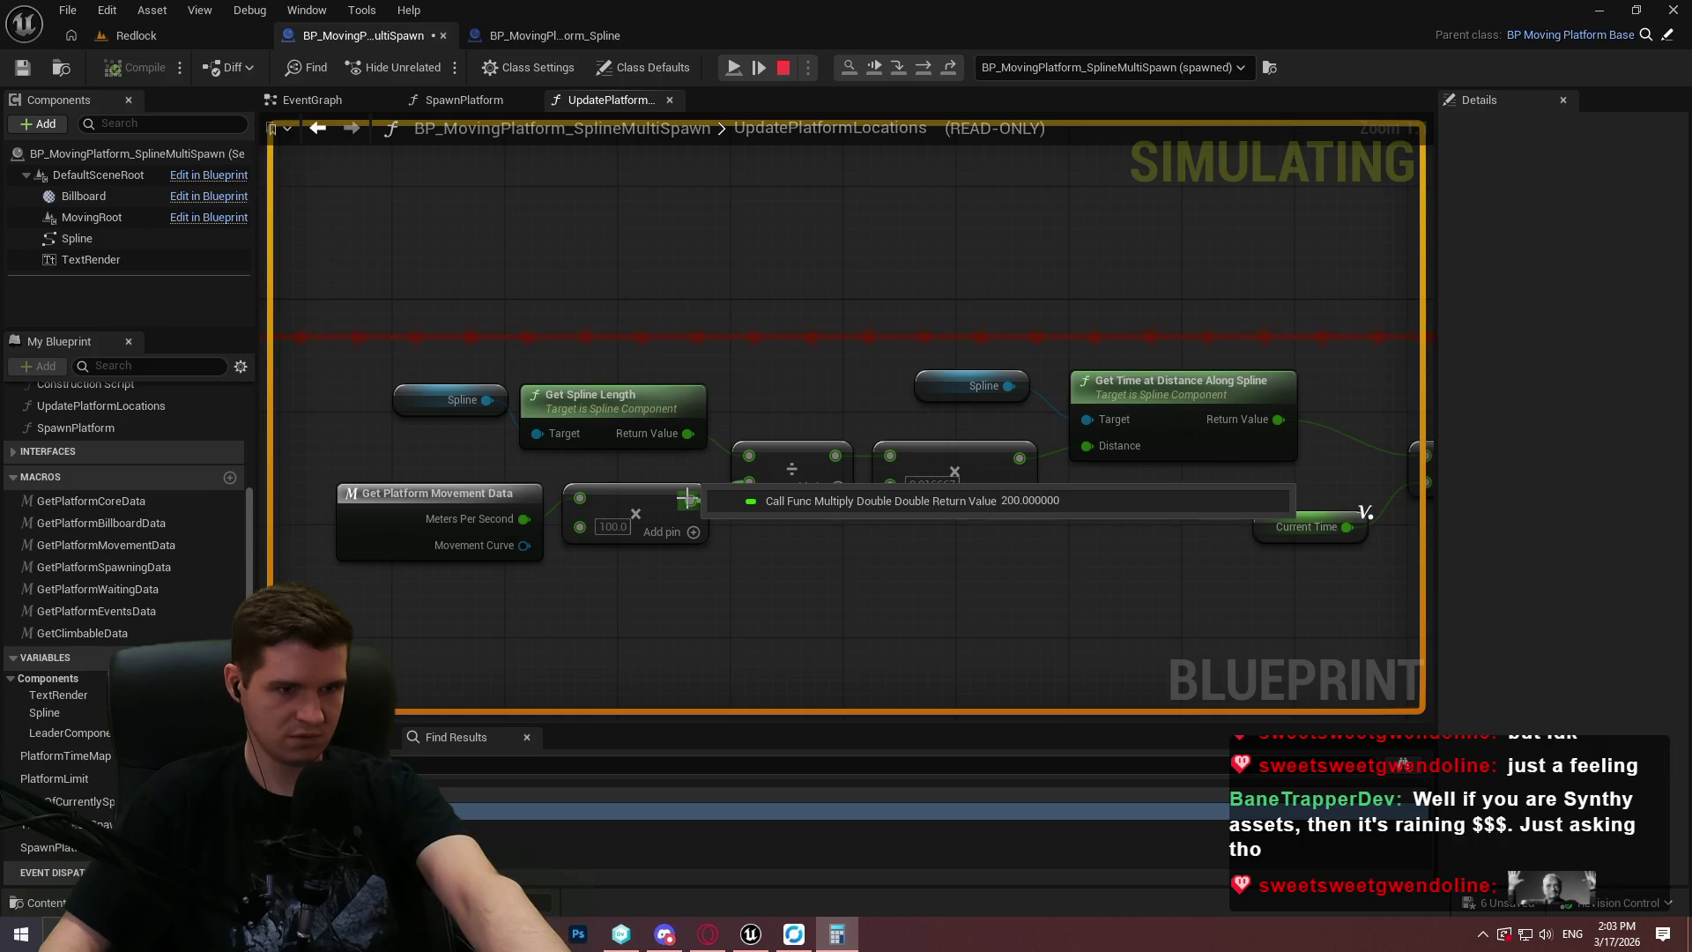
click(783, 67)
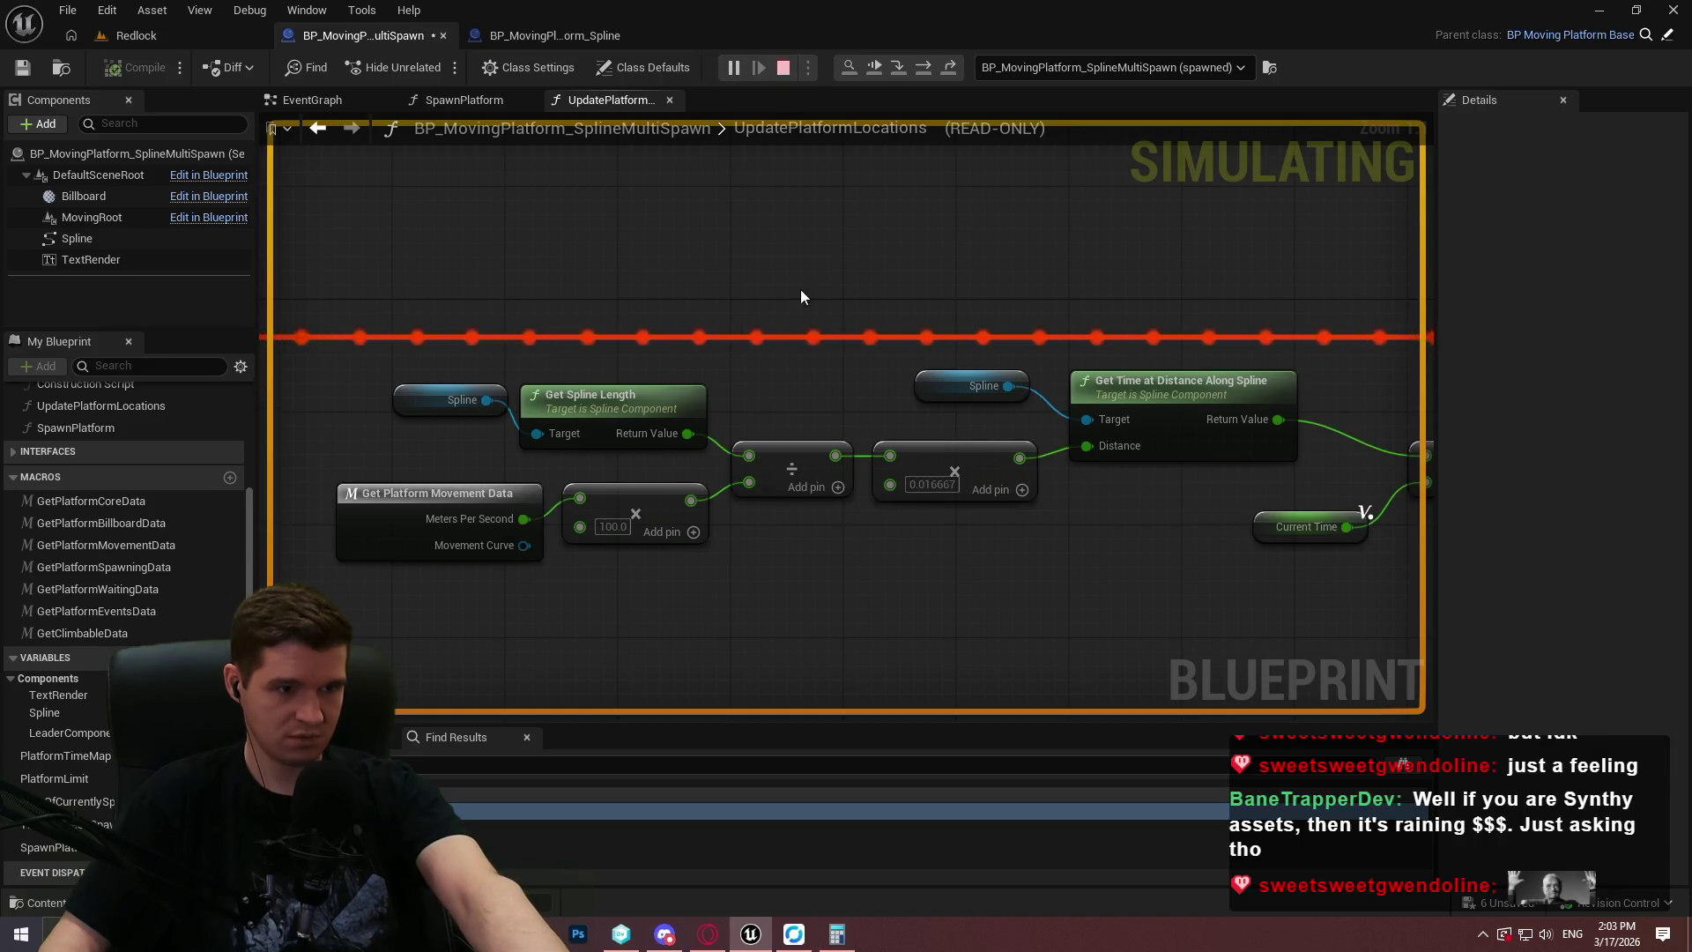
Wire the ×100 speed output into the ×0.016667 multiply, move the Divide nodes up, and simulate.
drag(691, 500, 748, 483)
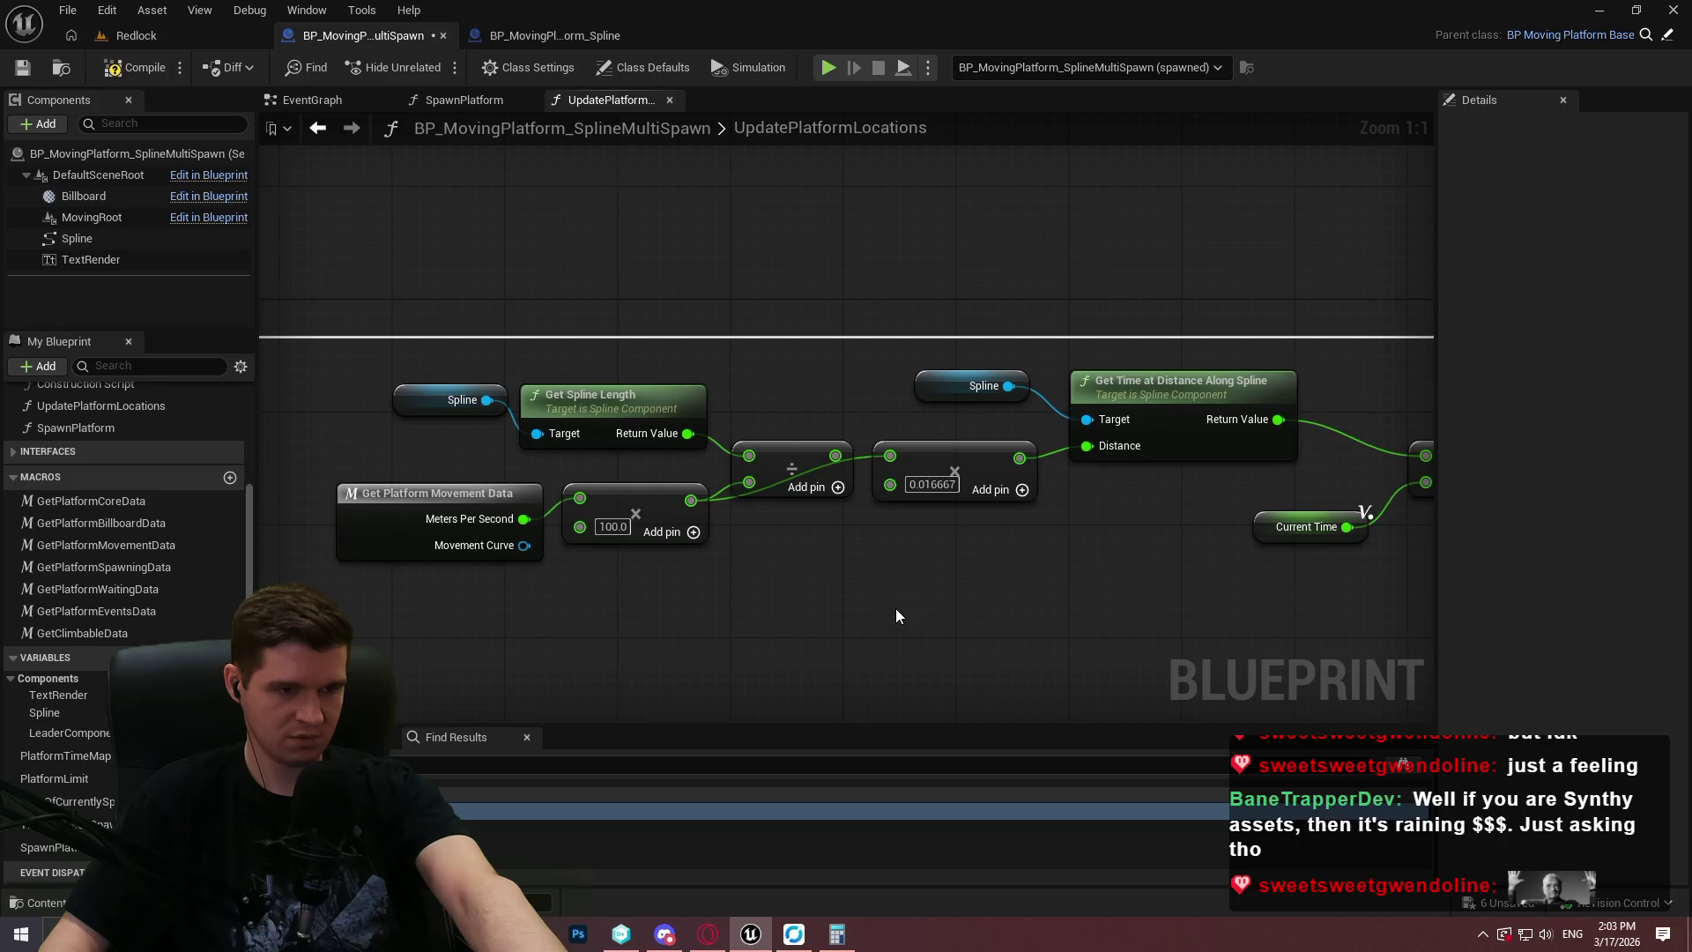
mouse_move(520, 339)
mouse_down()
mouse_move(759, 450)
mouse_move(732, 284)
mouse_up()
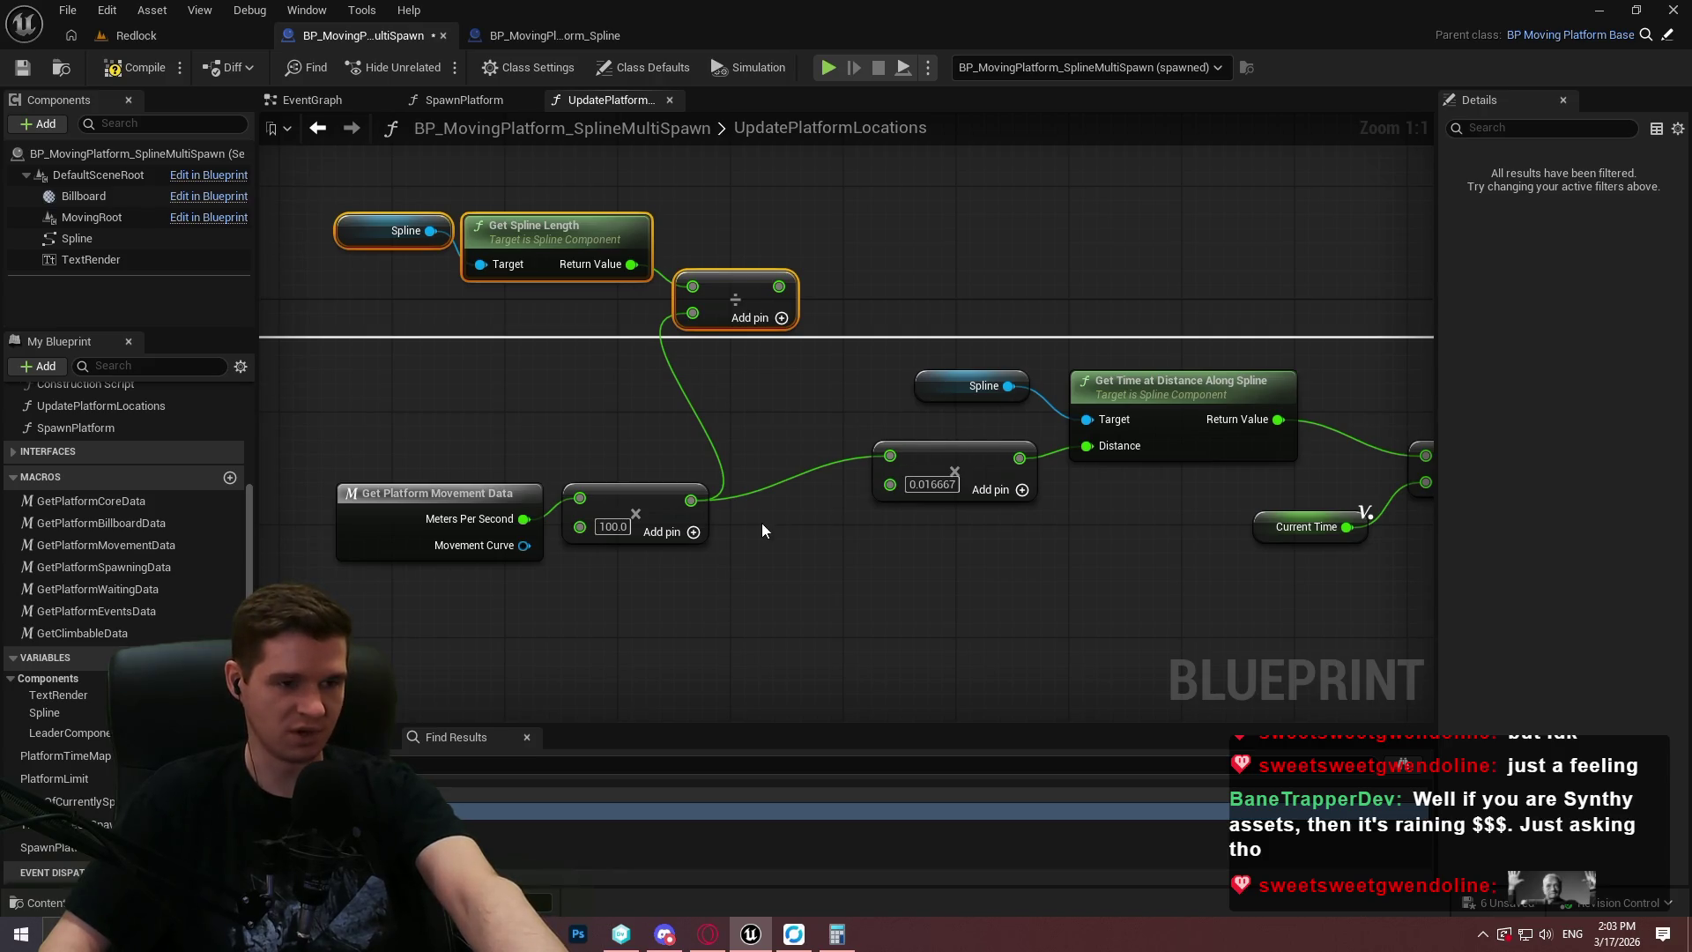
click(911, 70)
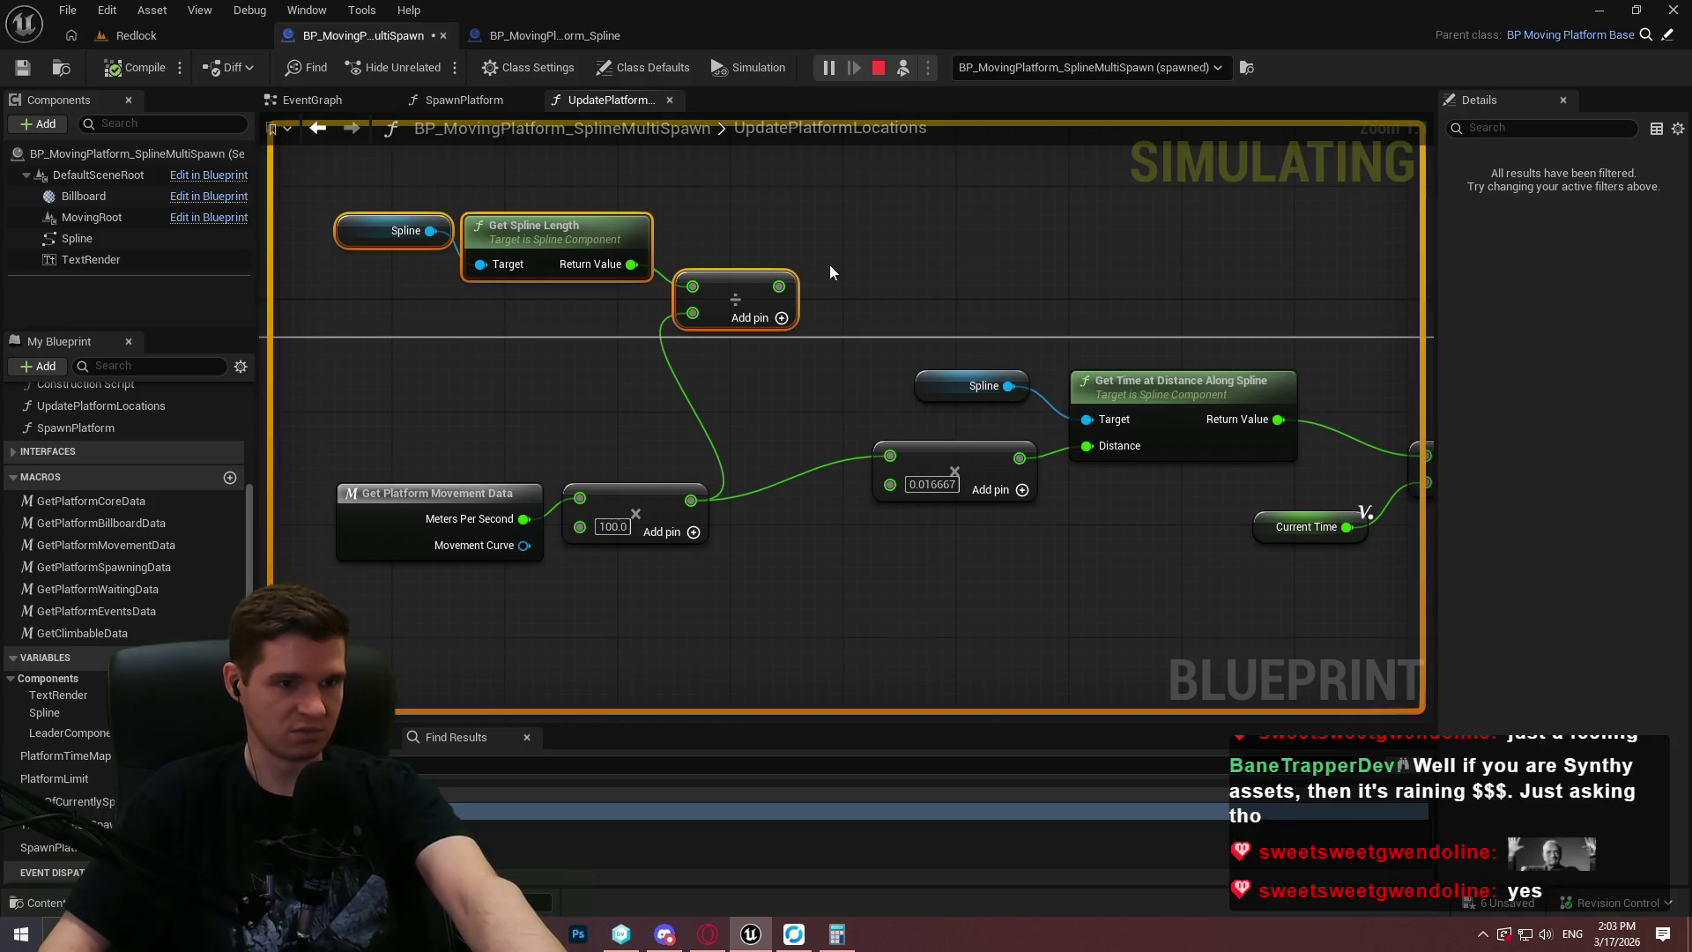
Step past the breakpoint, inspect the new per-frame values, and stop the simulation.
drag(895, 276, 653, 288)
click(131, 35)
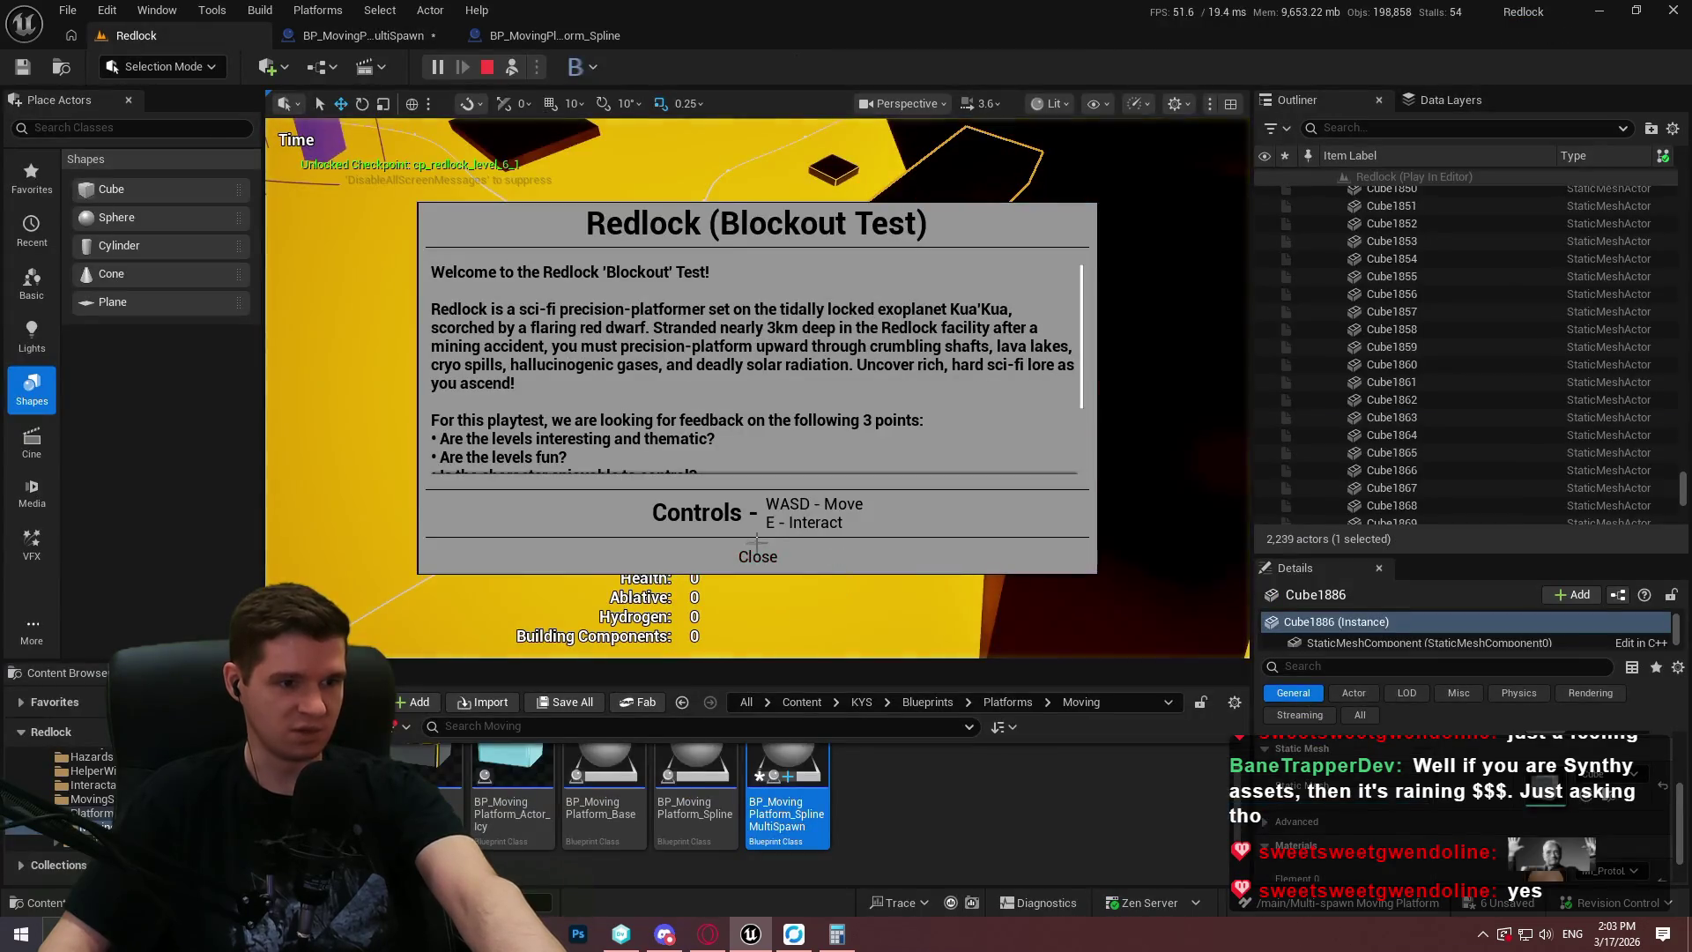
key(F11)
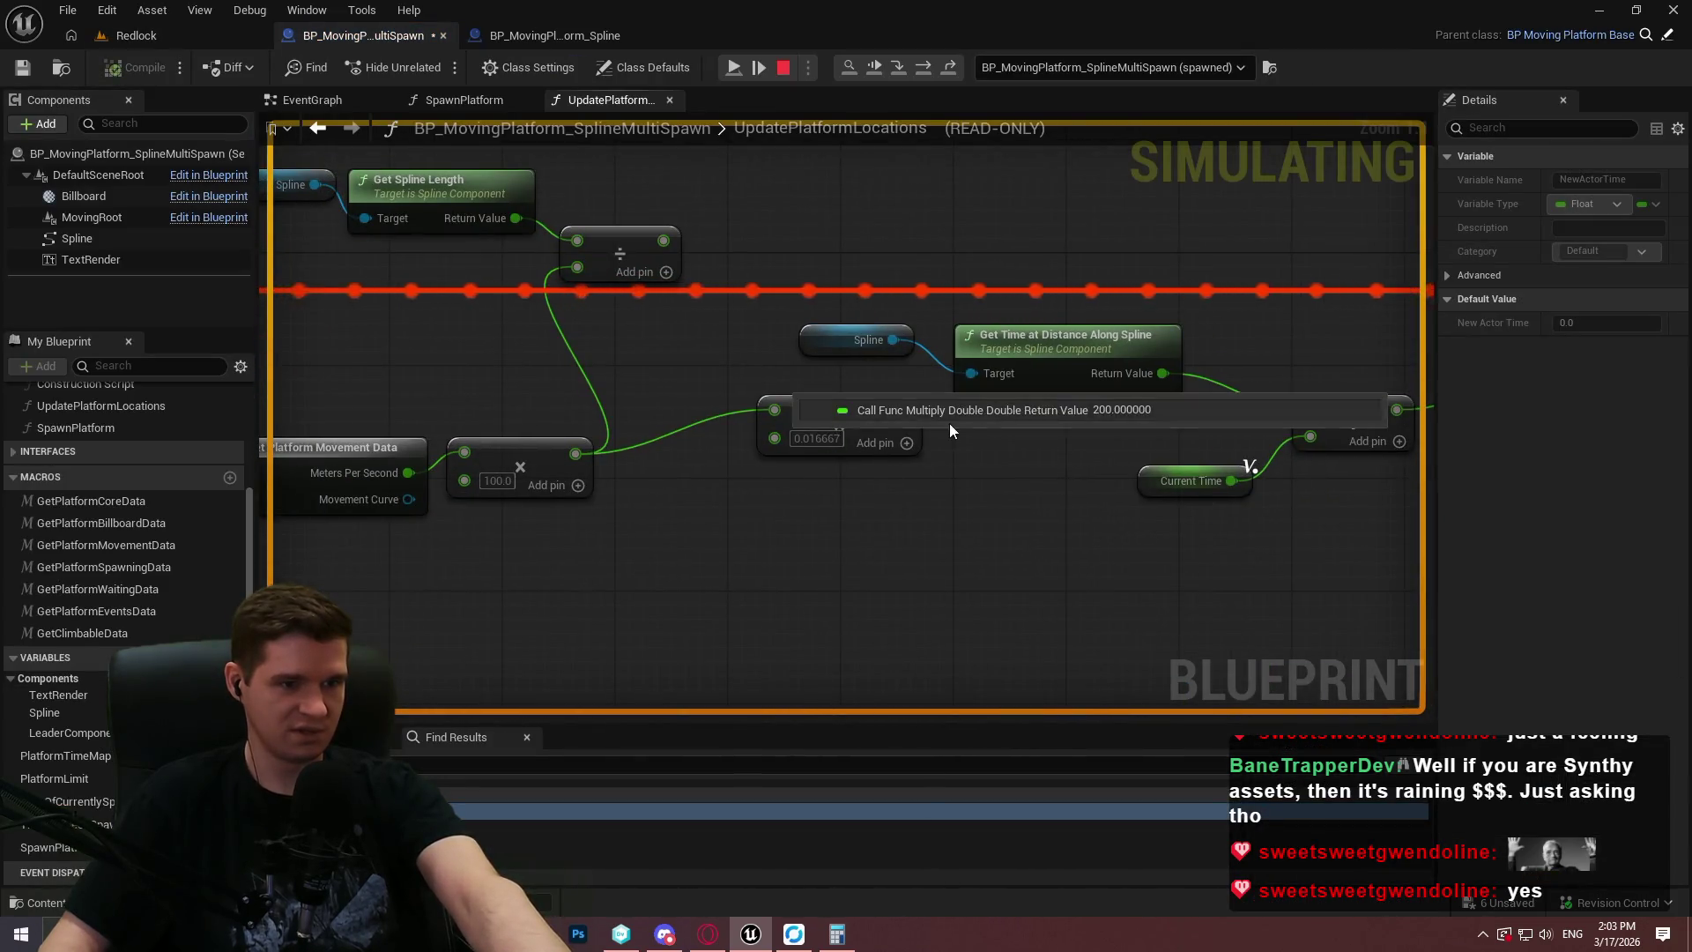
mouse_move(575, 452)
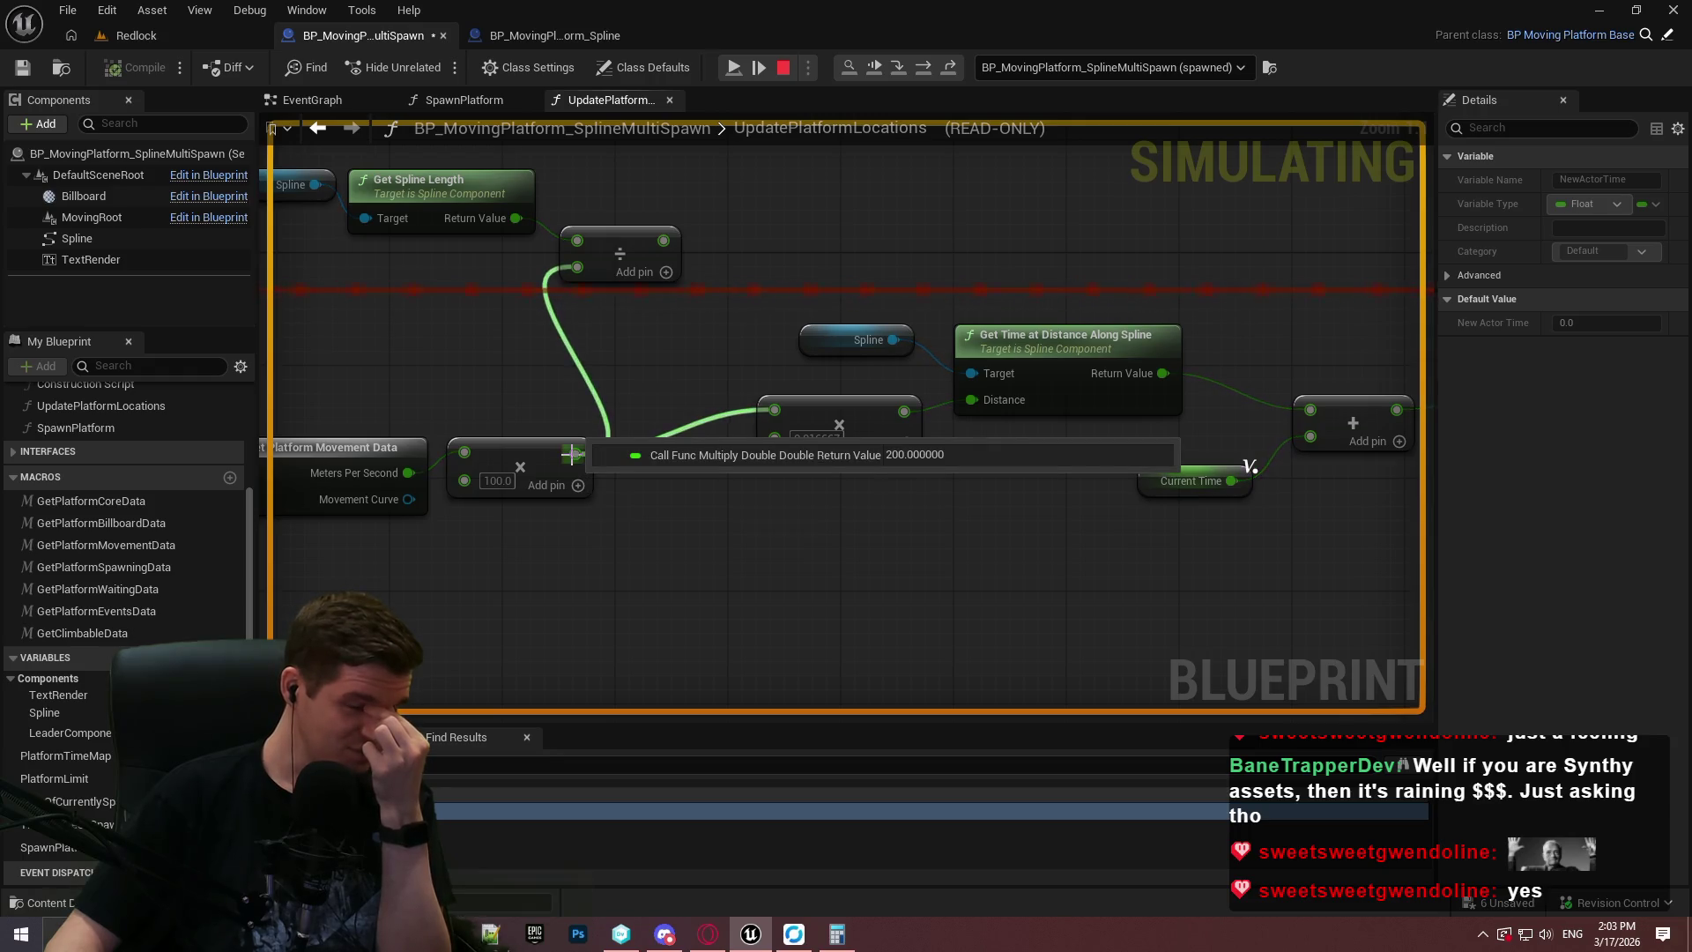
mouse_move(902, 415)
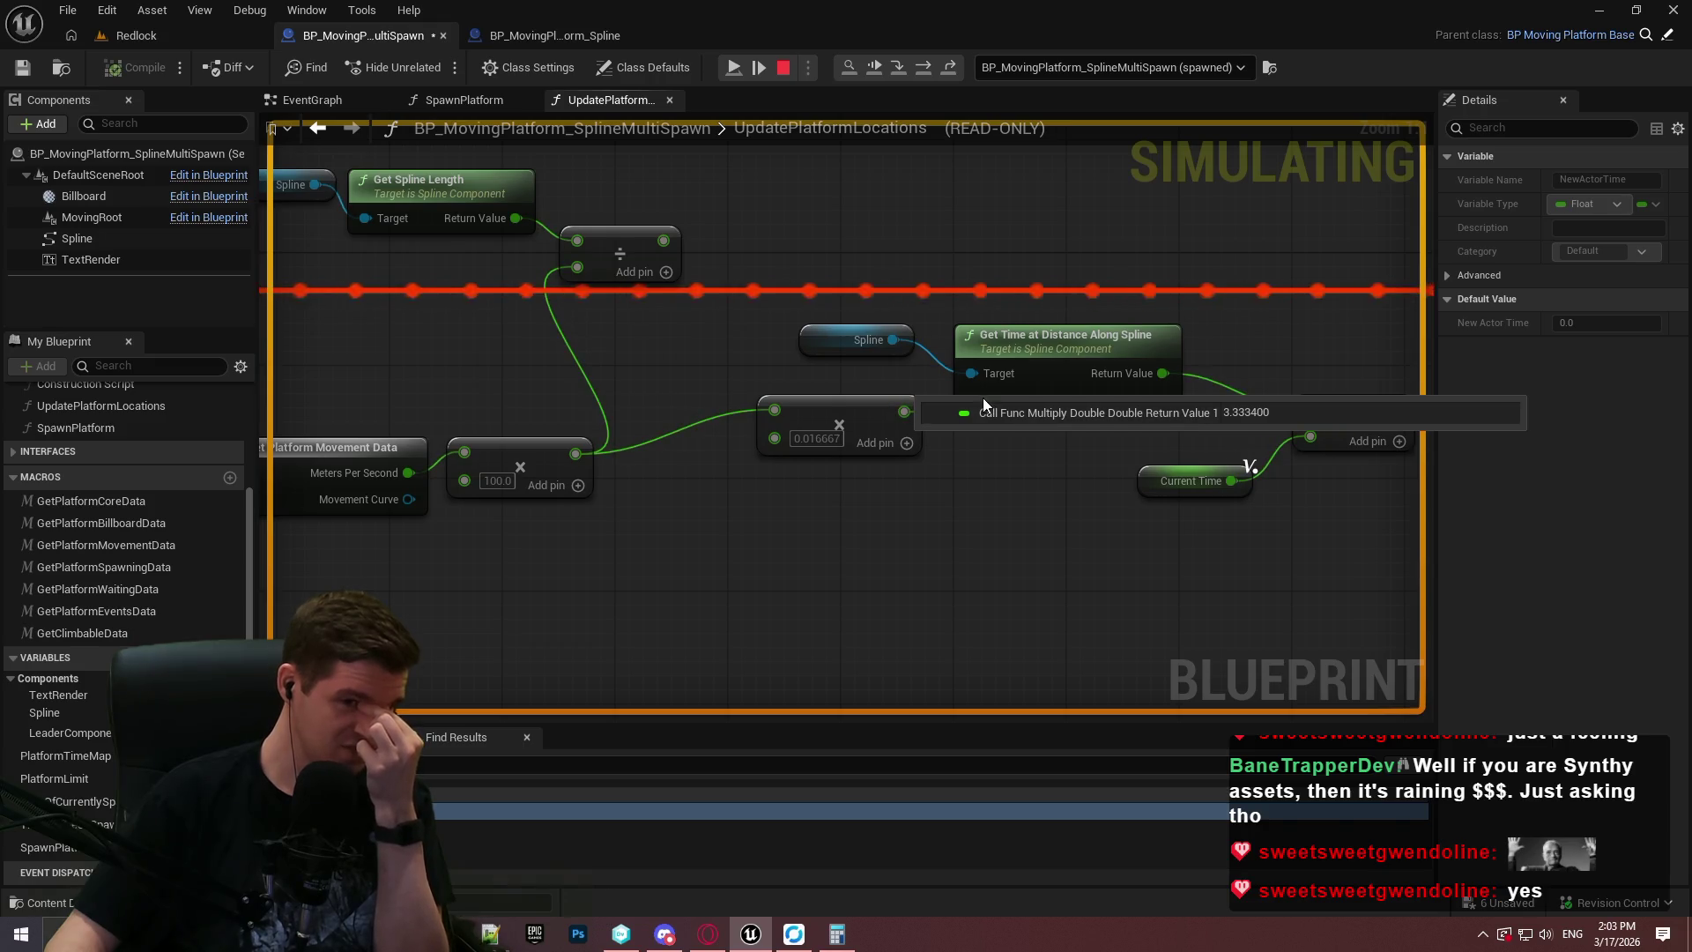
mouse_move(982, 402)
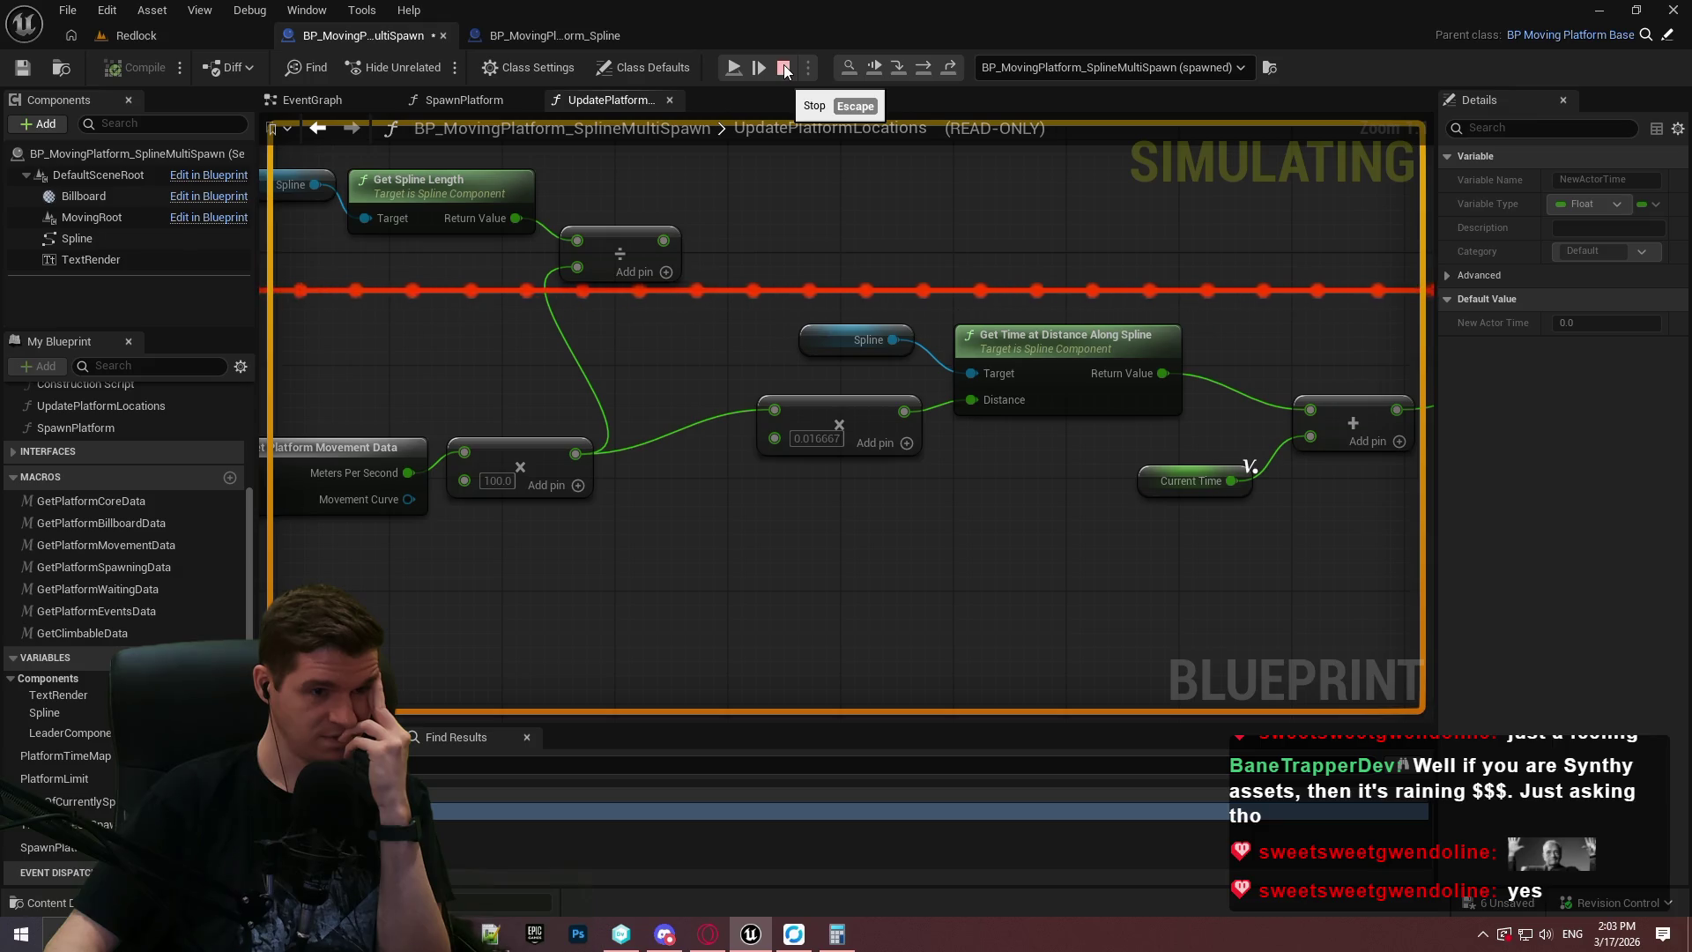
click(785, 69)
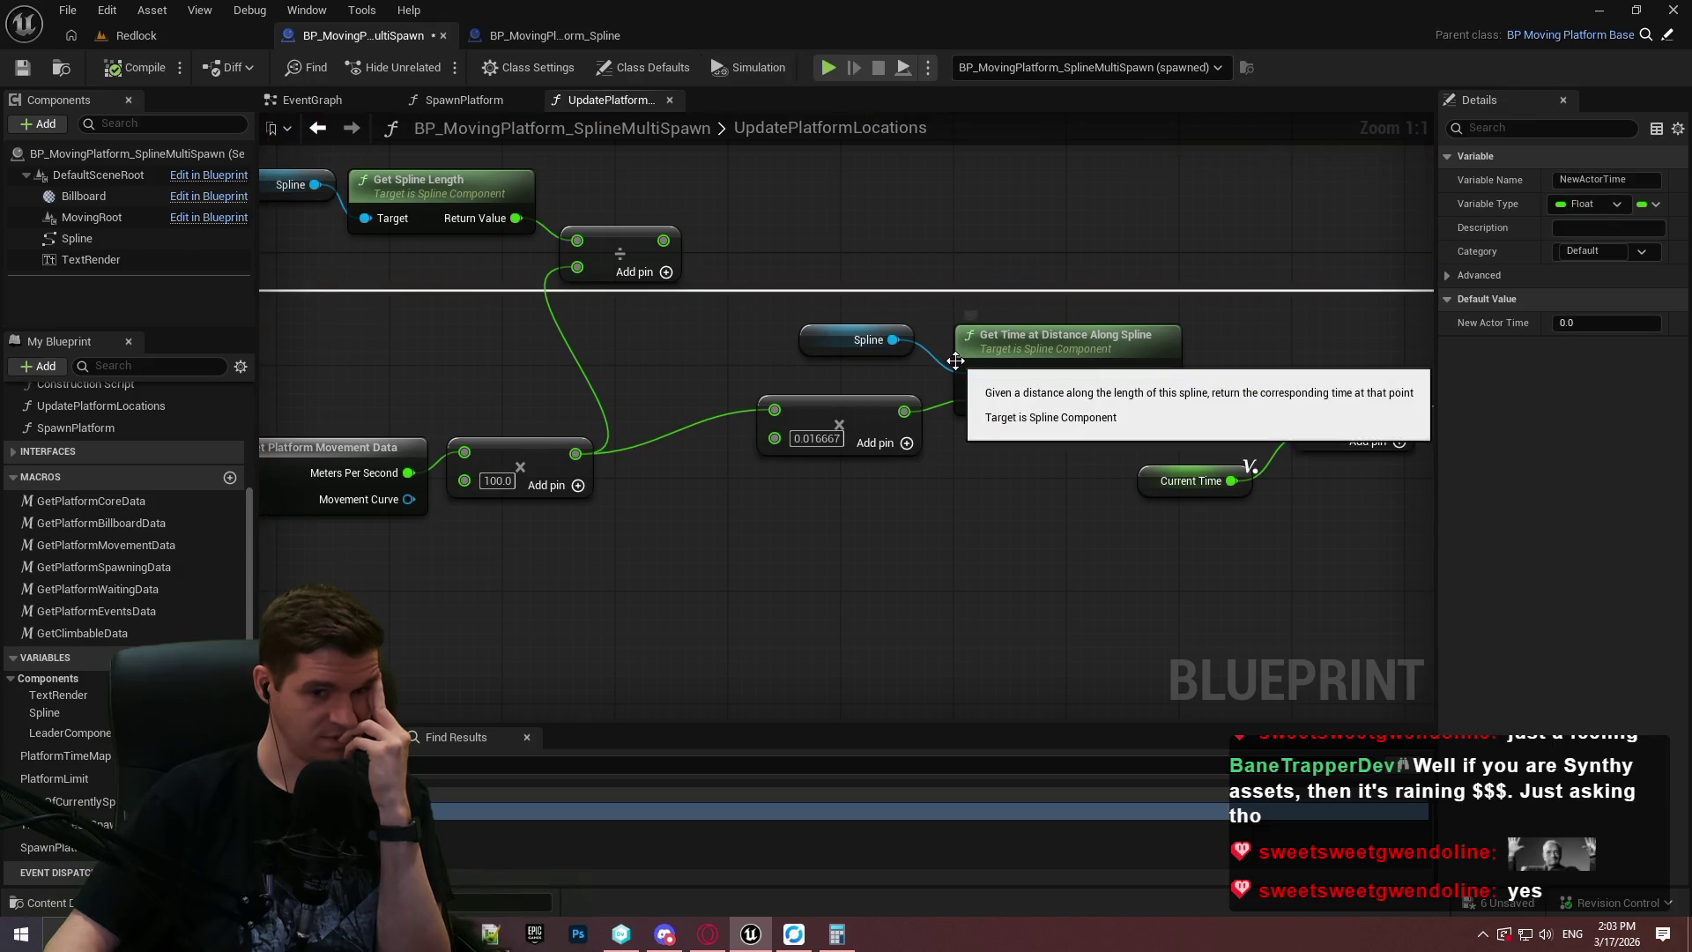
Delete the divide node and add a Normalize to Range node near the spline length.
drag(806, 467, 705, 523)
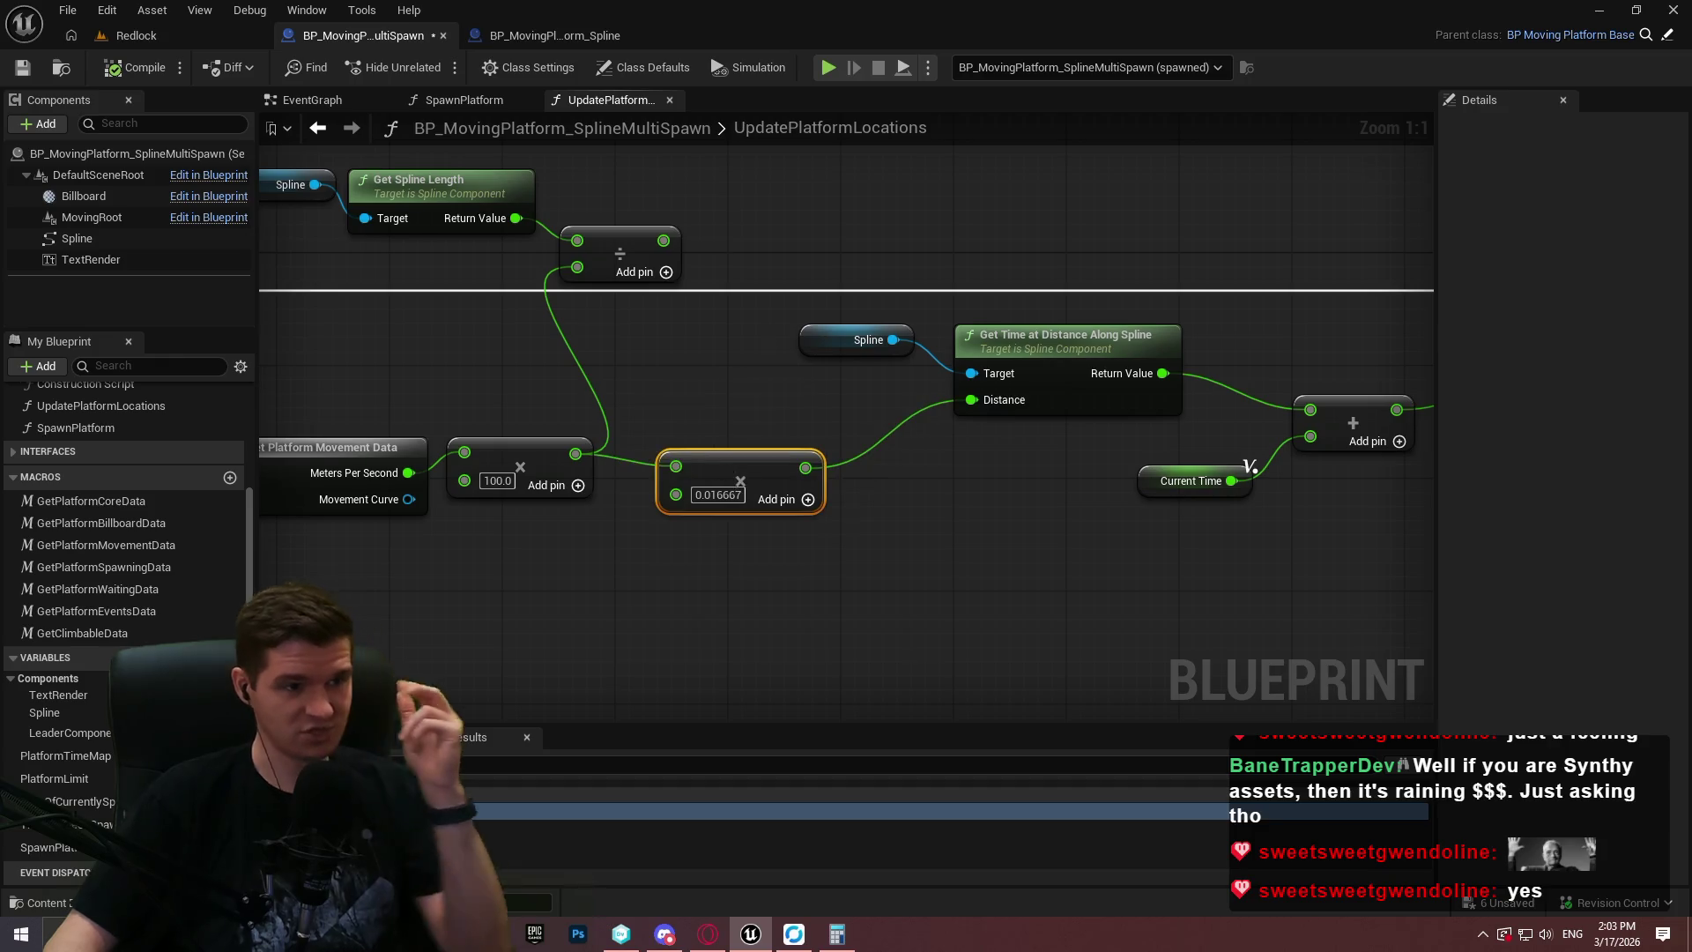
drag(836, 378, 739, 500)
key(Delete)
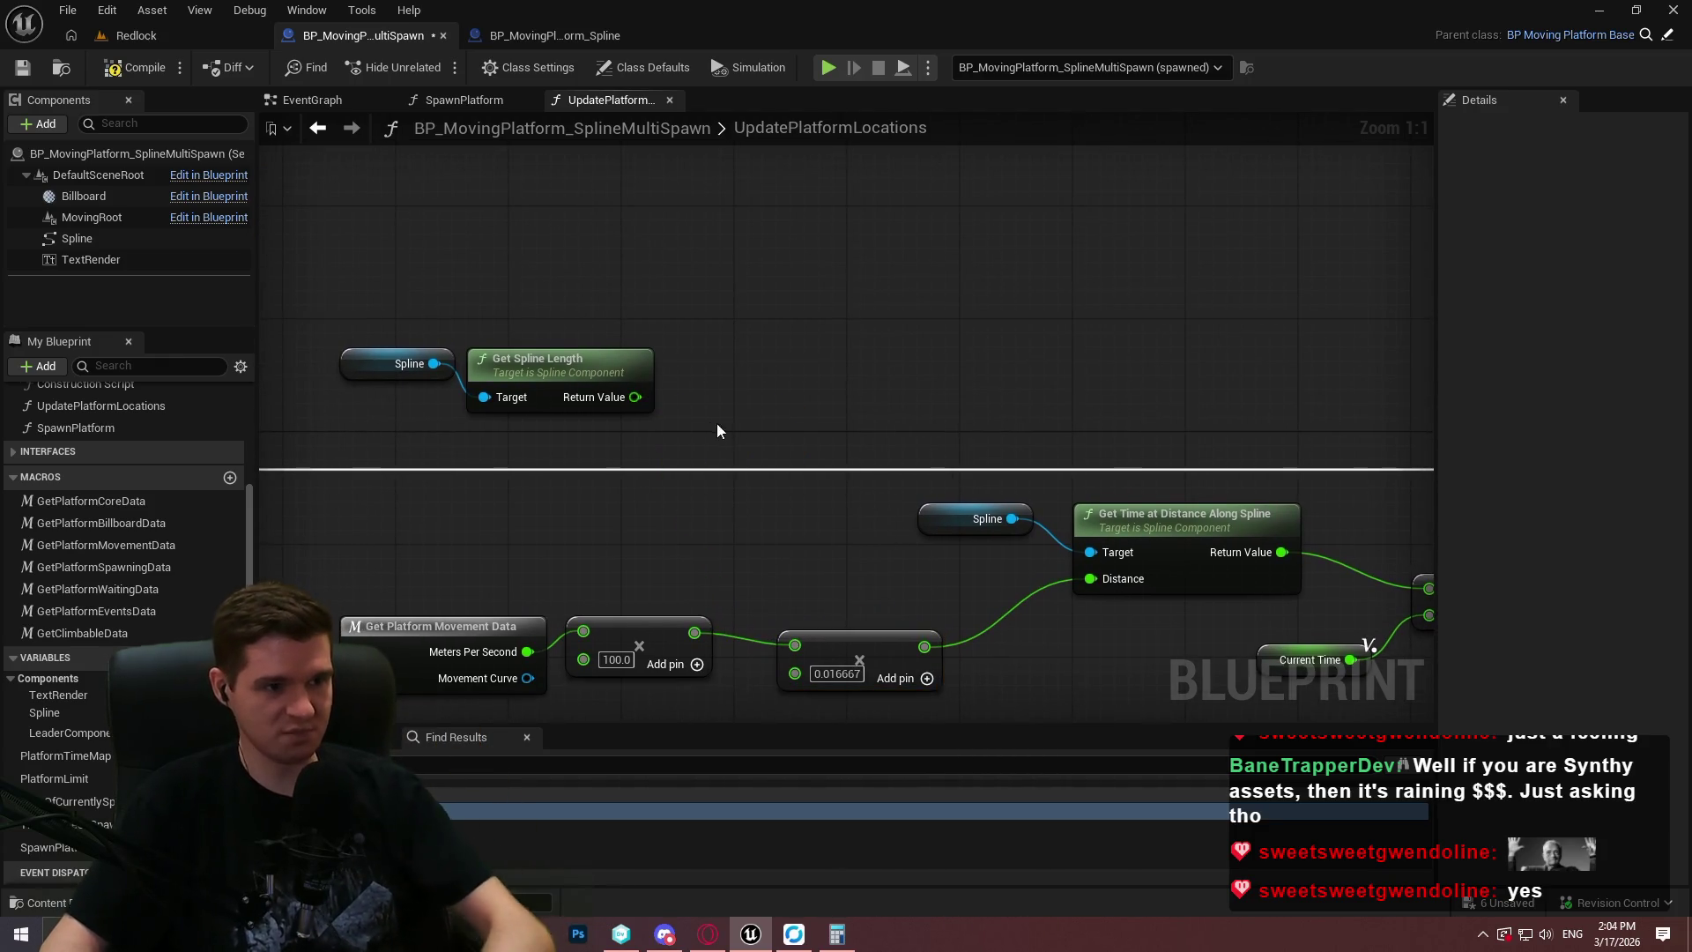
right_click(742, 333)
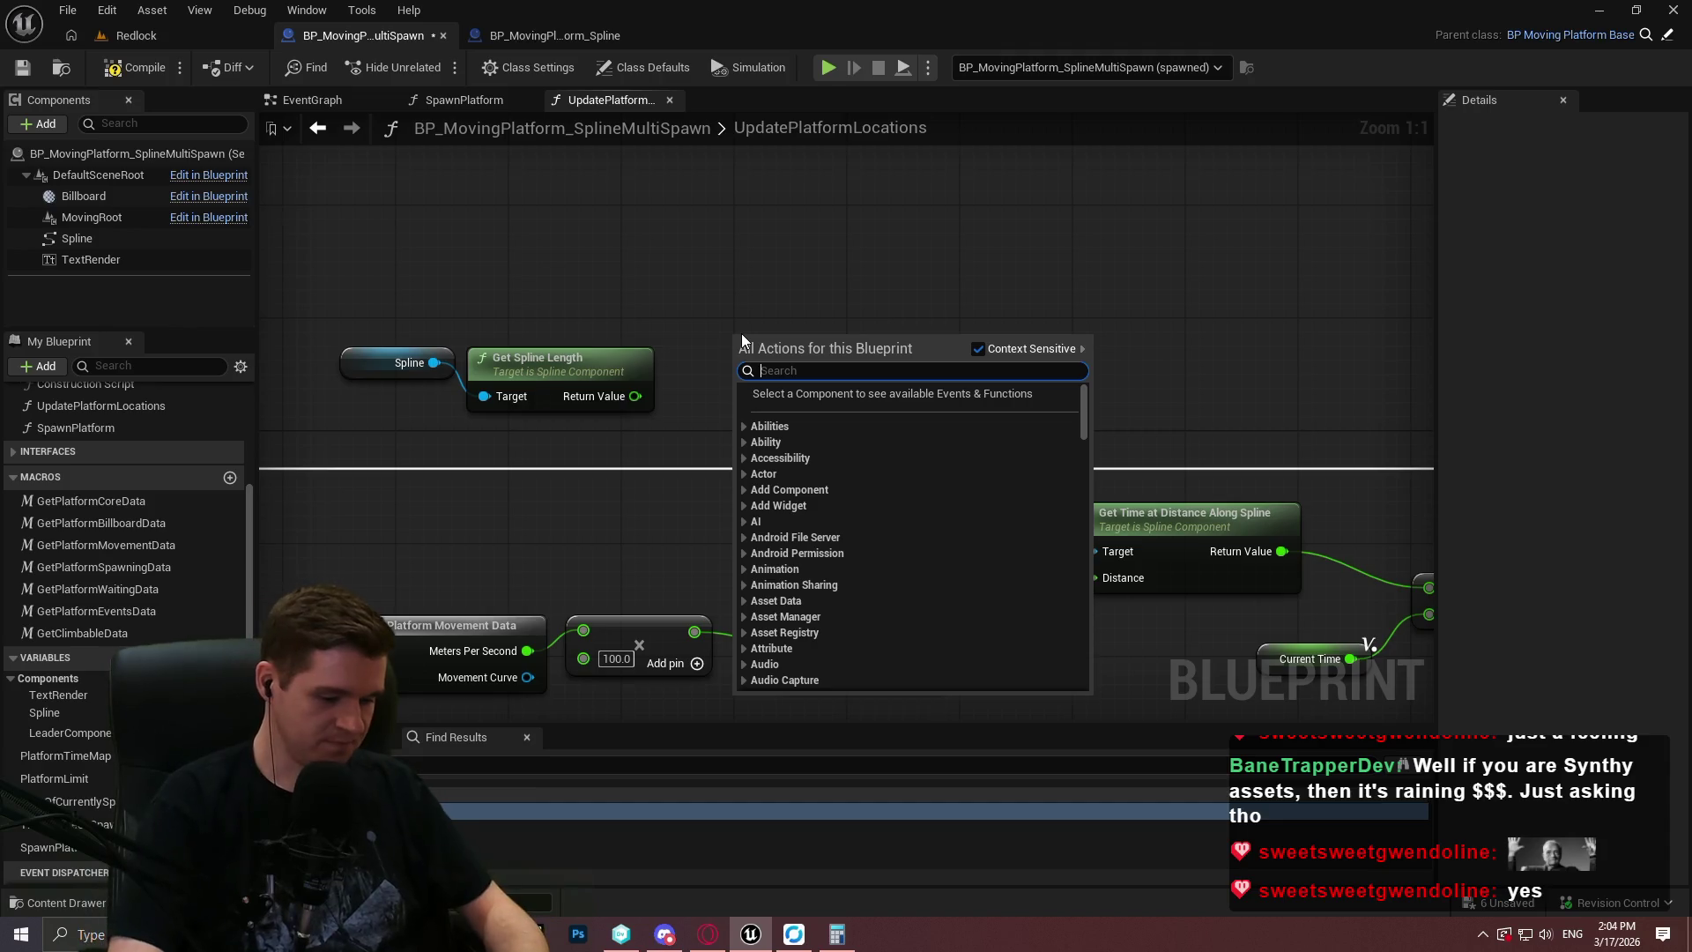
text(normalize to range)
key(Return)
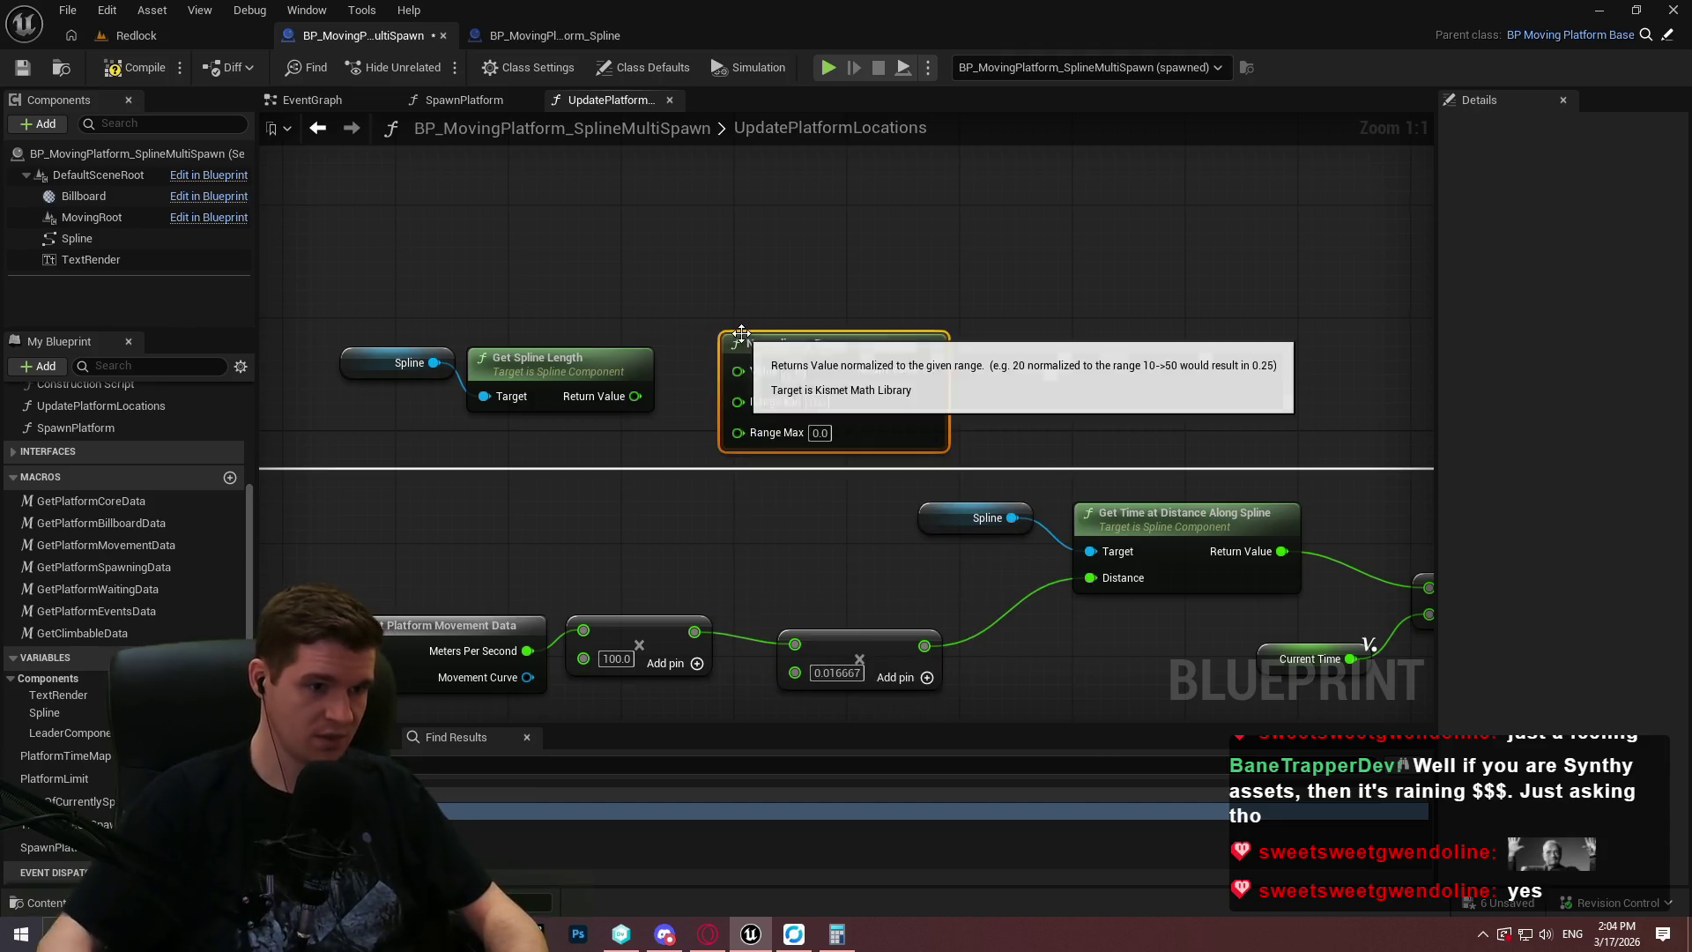
drag(742, 334, 843, 222)
Wire spline length to Range Max, the scaled distance to Value, and the result into the time add.
mouse_move(831, 321)
mouse_down()
mouse_move(590, 419)
mouse_move(634, 398)
mouse_up()
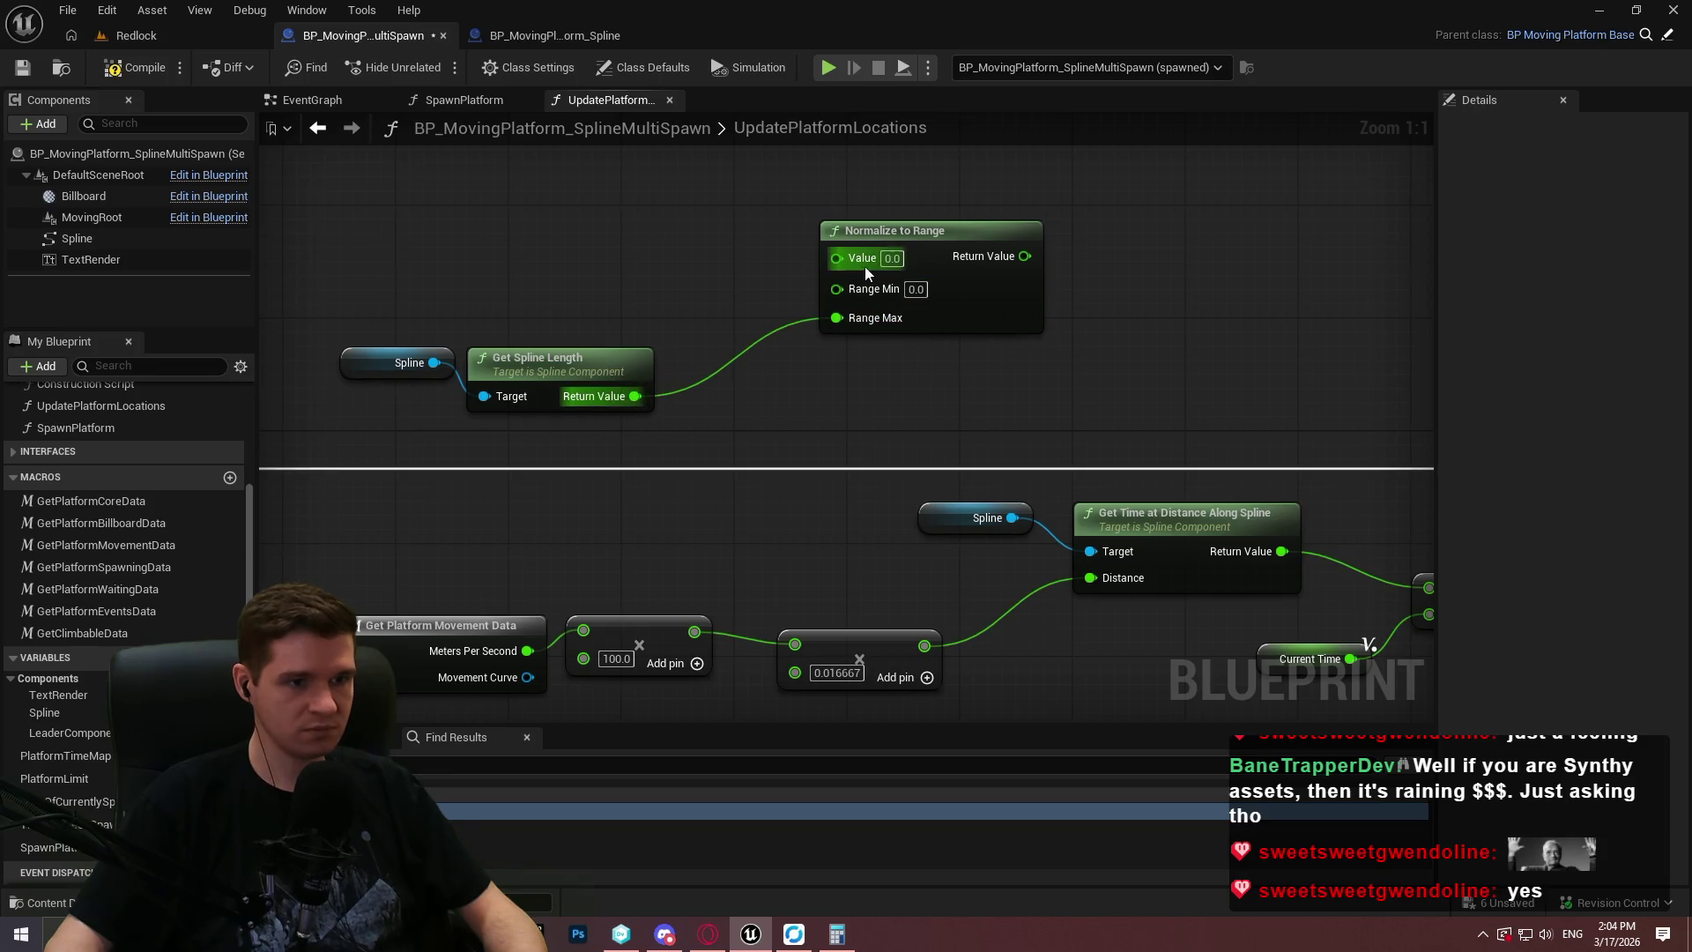
mouse_move(866, 274)
mouse_down()
mouse_move(872, 441)
mouse_move(930, 622)
mouse_up()
drag(851, 259, 924, 646)
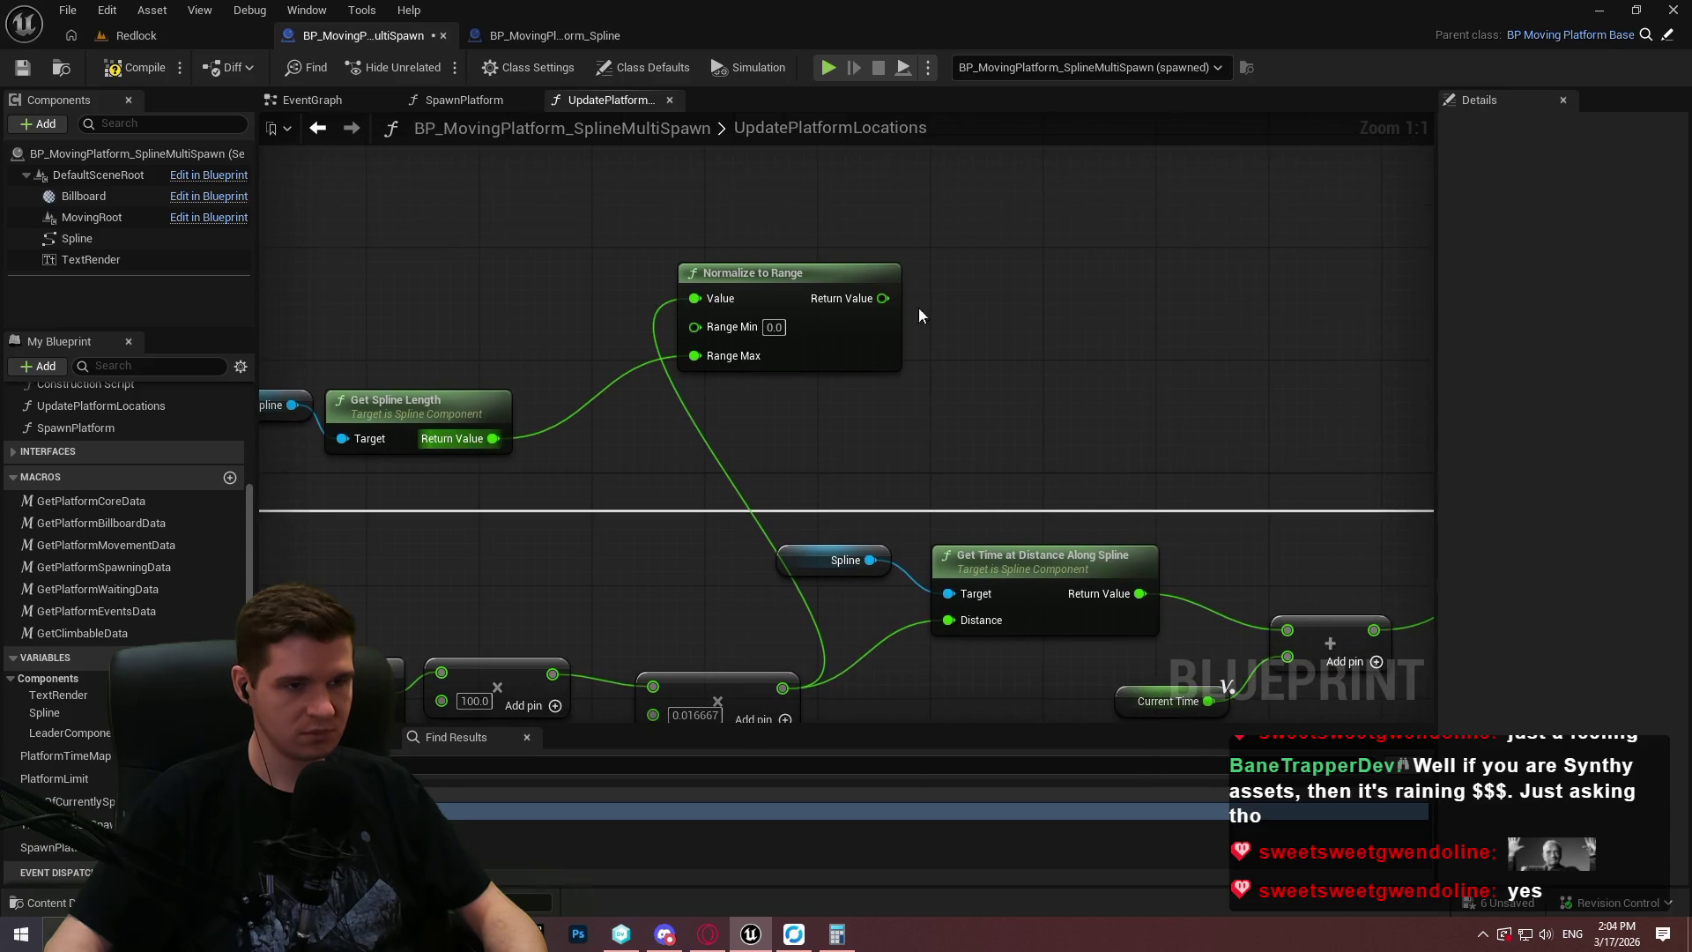
mouse_move(884, 300)
mouse_down()
mouse_move(1522, 272)
mouse_move(1039, 579)
mouse_move(1093, 626)
mouse_move(958, 300)
mouse_move(1093, 652)
mouse_move(1082, 630)
mouse_up()
Remove the breakpoint from the New Actor Time SET node.
drag(1180, 542, 1031, 508)
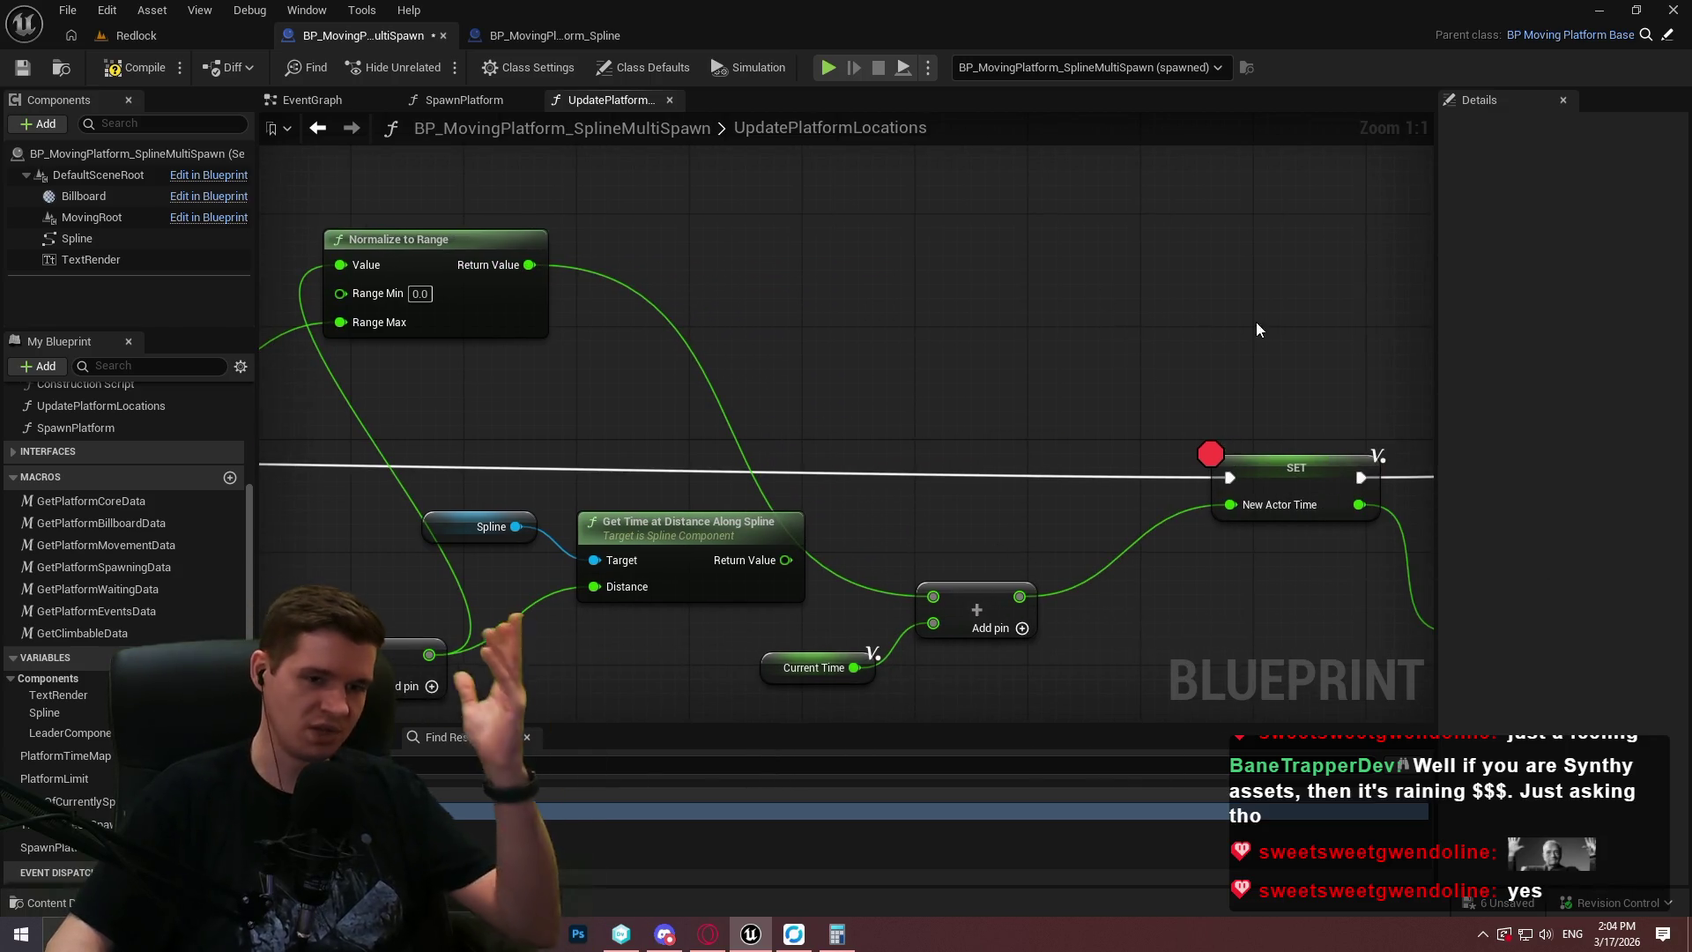
right_click(1267, 488)
click(1313, 881)
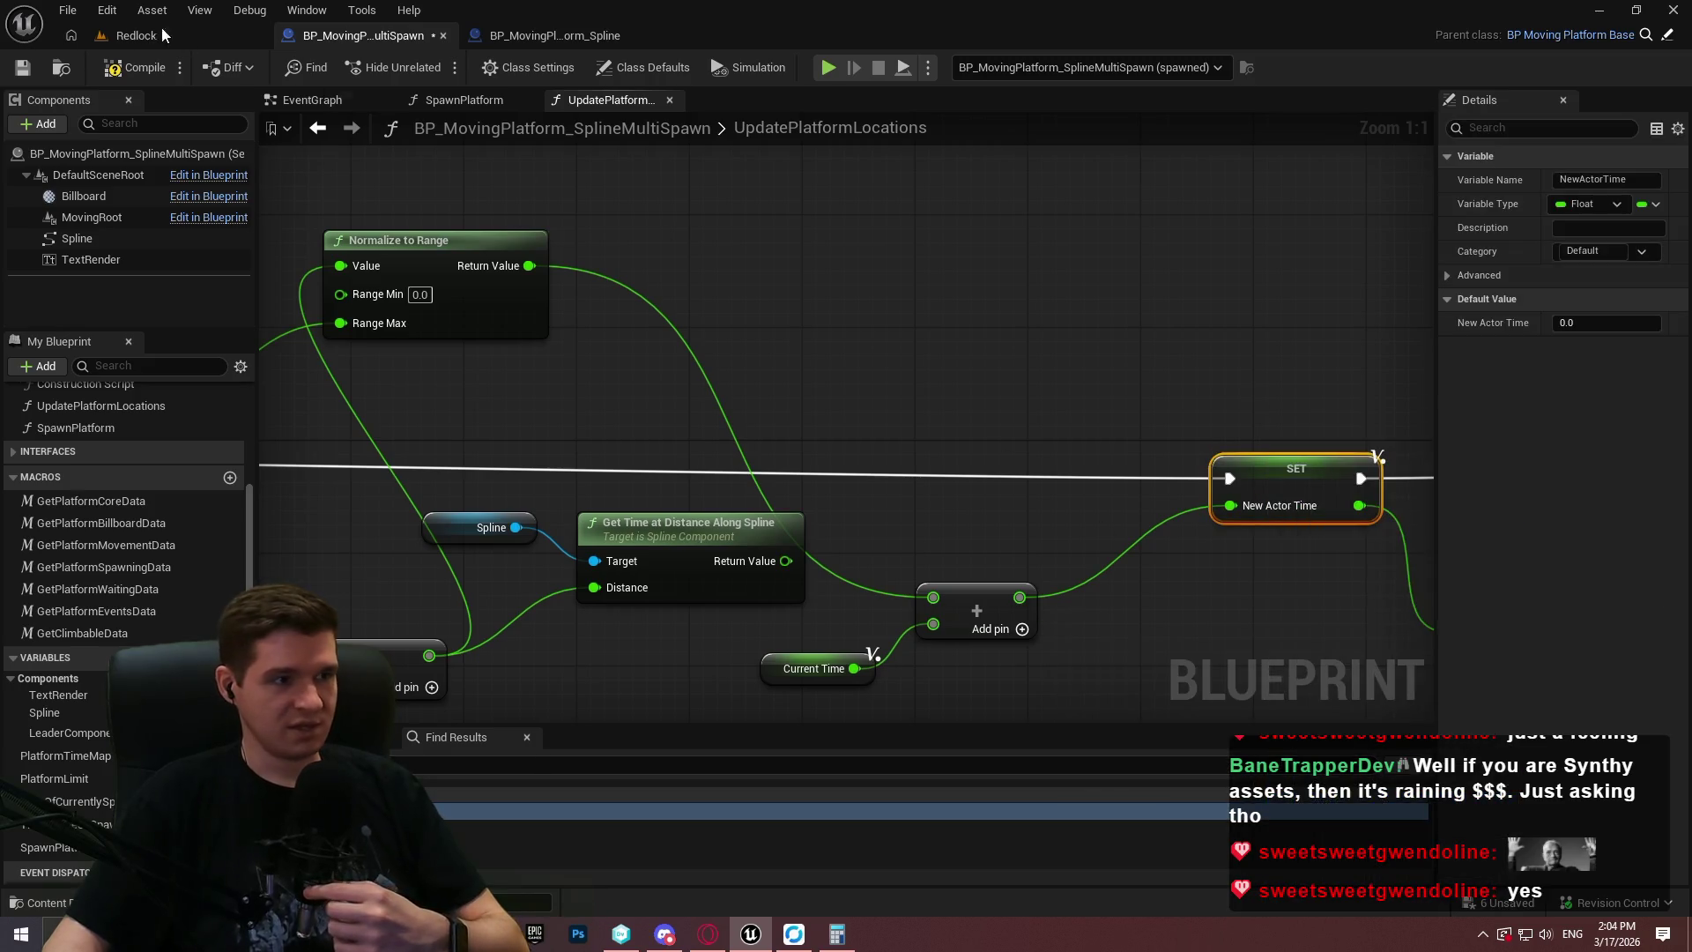
Play-test the Redlock level, checking the multi-spawn platform and its Blueprint graphs, then stop.
click(132, 35)
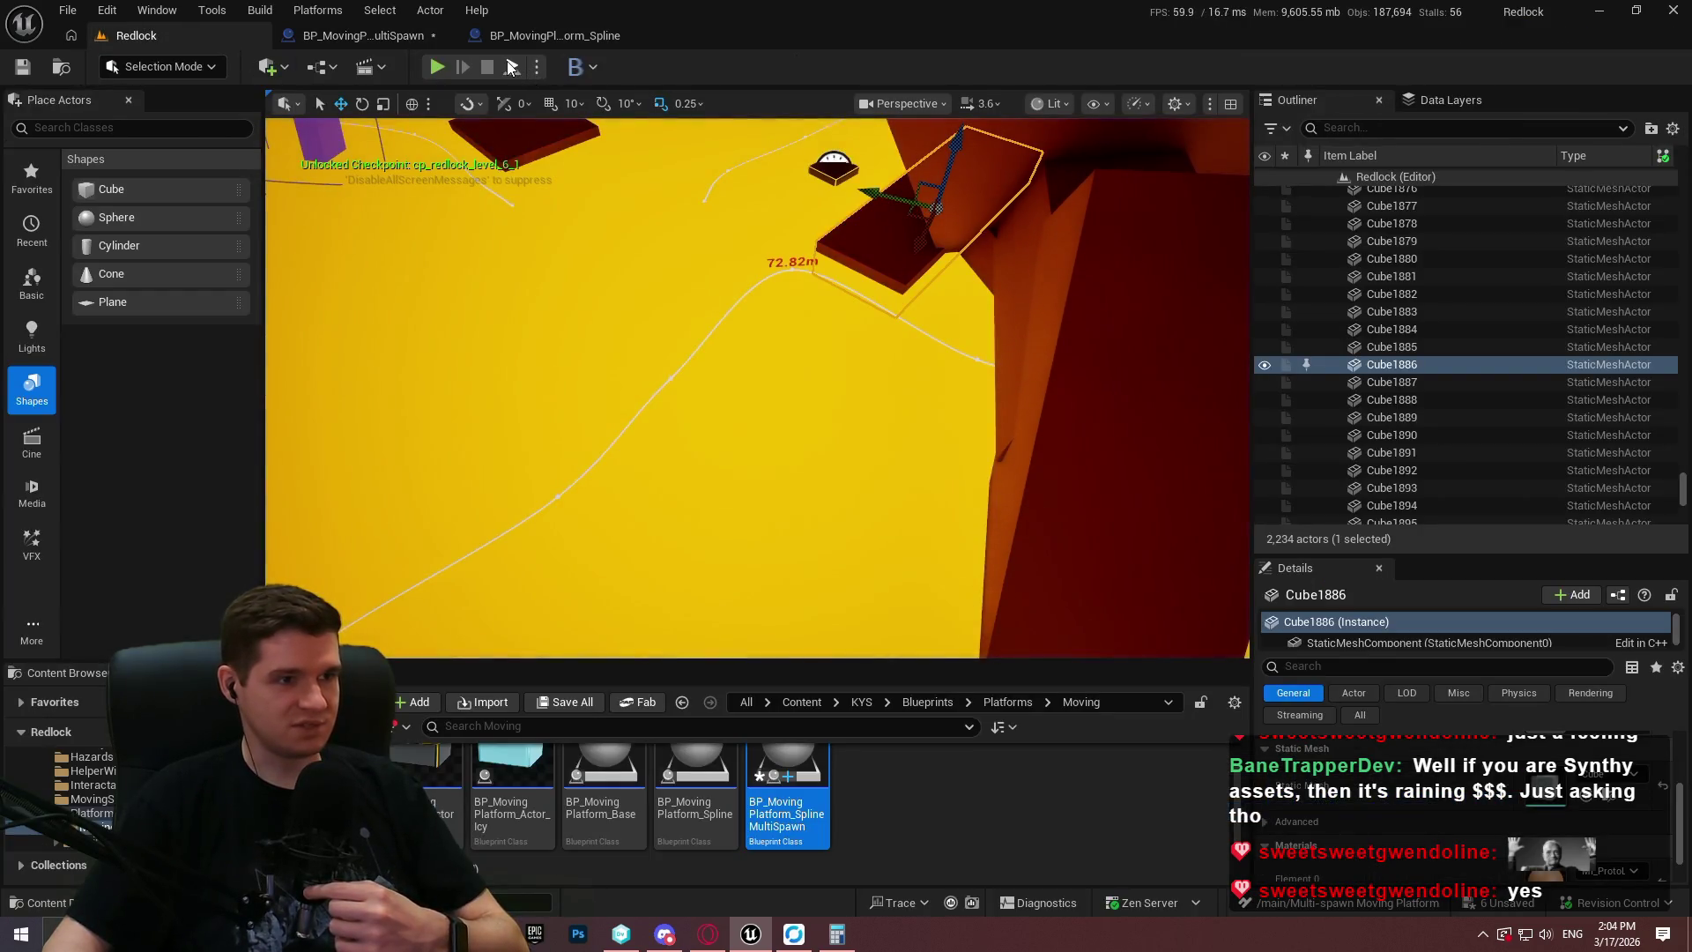
key(alt+p)
click(755, 555)
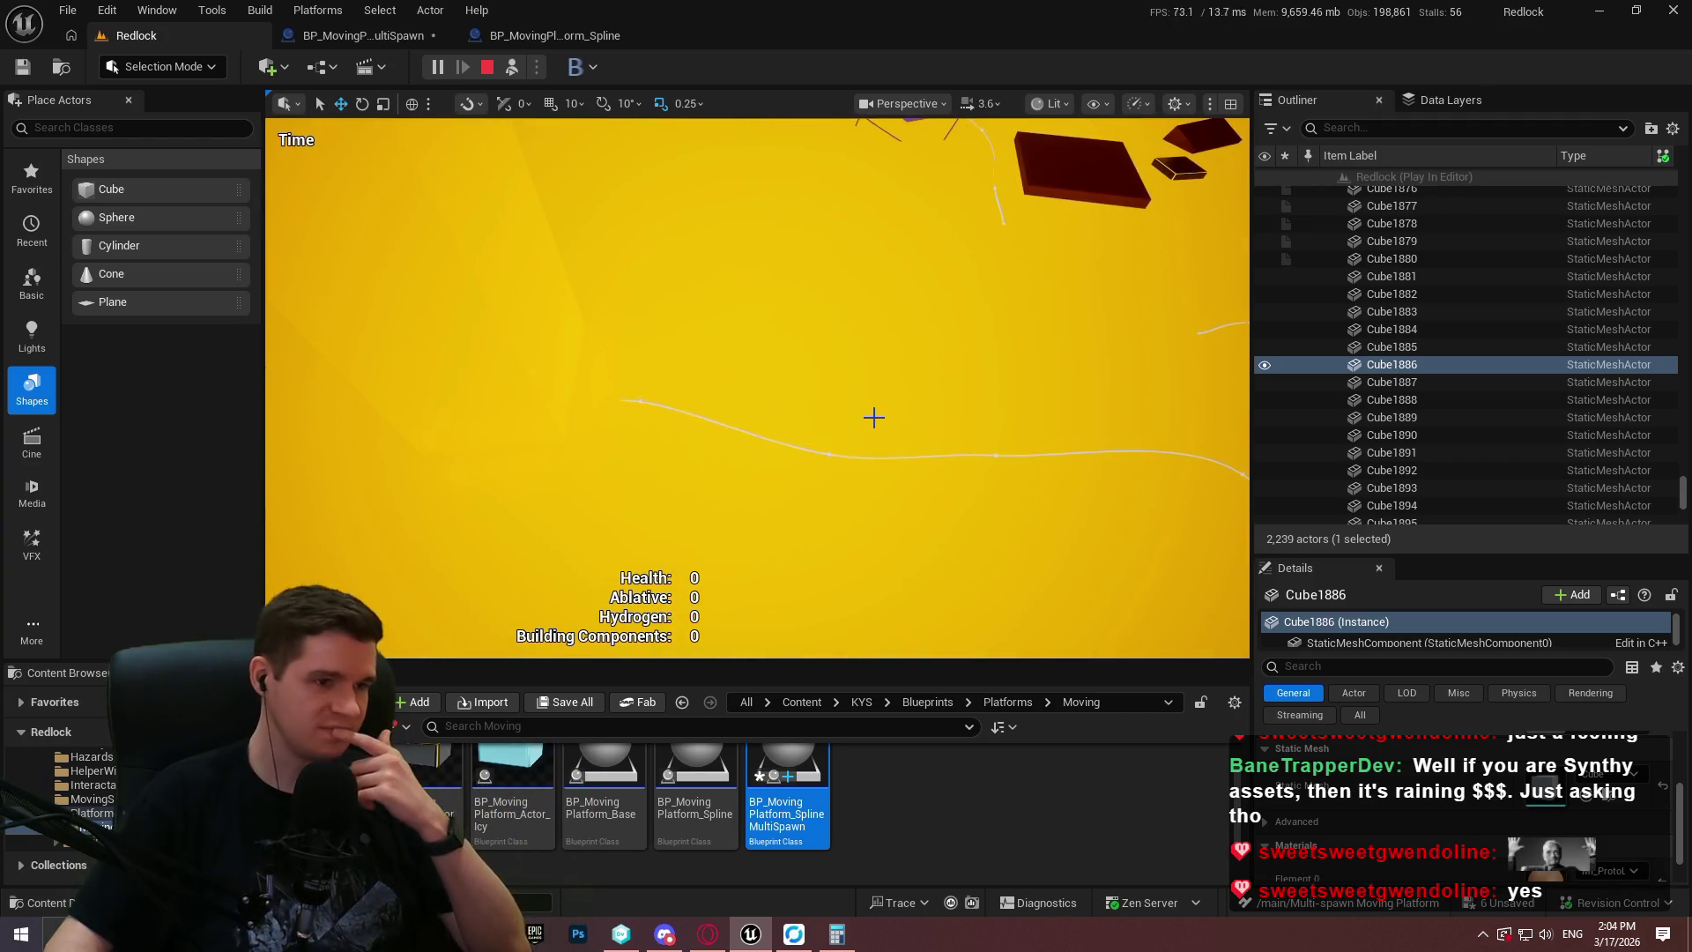
click(642, 403)
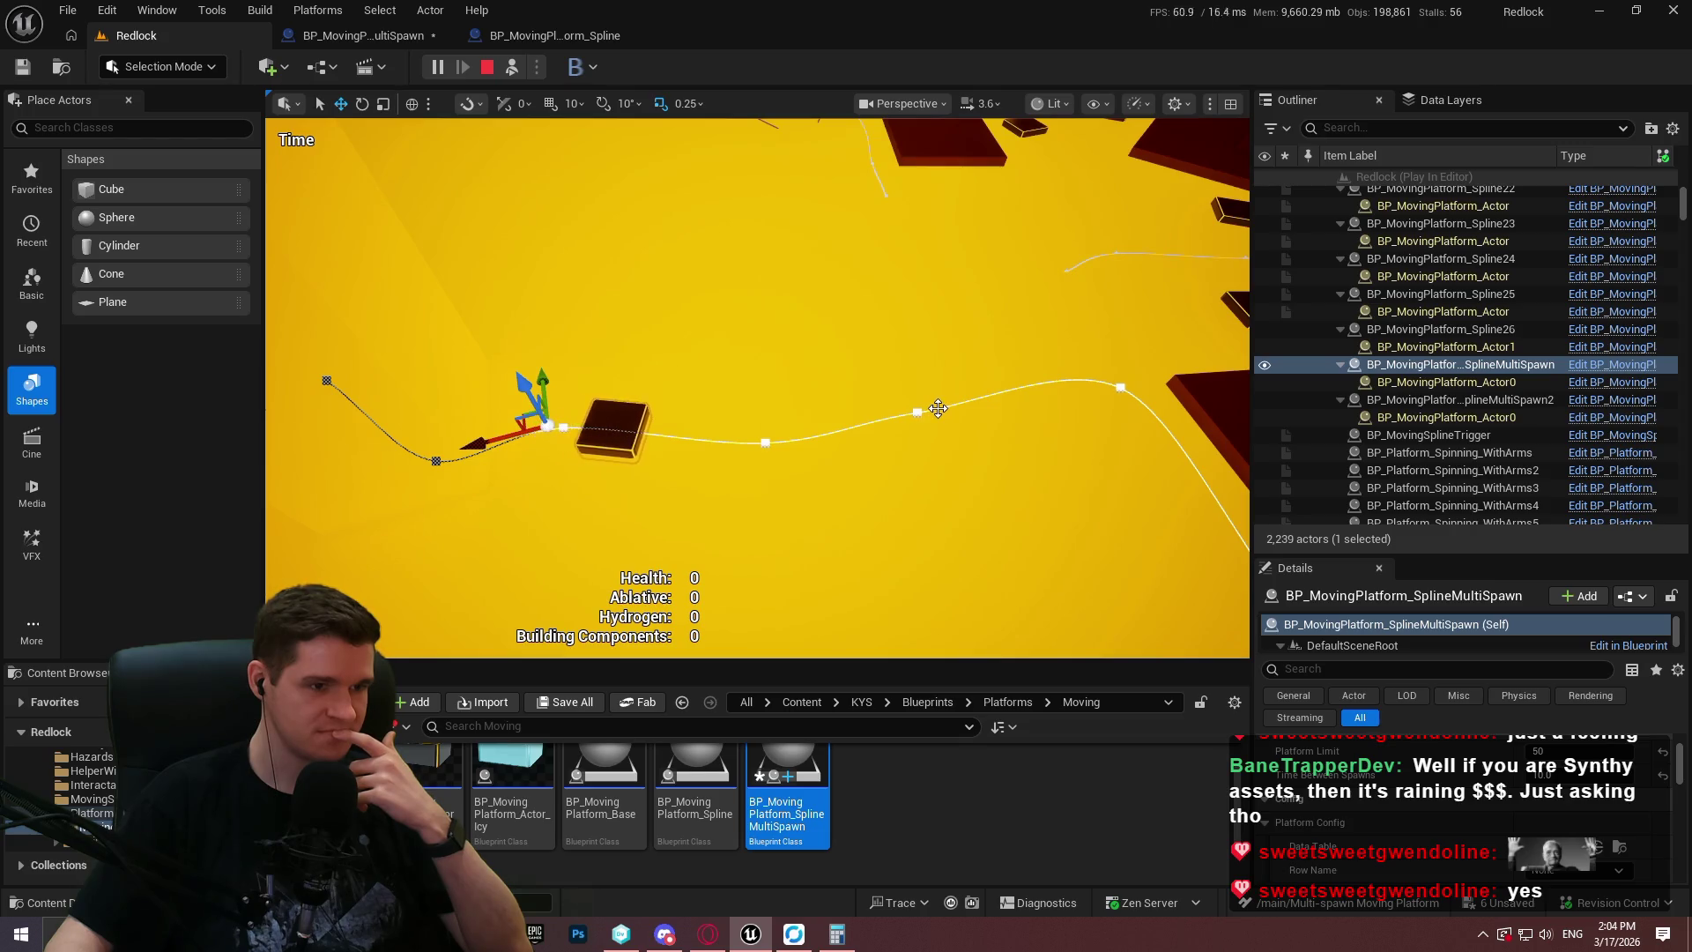
click(952, 353)
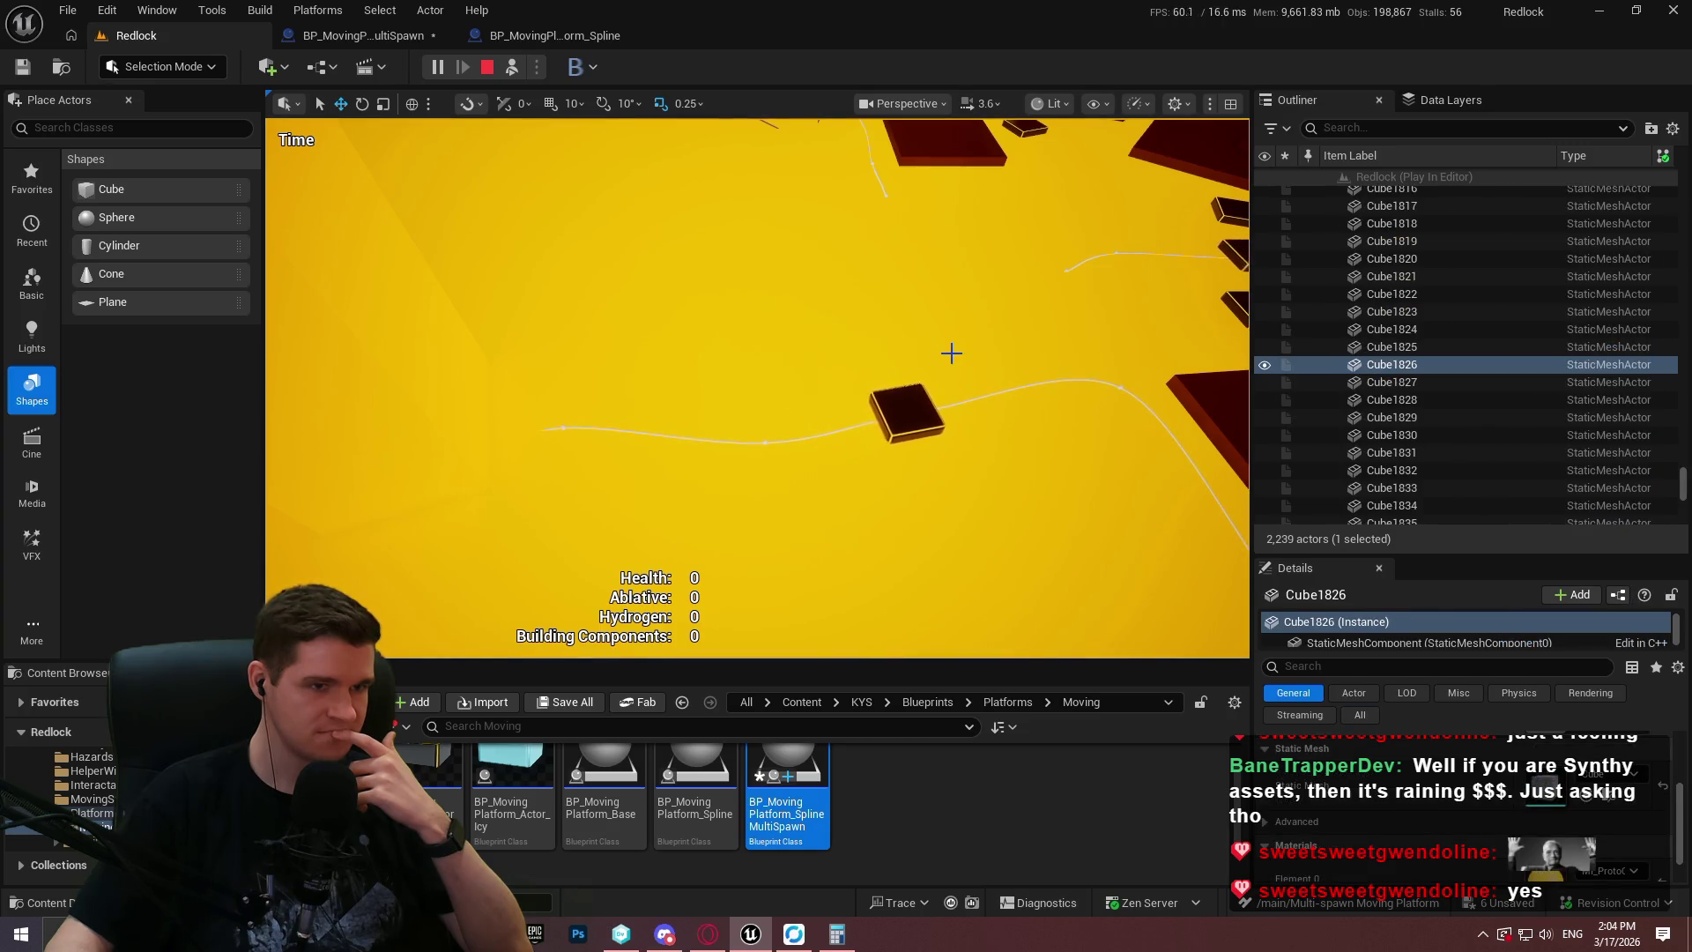
click(414, 35)
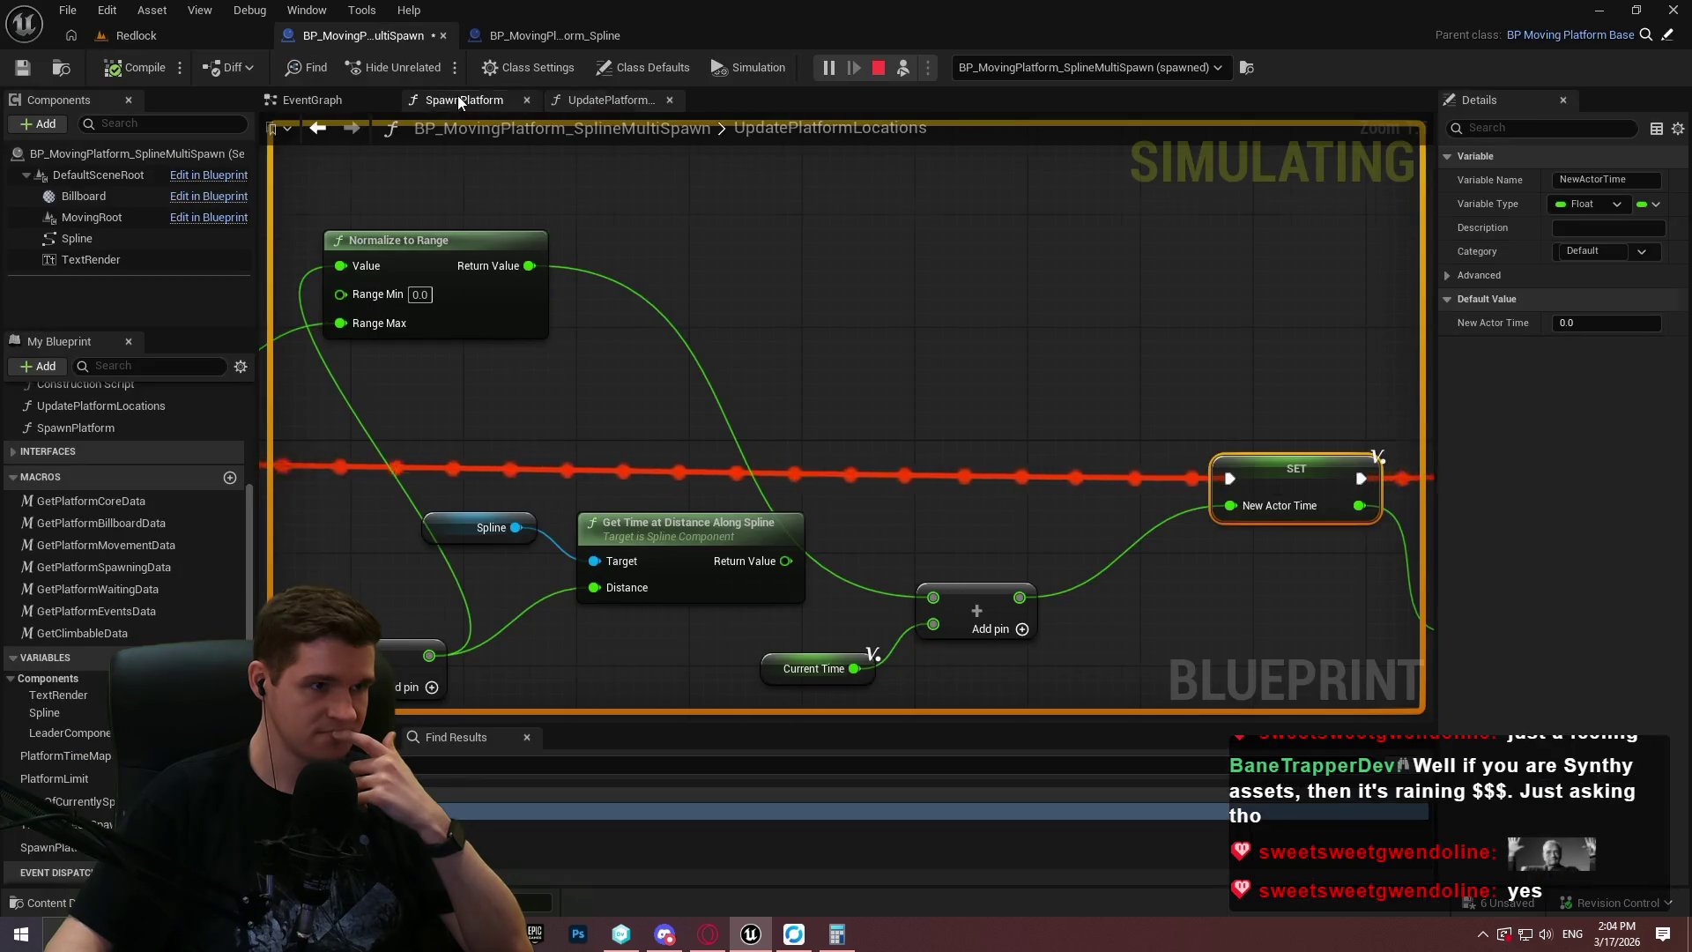
click(458, 95)
click(310, 101)
click(192, 34)
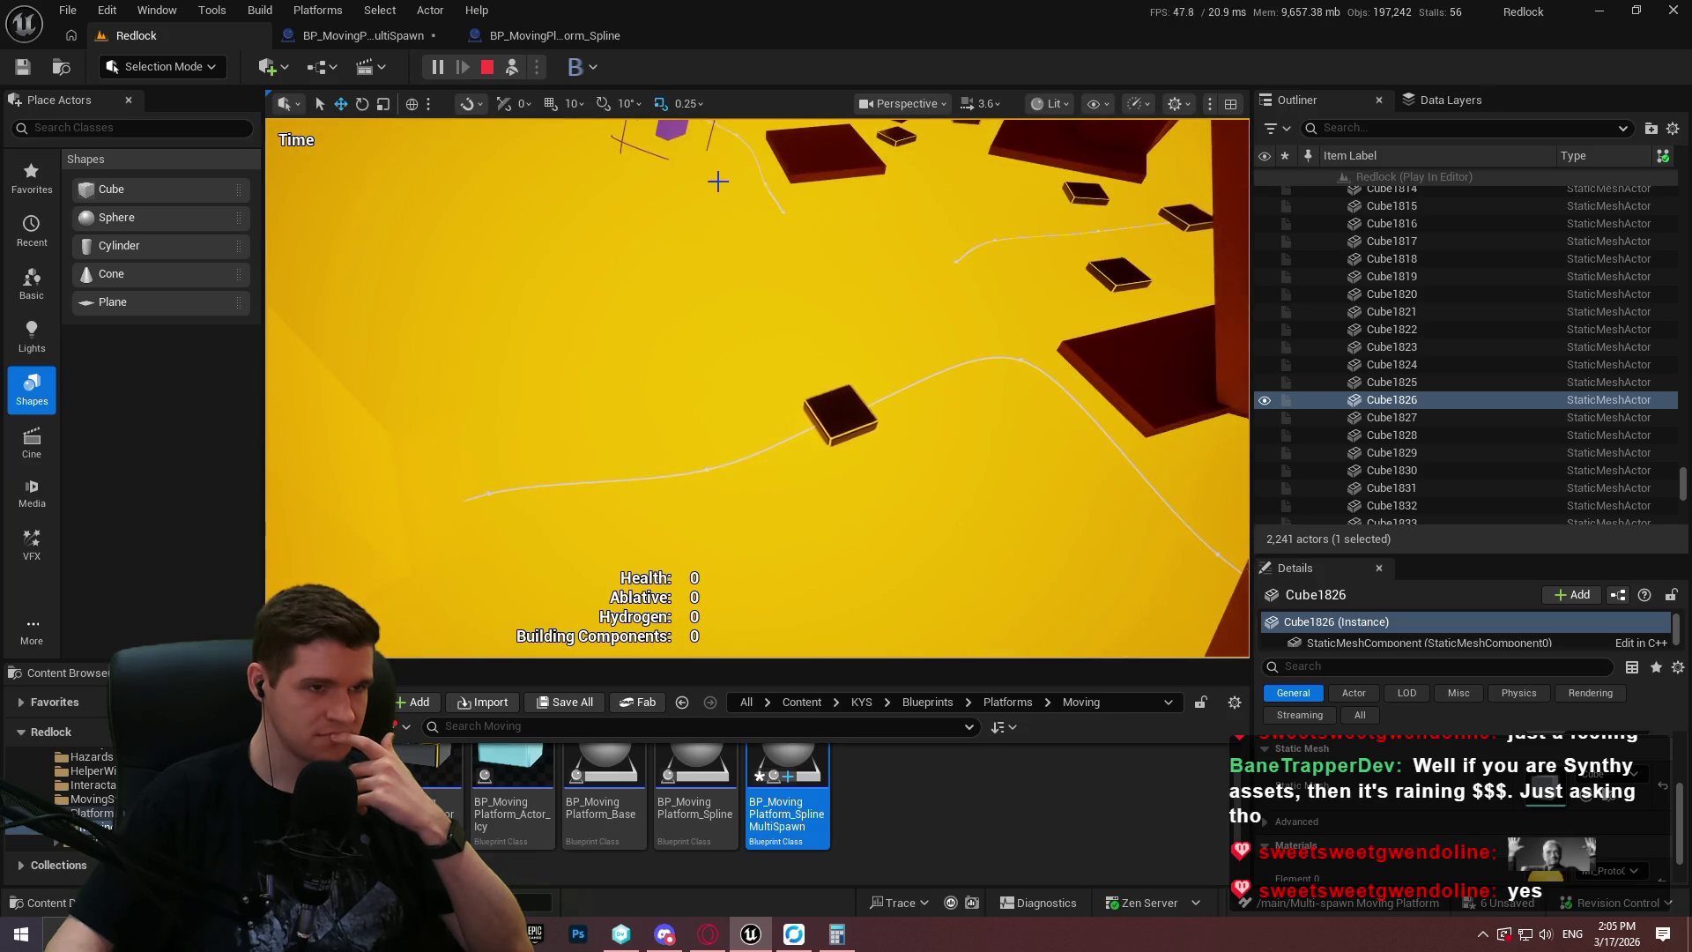
key(Escape)
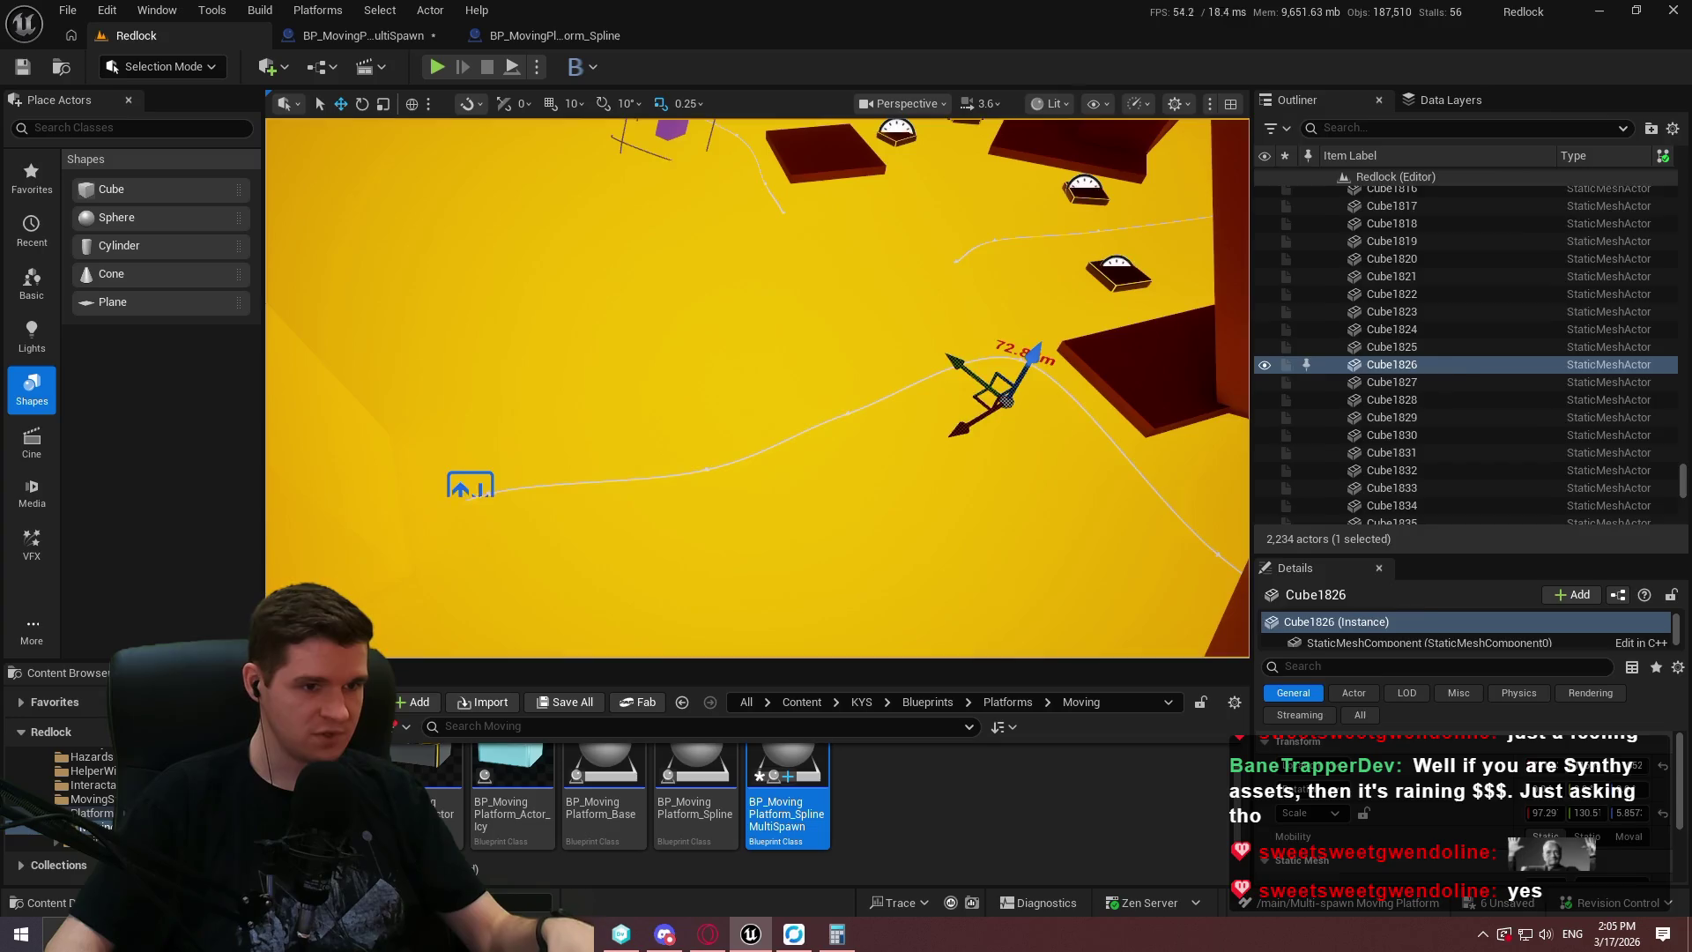
Drag a point of the multi-spawn platform's spline further down-left along the X axis.
click(836, 426)
click(844, 418)
drag(824, 440, 736, 476)
click(352, 35)
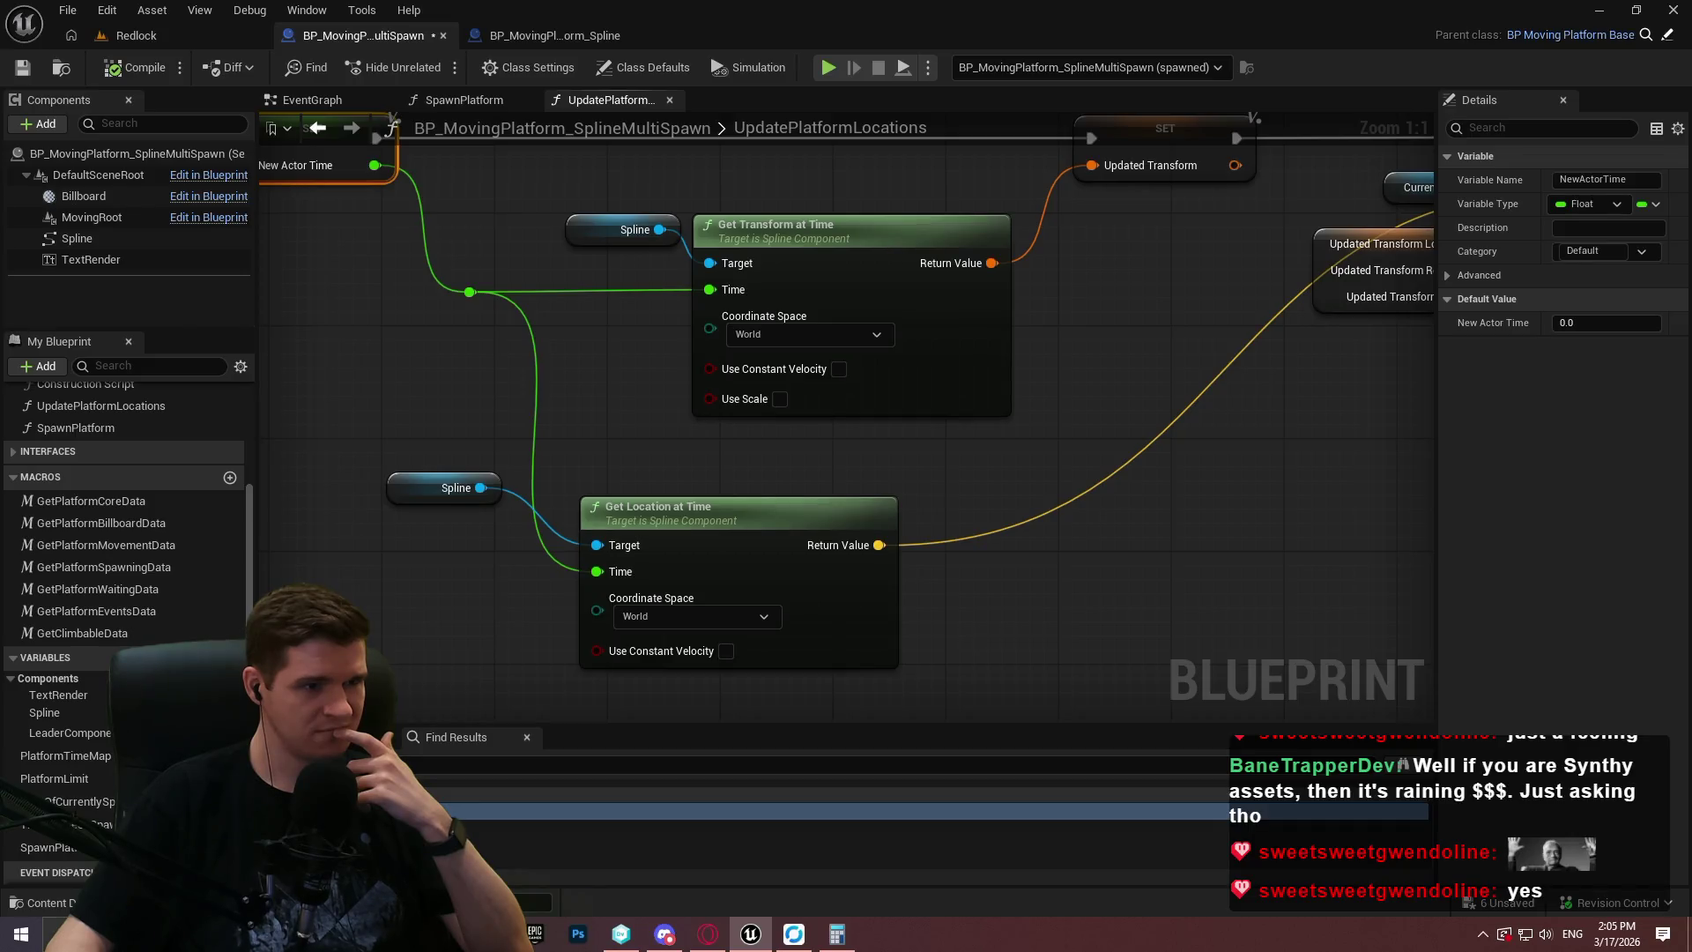
Wire the updated transform's location into Set World Location's New Location.
drag(881, 441, 449, 483)
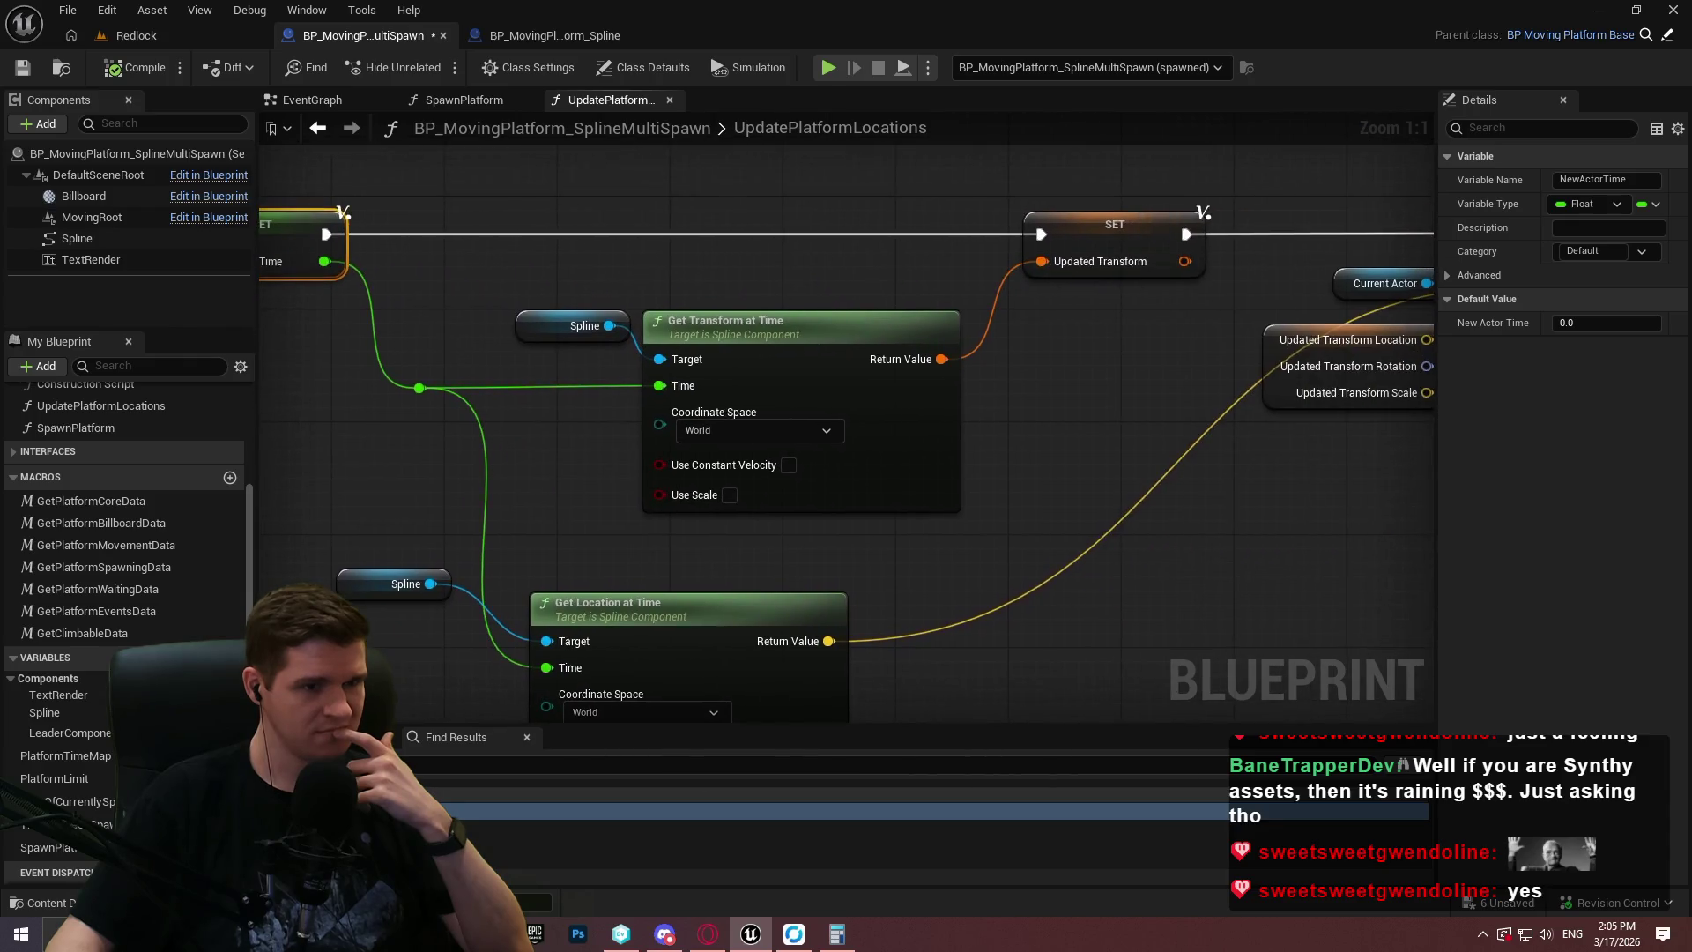
drag(1327, 353, 916, 311)
drag(1022, 304, 1097, 251)
drag(1079, 432, 1338, 433)
click(322, 154)
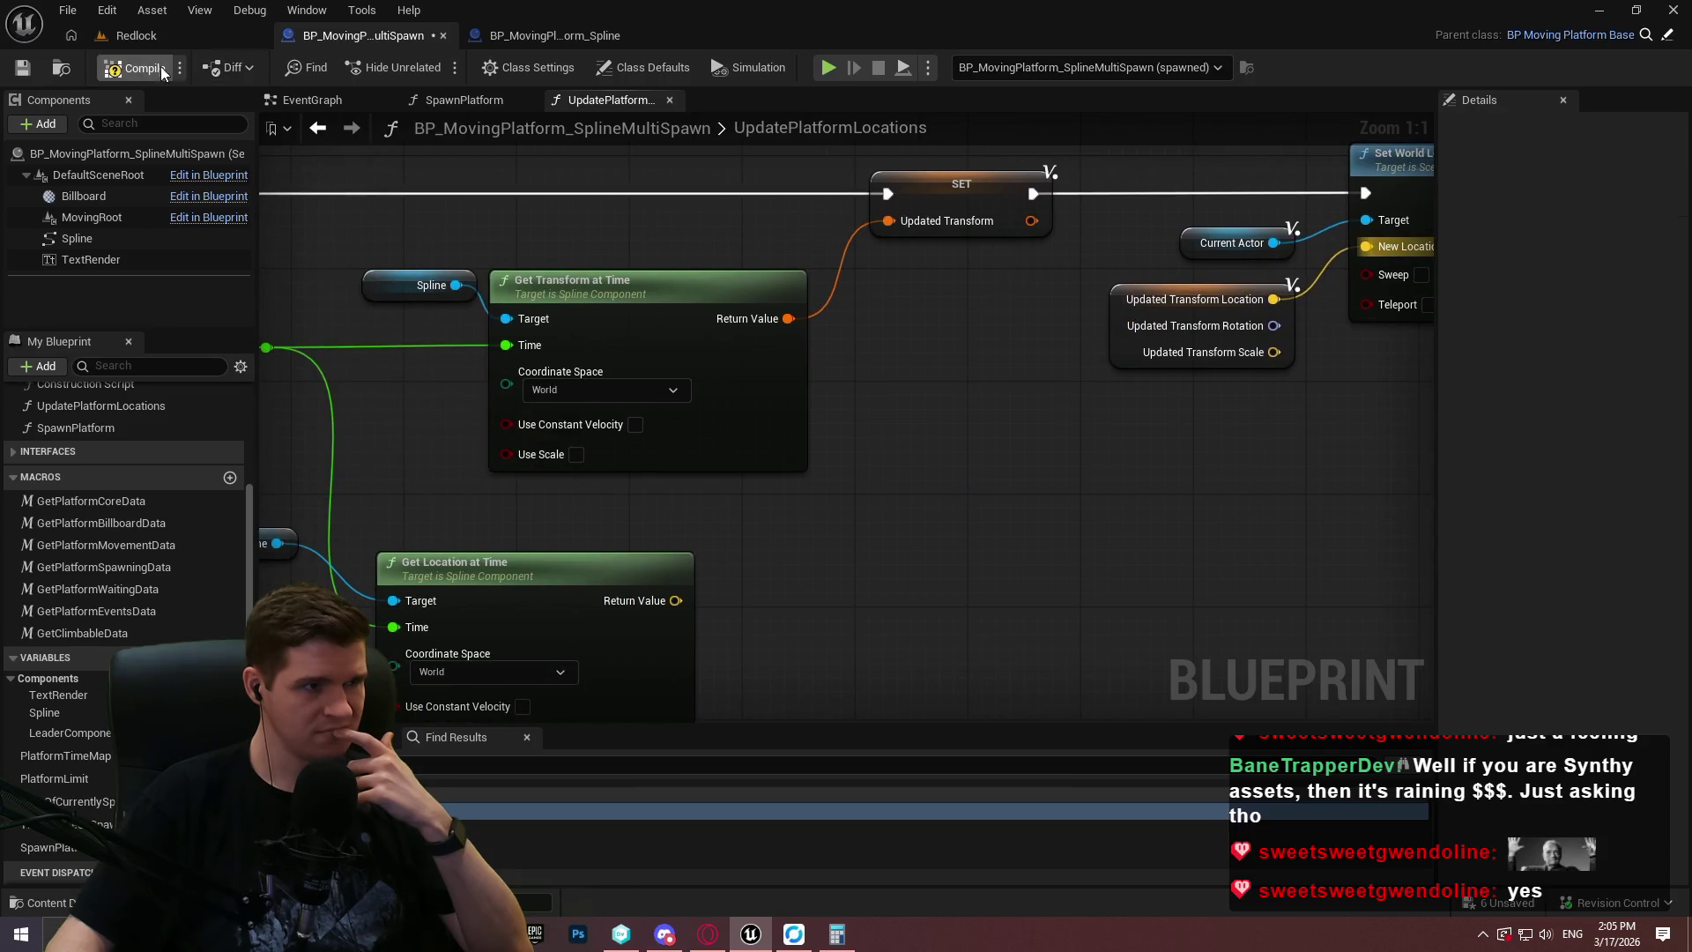
Play-test the Redlock level with the new location wiring, then stop.
click(197, 39)
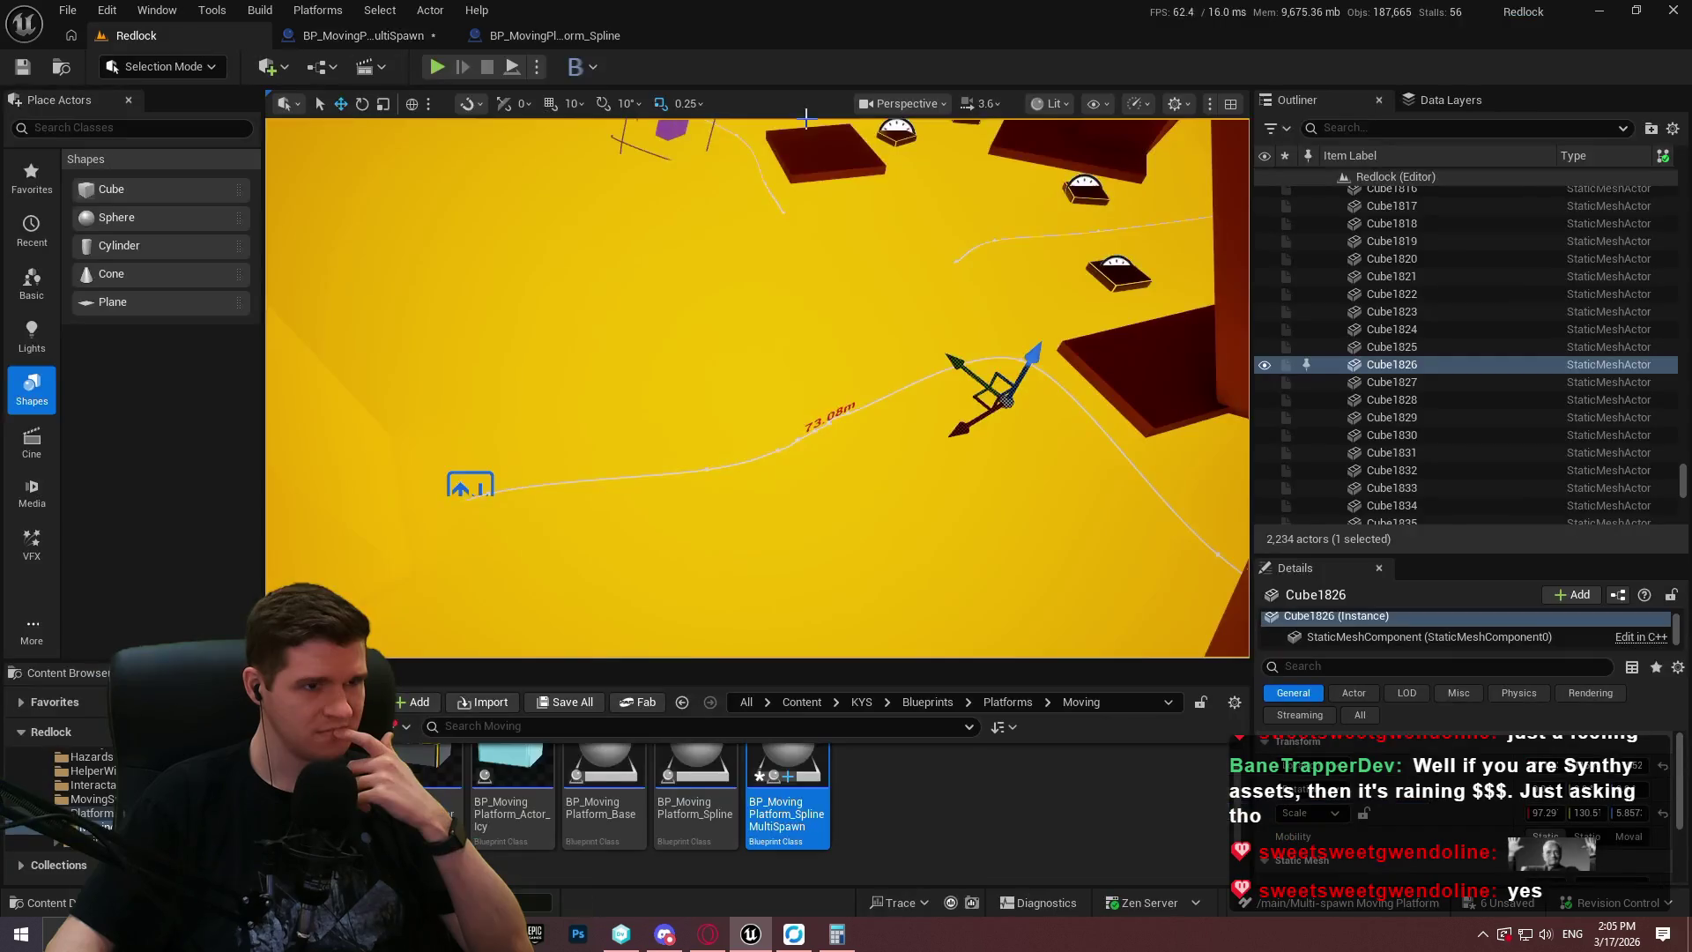
key(alt+p)
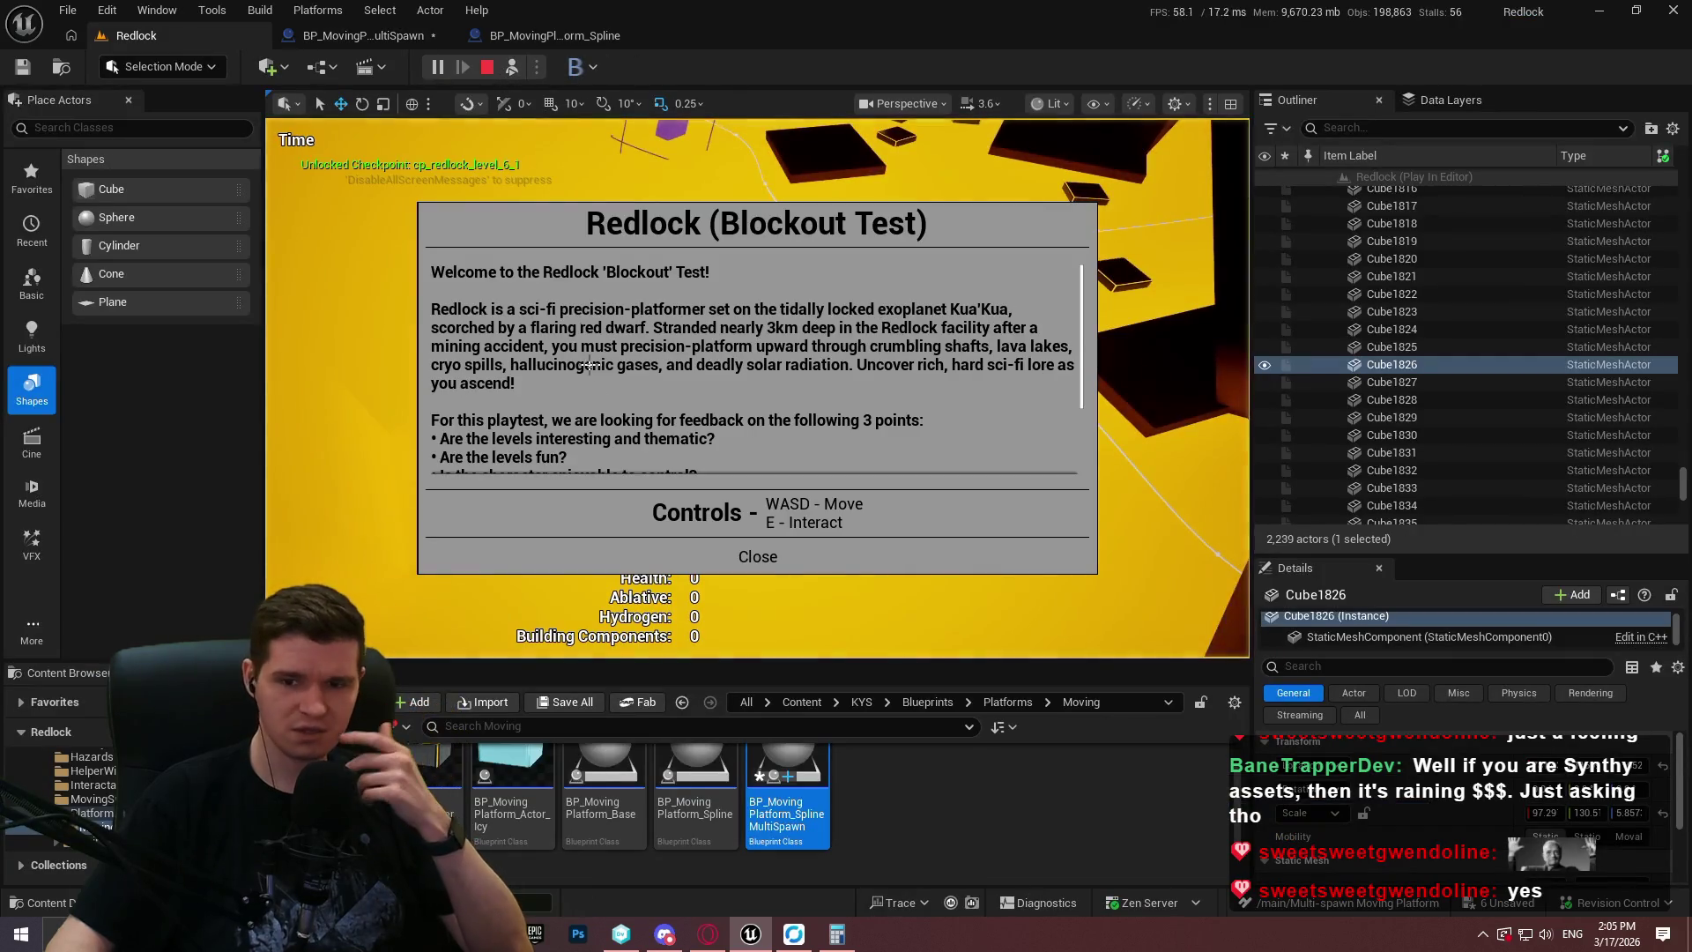
click(743, 559)
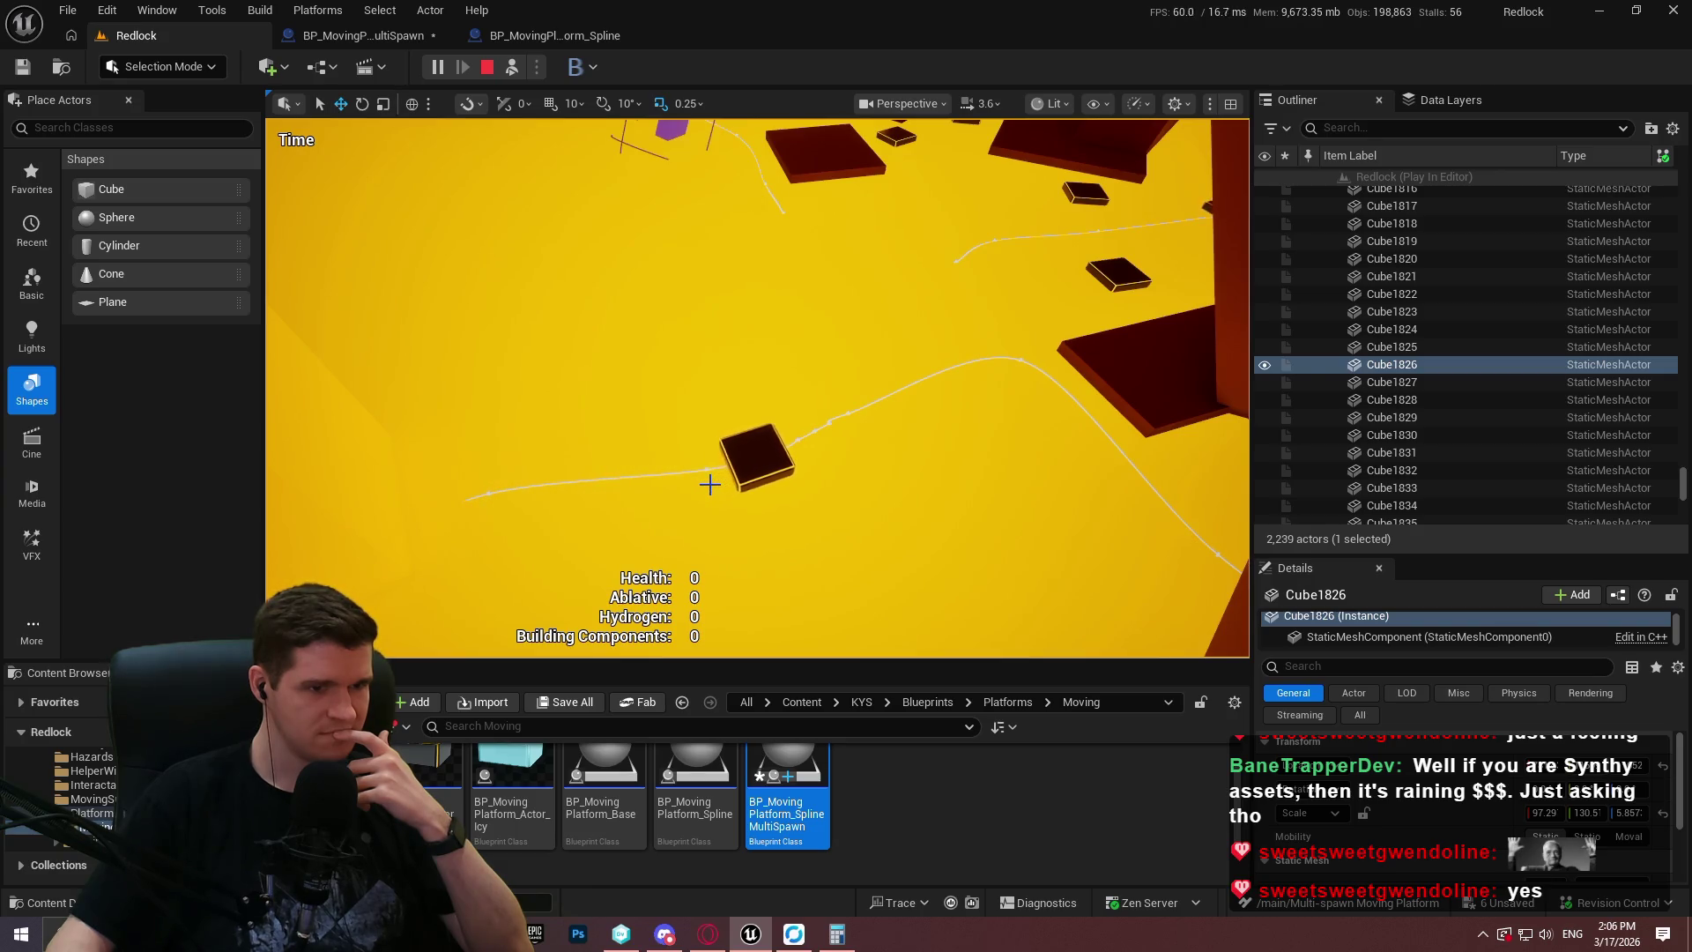
click(483, 74)
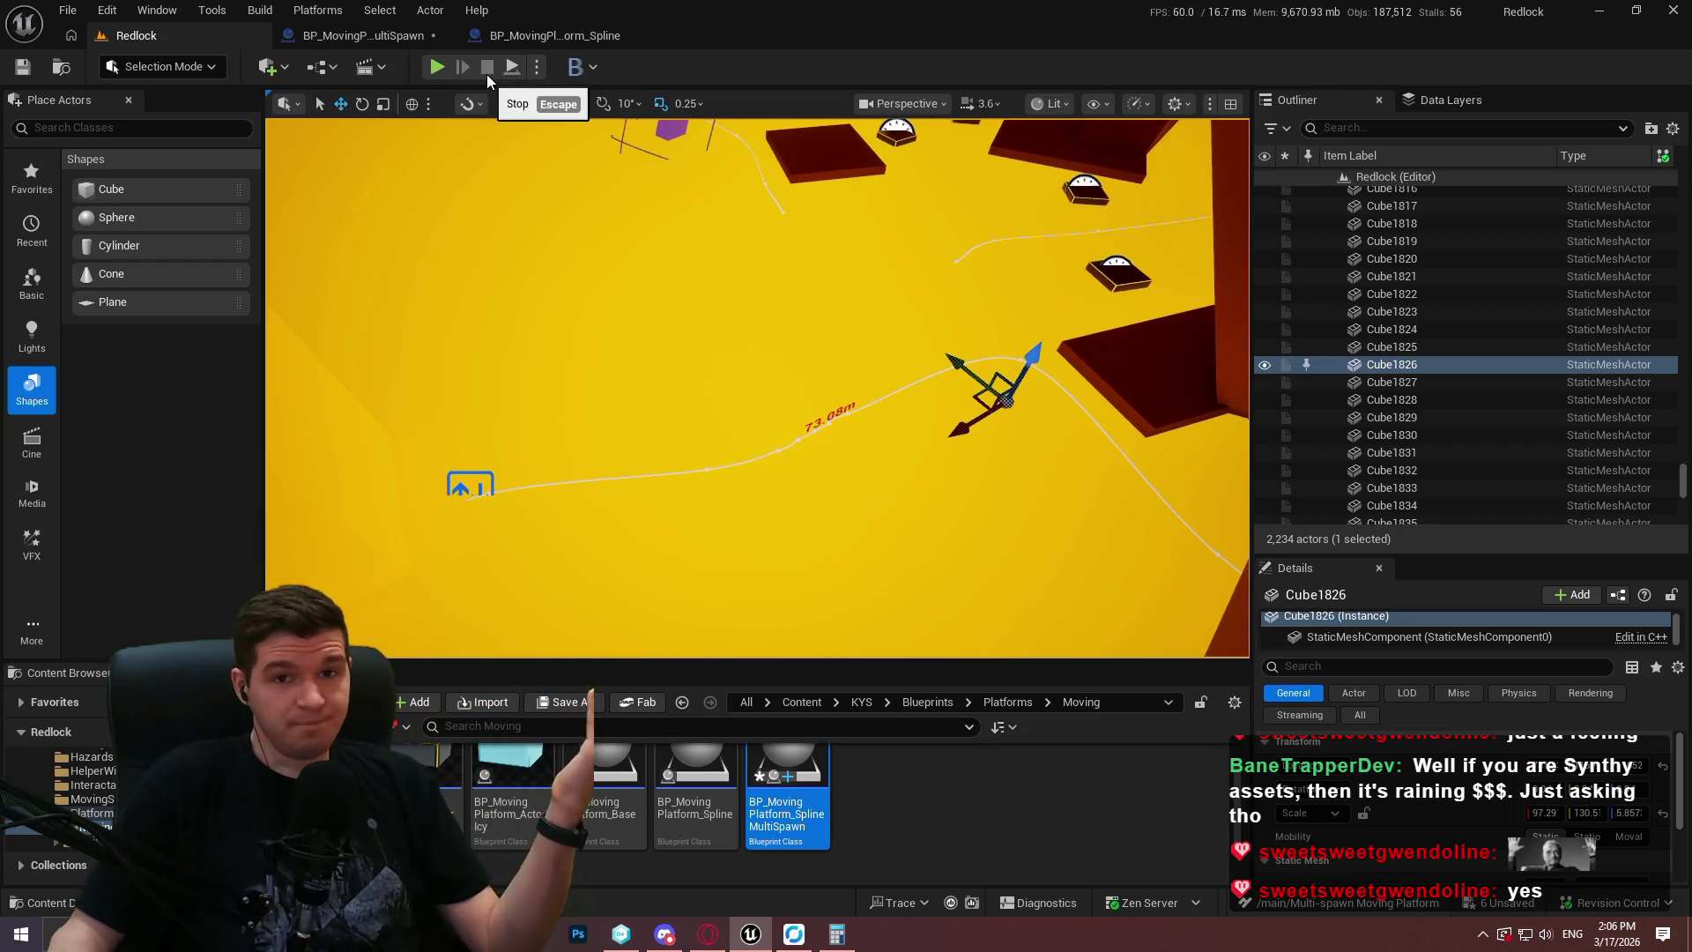
Tick Use Constant Velocity on the Get Transform at Time node.
click(398, 35)
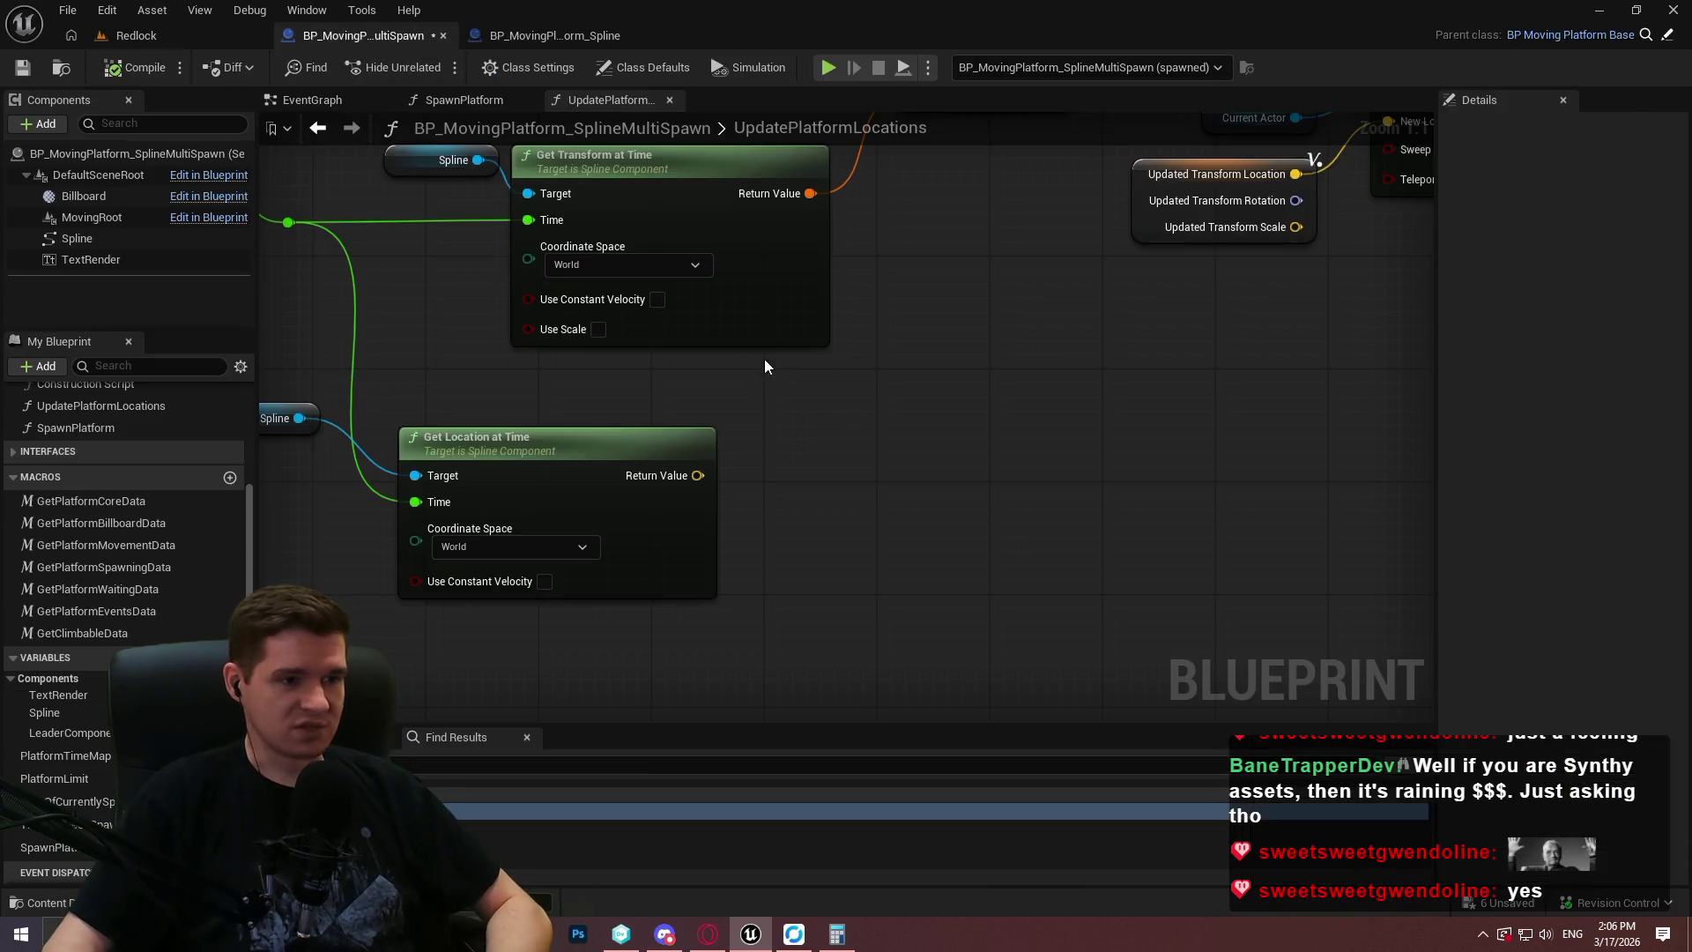
click(995, 408)
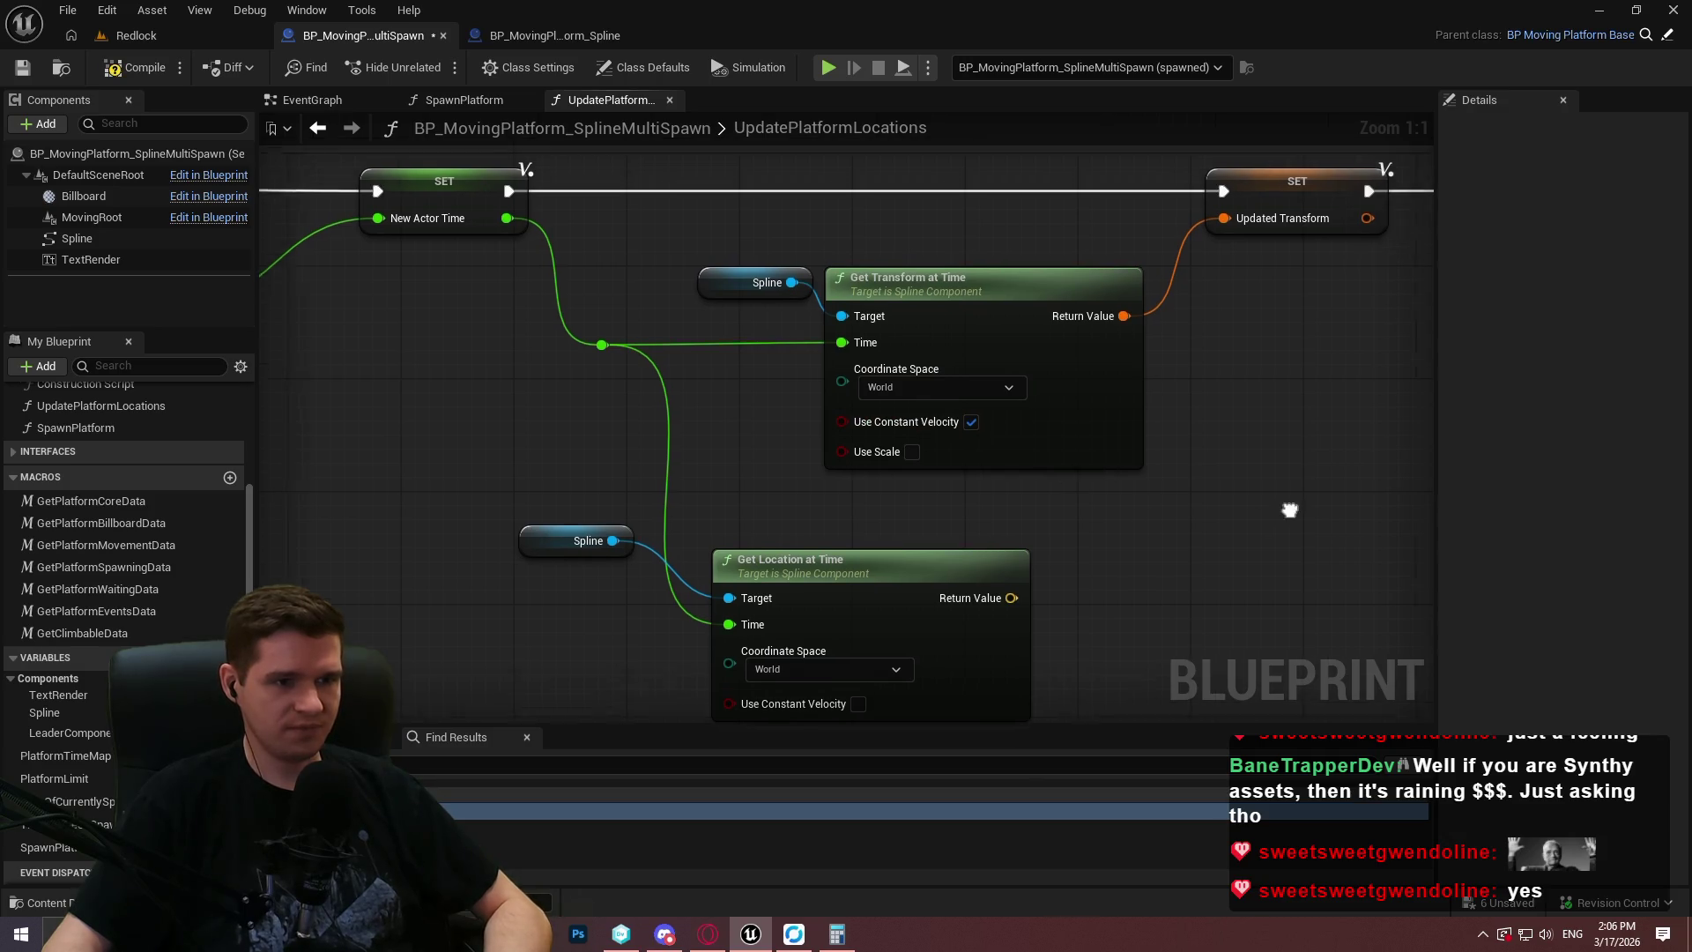
click(176, 36)
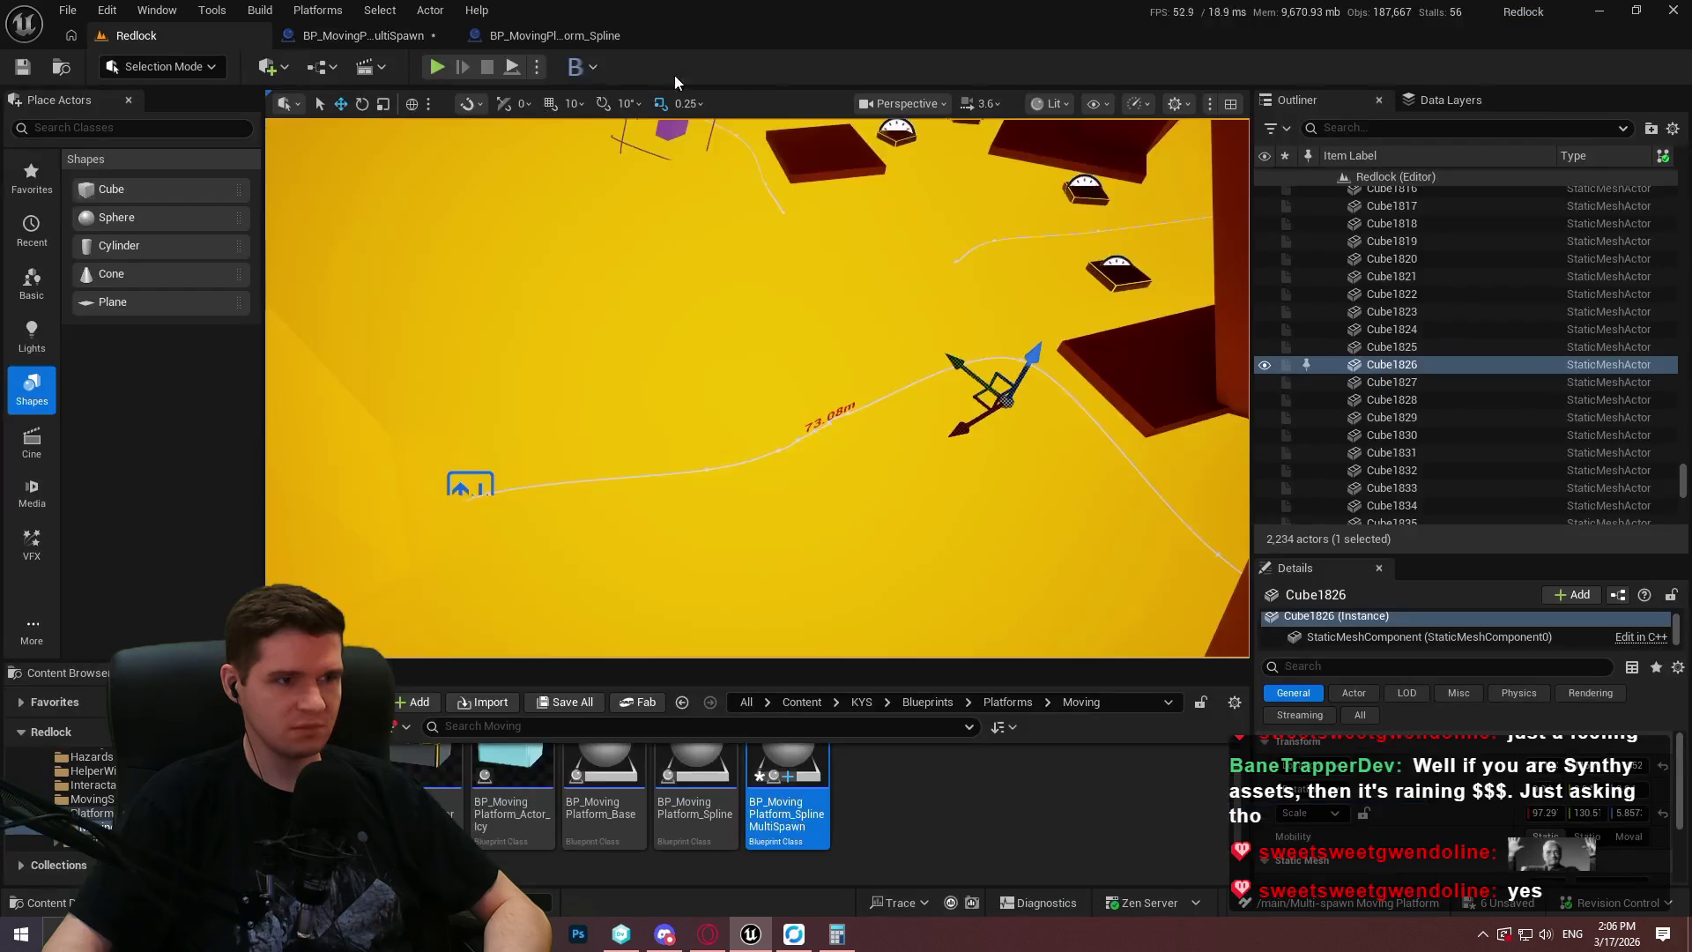
Run Redlock, watch the platforms move at constant velocity along the spline, then stop.
click(511, 69)
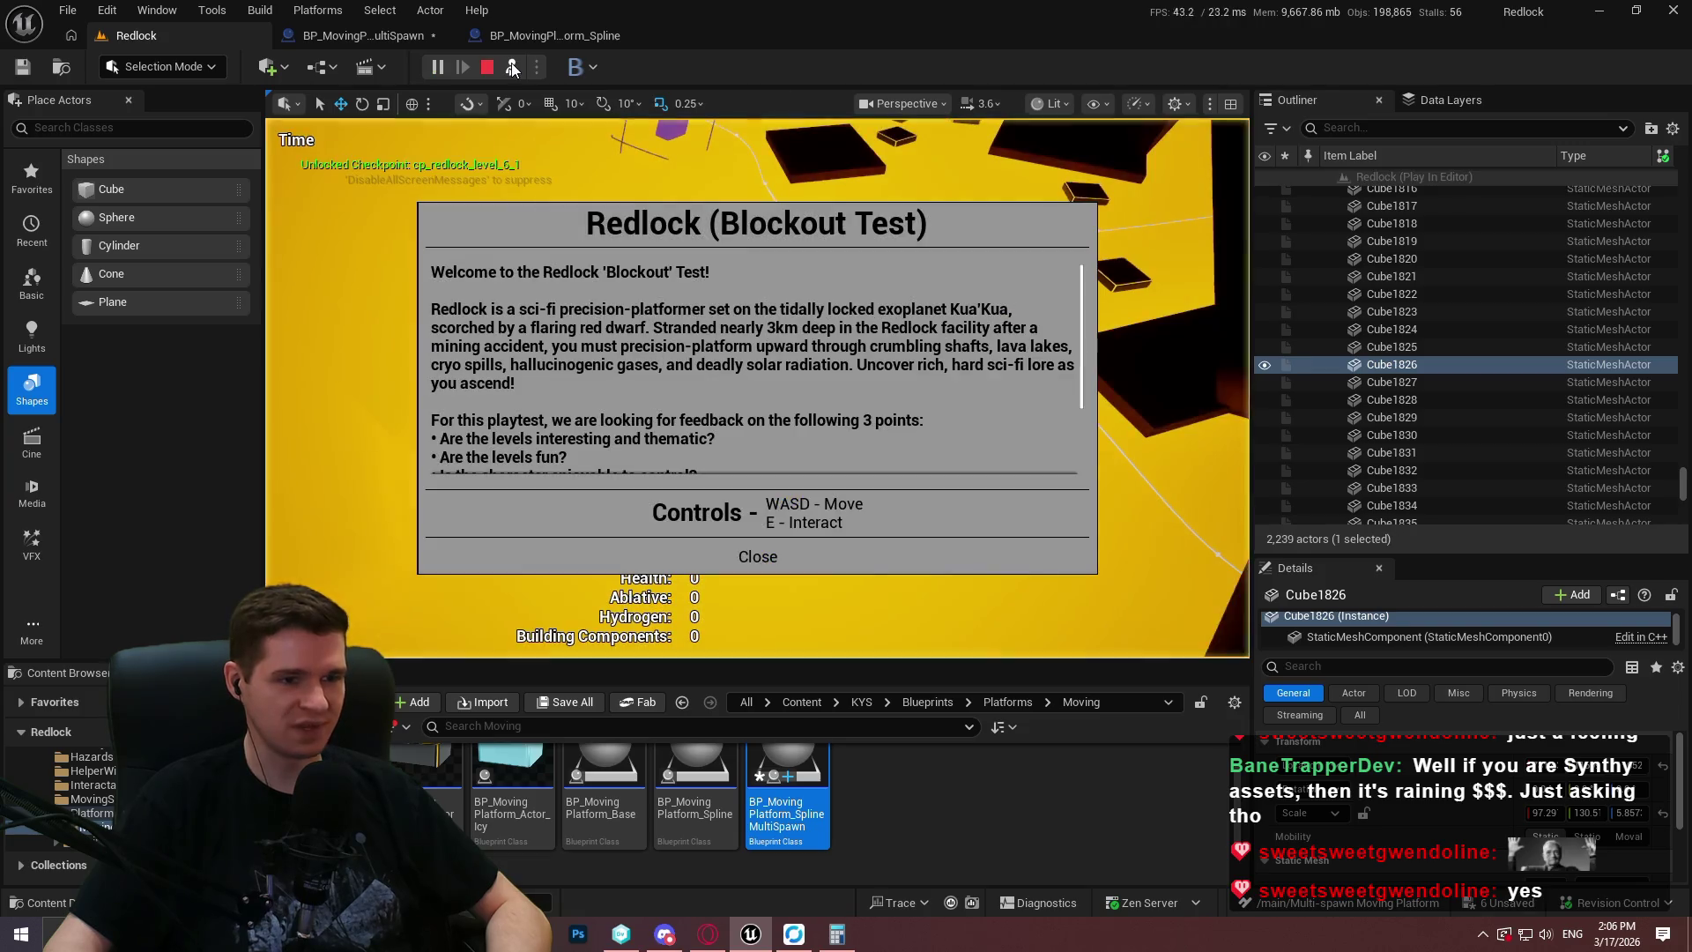
click(757, 557)
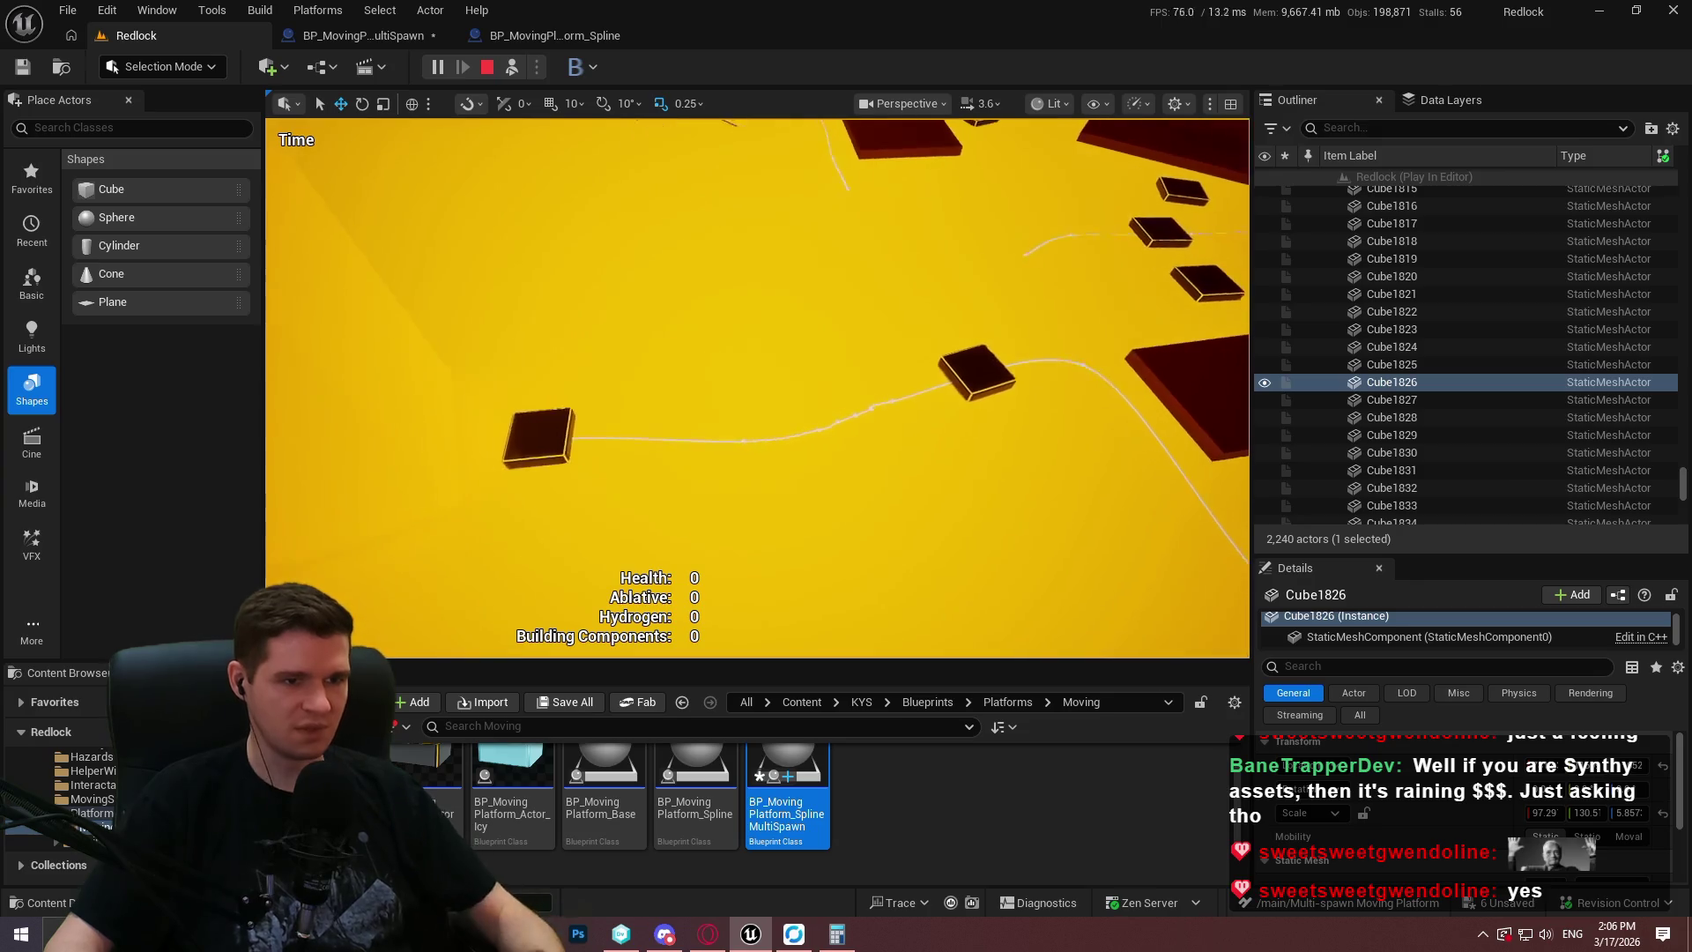
click(1064, 345)
scroll(758, 387, up, 2)
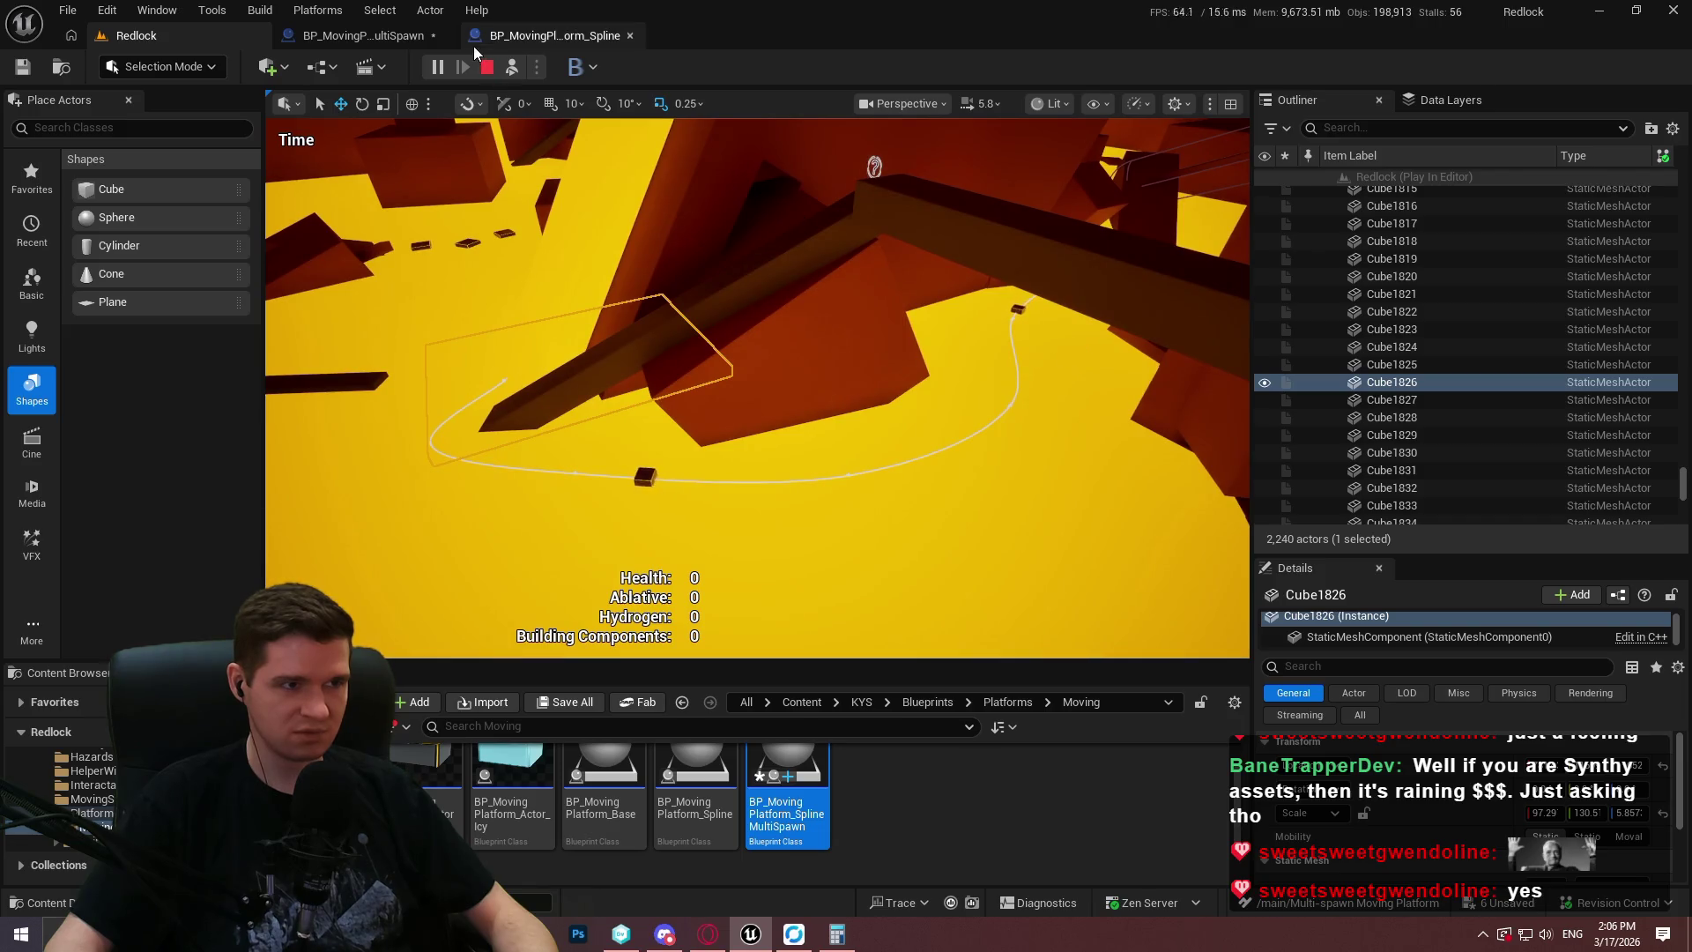
key(Escape)
click(374, 33)
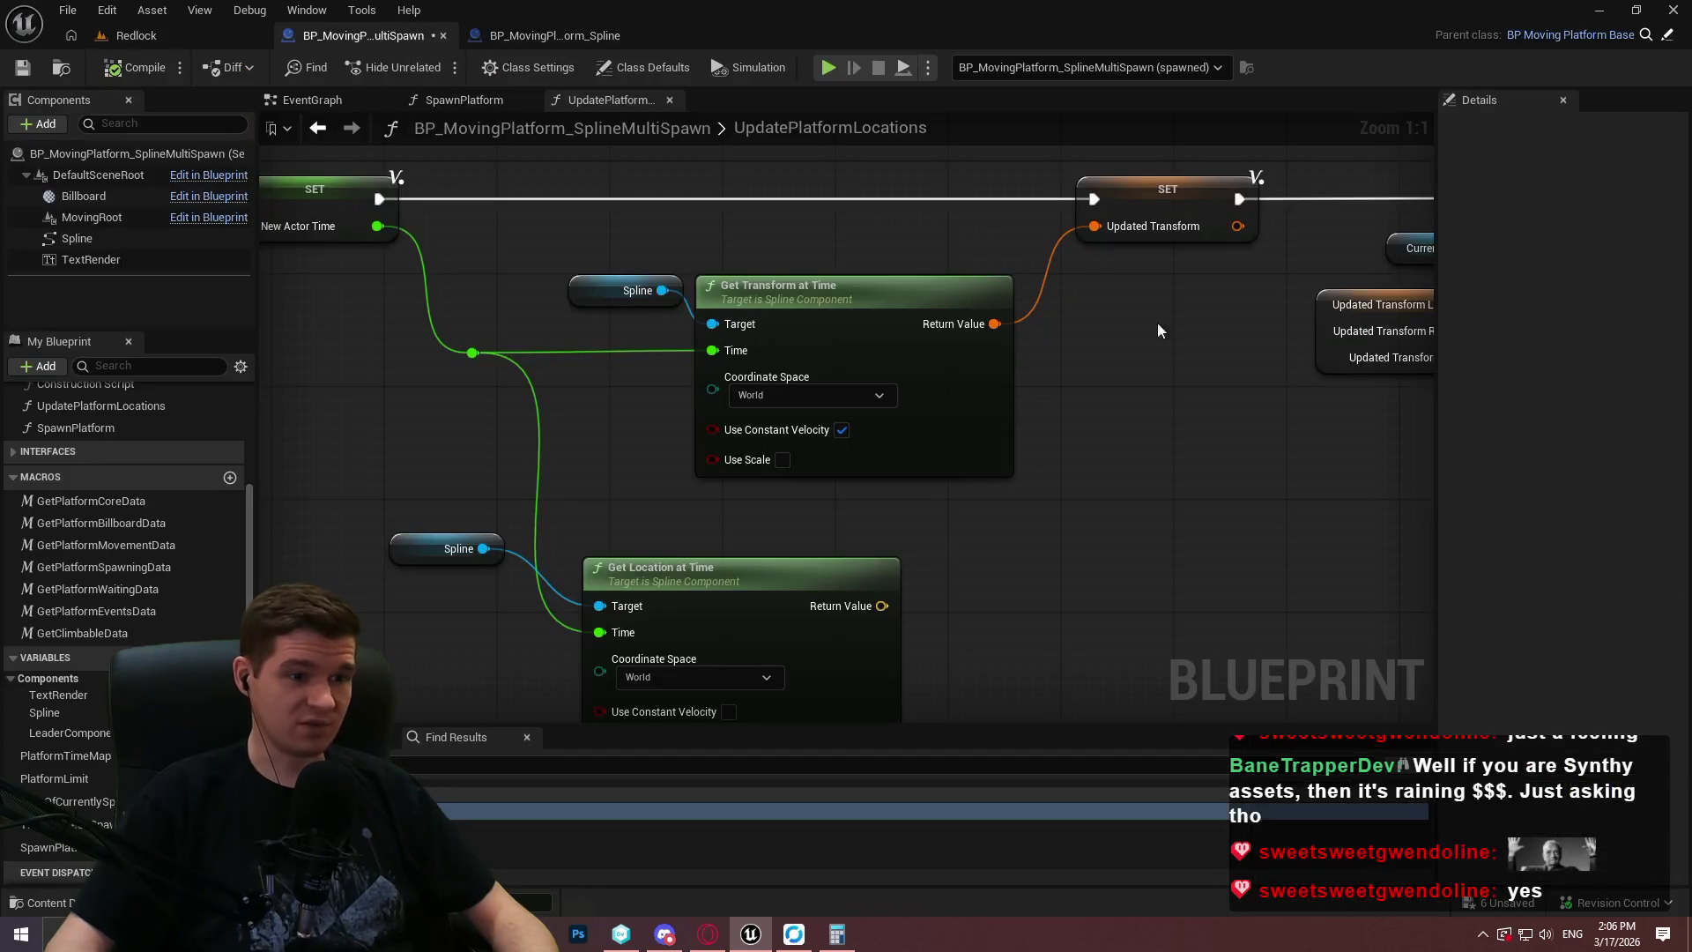
Delete the unused Get Location at Time and Get Time at Distance Along Spline nodes.
mouse_move(1139, 404)
mouse_down()
mouse_move(1035, 423)
mouse_move(748, 414)
mouse_move(1224, 398)
mouse_up()
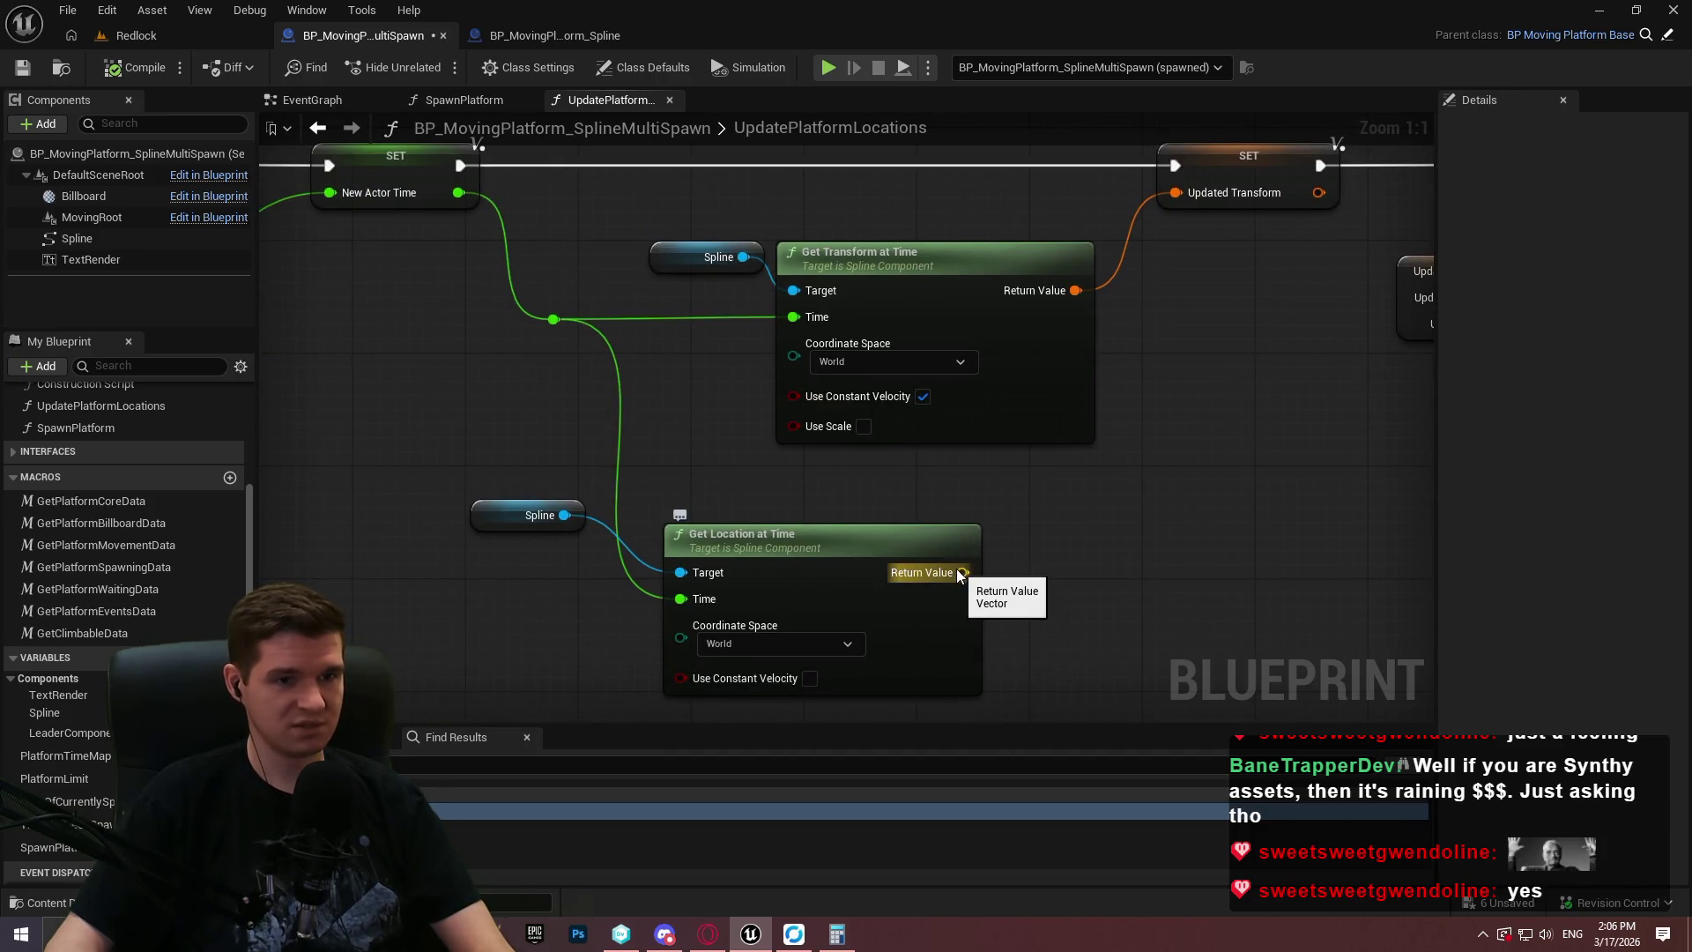
mouse_move(743, 557)
mouse_down()
mouse_move(459, 569)
mouse_move(1304, 657)
mouse_move(1427, 707)
mouse_up()
key(Delete)
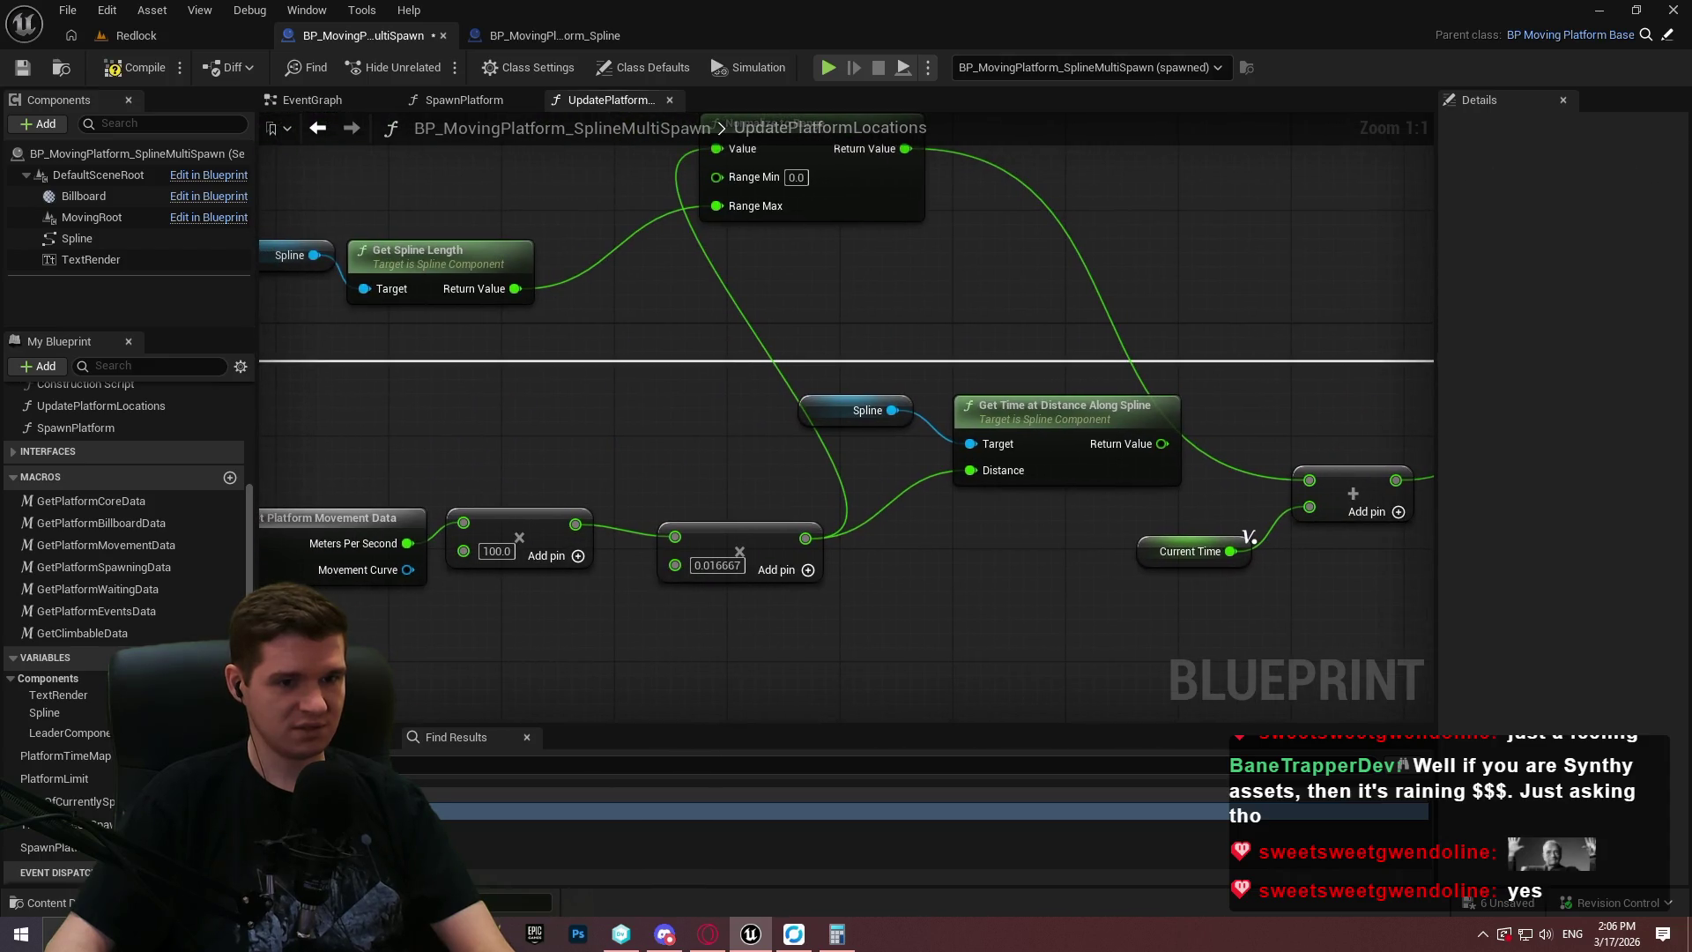
mouse_move(761, 359)
mouse_down()
mouse_move(796, 412)
mouse_move(1118, 526)
mouse_up()
key(Delete)
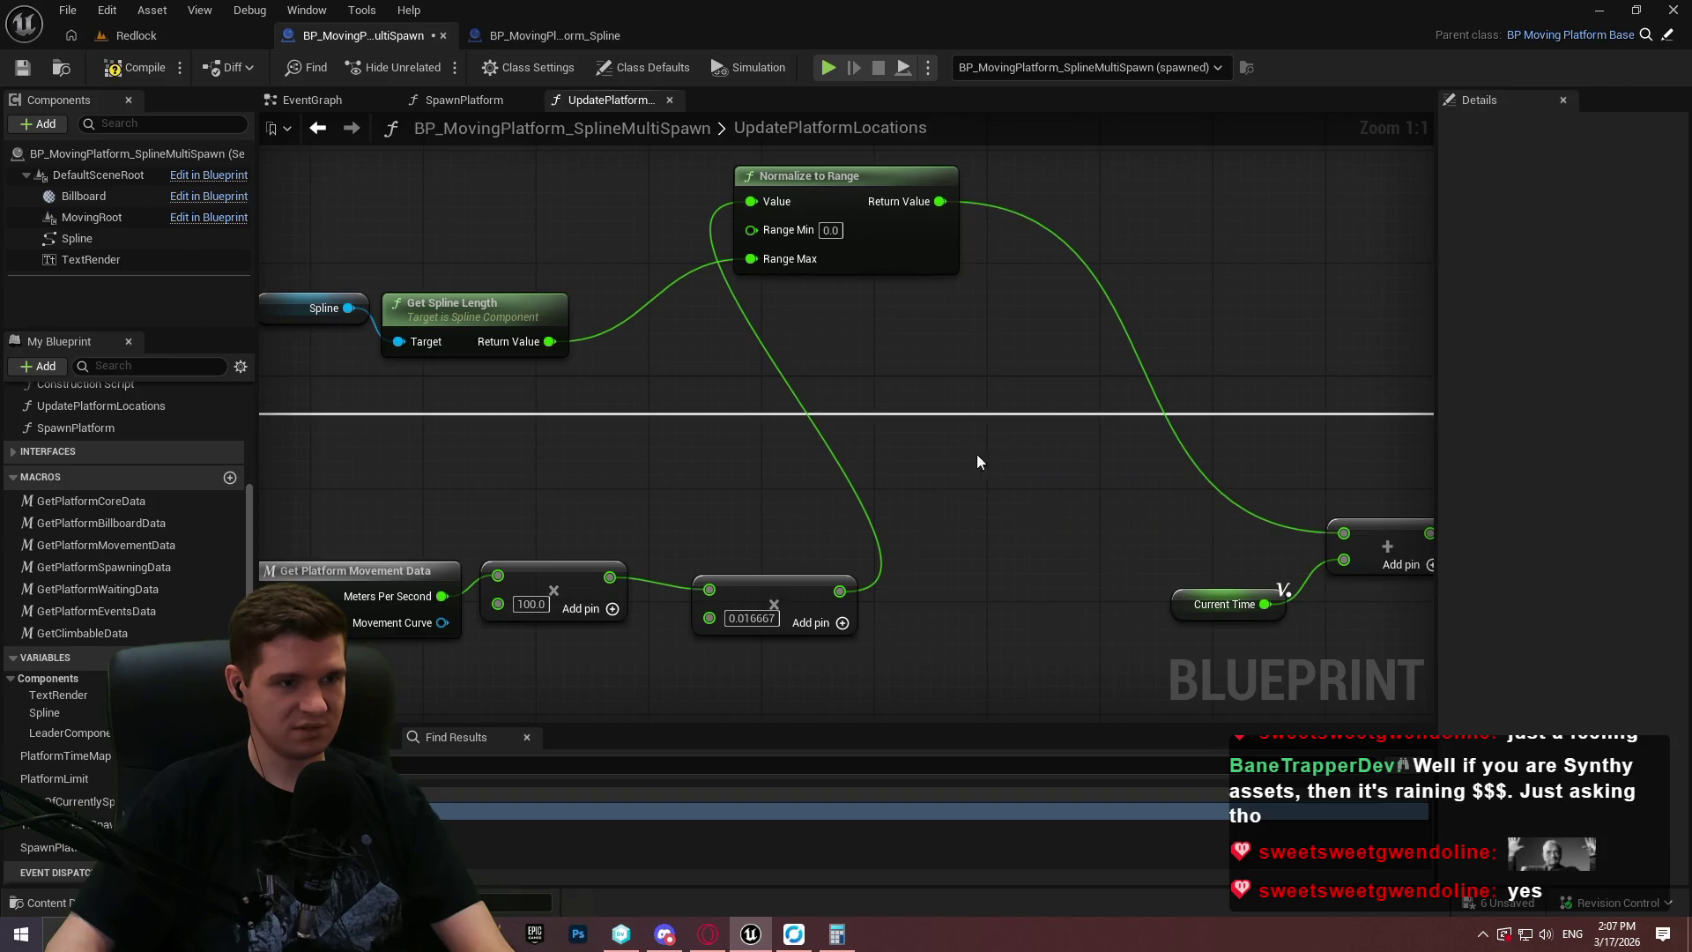
Move the Spline and Get Spline Length nodes below the multiplies, with Get Platform Movement Data beside them.
drag(881, 215, 1375, 185)
drag(699, 242, 1134, 400)
mouse_move(921, 284)
mouse_down()
mouse_move(1259, 665)
mouse_move(1192, 648)
mouse_up()
click(866, 354)
drag(906, 393, 884, 389)
drag(679, 370, 719, 384)
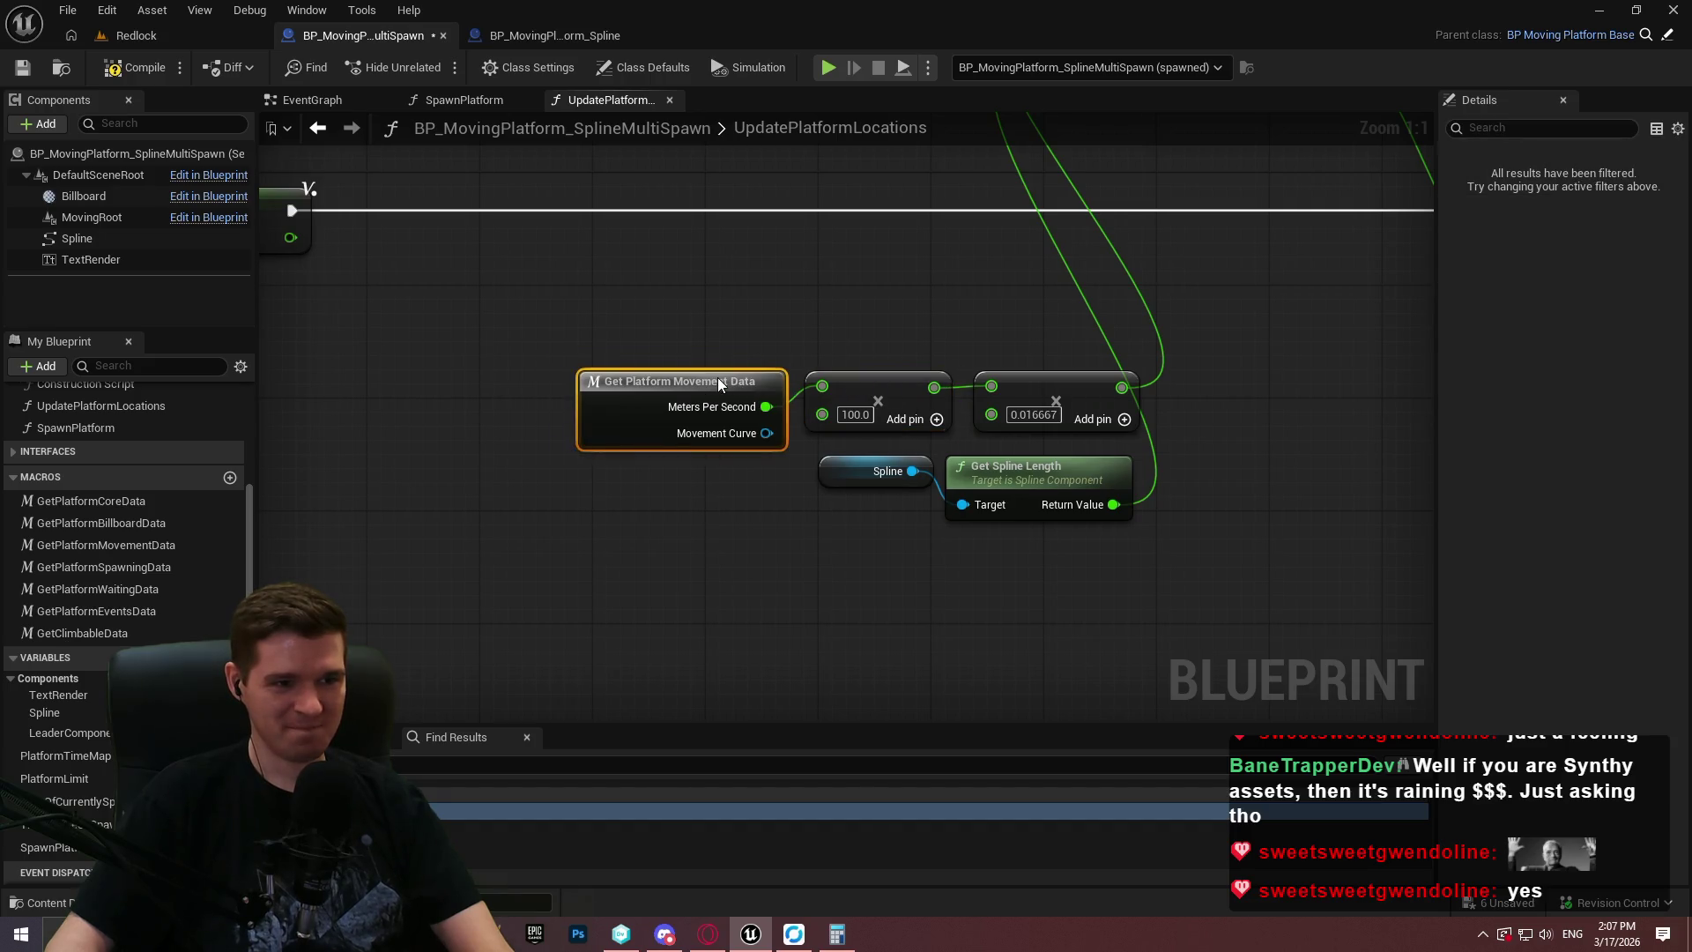
click(1113, 523)
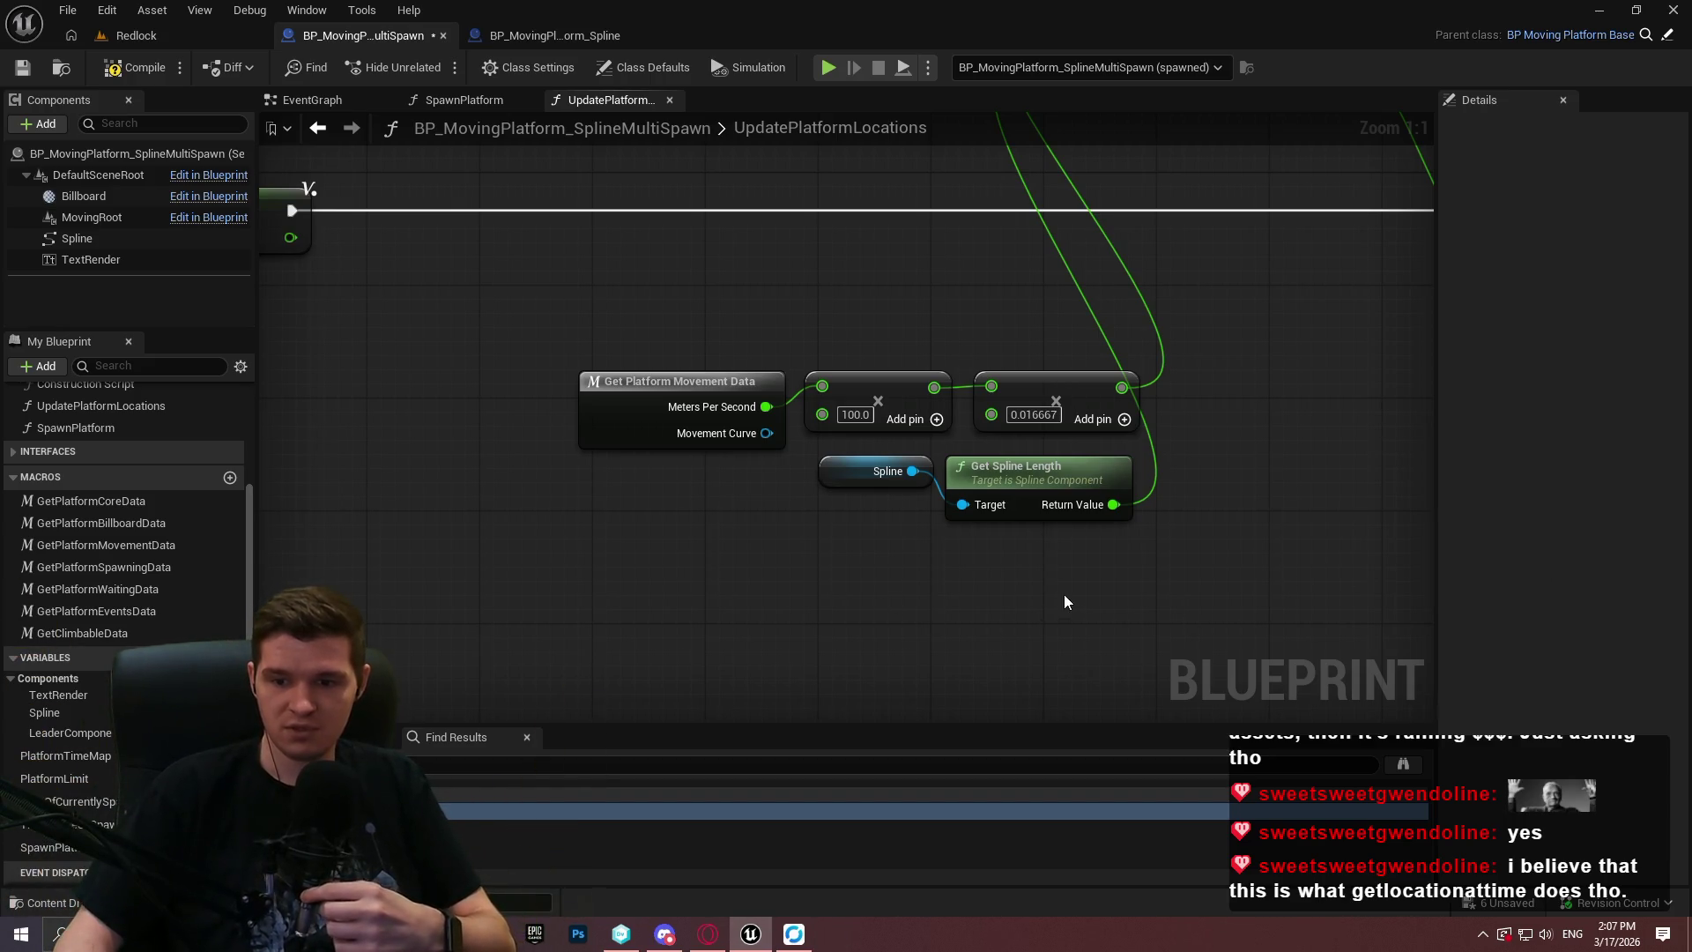
Move Normalize to Range down beside the speed chain and review the Get Transform at Time nodes.
mouse_move(1124, 579)
mouse_down()
mouse_move(692, 583)
mouse_move(747, 585)
mouse_up()
drag(836, 157, 694, 325)
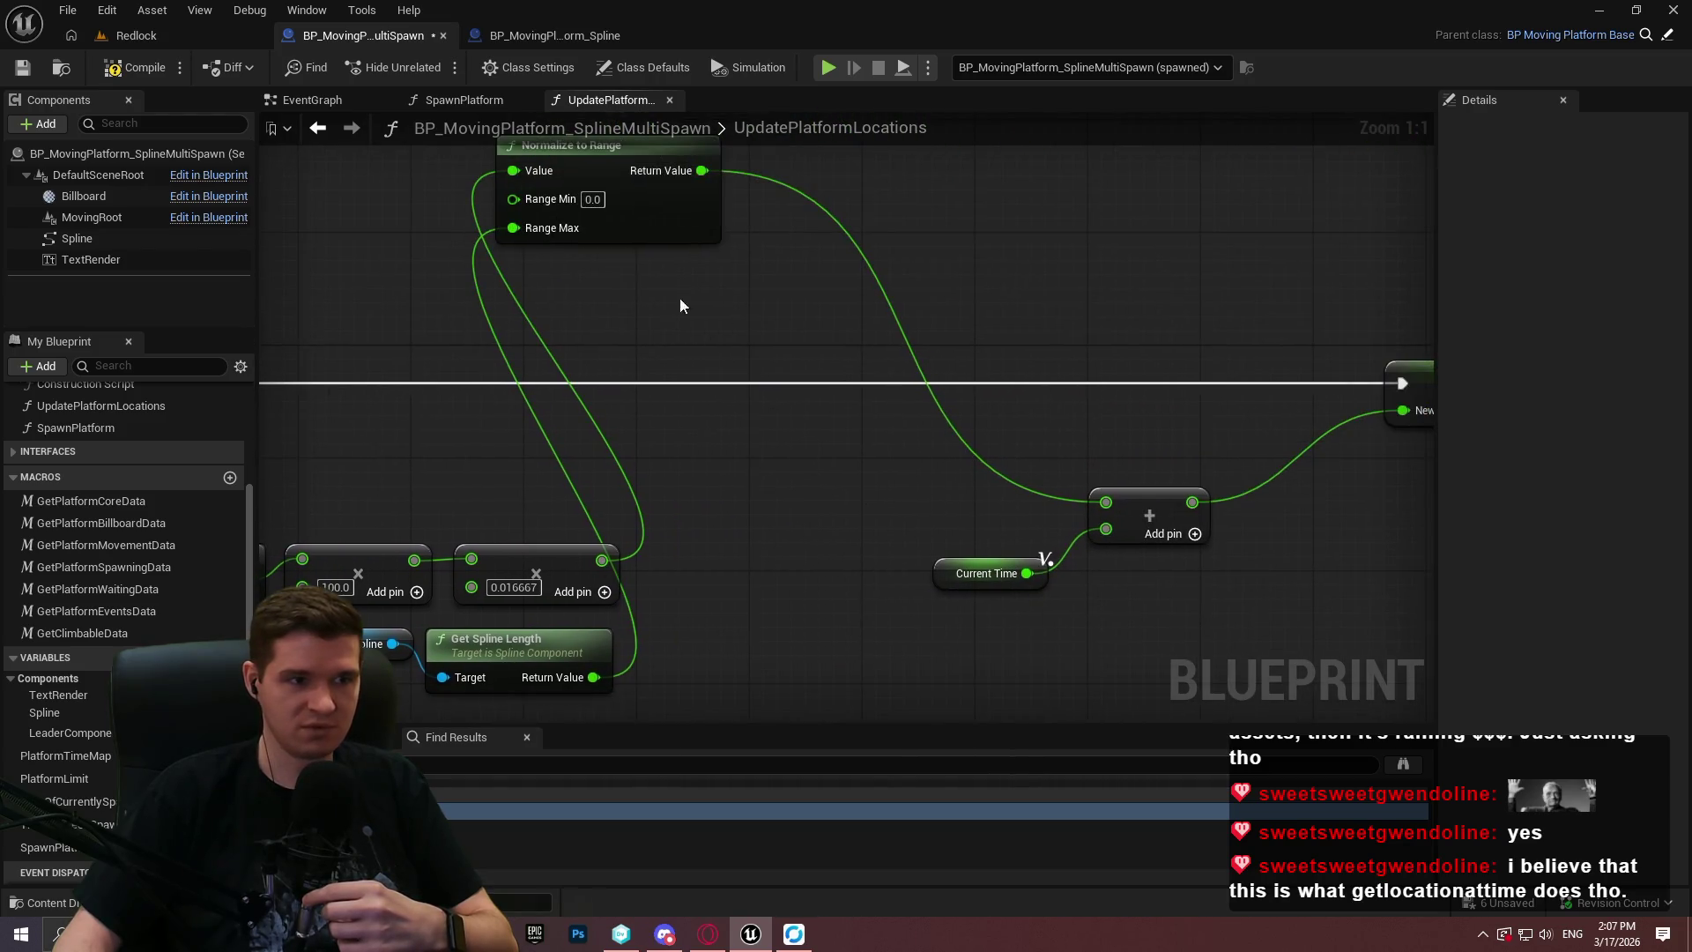
mouse_move(649, 227)
mouse_down()
mouse_move(812, 642)
mouse_move(797, 637)
mouse_up()
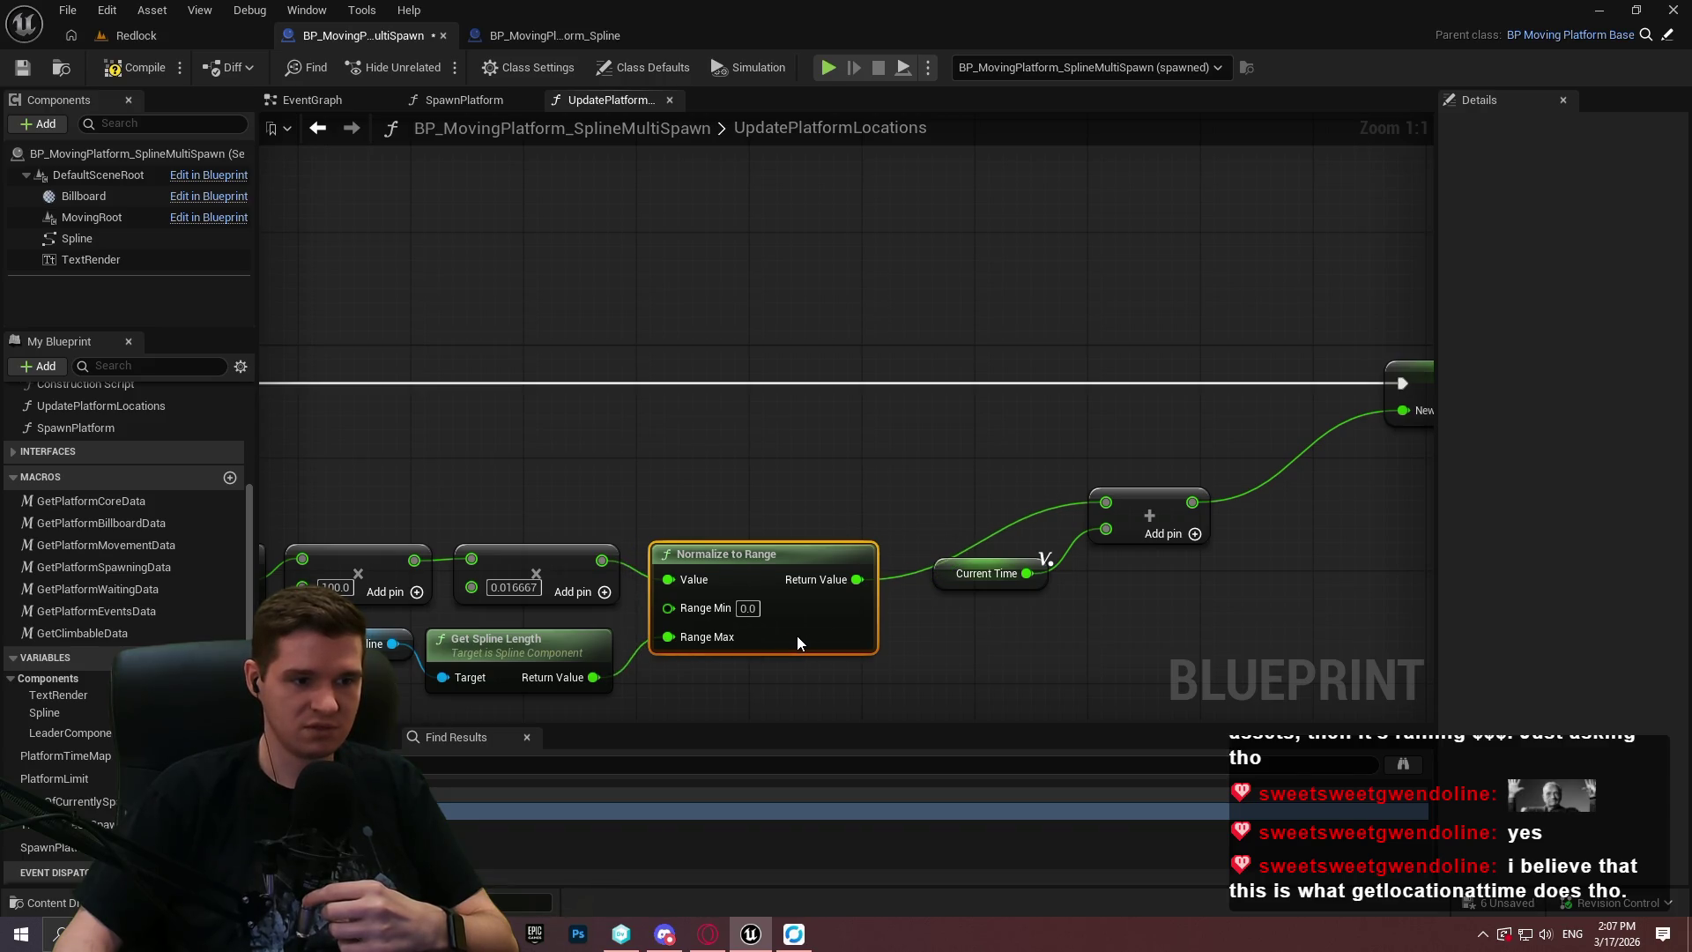
click(734, 463)
drag(733, 461, 818, 414)
mouse_move(579, 423)
mouse_down()
mouse_move(1201, 643)
mouse_move(1409, 648)
mouse_move(918, 656)
mouse_move(1015, 479)
mouse_move(1151, 526)
mouse_up()
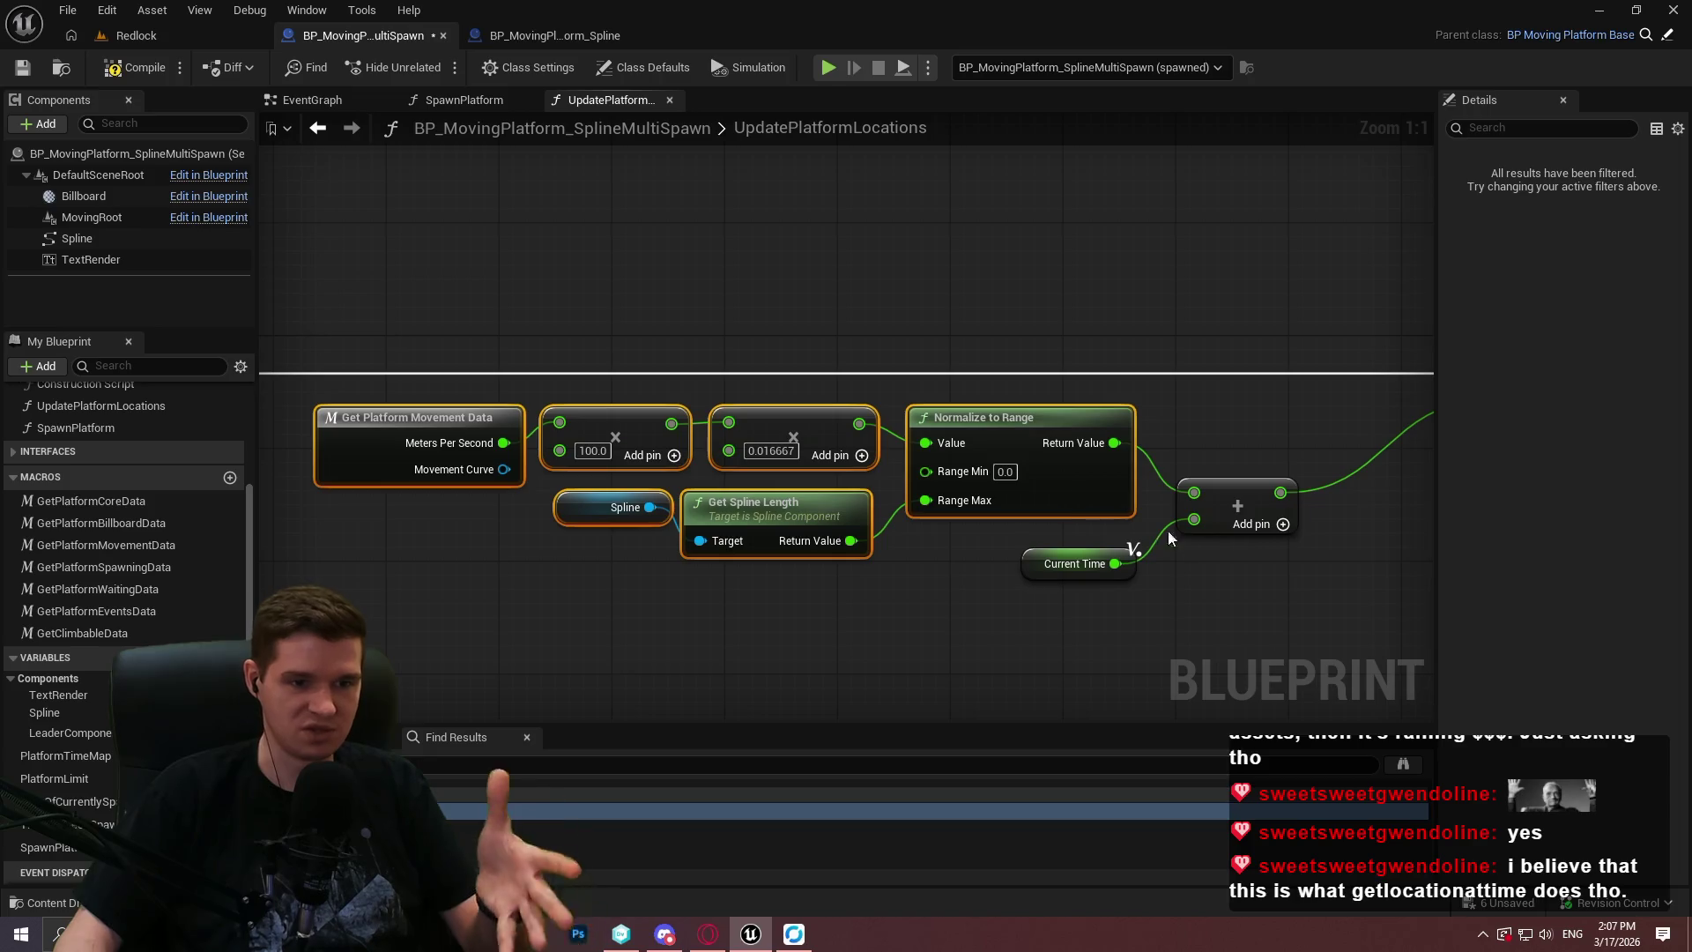
click(1272, 578)
mouse_move(1061, 366)
mouse_down()
mouse_move(408, 464)
mouse_move(366, 332)
mouse_move(306, 249)
mouse_up()
drag(753, 434, 1276, 412)
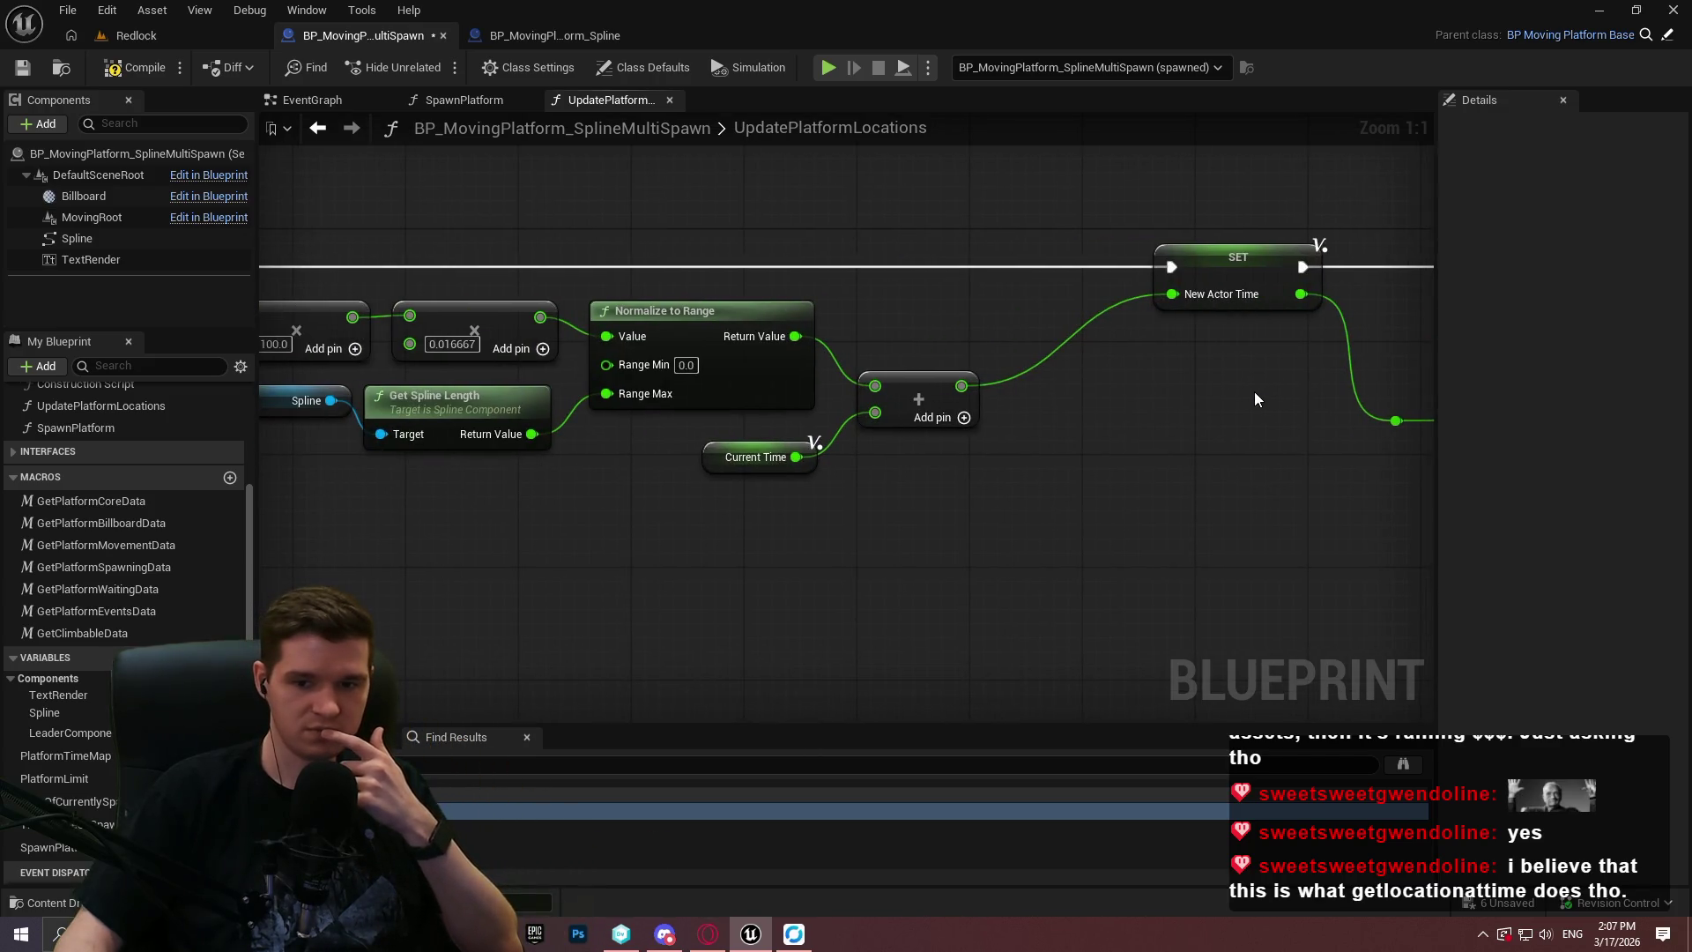
drag(1250, 404, 484, 446)
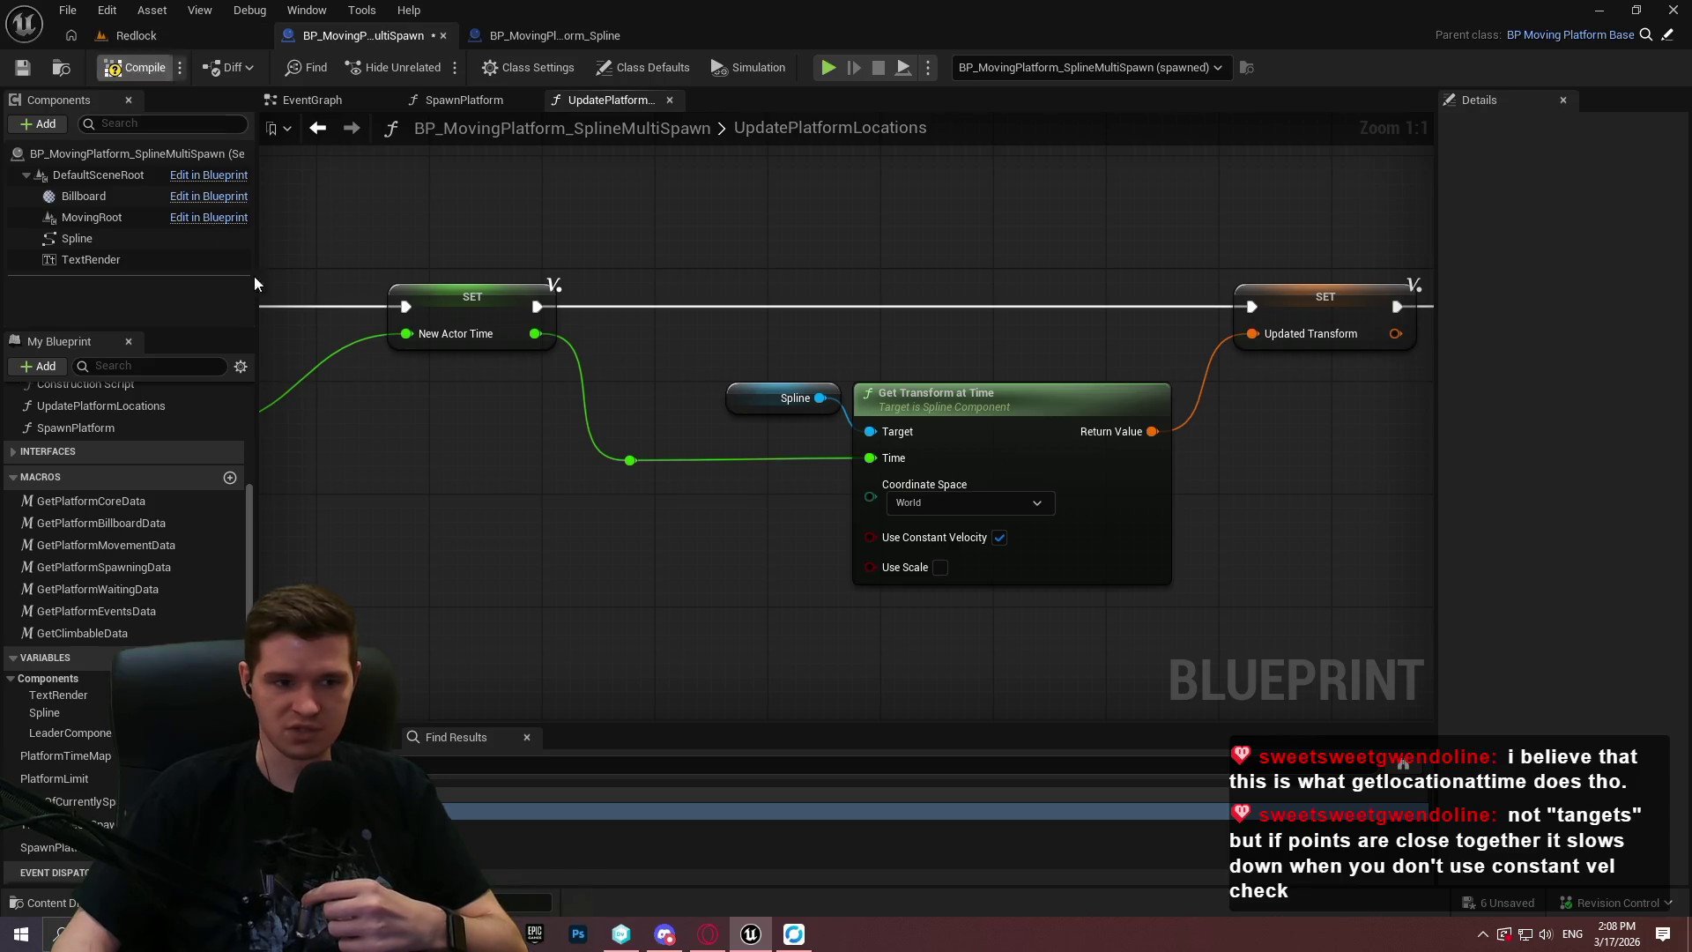
Save the multi-spawn Blueprint and inspect BP_MovingPlatform_Spline's timeline, spline length and location nodes.
click(24, 71)
click(520, 33)
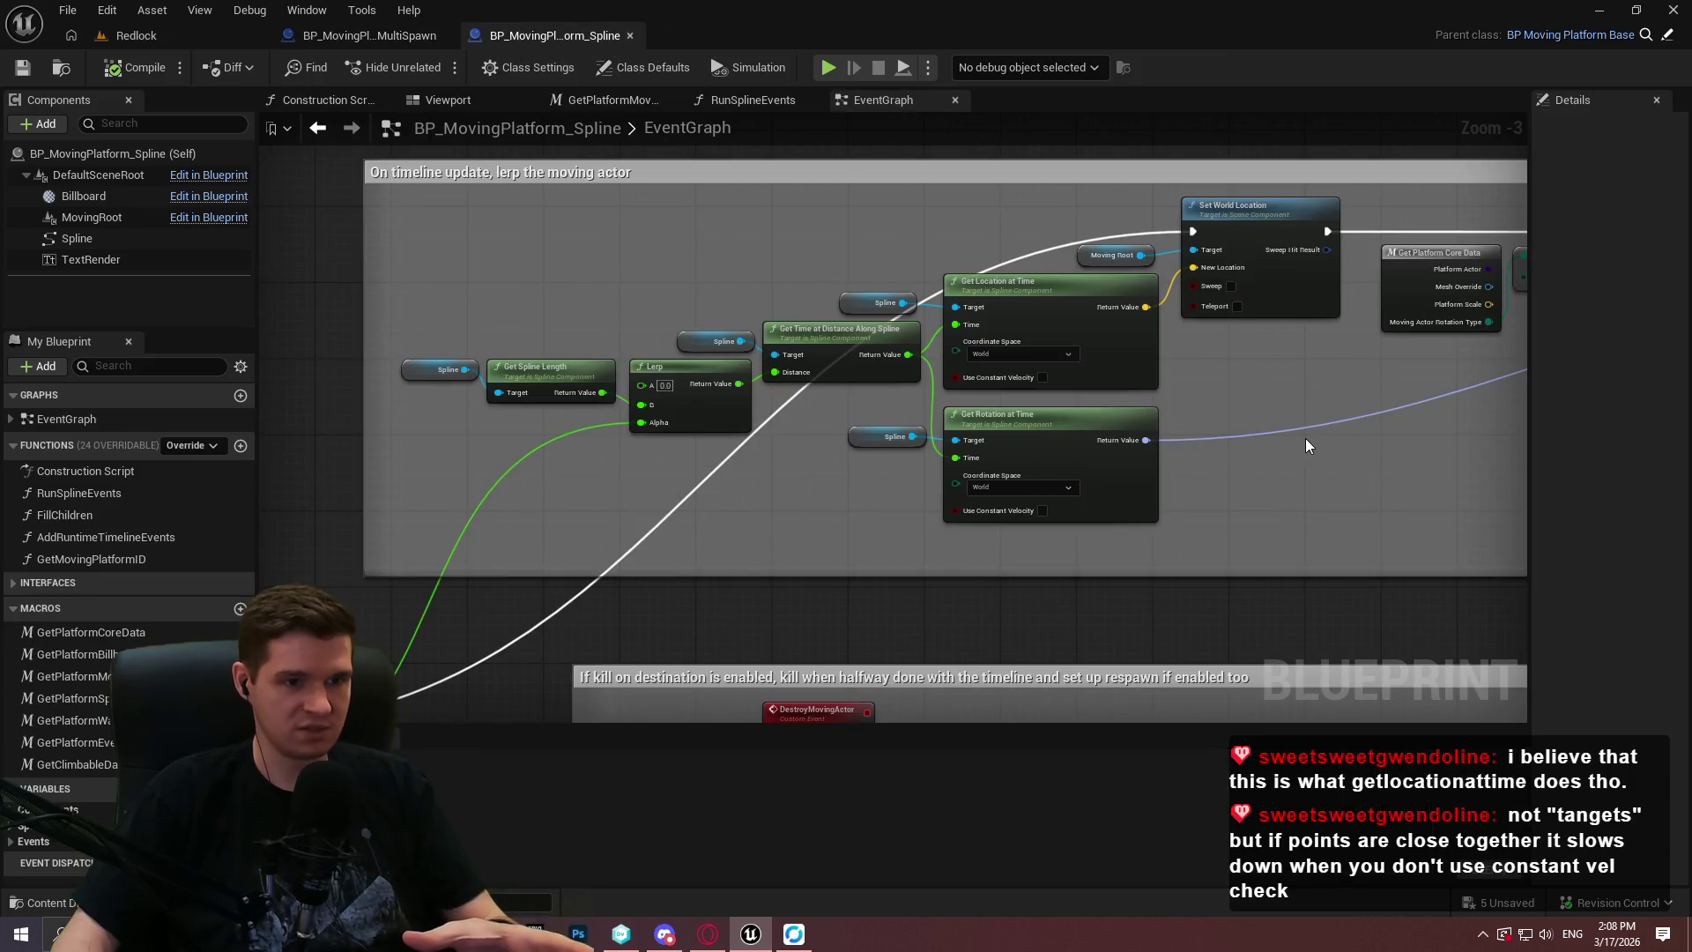
scroll(1048, 353, up, 3)
mouse_move(1277, 388)
mouse_down()
mouse_move(1526, 336)
mouse_move(1683, 200)
mouse_up()
mouse_move(1014, 423)
mouse_down()
mouse_move(1164, 397)
mouse_move(1269, 353)
mouse_move(1499, 184)
mouse_move(1271, 449)
mouse_up()
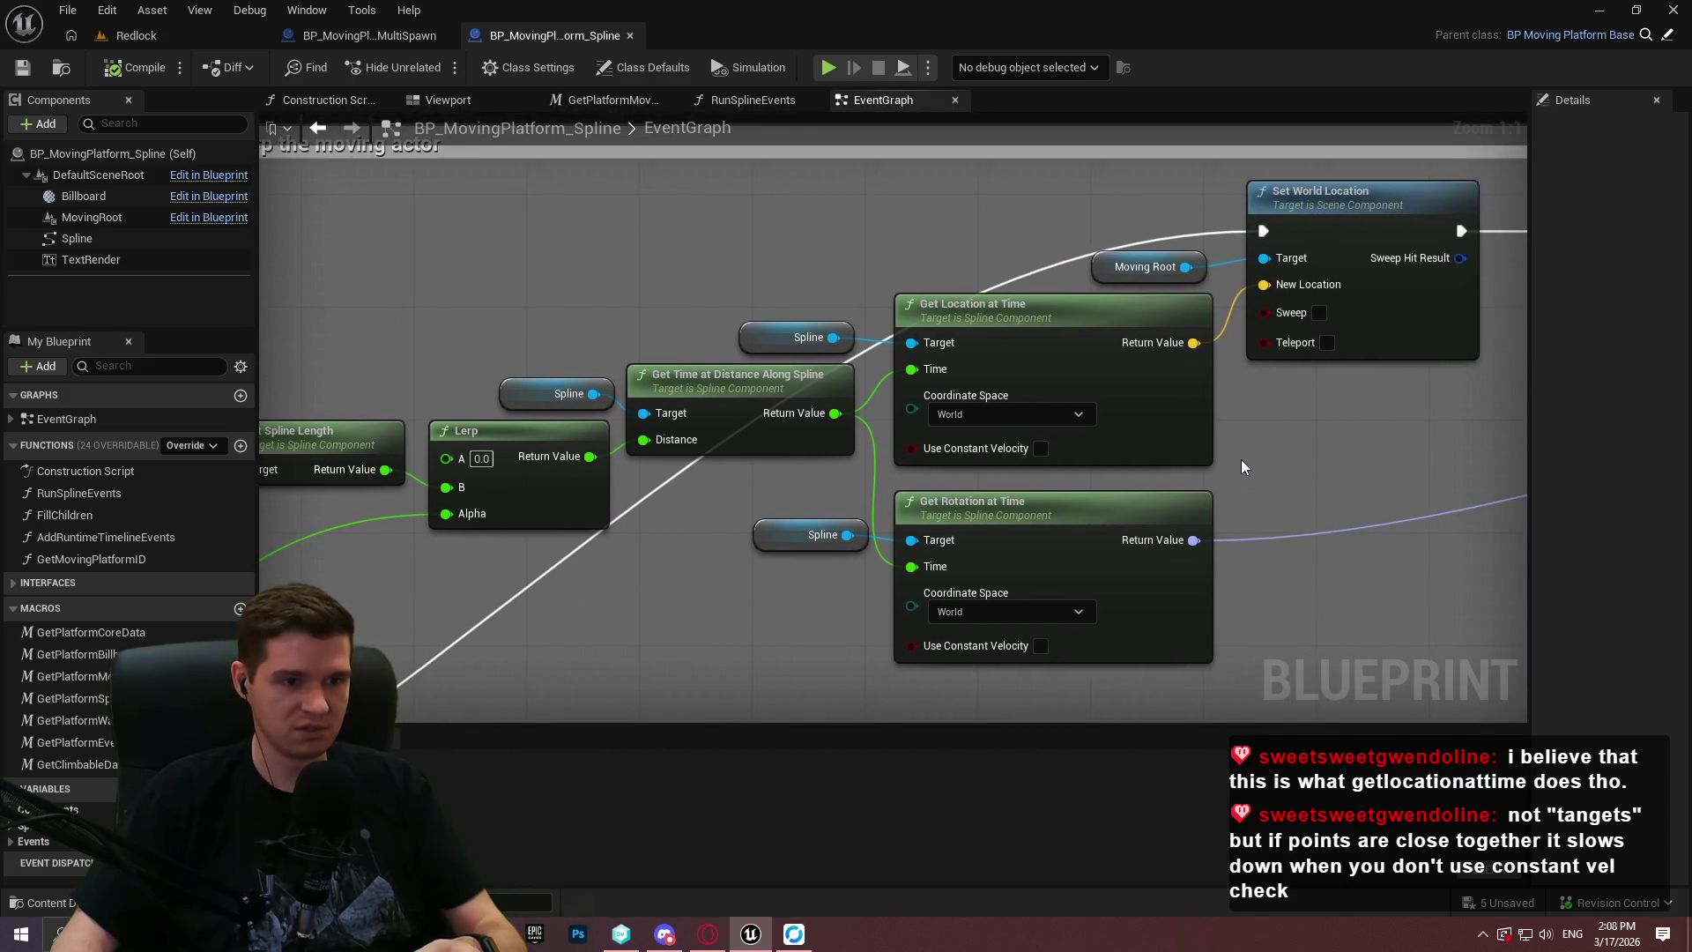
mouse_move(462, 523)
mouse_down()
mouse_move(911, 423)
mouse_move(884, 434)
mouse_up()
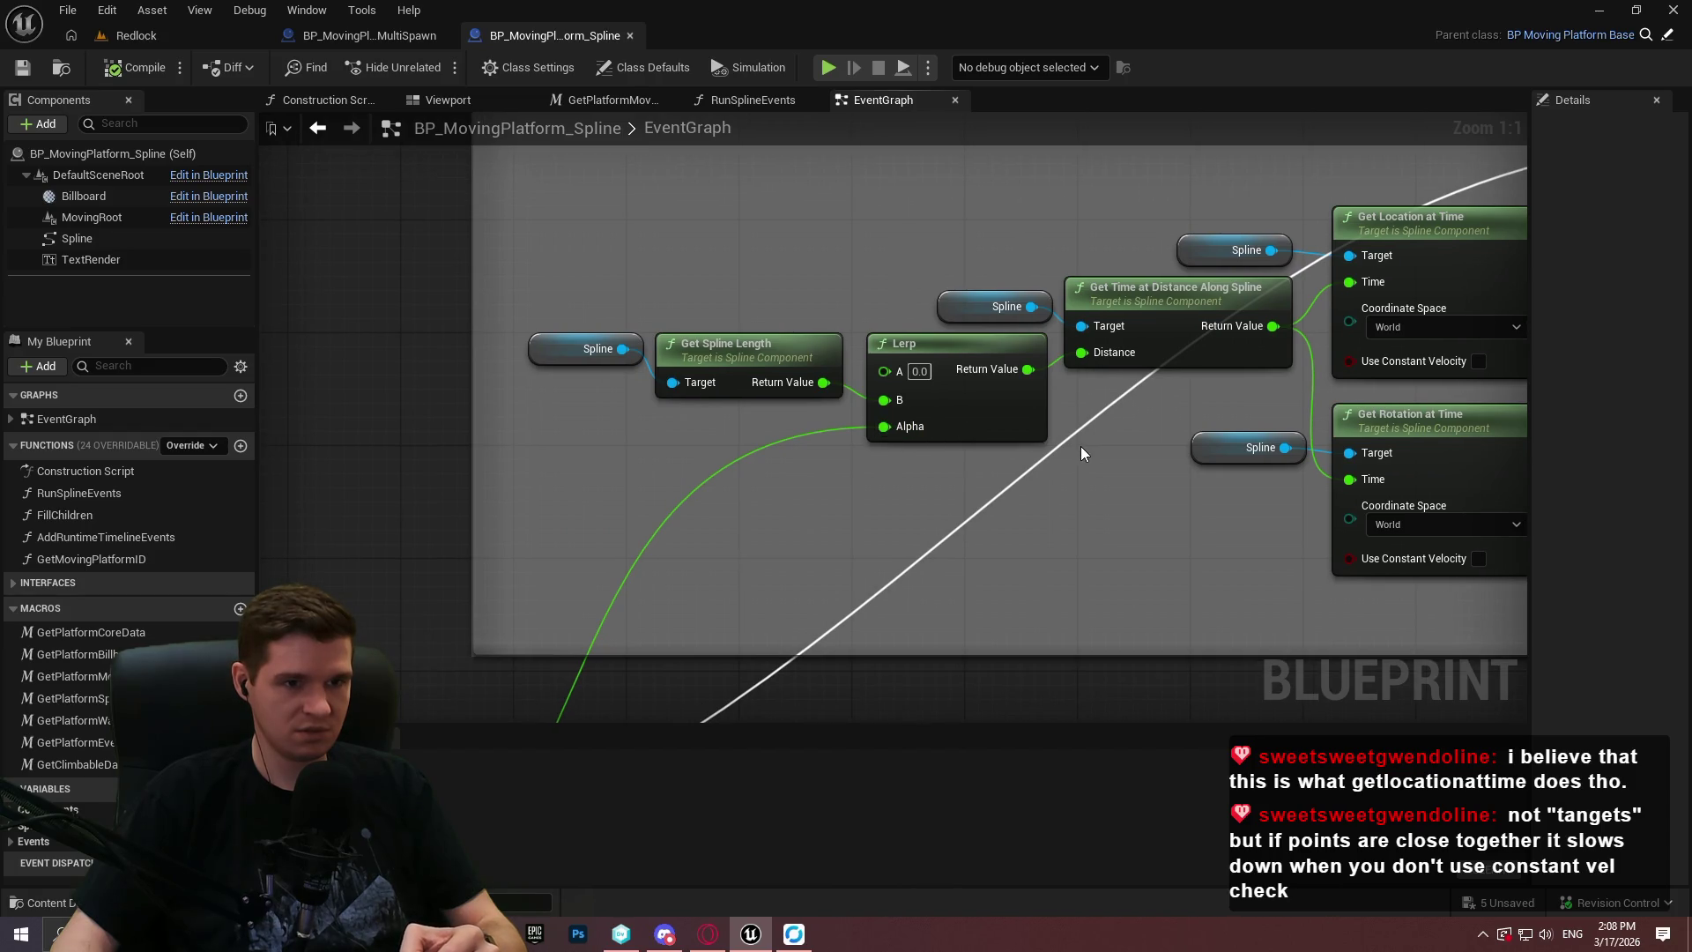
mouse_move(1124, 455)
mouse_down()
mouse_move(687, 278)
mouse_move(548, 255)
mouse_move(780, 448)
mouse_move(980, 566)
mouse_up()
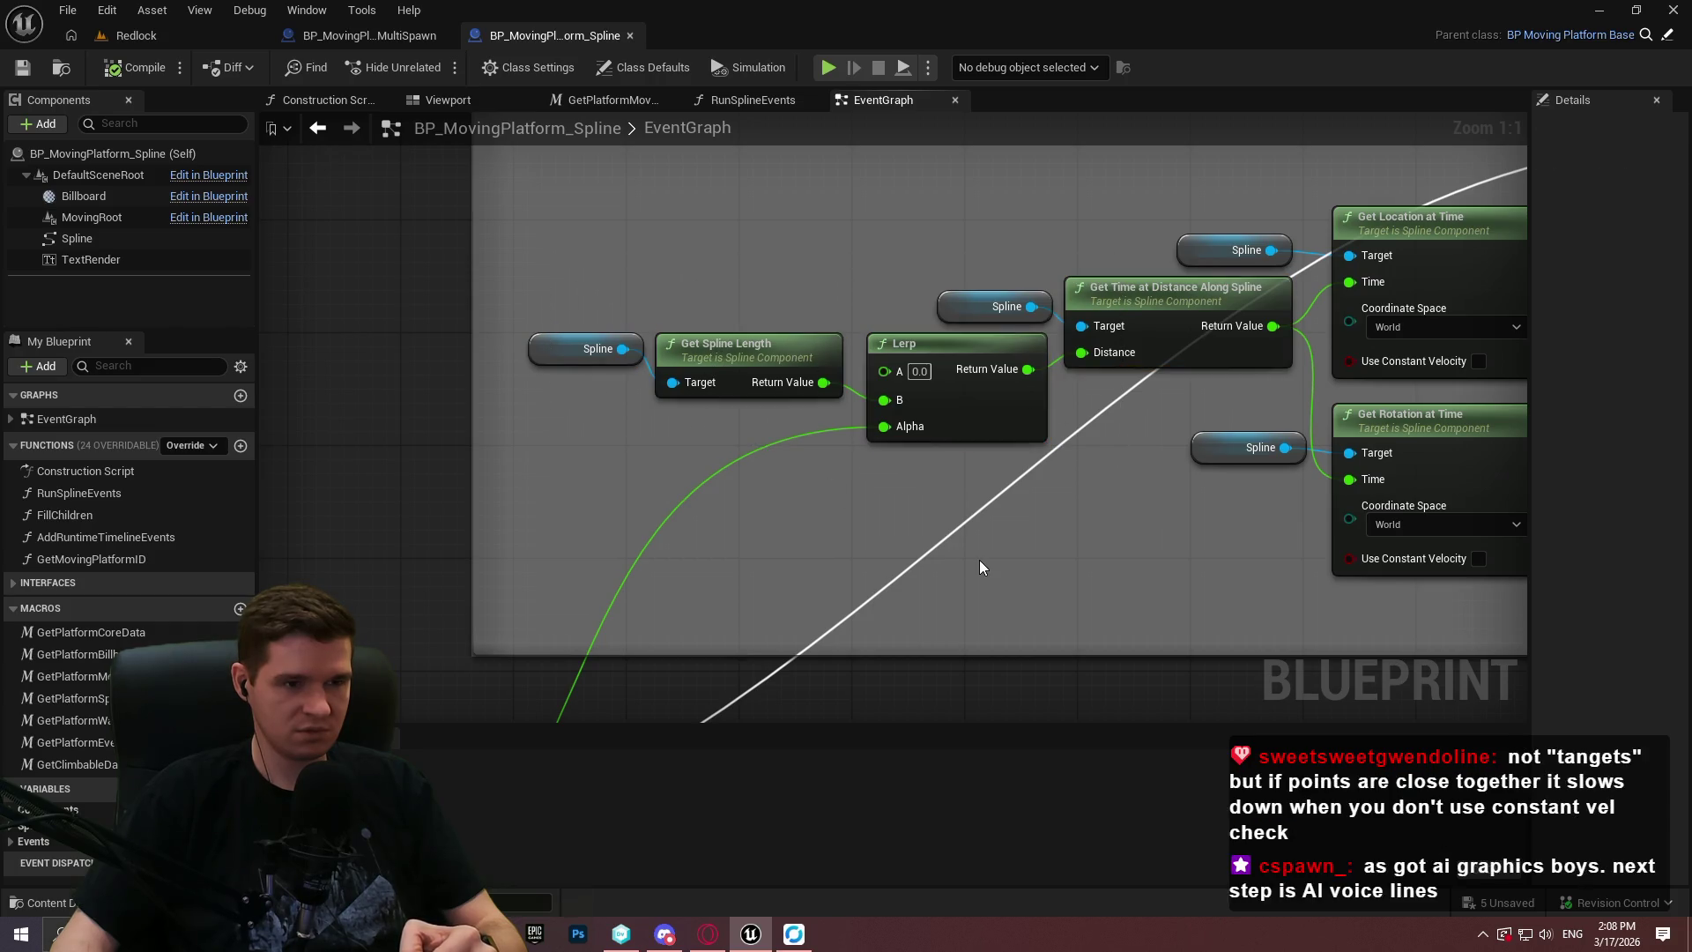
mouse_move(980, 565)
mouse_down()
mouse_move(1322, 220)
mouse_move(690, 591)
mouse_move(925, 335)
mouse_move(982, 637)
mouse_move(864, 595)
mouse_up()
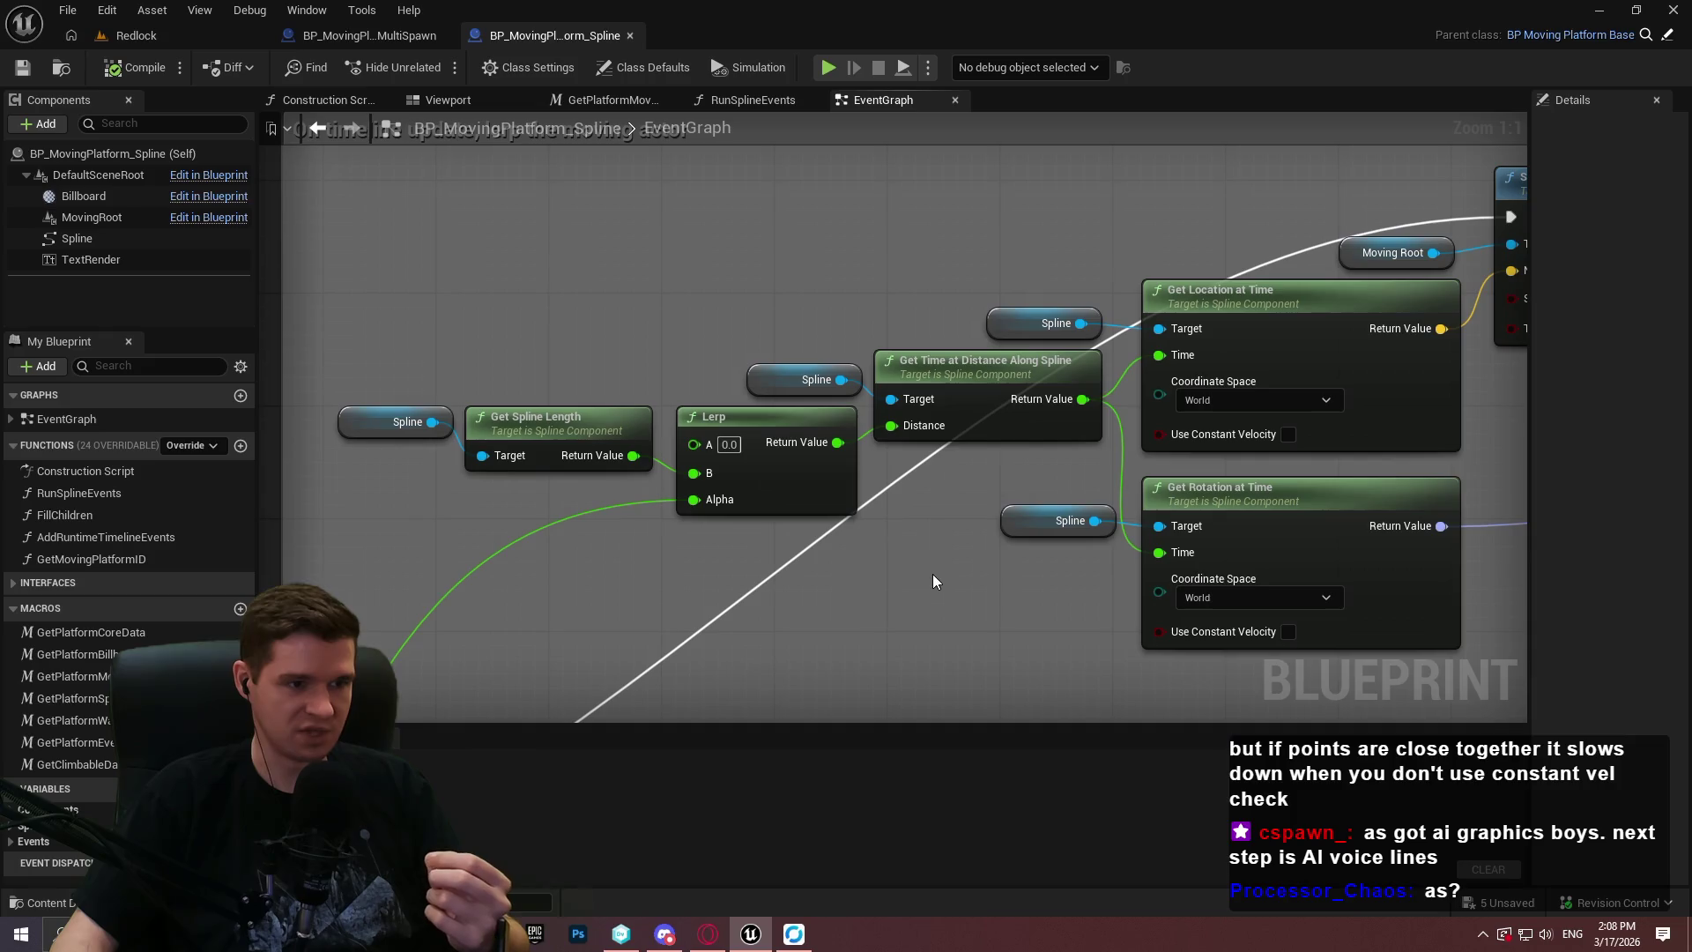
mouse_move(932, 580)
mouse_down()
mouse_move(661, 595)
mouse_move(655, 575)
mouse_up()
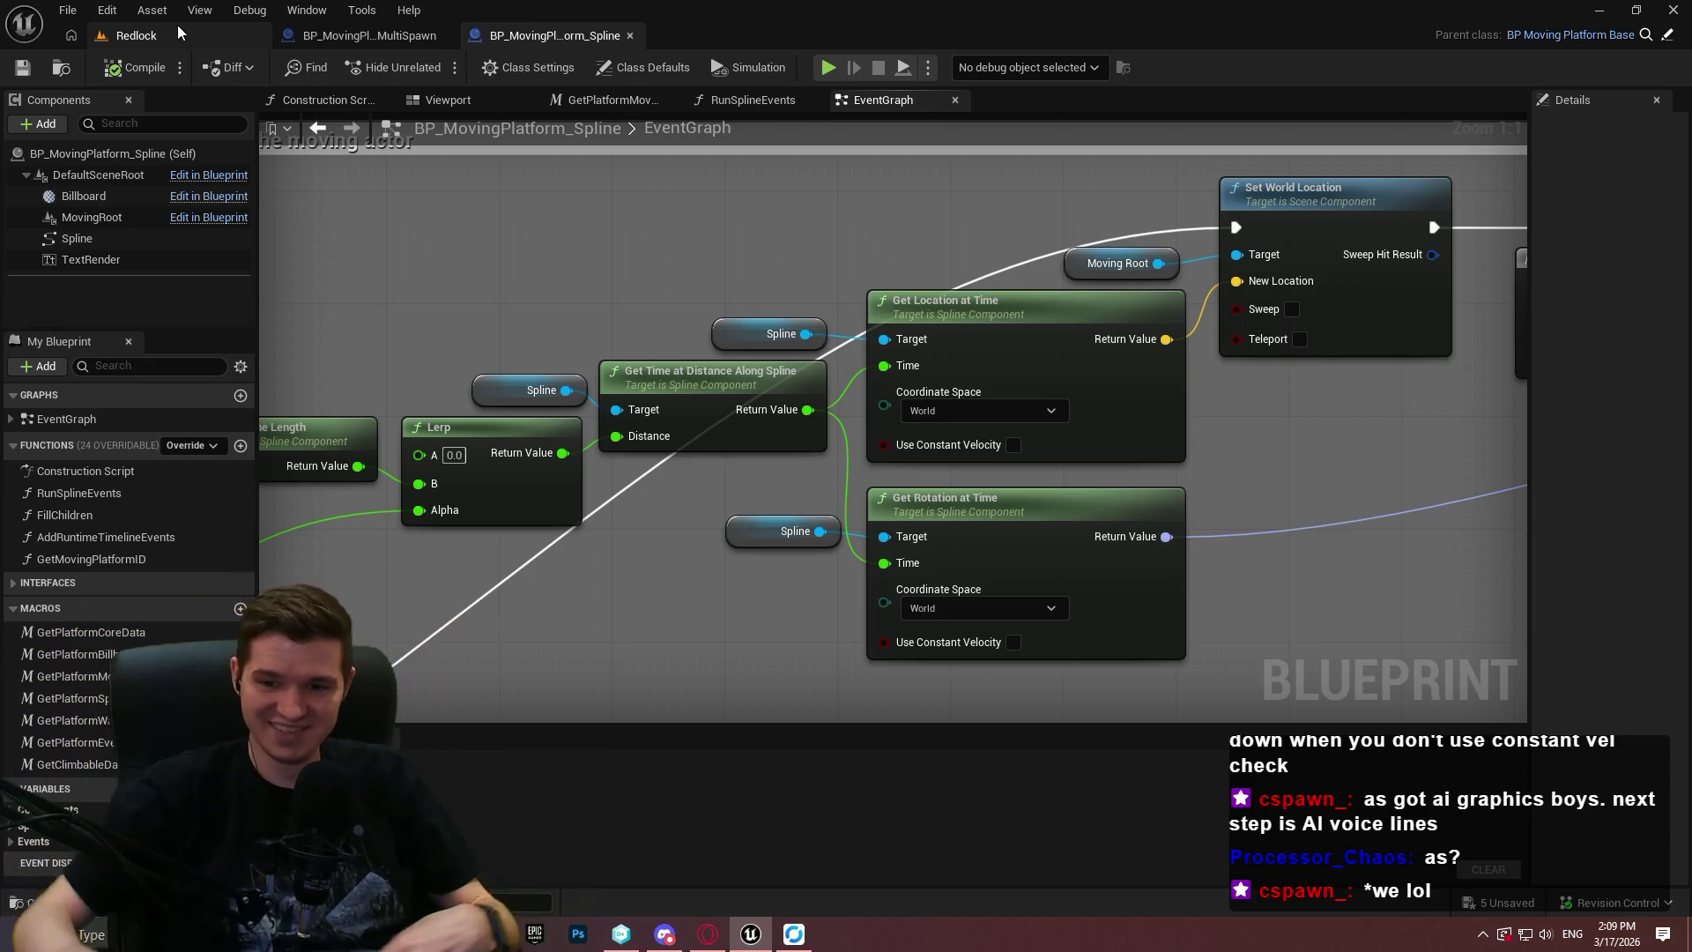
Shift the Normalize to Range speed chain right and down toward the New Actor Time setter.
click(352, 35)
scroll(1011, 515, down, 4)
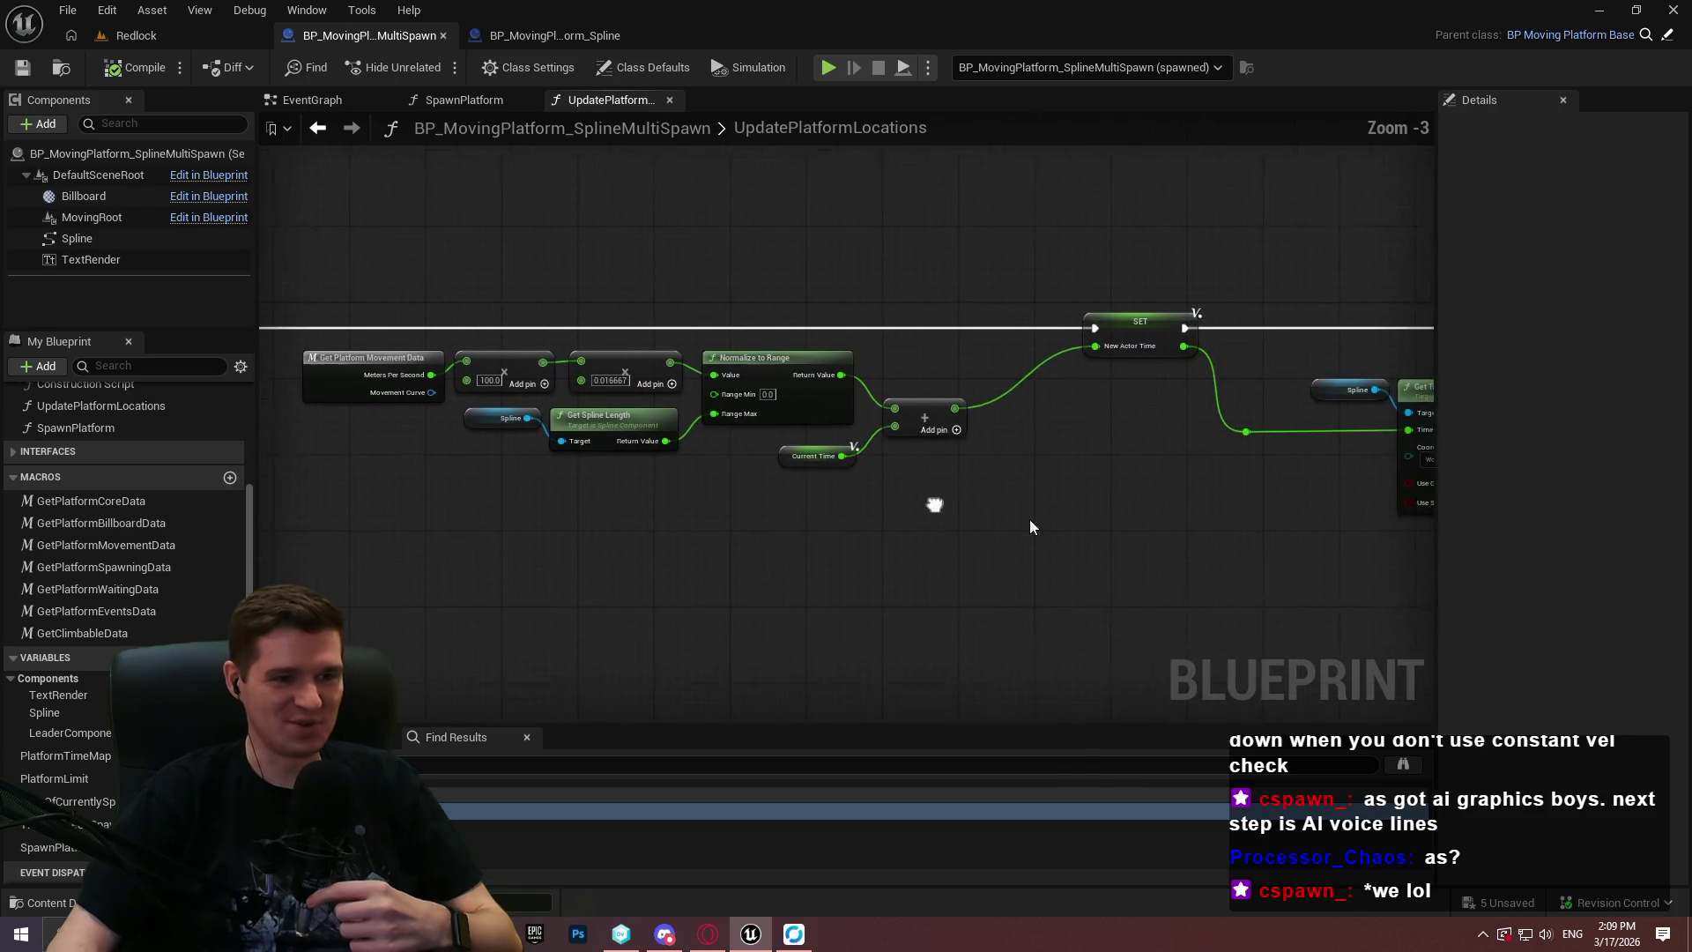
drag(1011, 515, 299, 348)
scroll(882, 465, up, 1)
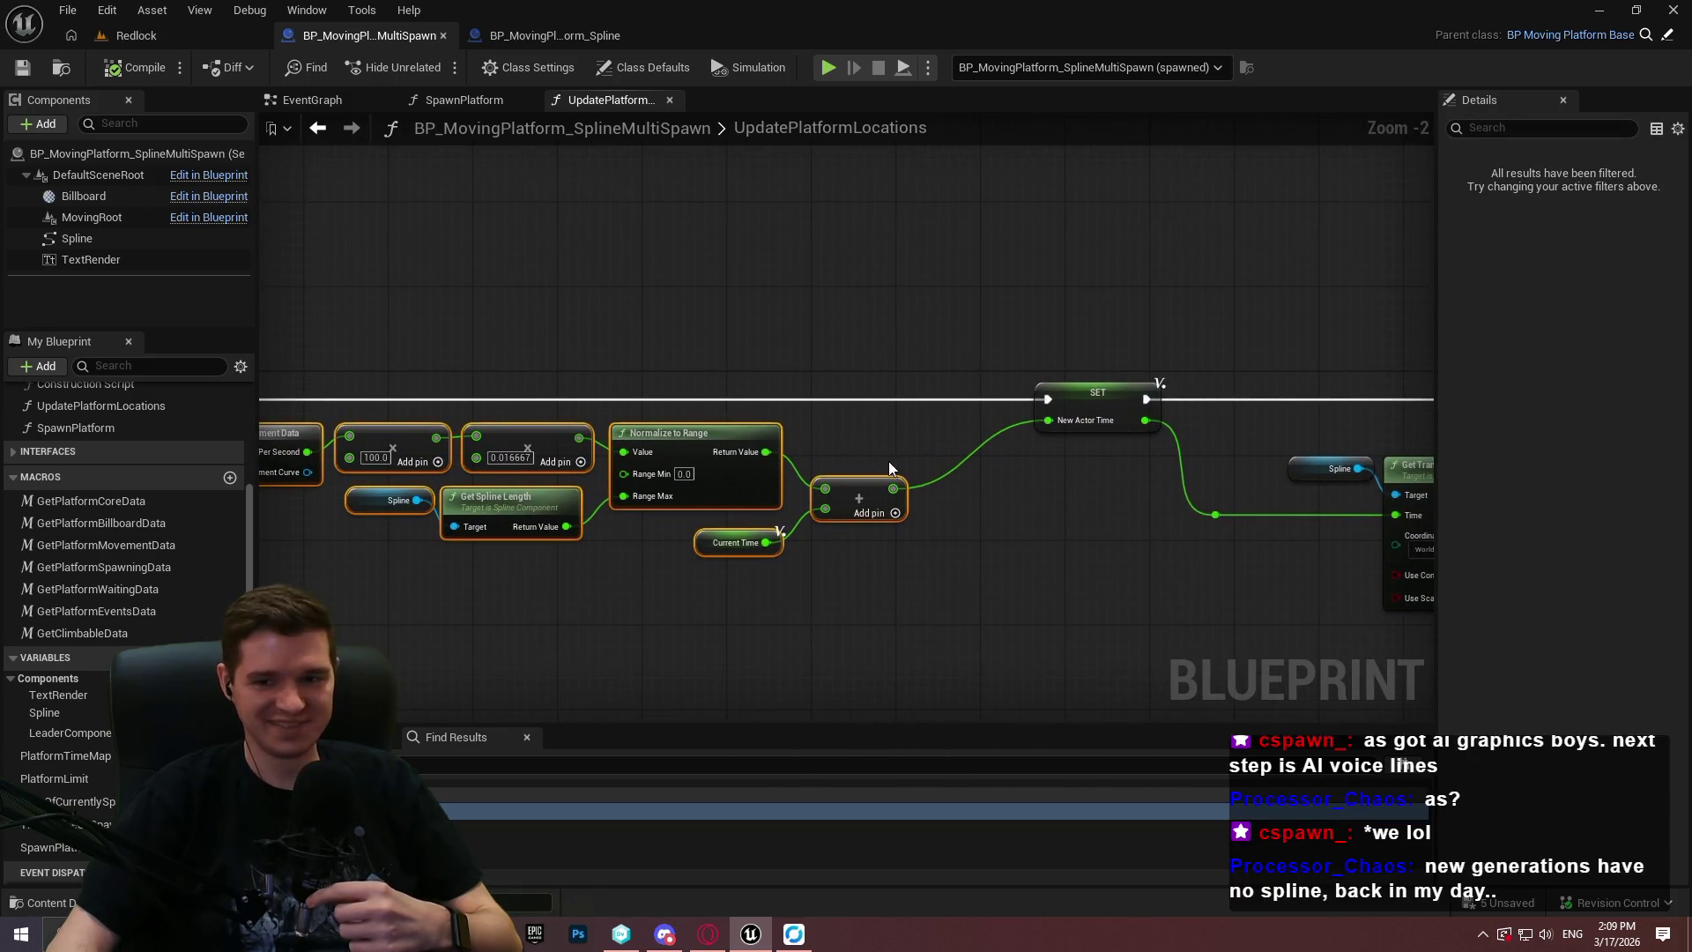
drag(850, 494, 934, 515)
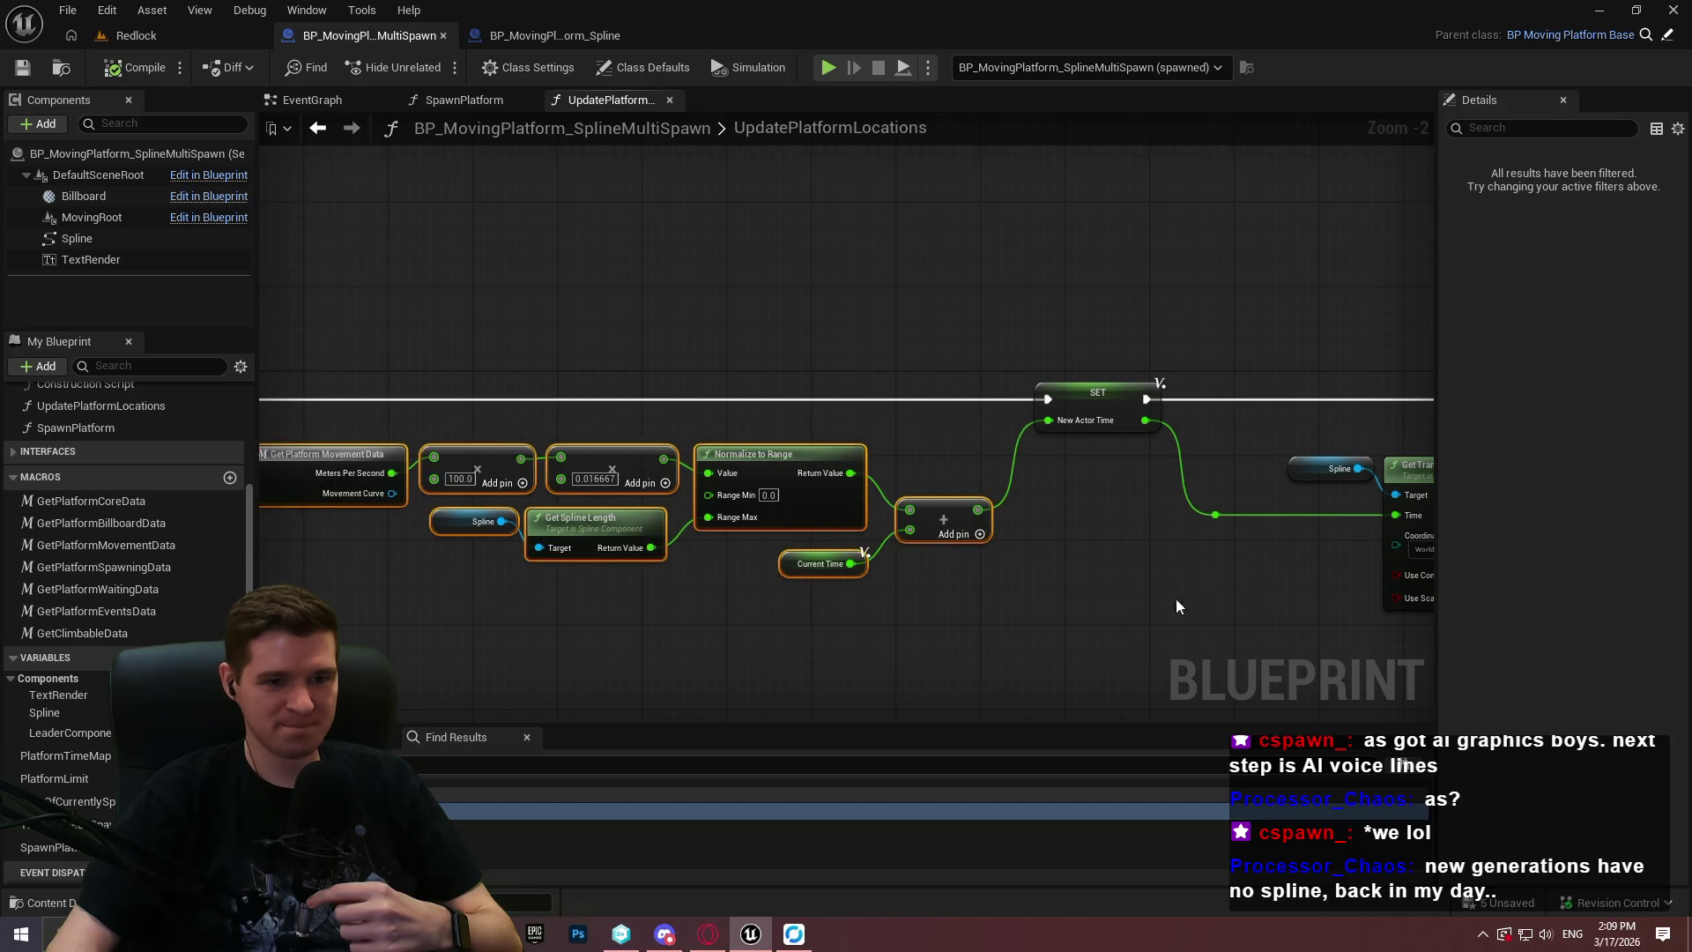
click(696, 552)
mouse_move(855, 561)
mouse_down()
mouse_move(670, 458)
mouse_move(1234, 423)
mouse_up()
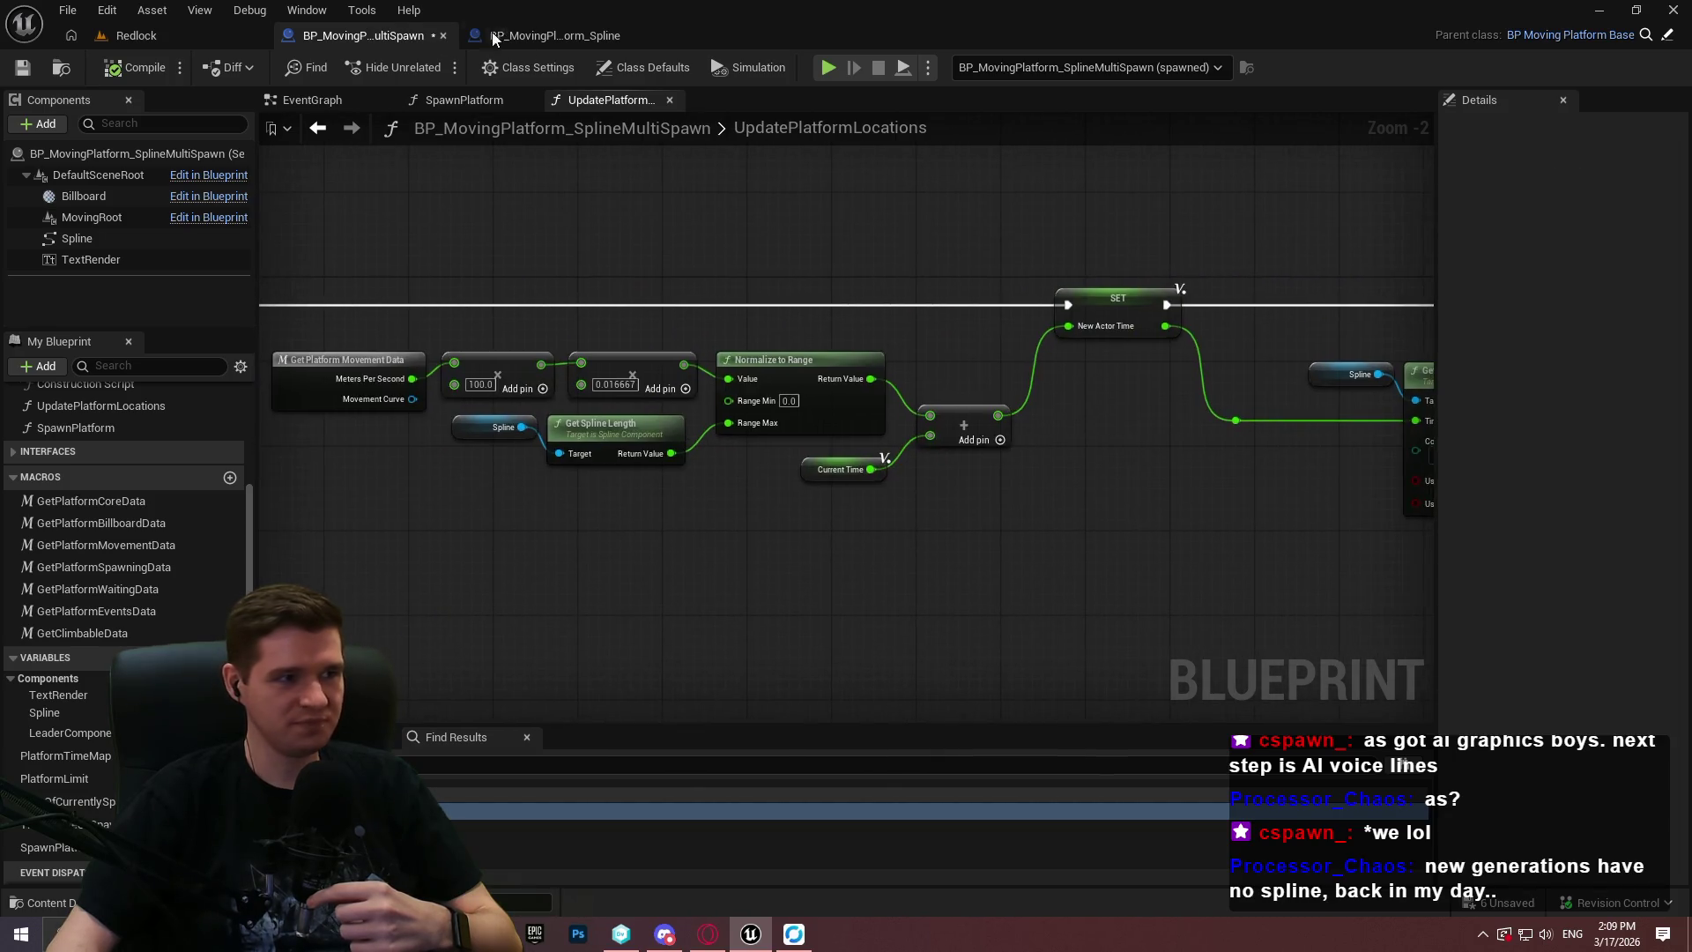
In Redlock, select BP_MovingPlatform_SplineMultiSpawn2's spline and move an end point to the right.
click(136, 35)
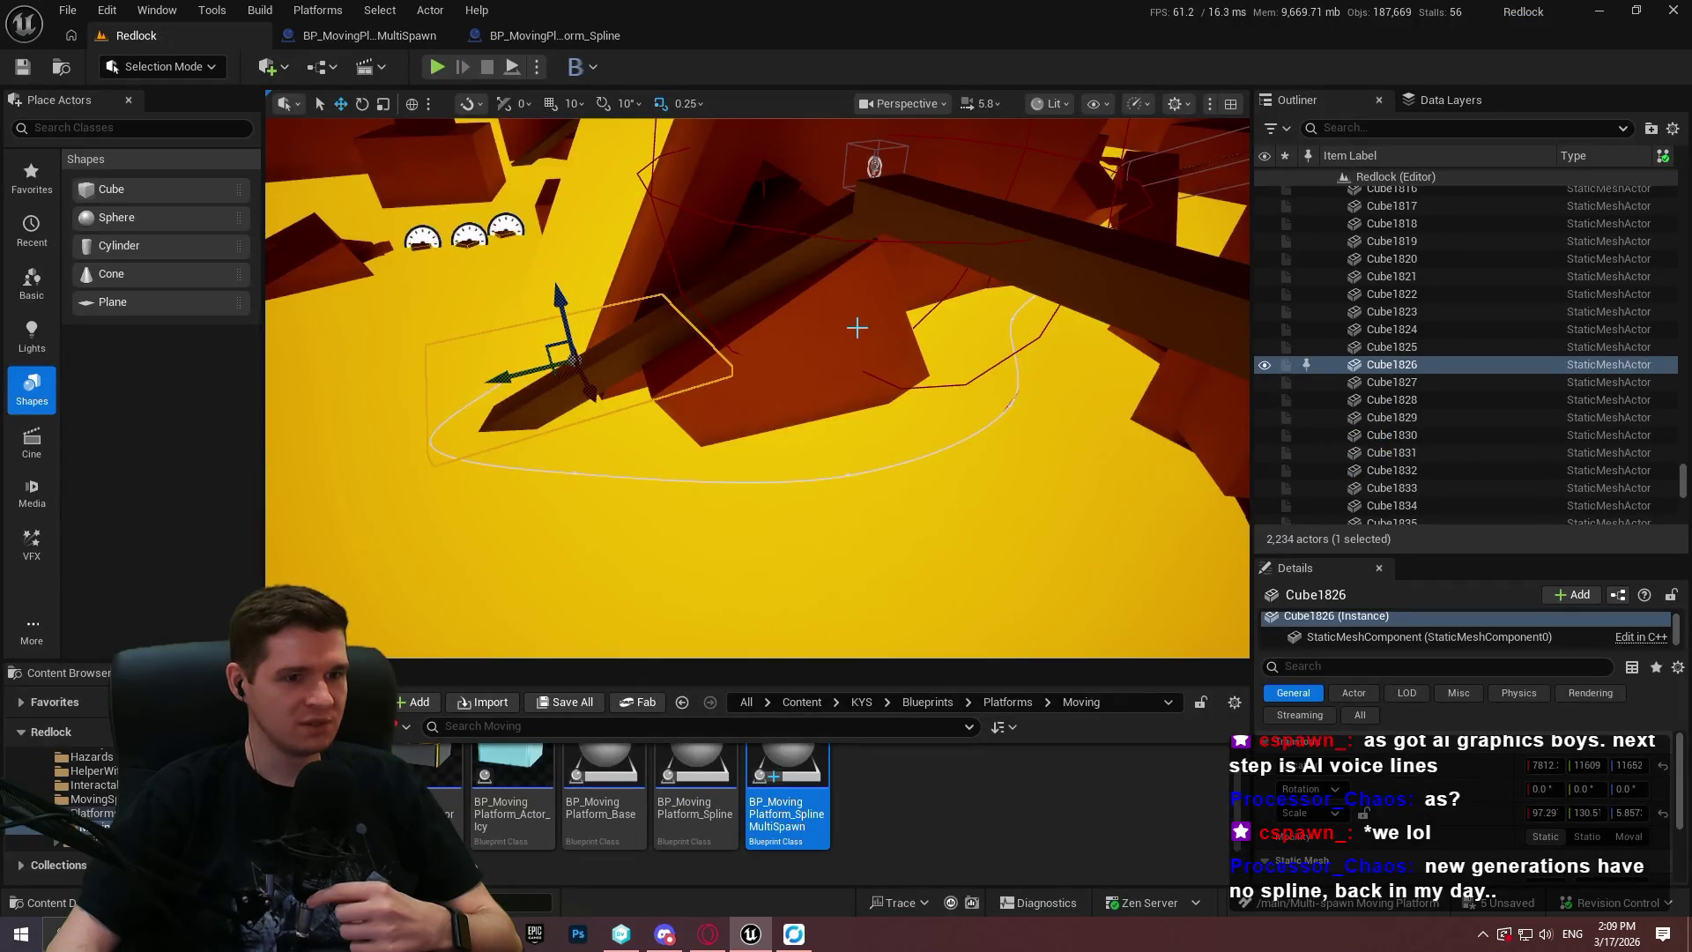
mouse_move(857, 328)
mouse_down()
mouse_move(758, 397)
mouse_move(975, 253)
mouse_up()
click(715, 367)
click(718, 364)
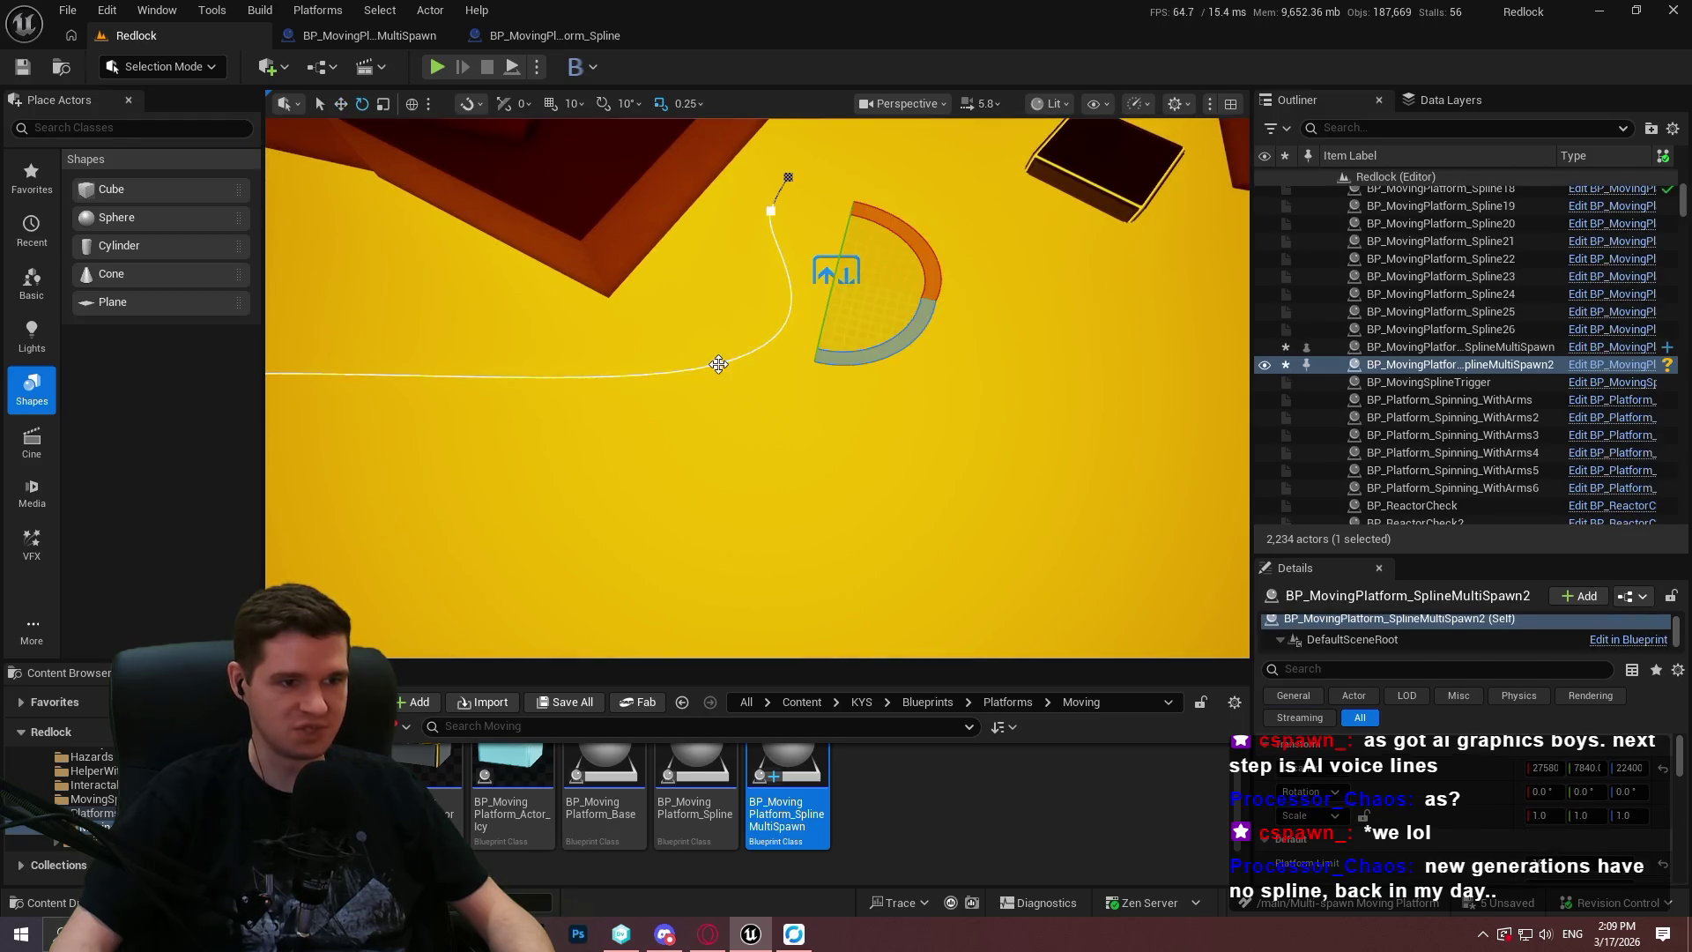
click(775, 217)
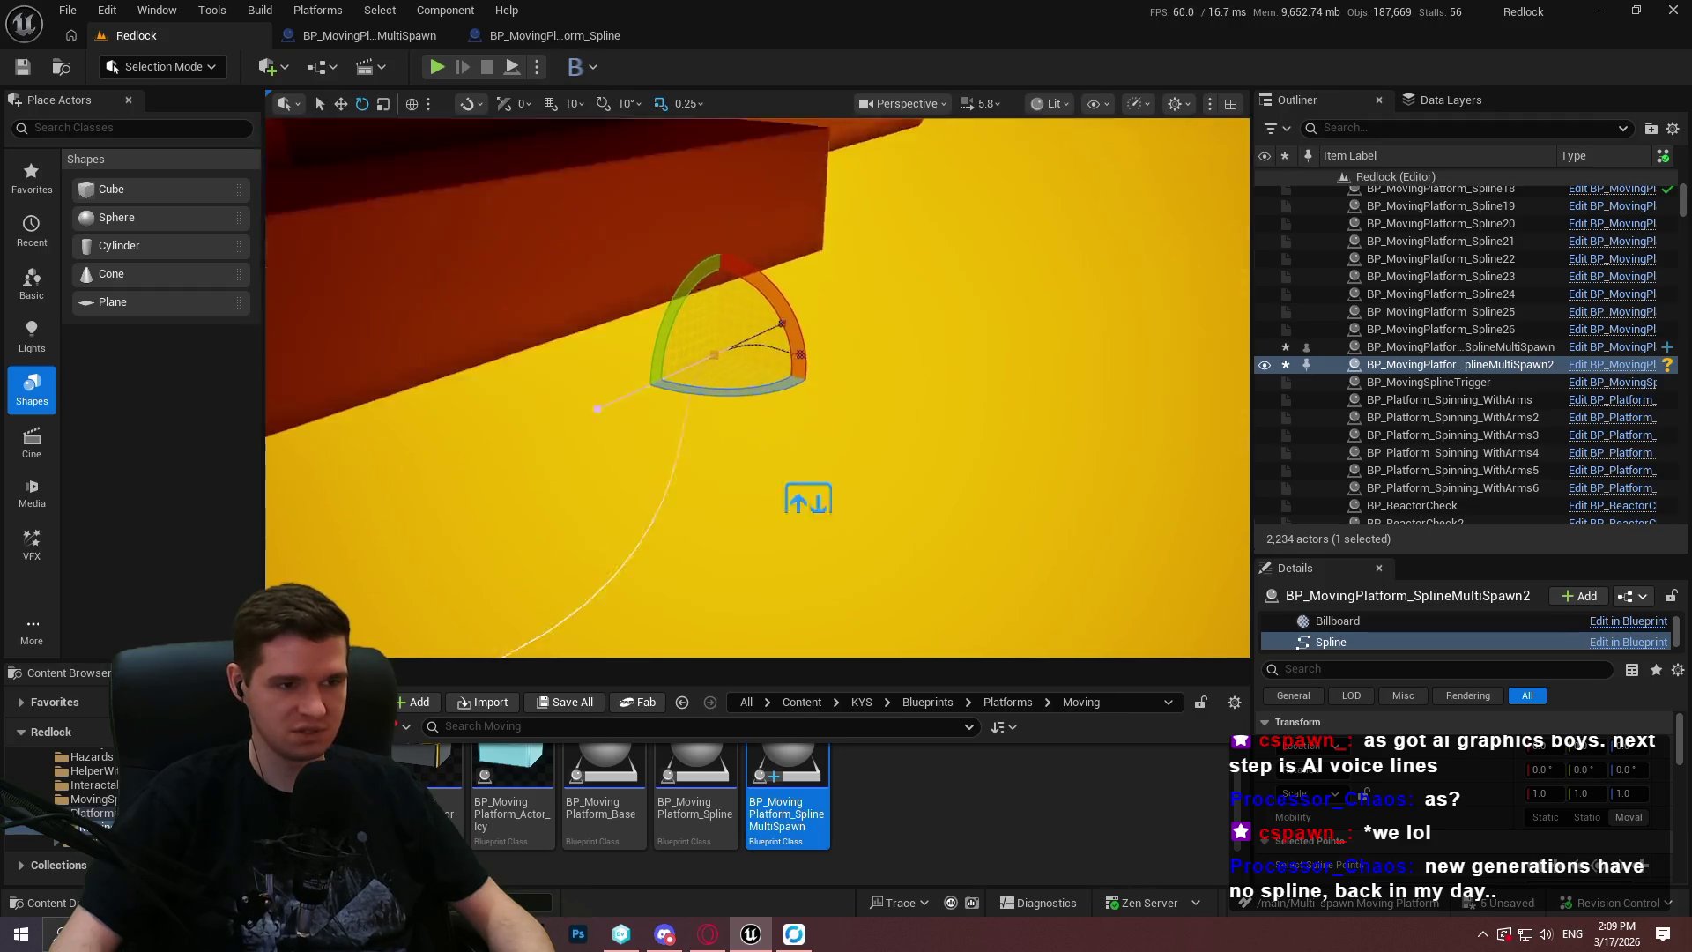
key(w)
mouse_move(702, 344)
mouse_down()
mouse_move(755, 377)
mouse_move(751, 431)
mouse_move(821, 389)
mouse_up()
key(e)
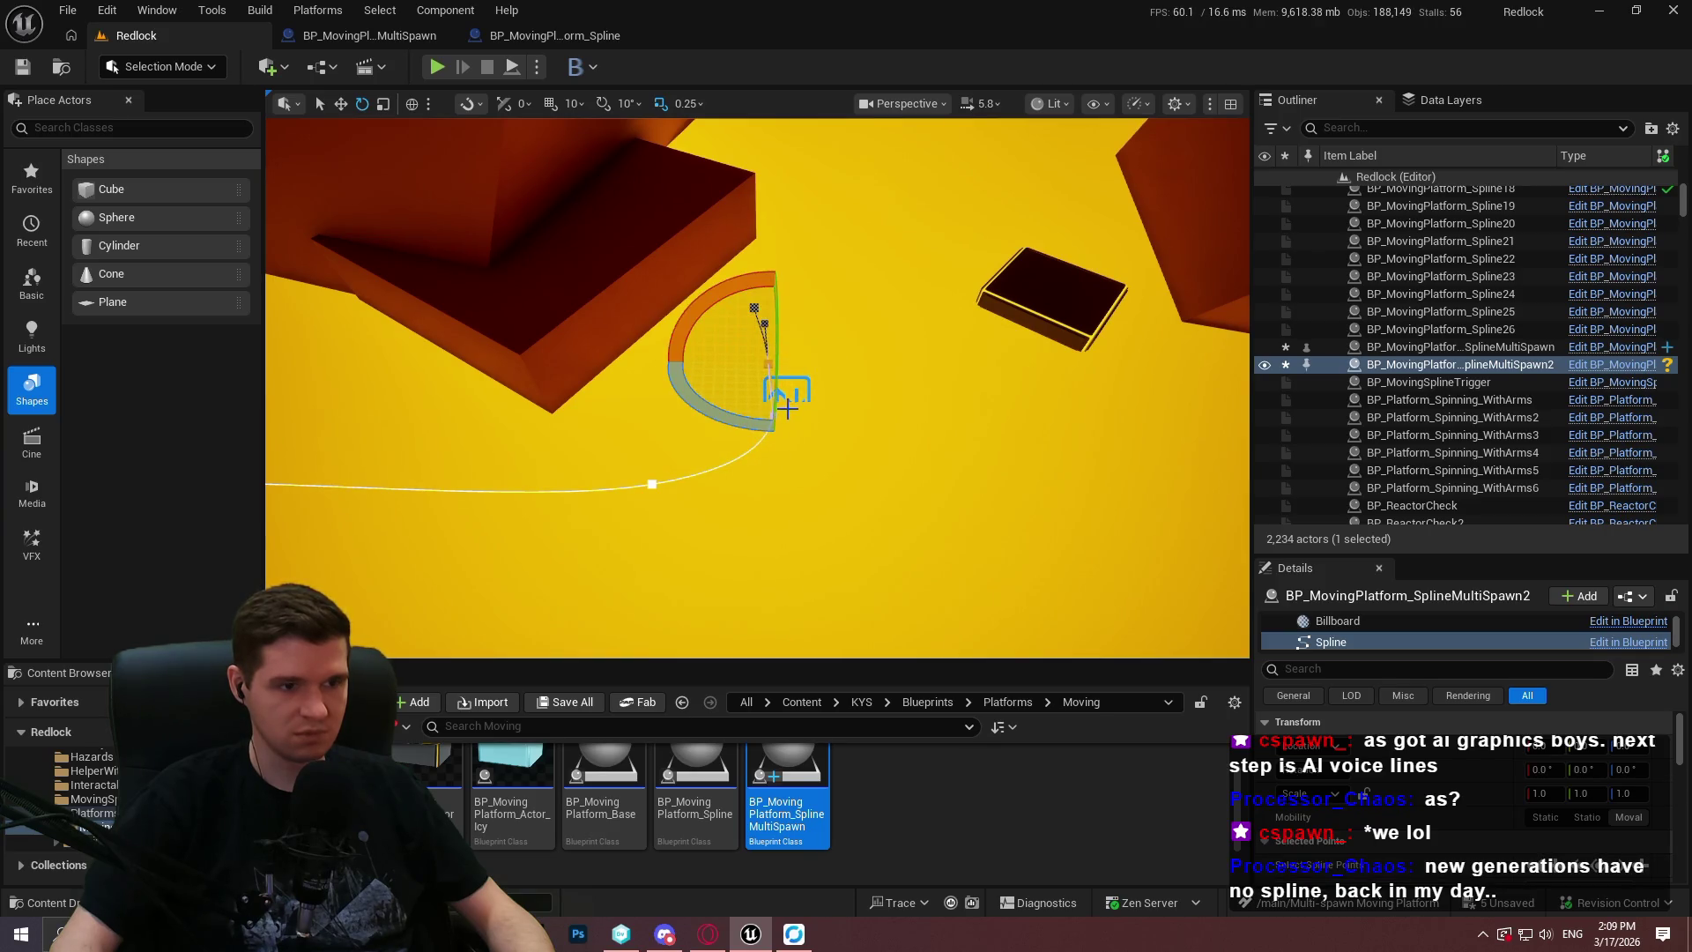
Zero the rotation of the spline end point and its neighbouring point to remove their tilt.
click(659, 487)
drag(848, 454, 848, 454)
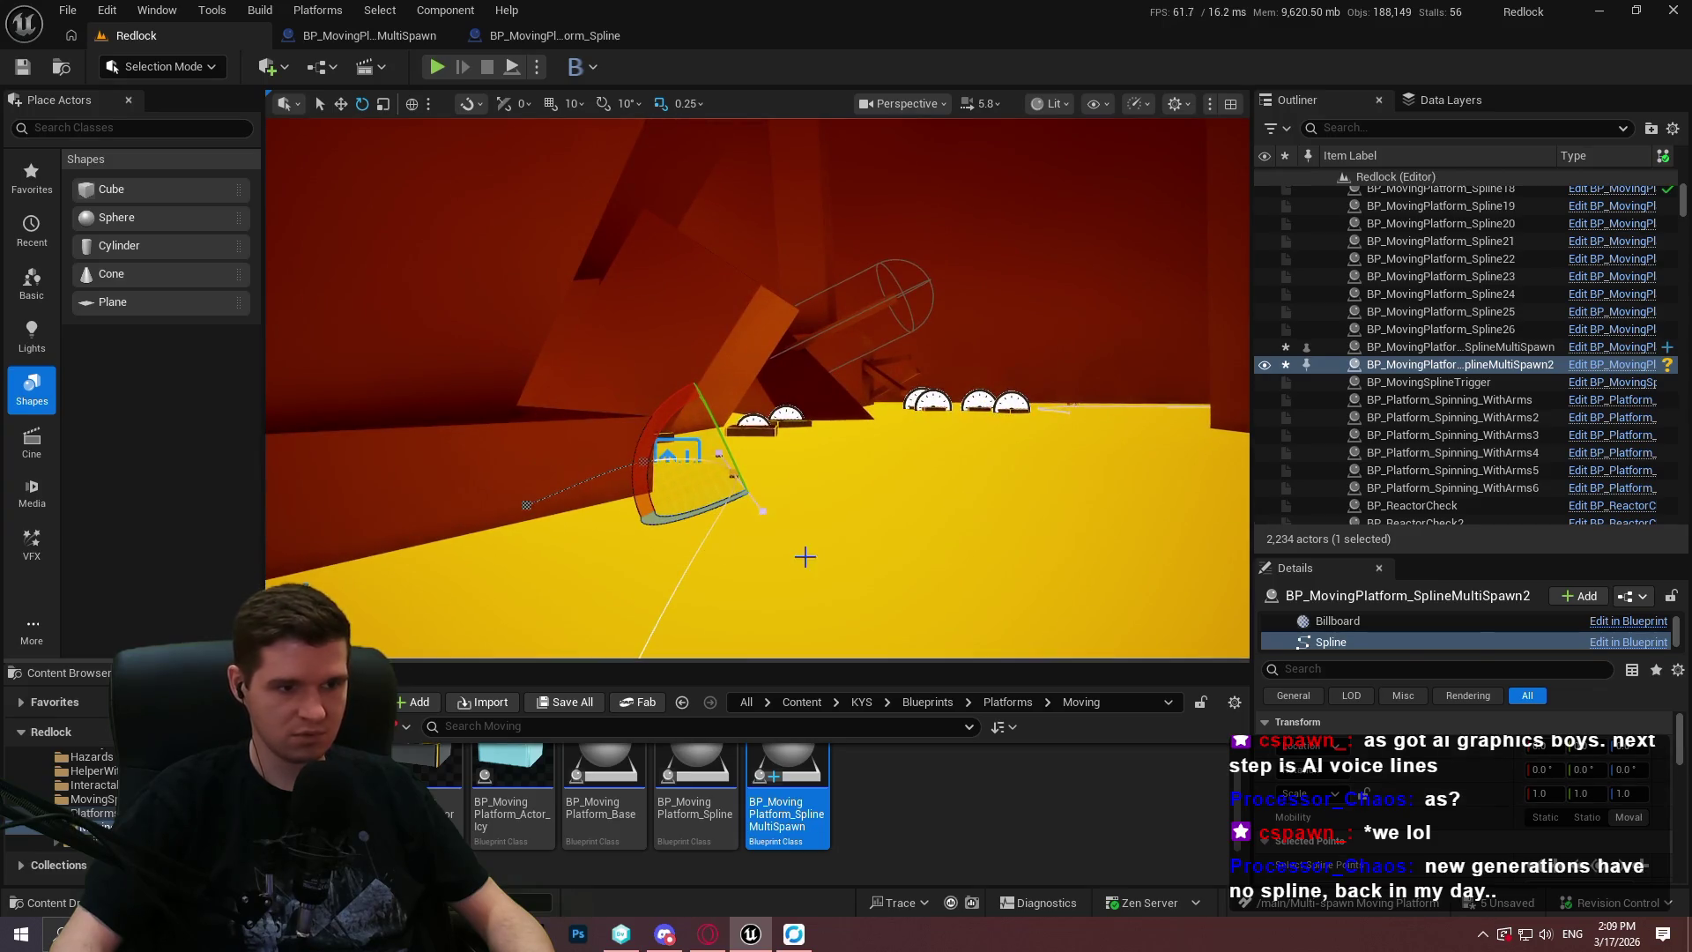
scroll(1568, 797, down, 3)
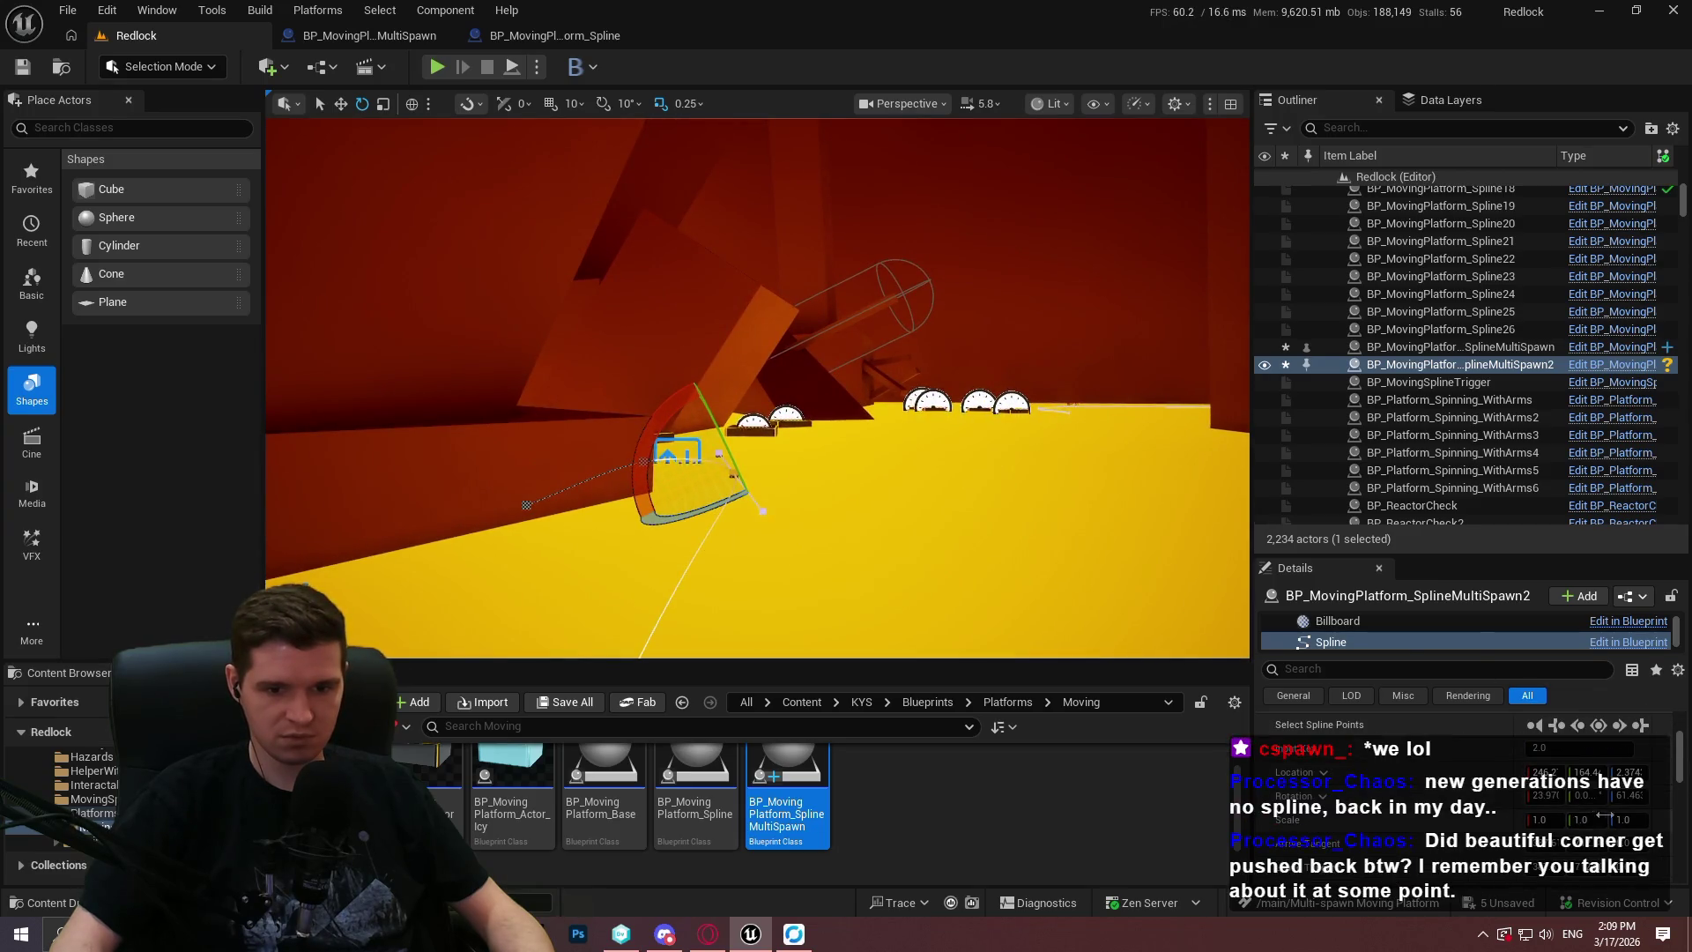
text(0)
key(Return)
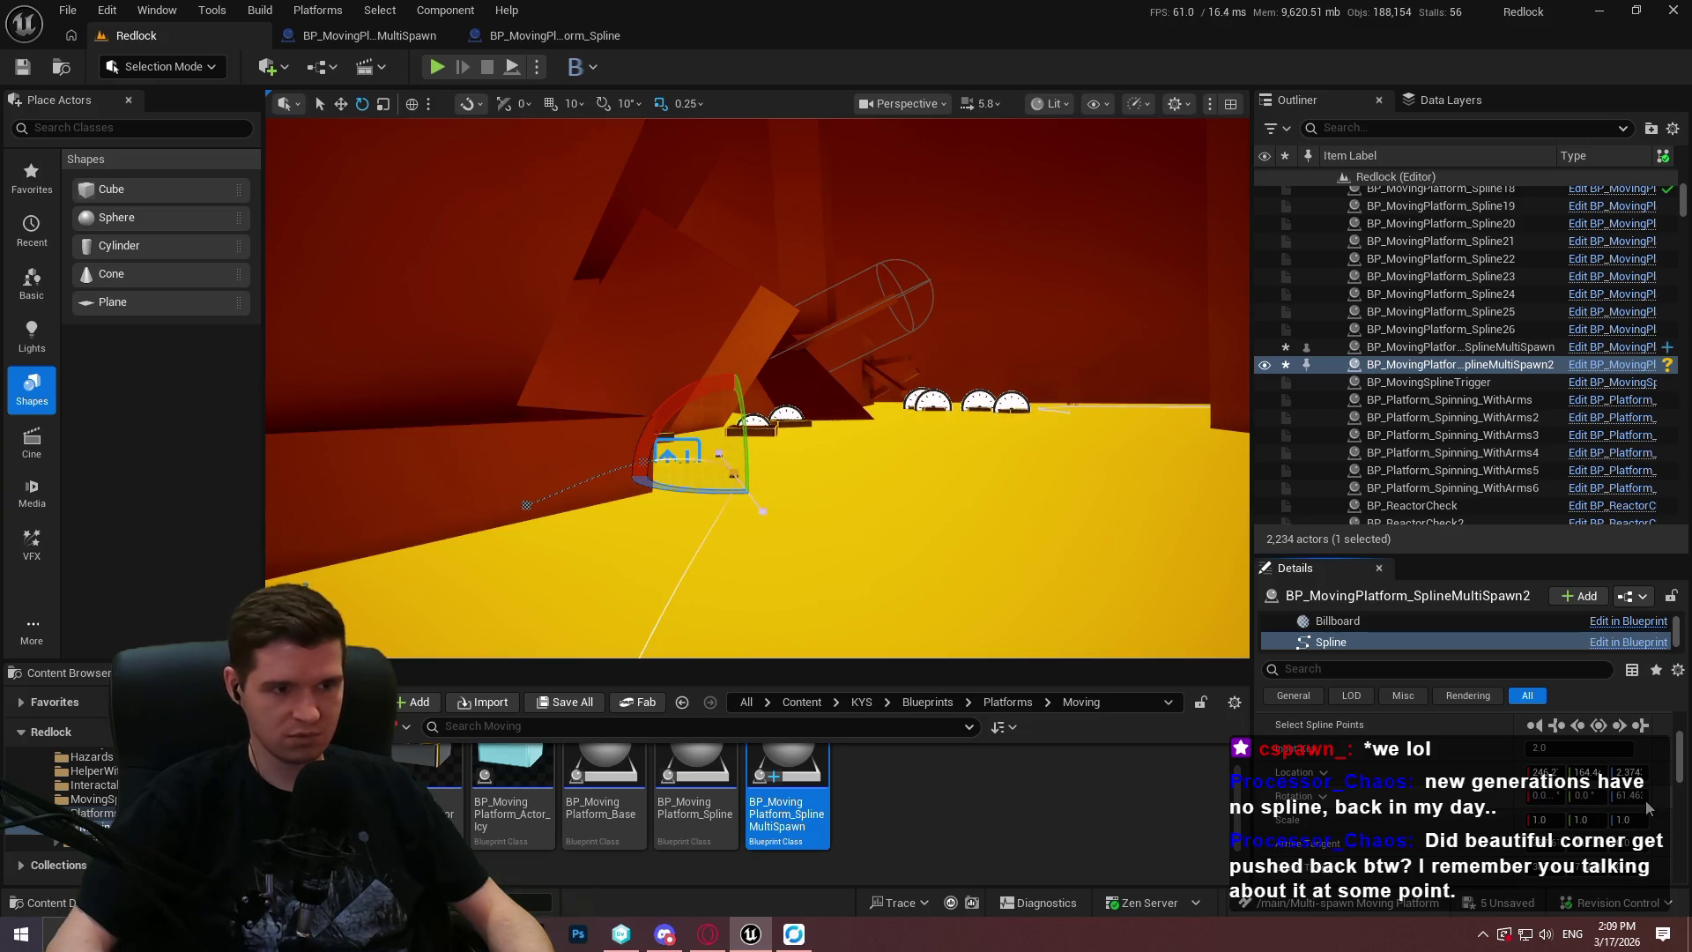
key(f)
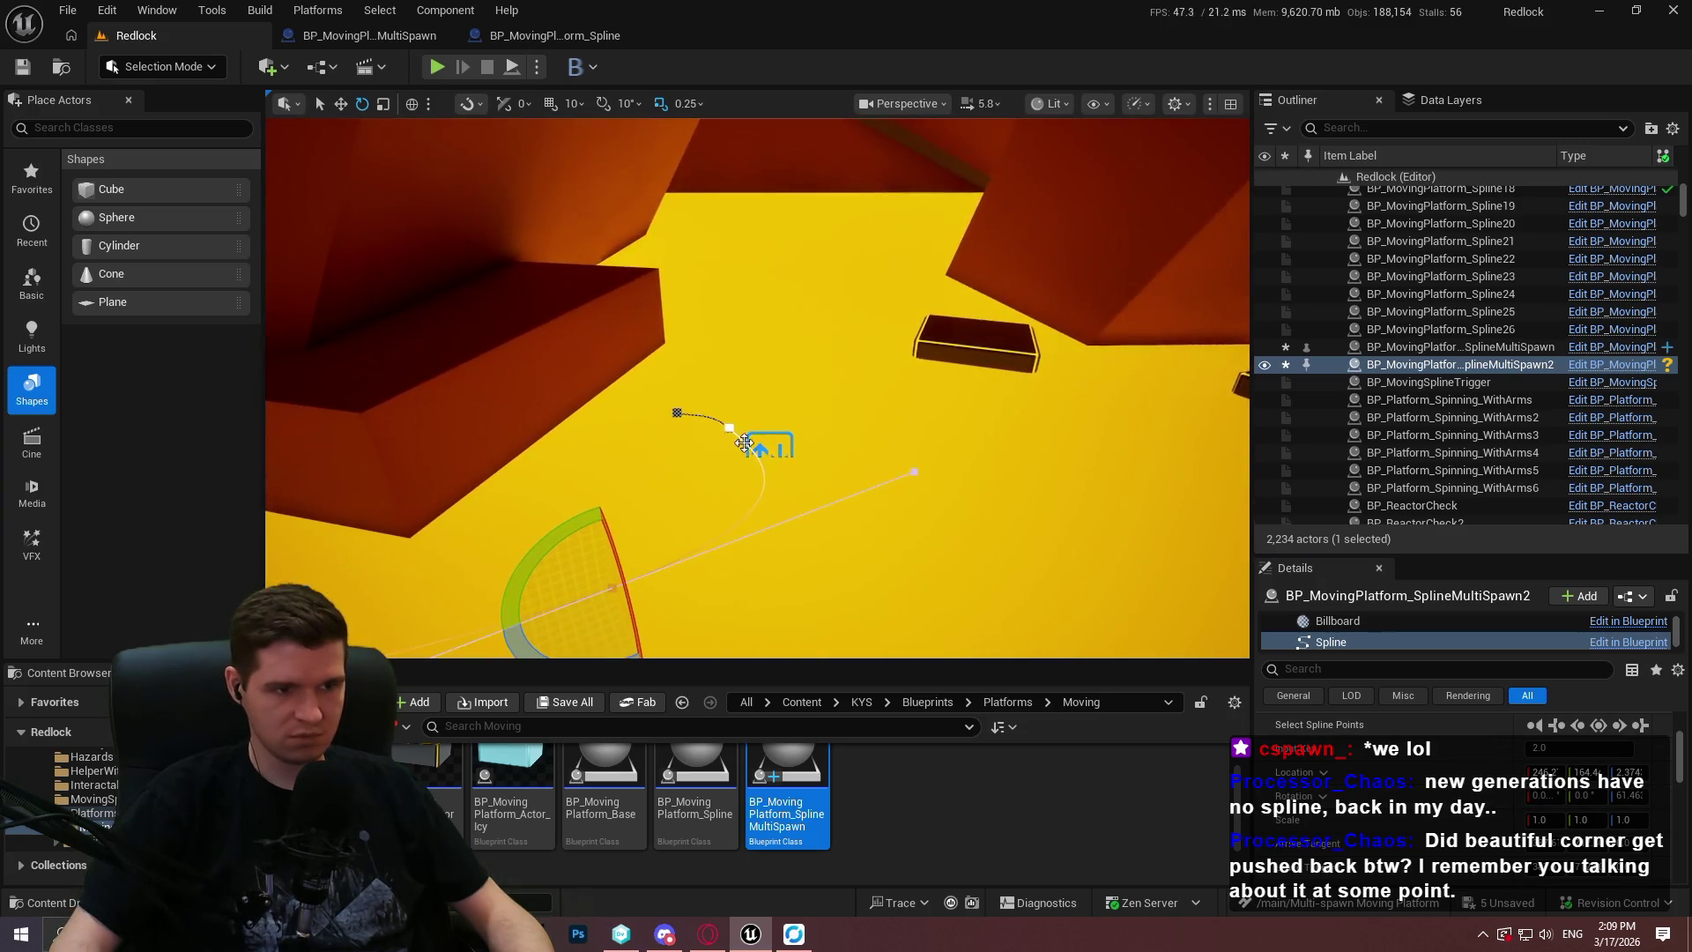
click(730, 431)
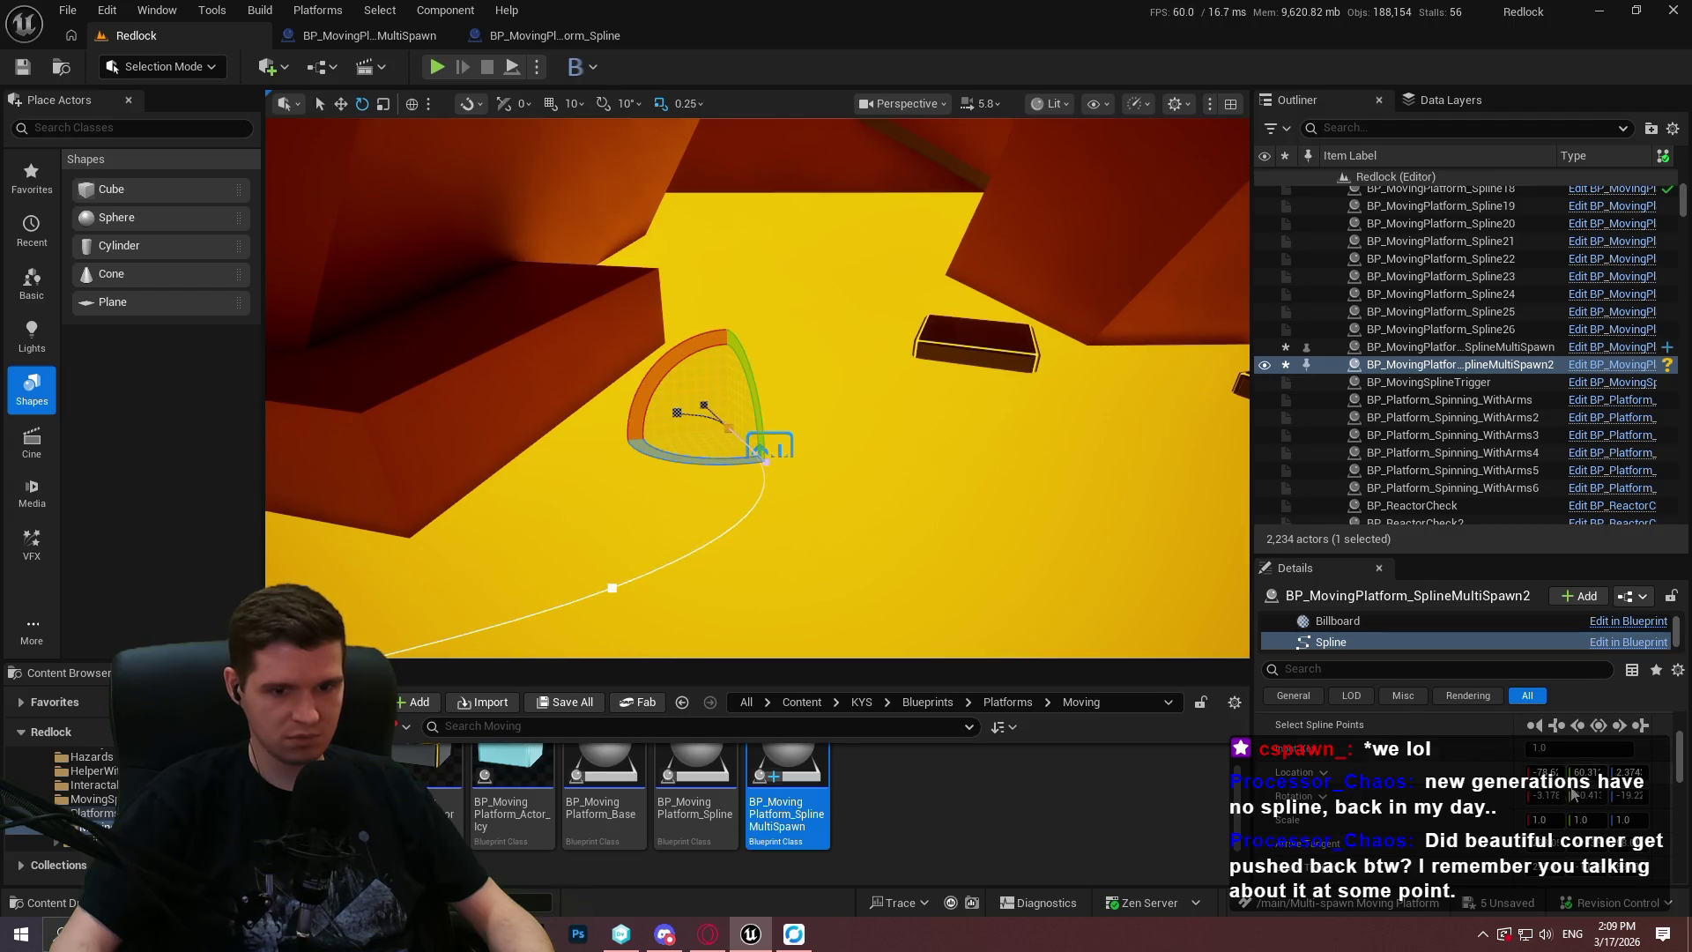
text(0)
key(Return)
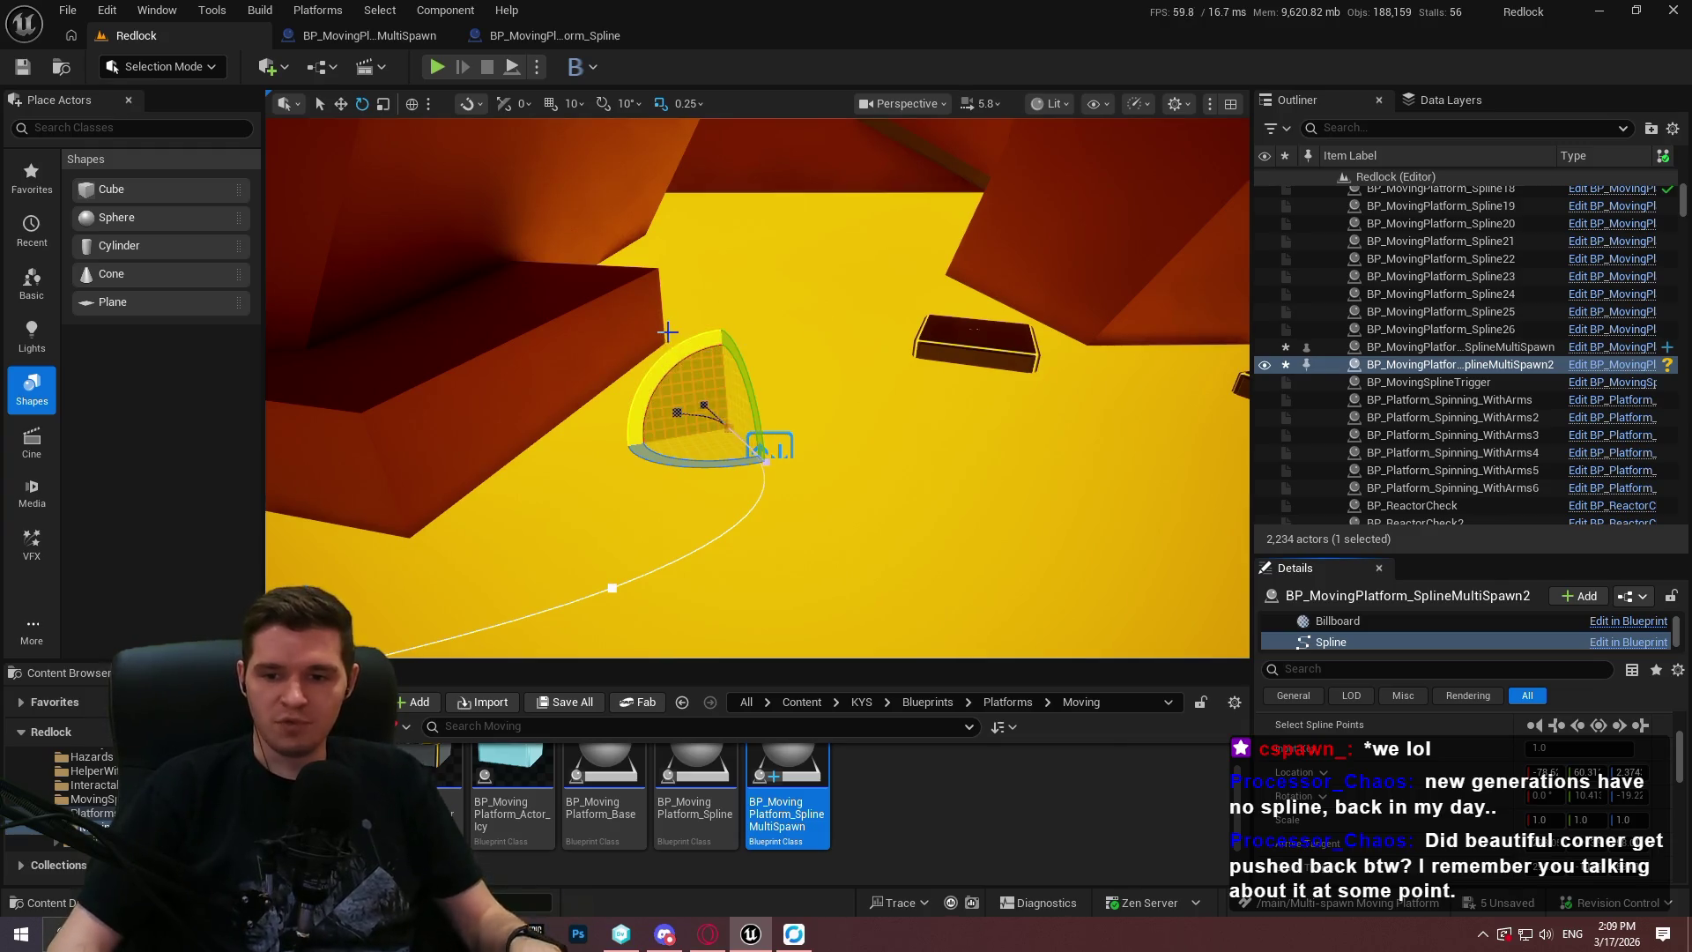
mouse_move(774, 459)
mouse_down()
mouse_move(754, 502)
mouse_move(793, 476)
mouse_move(884, 479)
mouse_up()
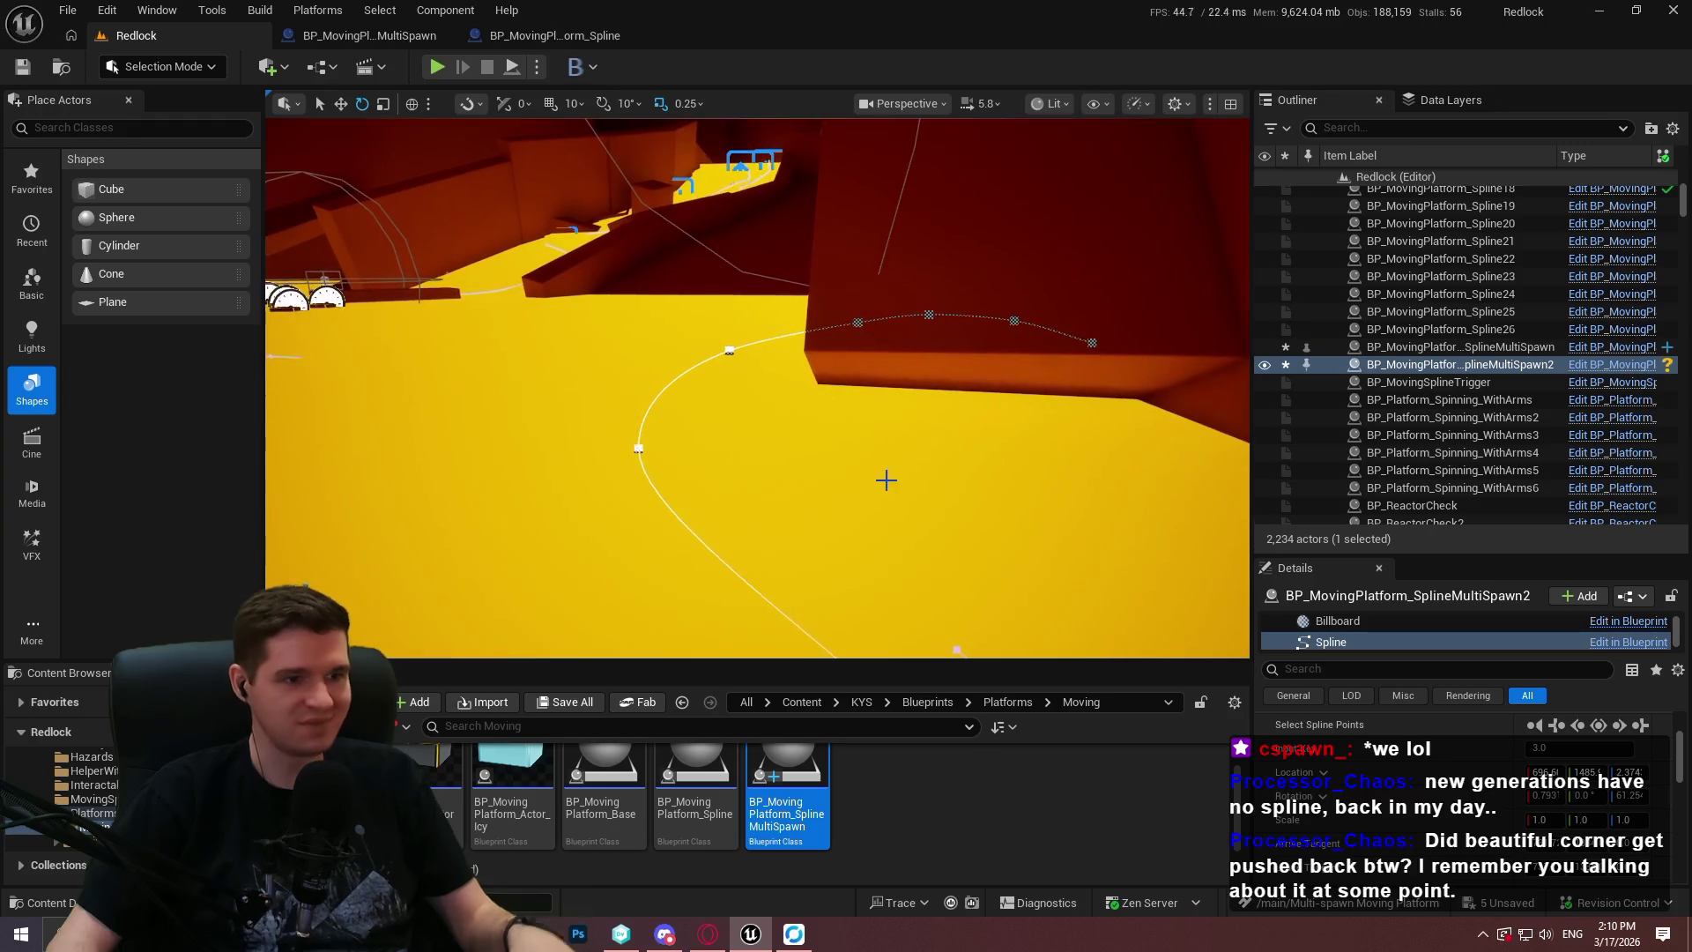
click(638, 448)
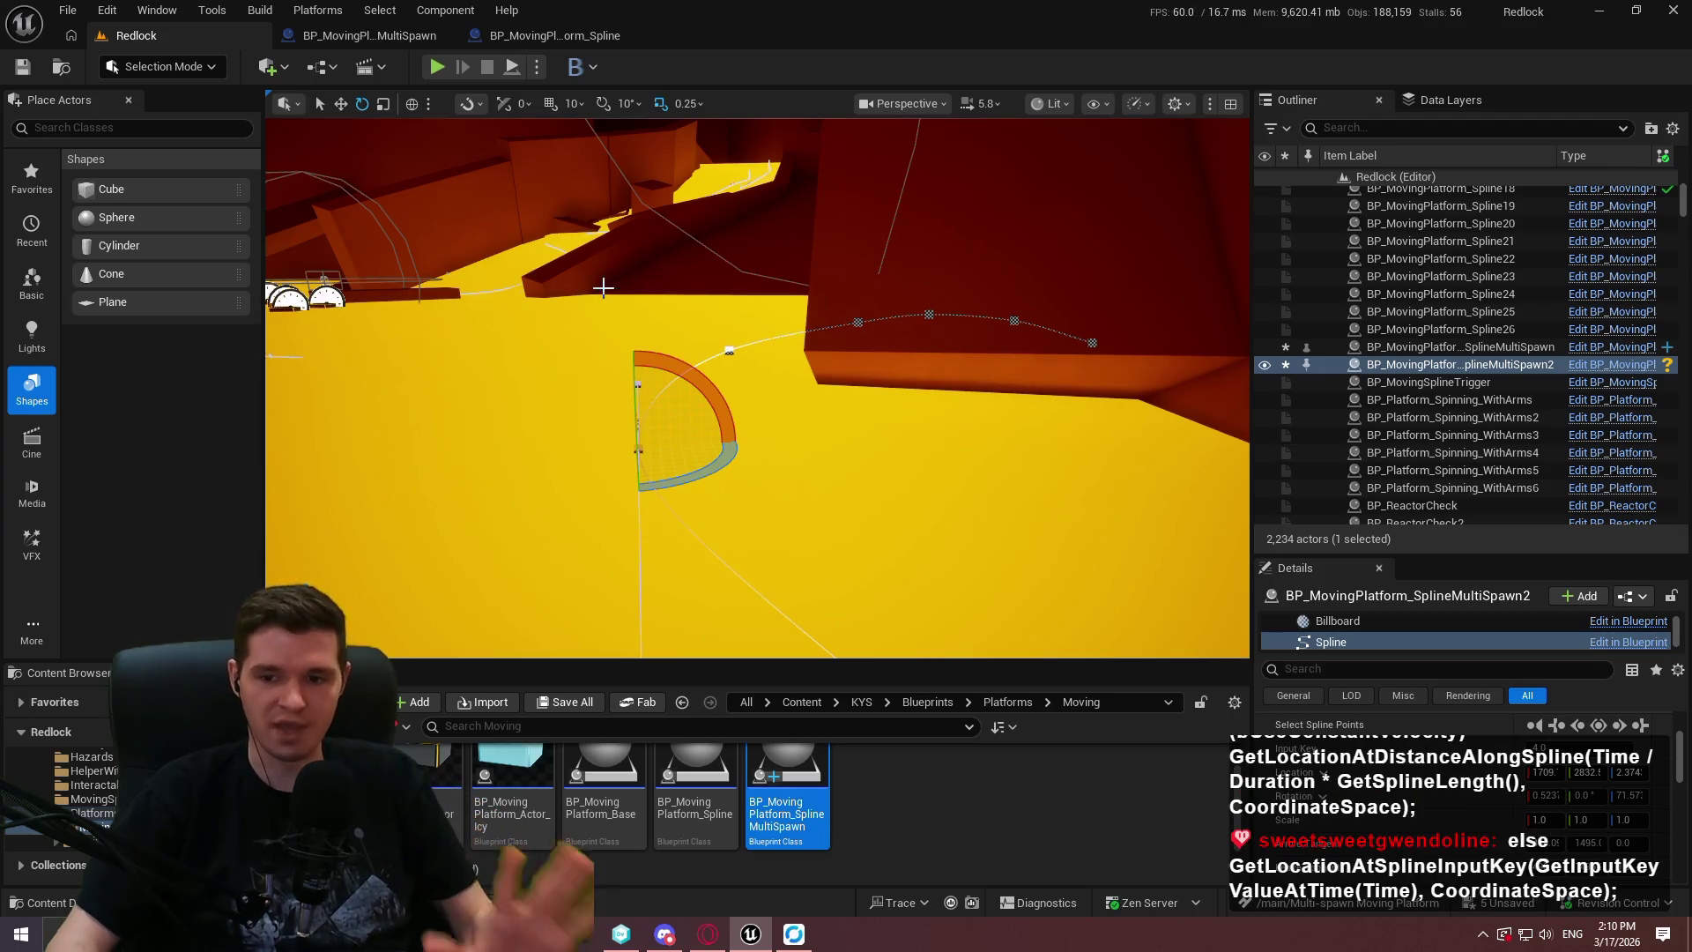
drag(660, 353, 660, 353)
drag(701, 442, 718, 491)
click(662, 493)
drag(778, 386, 778, 386)
click(760, 381)
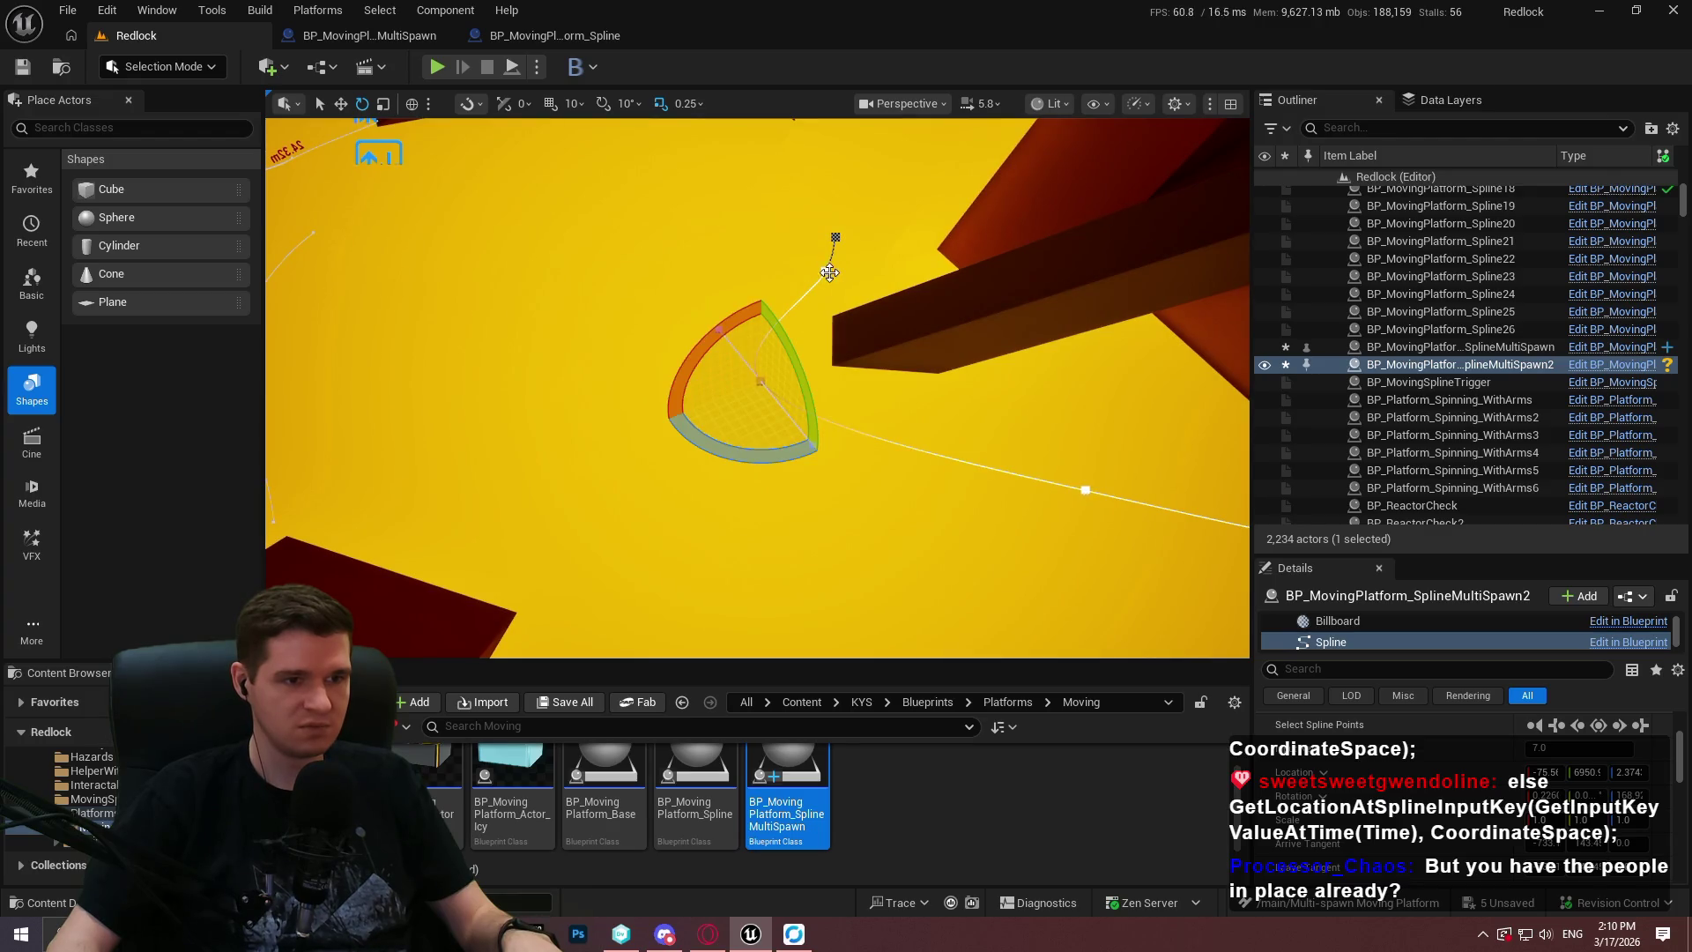
click(825, 271)
key(w)
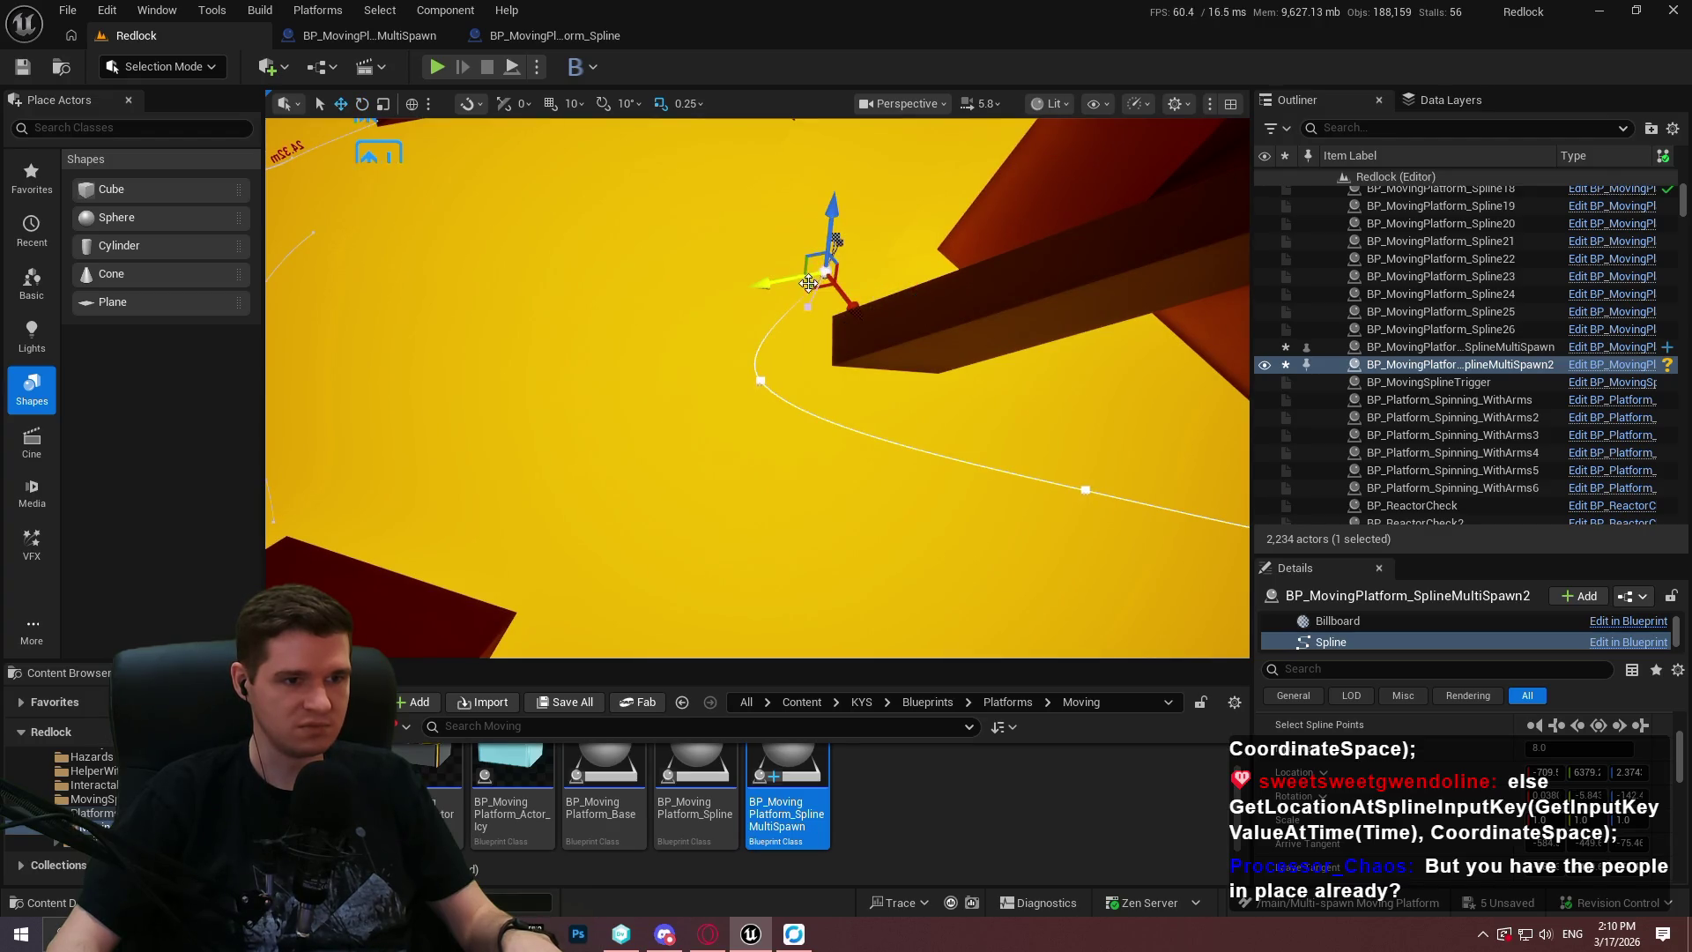
click(914, 258)
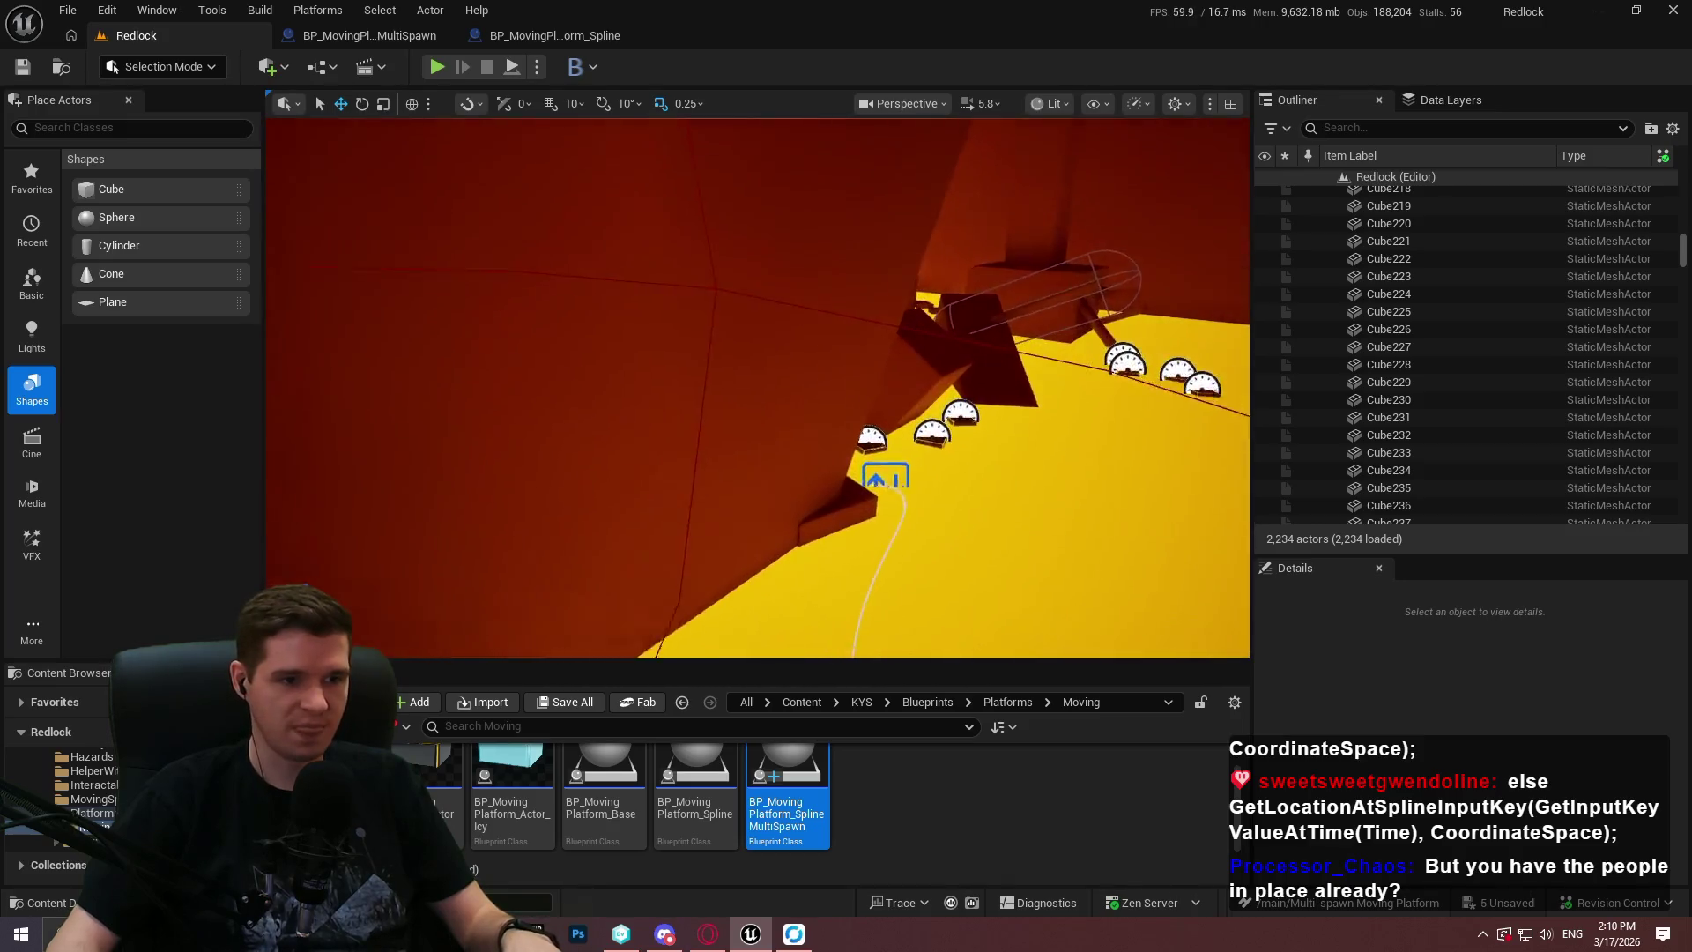
click(389, 40)
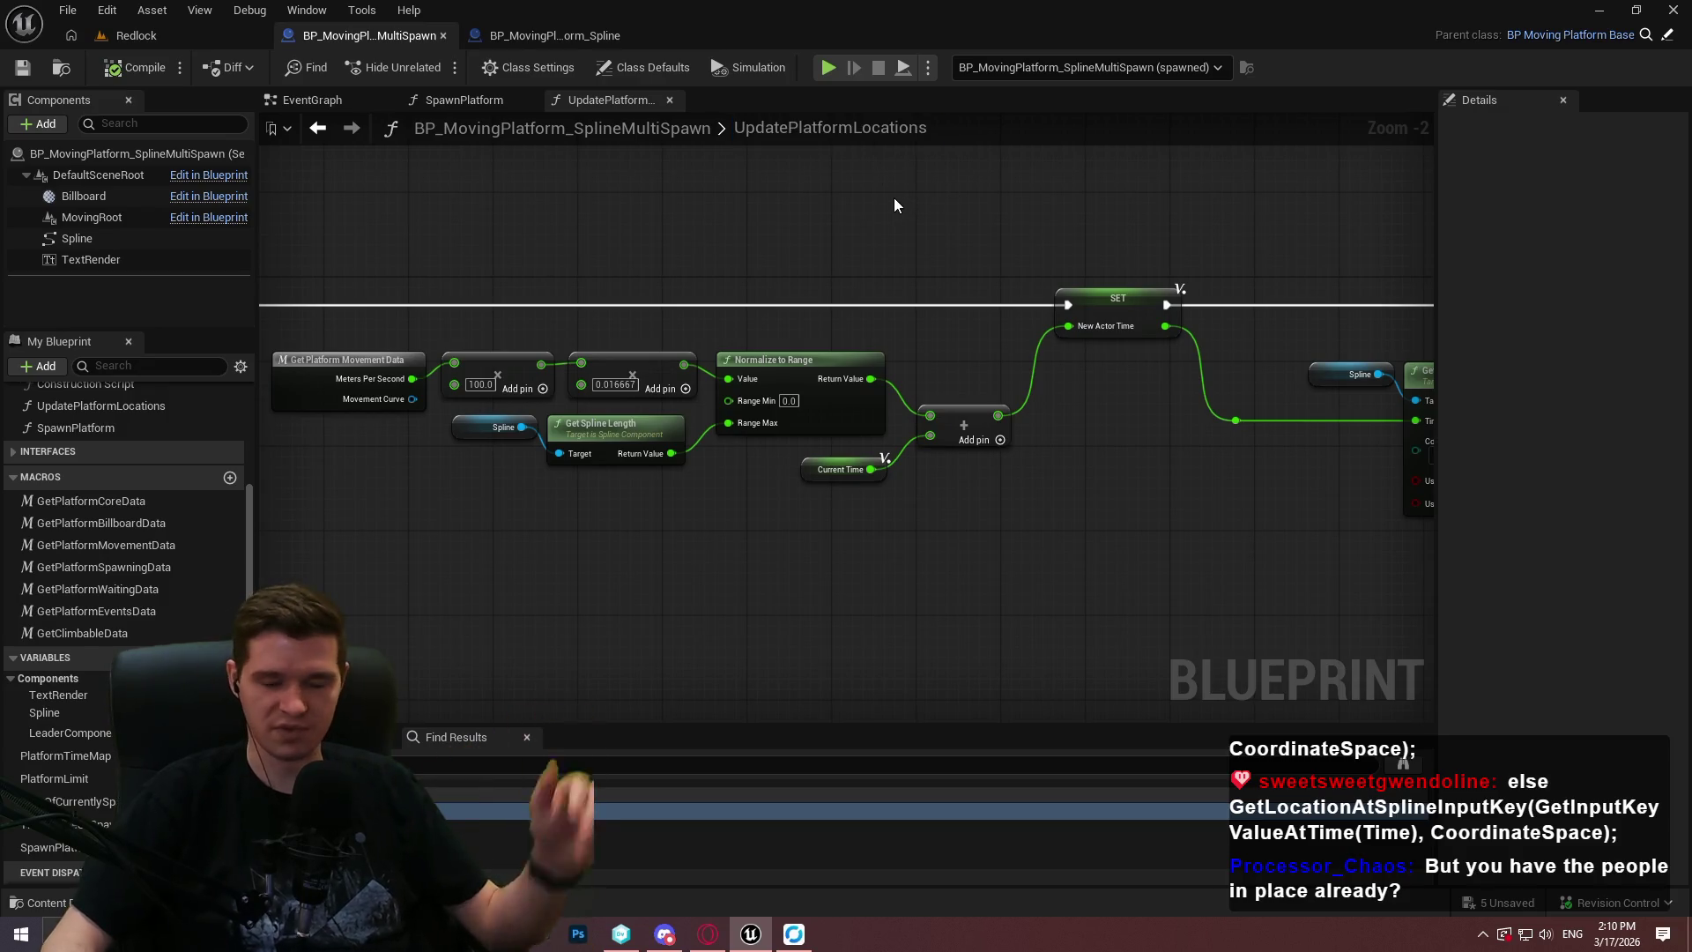
scroll(892, 282, down, 2)
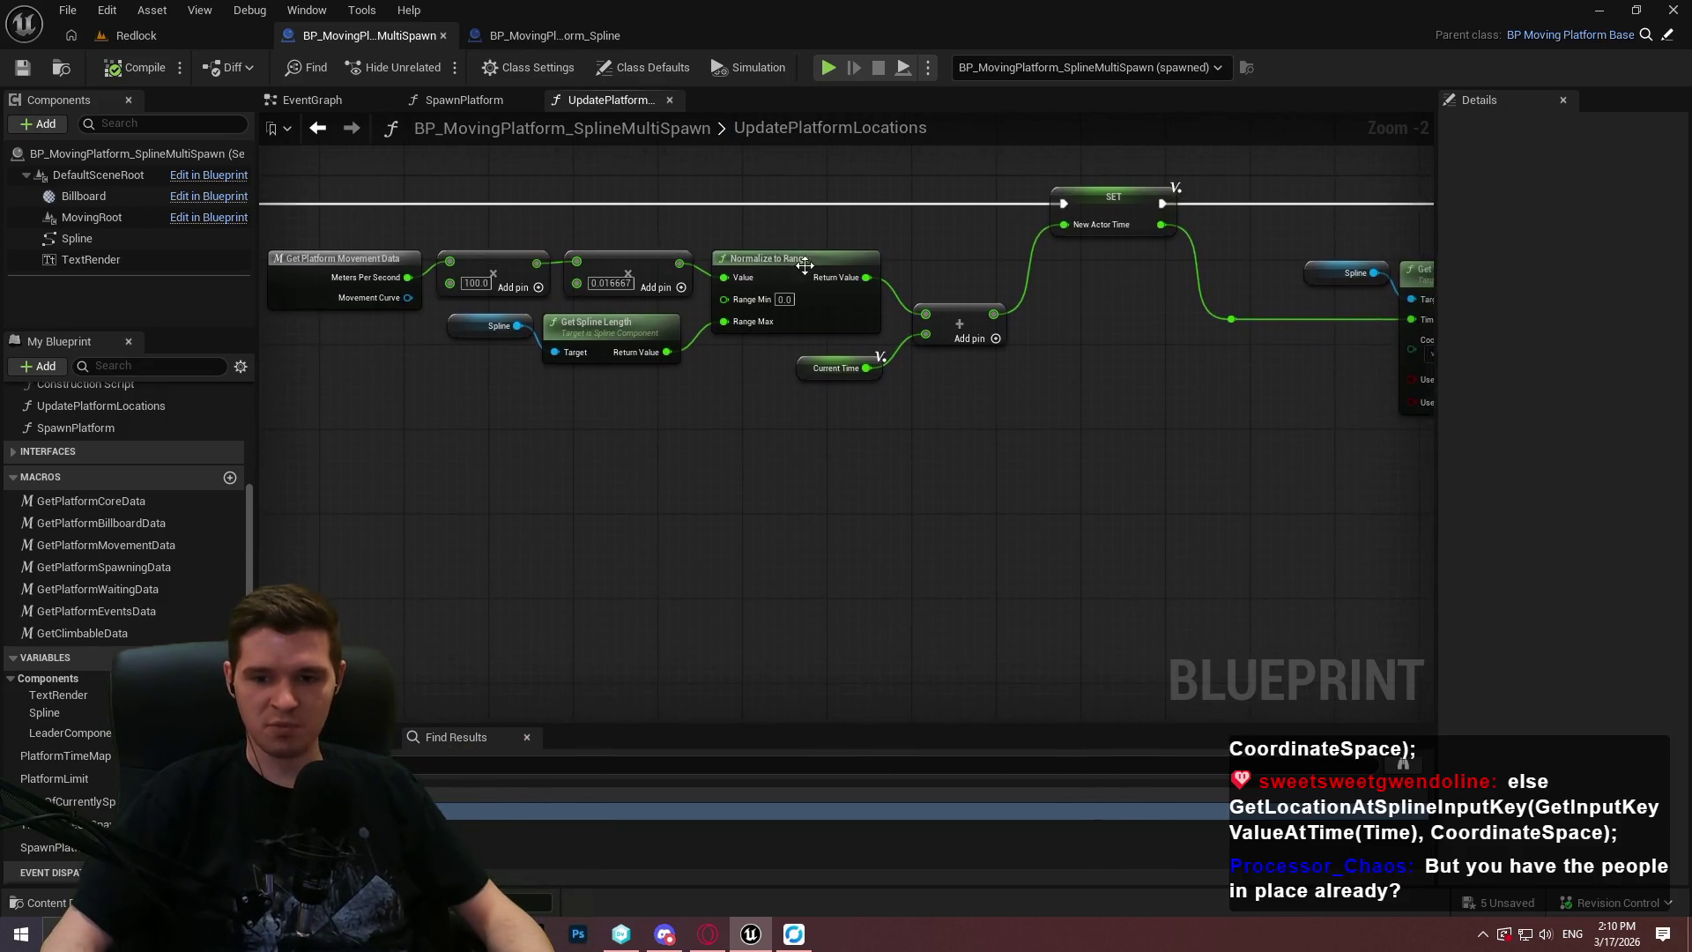
click(132, 35)
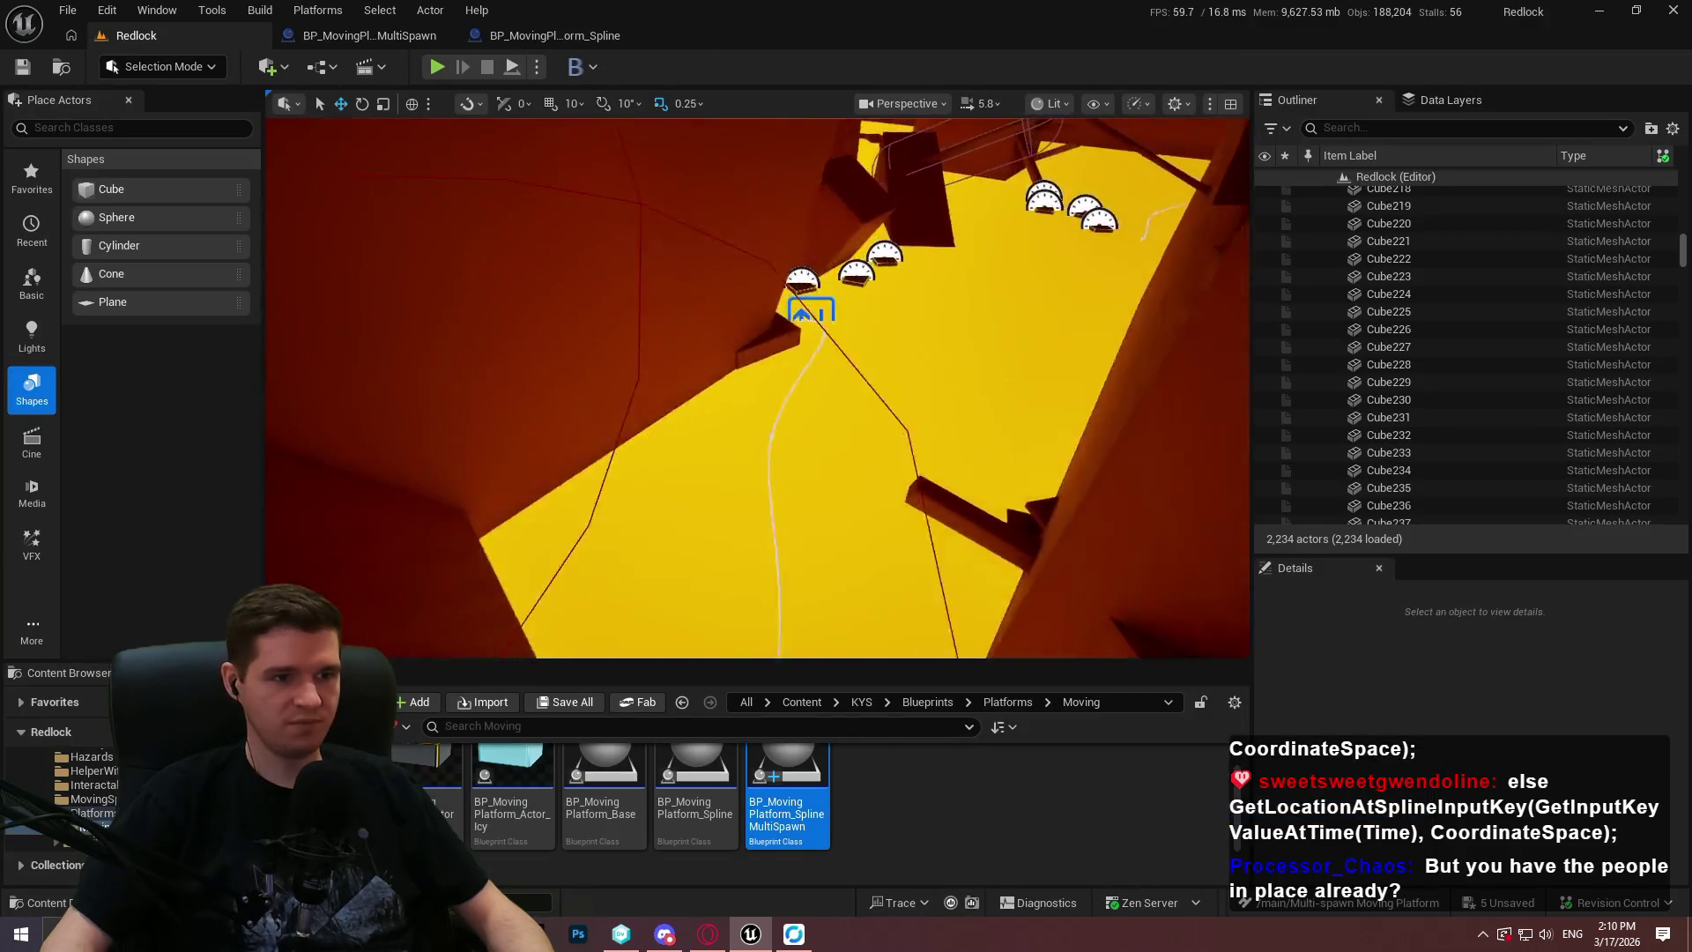
scroll(758, 388, up, 2)
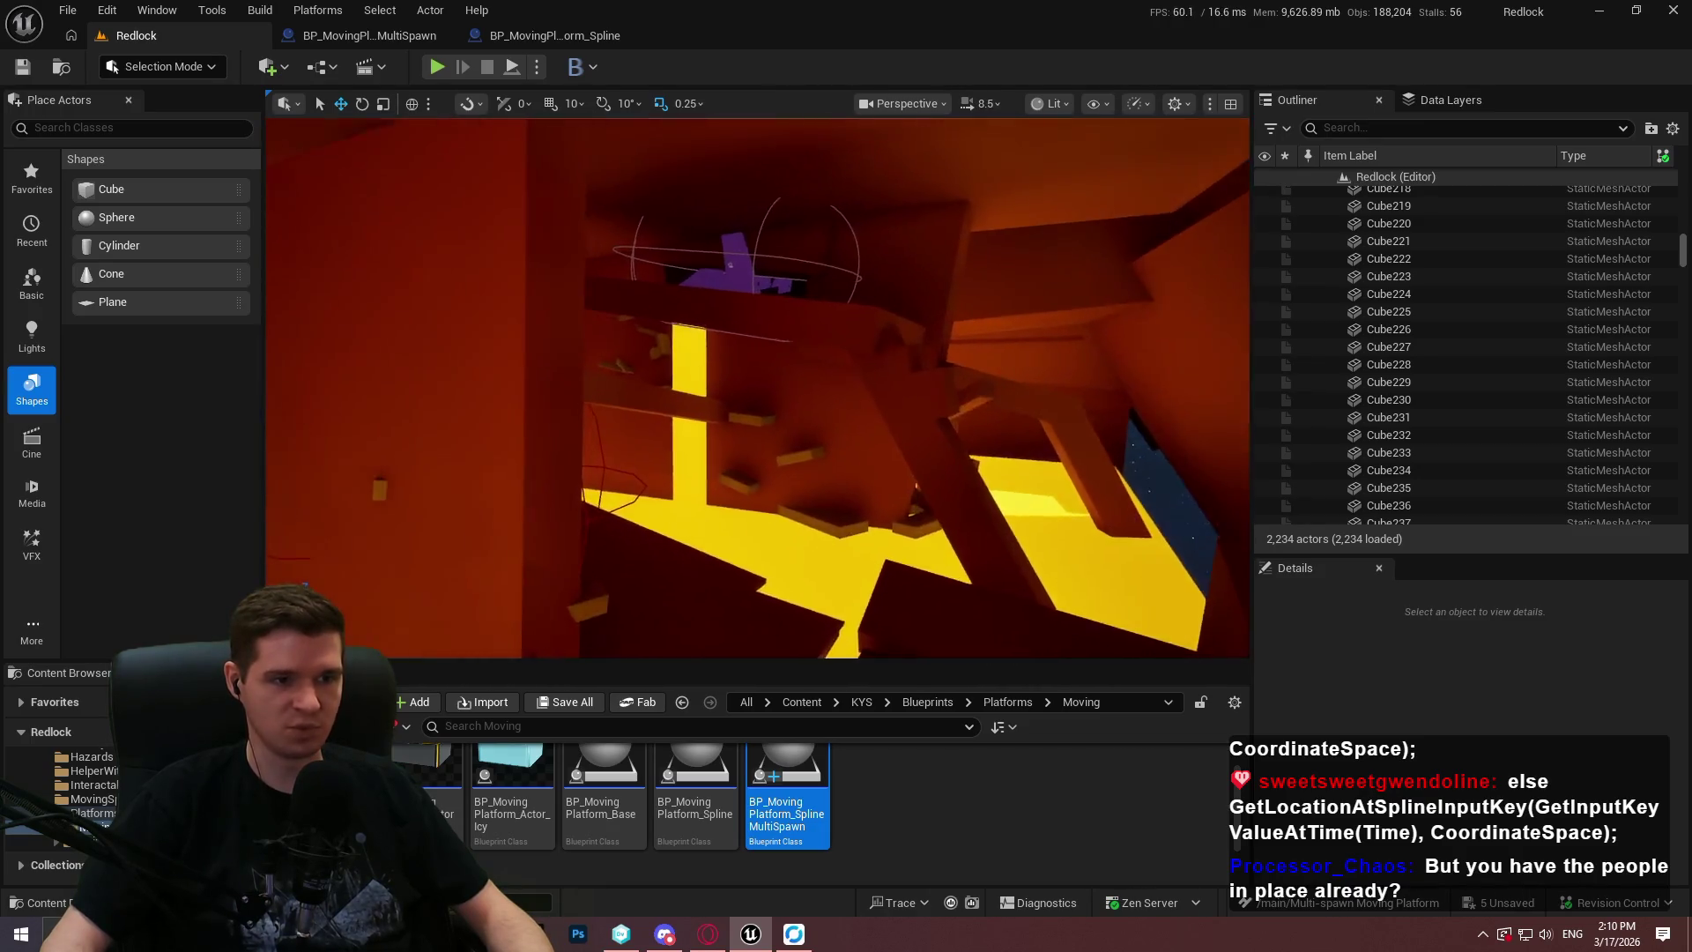
key(F11)
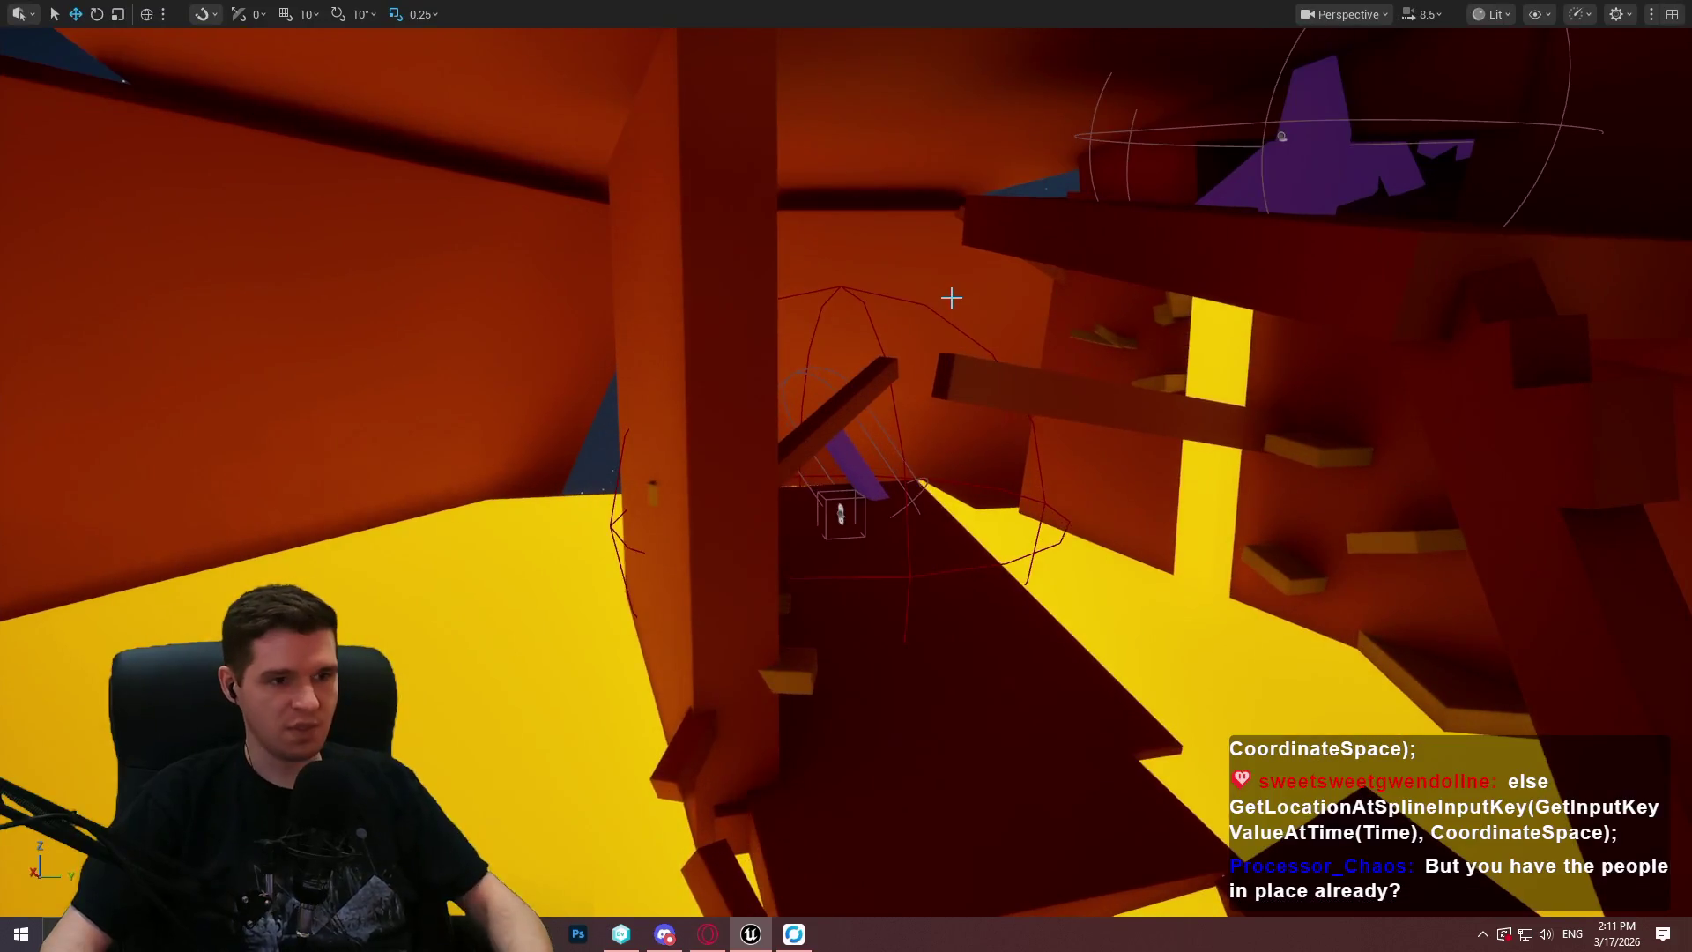
scroll(846, 476, down, 3)
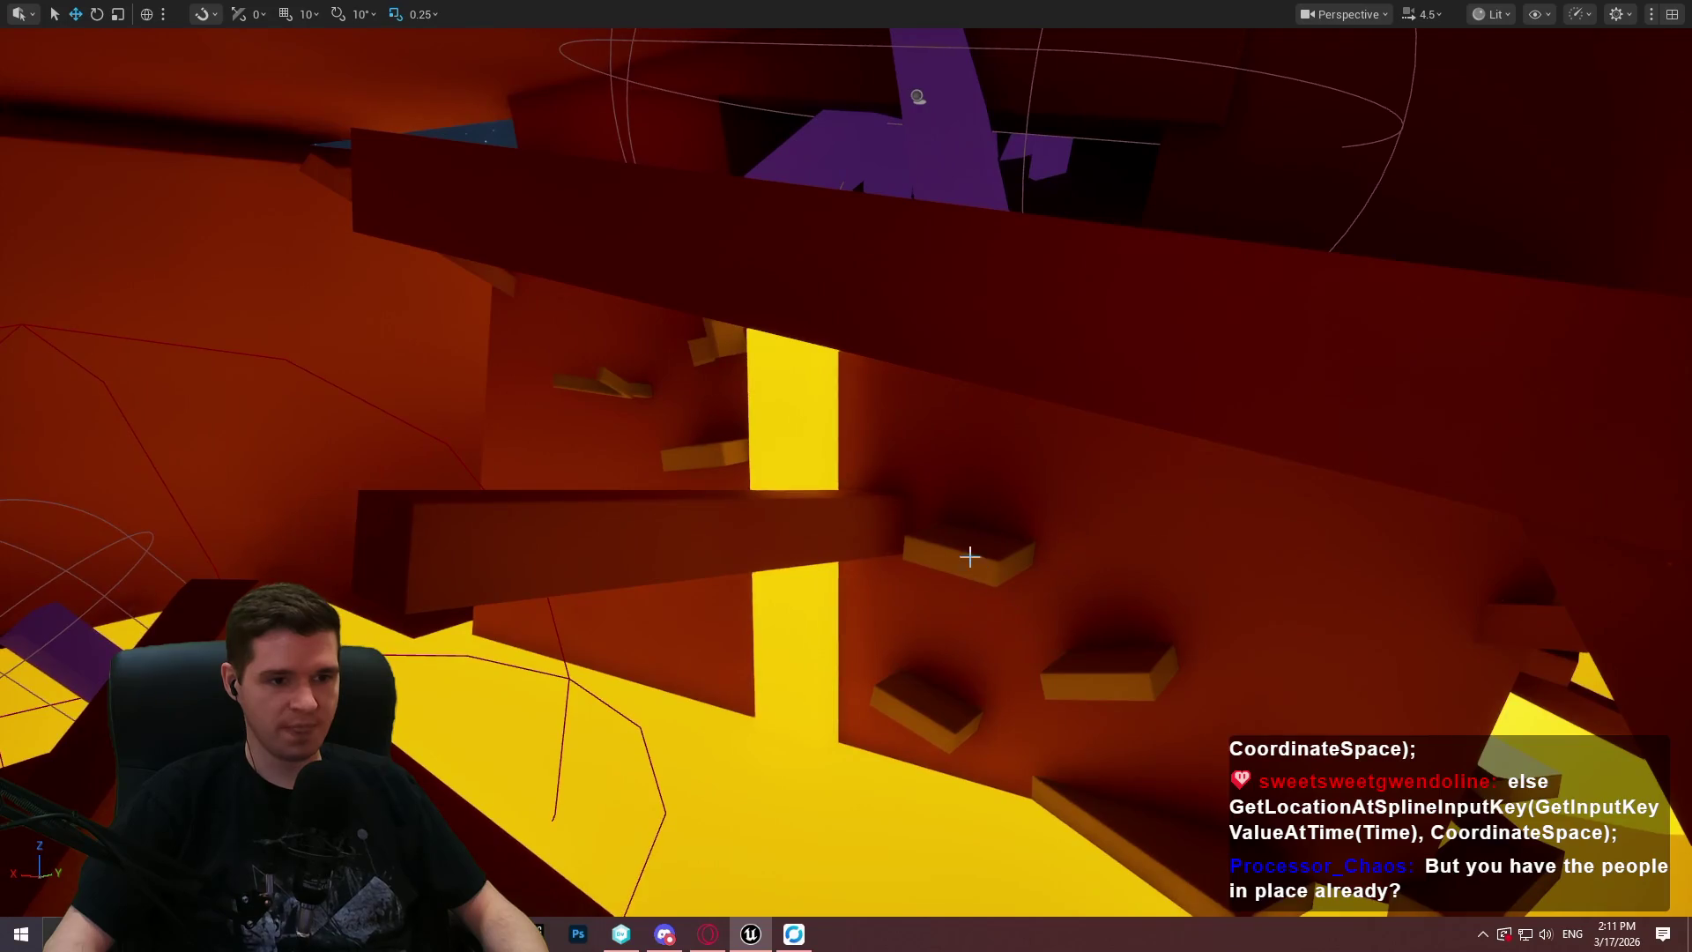
click(1134, 847)
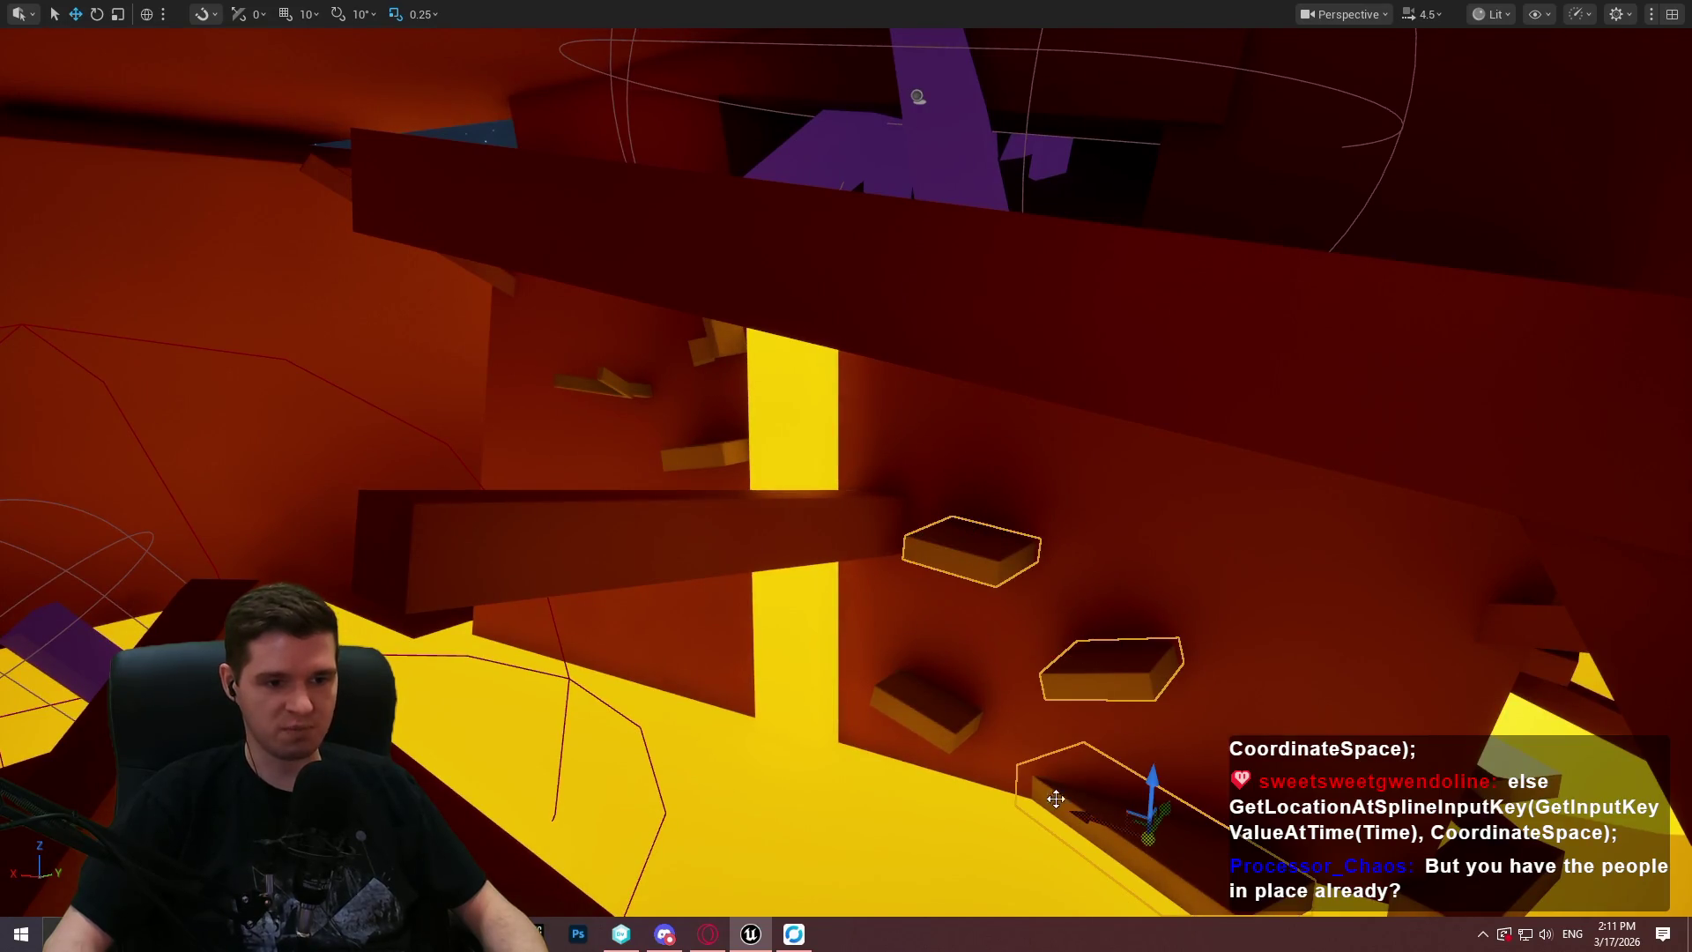
ctrl+click(773, 514)
ctrl+click(709, 453)
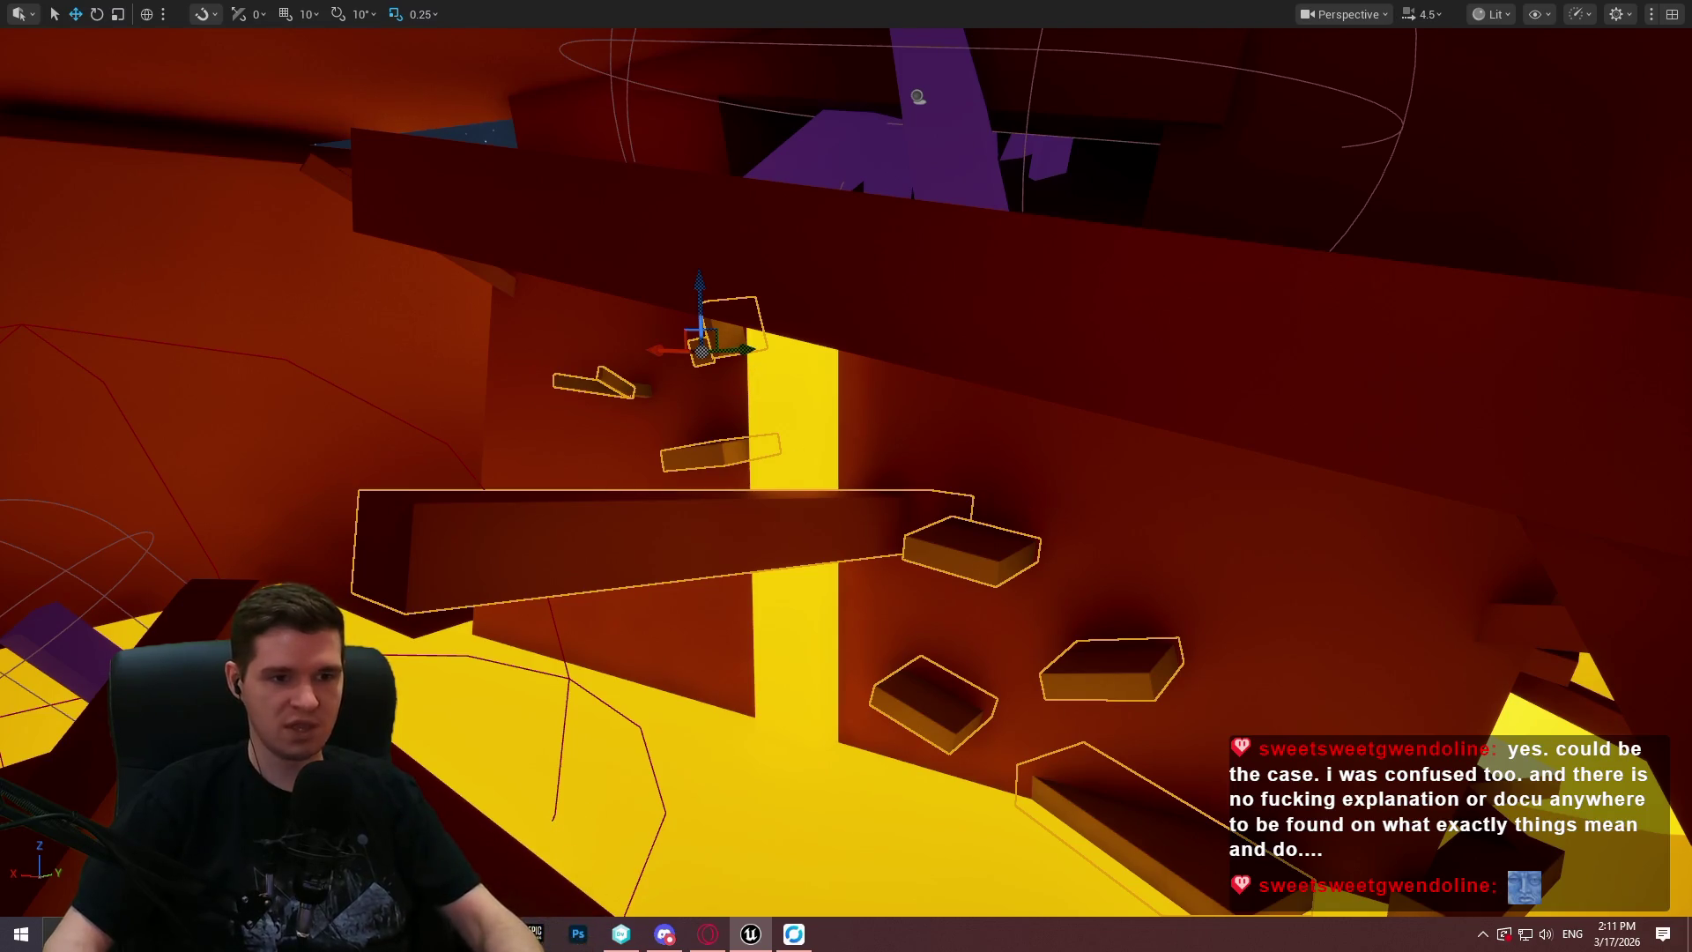
click(1077, 491)
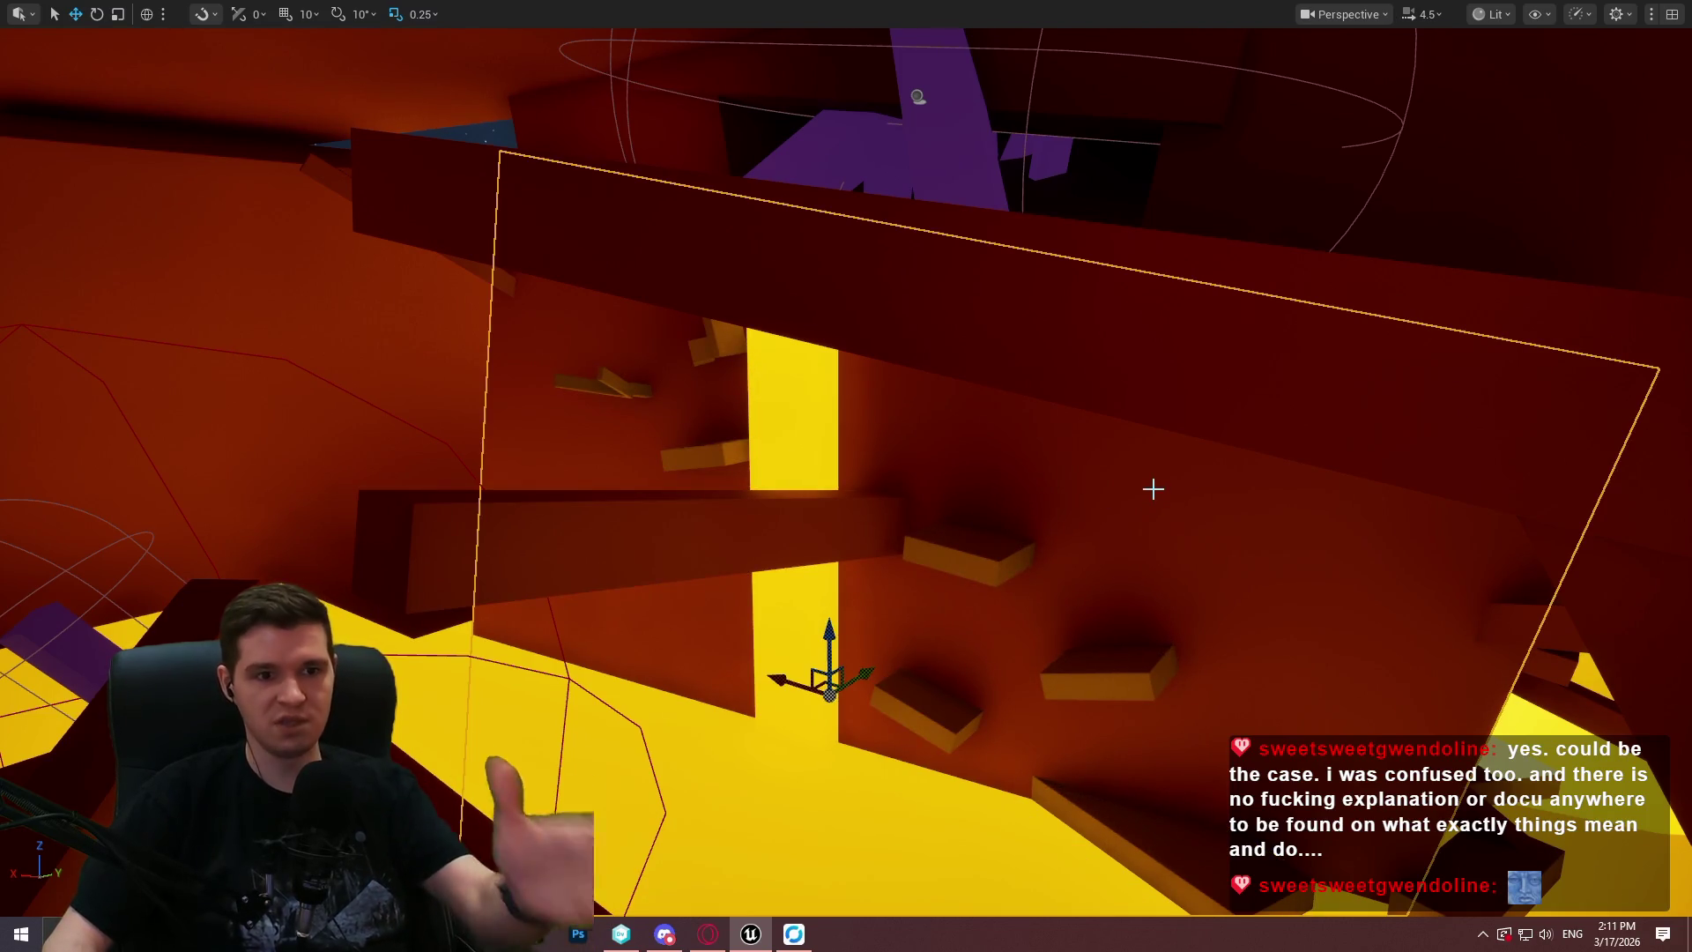
mouse_move(1154, 491)
mouse_down()
mouse_move(1137, 423)
mouse_move(1017, 378)
mouse_up()
click(1053, 458)
ctrl+click(1127, 616)
ctrl+click(964, 611)
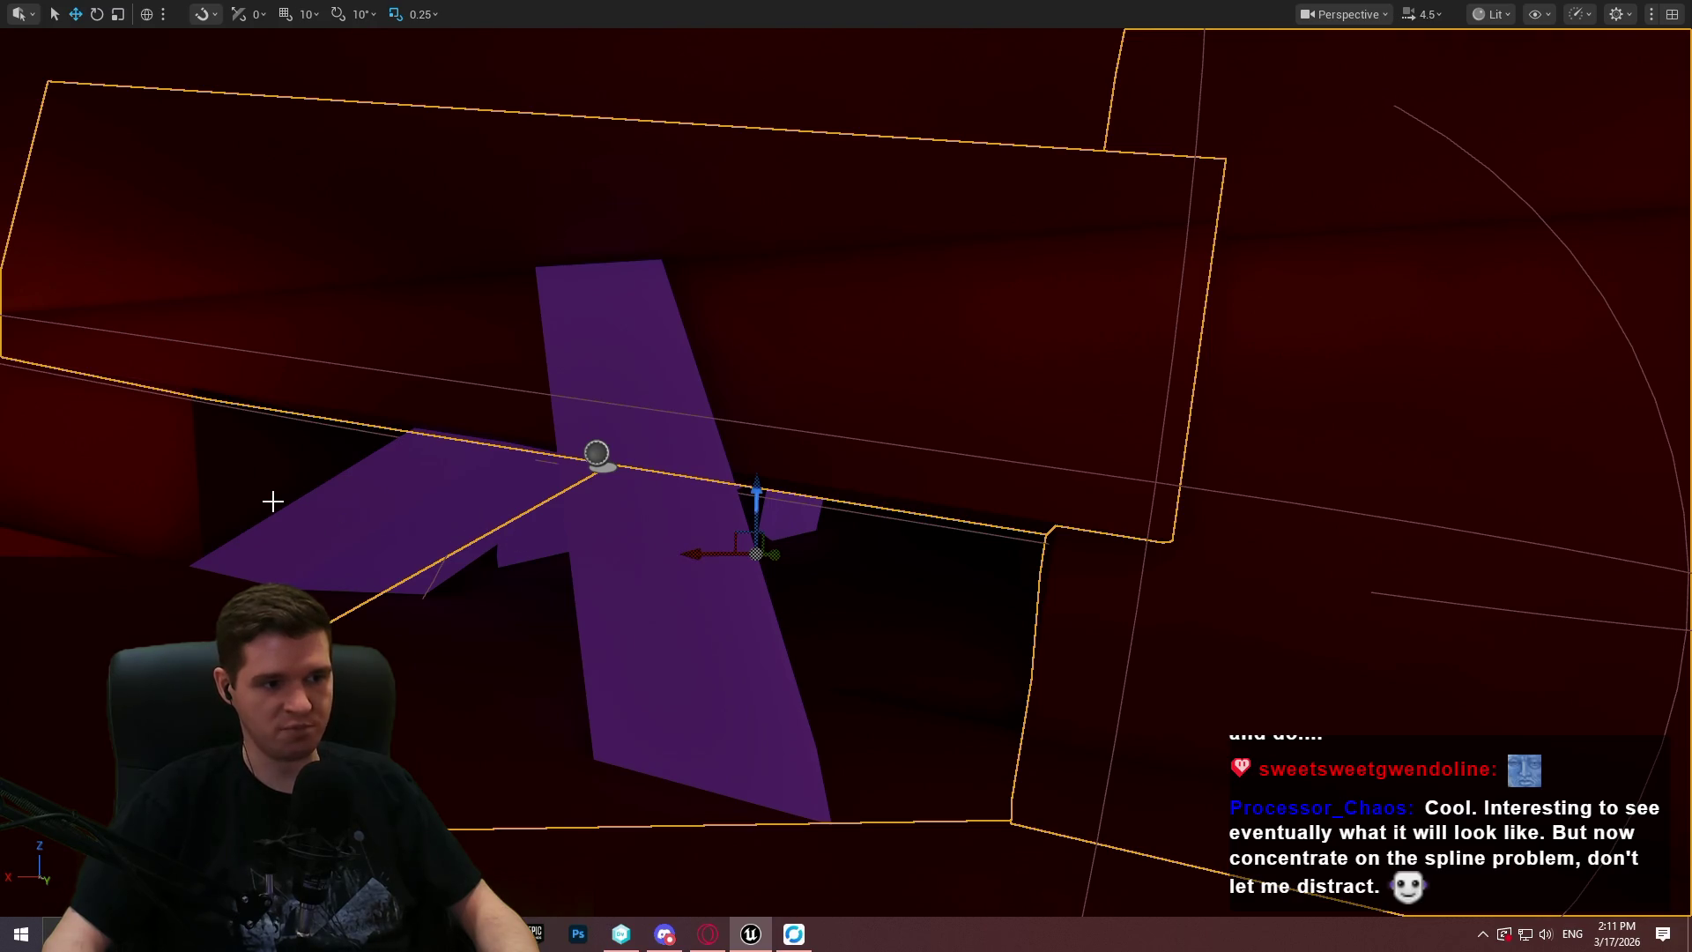
ctrl+click(247, 490)
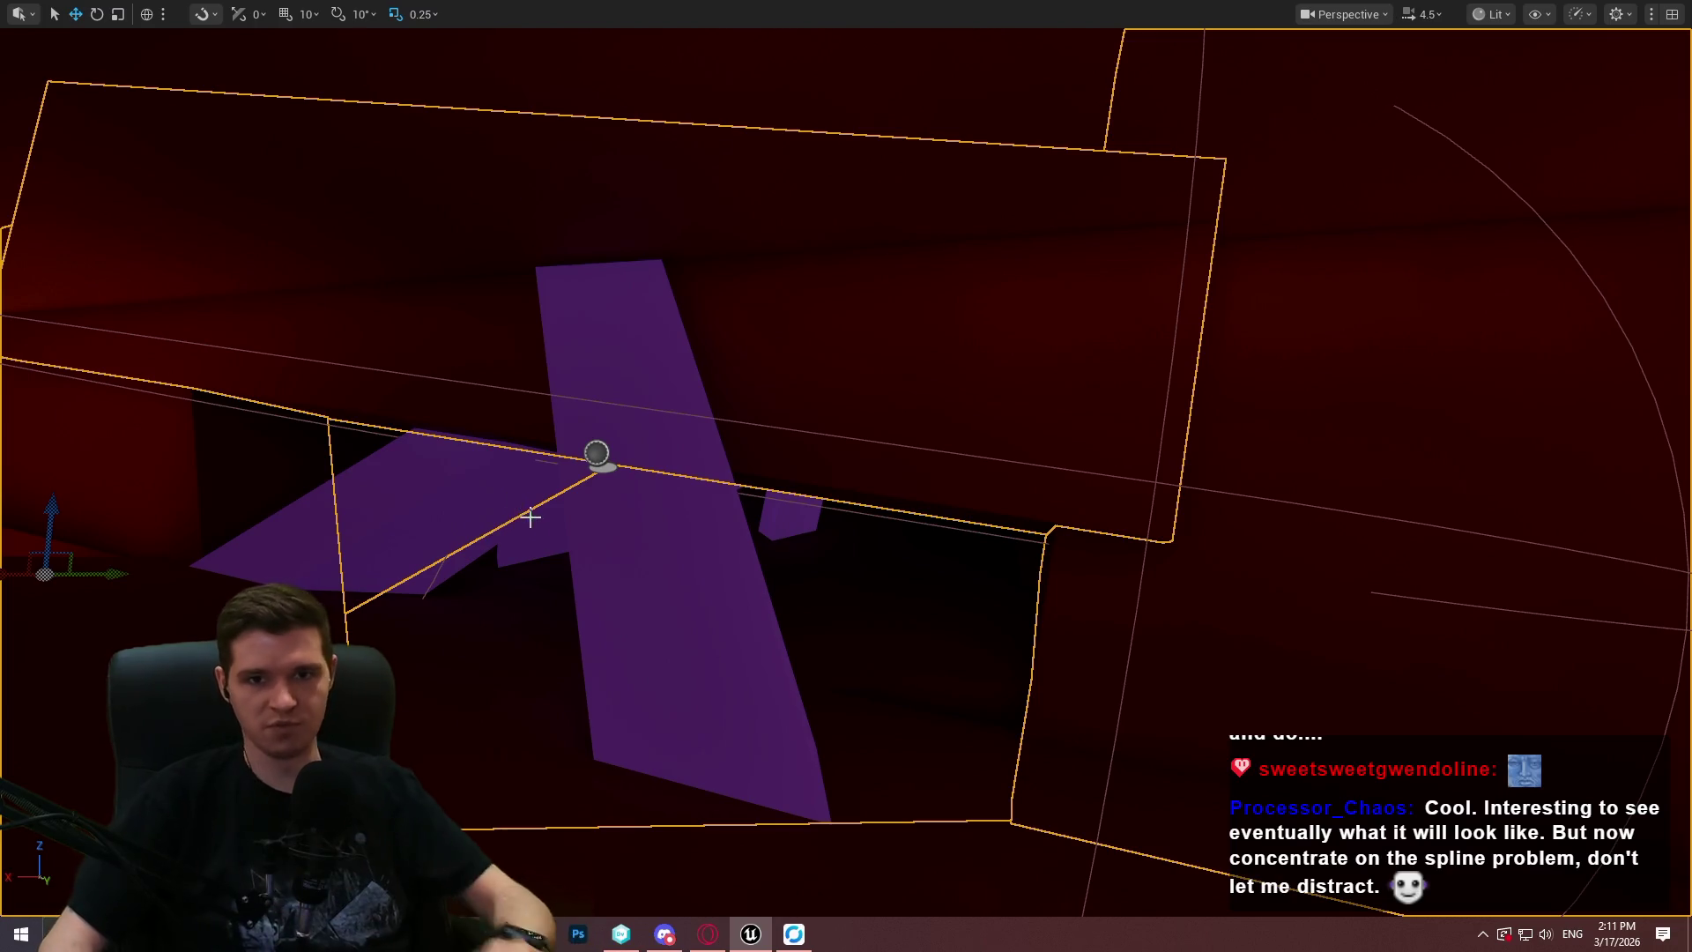
click(606, 457)
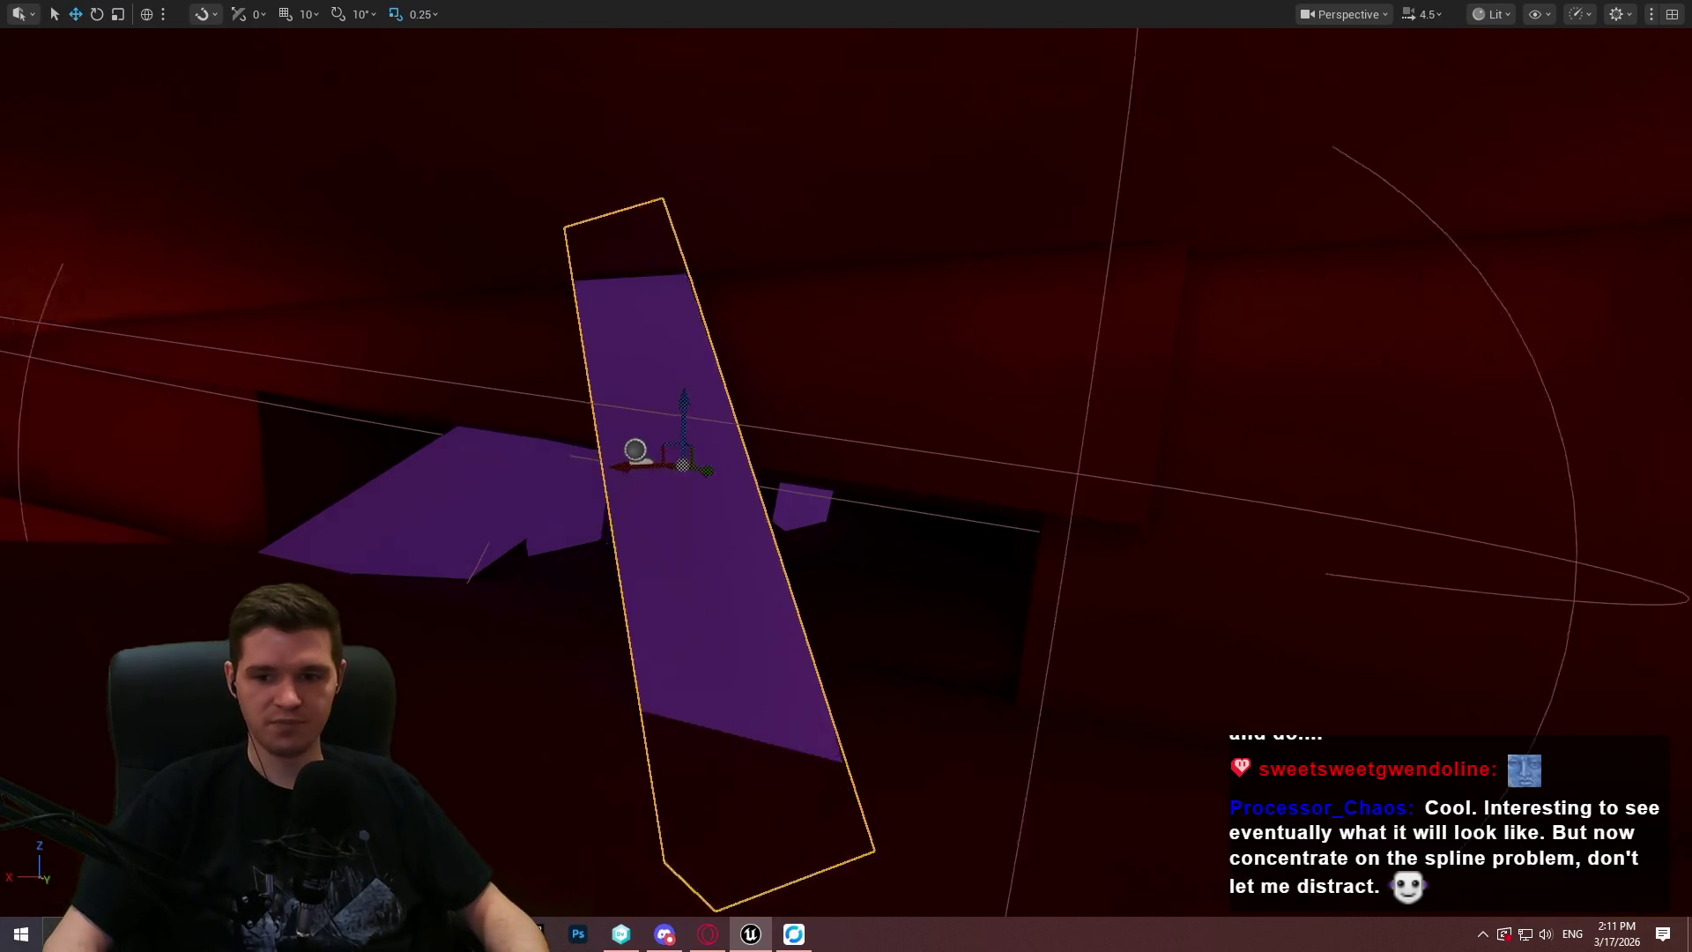
scroll(606, 456, up, 5)
scroll(846, 476, down, 5)
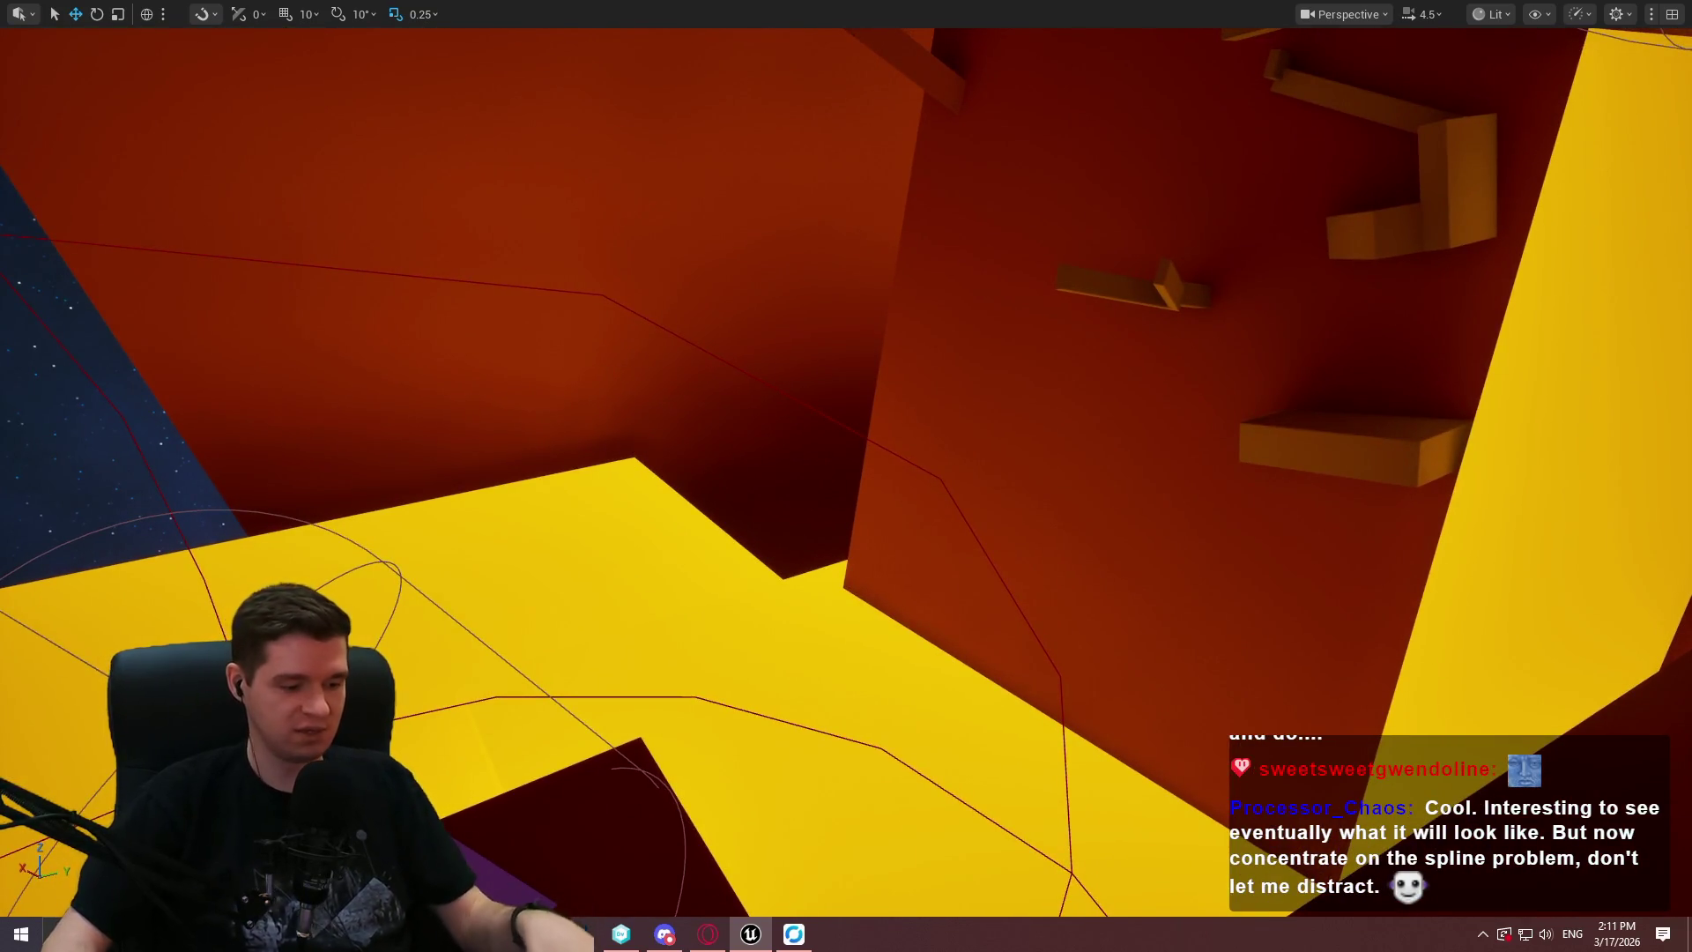
scroll(847, 476, down, 2)
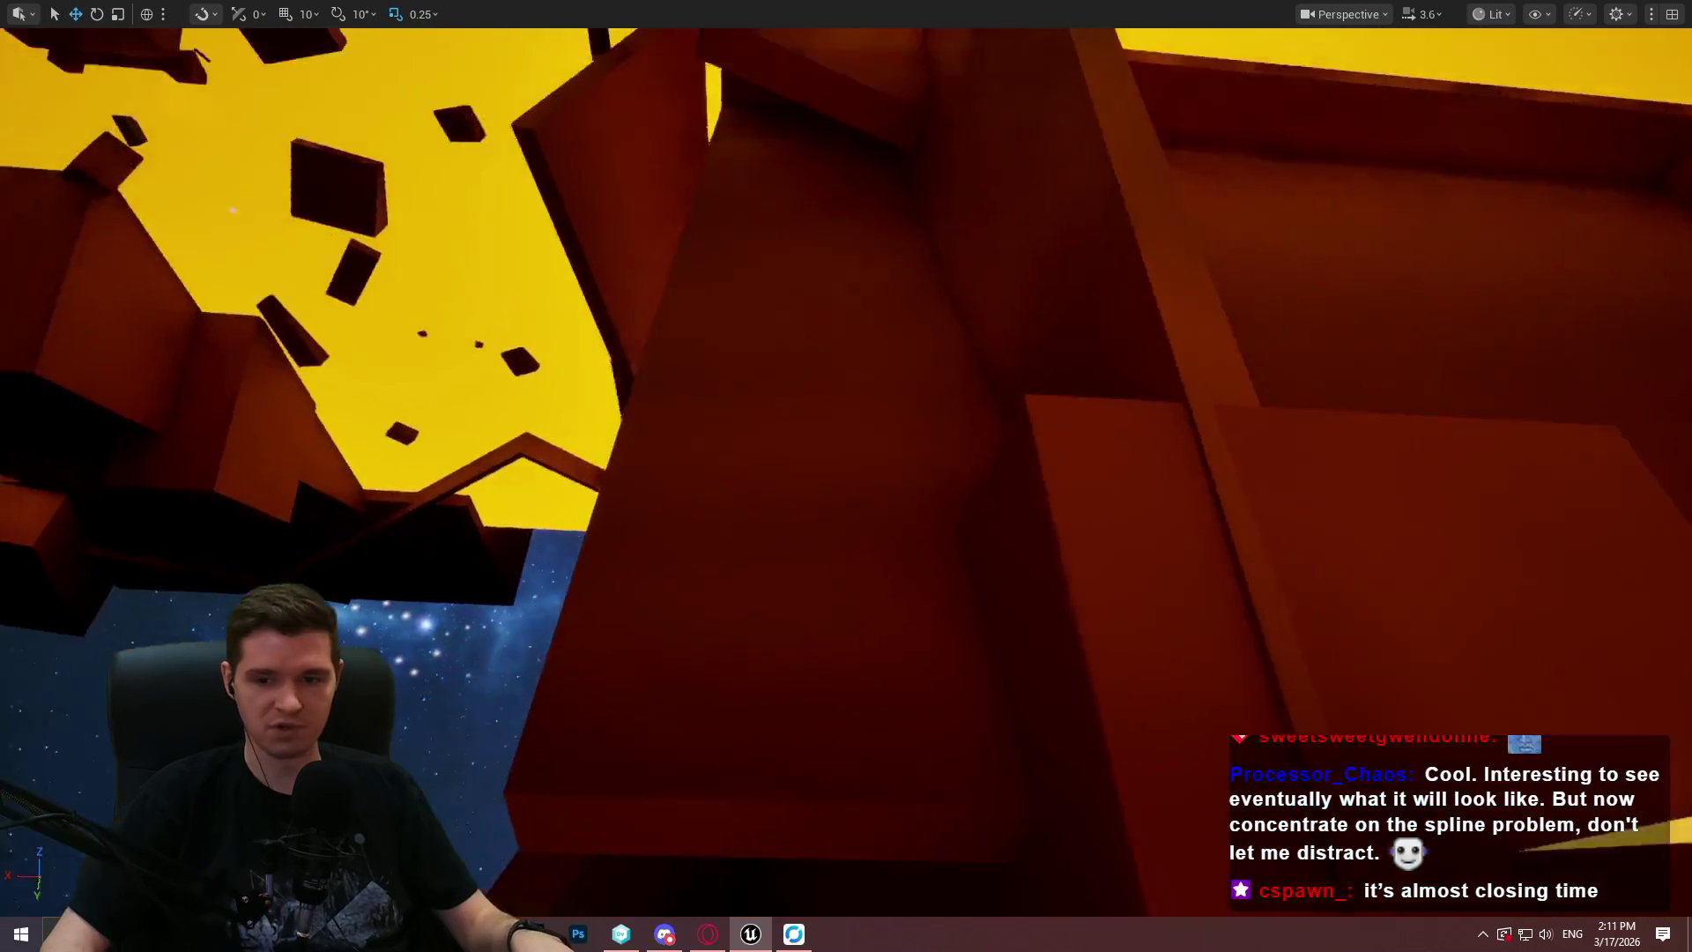
scroll(846, 476, up, 3)
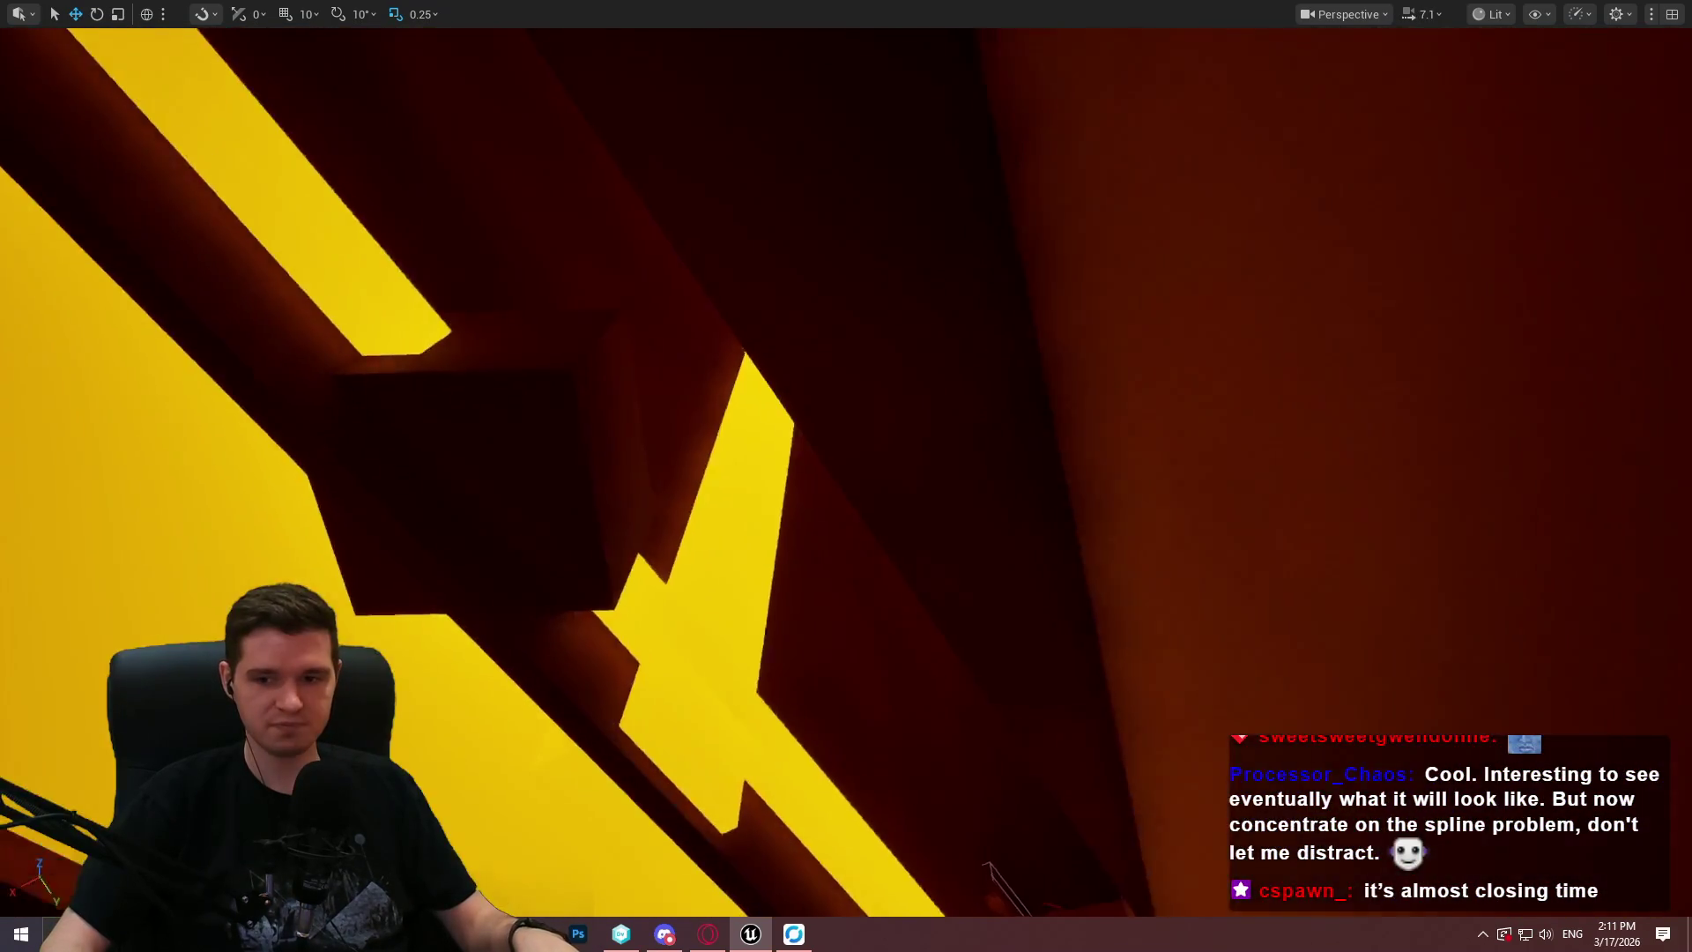
drag(847, 476, 846, 370)
key(w)
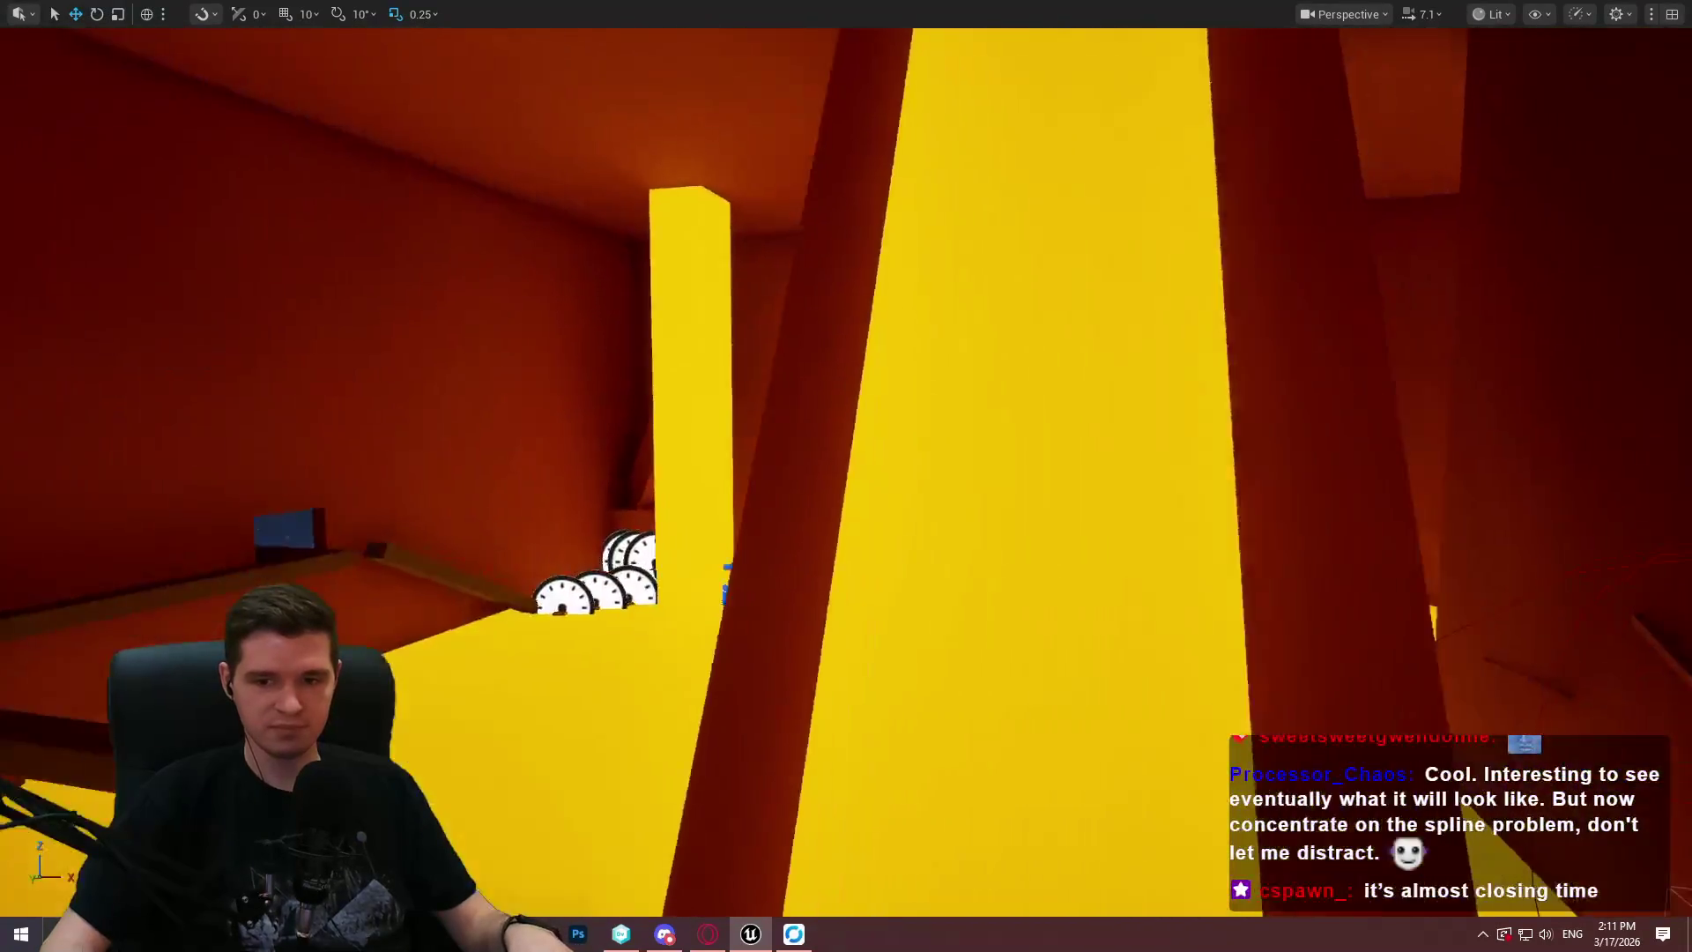
key(w)
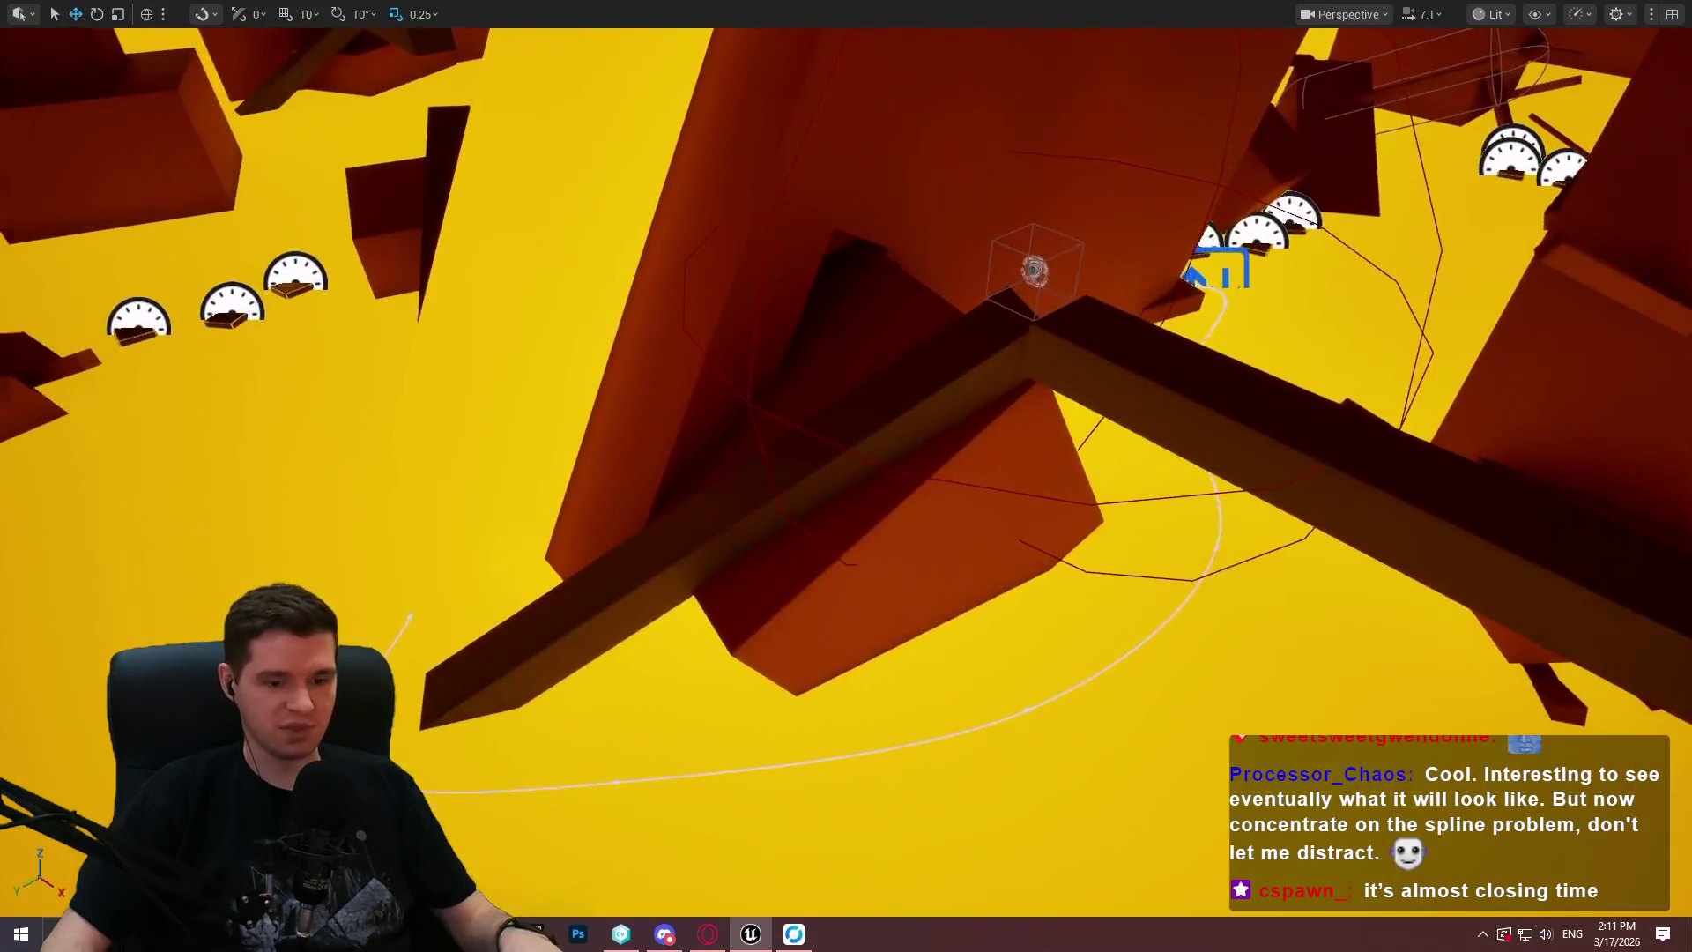
key(F11)
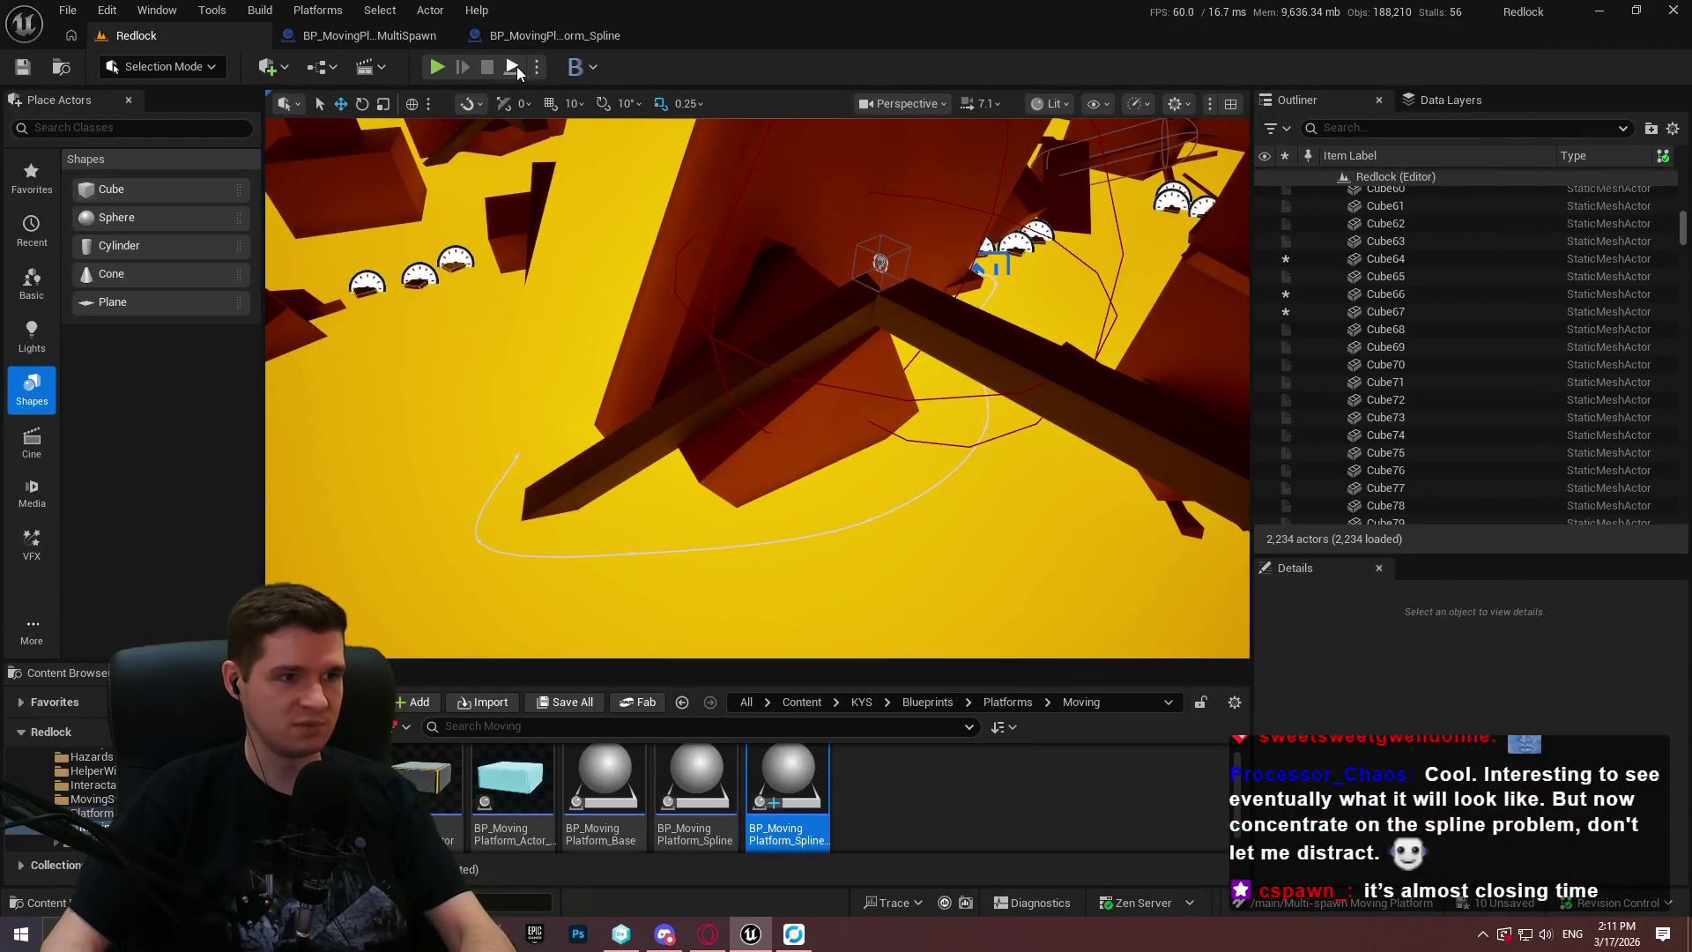
key(alt+p)
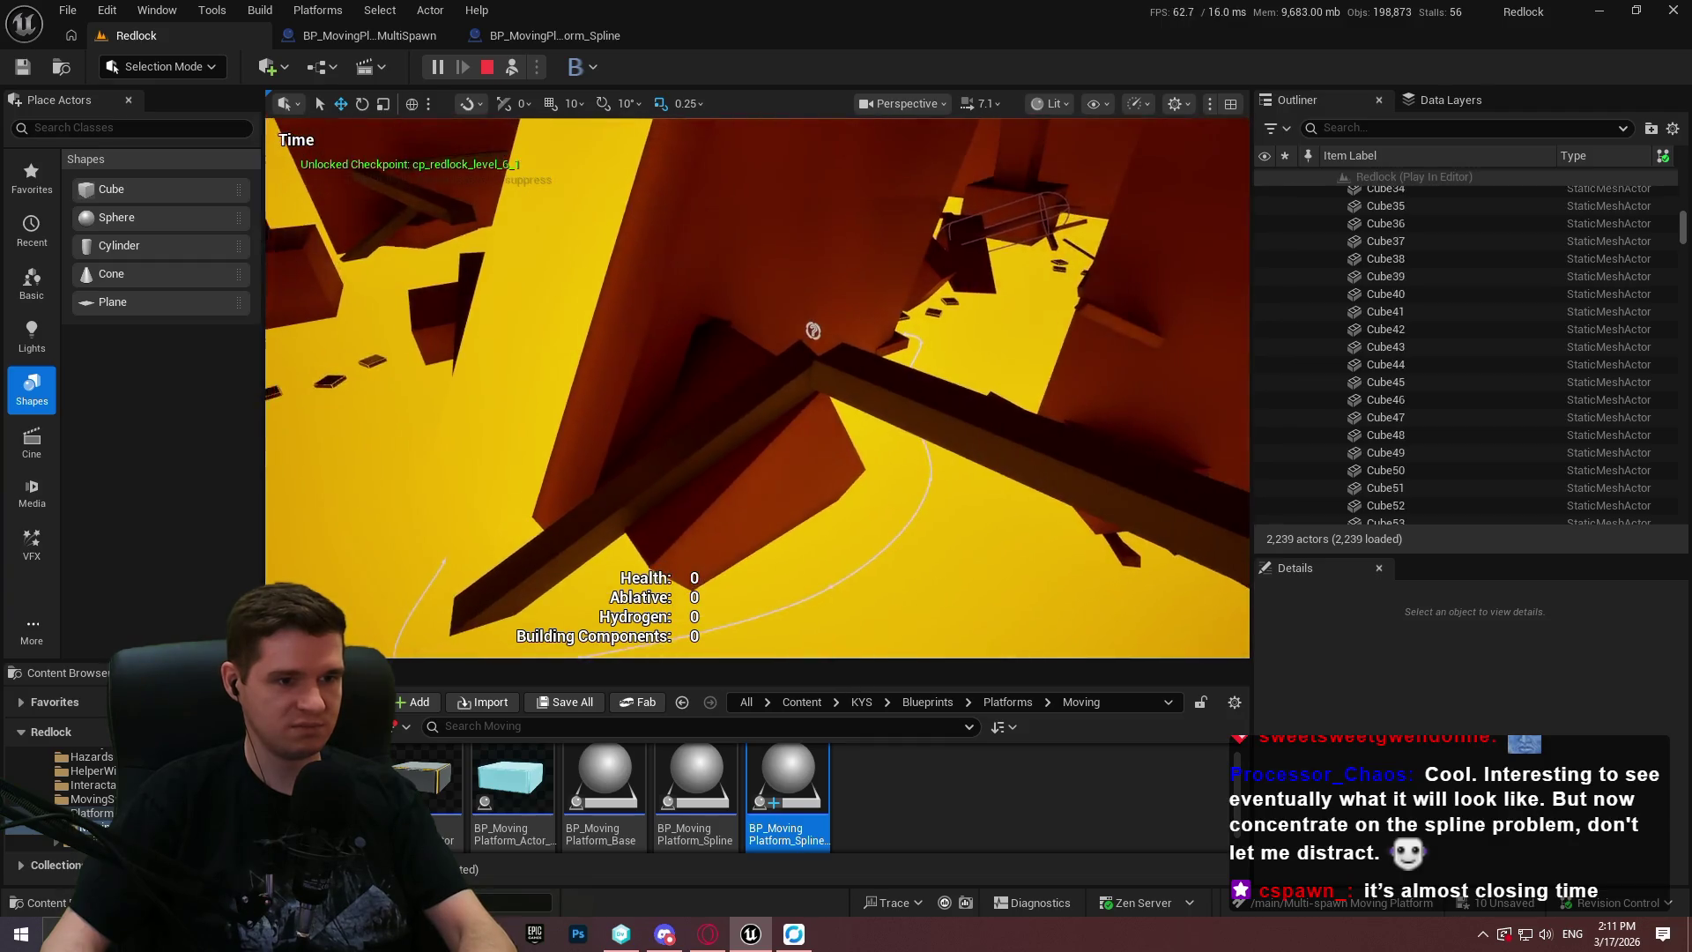
Go full screen in the play session and turn the view to follow a platform along the spline.
key(F11)
scroll(1002, 435, down, 1)
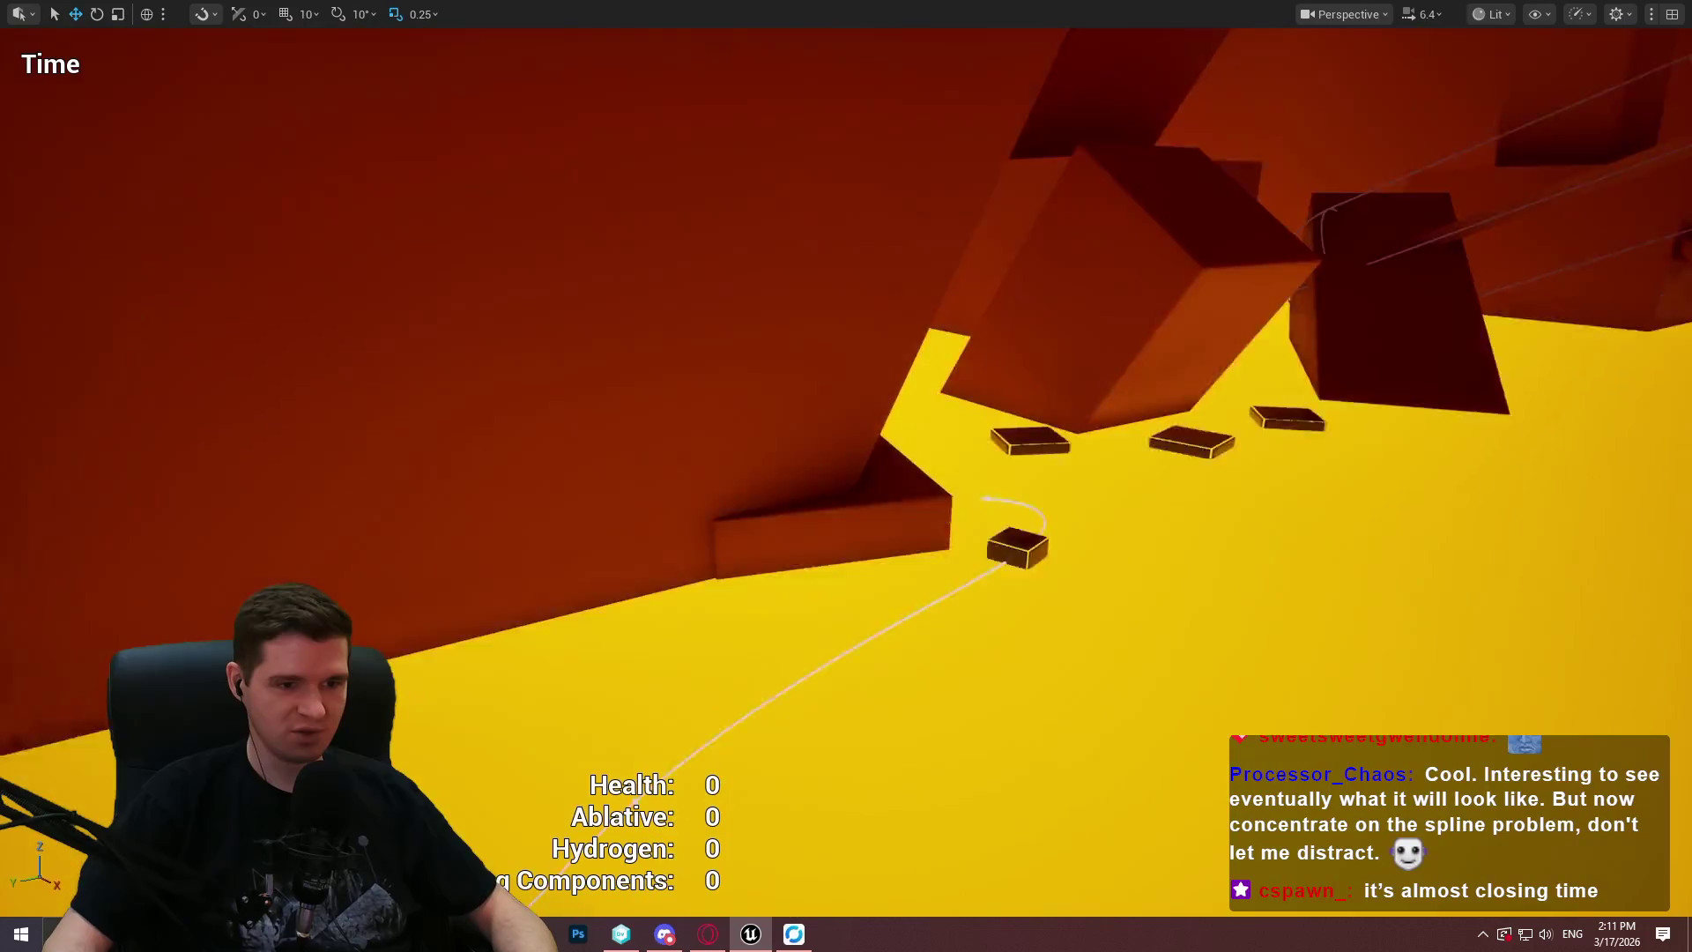
drag(846, 476, 793, 529)
drag(847, 476, 766, 551)
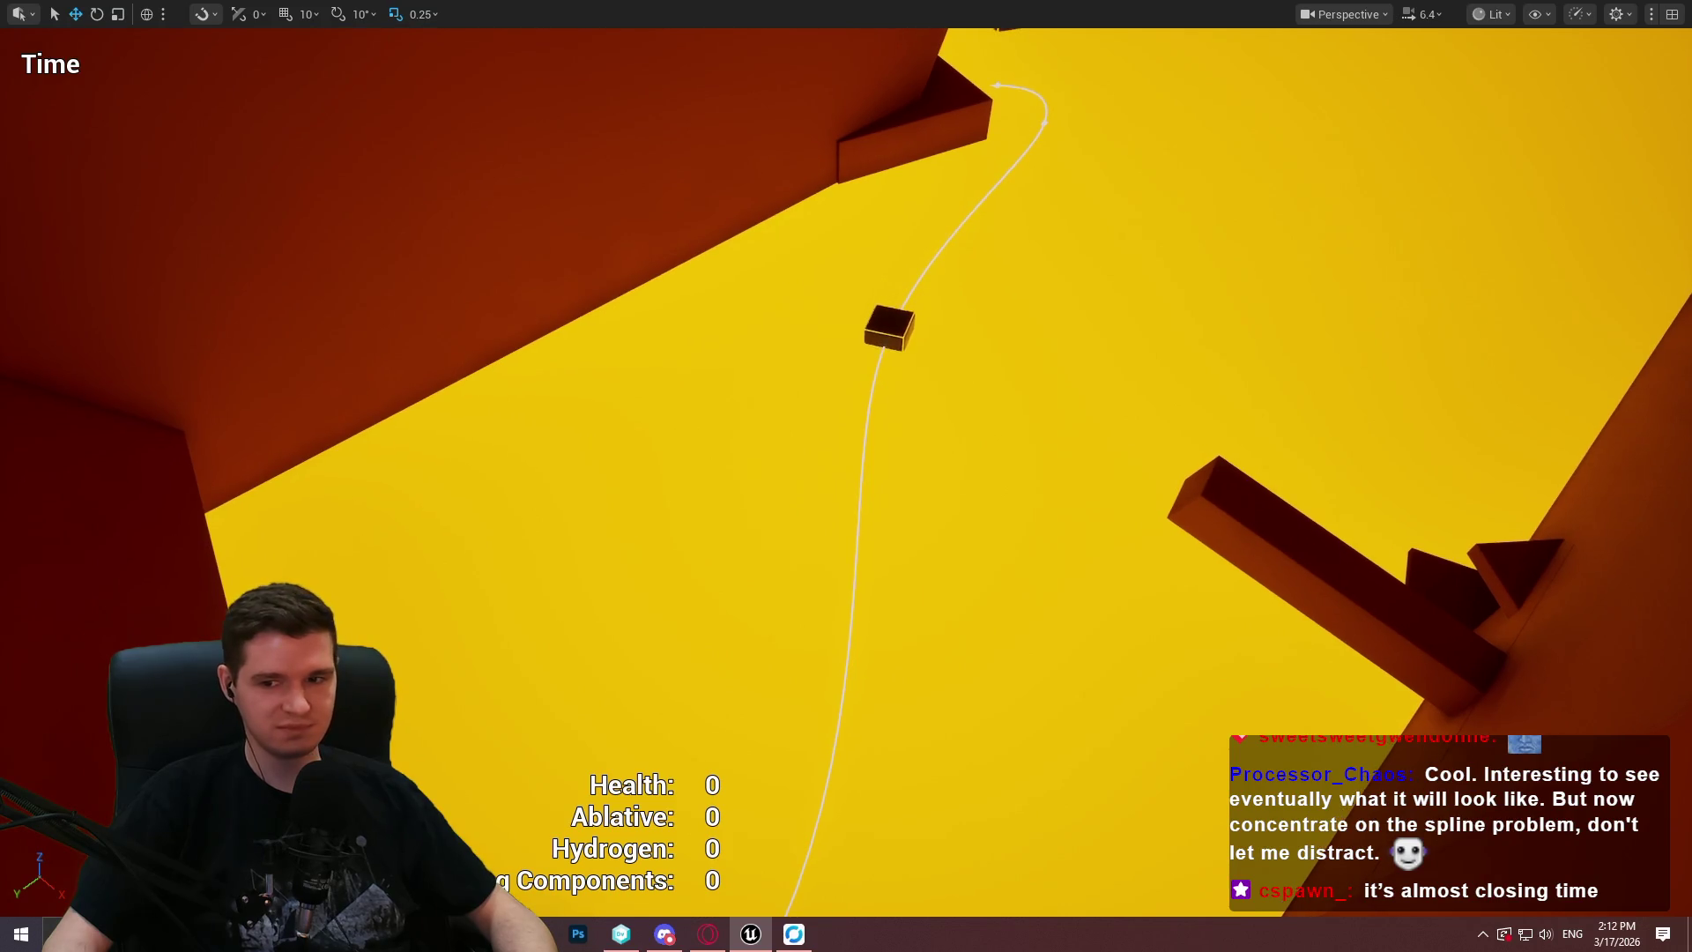
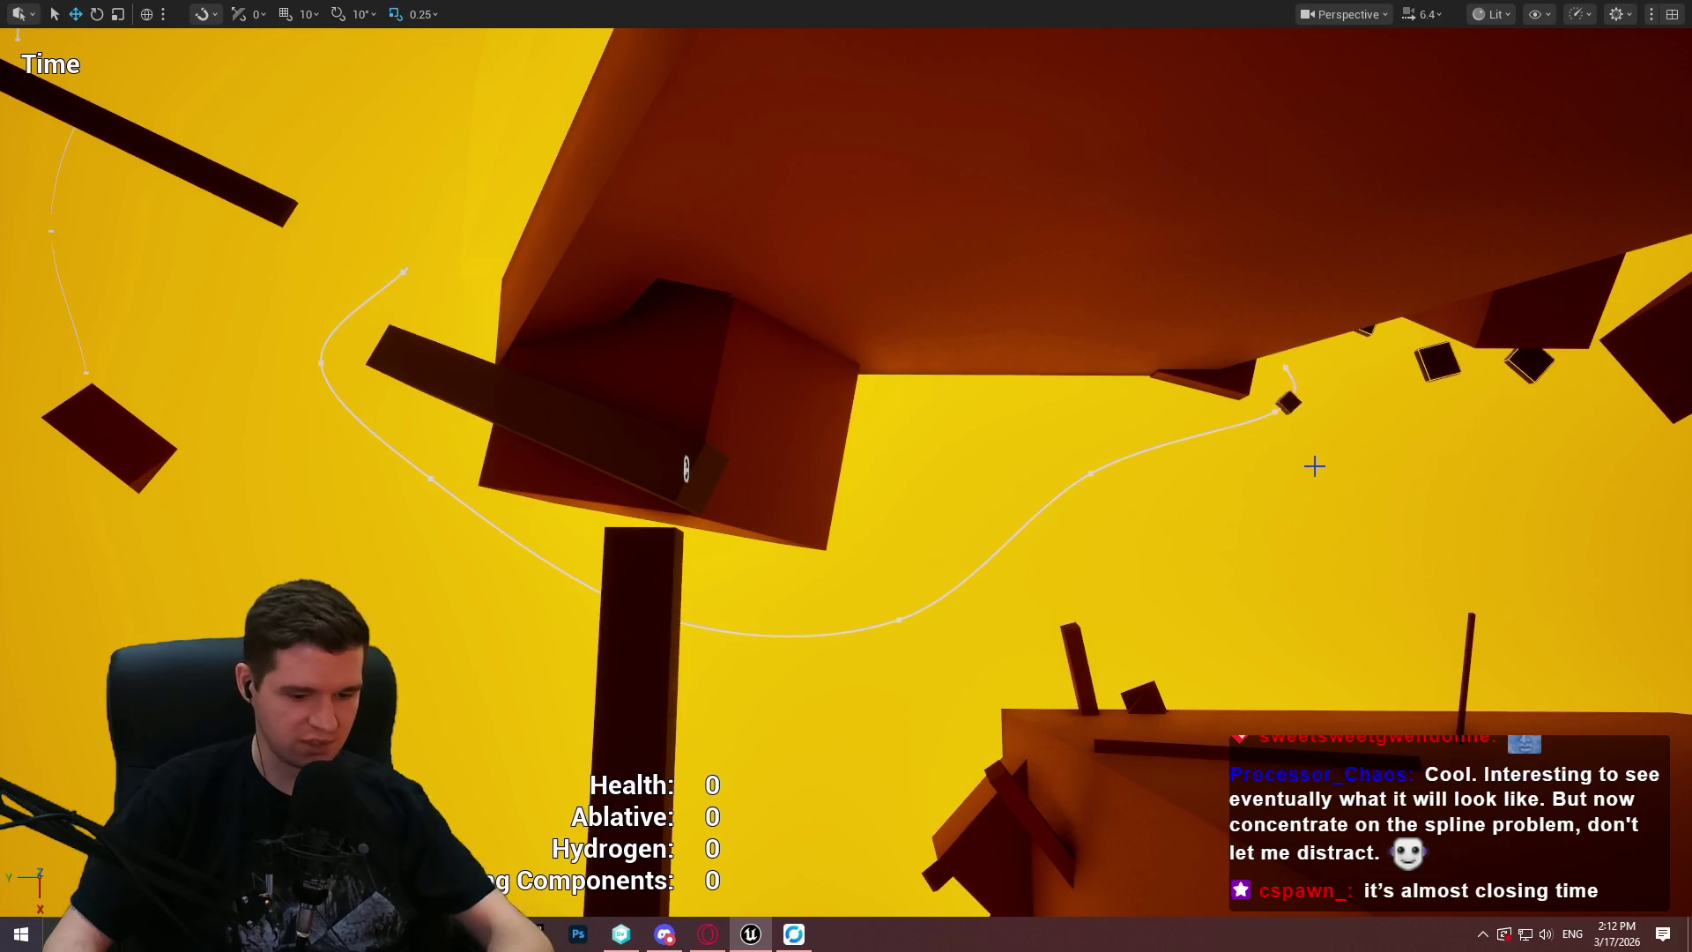
Restart the Play-in-Editor session twice, closing the welcome message and going full-screen each time.
key(F11)
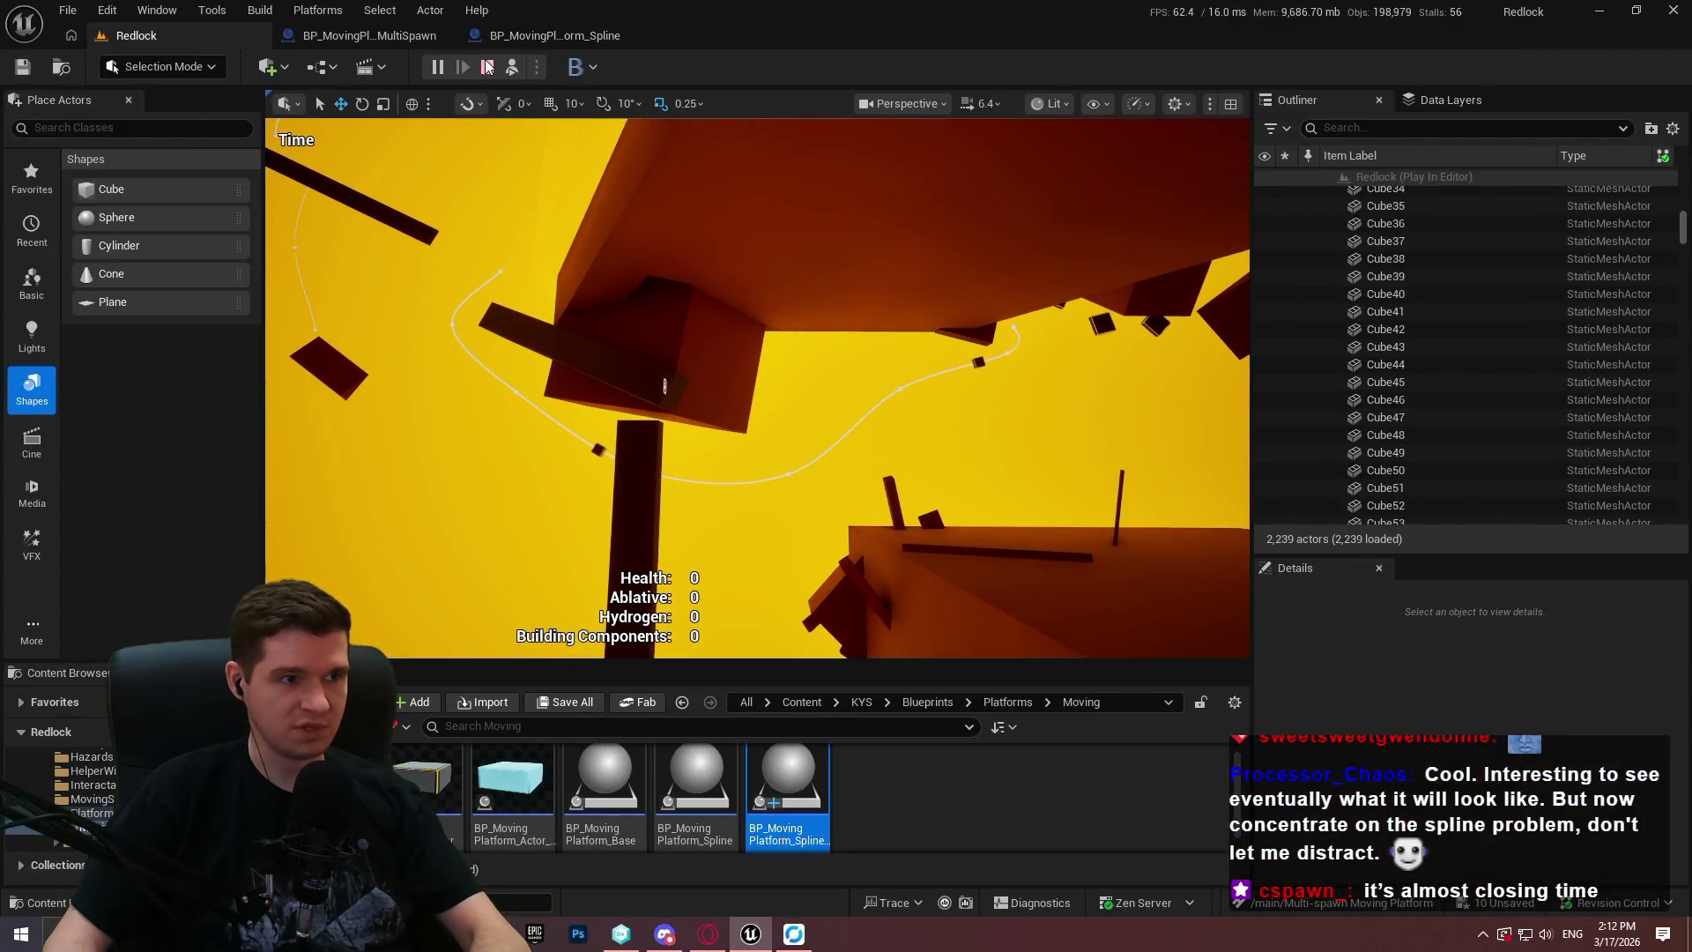
click(486, 68)
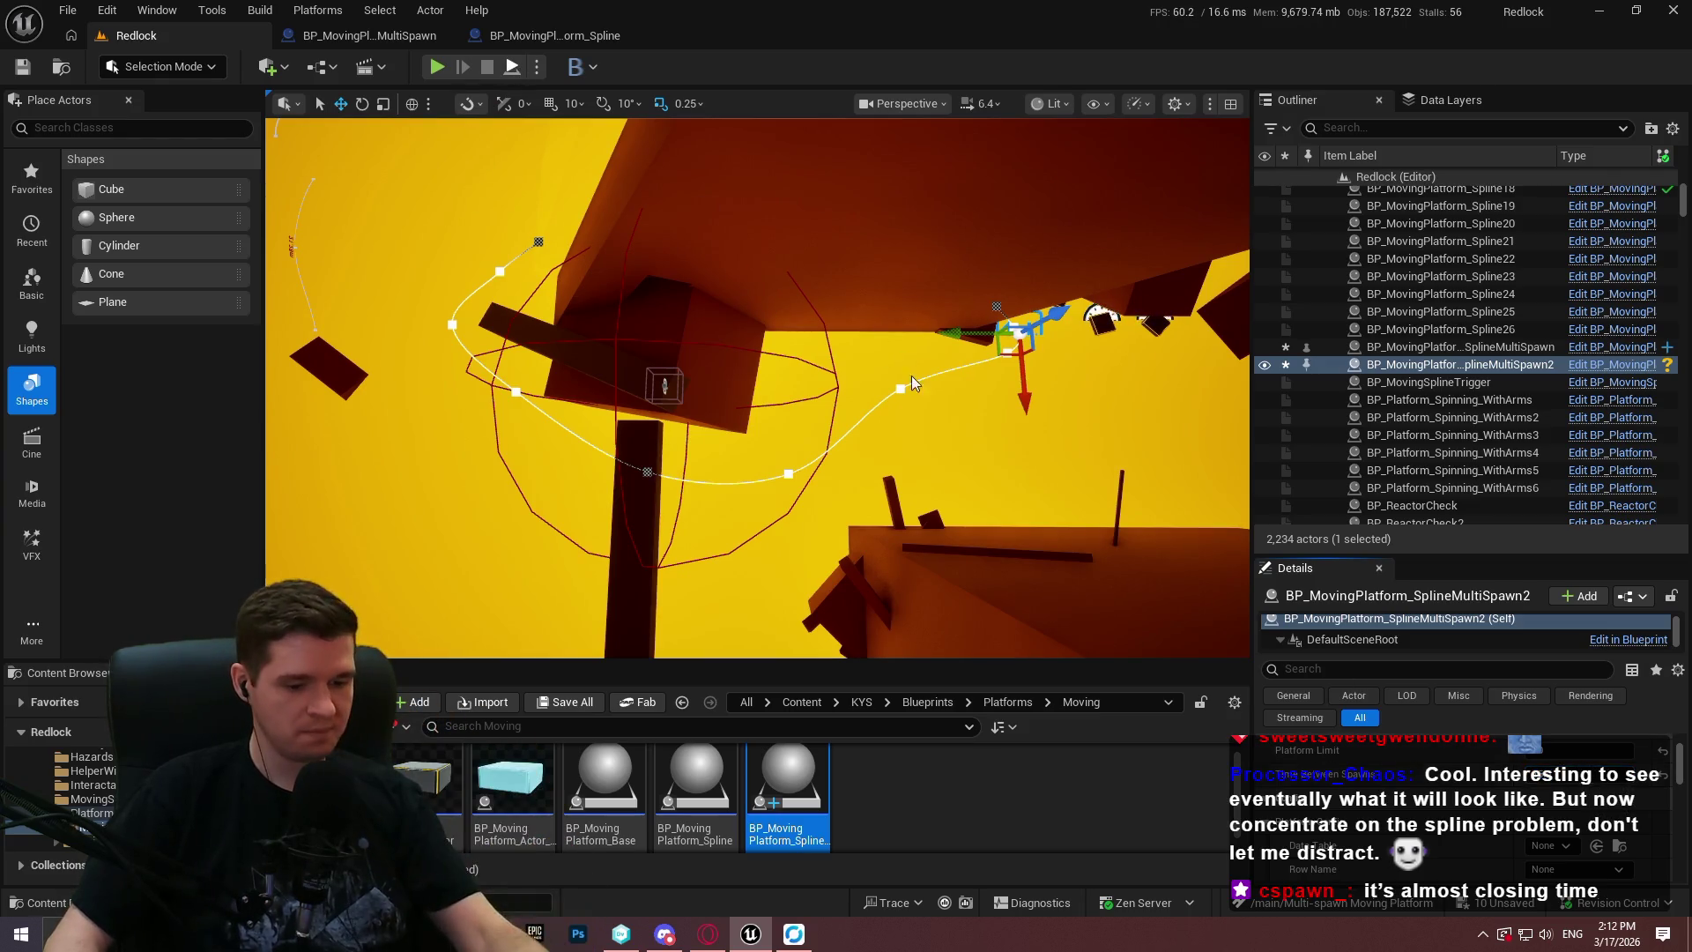
key(alt+p)
click(727, 565)
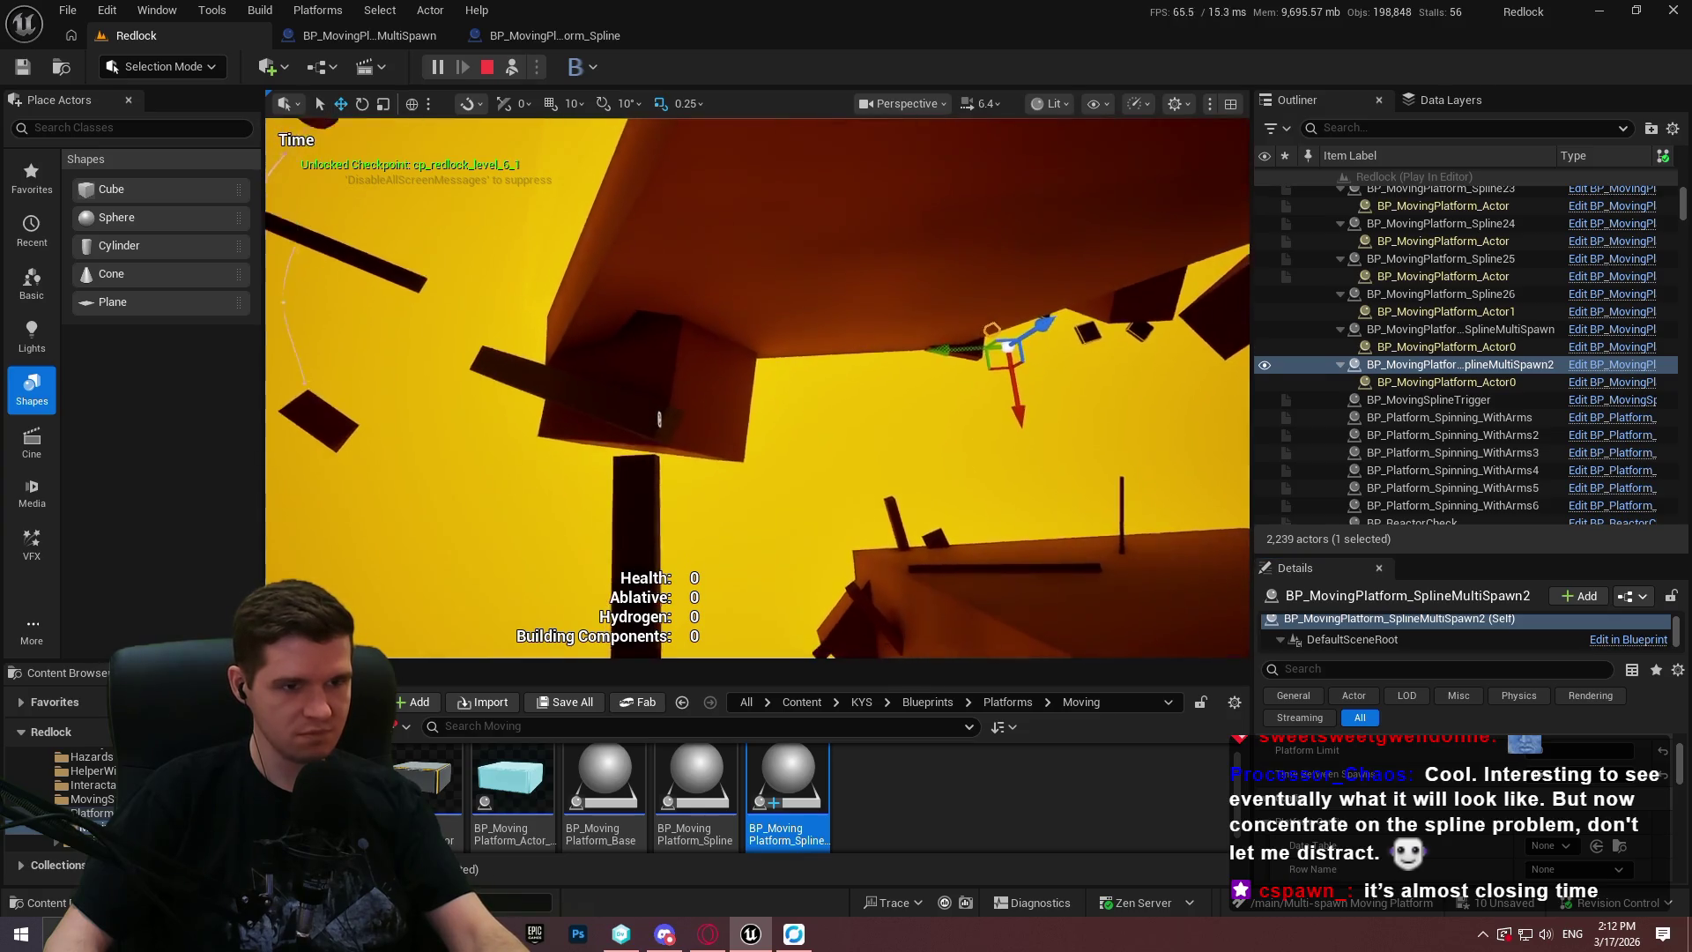
key(F11)
key(Escape)
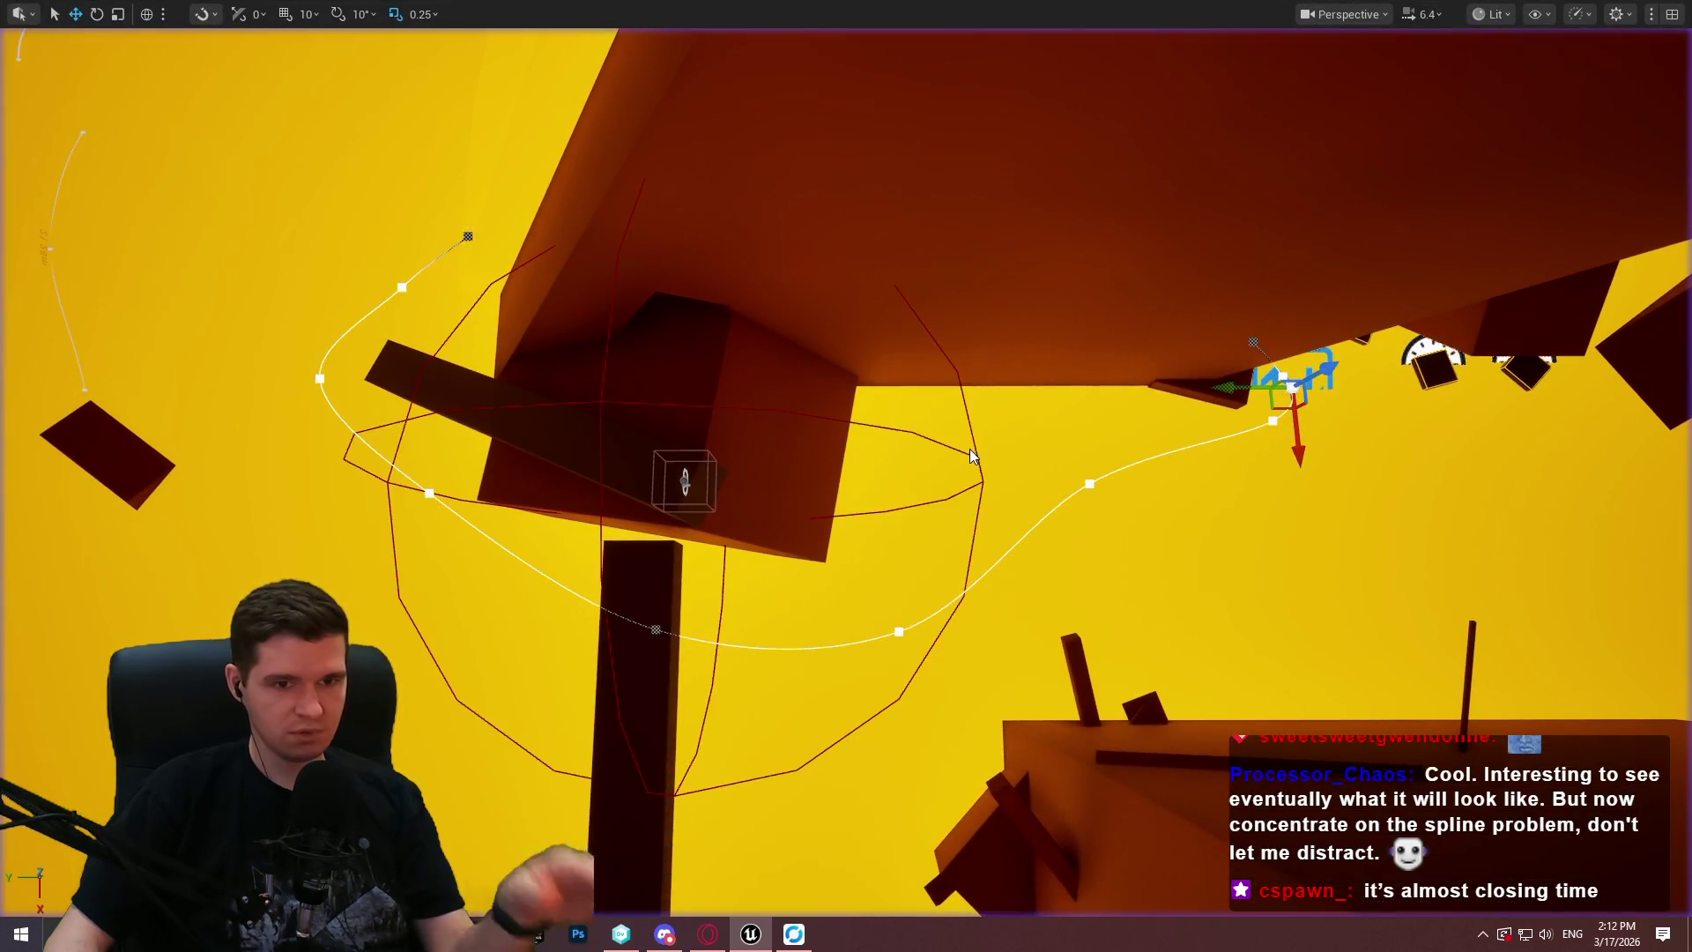
key(F11)
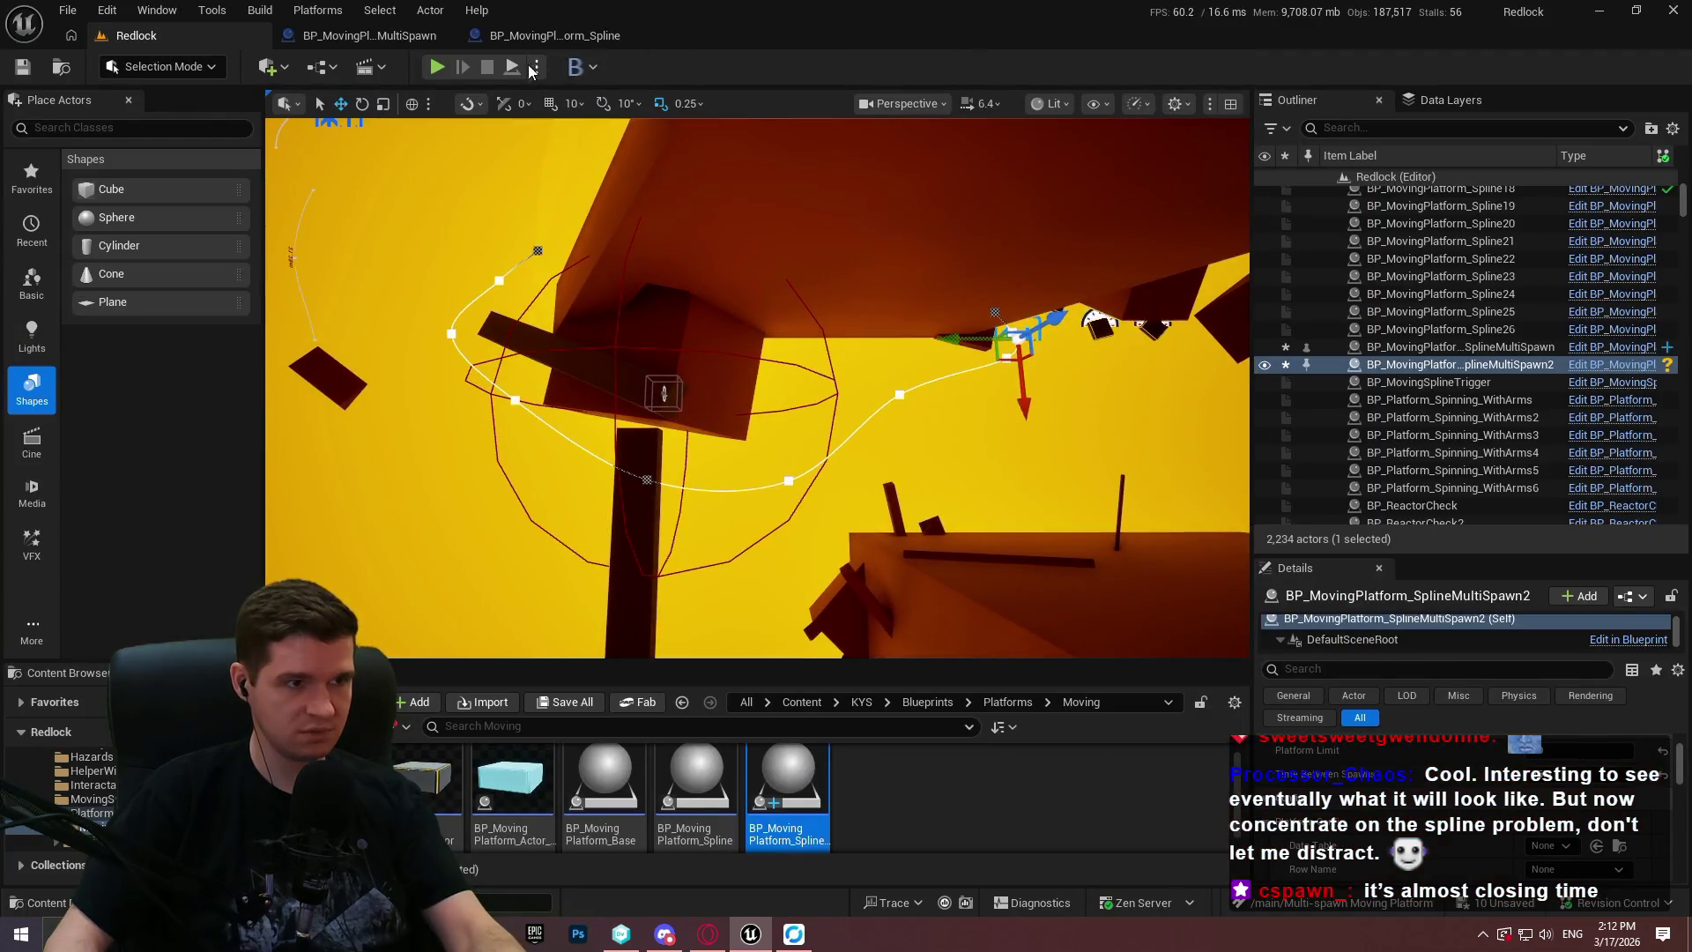
key(alt+p)
click(755, 556)
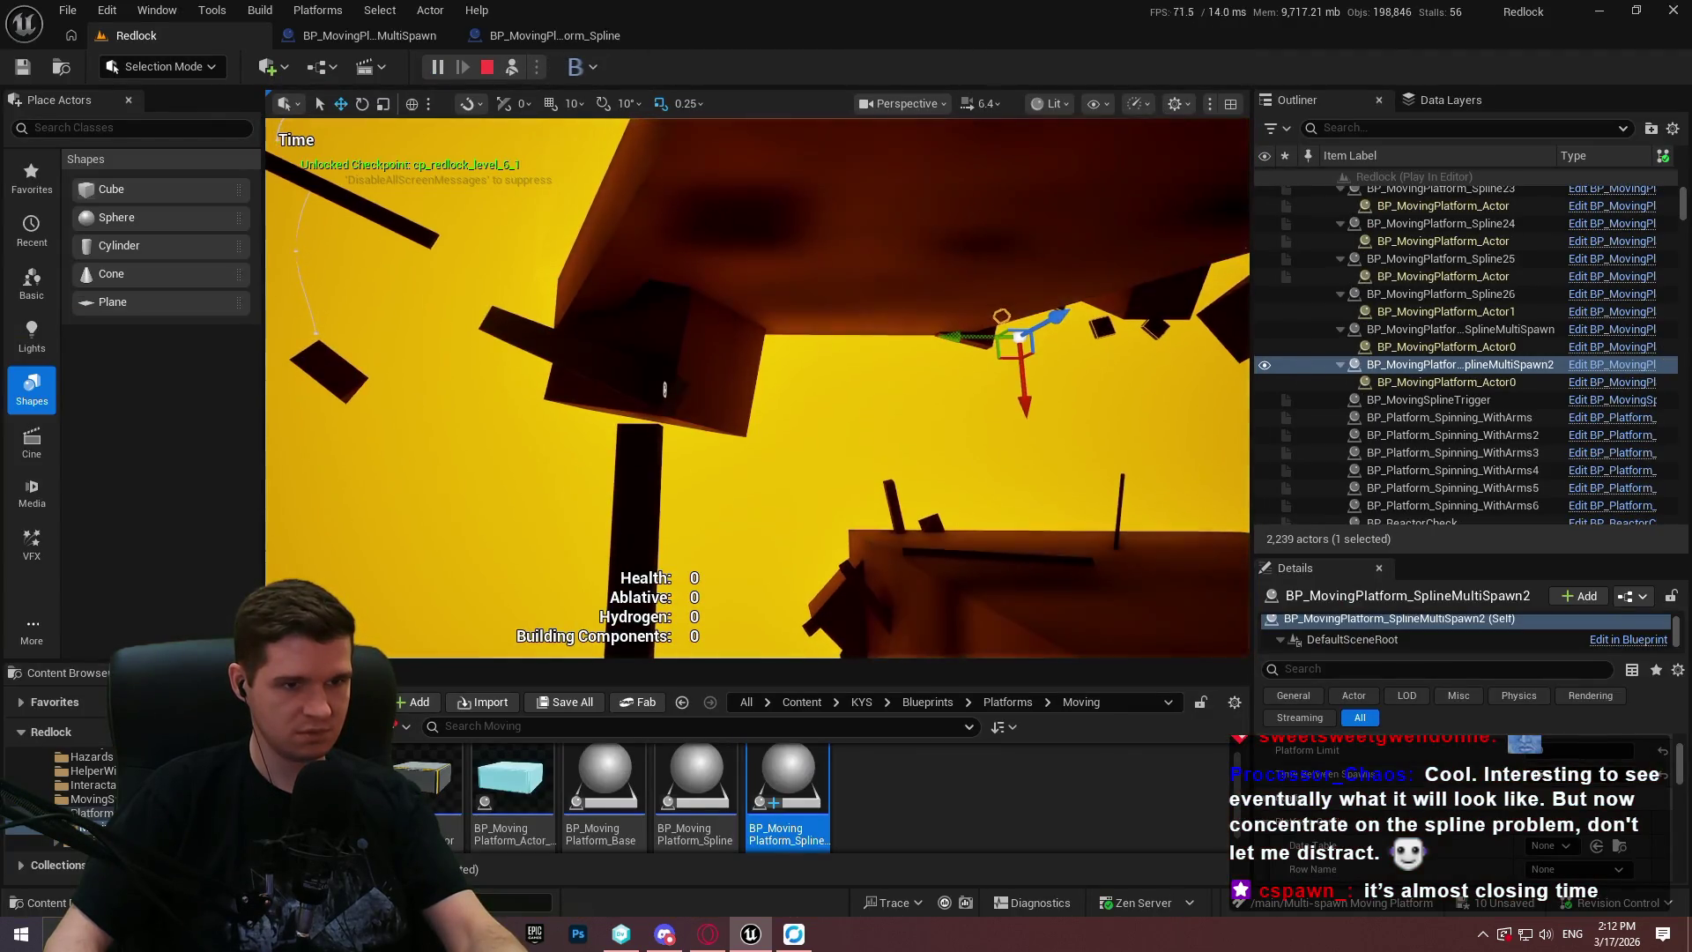
key(F11)
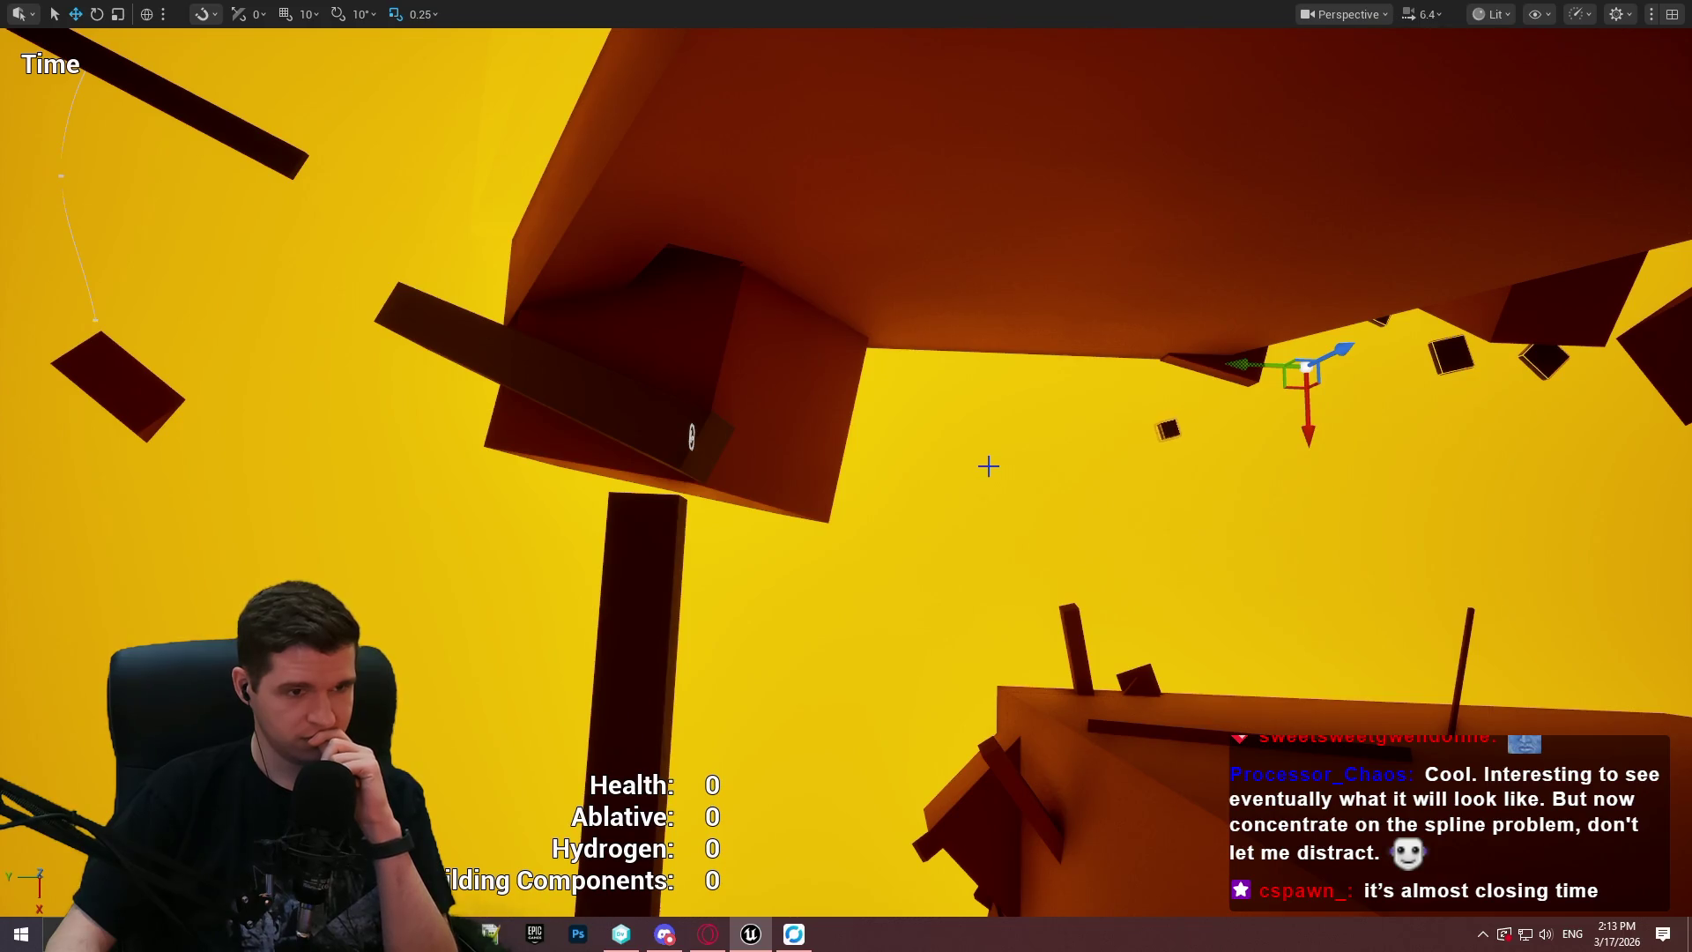
Select the large slab, orbit around the spline, then leave full-screen and stop the session.
click(1007, 526)
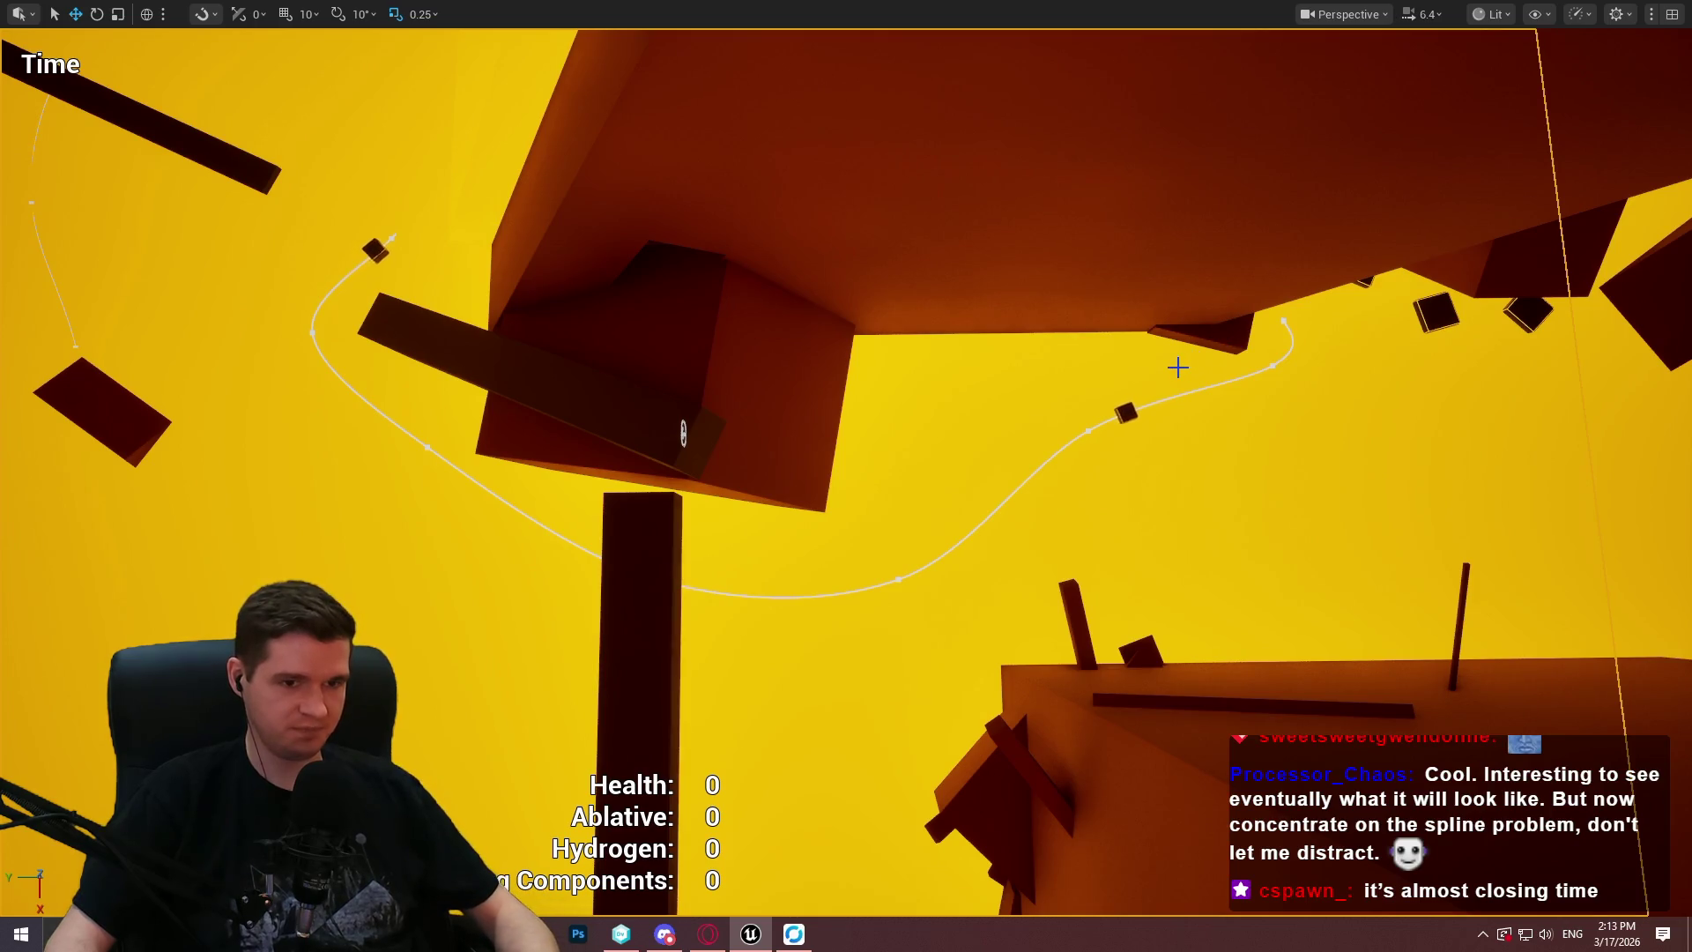
drag(1157, 377, 961, 511)
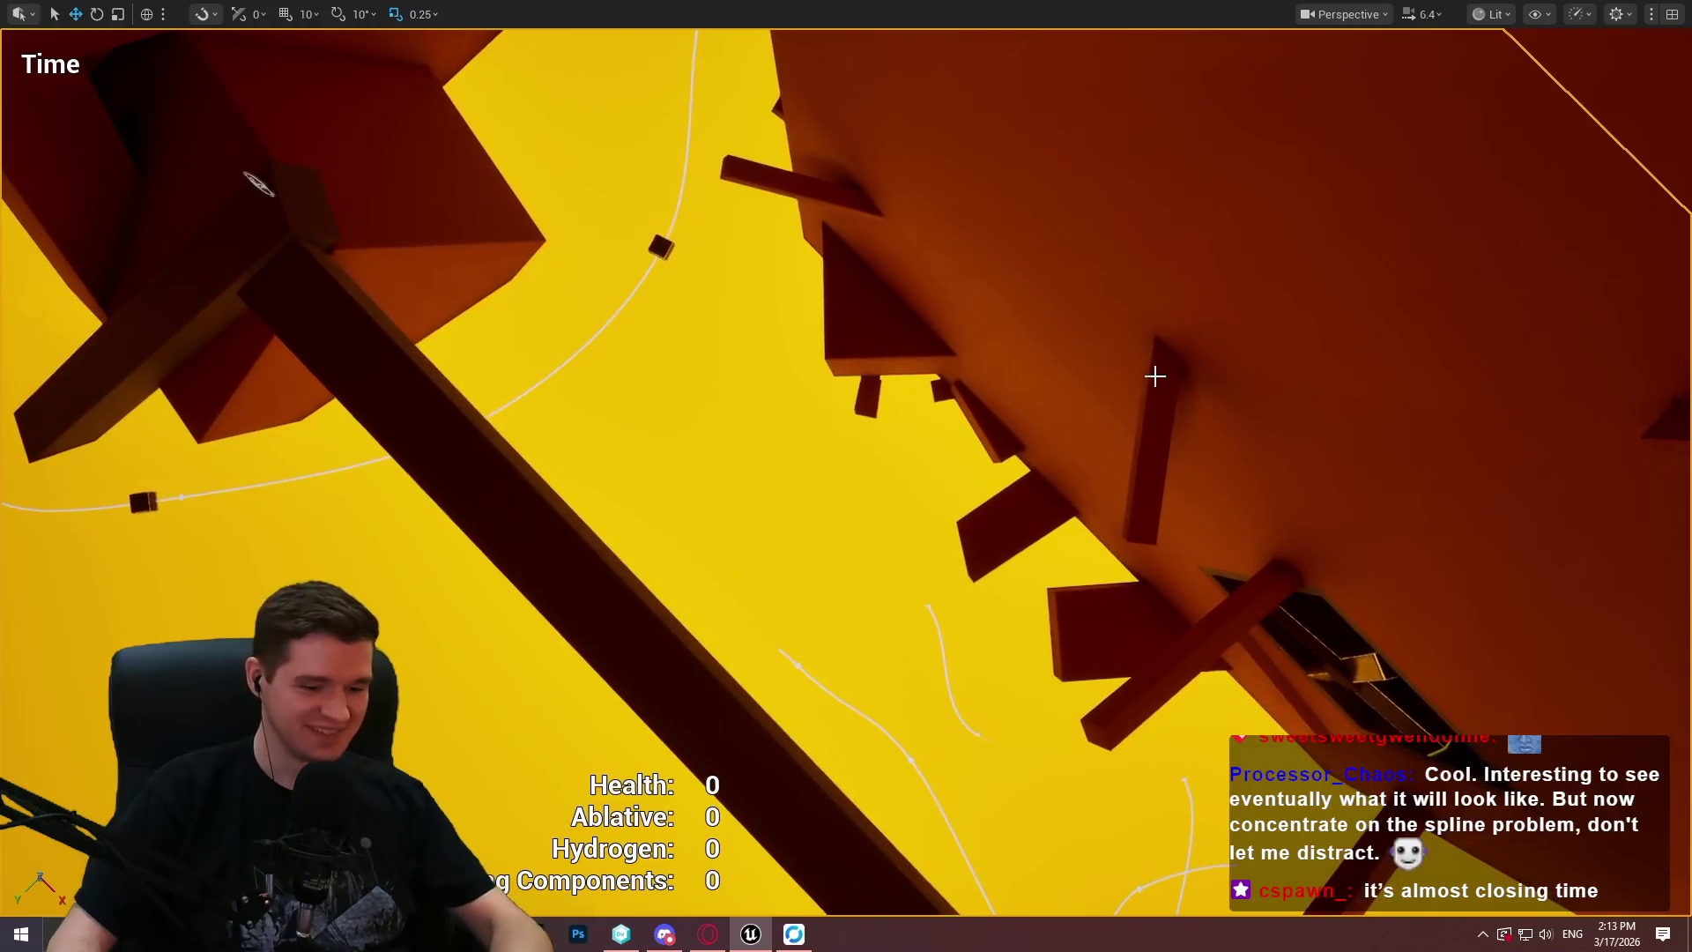
key(F11)
click(488, 68)
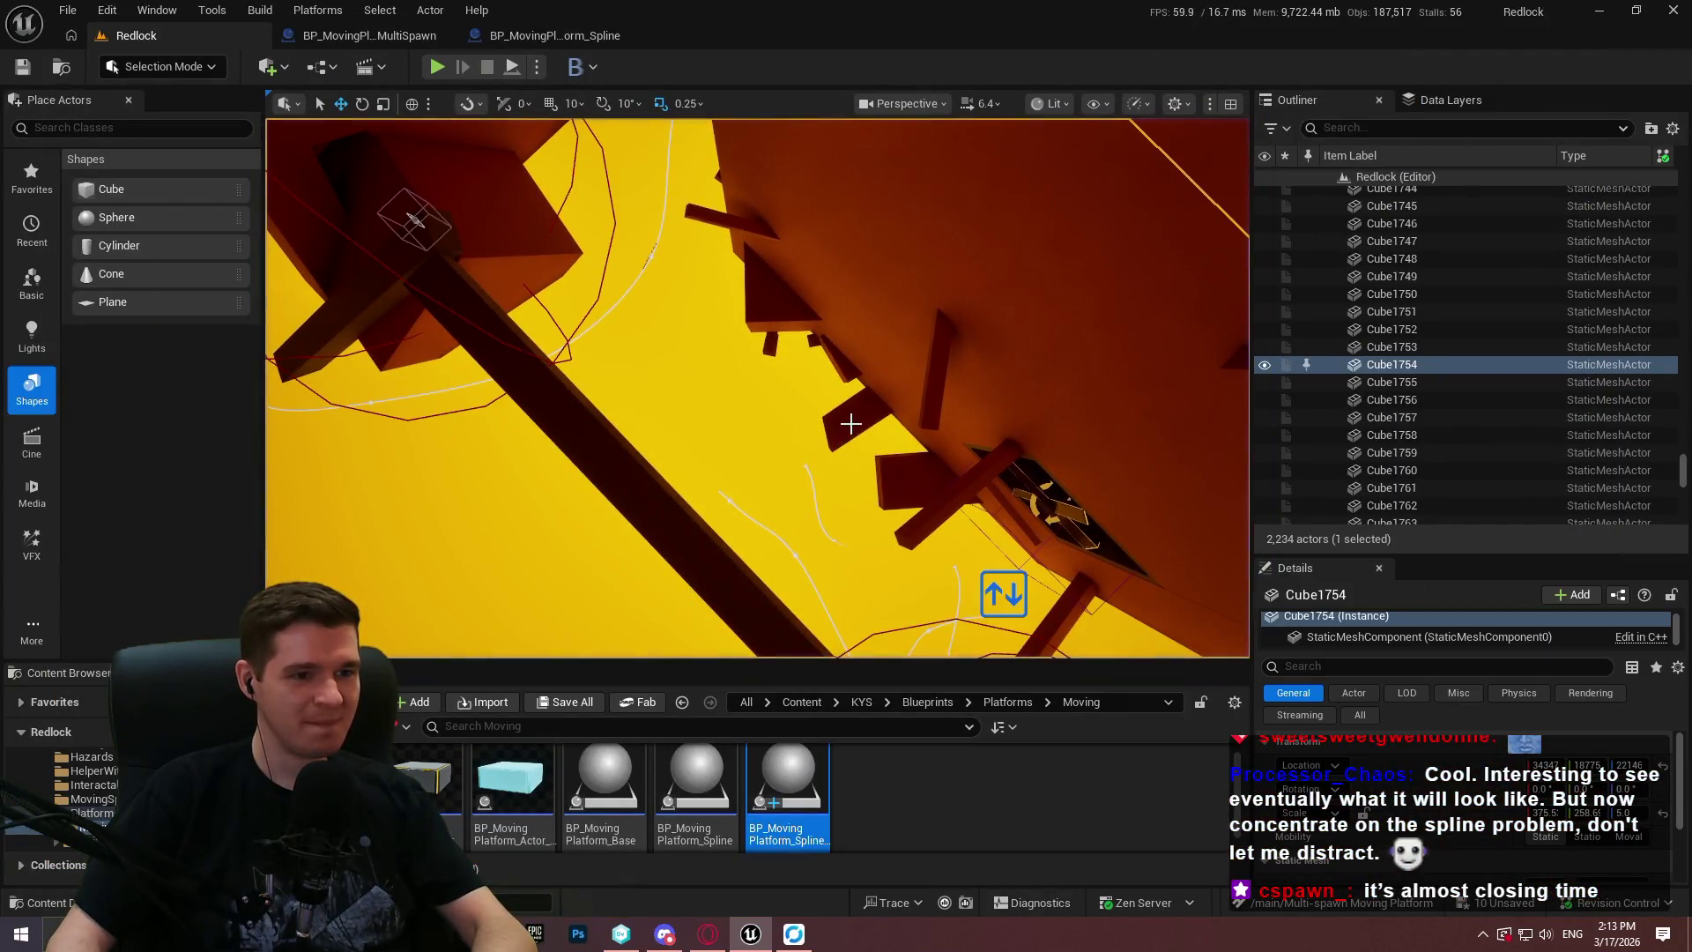
Play From Here at the chosen viewport spot, close the Redlock welcome message, and go full-screen.
right_click(850, 424)
click(929, 890)
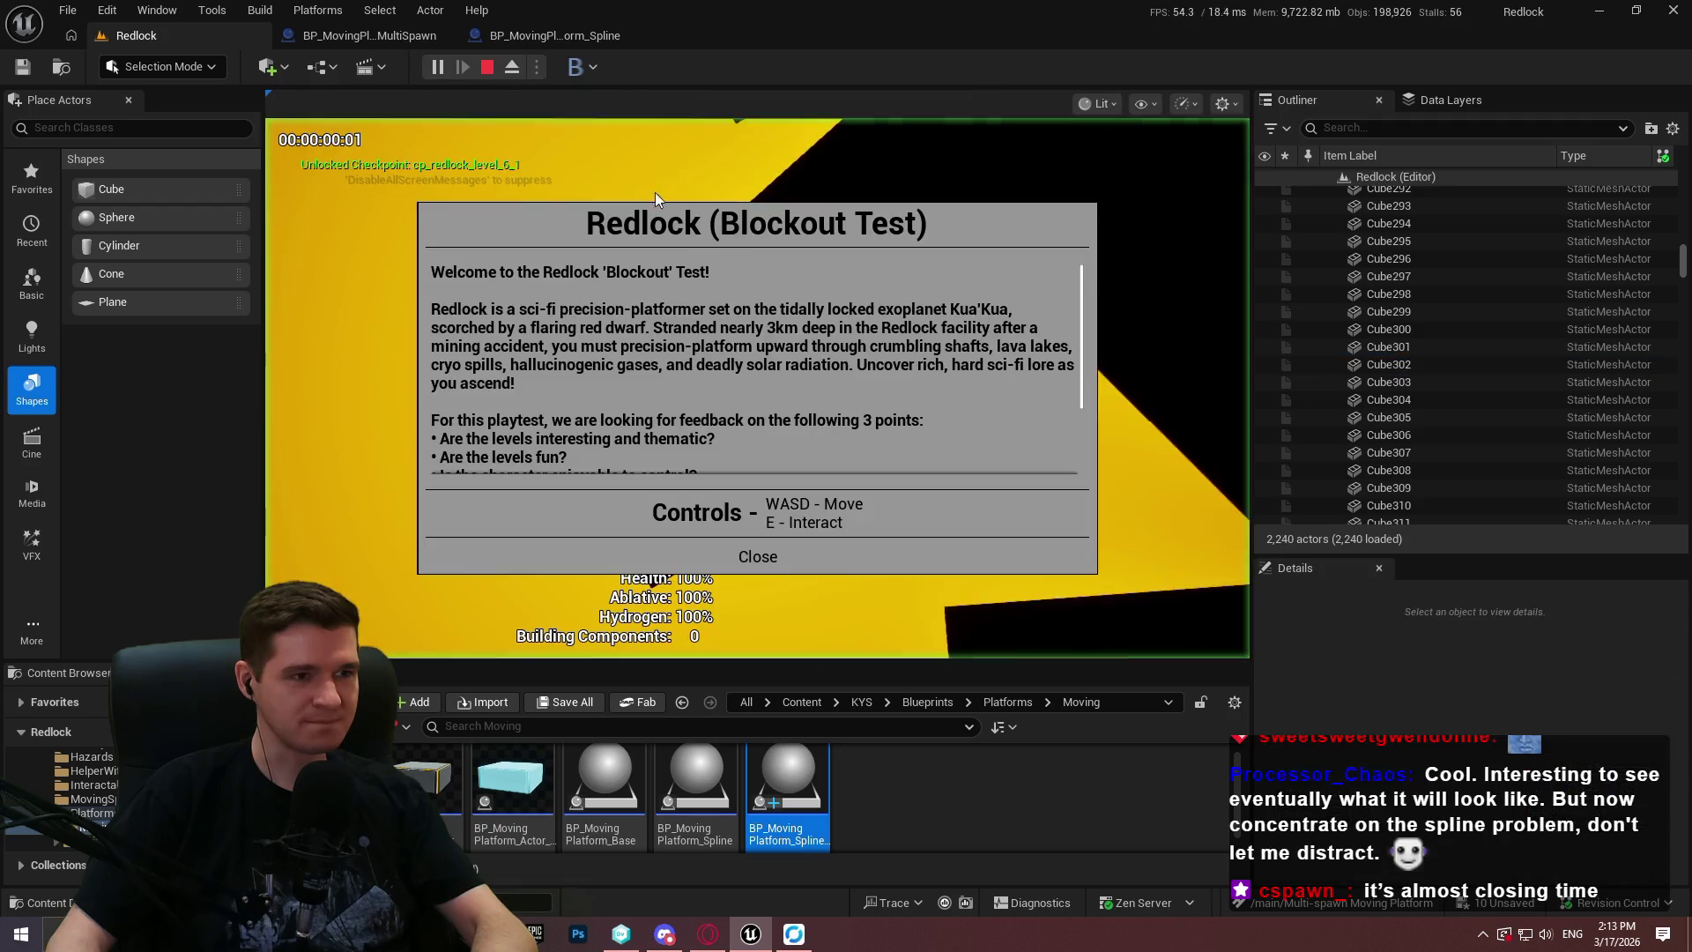
click(743, 547)
key(F11)
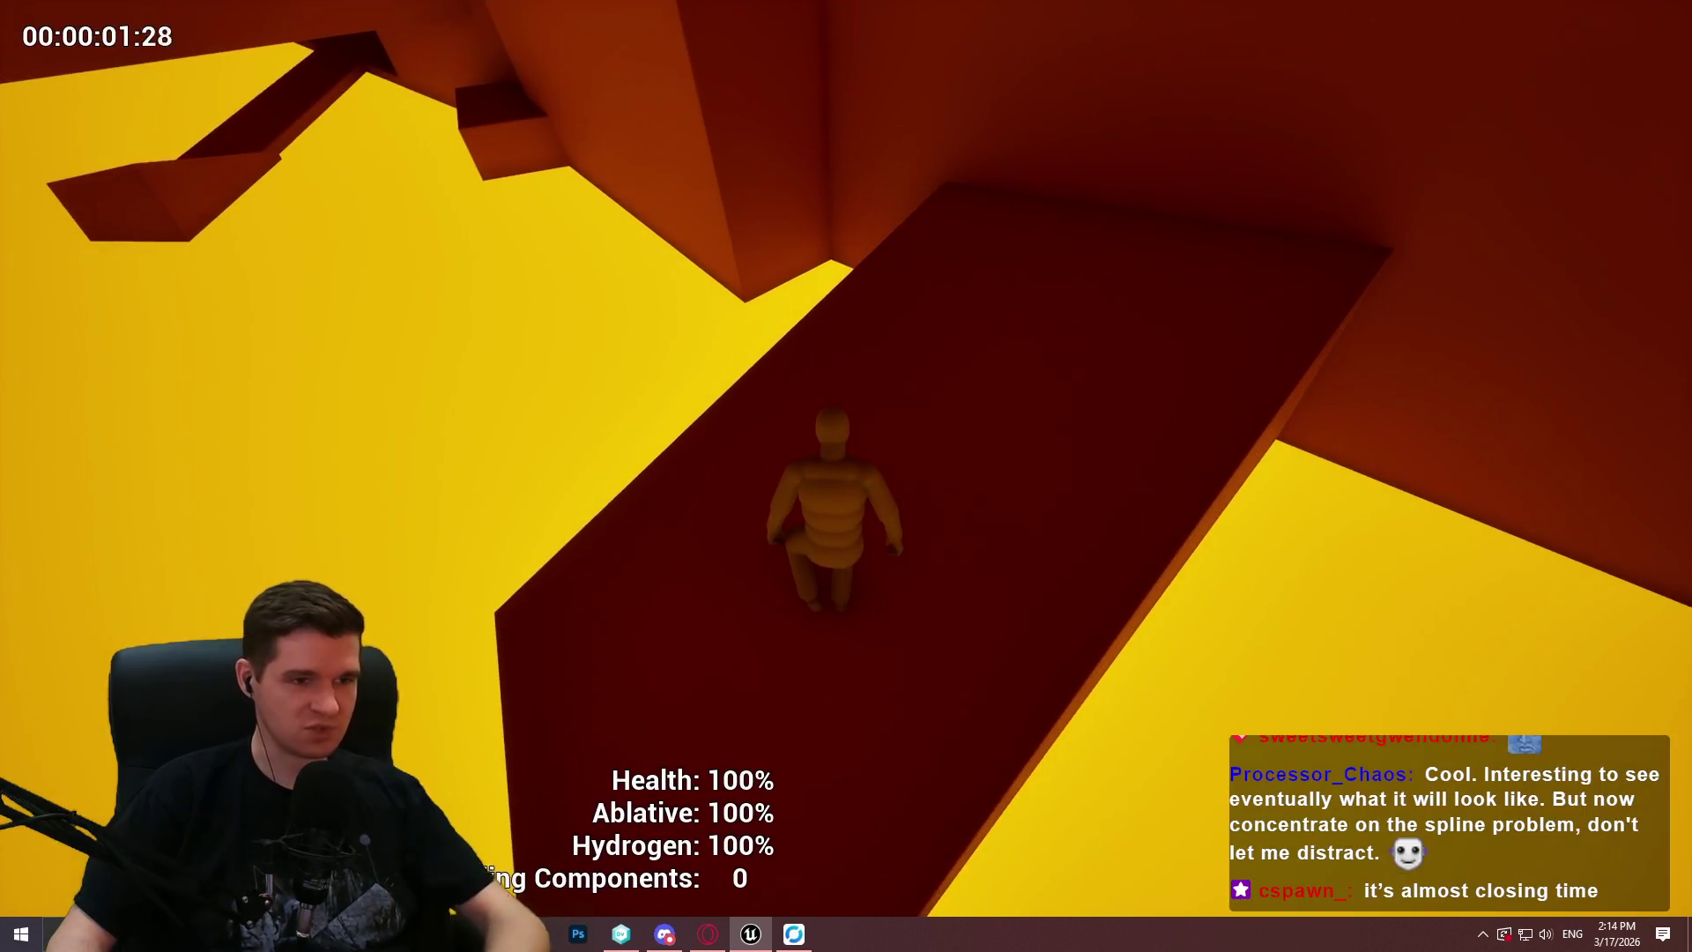
Run the character through the dark corridor, climb the beam, and drop onto the glowing moving box.
key(w)
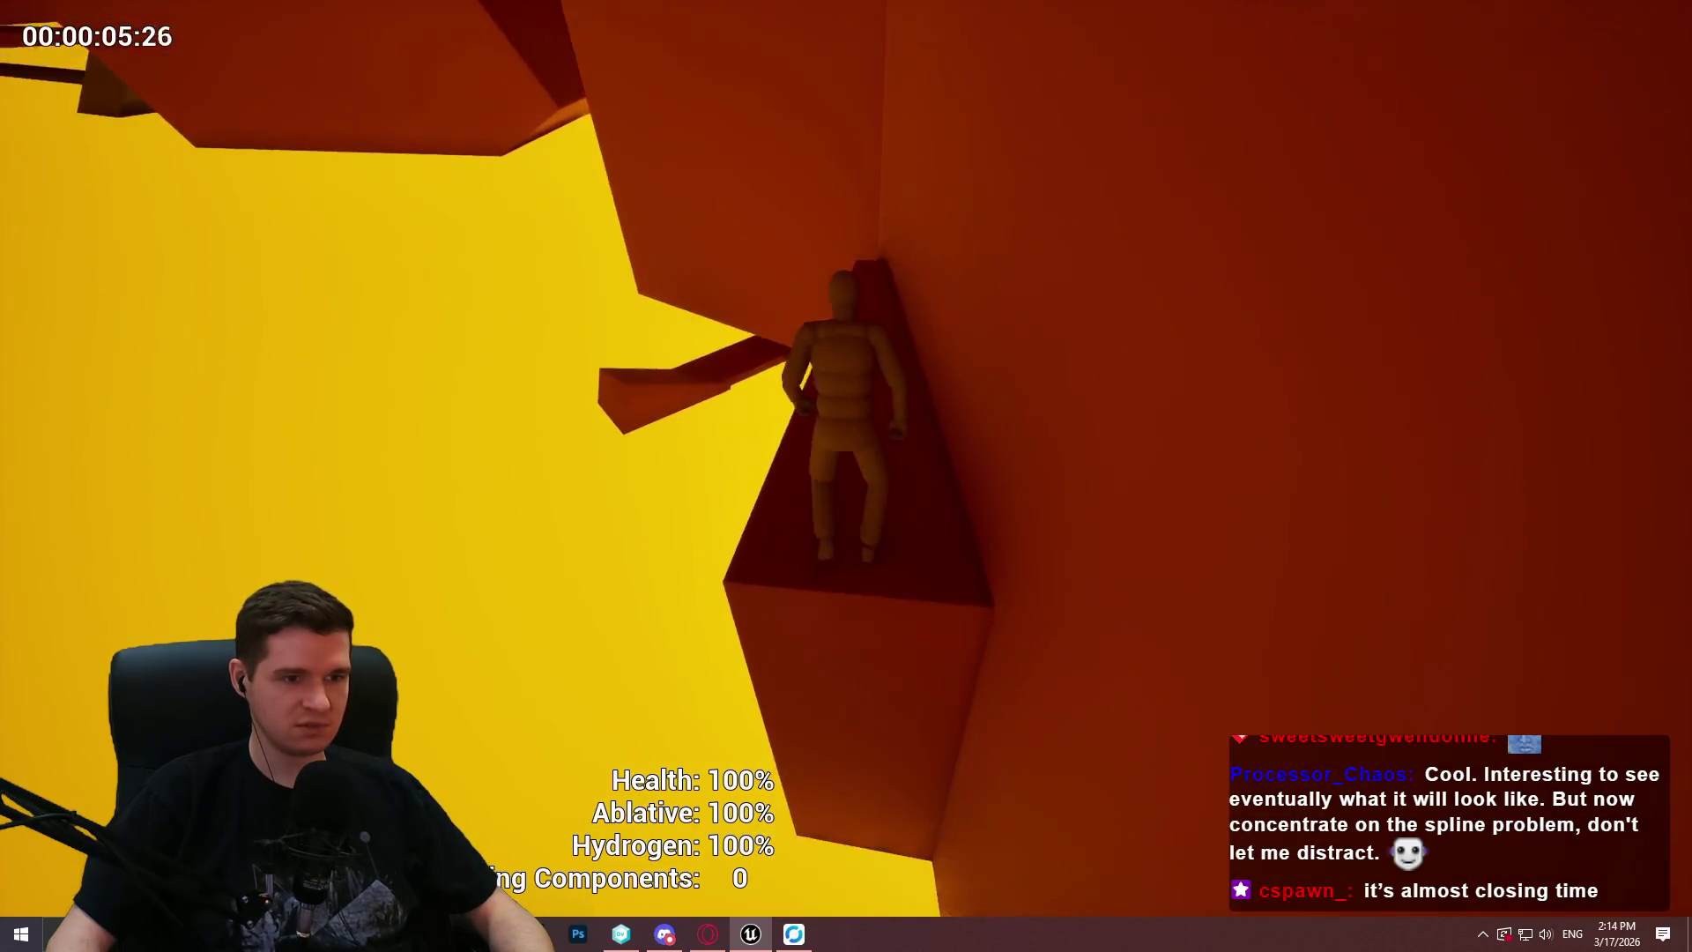
key(space)
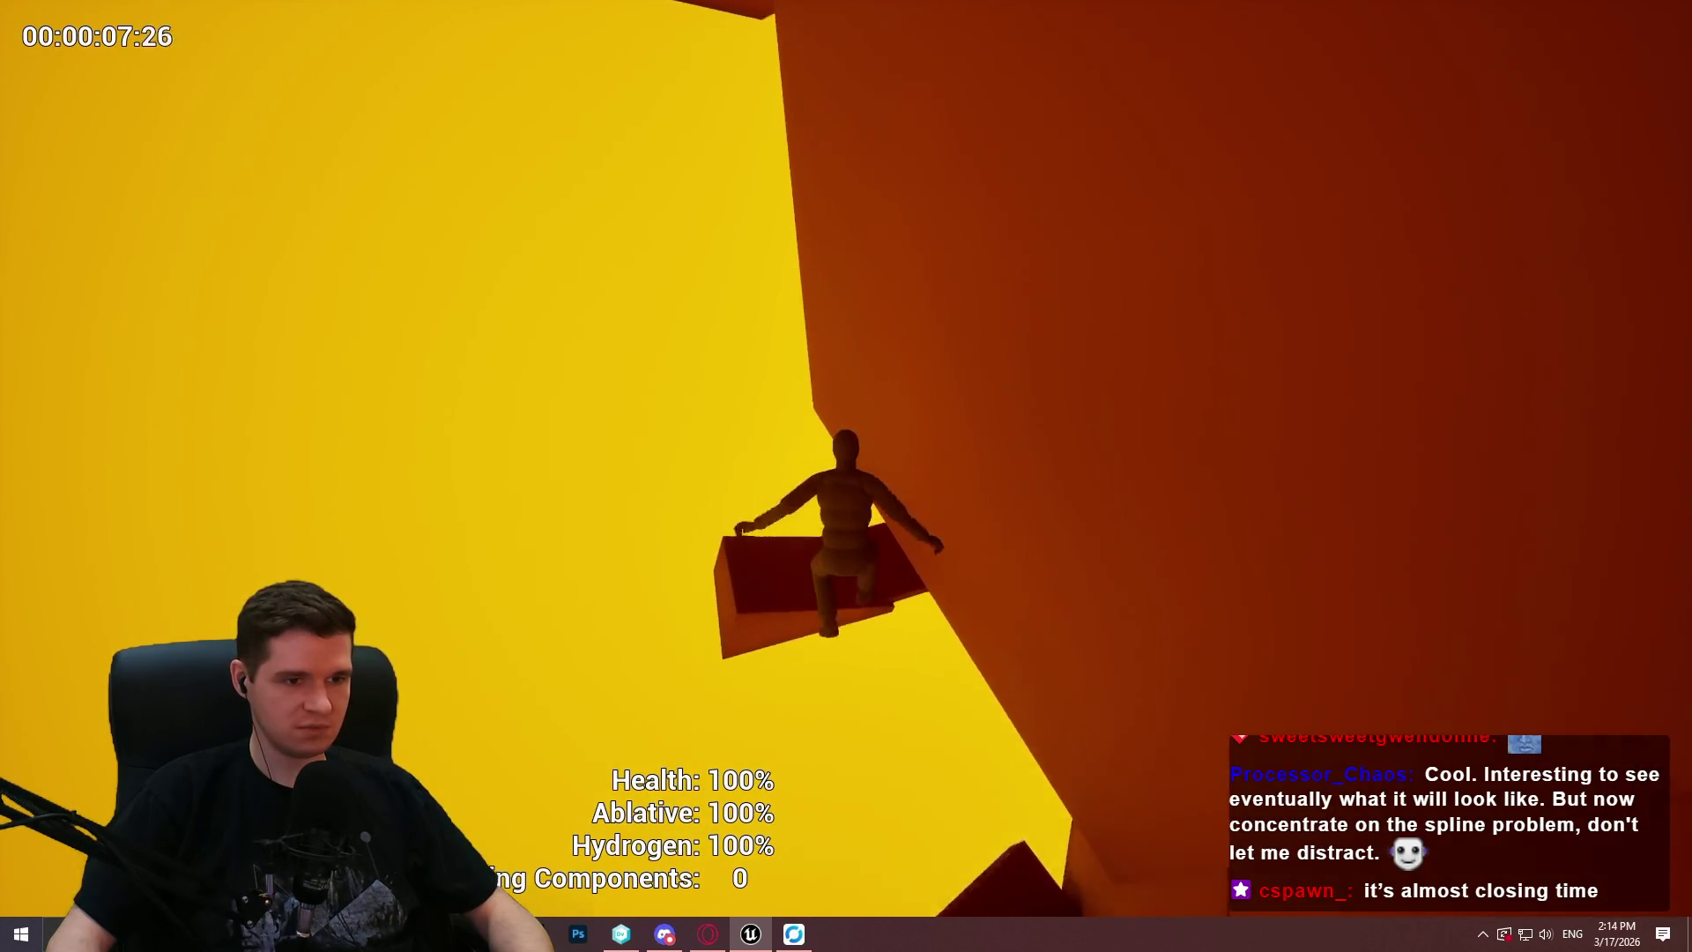
key(w)
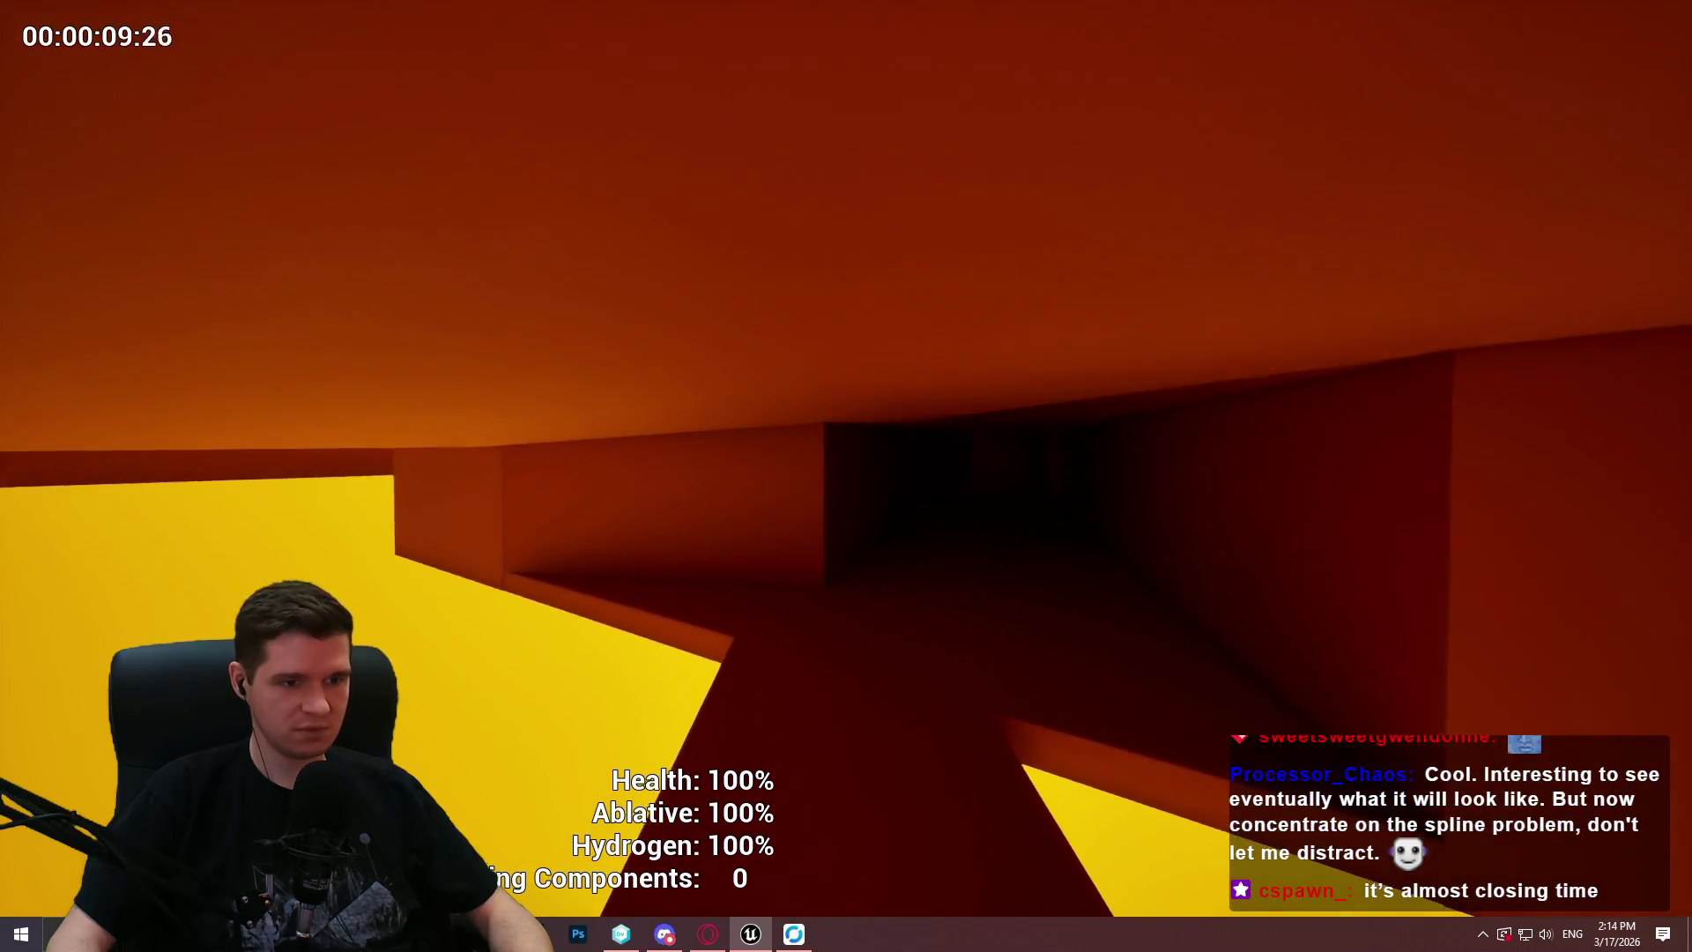
key(w)
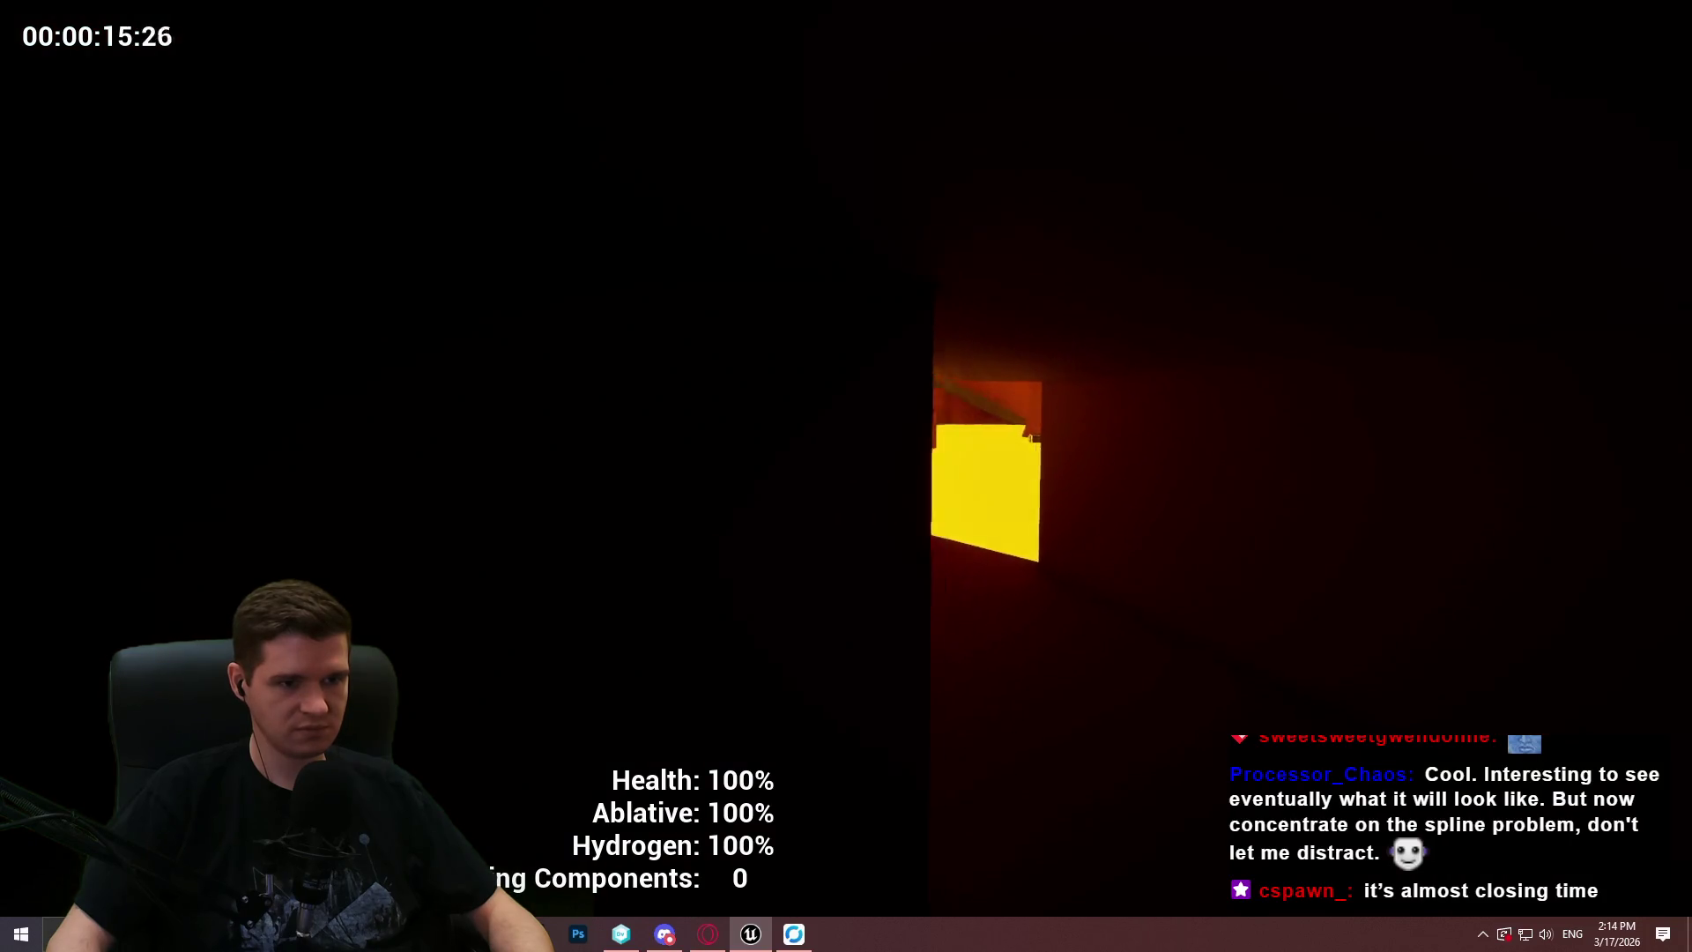
key(w)
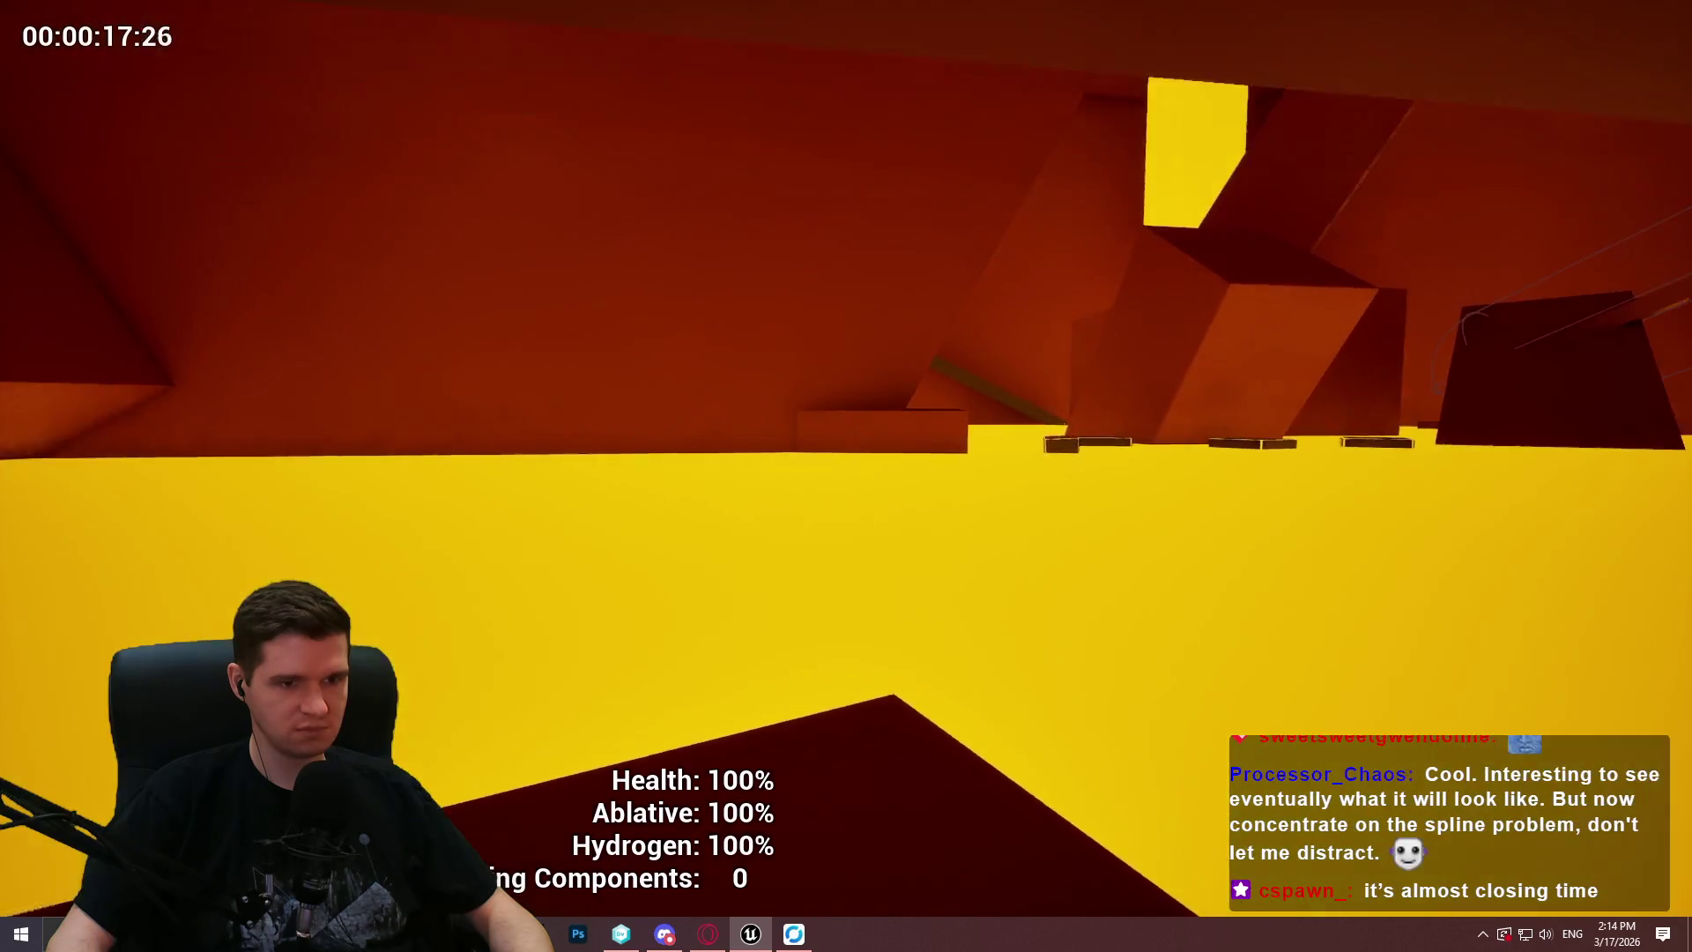
key(w)
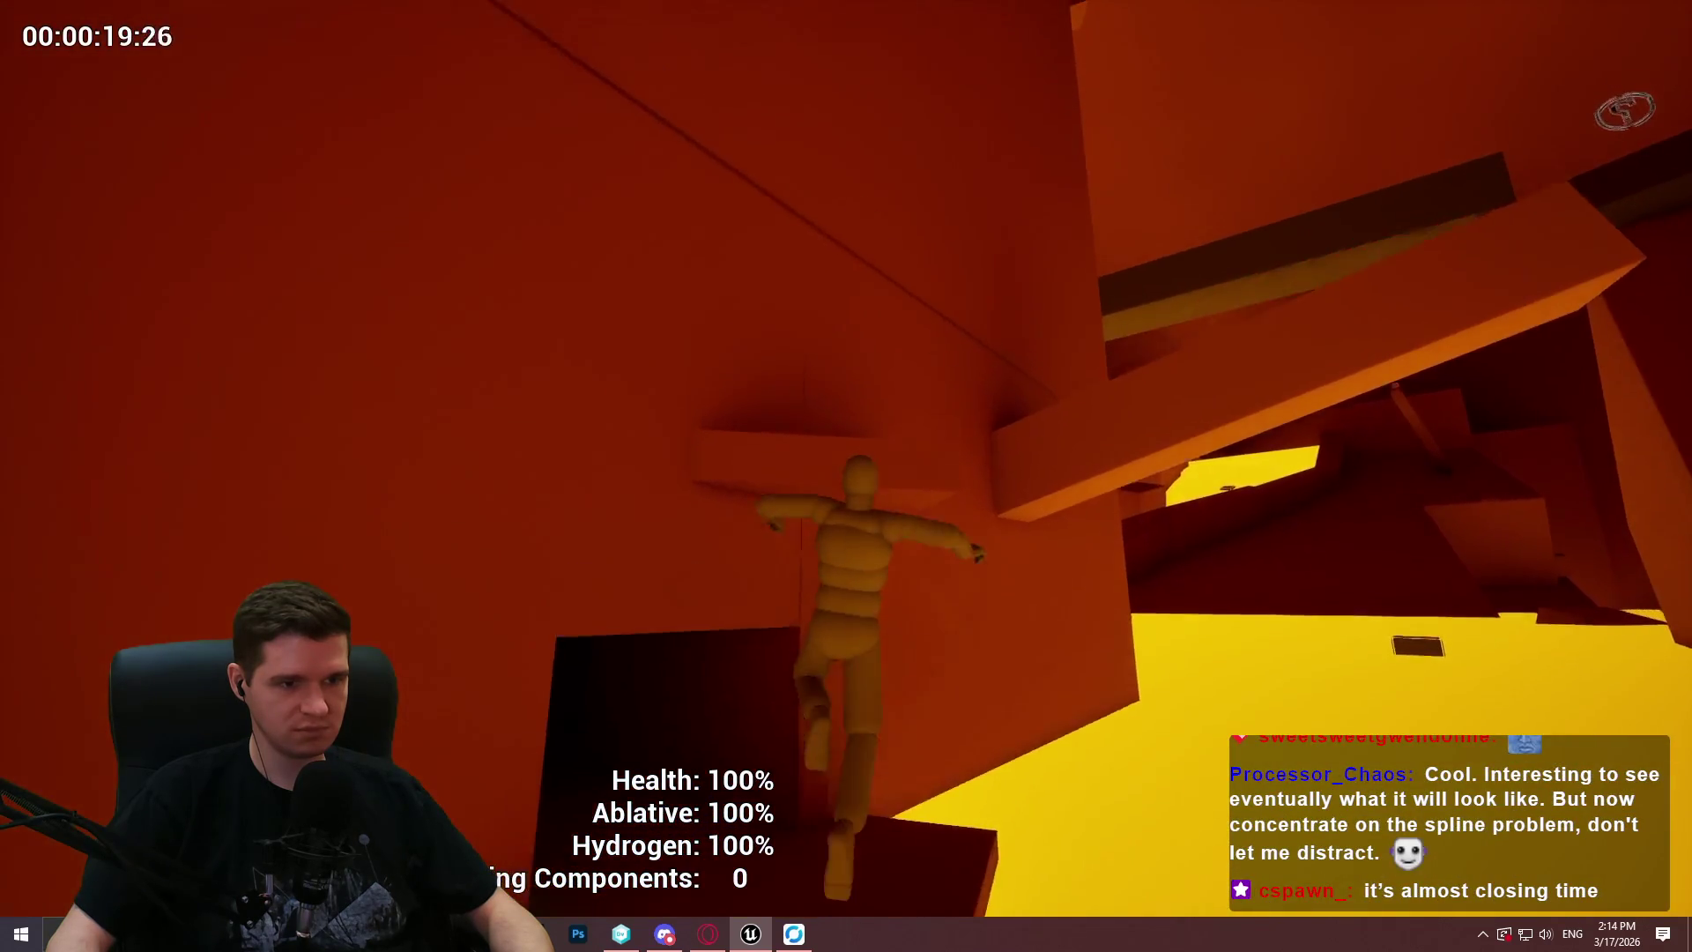
key(w)
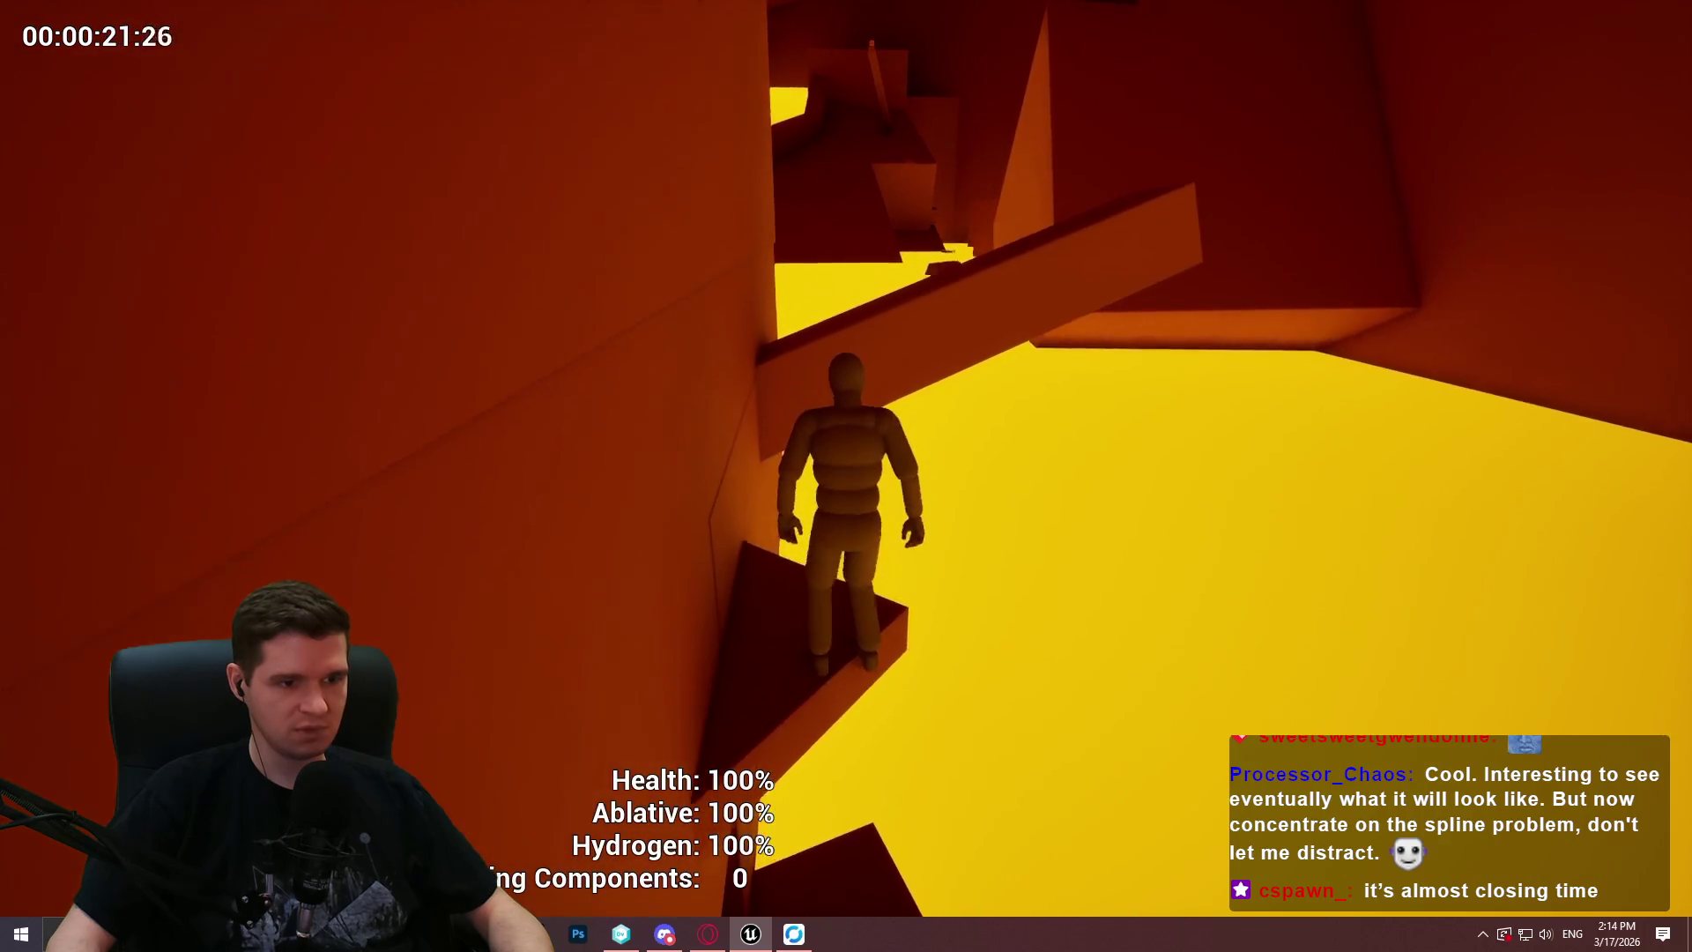
key(space)
key(w)
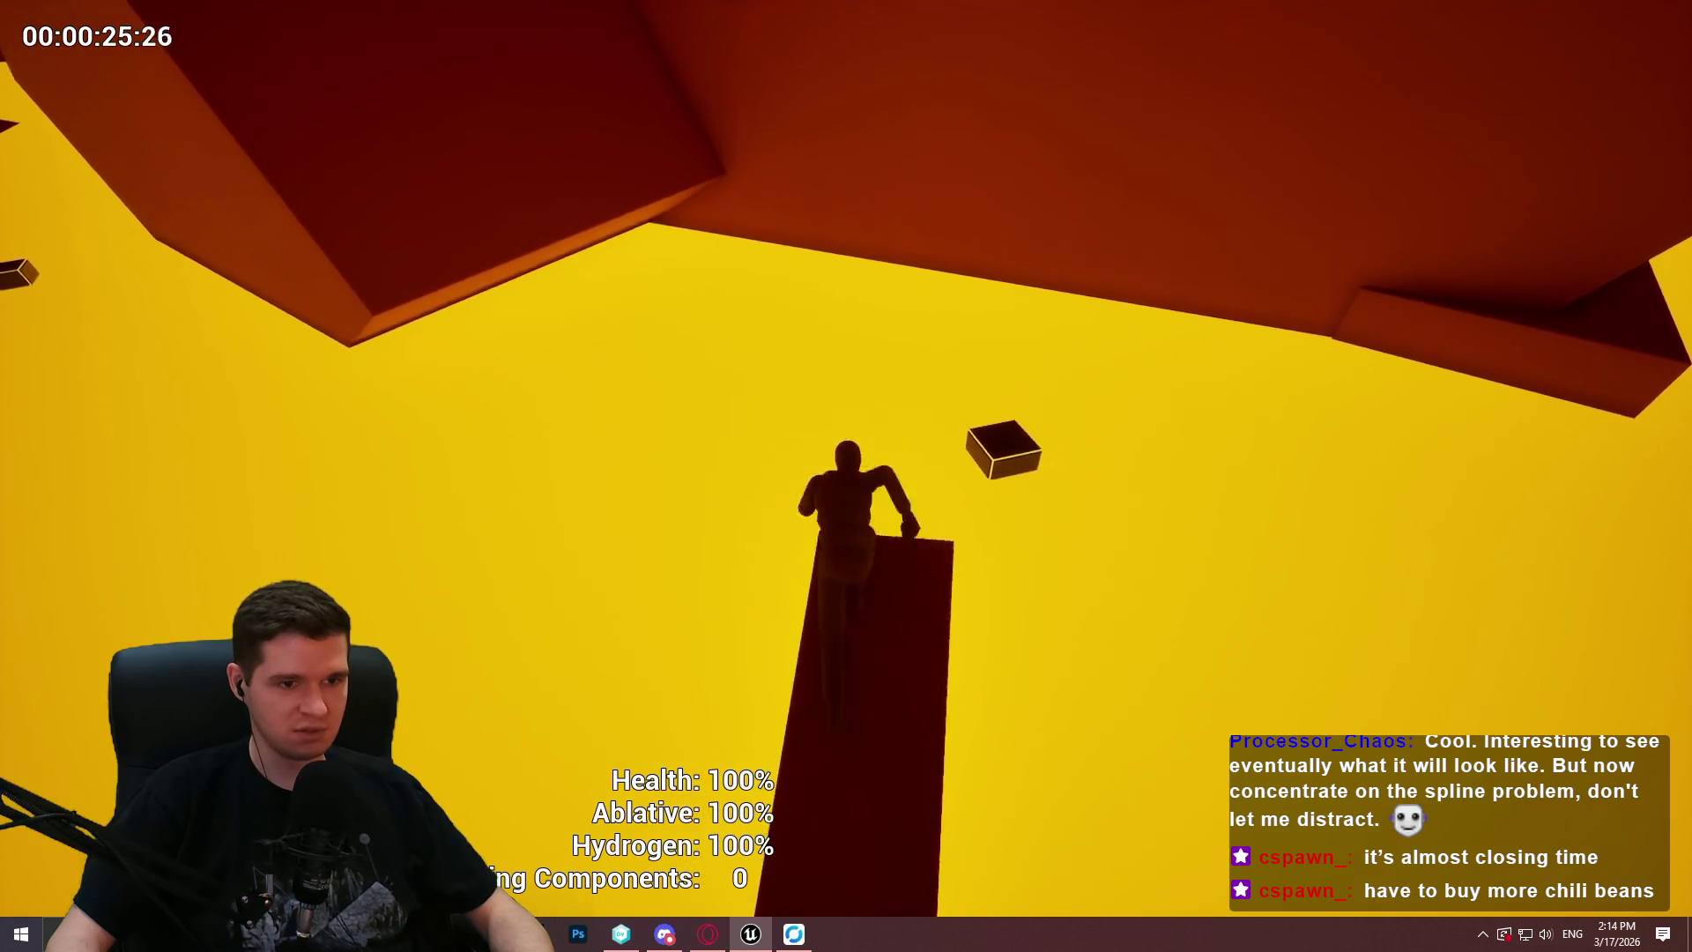
key(space)
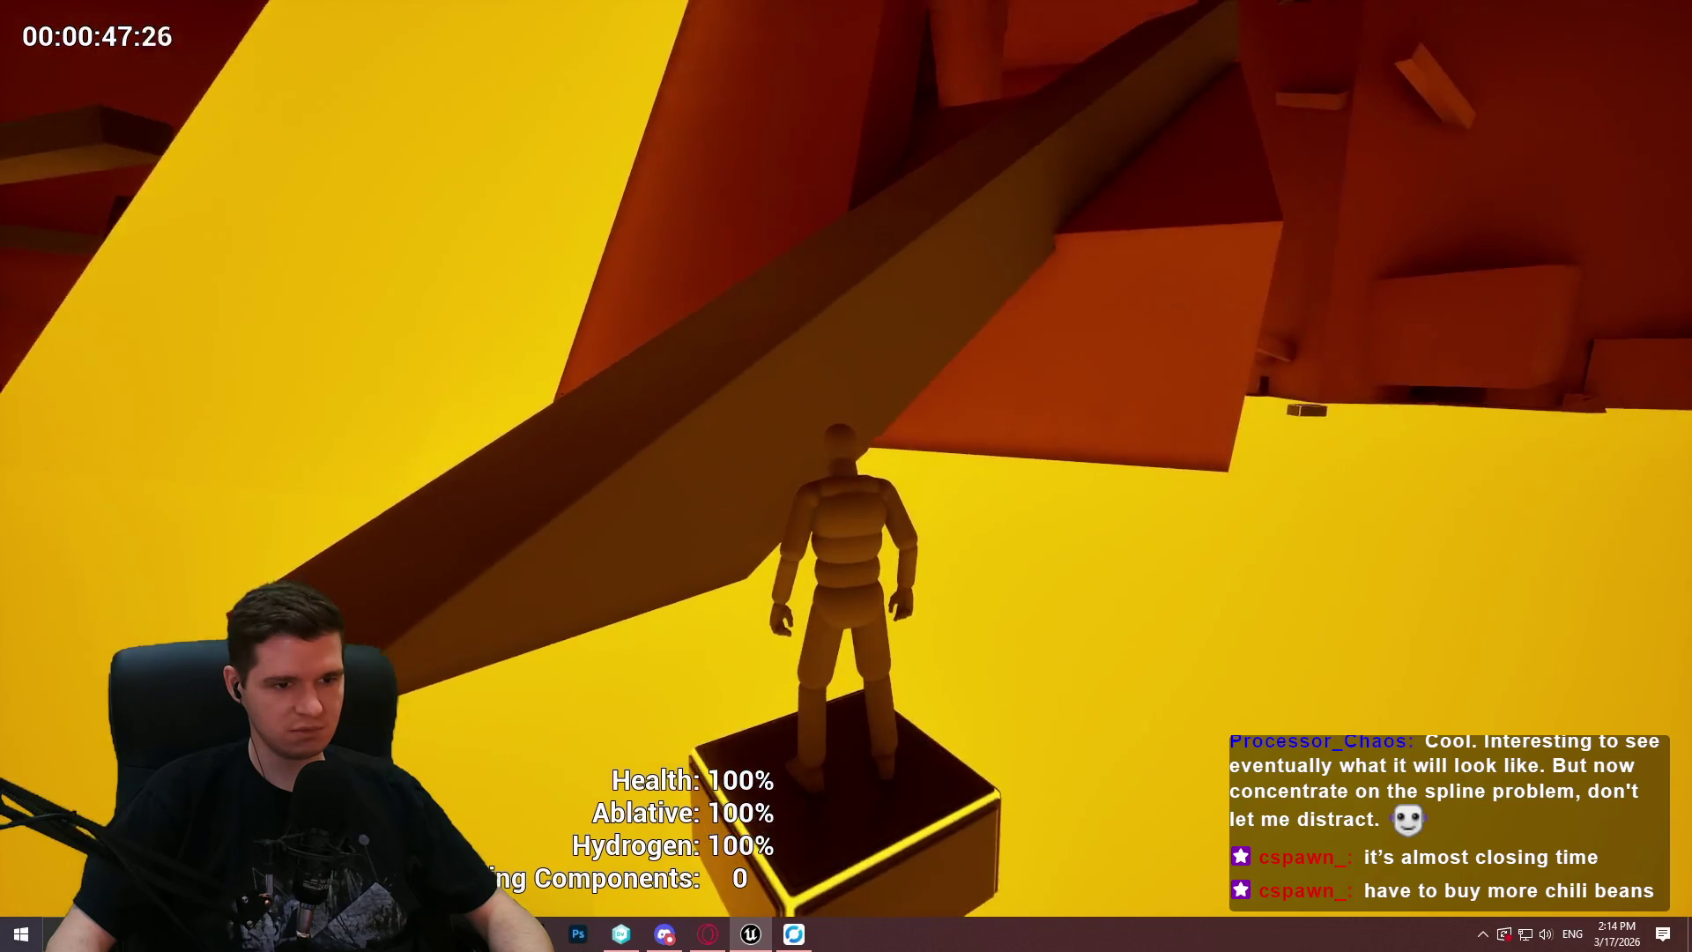
Run down the ramp and up the dark slope, leaping off the peak and then the box.
key(w)
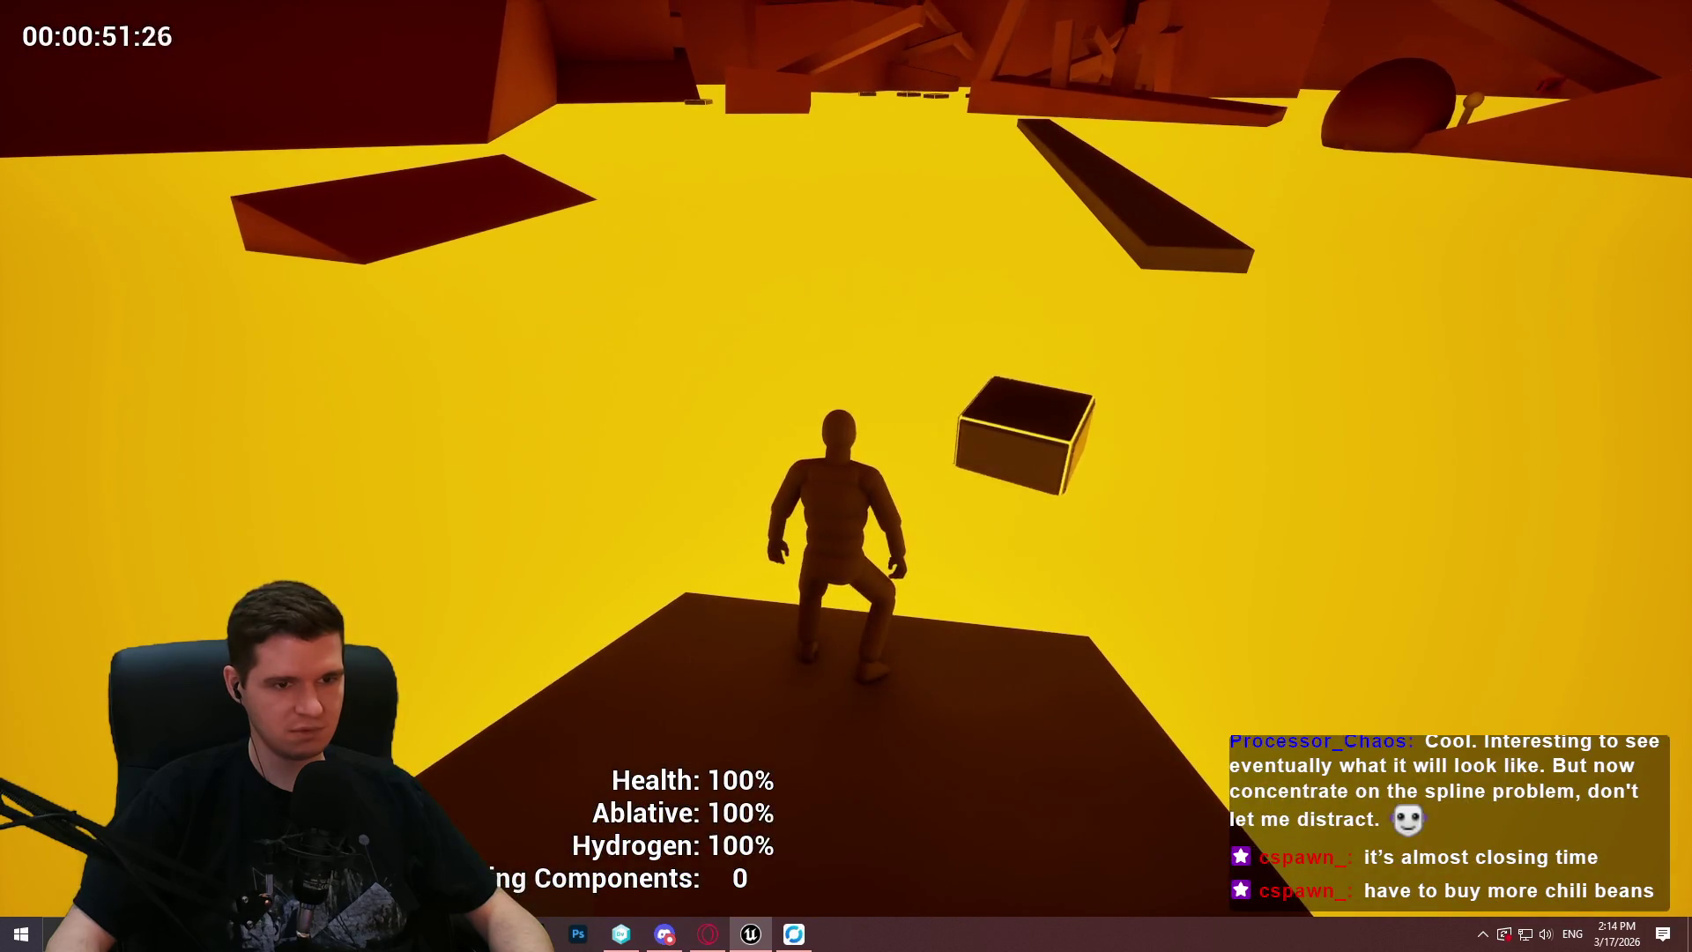
key(w)
key(w)
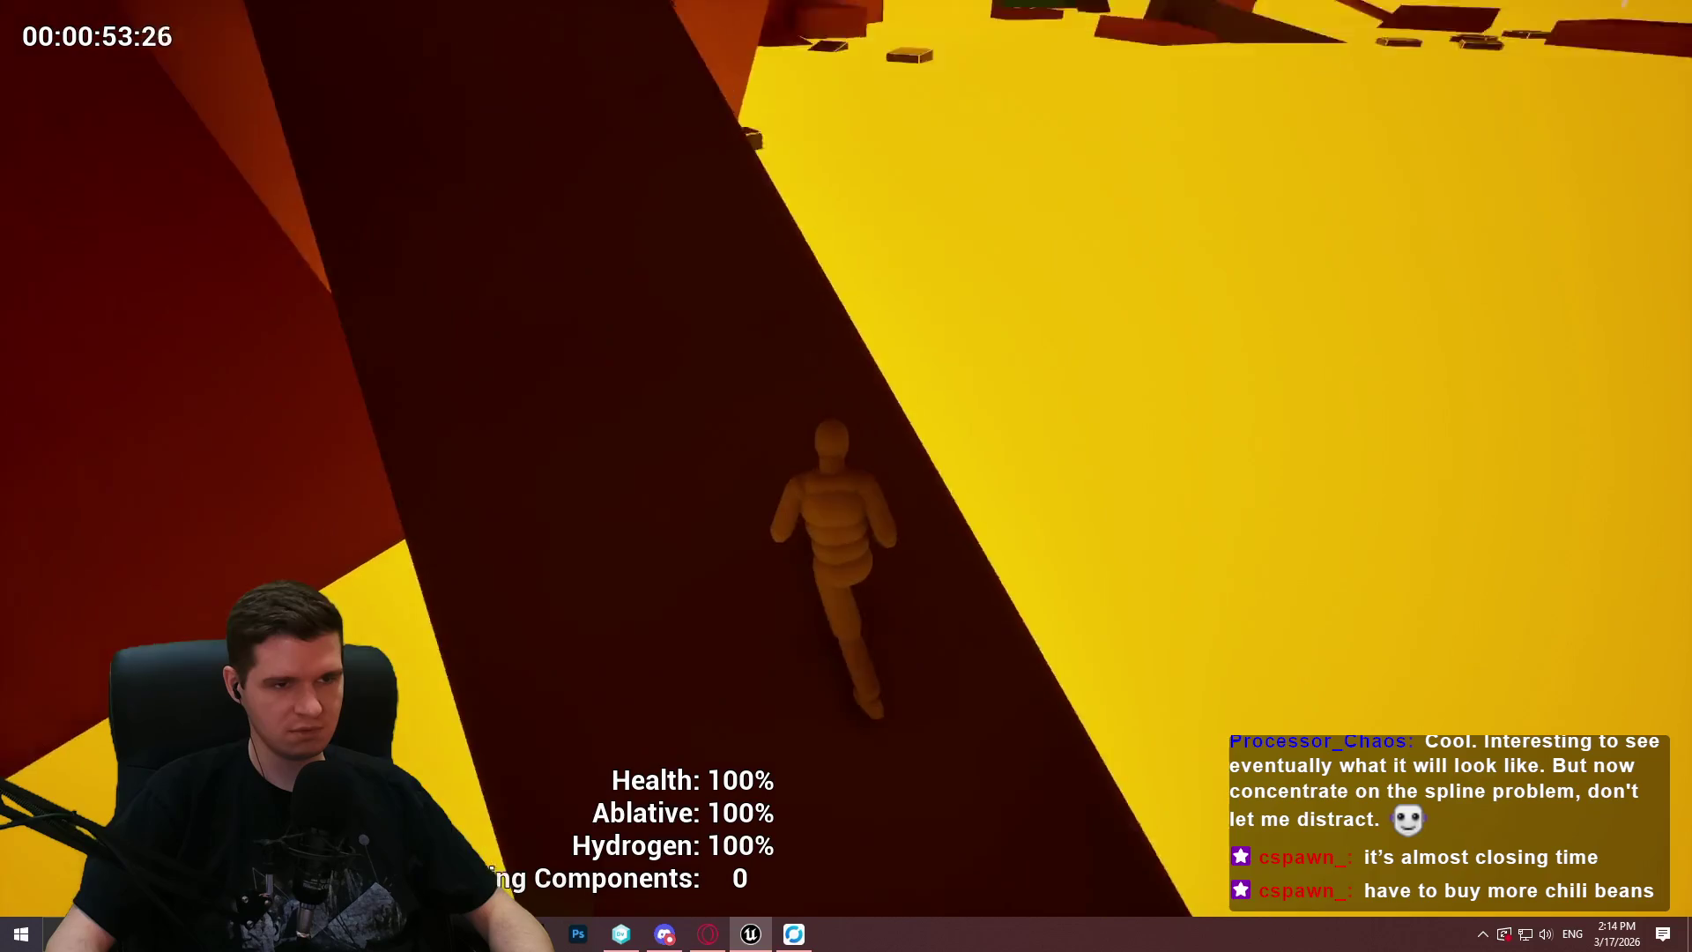
key(w)
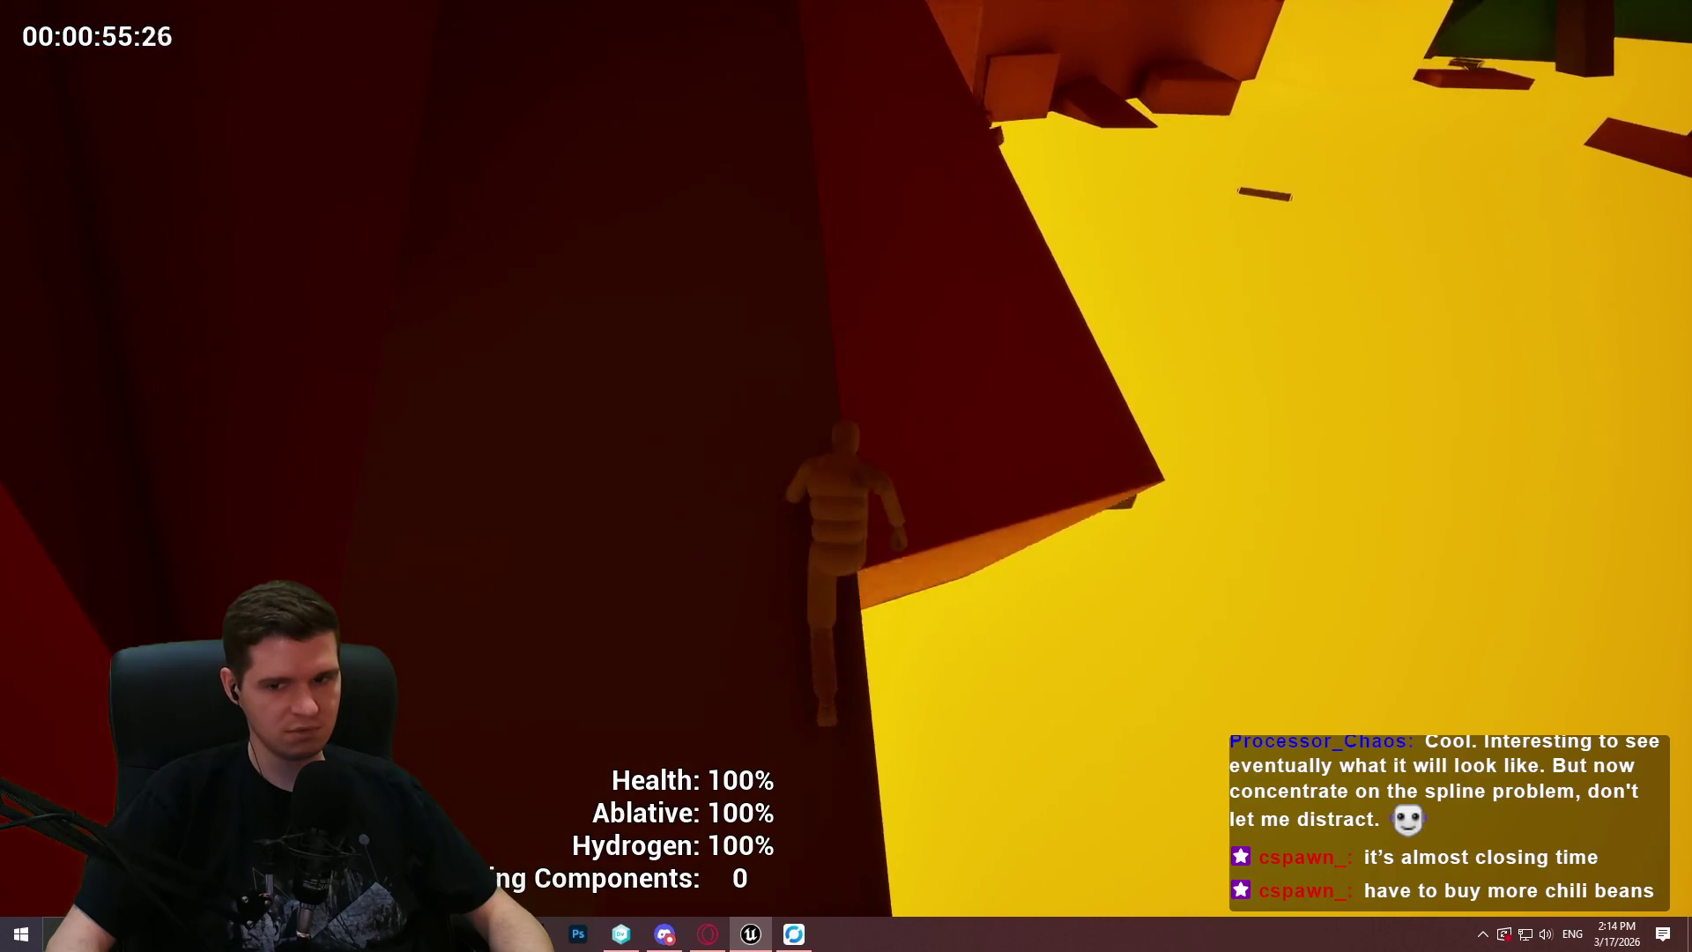
key(space)
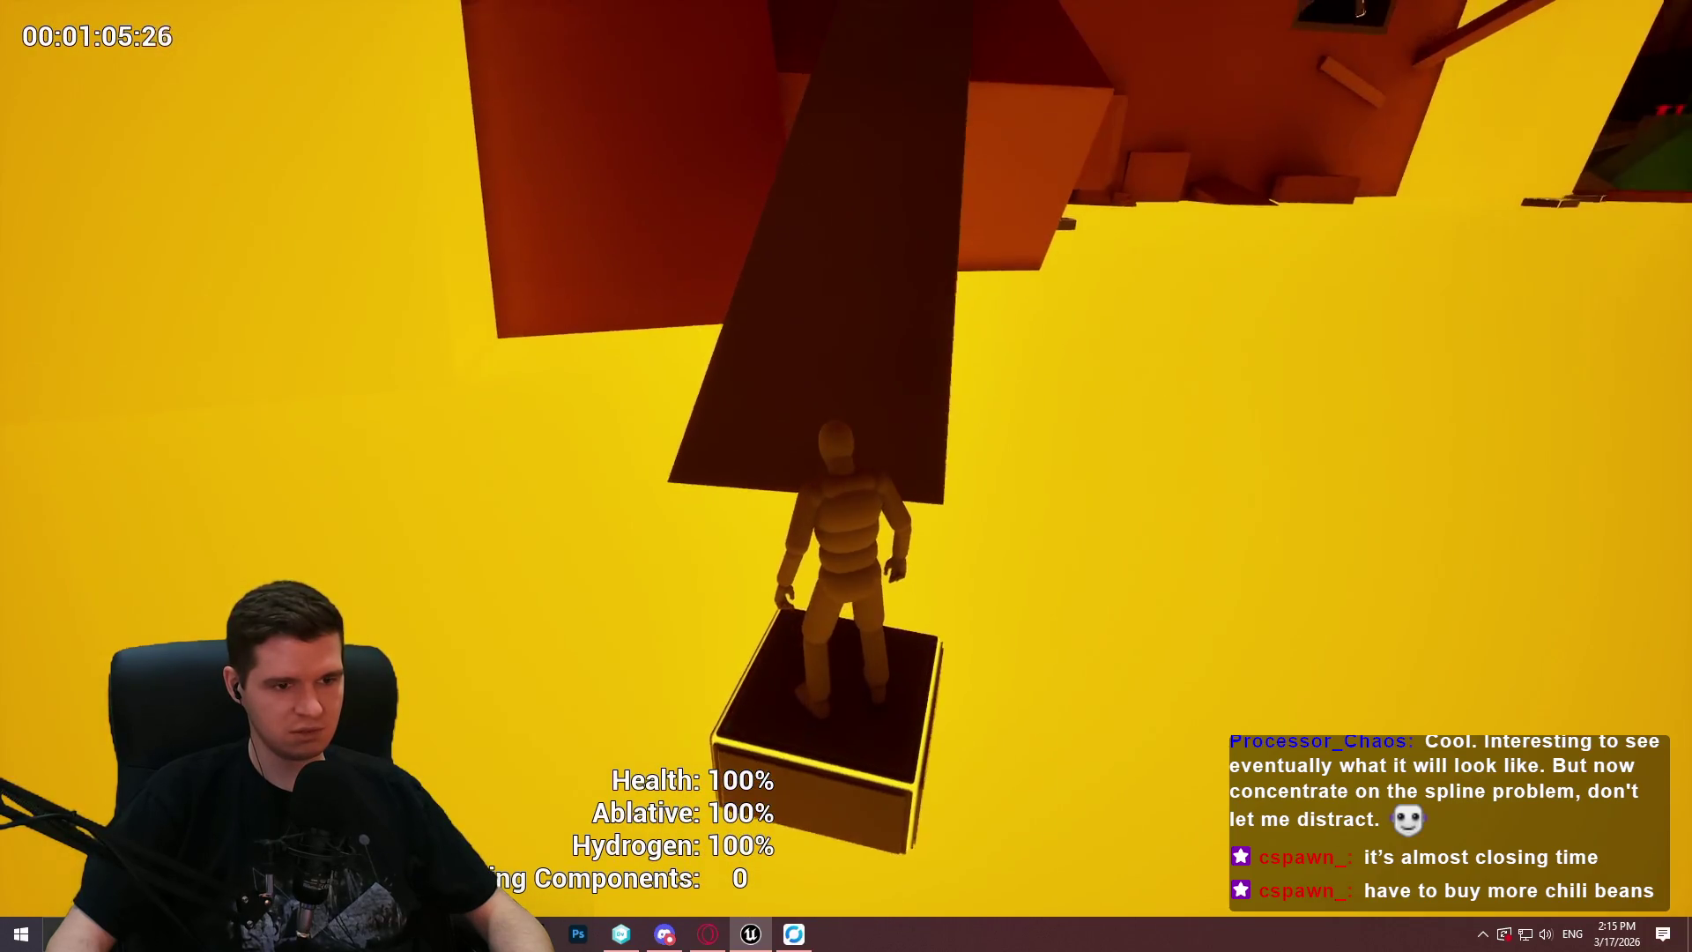
key(space)
Run along the dark wall ledge and climb over the tall walls.
key(w)
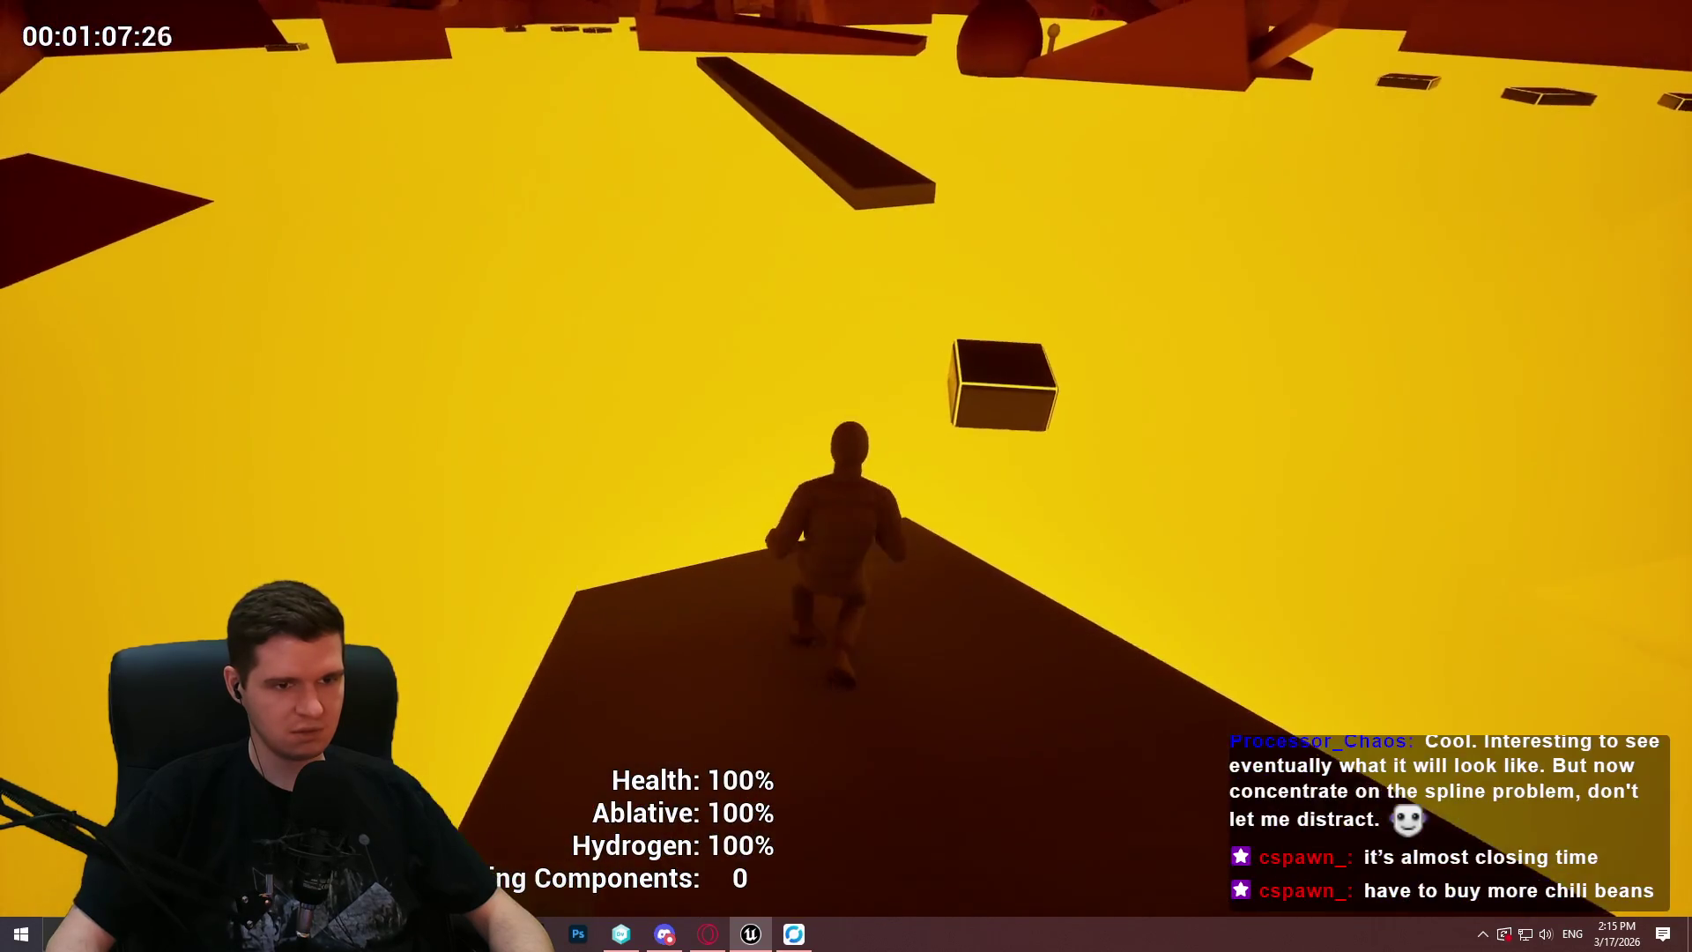
key(w)
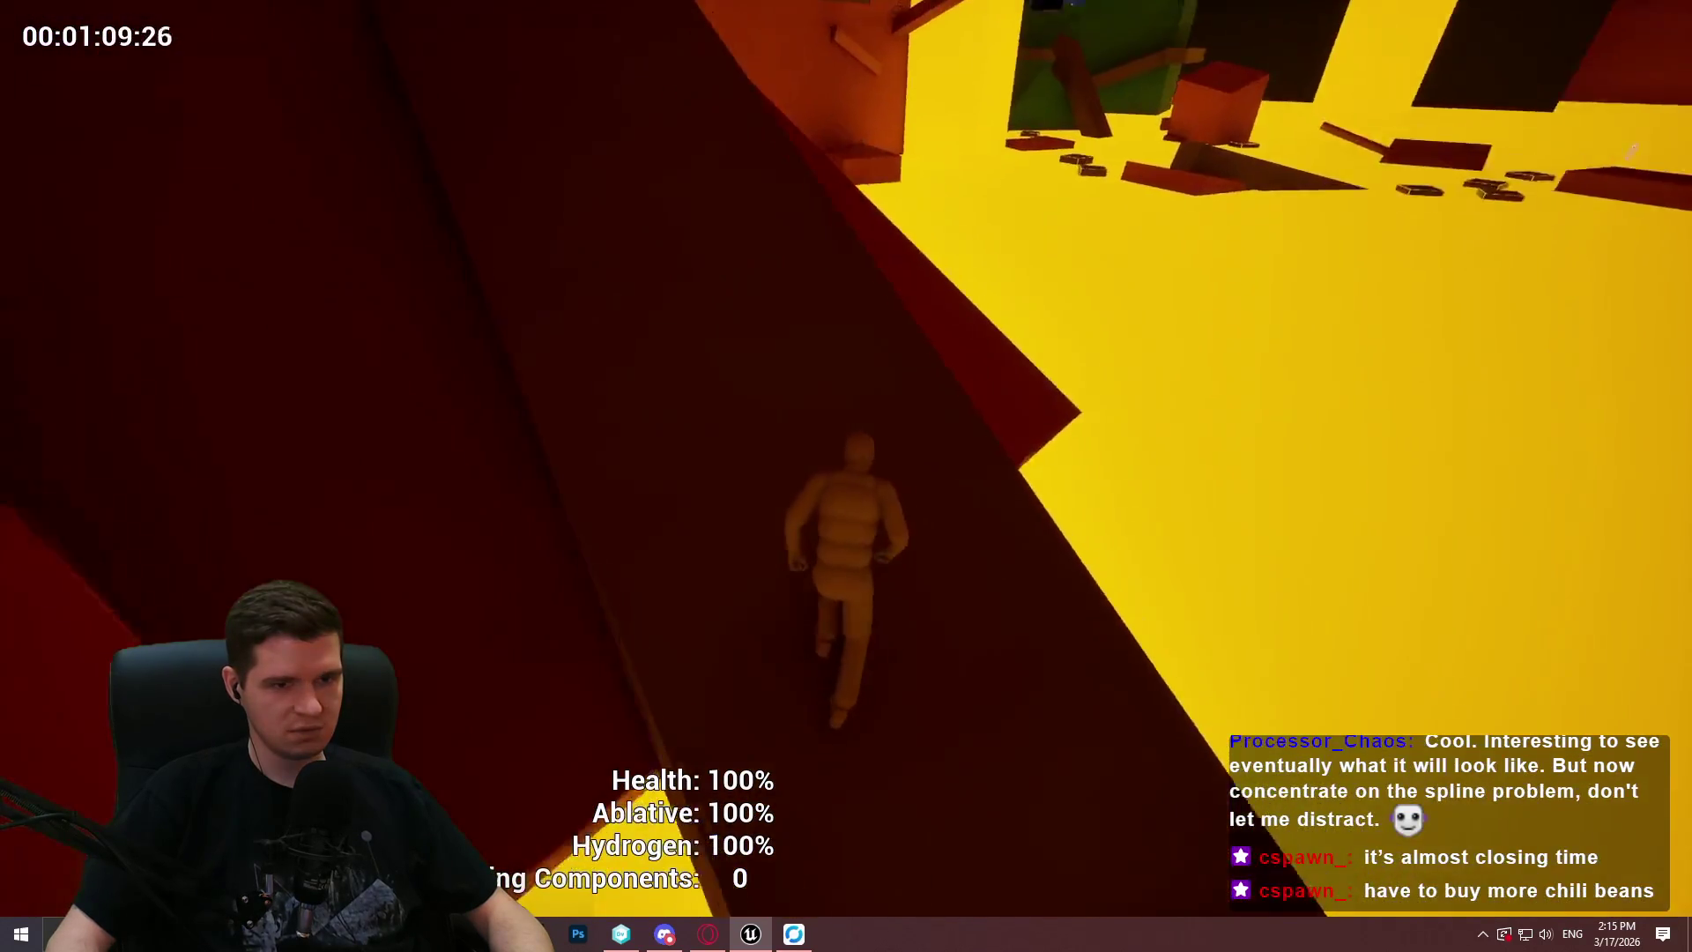
key(w)
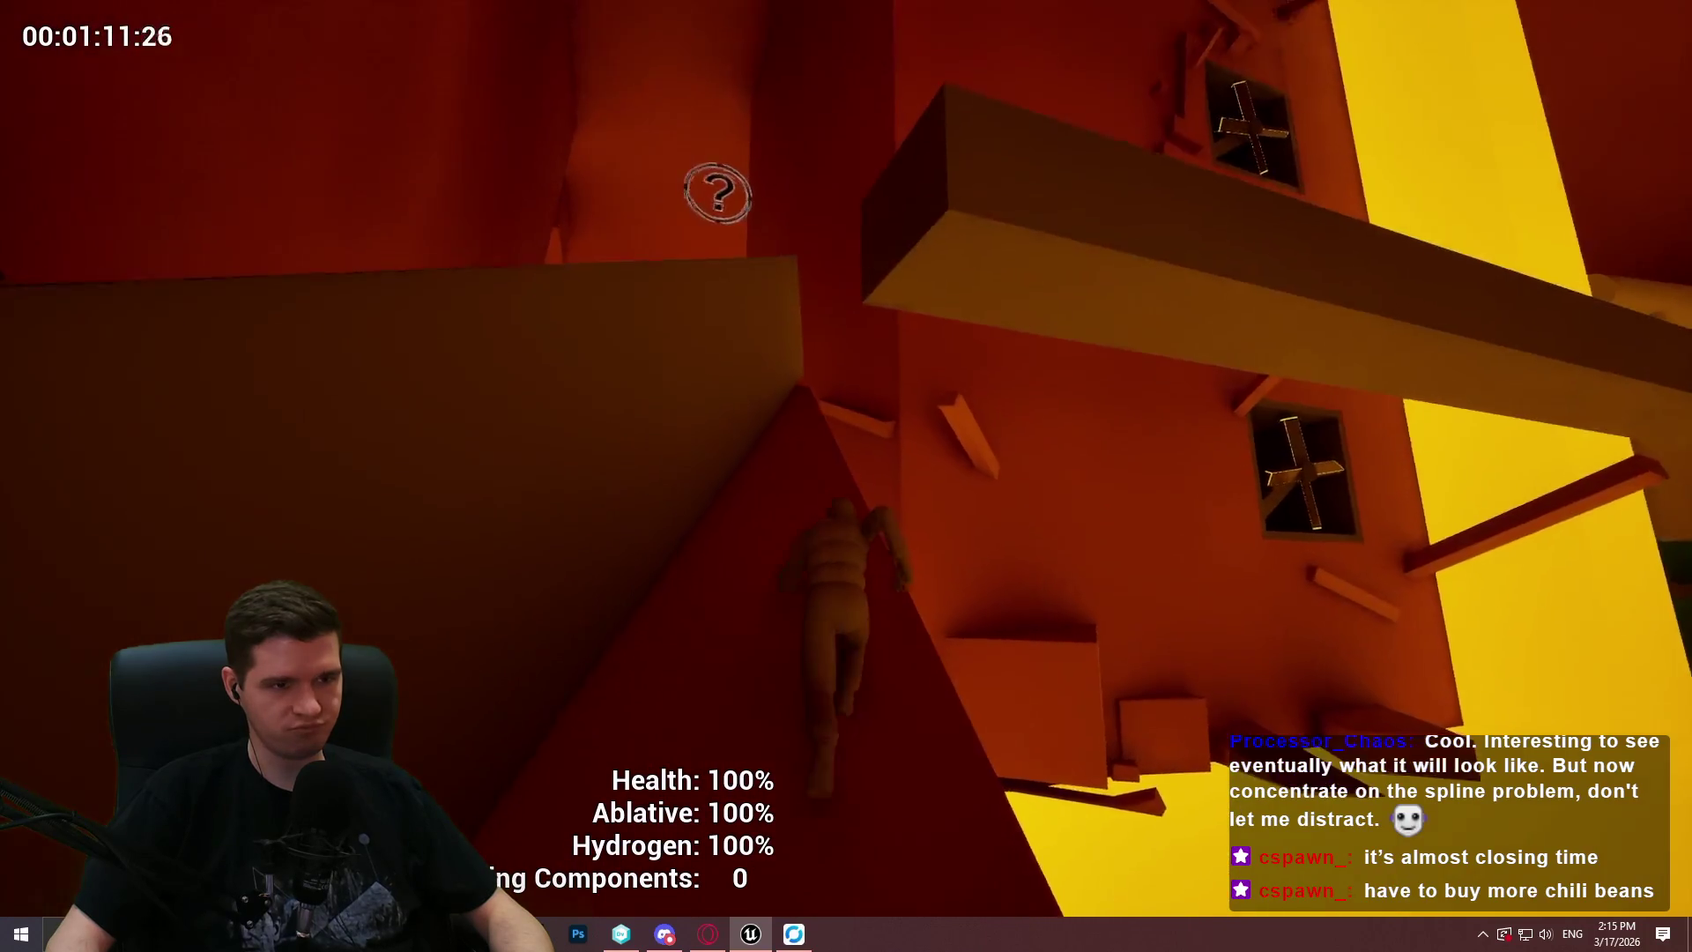
key(w)
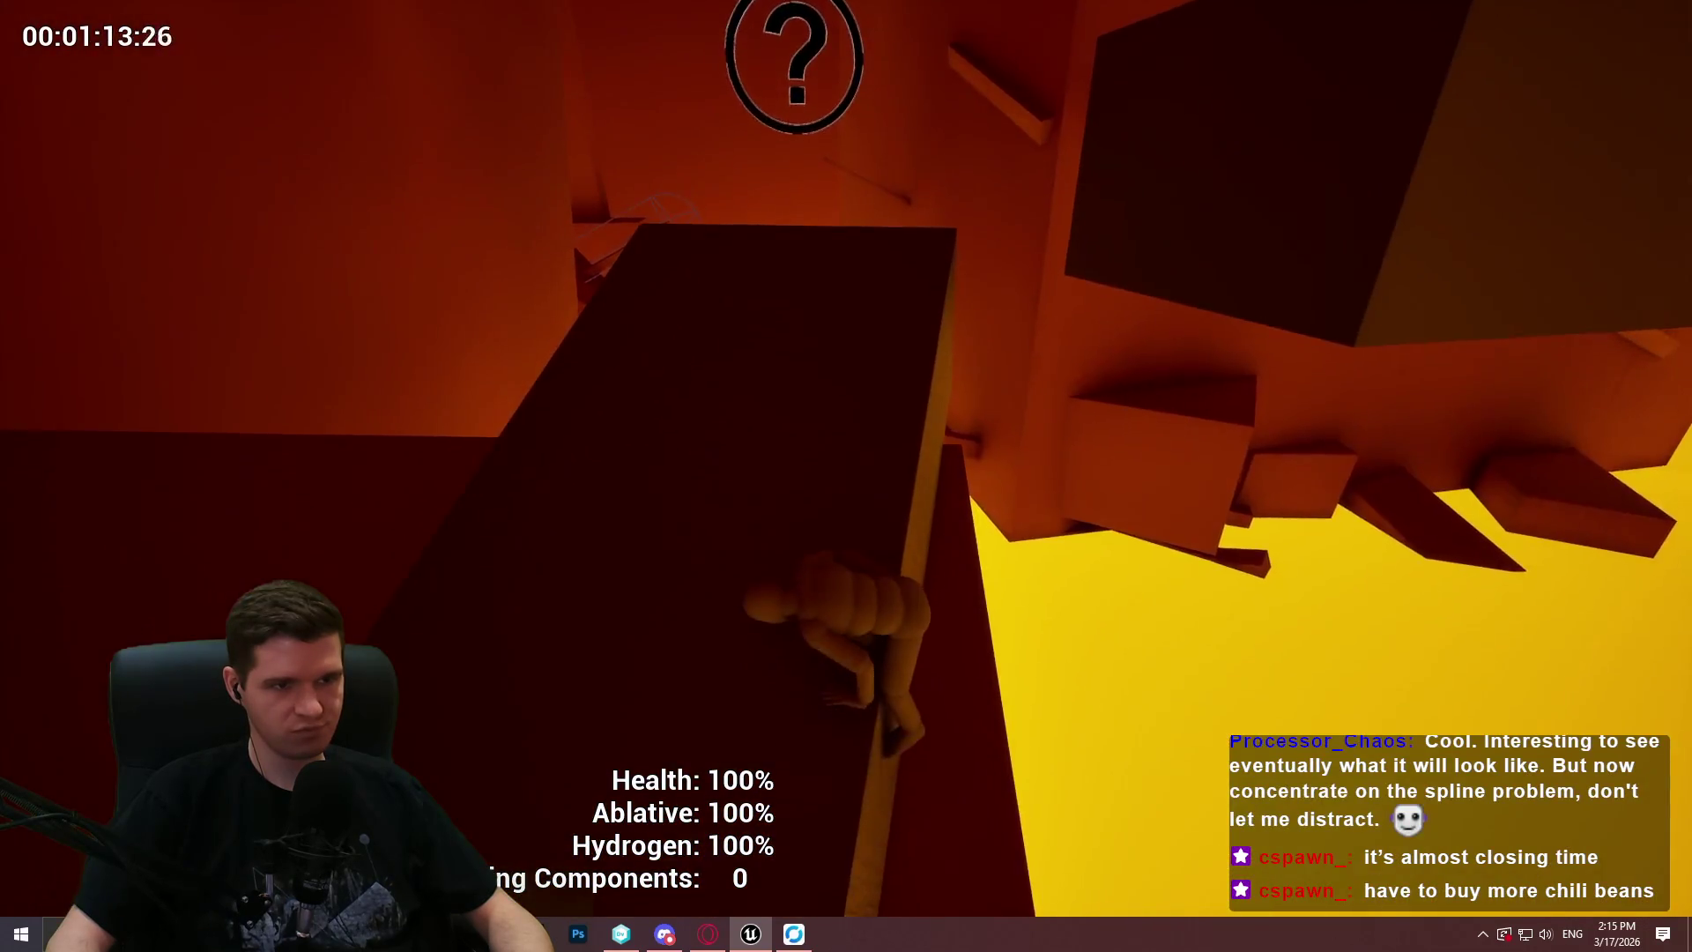
key(w)
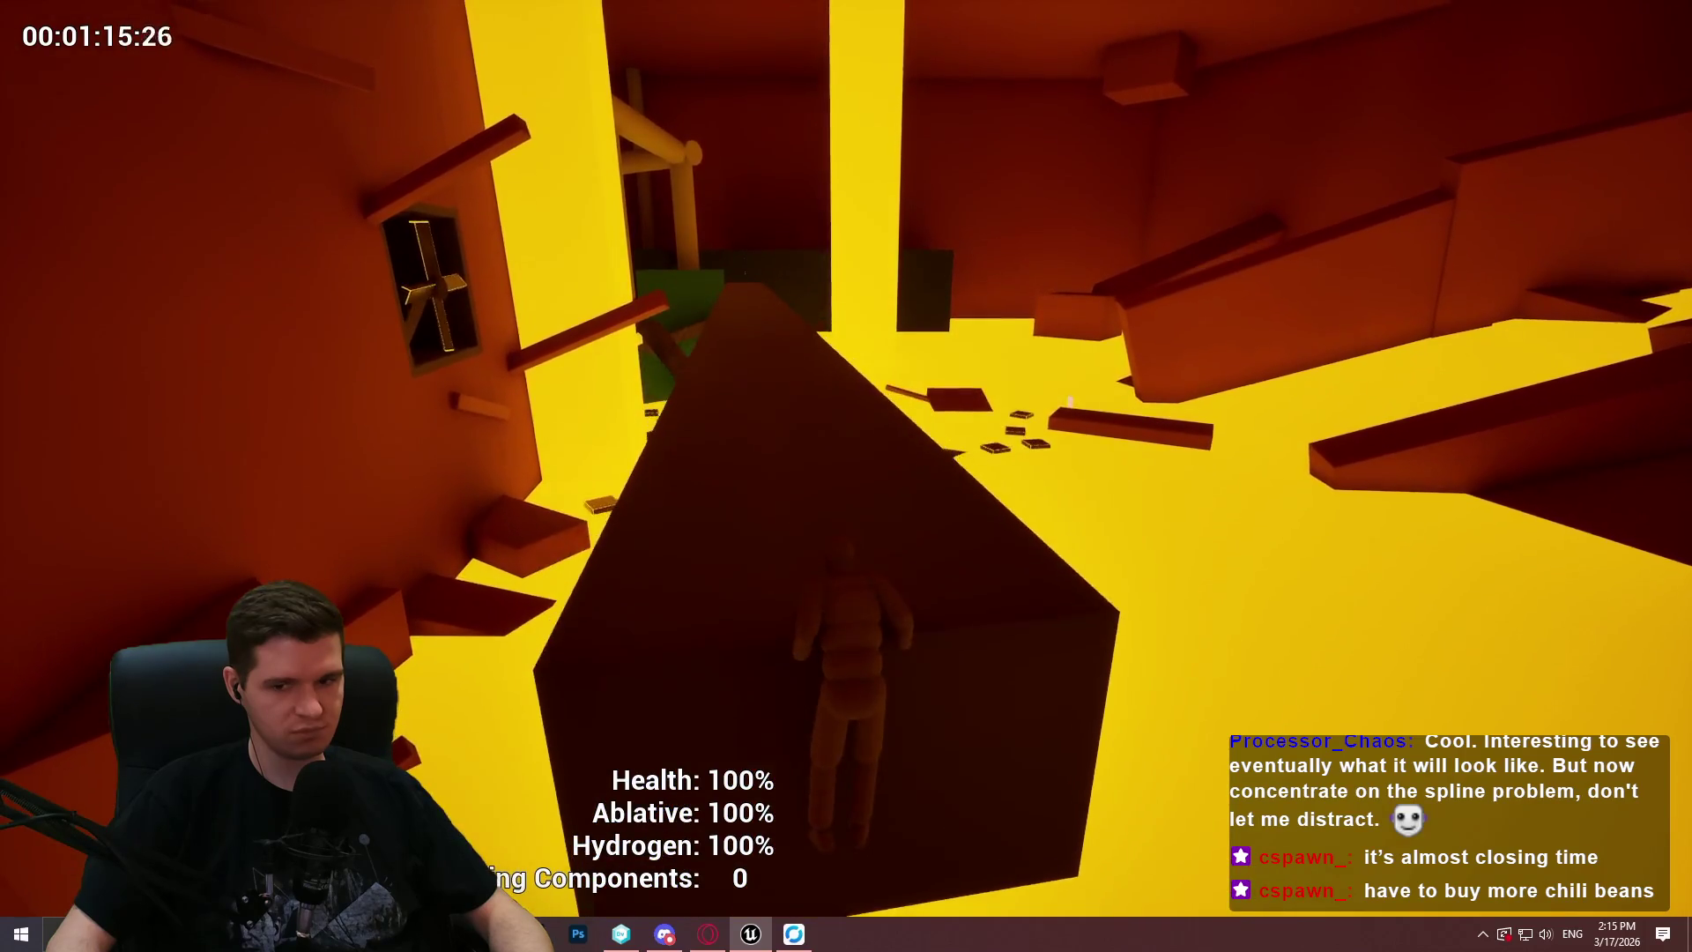
key(w)
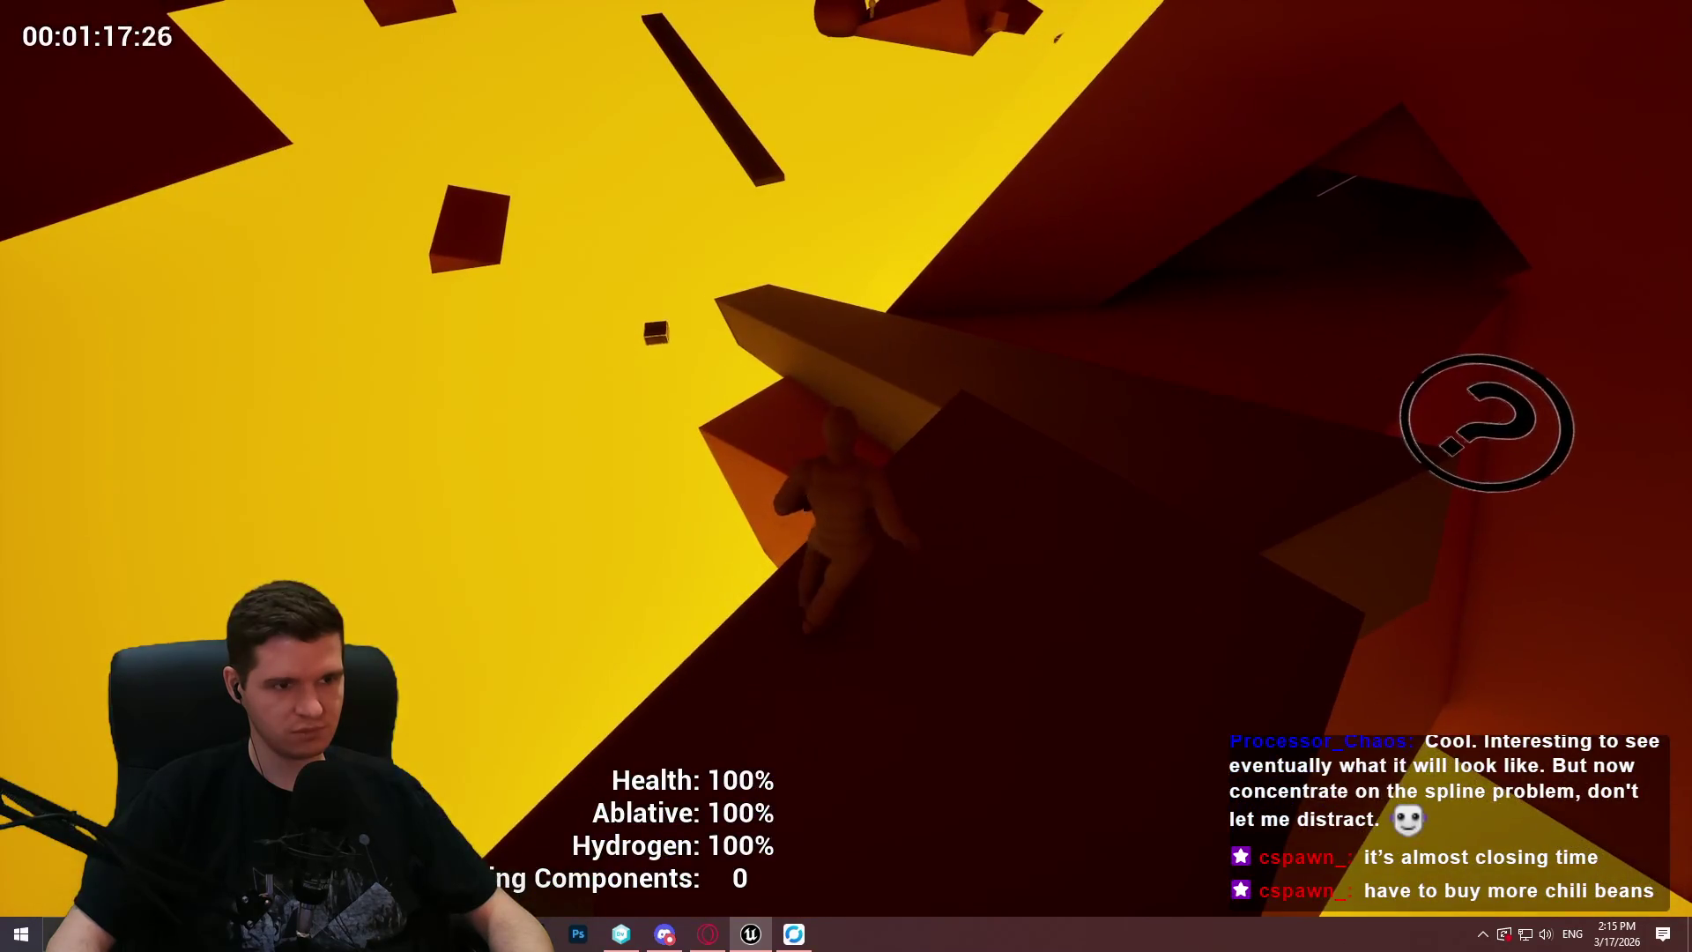
Climb the tall pillar, run the walkway up to the box platform, and open the console.
key(w)
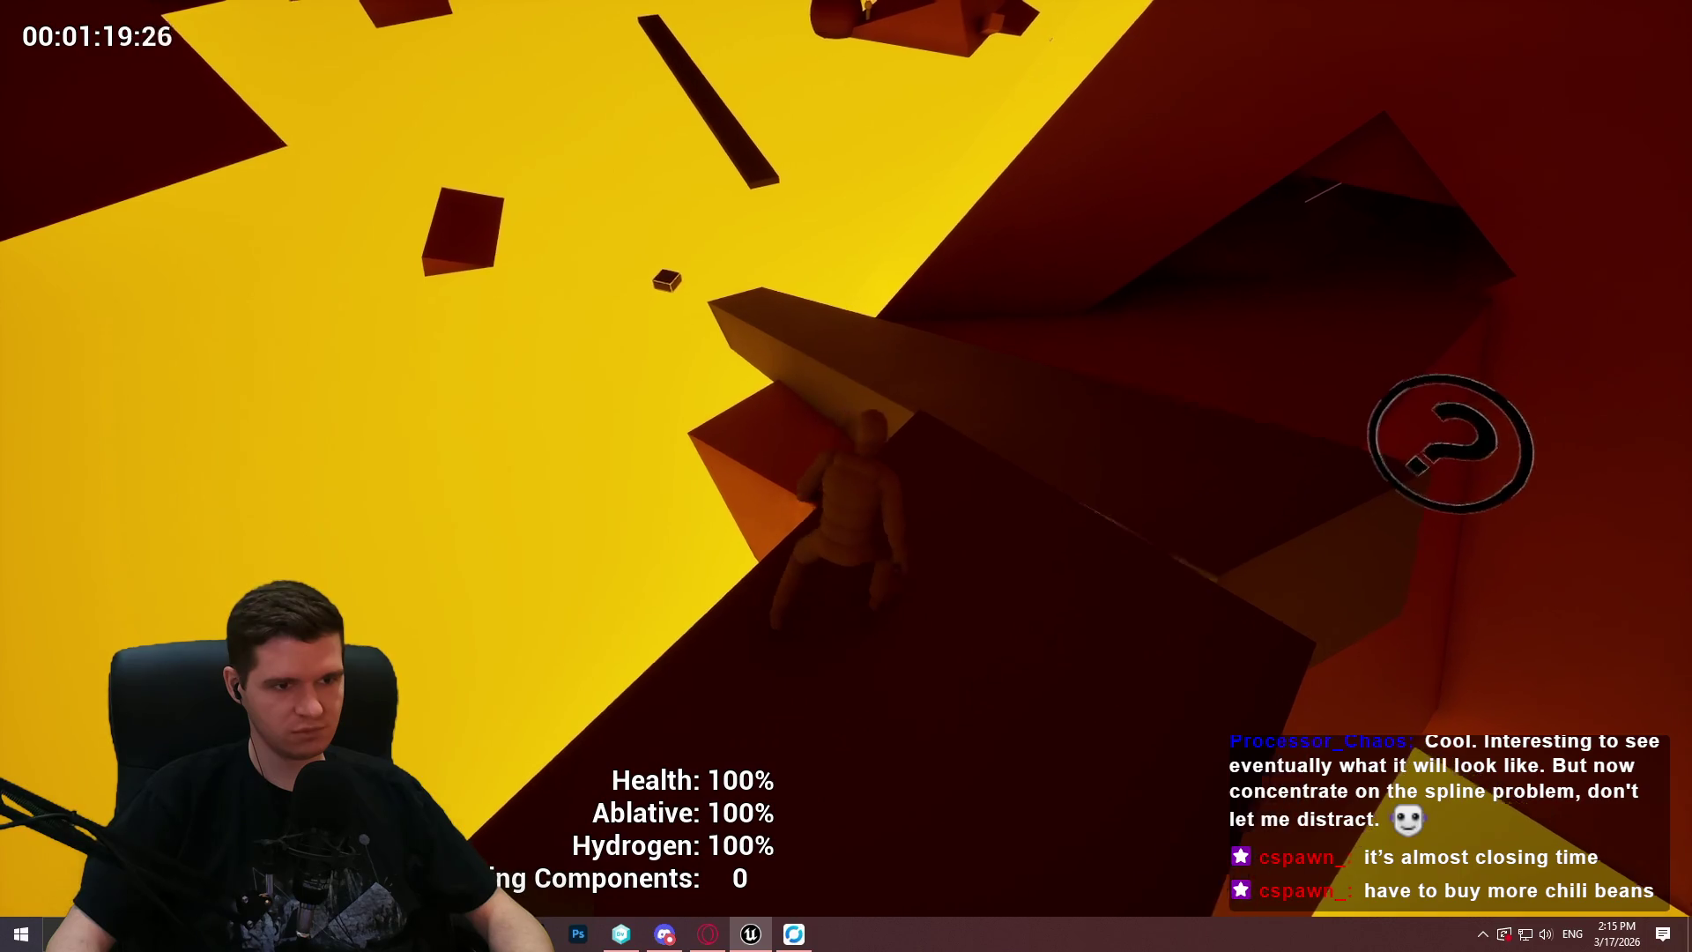
key(w)
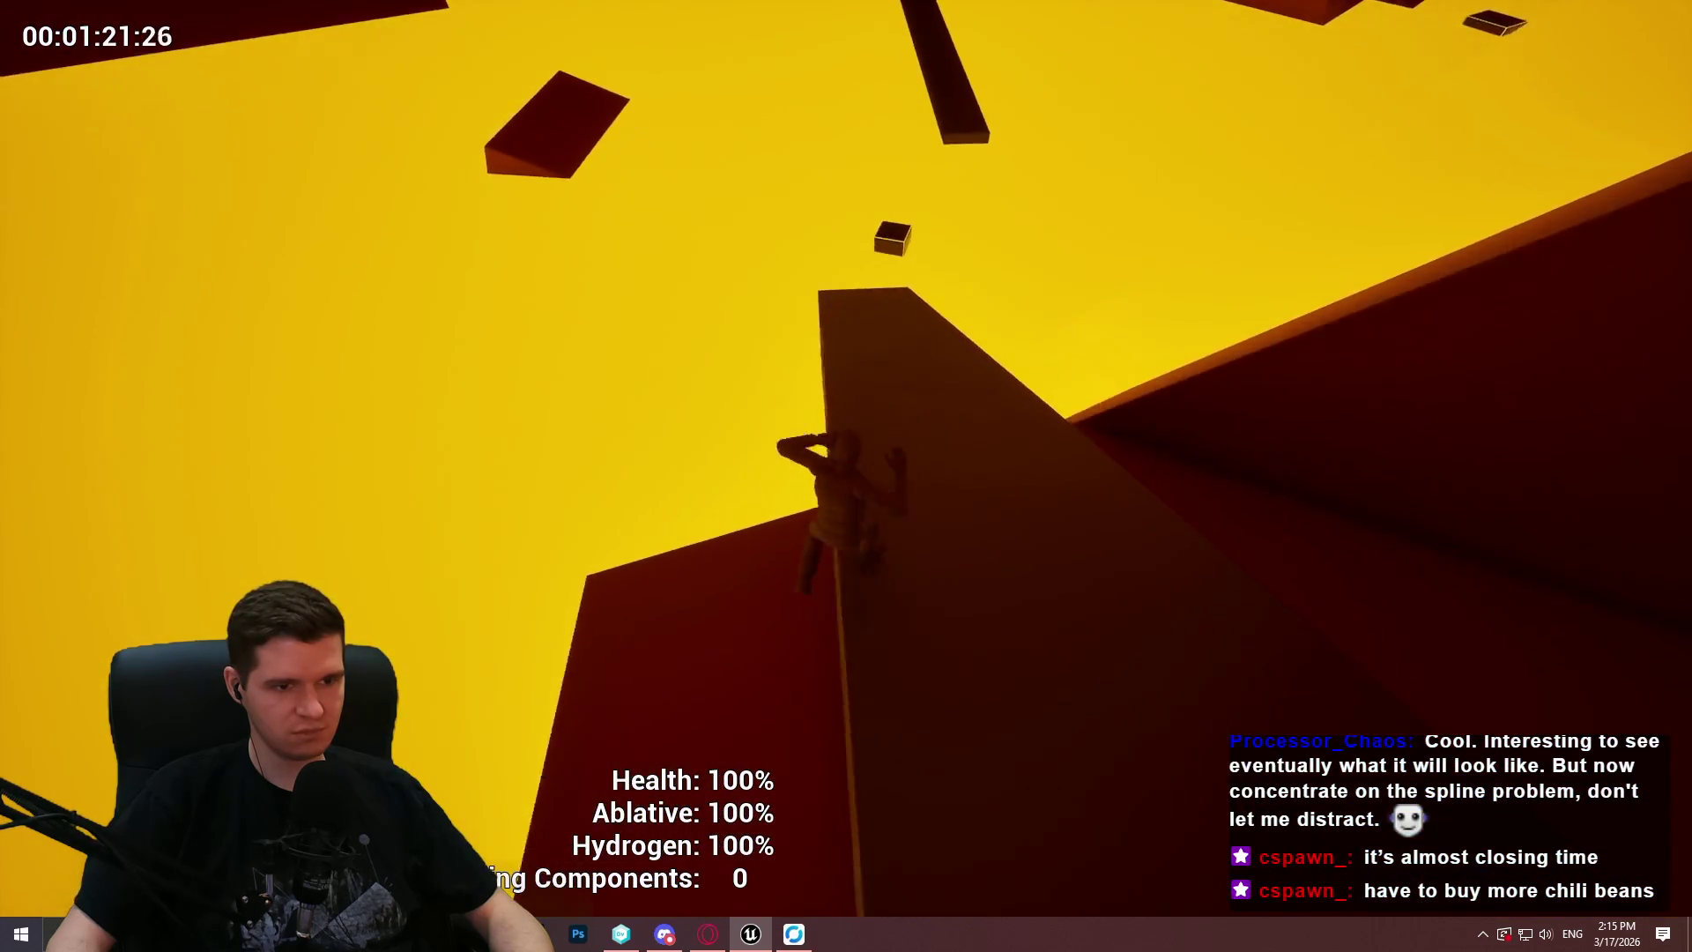
key(w)
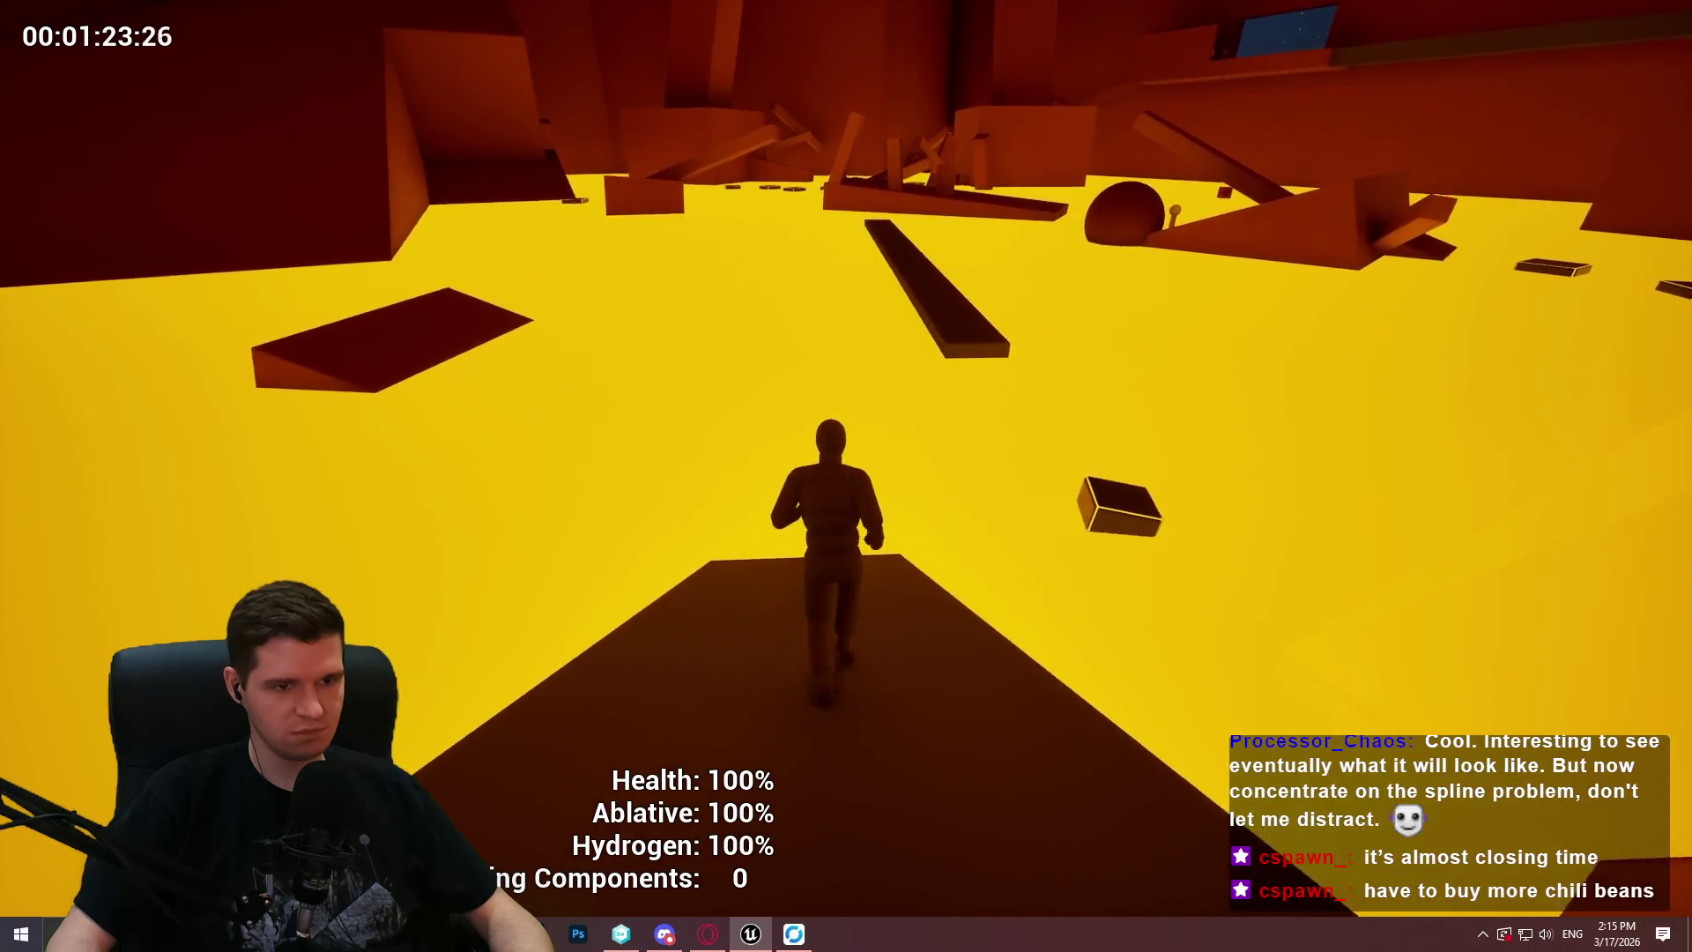
key(w)
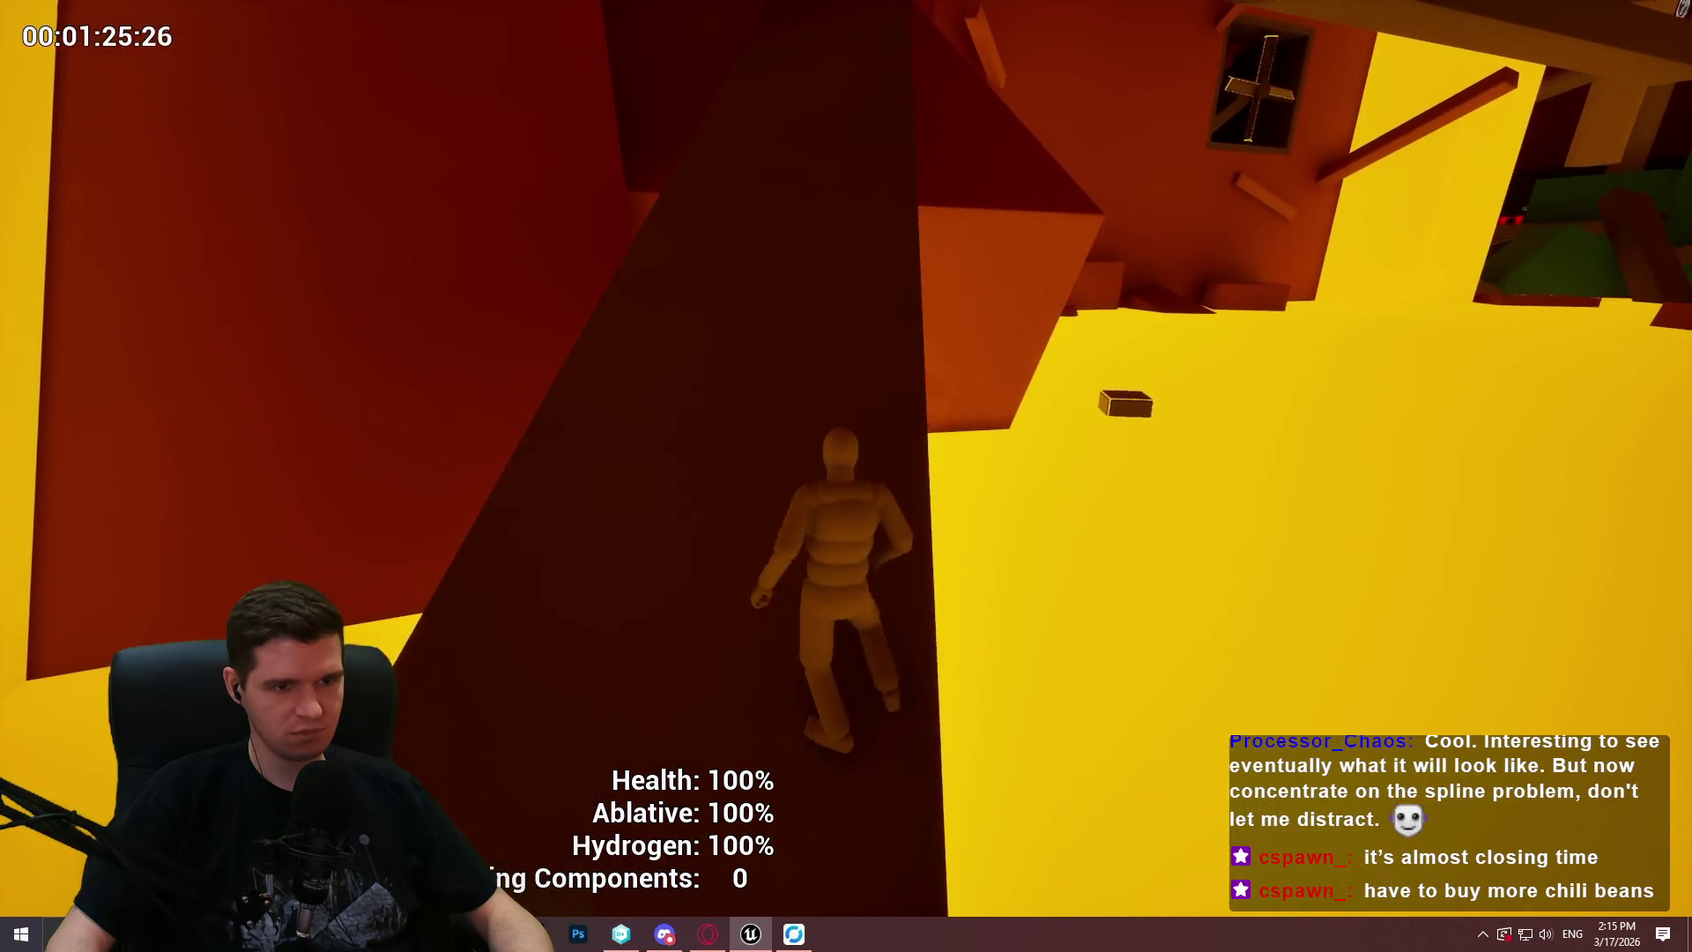
key(w)
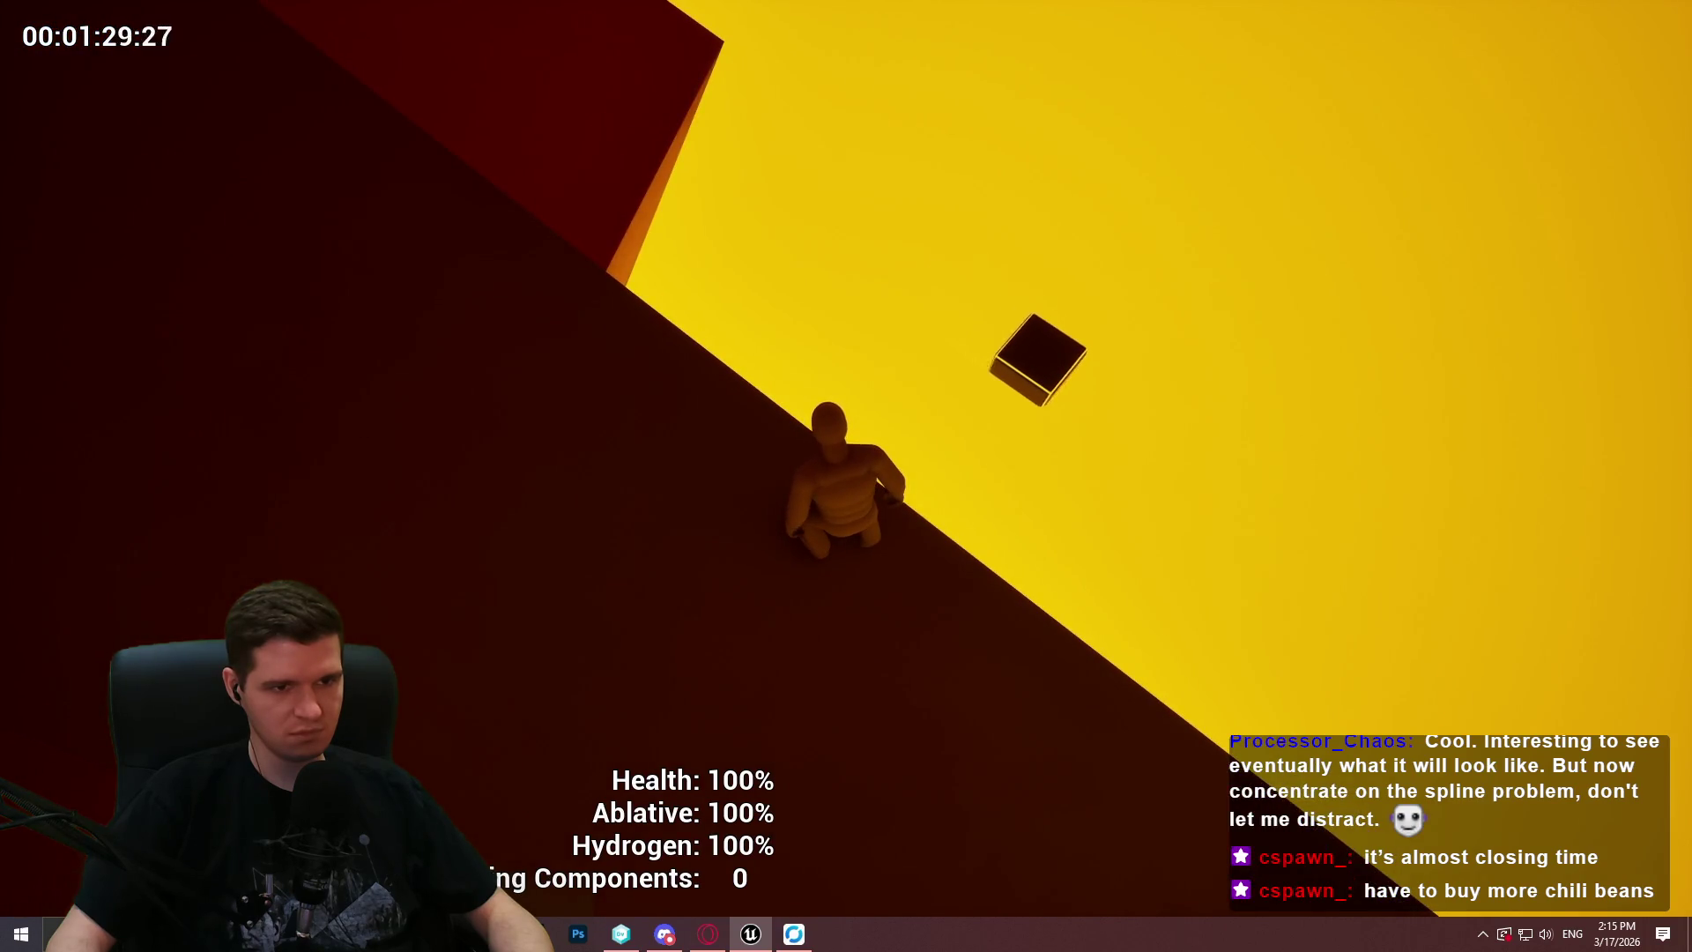
key(w)
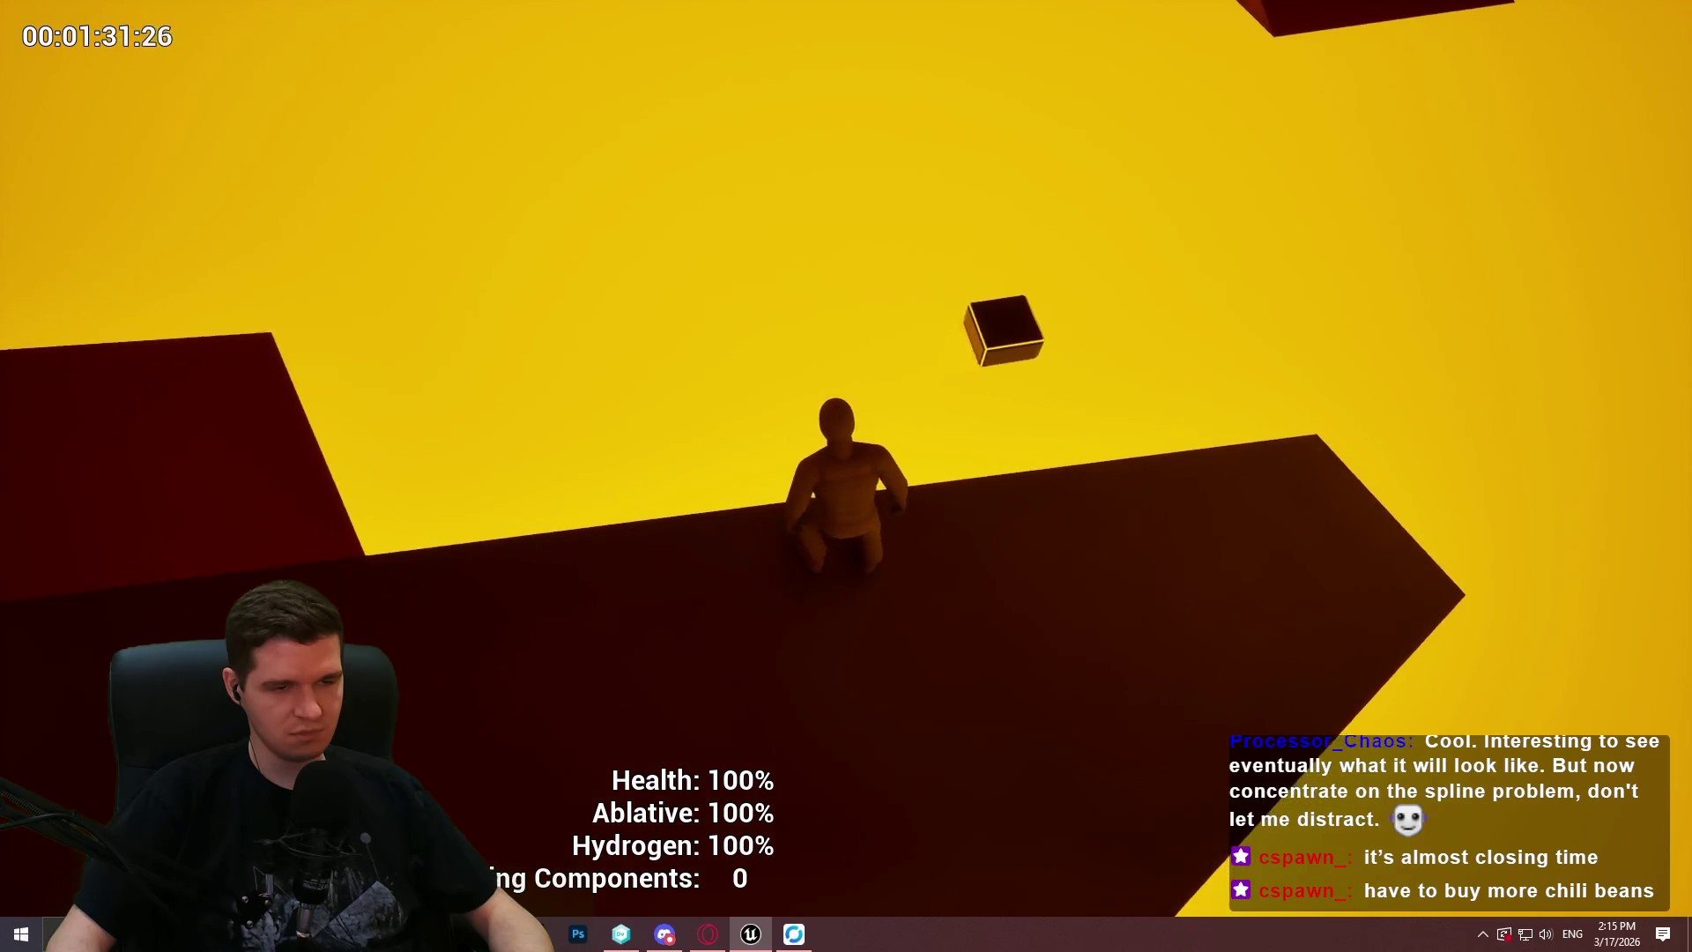
key(grave)
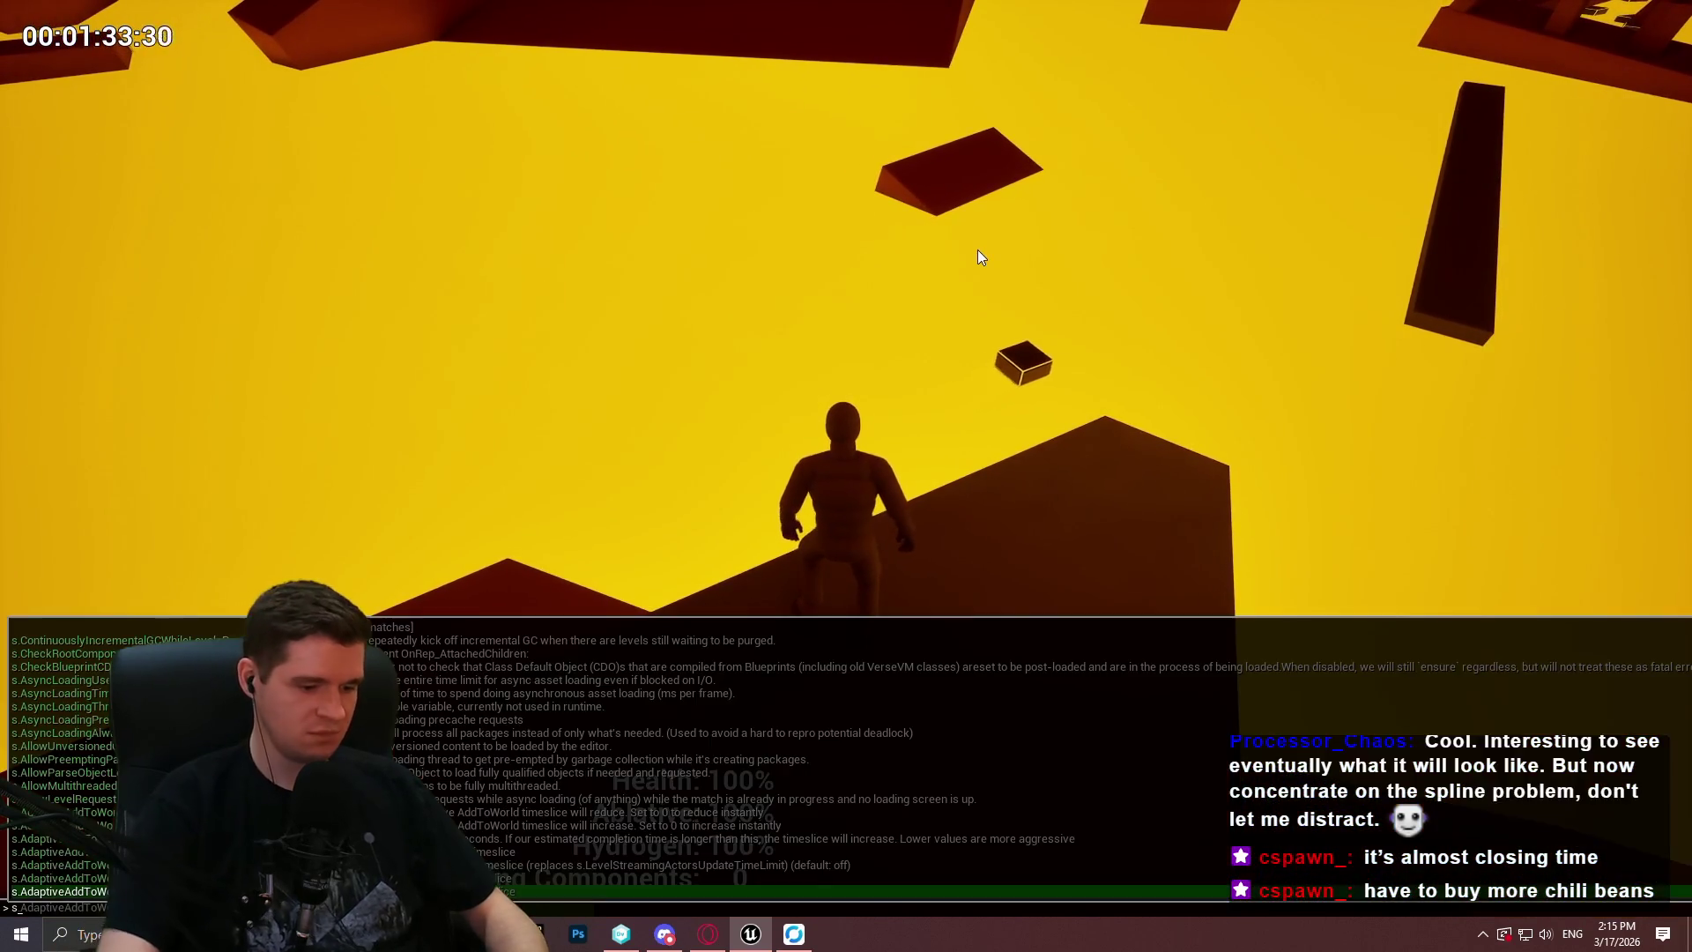
Toggle the stat fps readout on and off, then run and jump toward the START HERE structure.
key(grave)
key(grave)
text(stat)
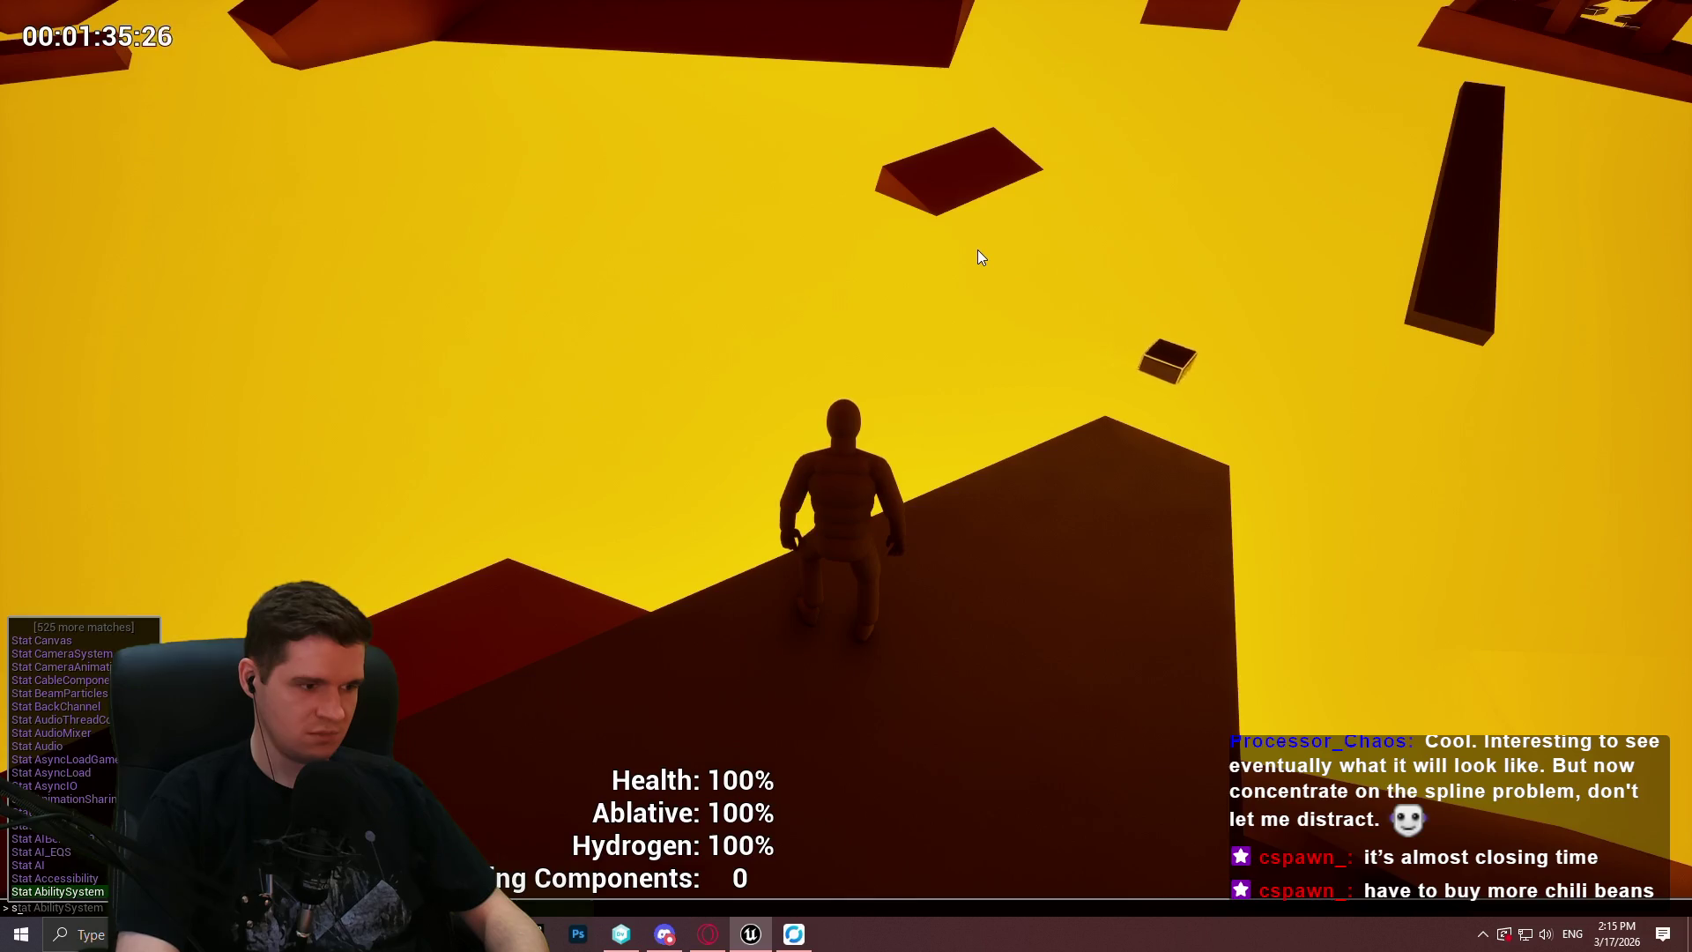
text( f)
text(o)
key(Return)
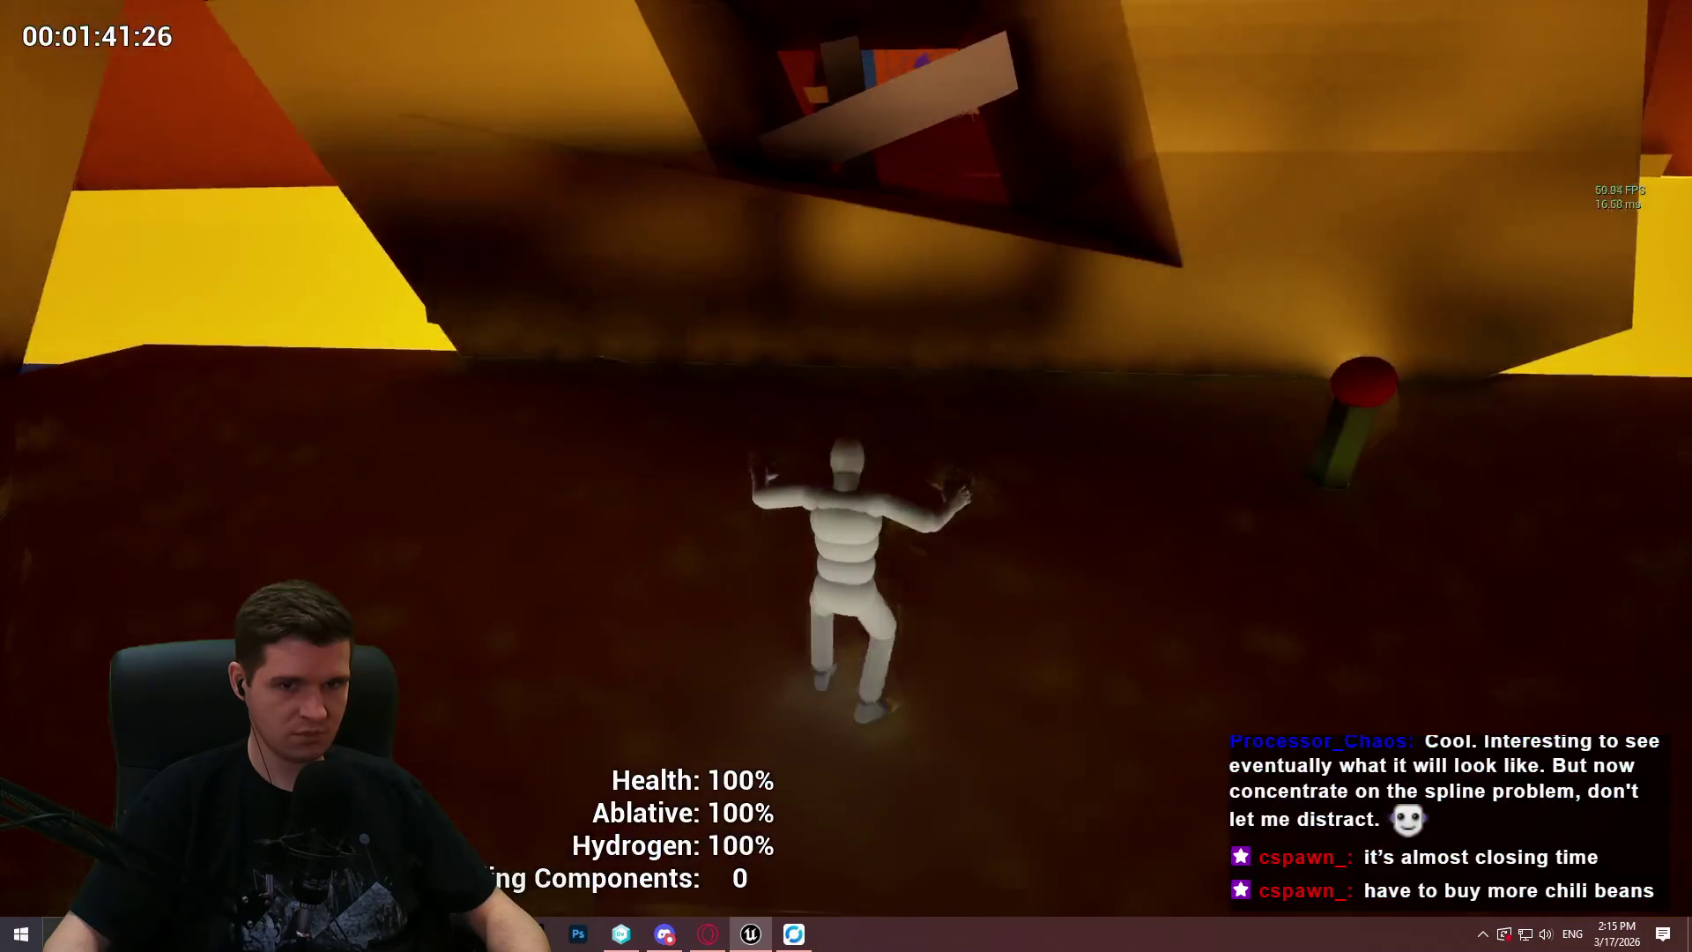
key(grave)
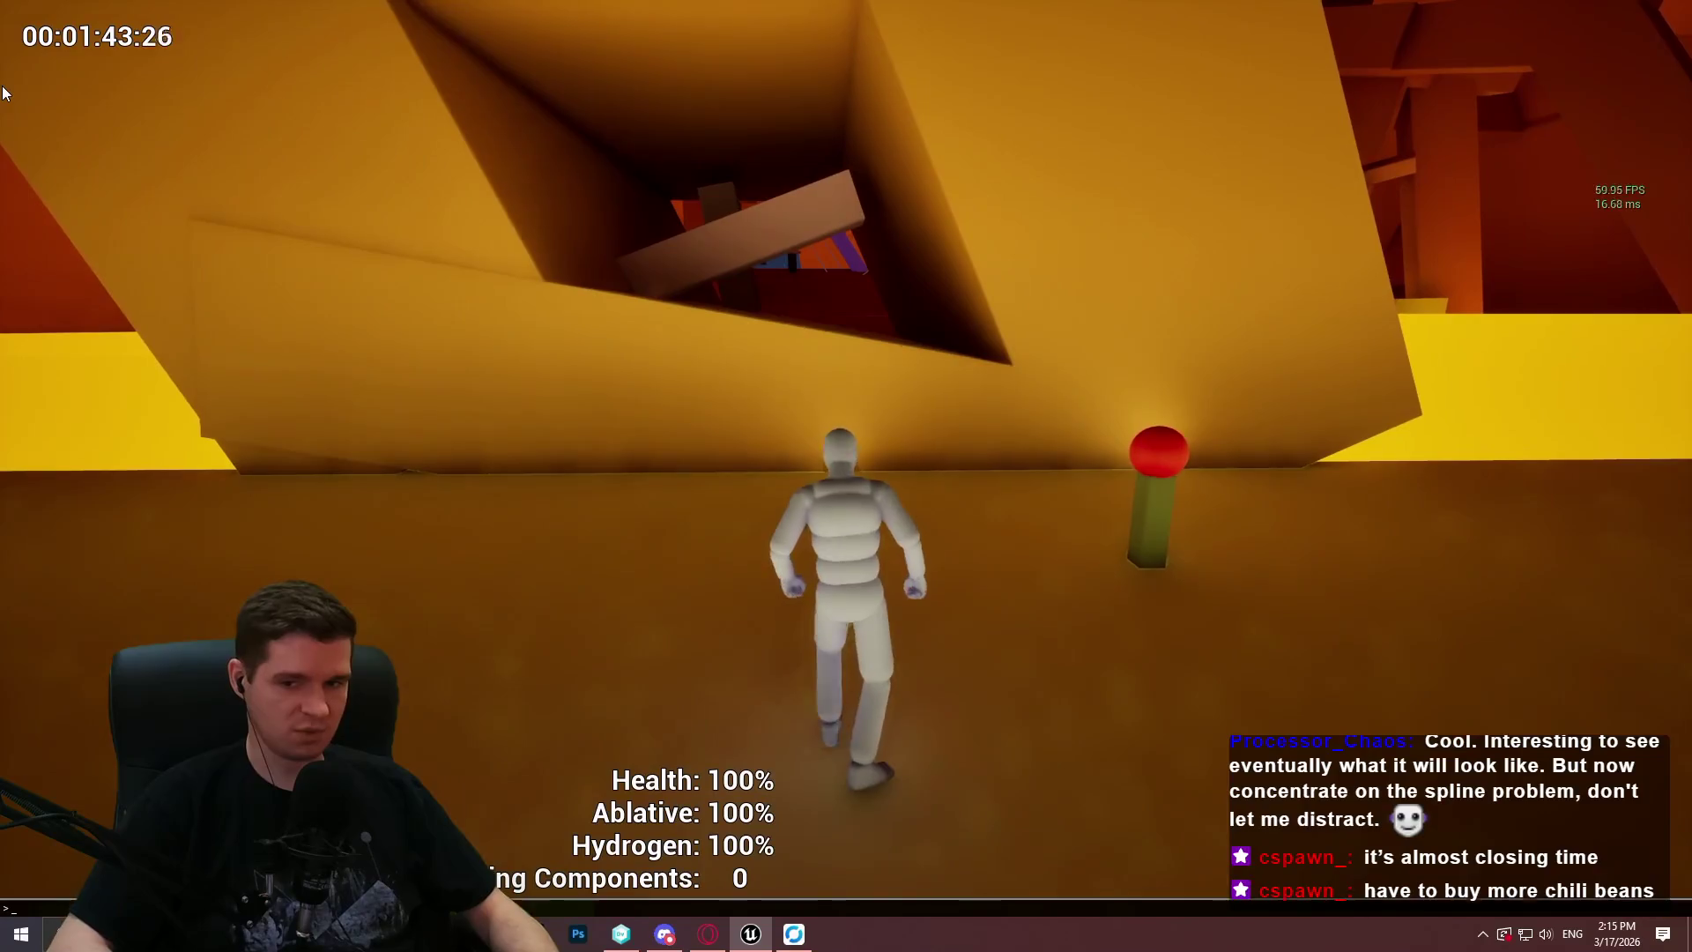
key(Return)
key(w)
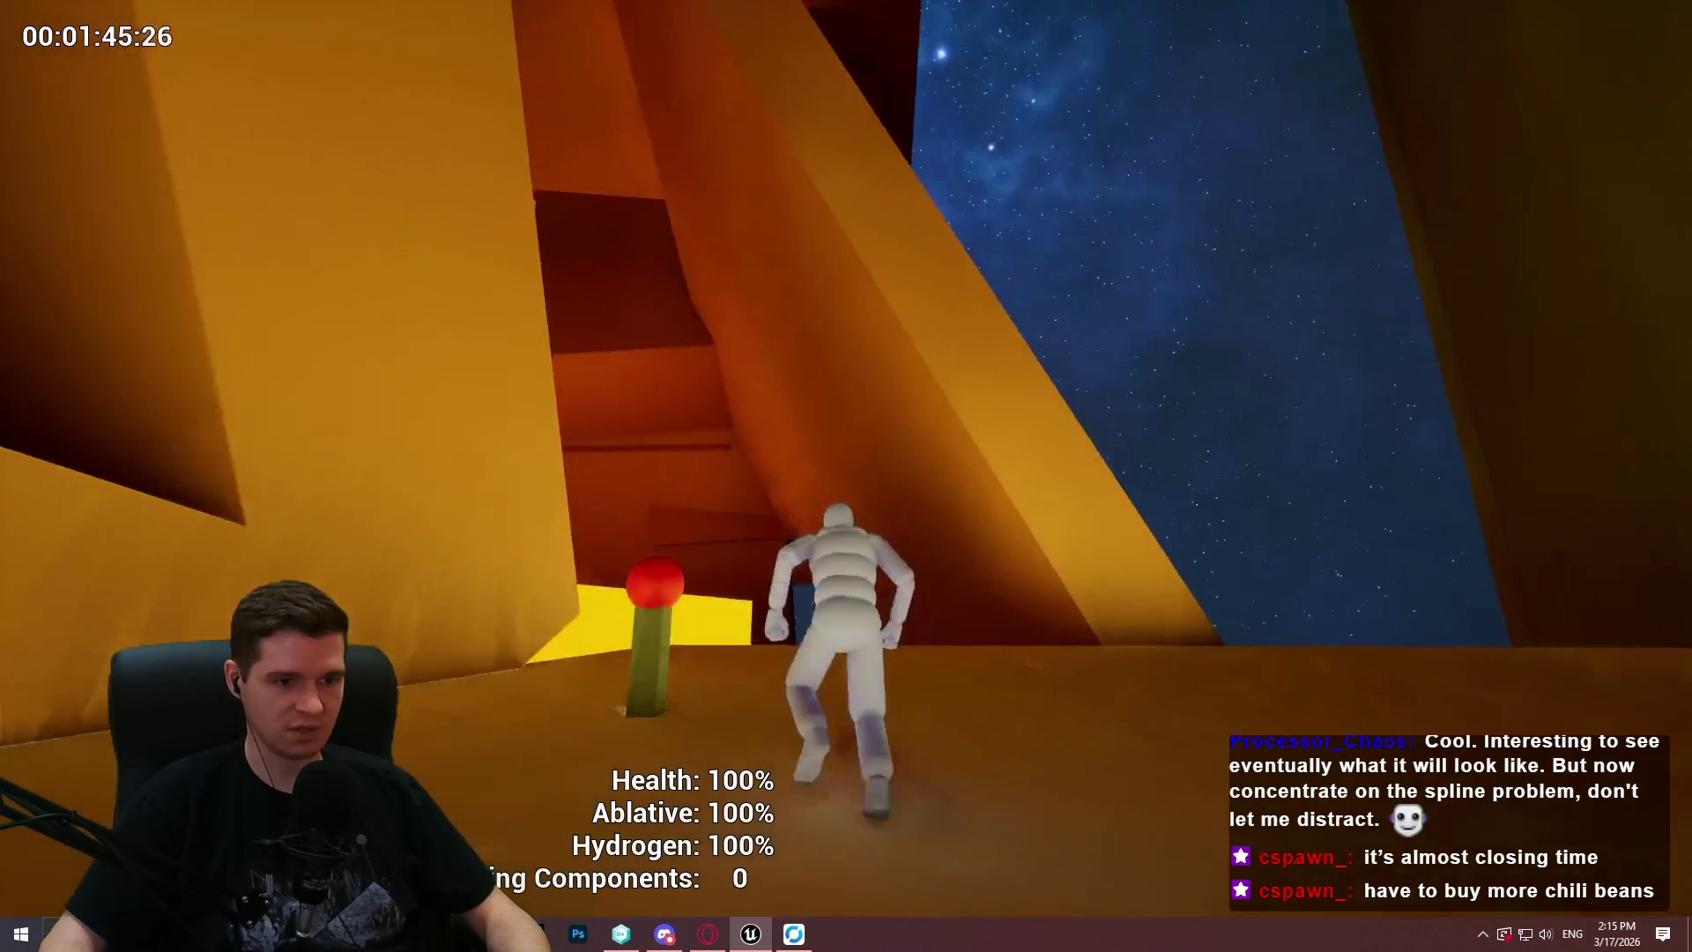
key(space)
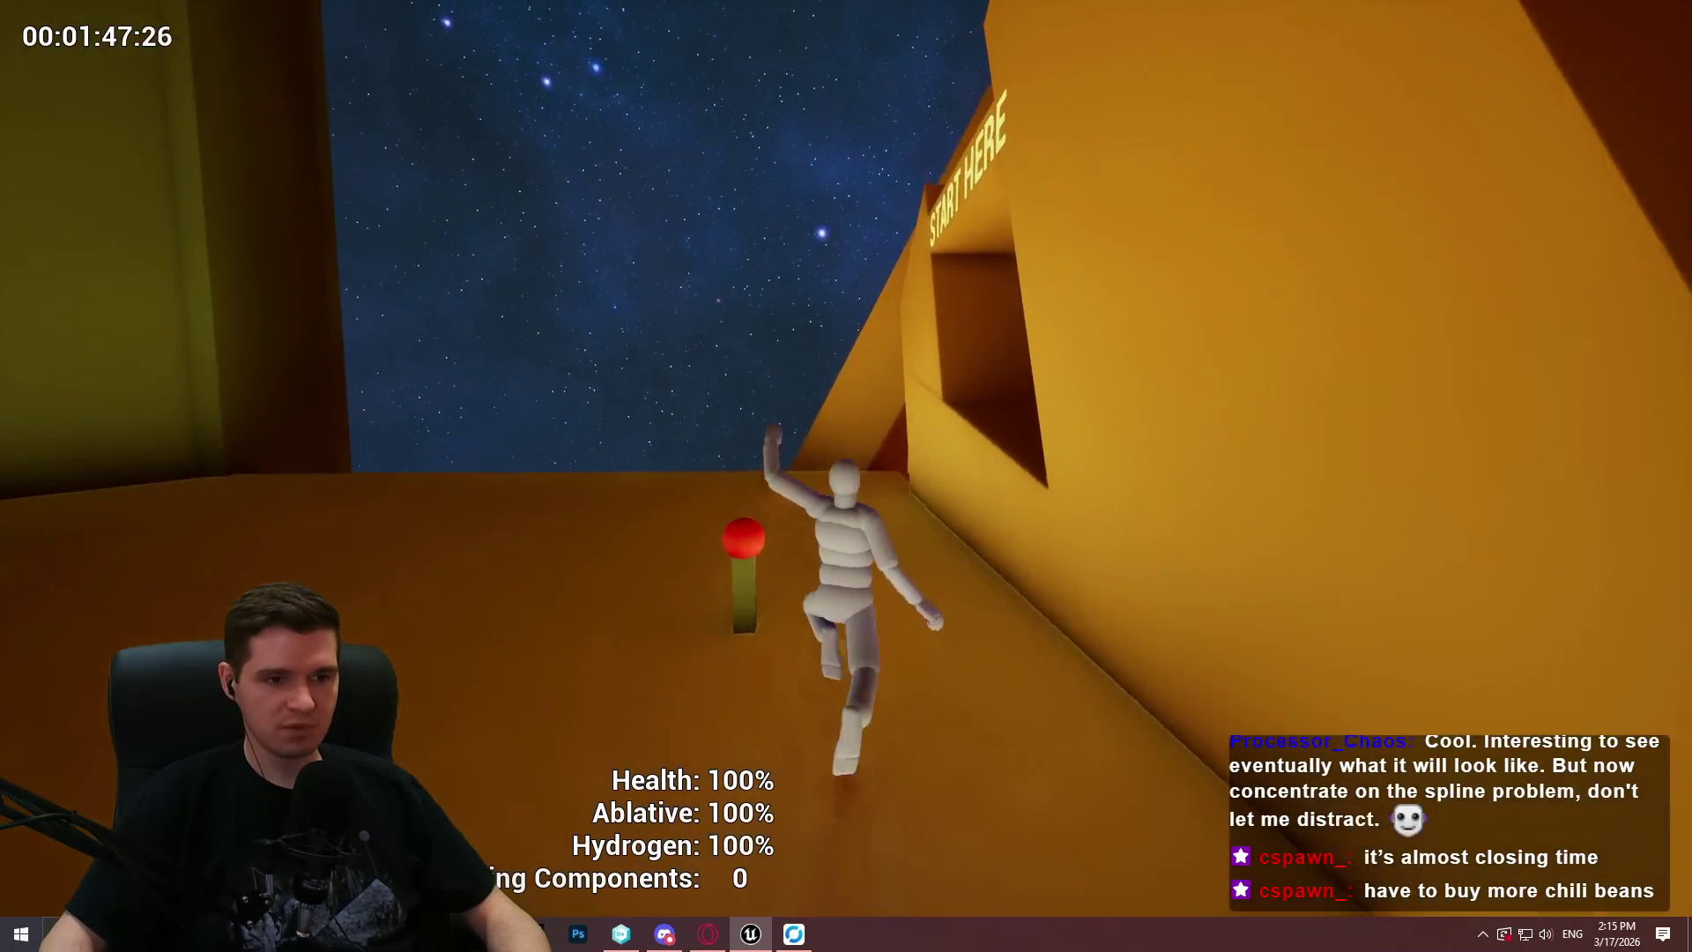
Stop the playtest, fly to the dark block on the spline, and Play From Here there.
key(space)
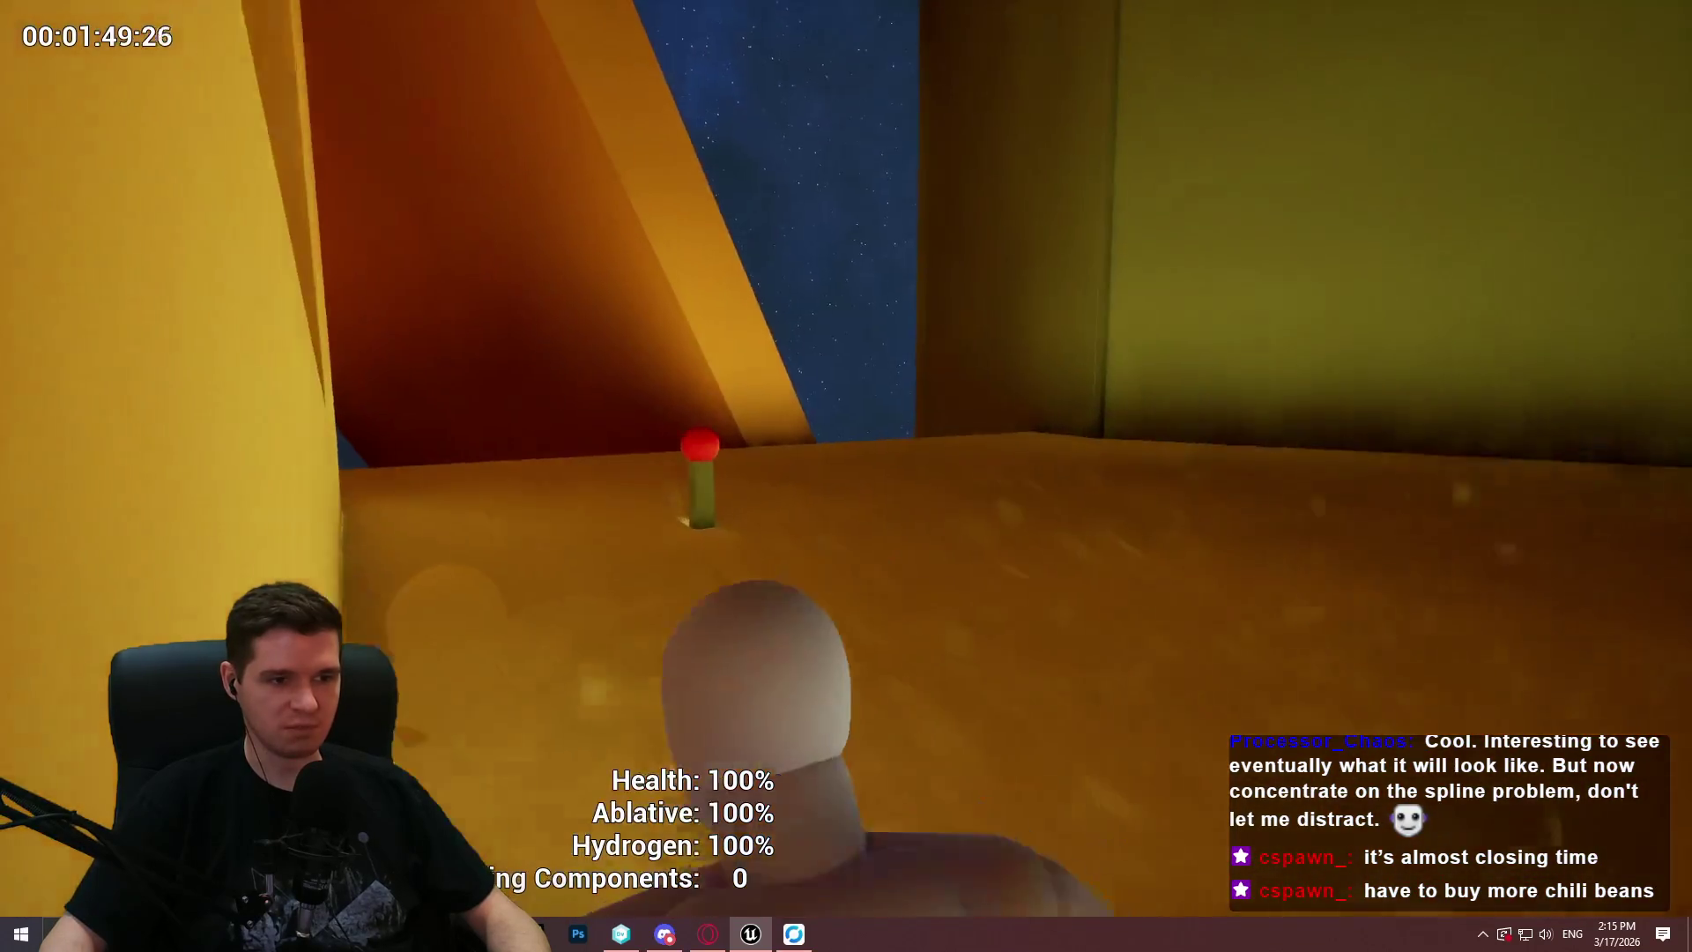
key(Escape)
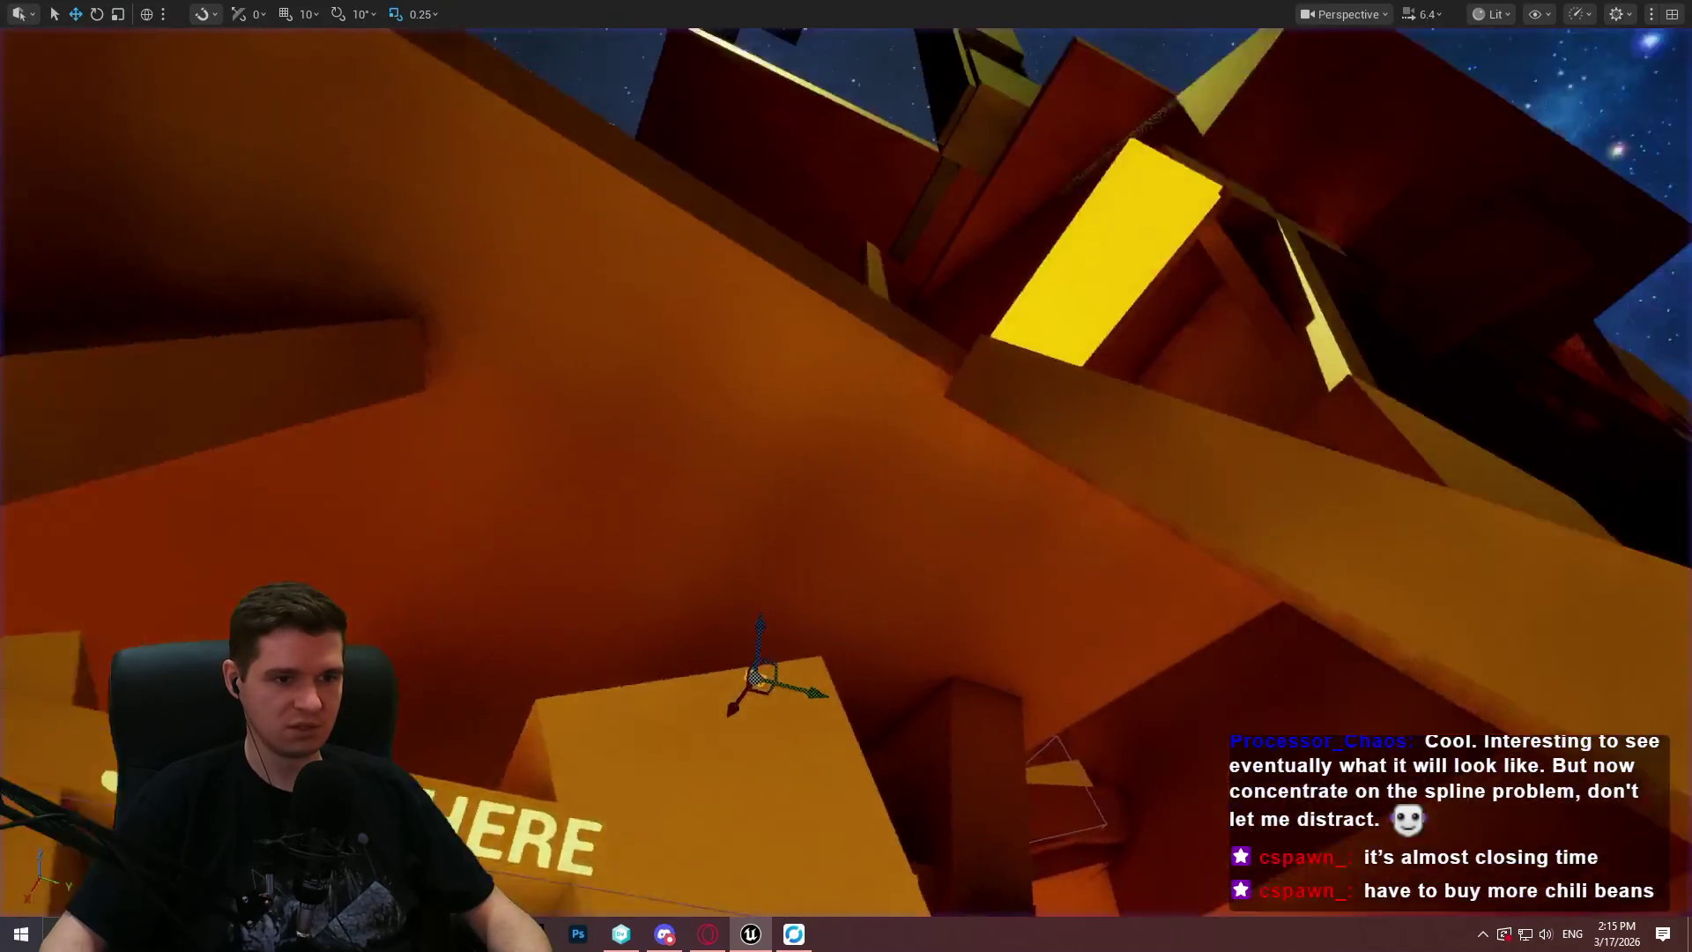
scroll(846, 476, up, 2)
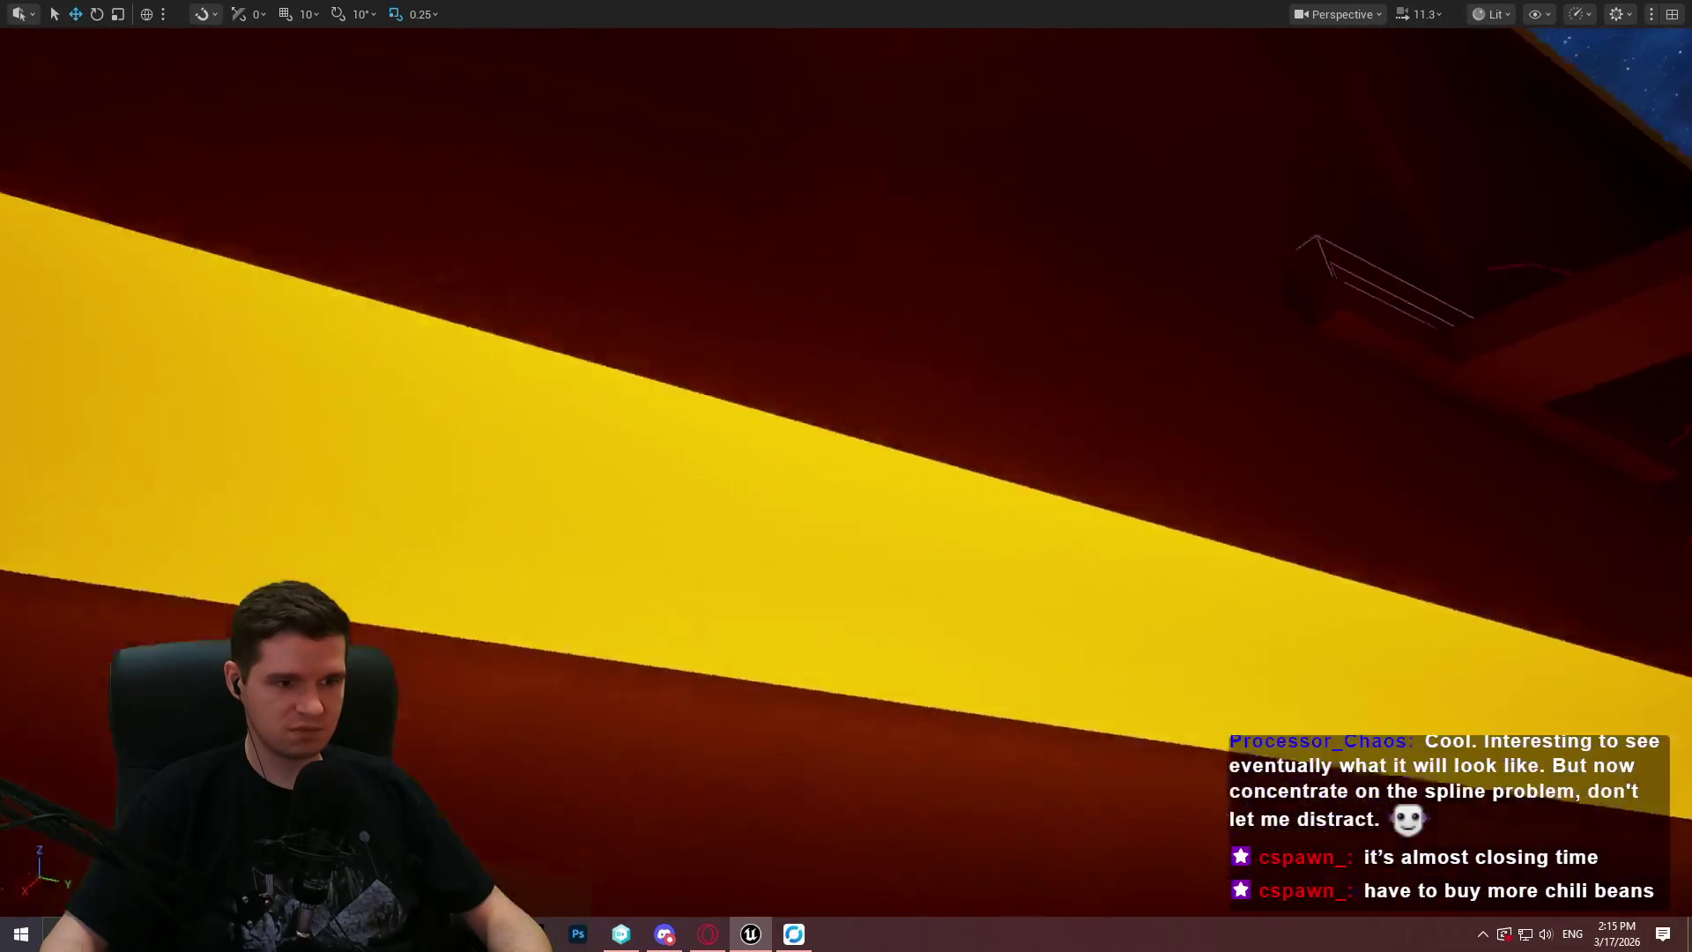
key(w)
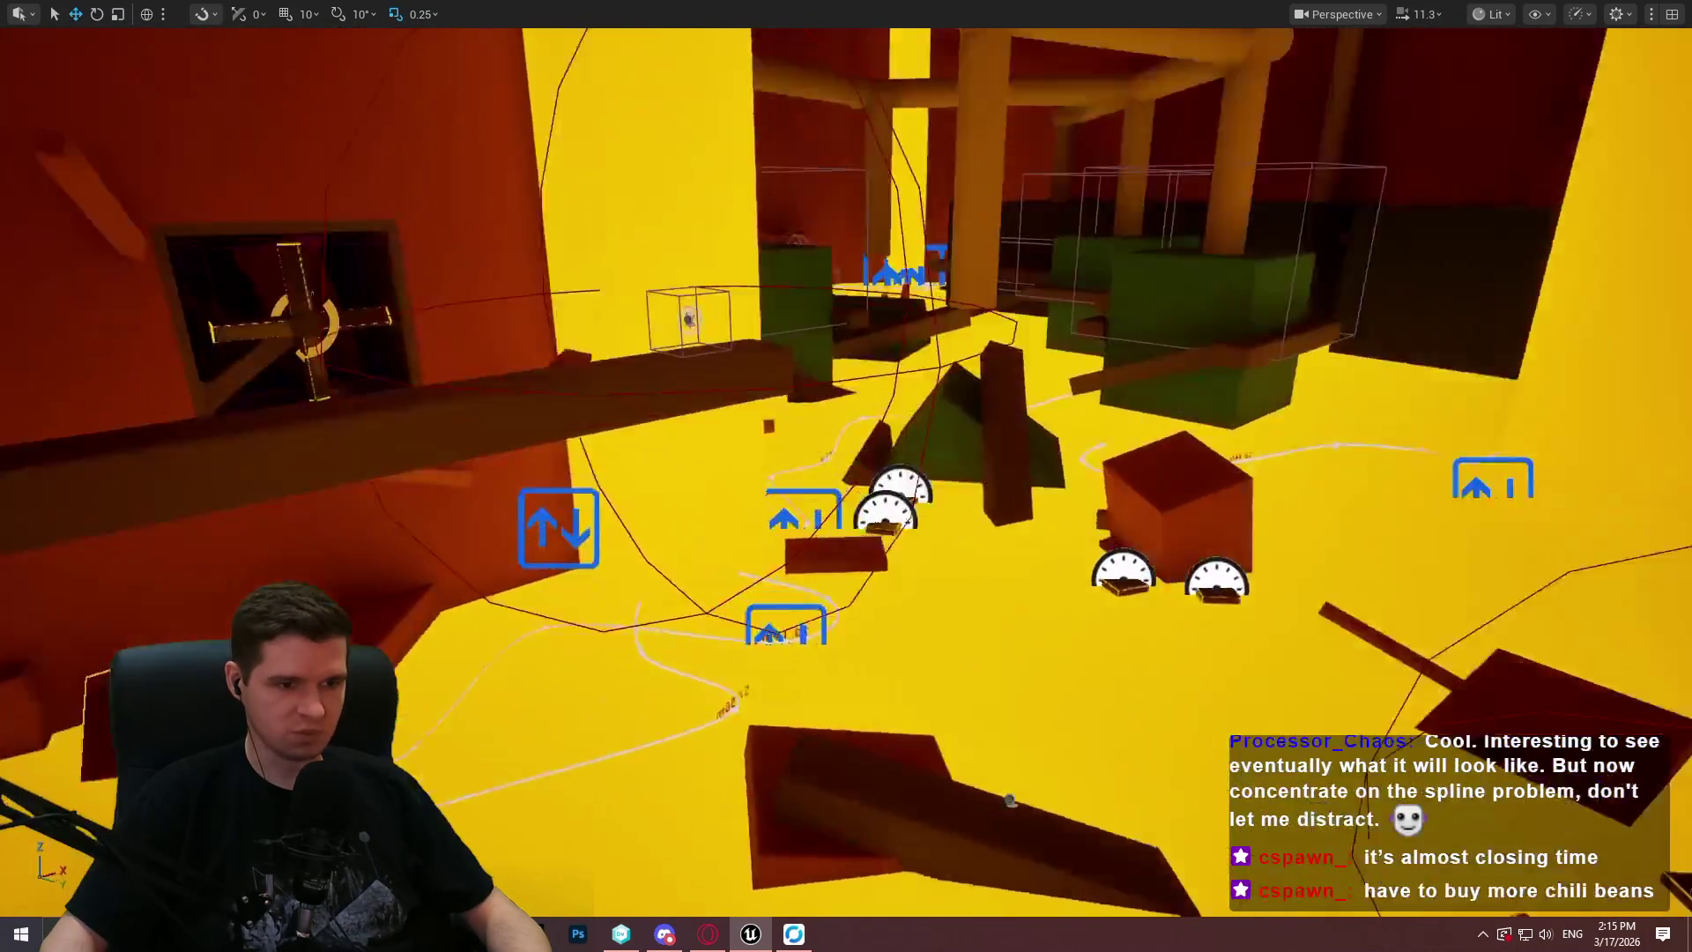
right_click(890, 494)
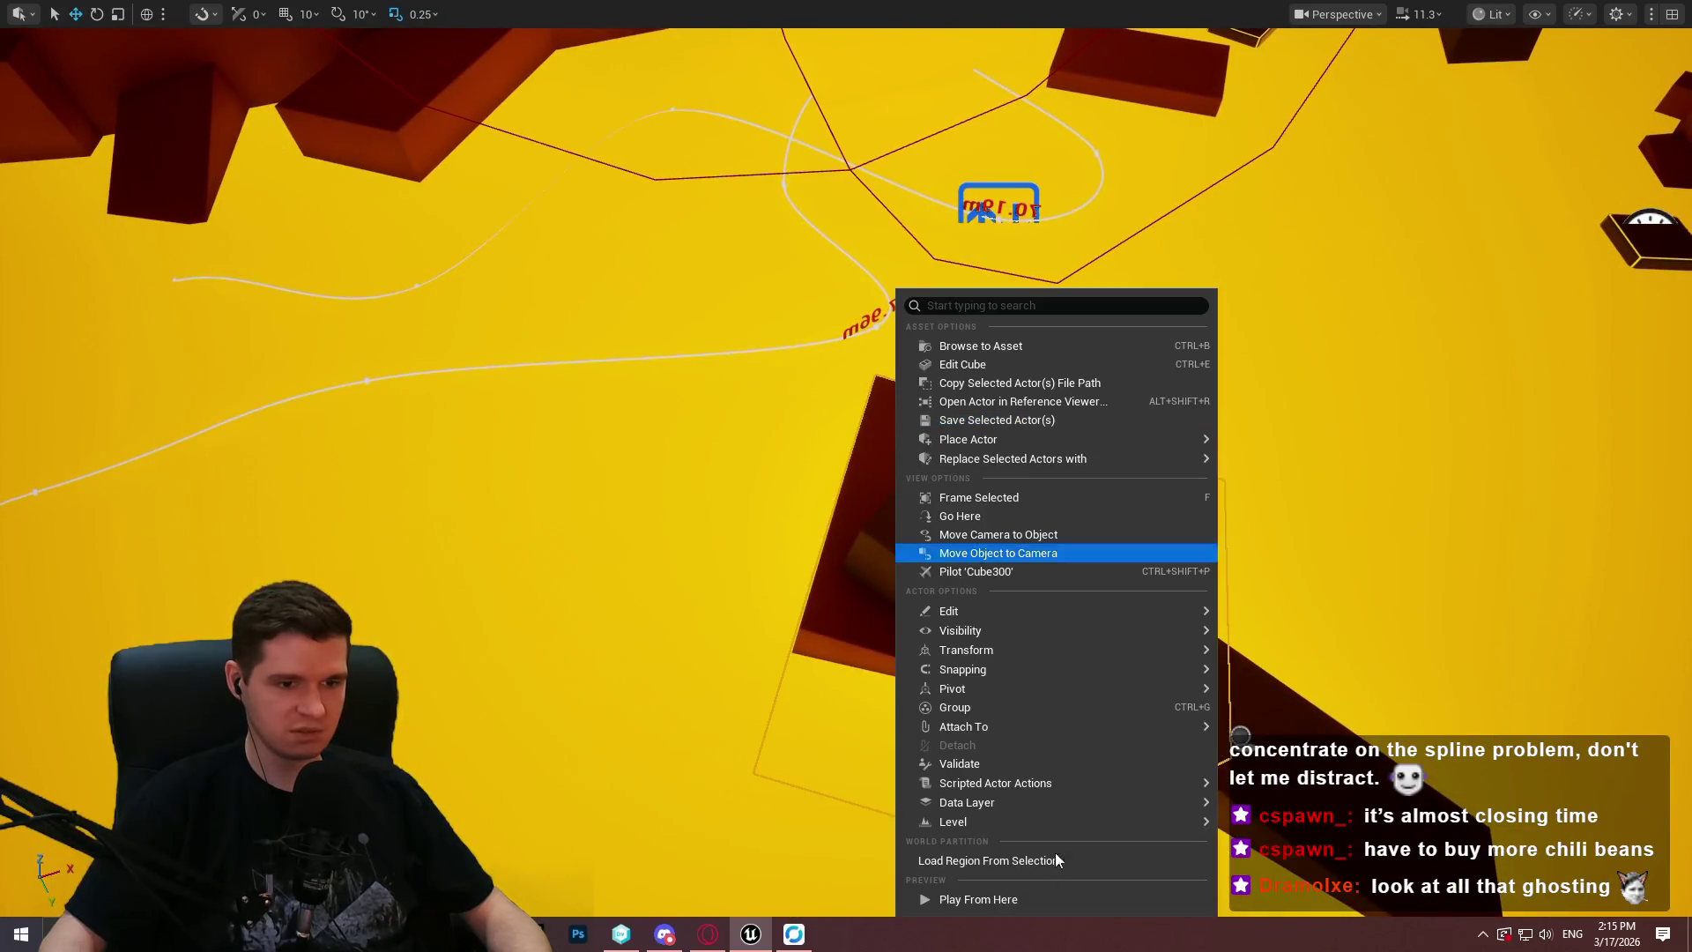
click(1019, 902)
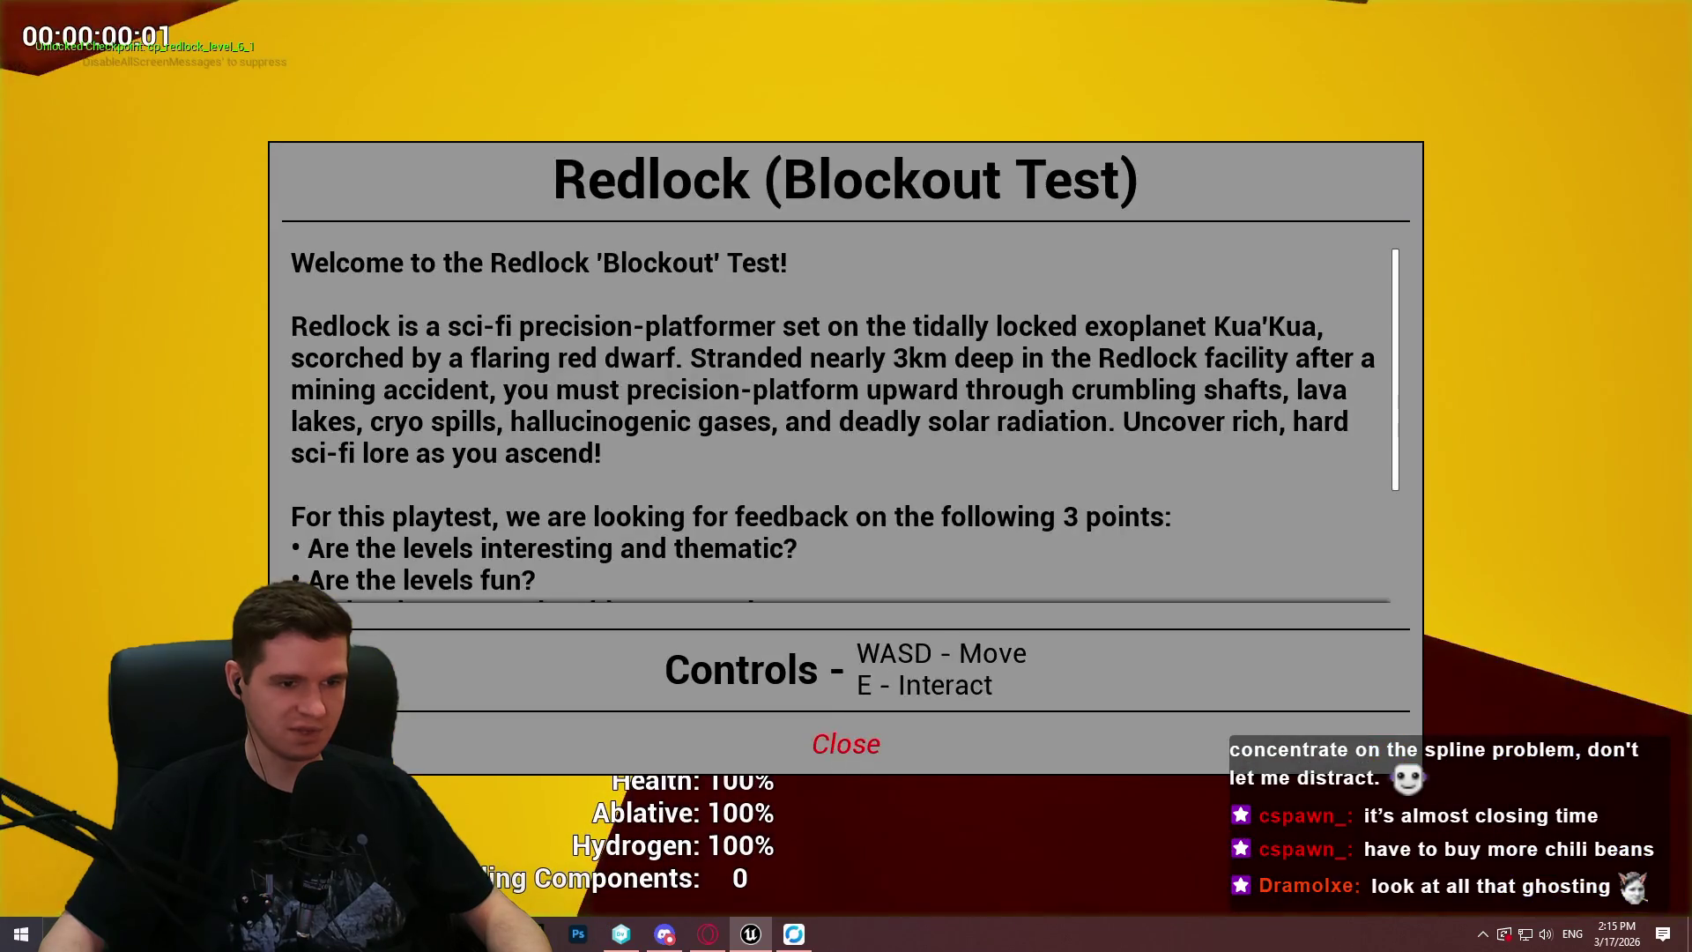
Dismiss the welcome screen, run up the red ramp, and jump onto the moving box platform.
click(846, 745)
key(w)
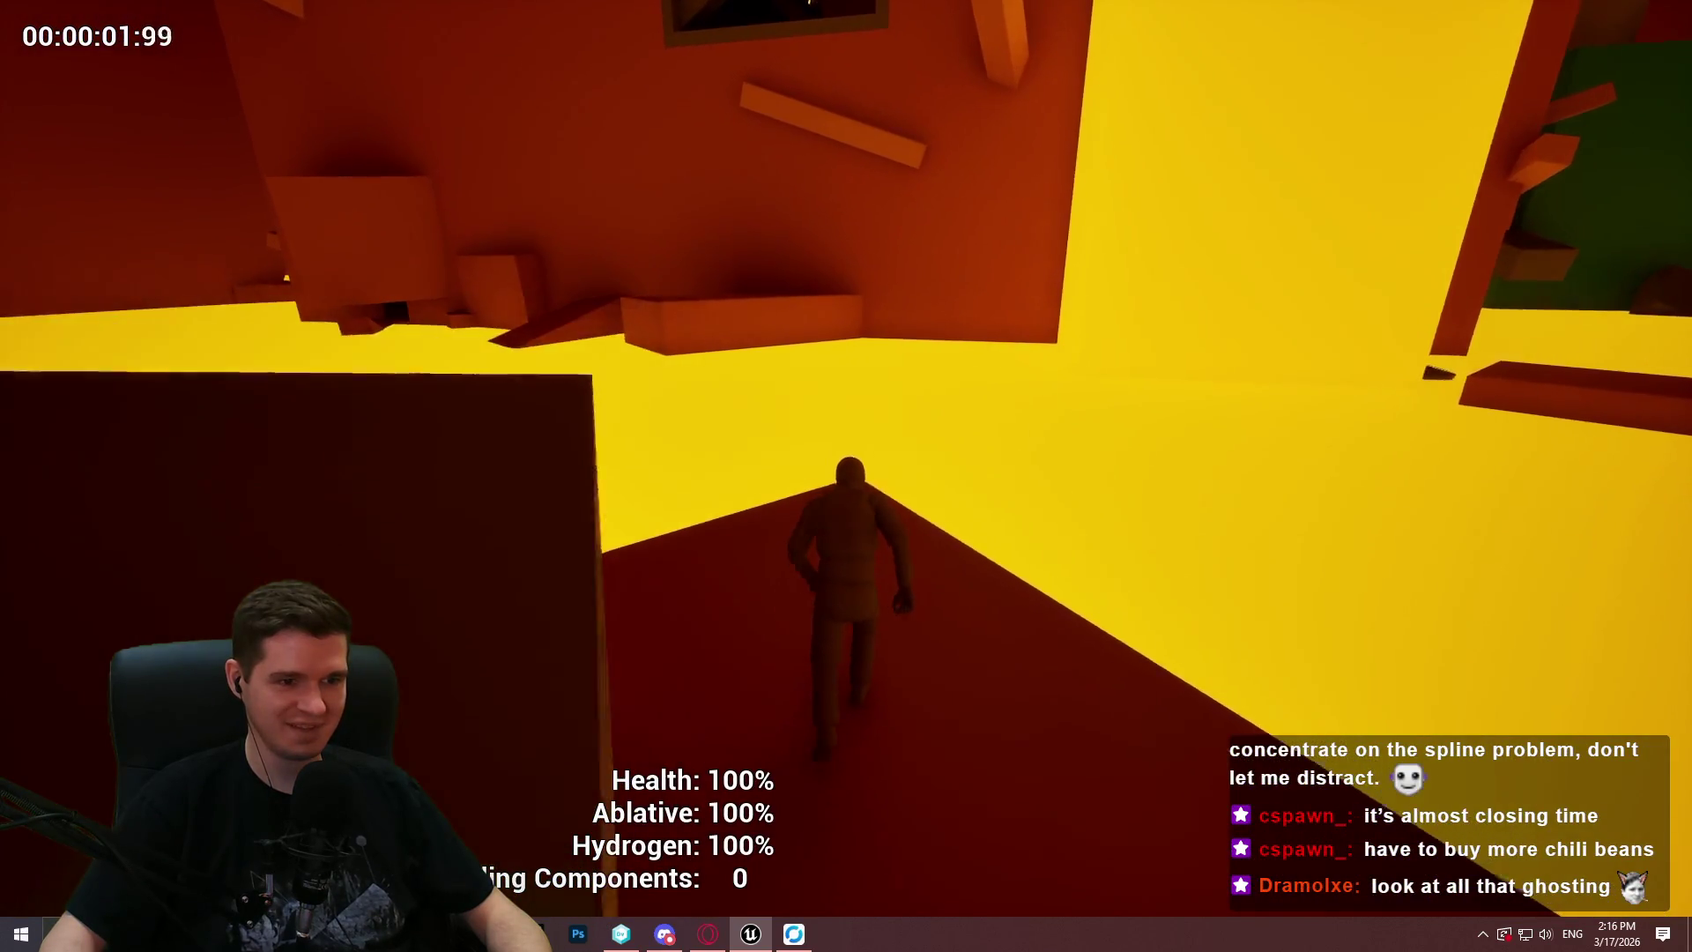
key(w)
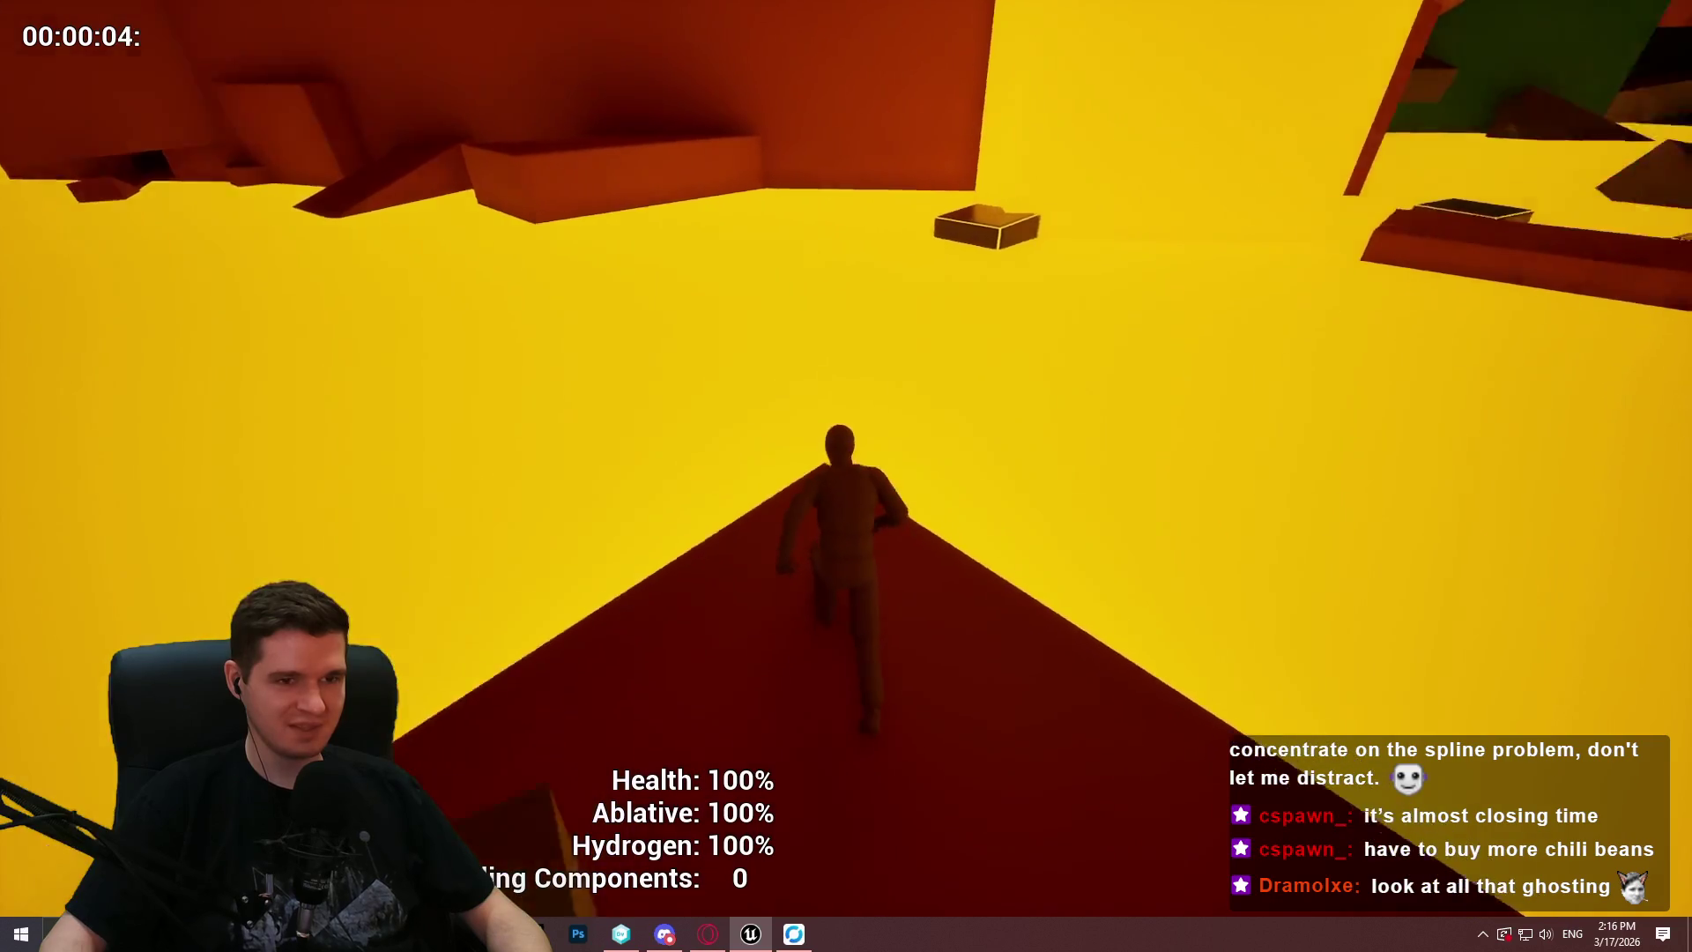
key(w)
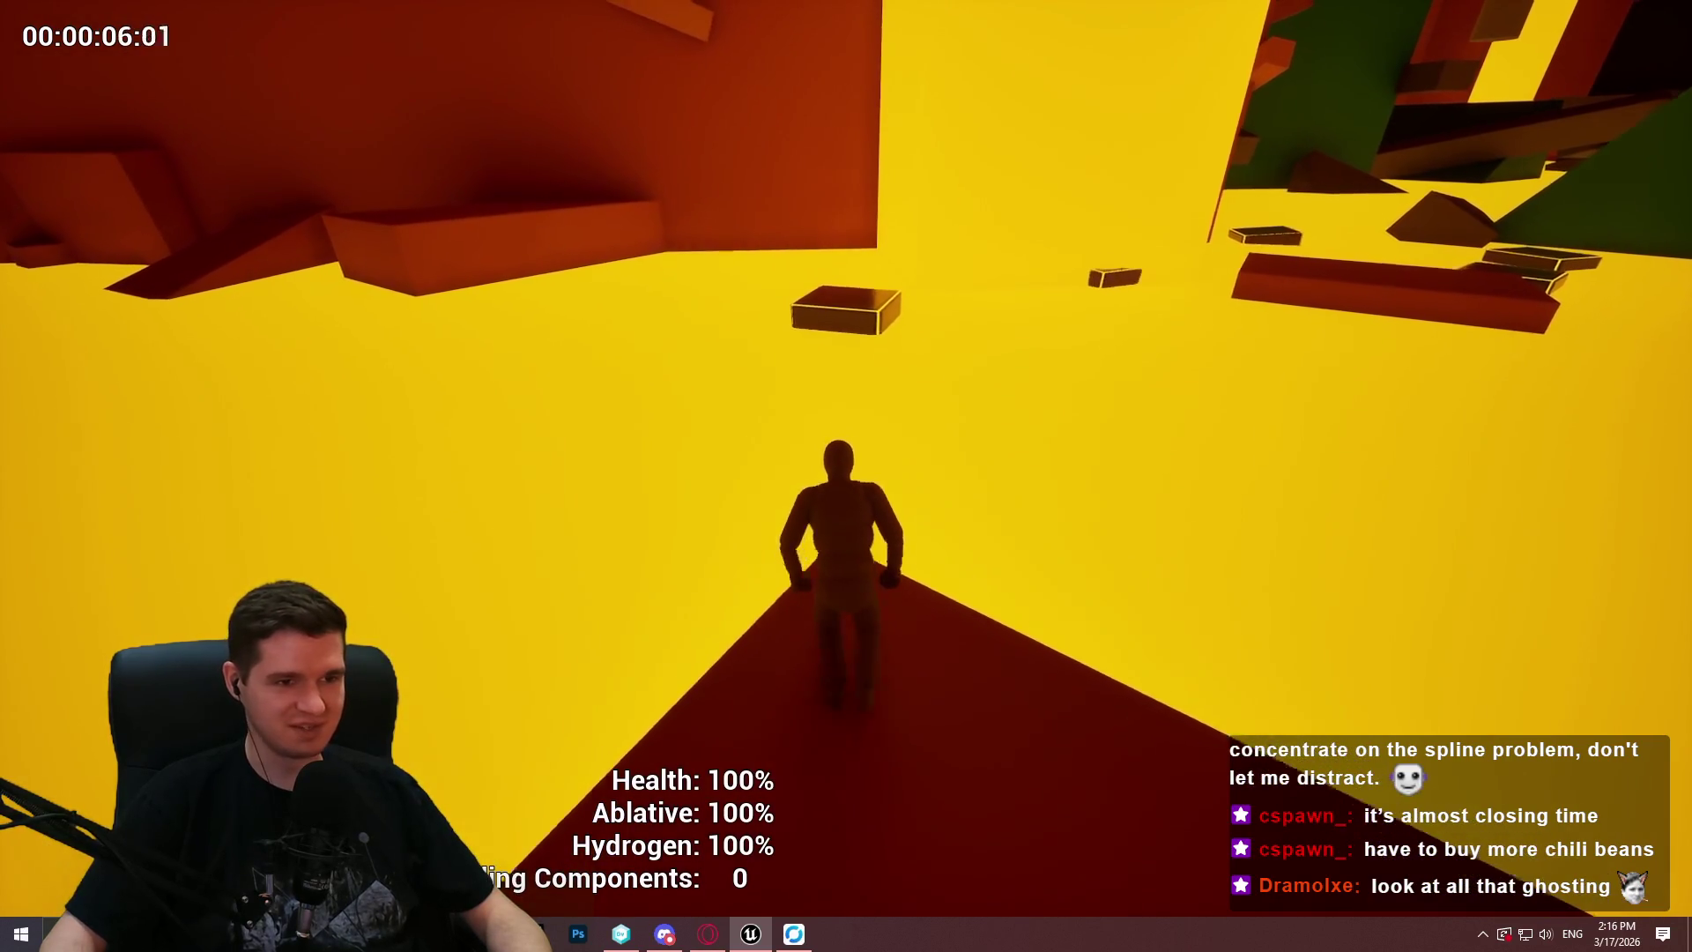
key(w)
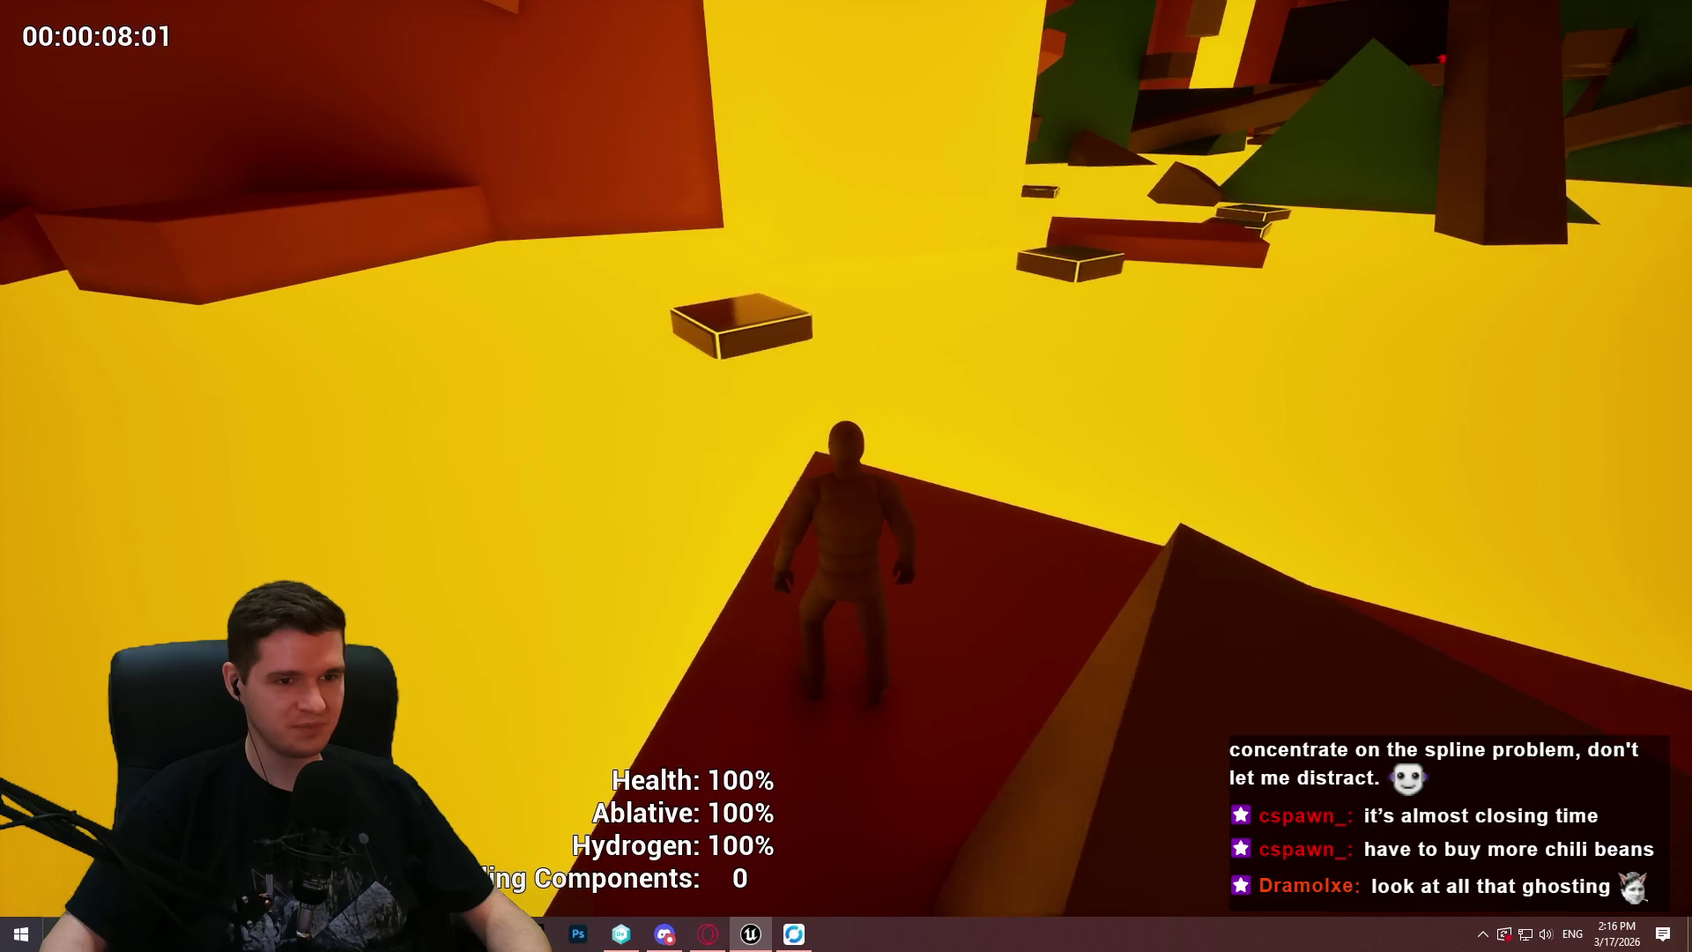
key(w)
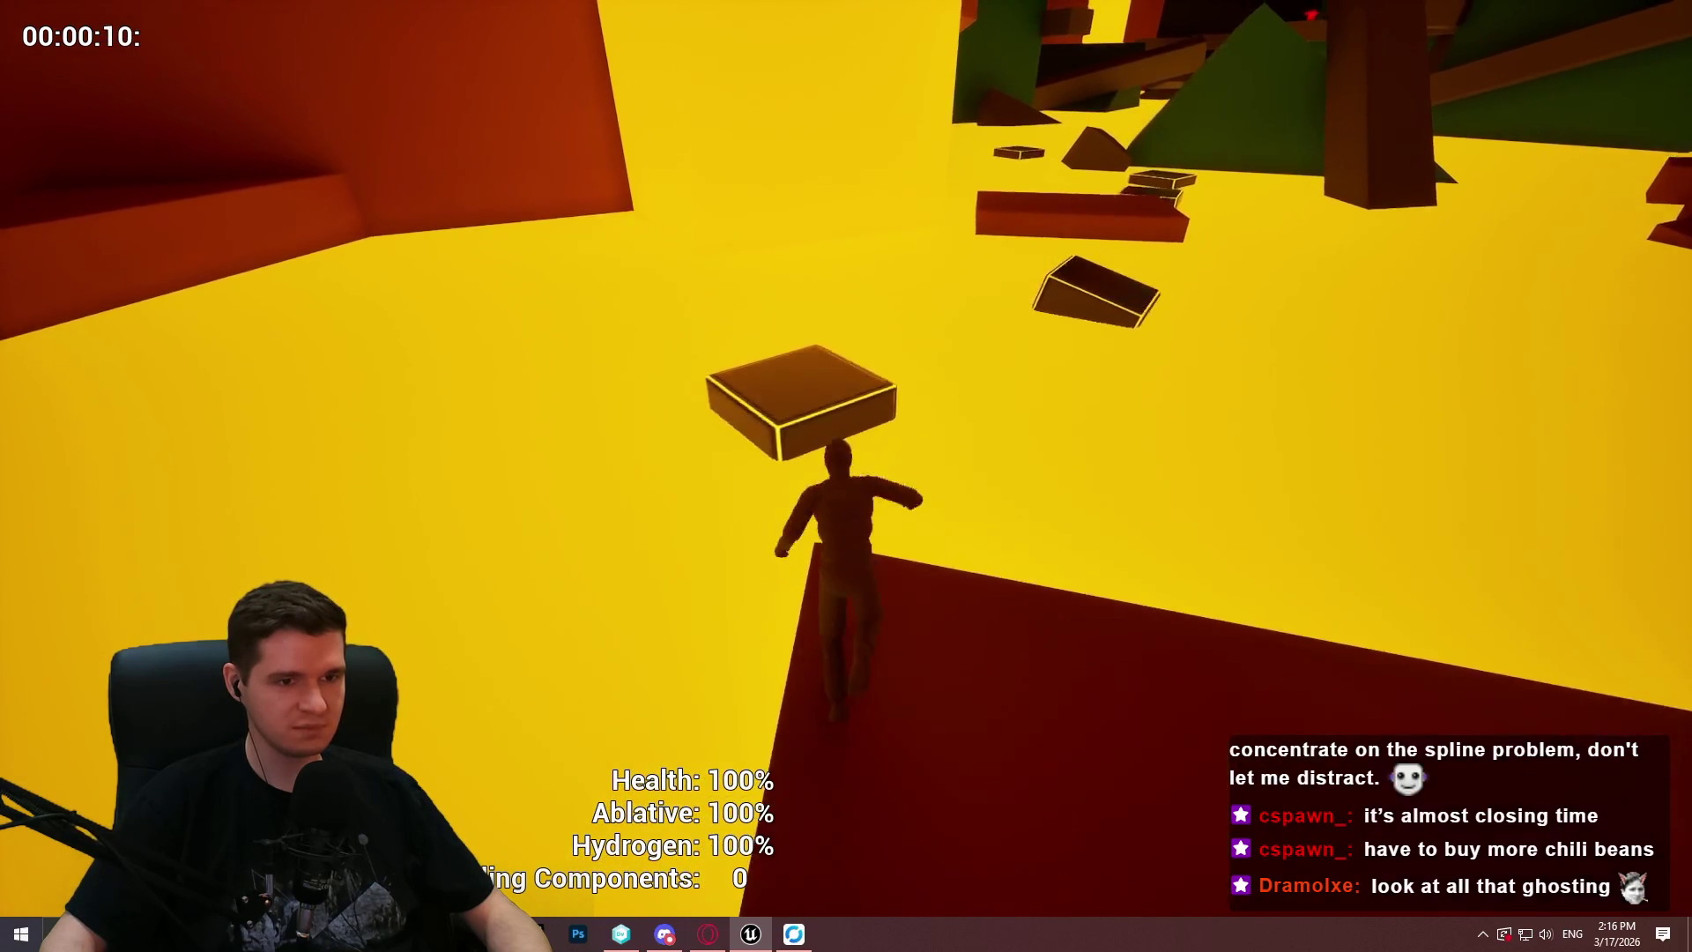
key(space)
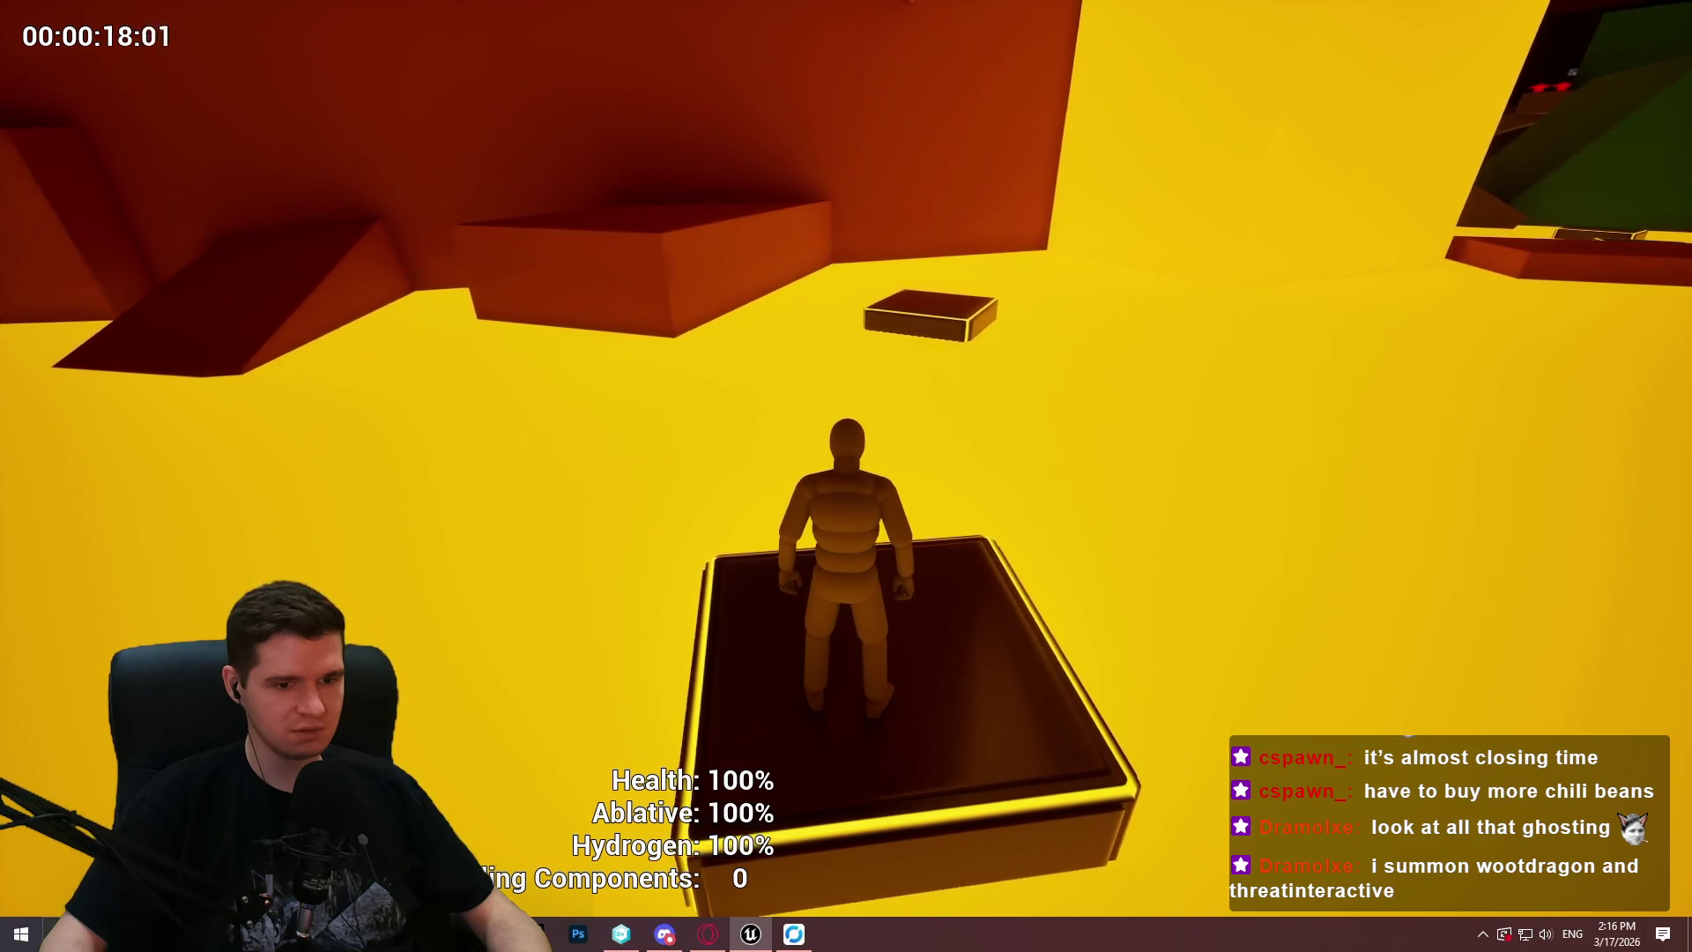
Ride the platform, run from START HERE toward the red-topped pole, and end the playtest.
key(a)
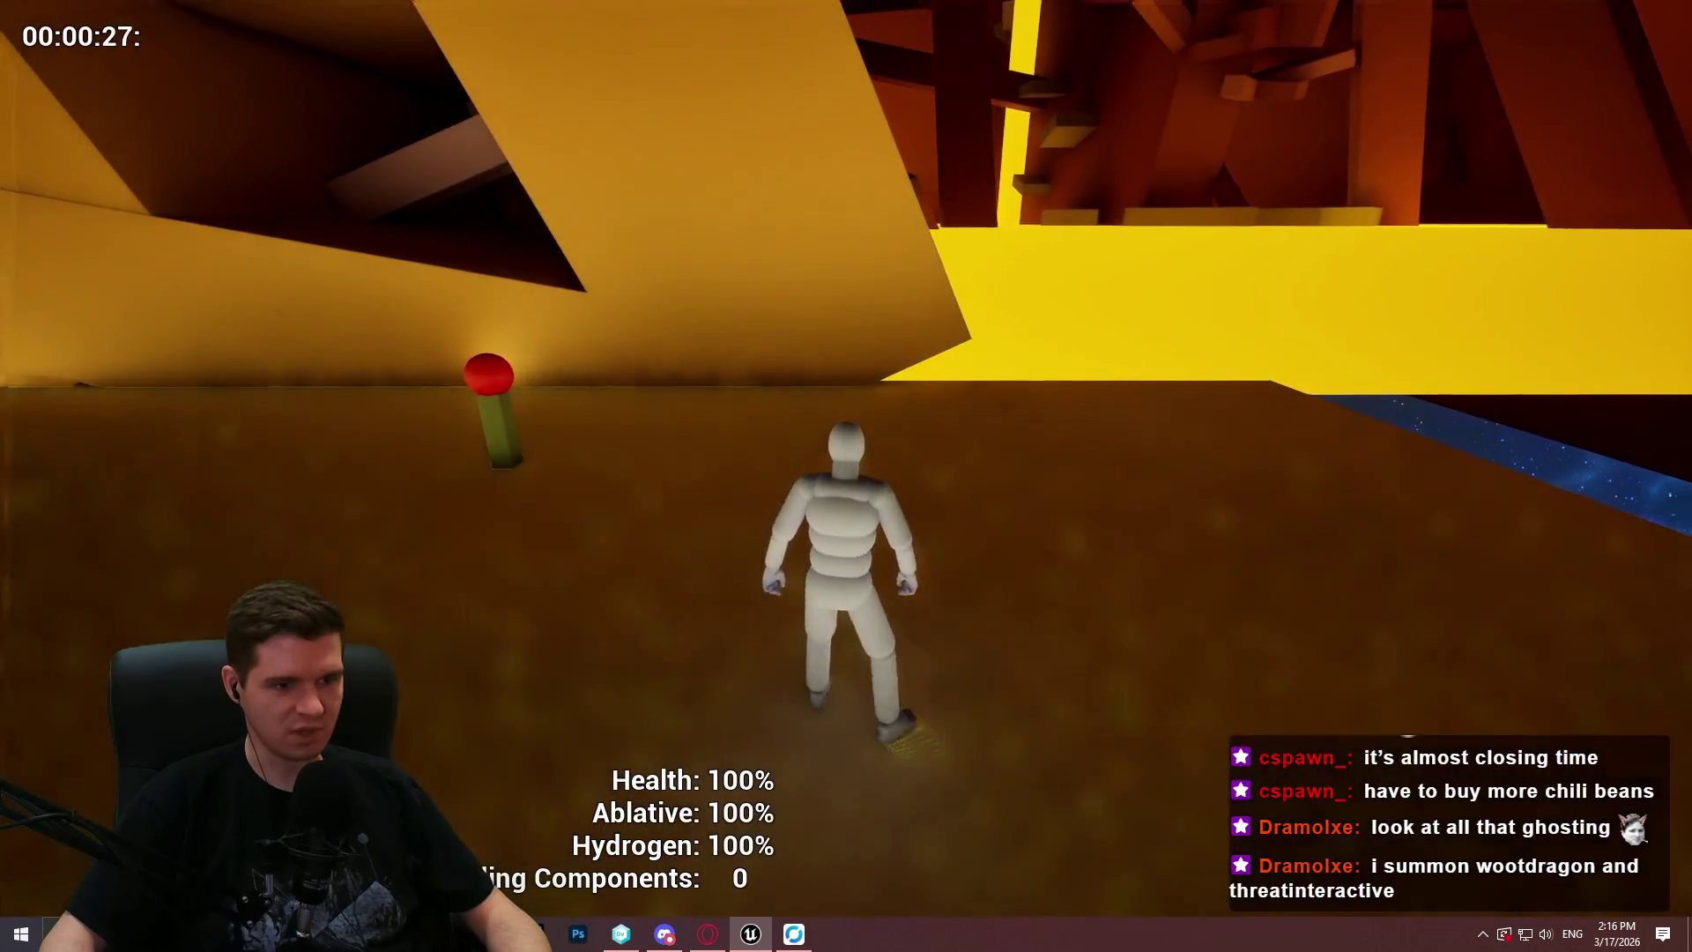
key(w)
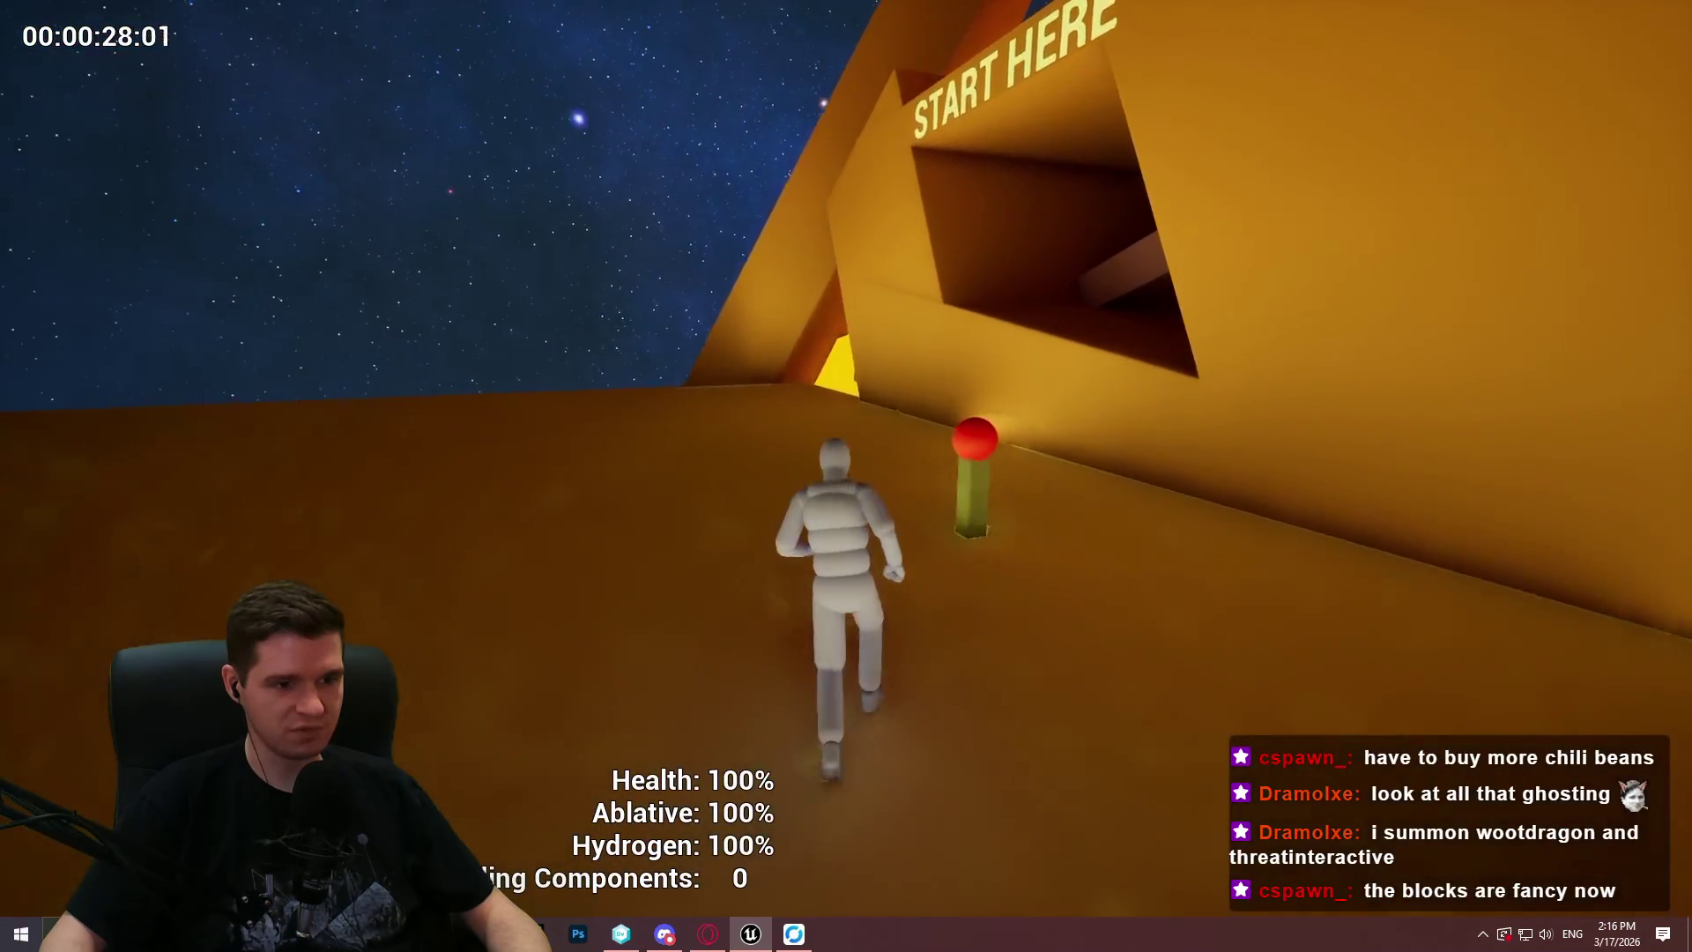
key(d)
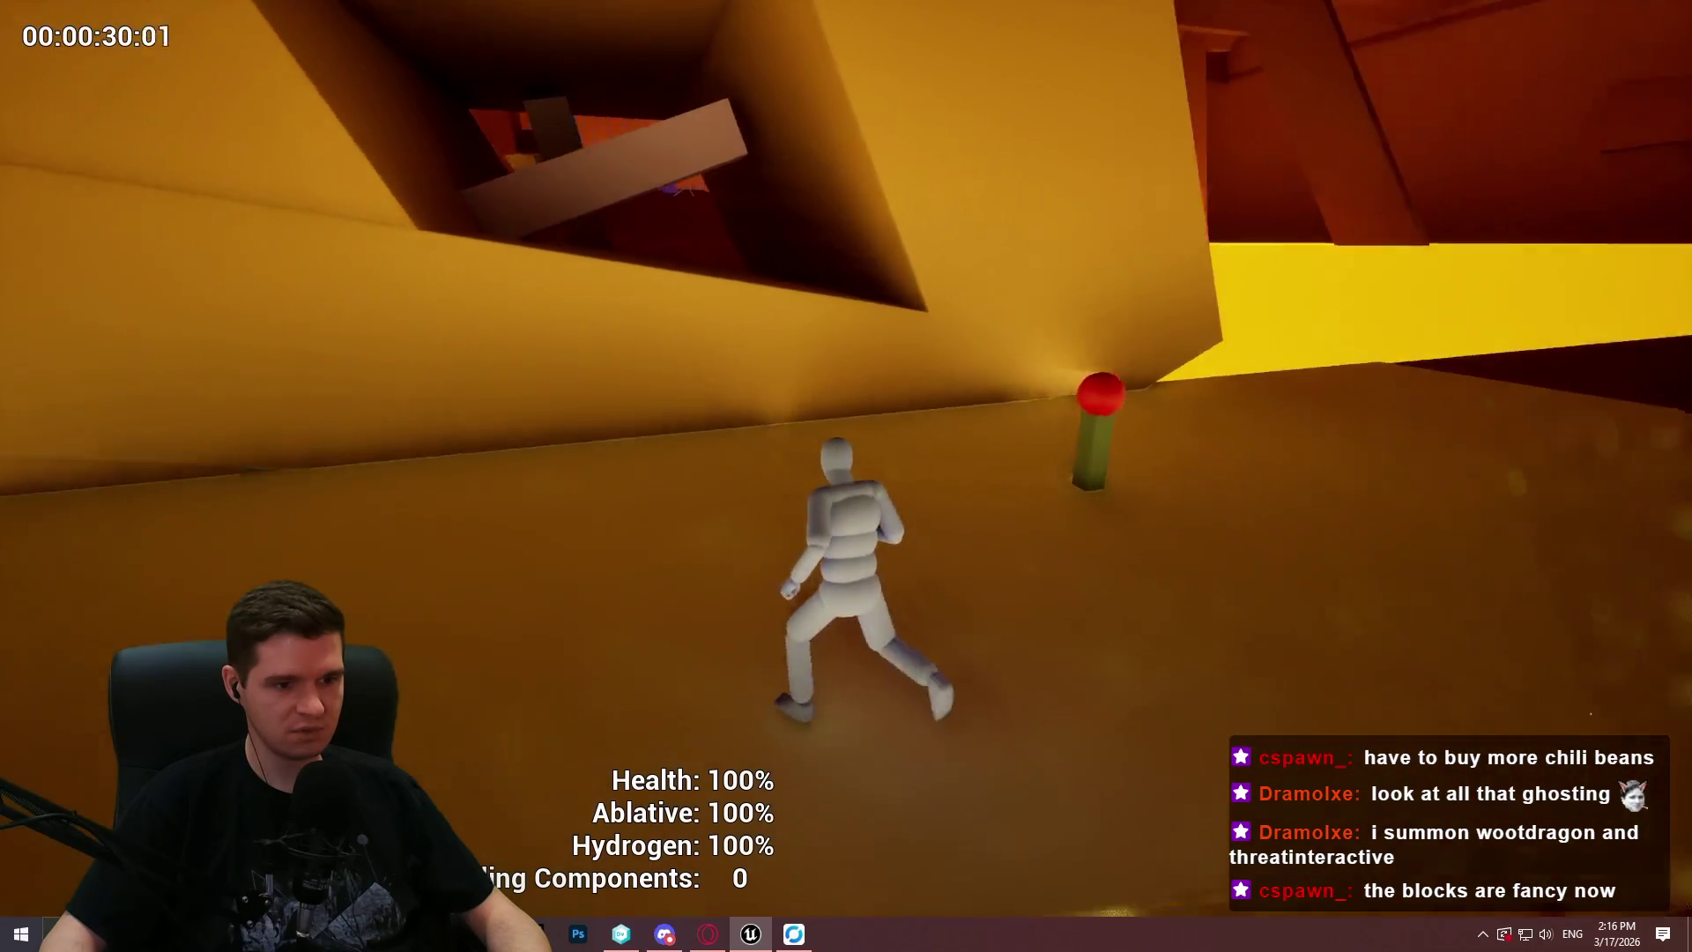
key(Escape)
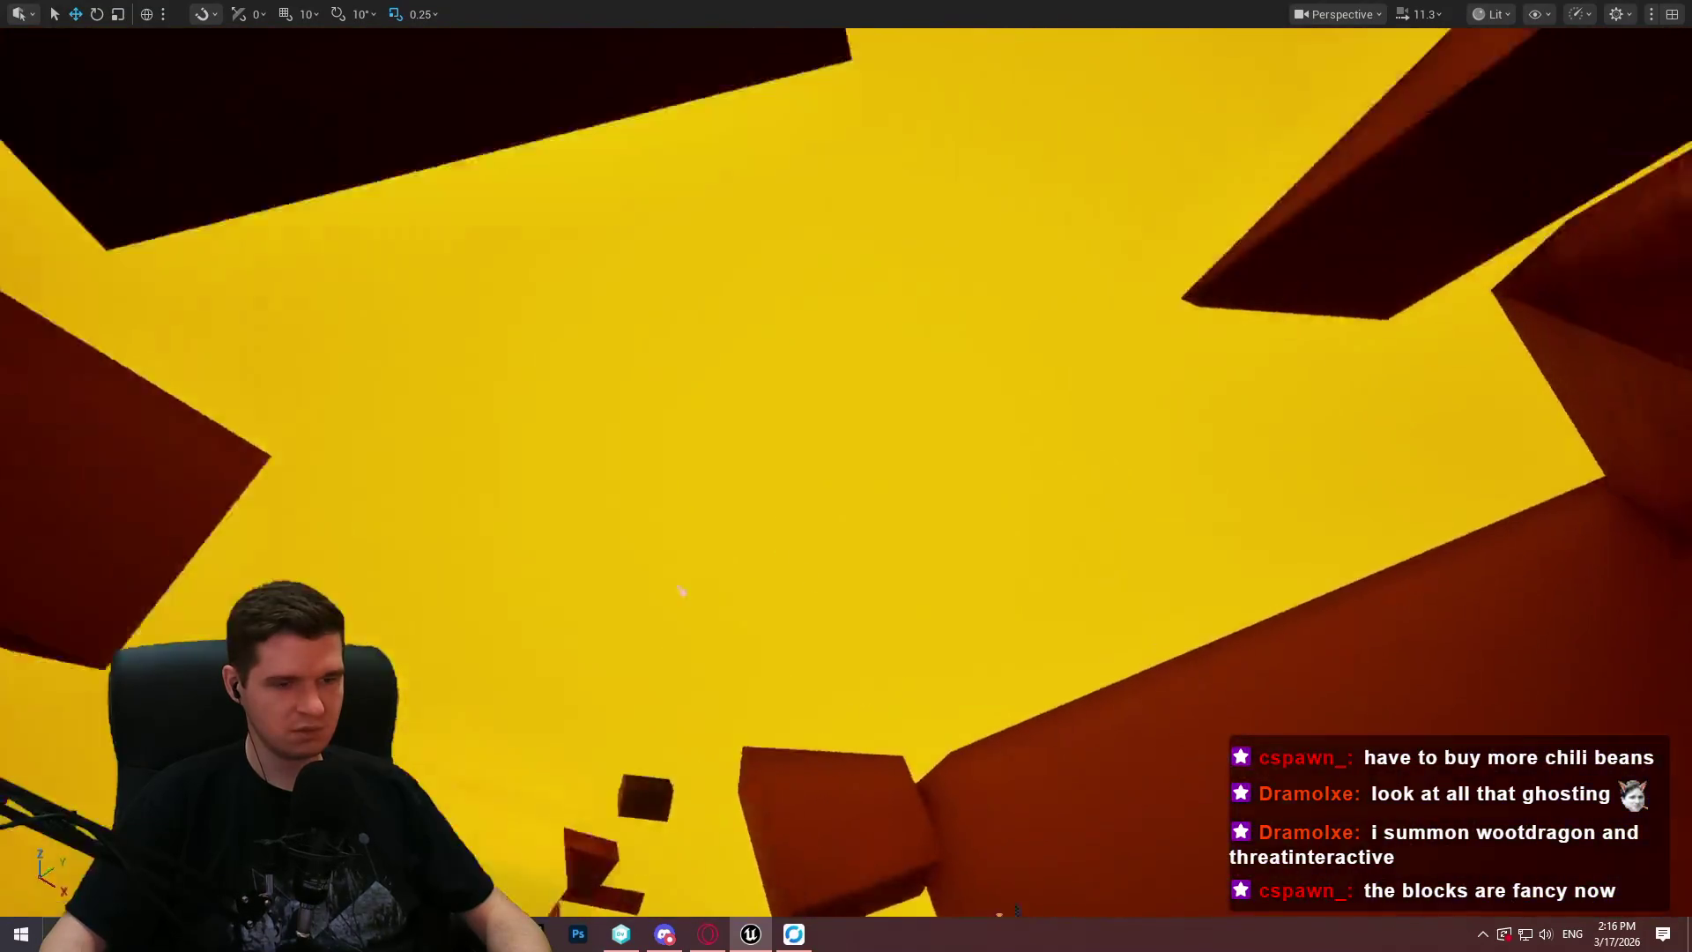
View the blocks' undersides, restore the editor layout, drop a small cube by the spline, and right-click Cube318.
scroll(846, 476, down, 1)
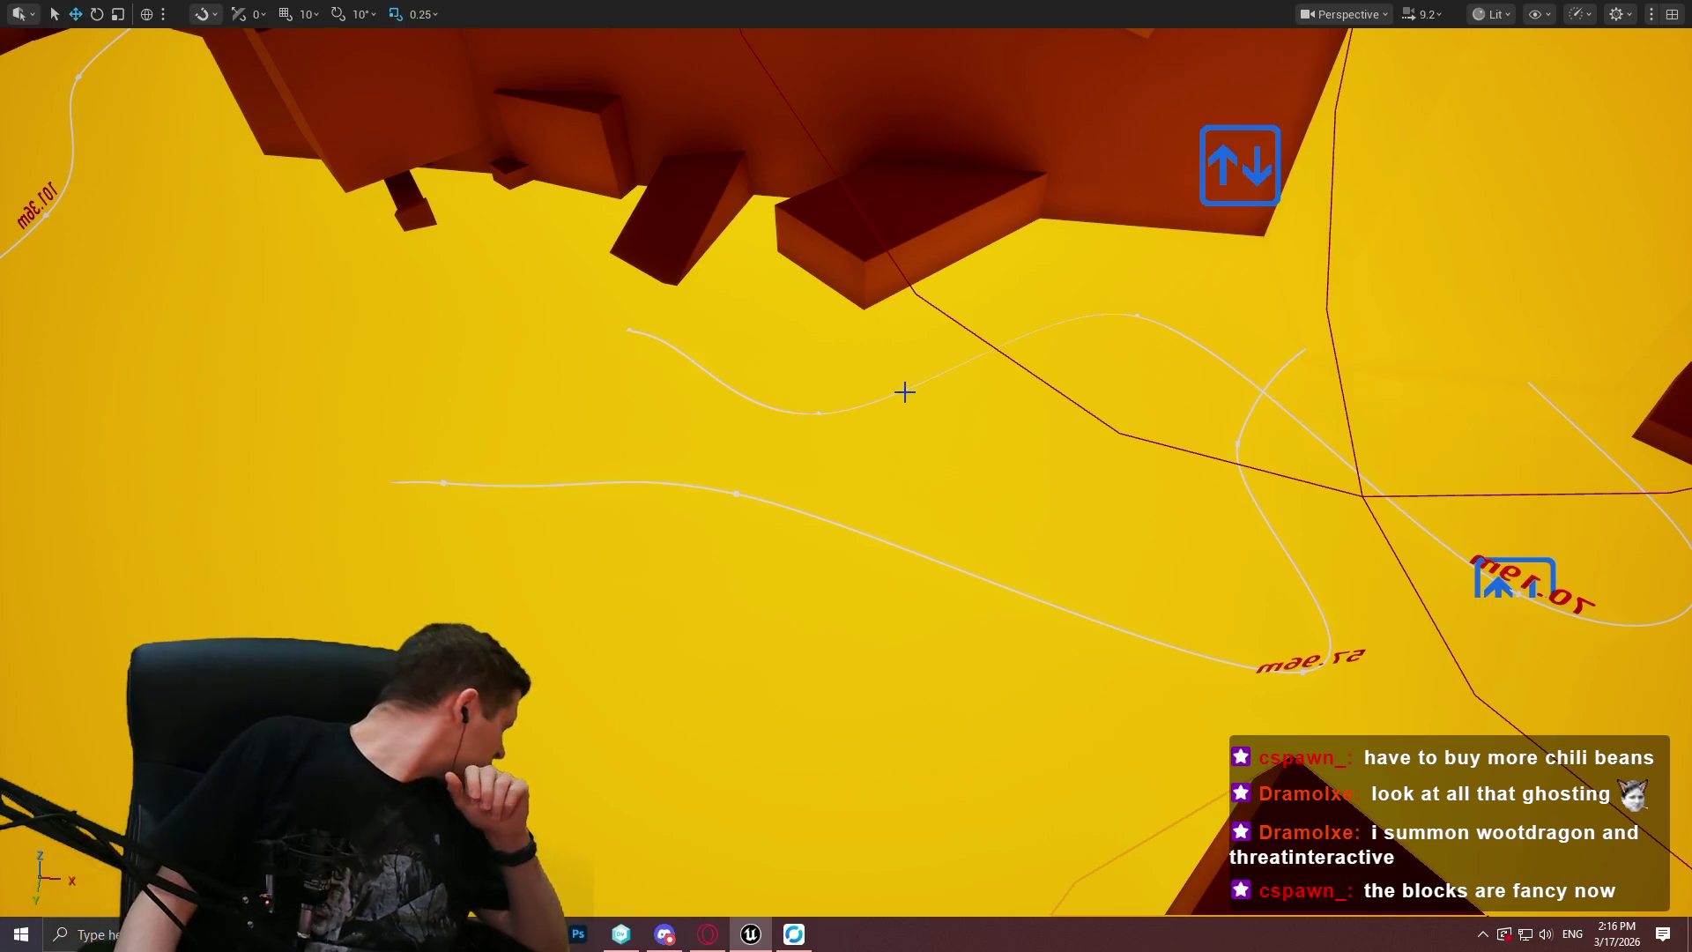
drag(514, 306, 480, 265)
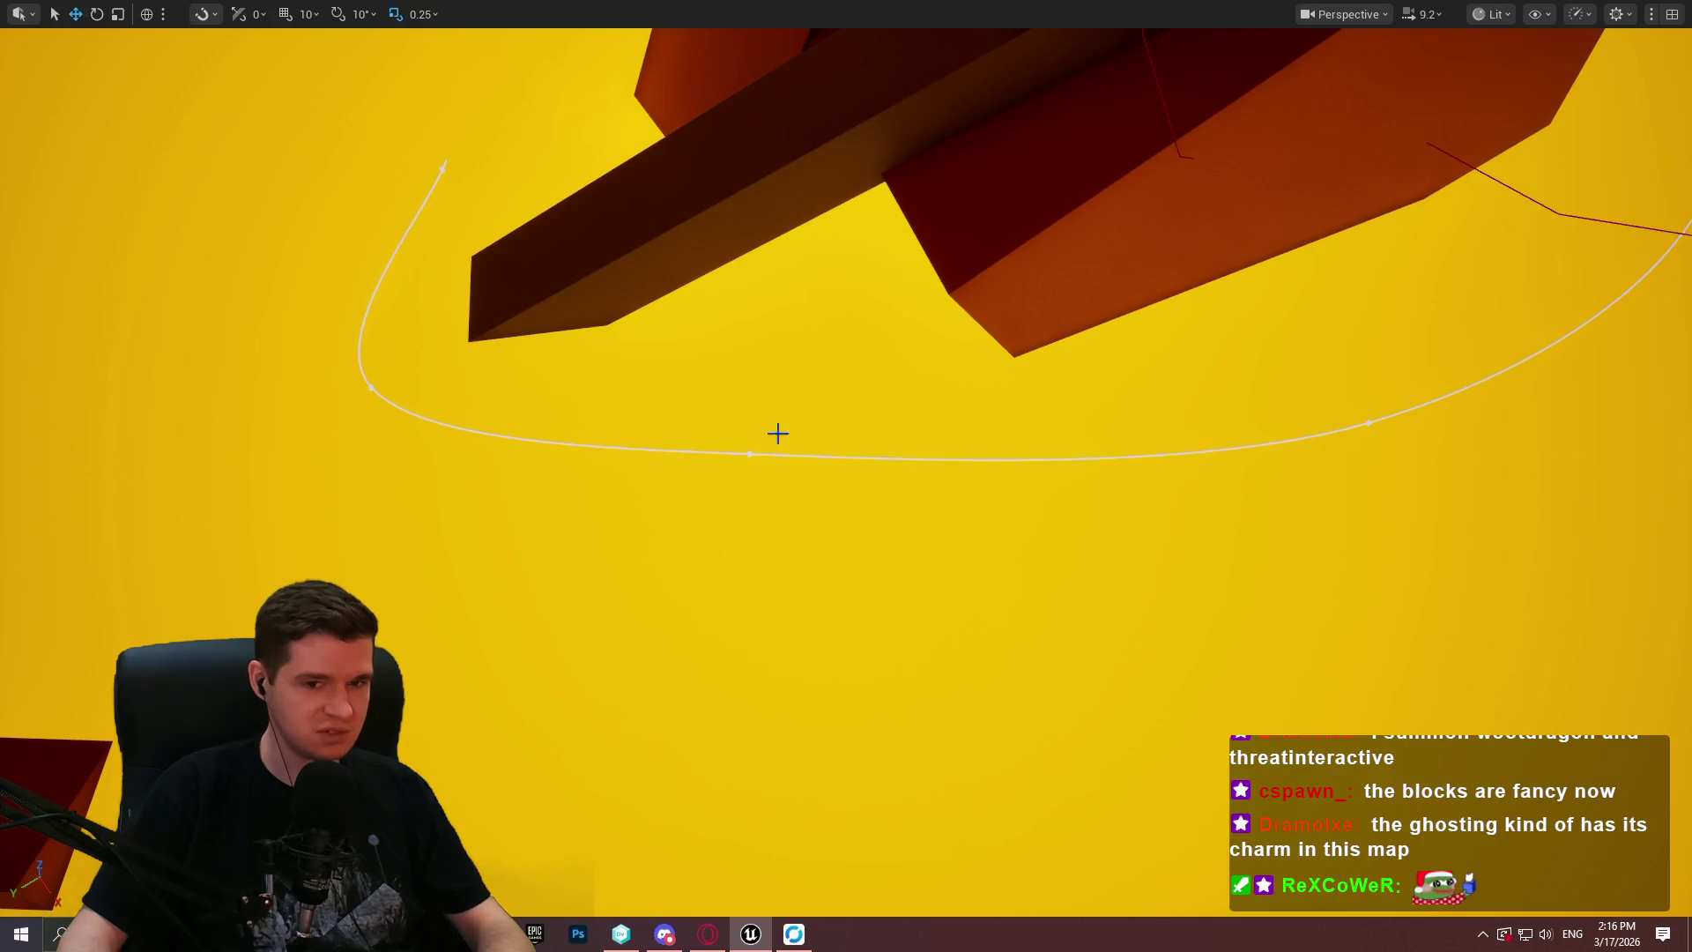
key(F11)
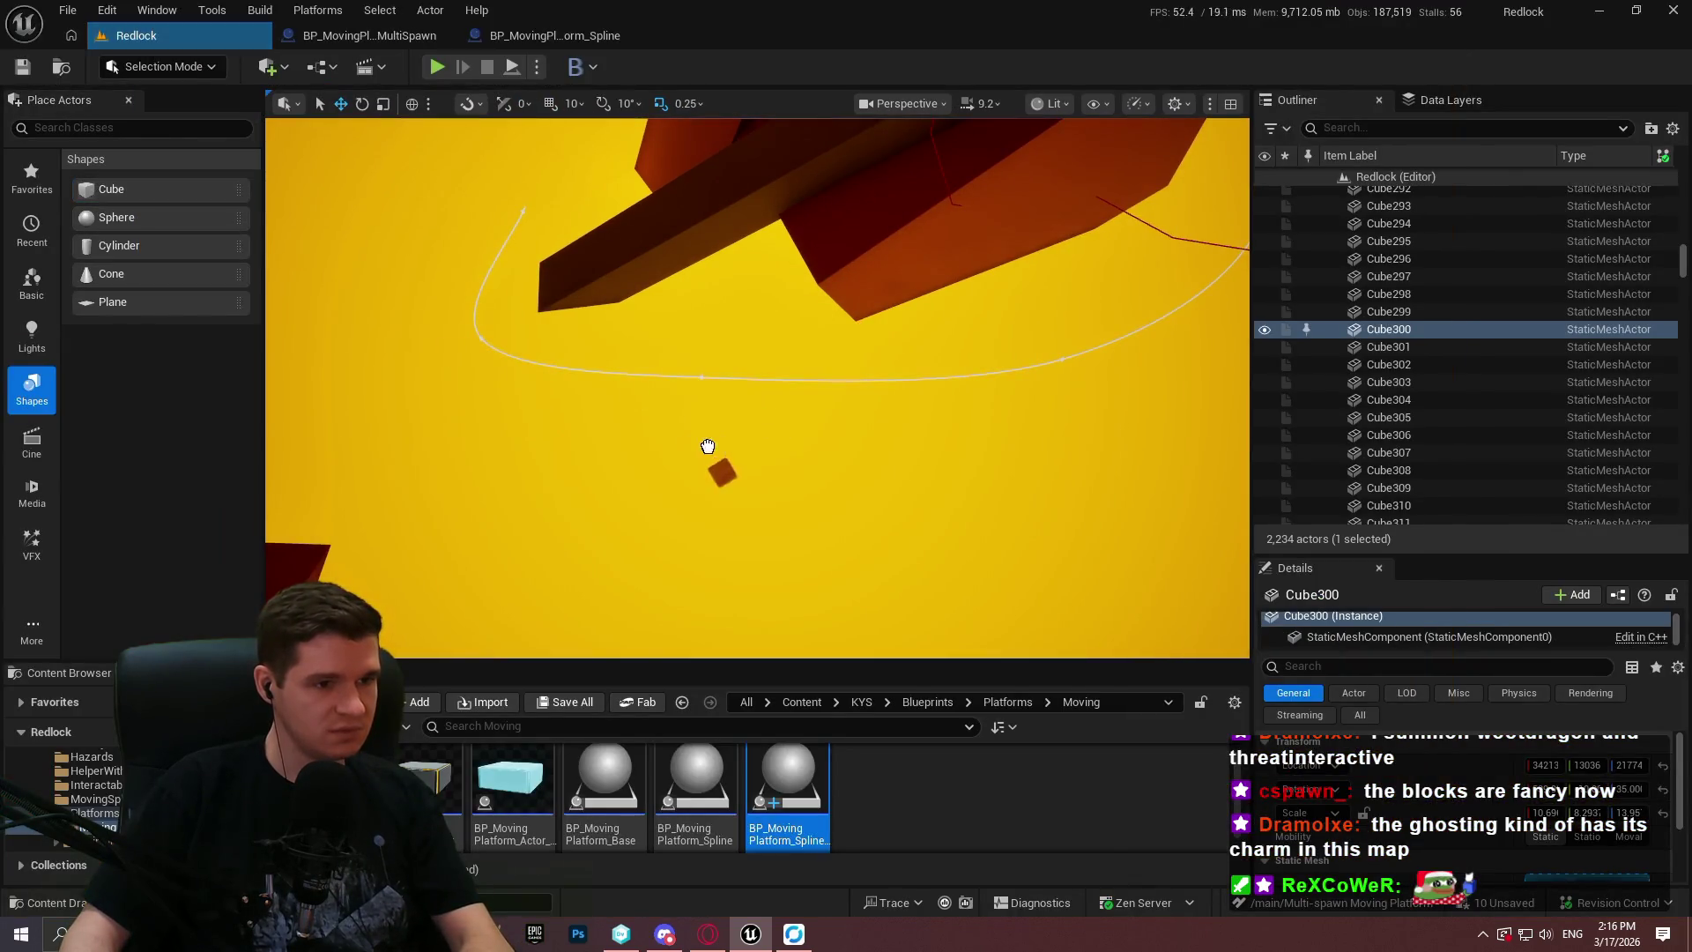
click(701, 381)
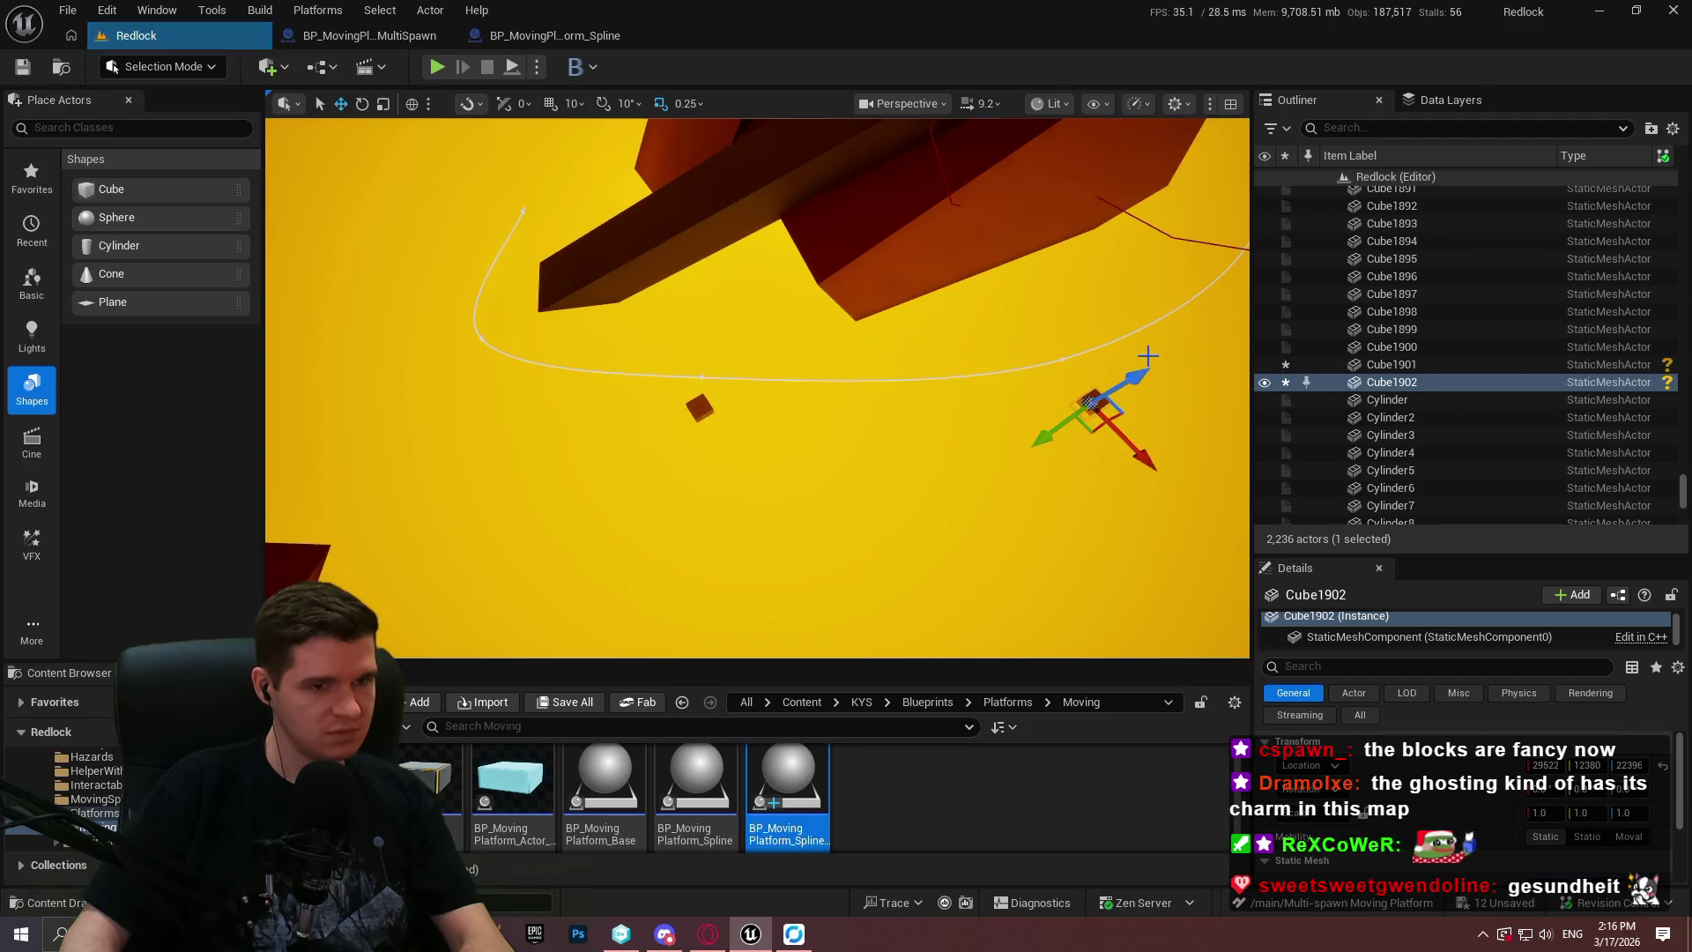
mouse_move(758, 388)
mouse_down()
mouse_move(794, 379)
mouse_move(749, 352)
mouse_up()
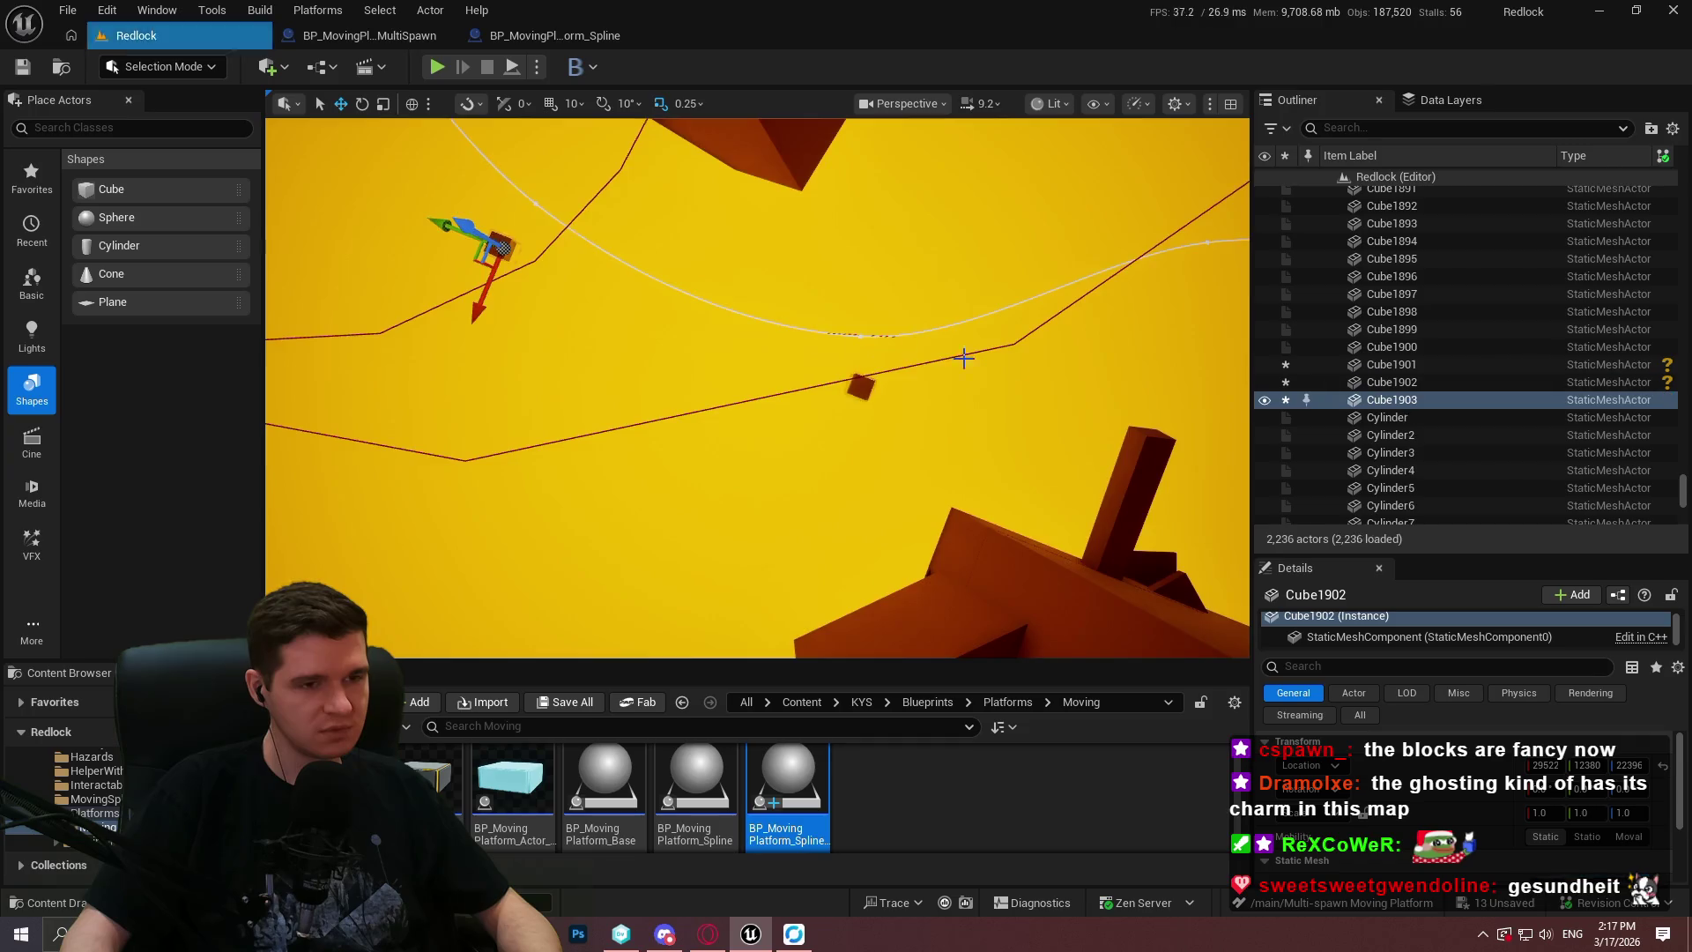
drag(935, 357, 1190, 280)
right_click(1115, 344)
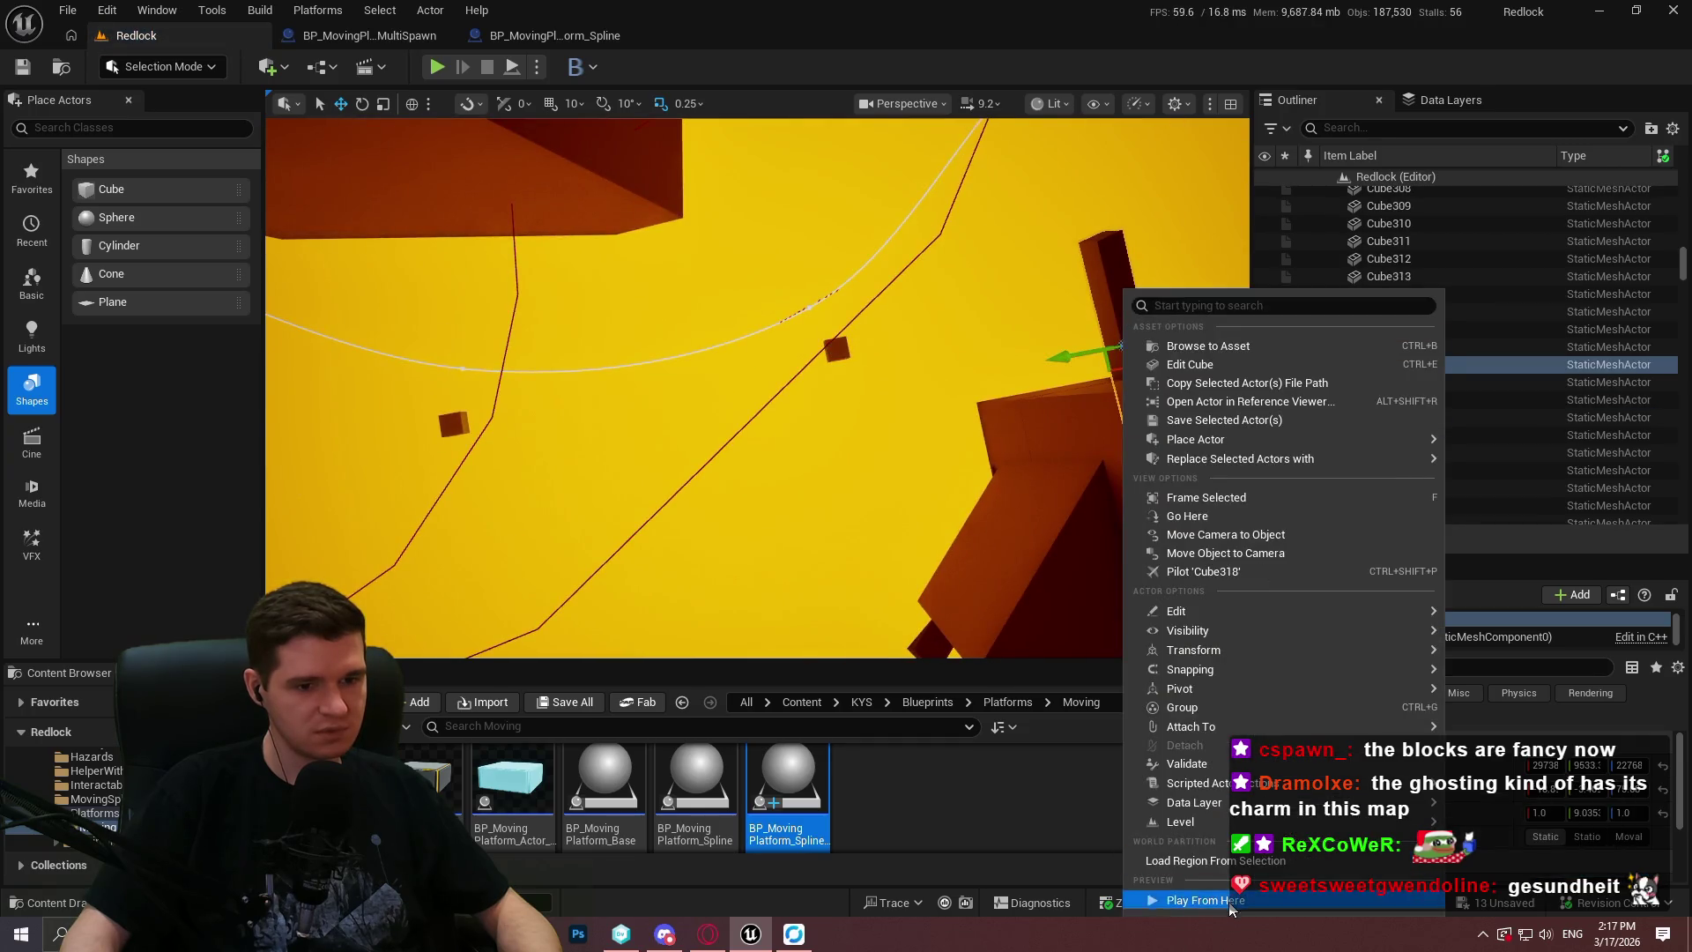
Play From Here at Cube318 full-screen, then stop with Escape and restore the editor panels.
click(1230, 904)
click(771, 560)
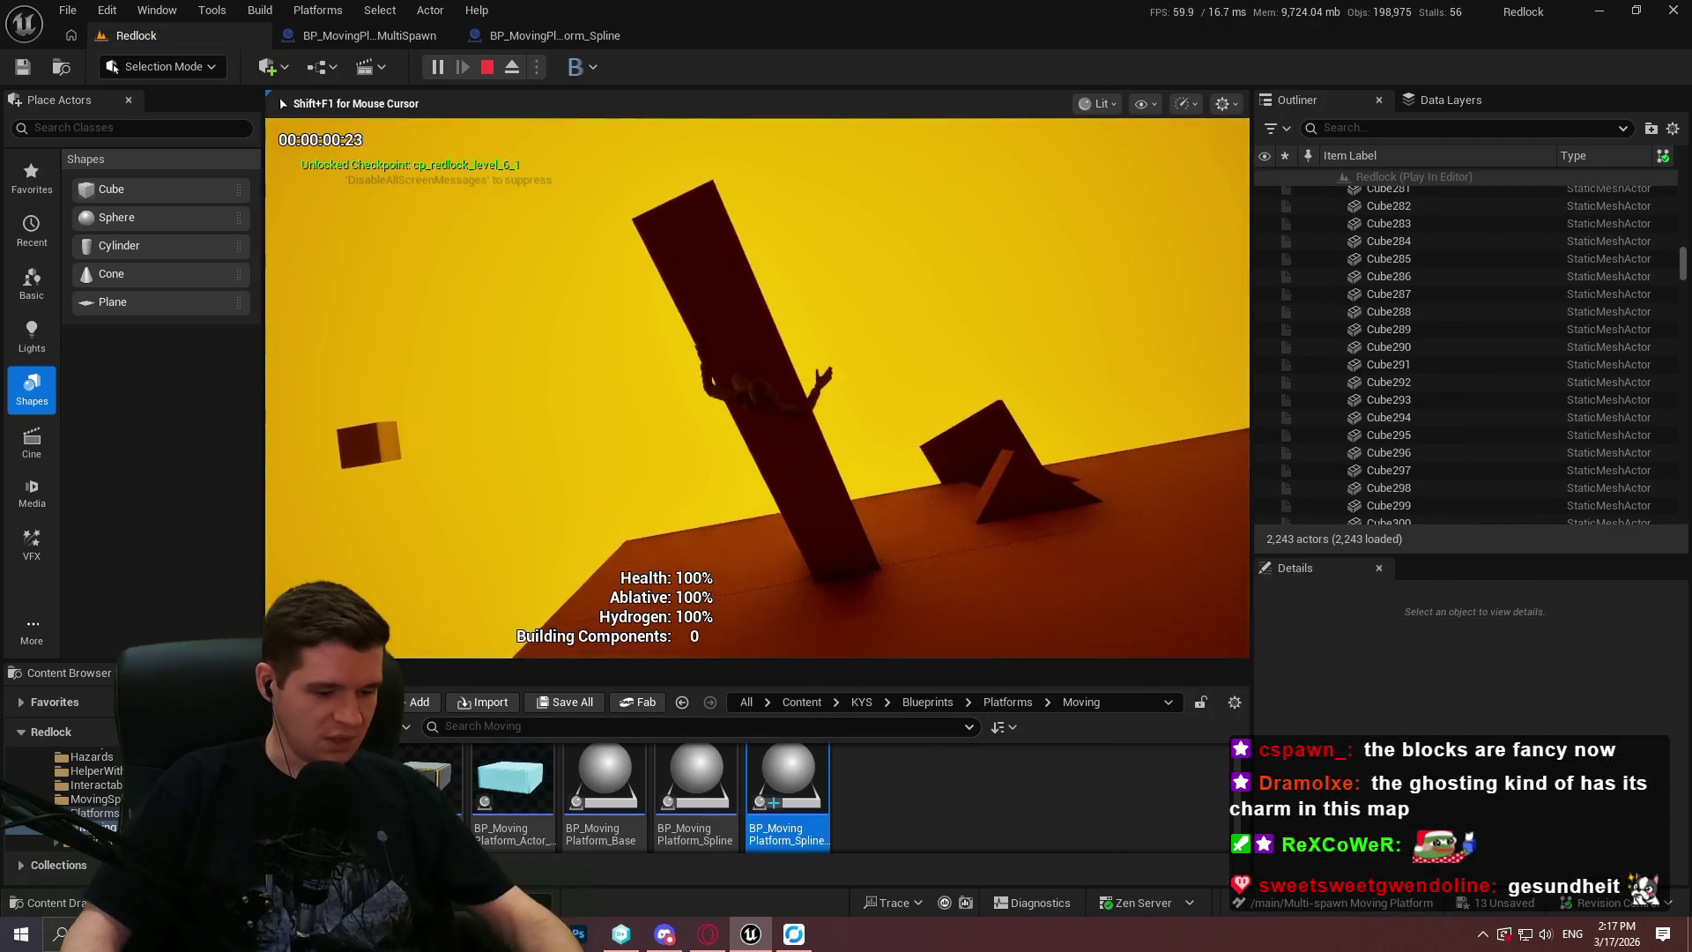
key(F11)
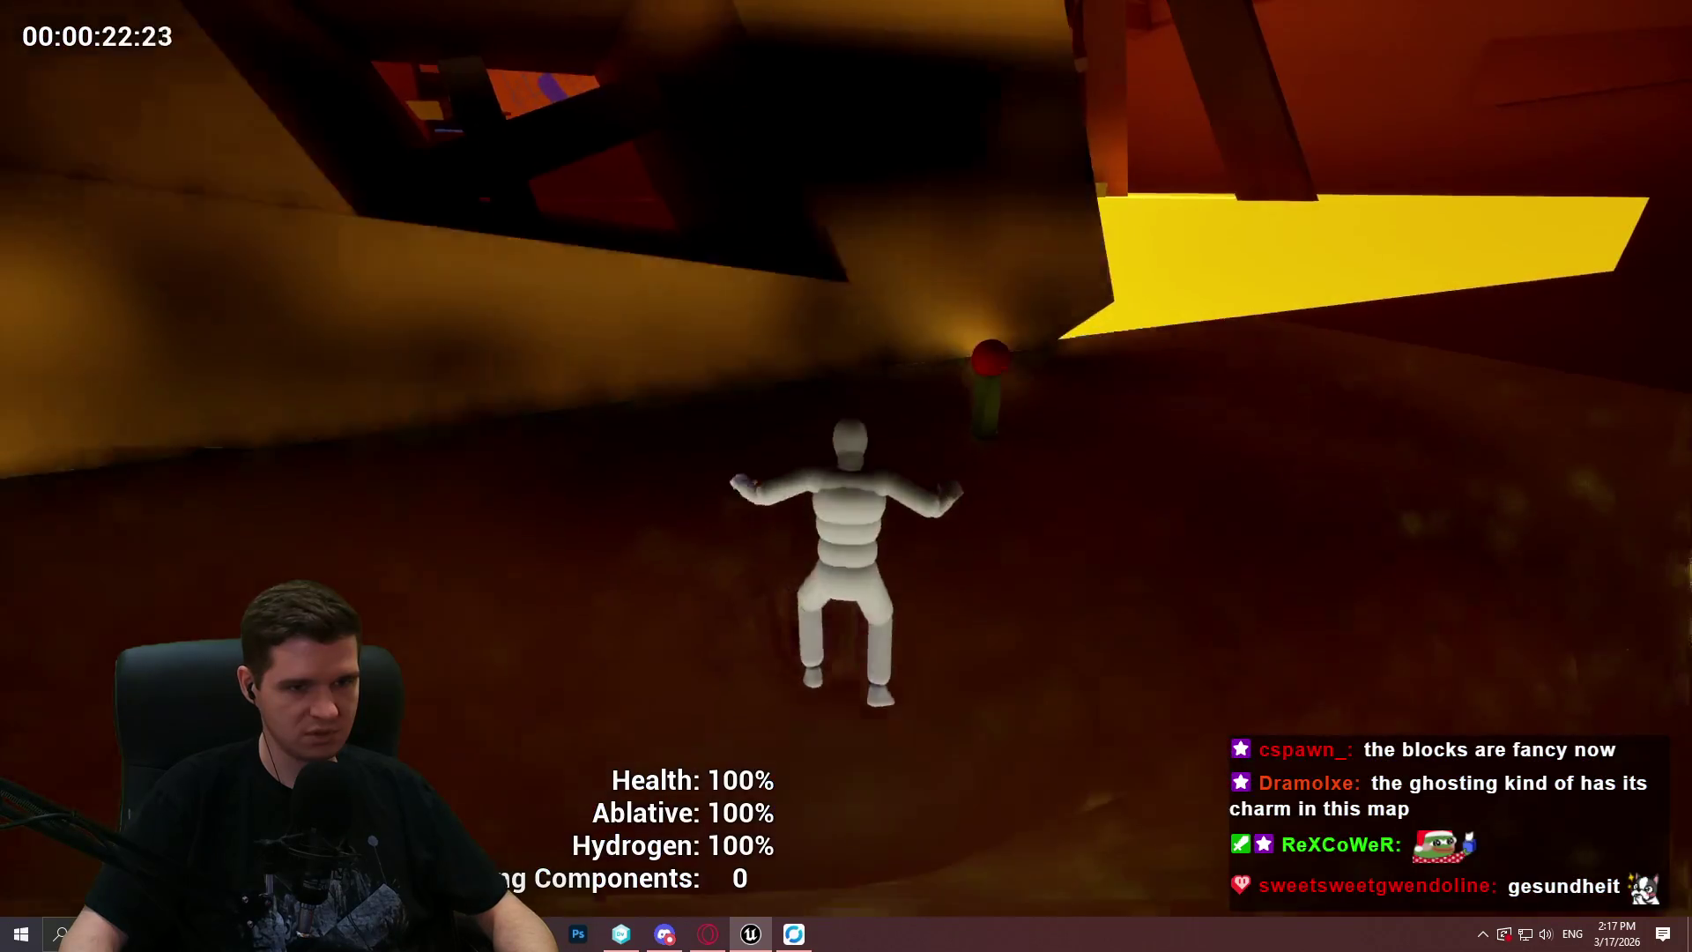
key(Escape)
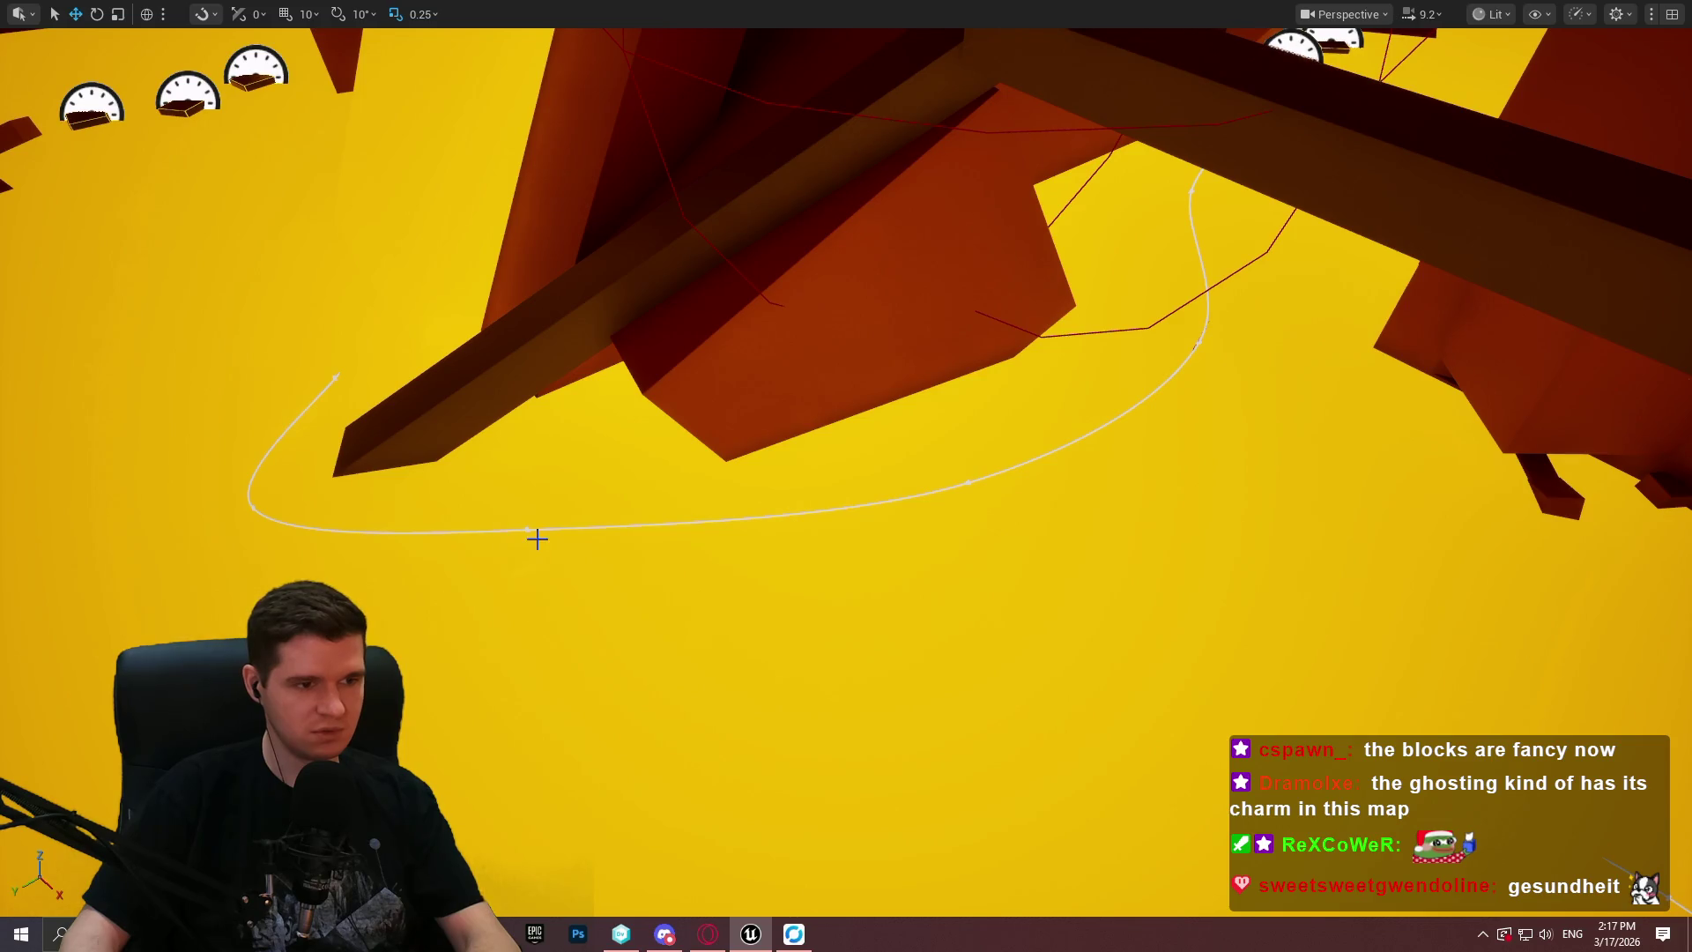
key(F11)
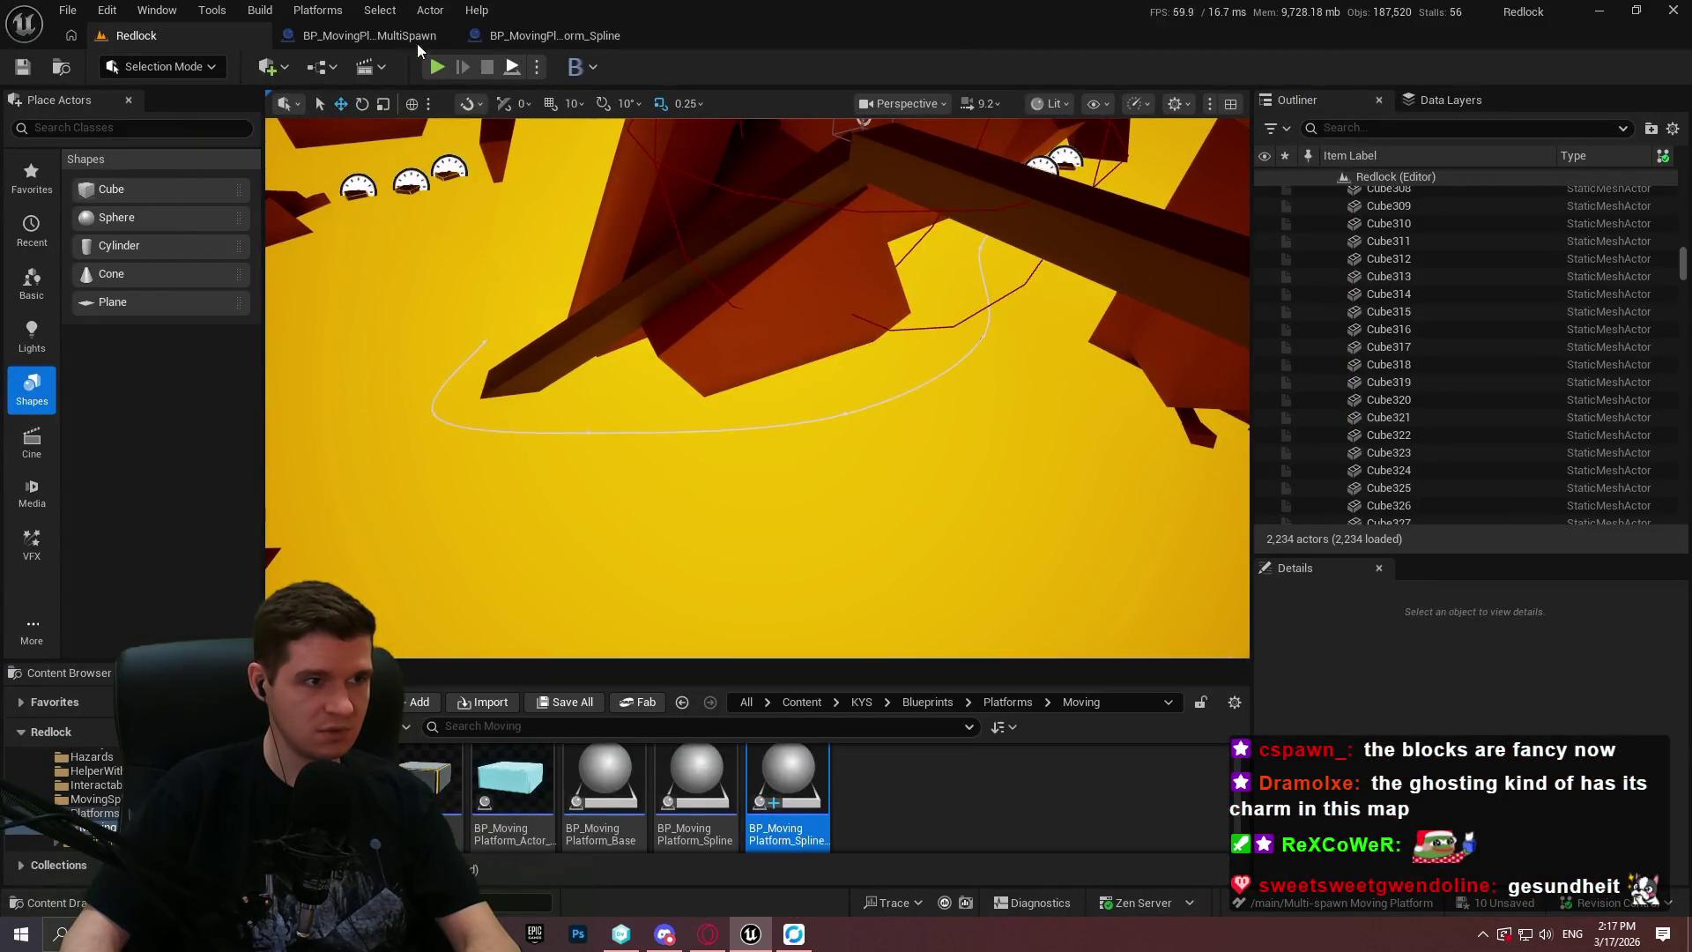
Open the multi-spawn platform blueprint and move the spline offset nodes from UpdatePlatformLocations into the EventGraph.
click(370, 35)
scroll(859, 336, up, 3)
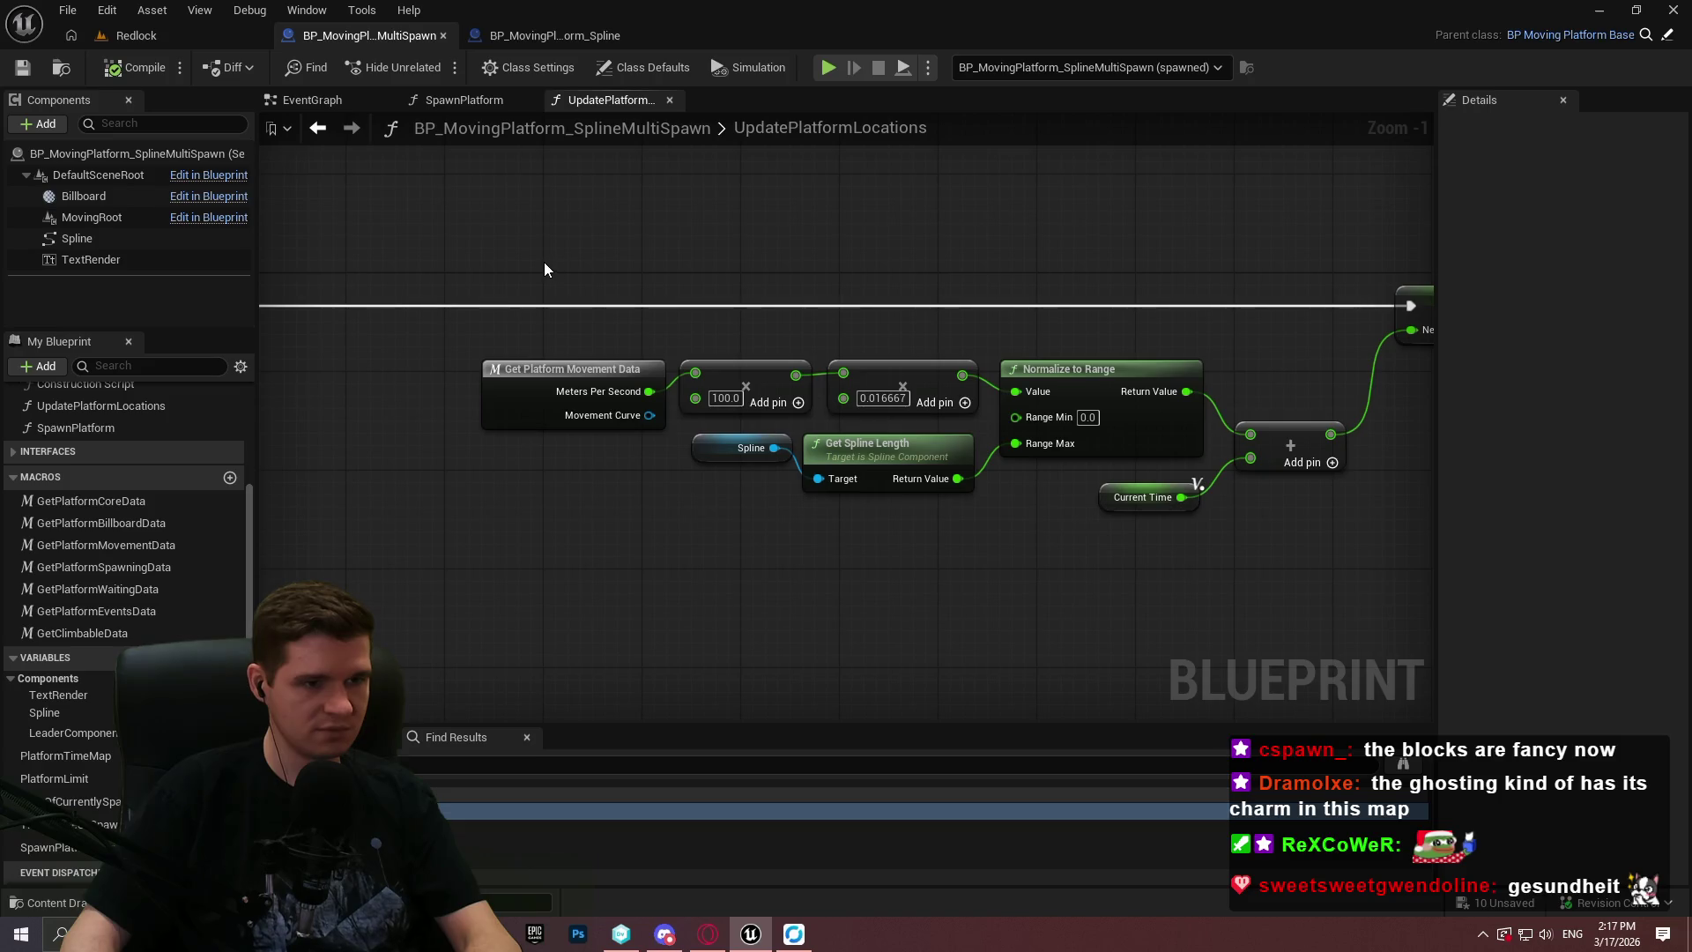
scroll(581, 237, down, 1)
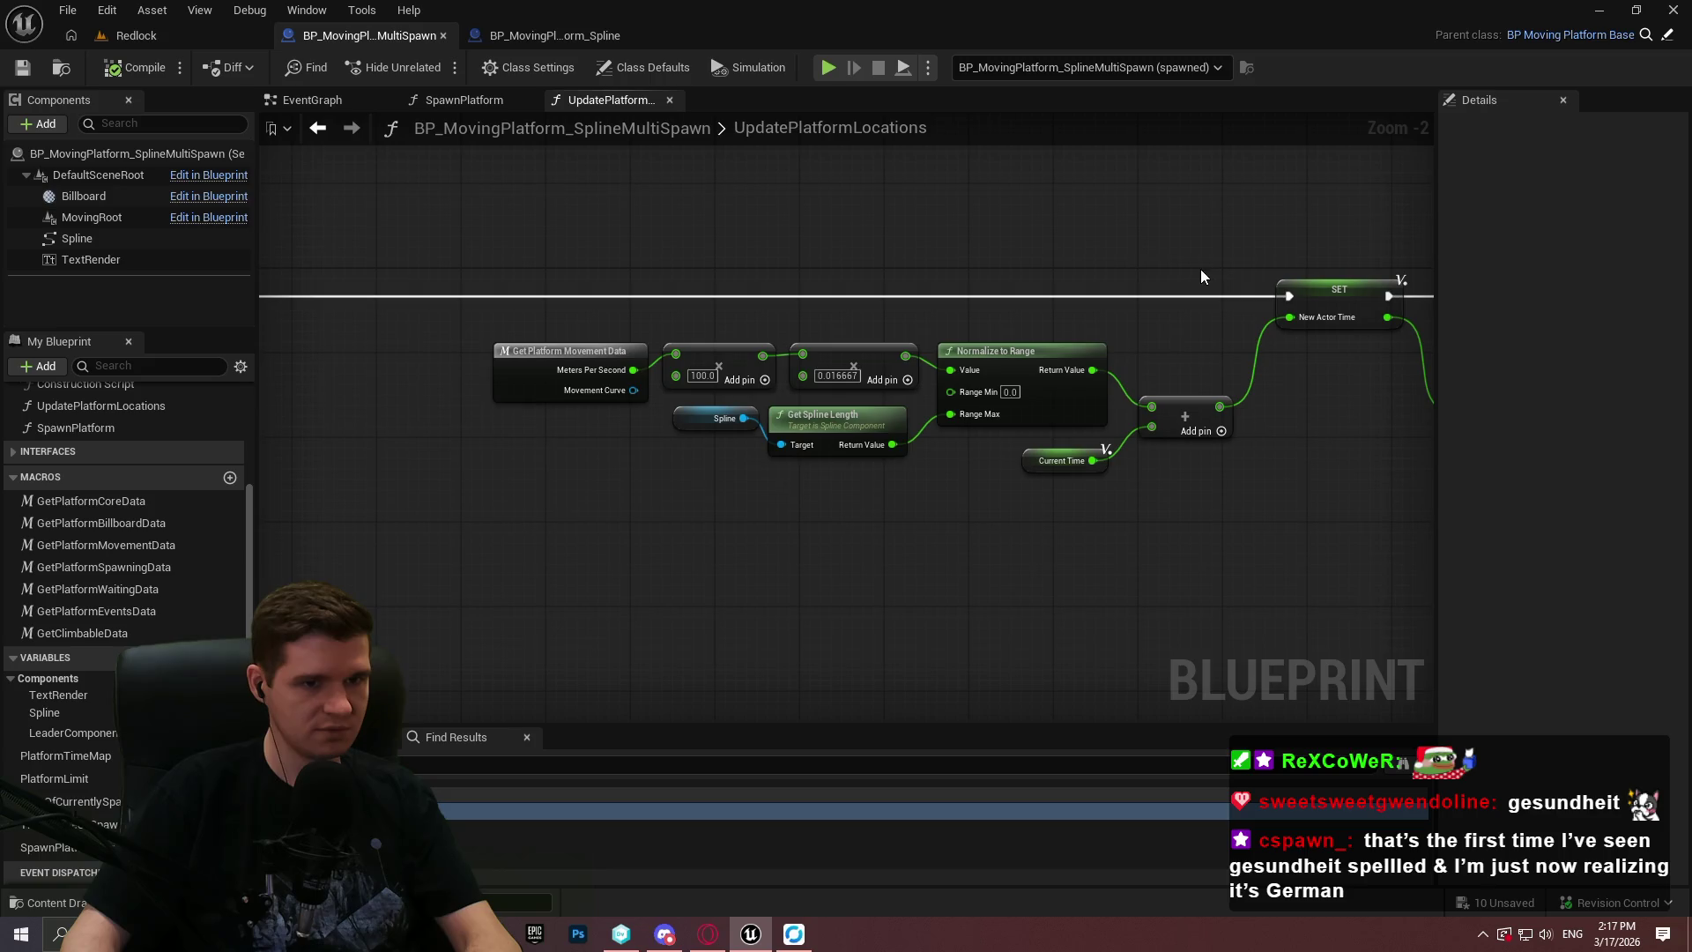
drag(983, 432, 996, 453)
key(Delete)
click(335, 103)
scroll(674, 299, up, 3)
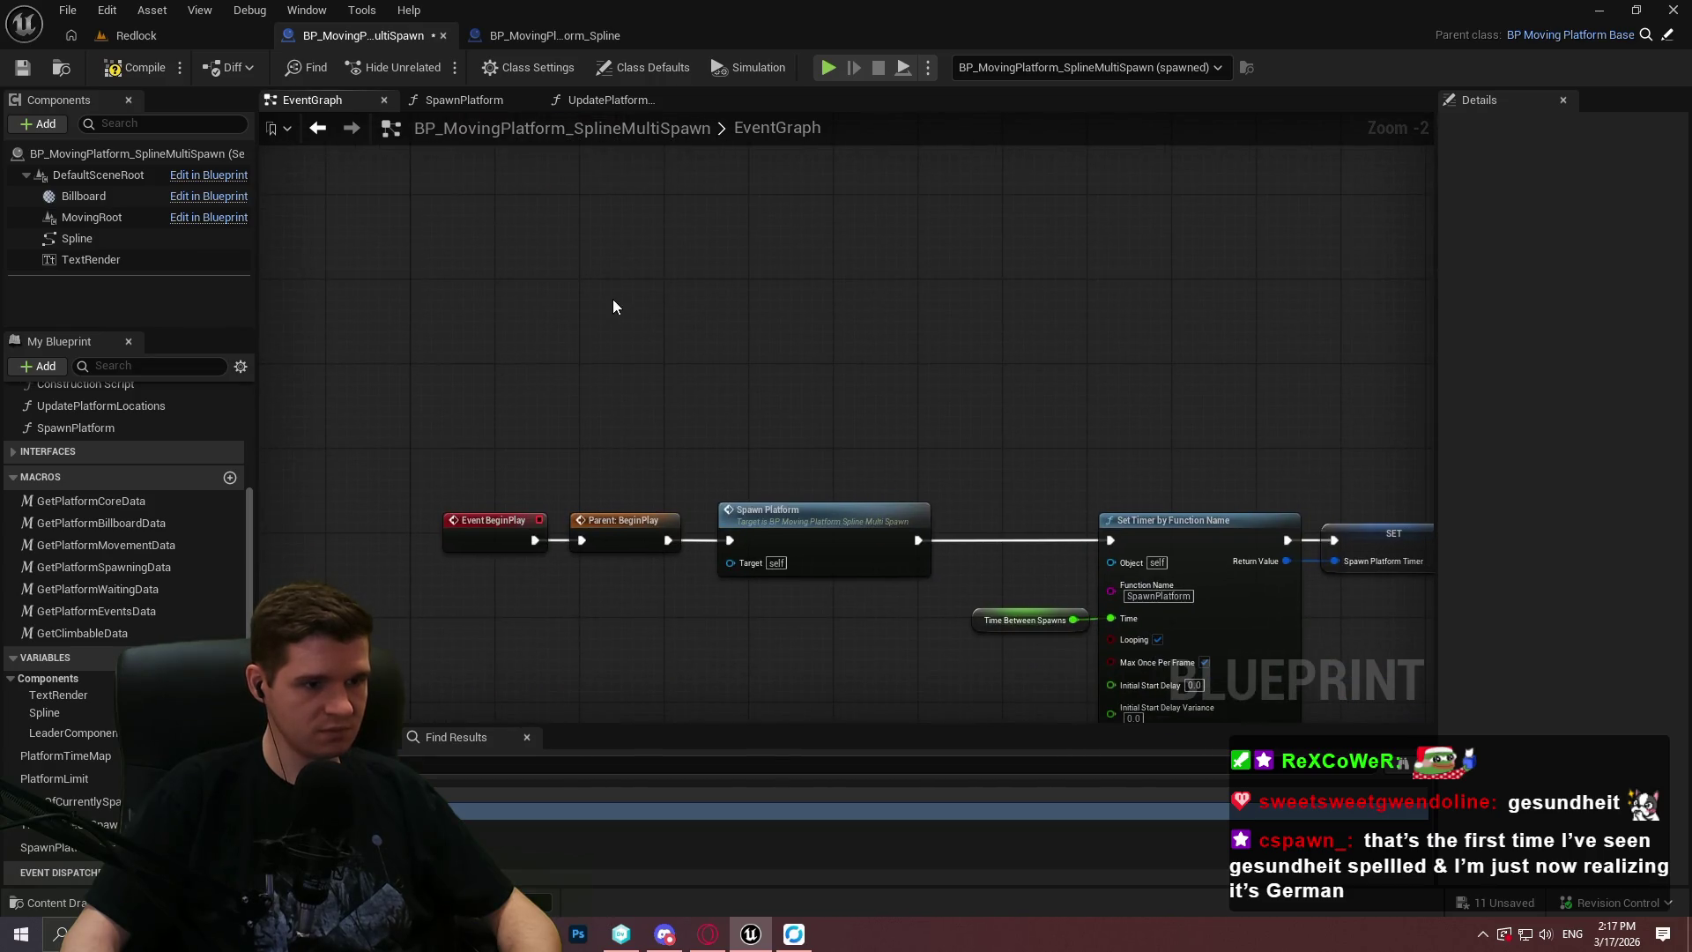
key(ctrl+v)
Promote the Normalize to Range result to an InterpAmount variable and save the blueprint.
drag(917, 360, 967, 279)
click(1005, 382)
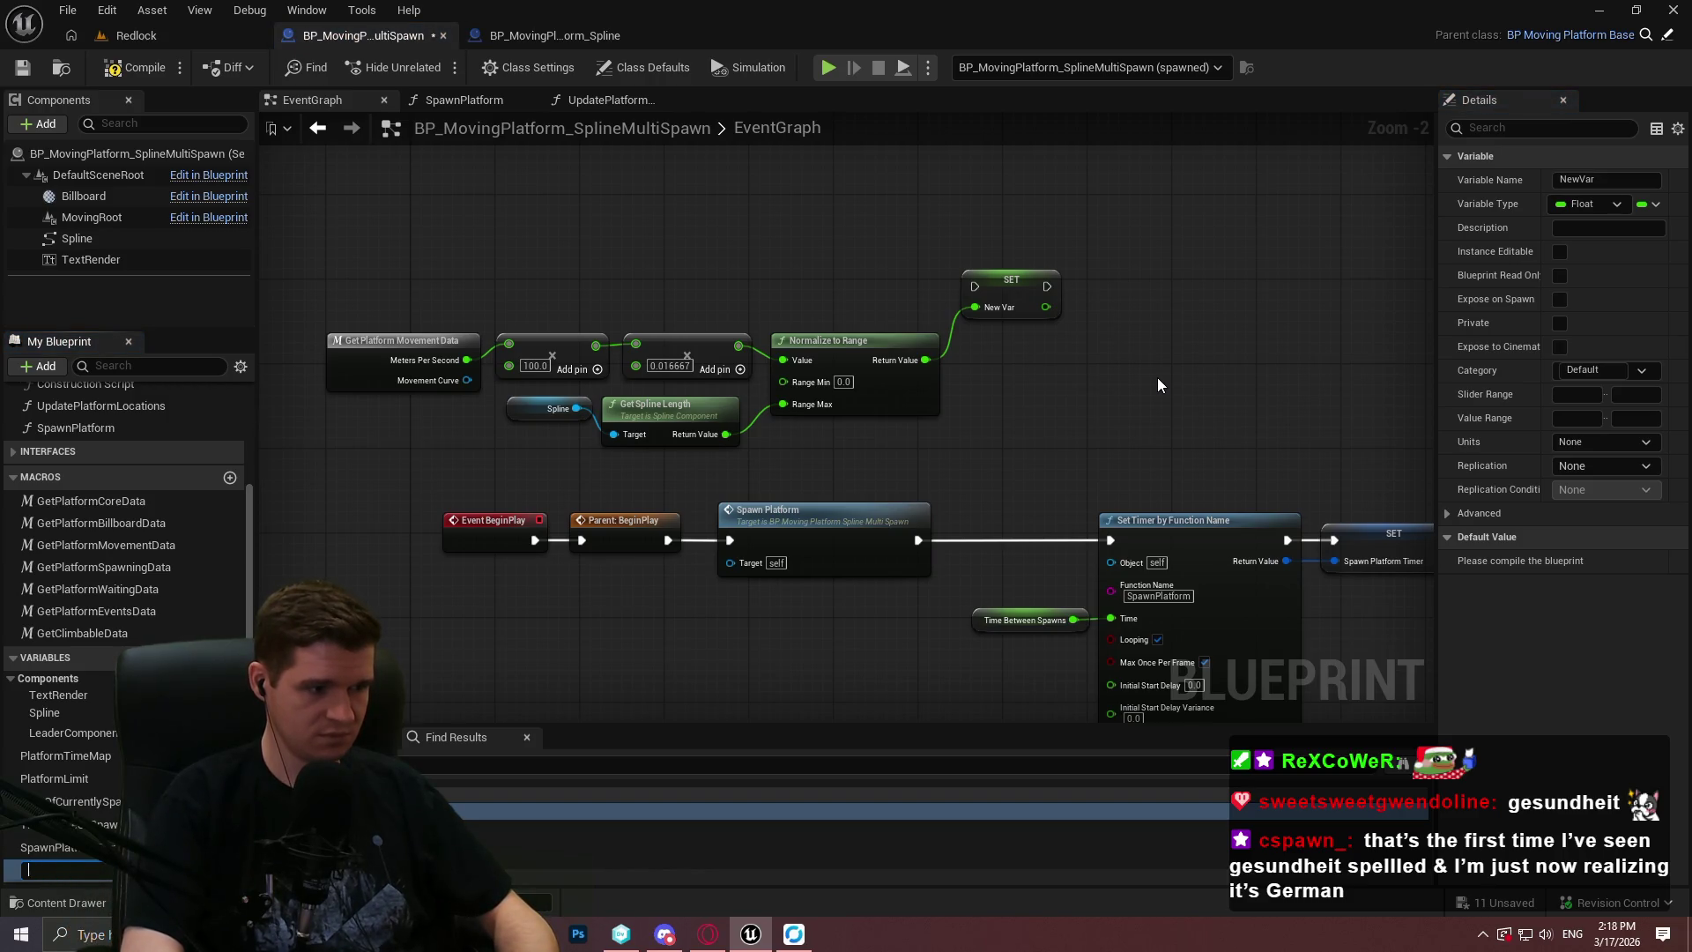
text(InterpAmount)
key(Return)
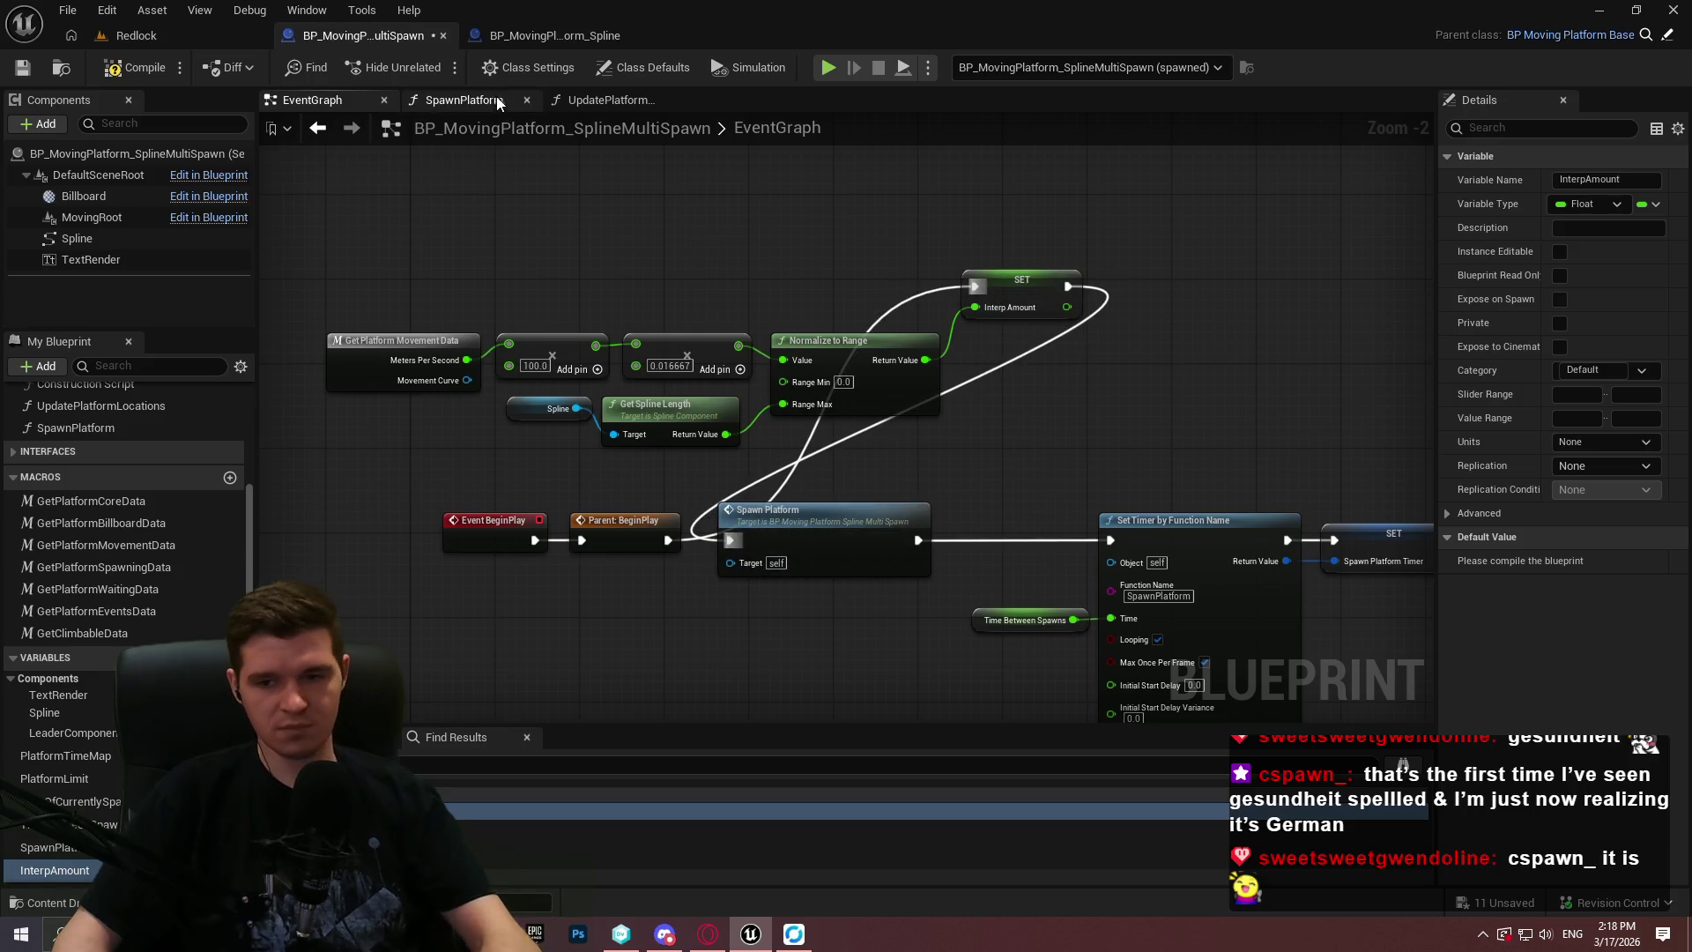
click(22, 68)
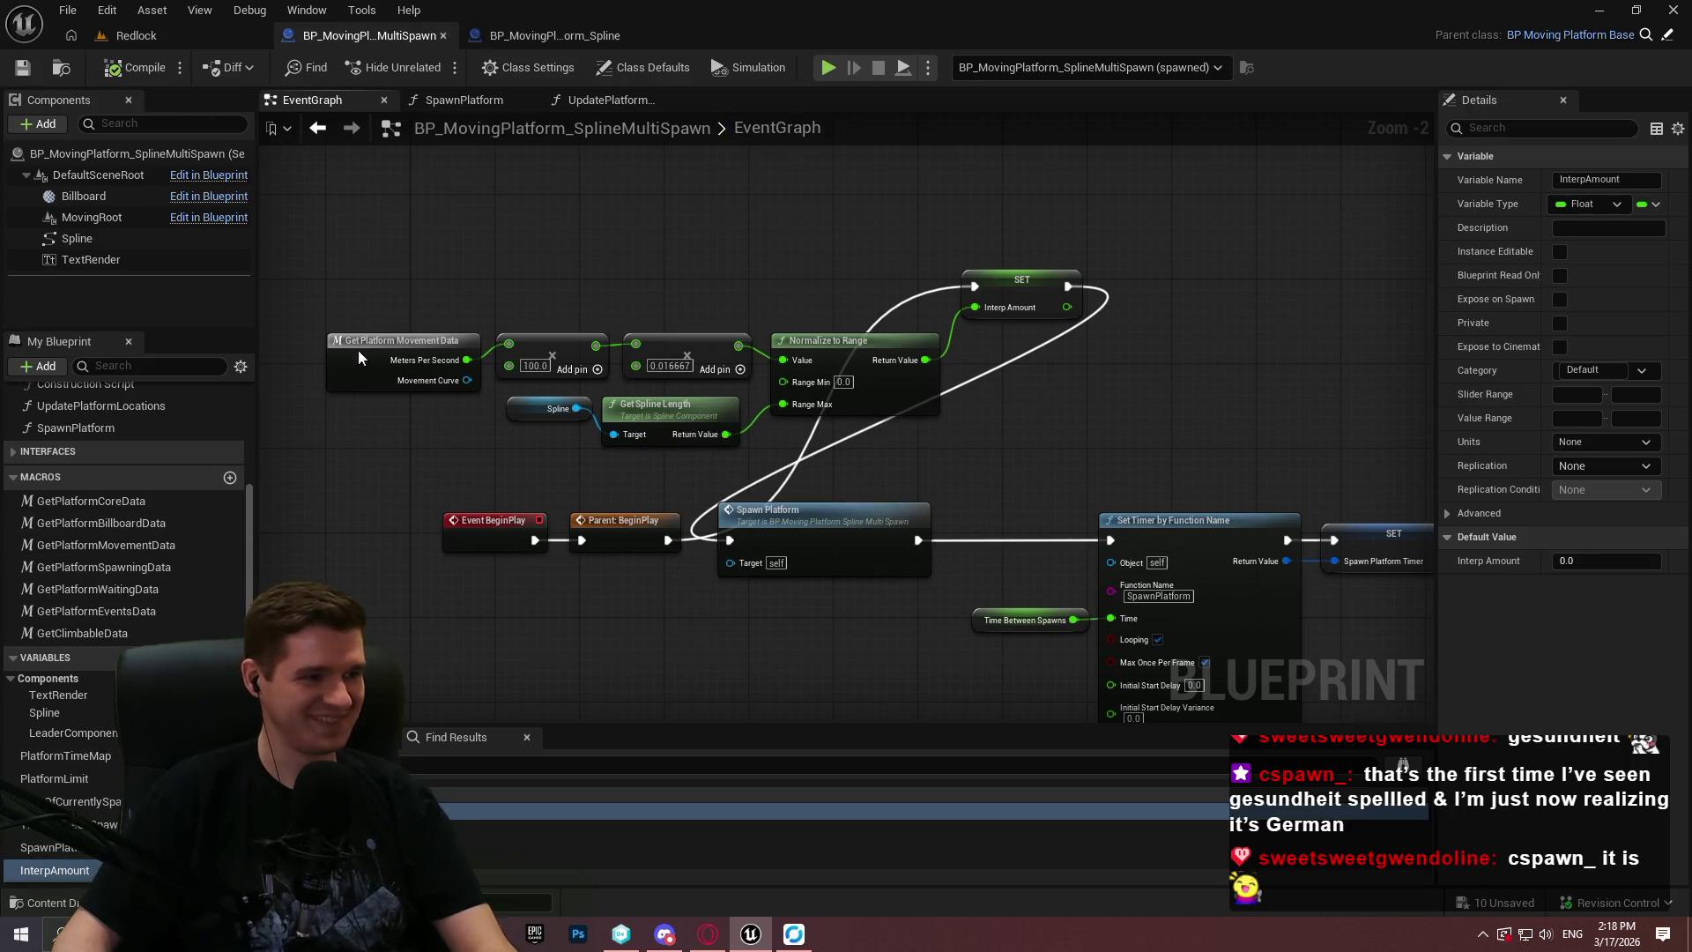
In UpdatePlatformLocations, place the Interp Amount getter beside the Add node with Current Time.
click(608, 99)
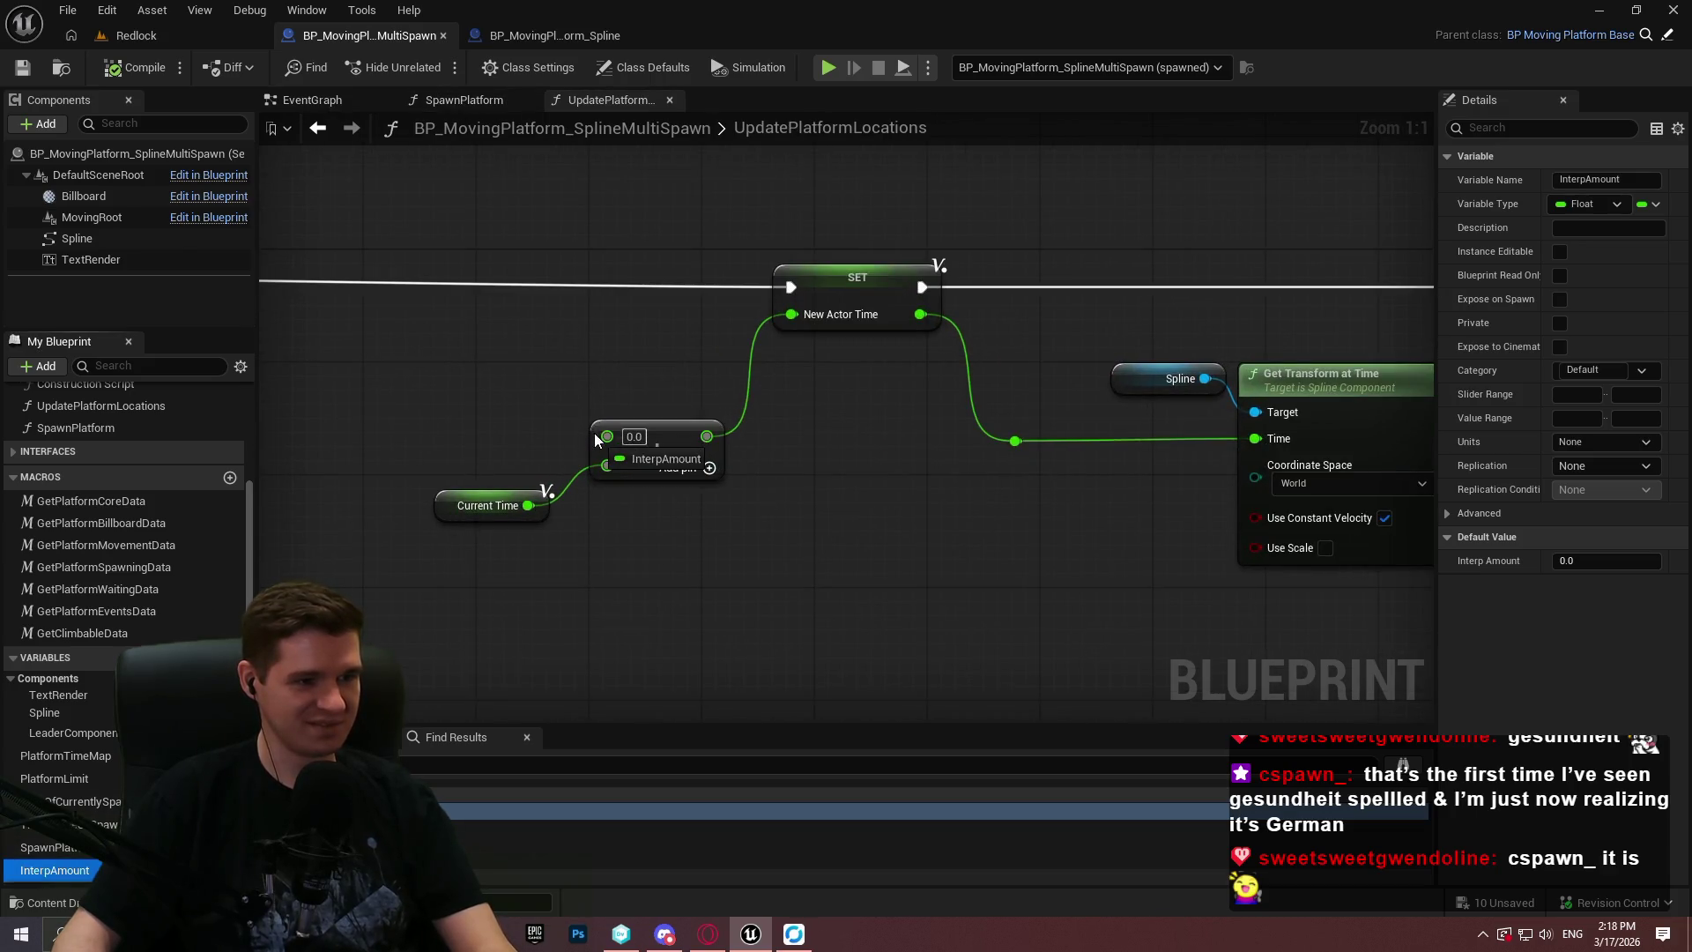
drag(537, 449, 553, 420)
drag(540, 511, 553, 483)
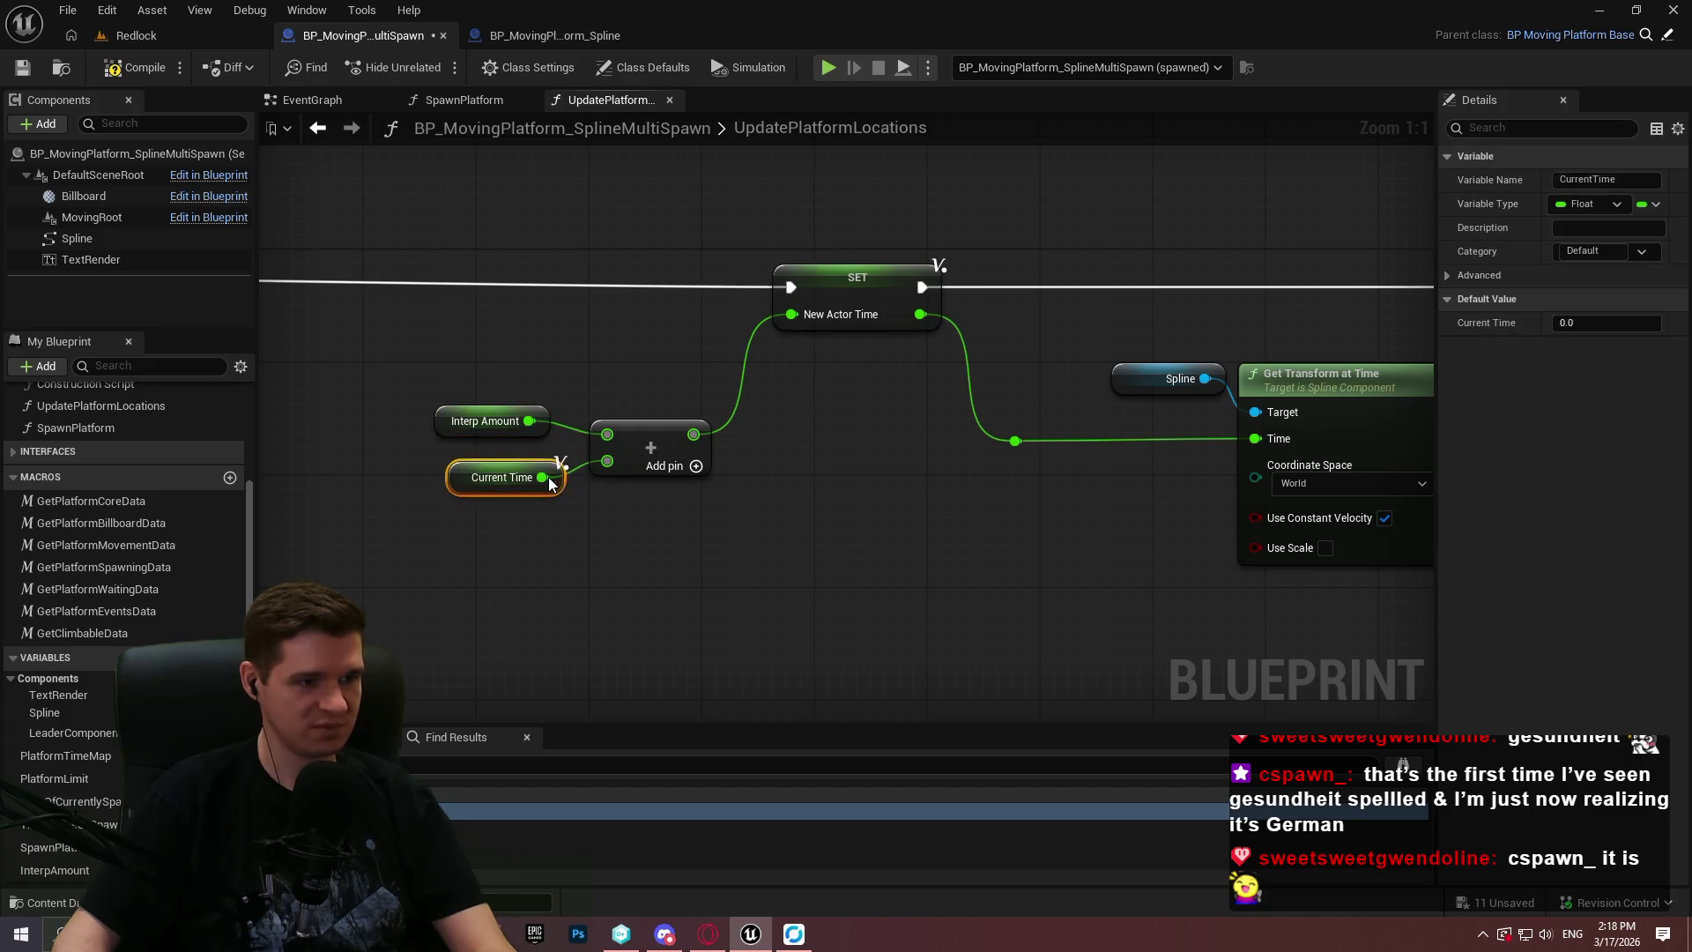
click(679, 543)
drag(642, 155, 642, 155)
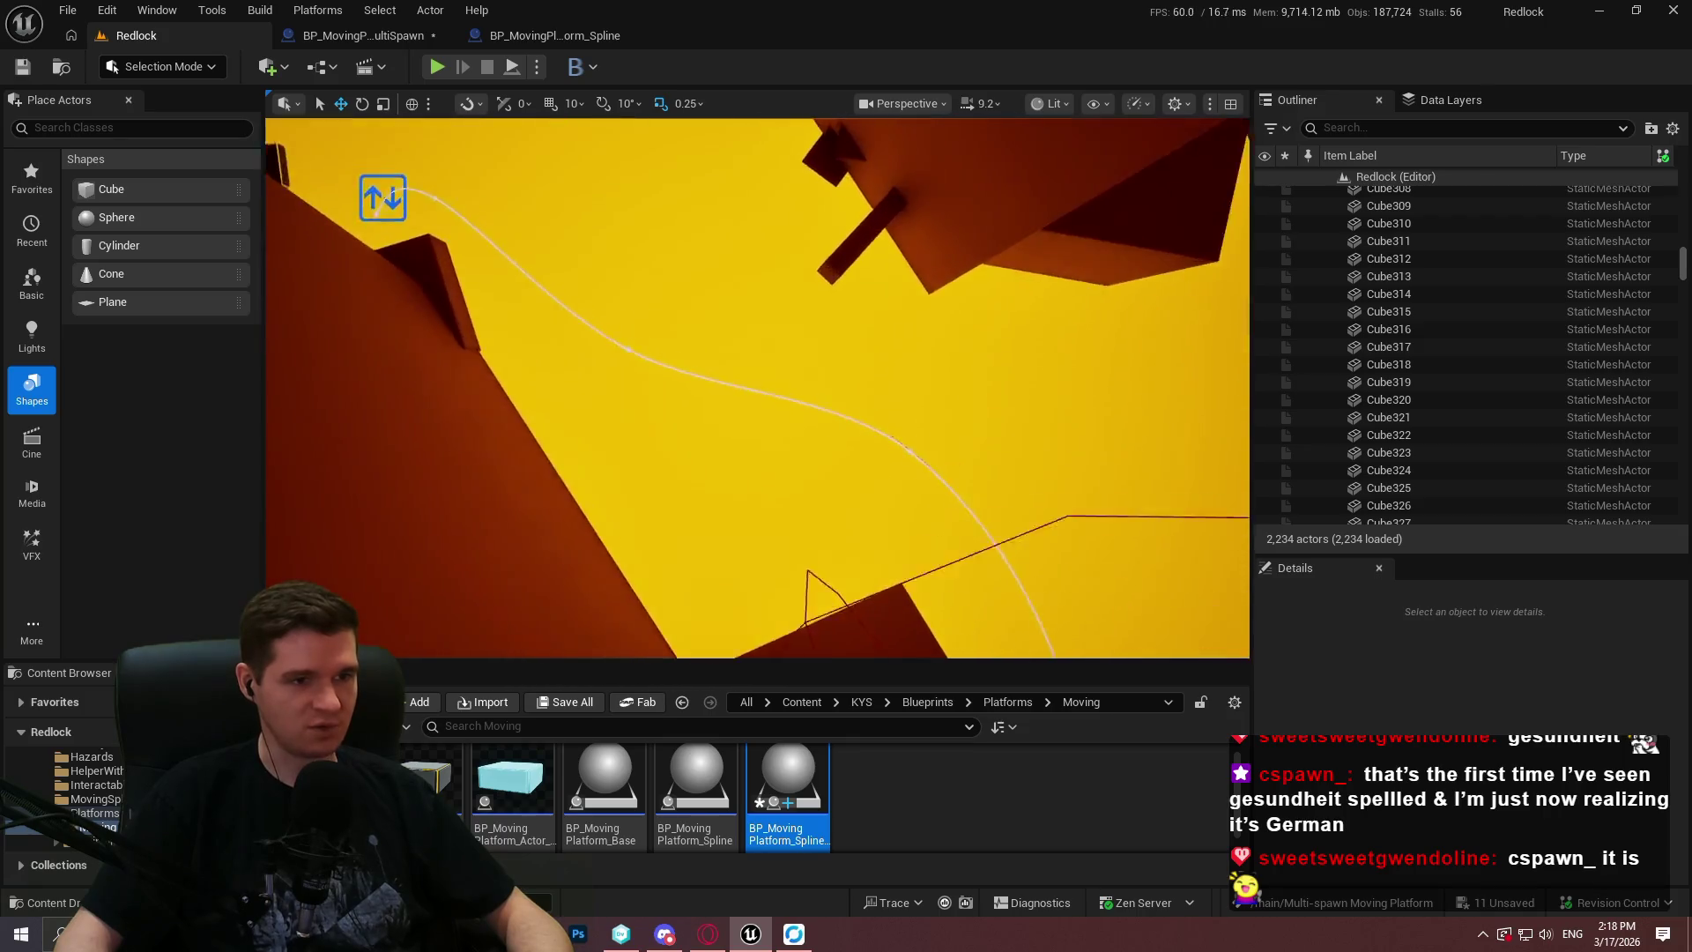
Play the level from block Cube318, dismiss the welcome message, and go immersive fullscreen with F11.
drag(934, 303, 934, 303)
right_click(824, 387)
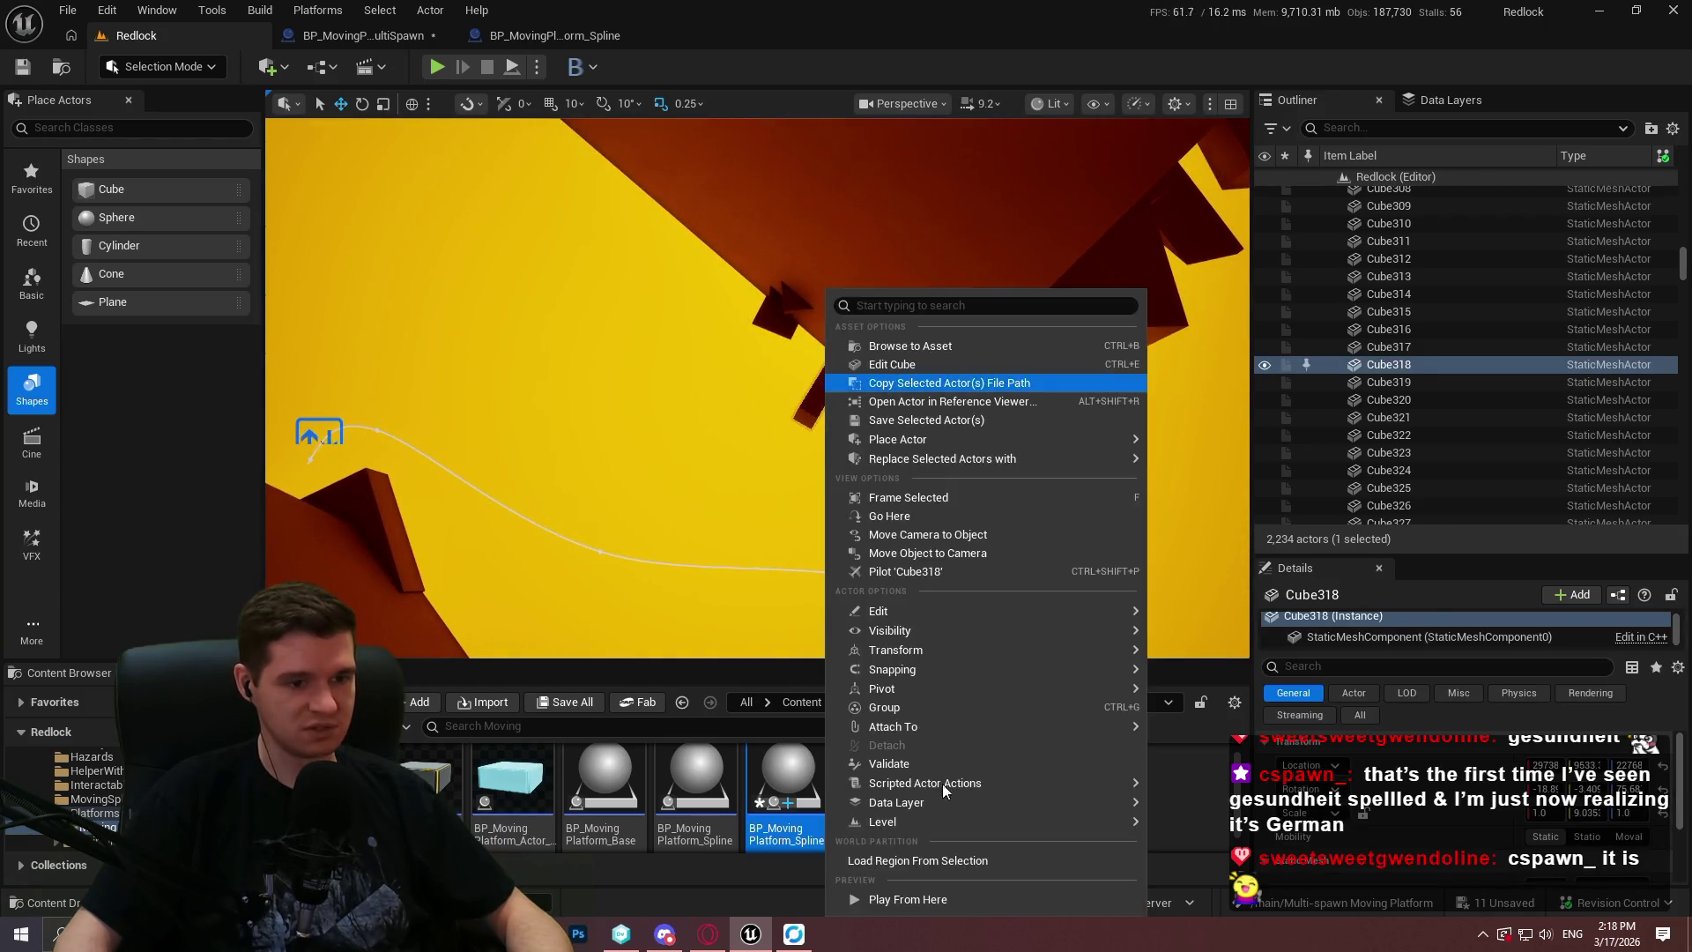
click(900, 899)
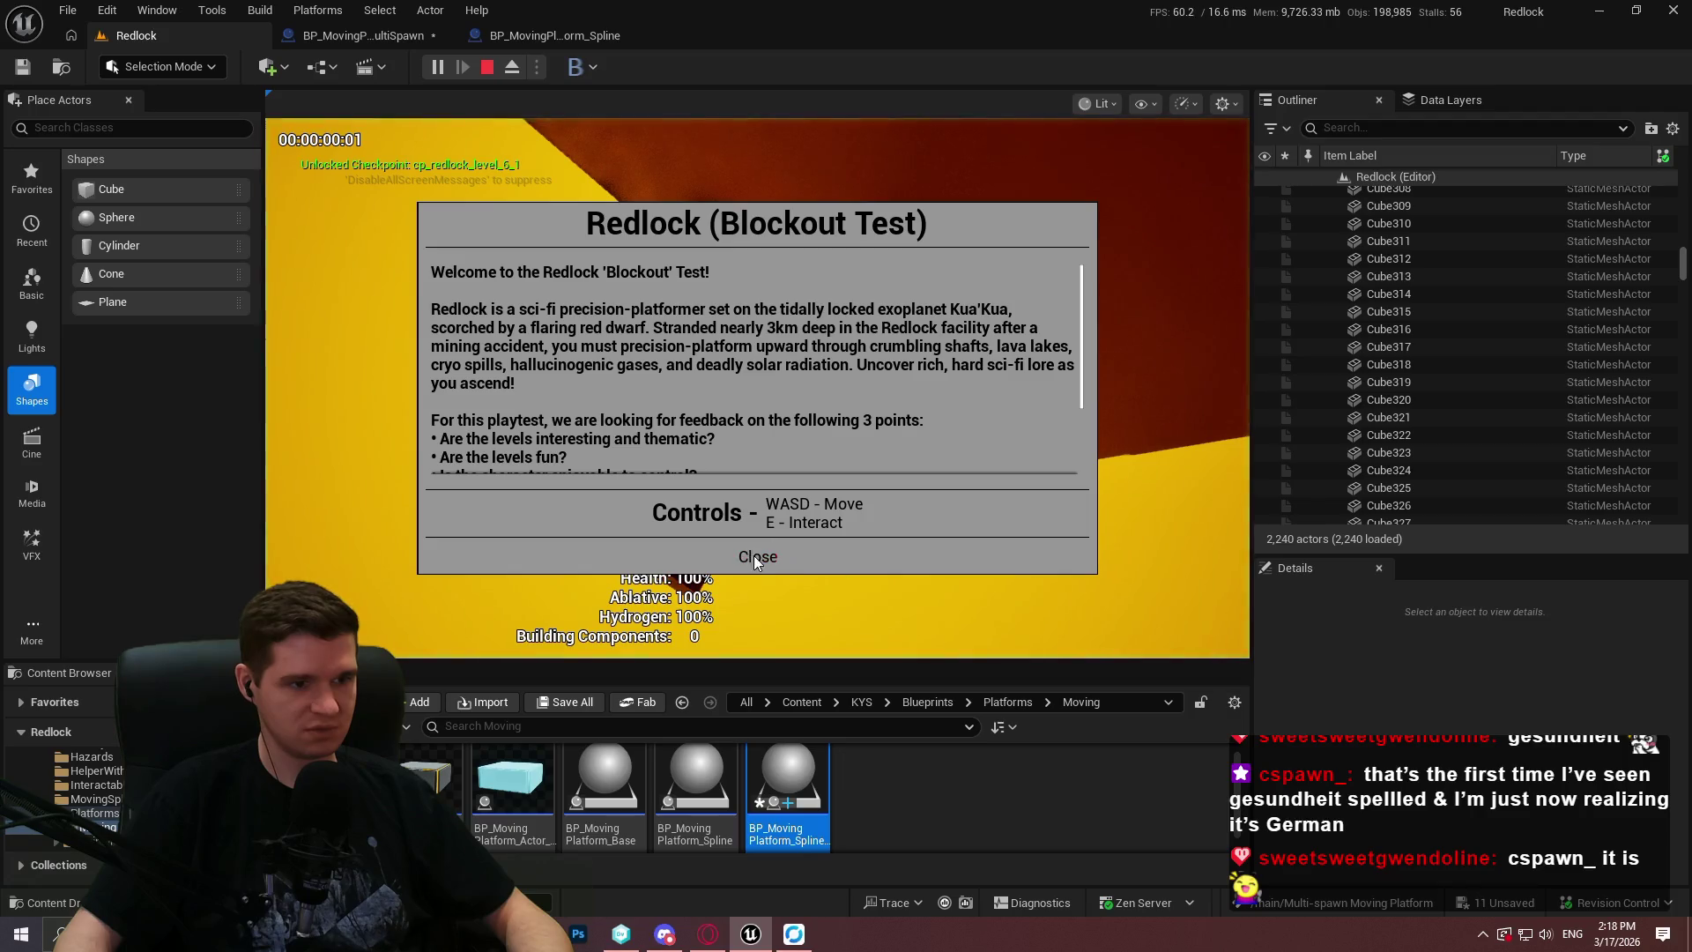
click(754, 555)
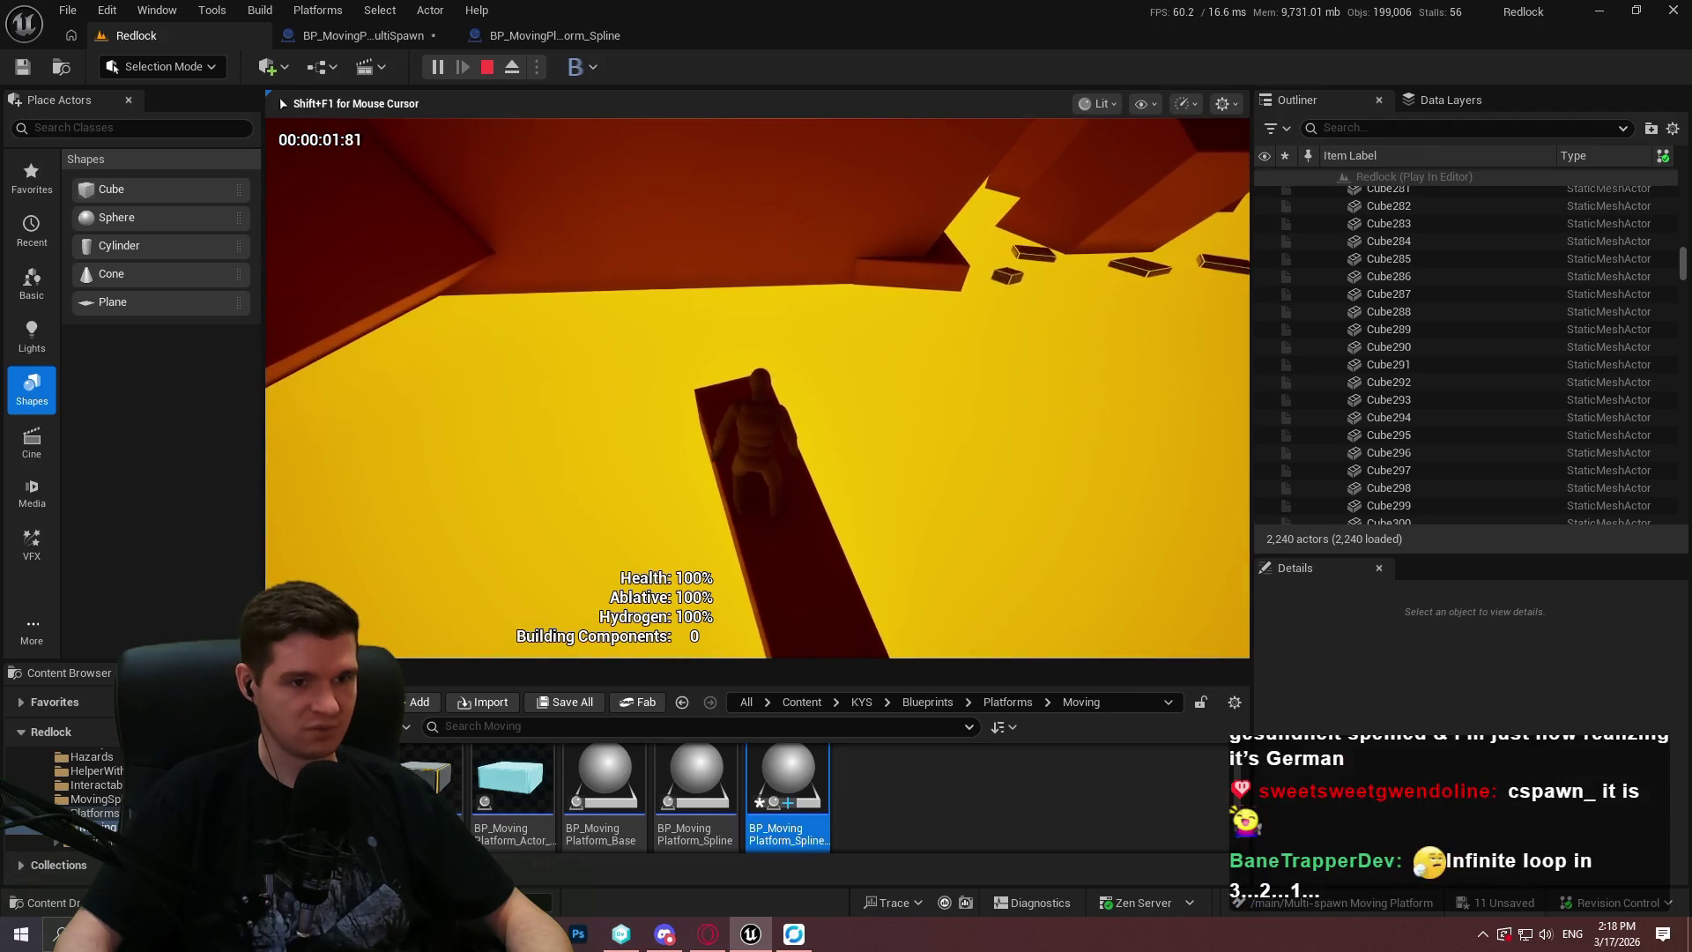
key(F11)
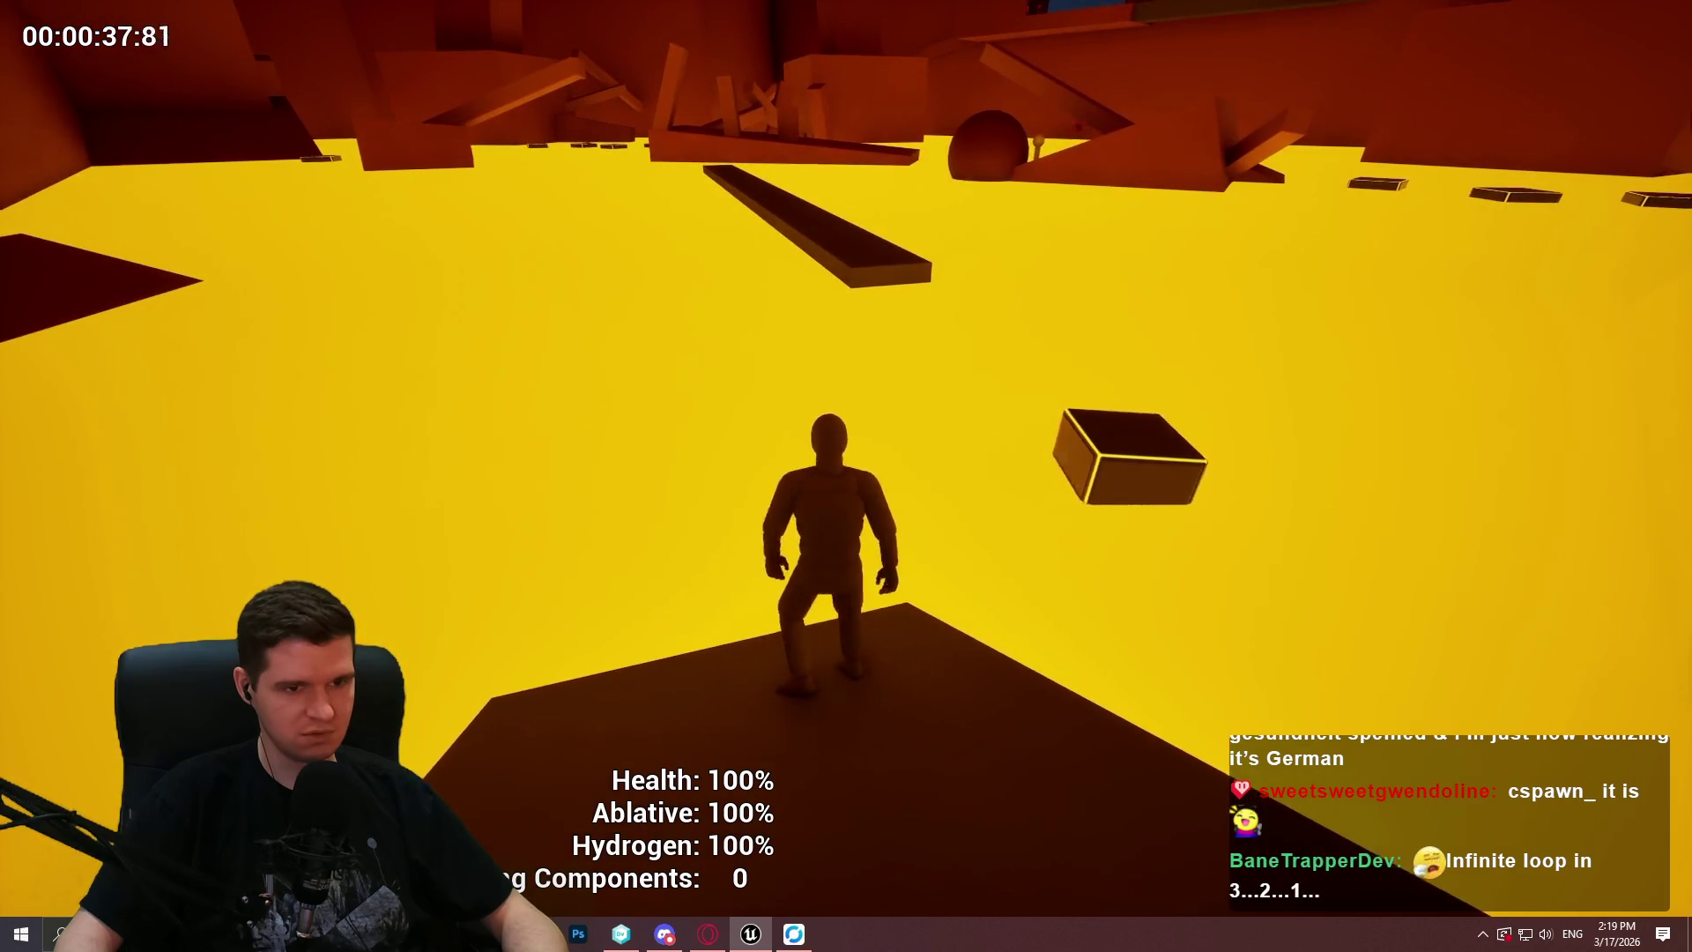
Run forward with W across the moving platforms, then stop the playtest with Escape.
key(w)
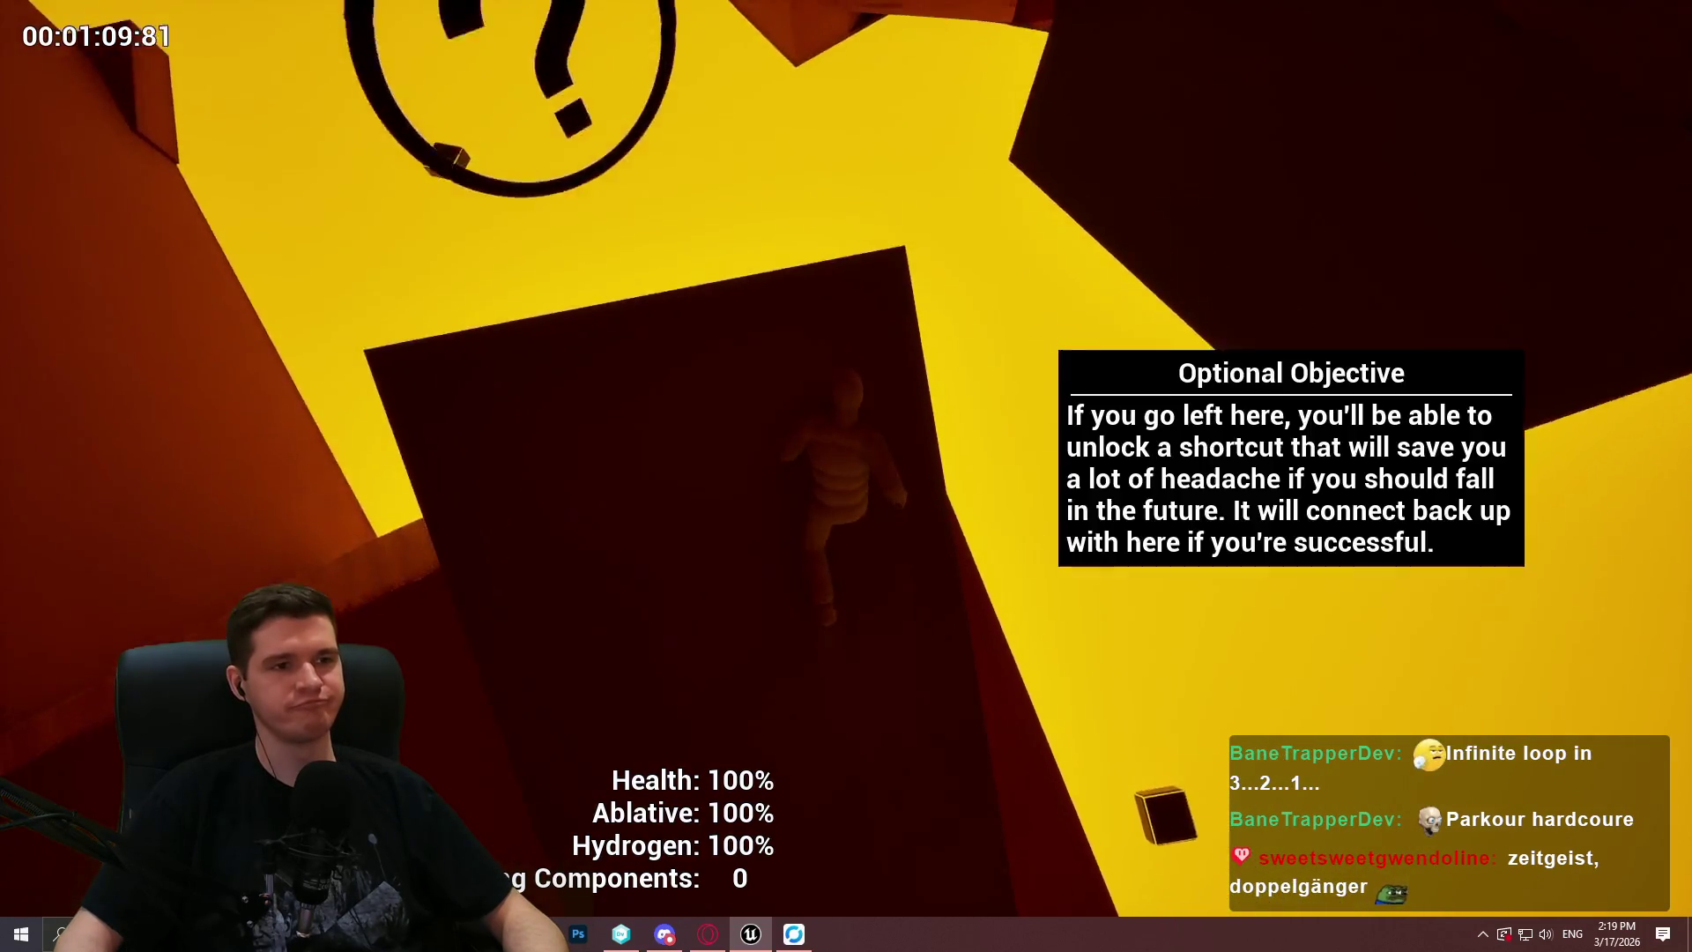
key(Escape)
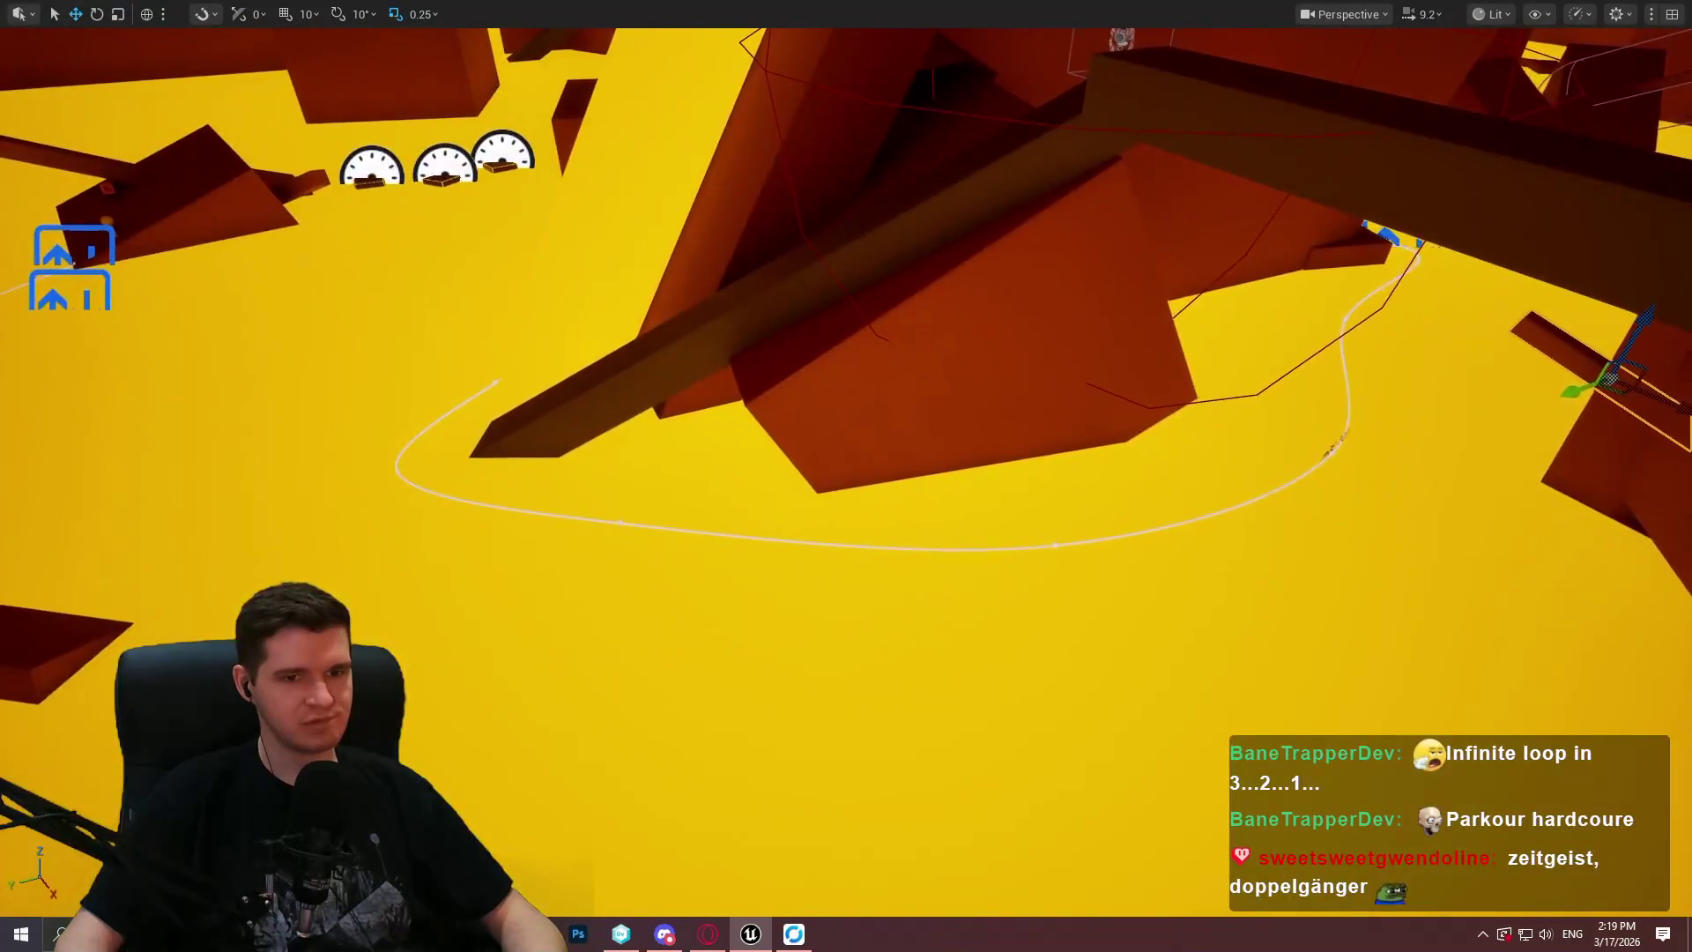